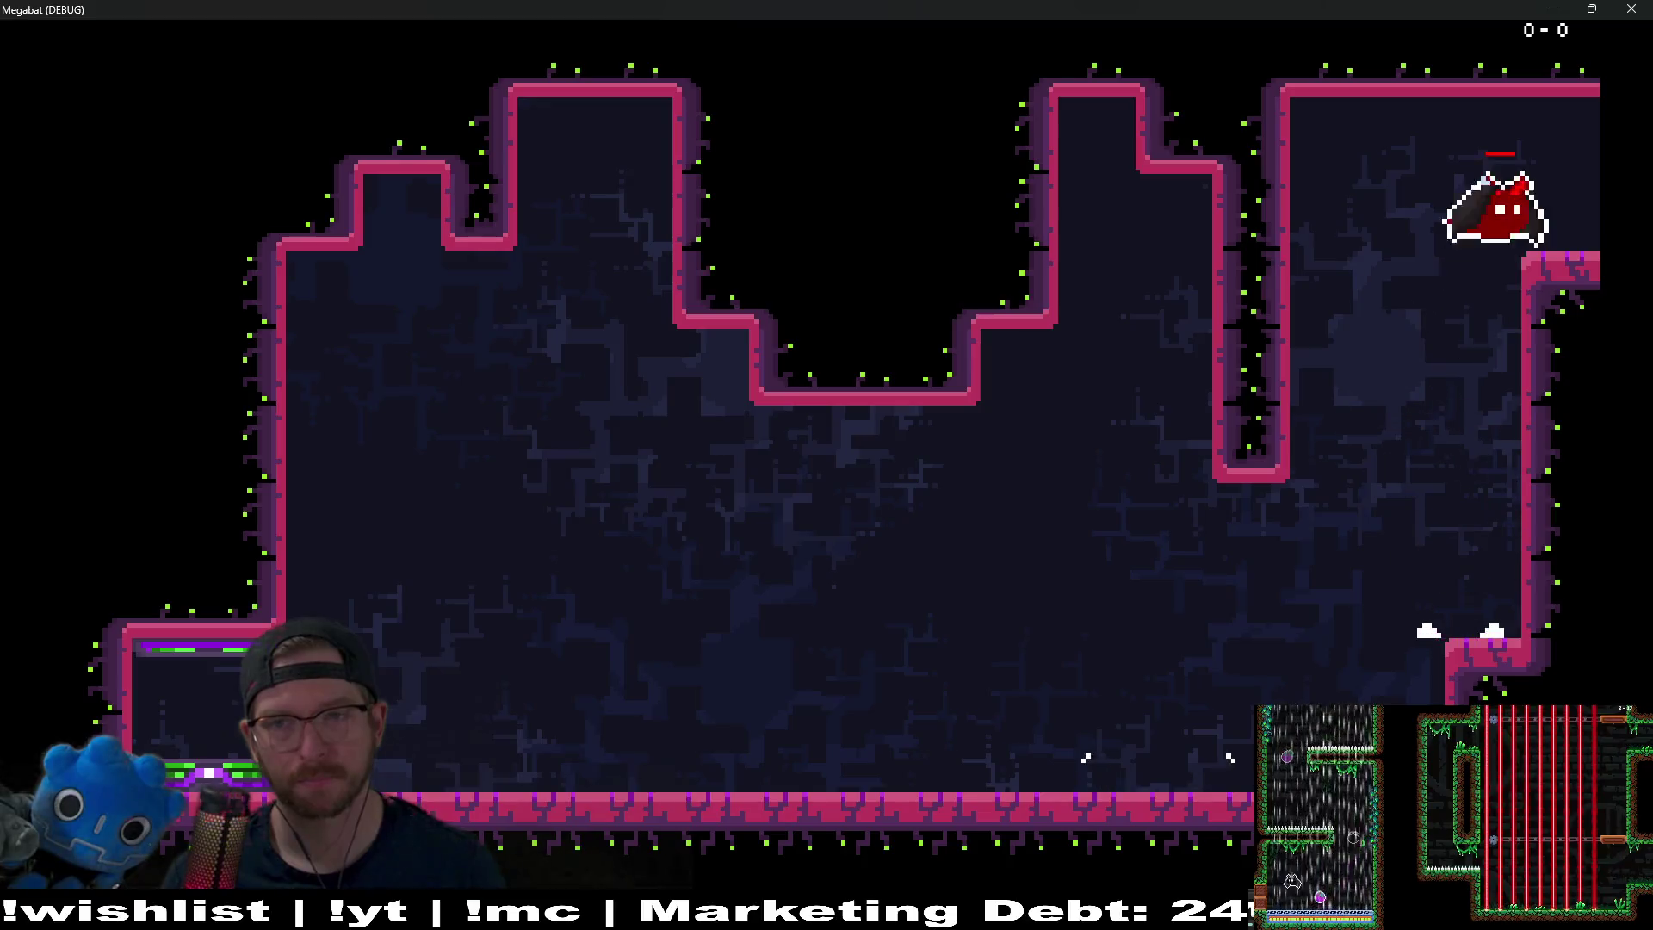
# Fly the bat down, right, up and left collecting fruit, then up toward the ceiling
pyautogui.press('Down')
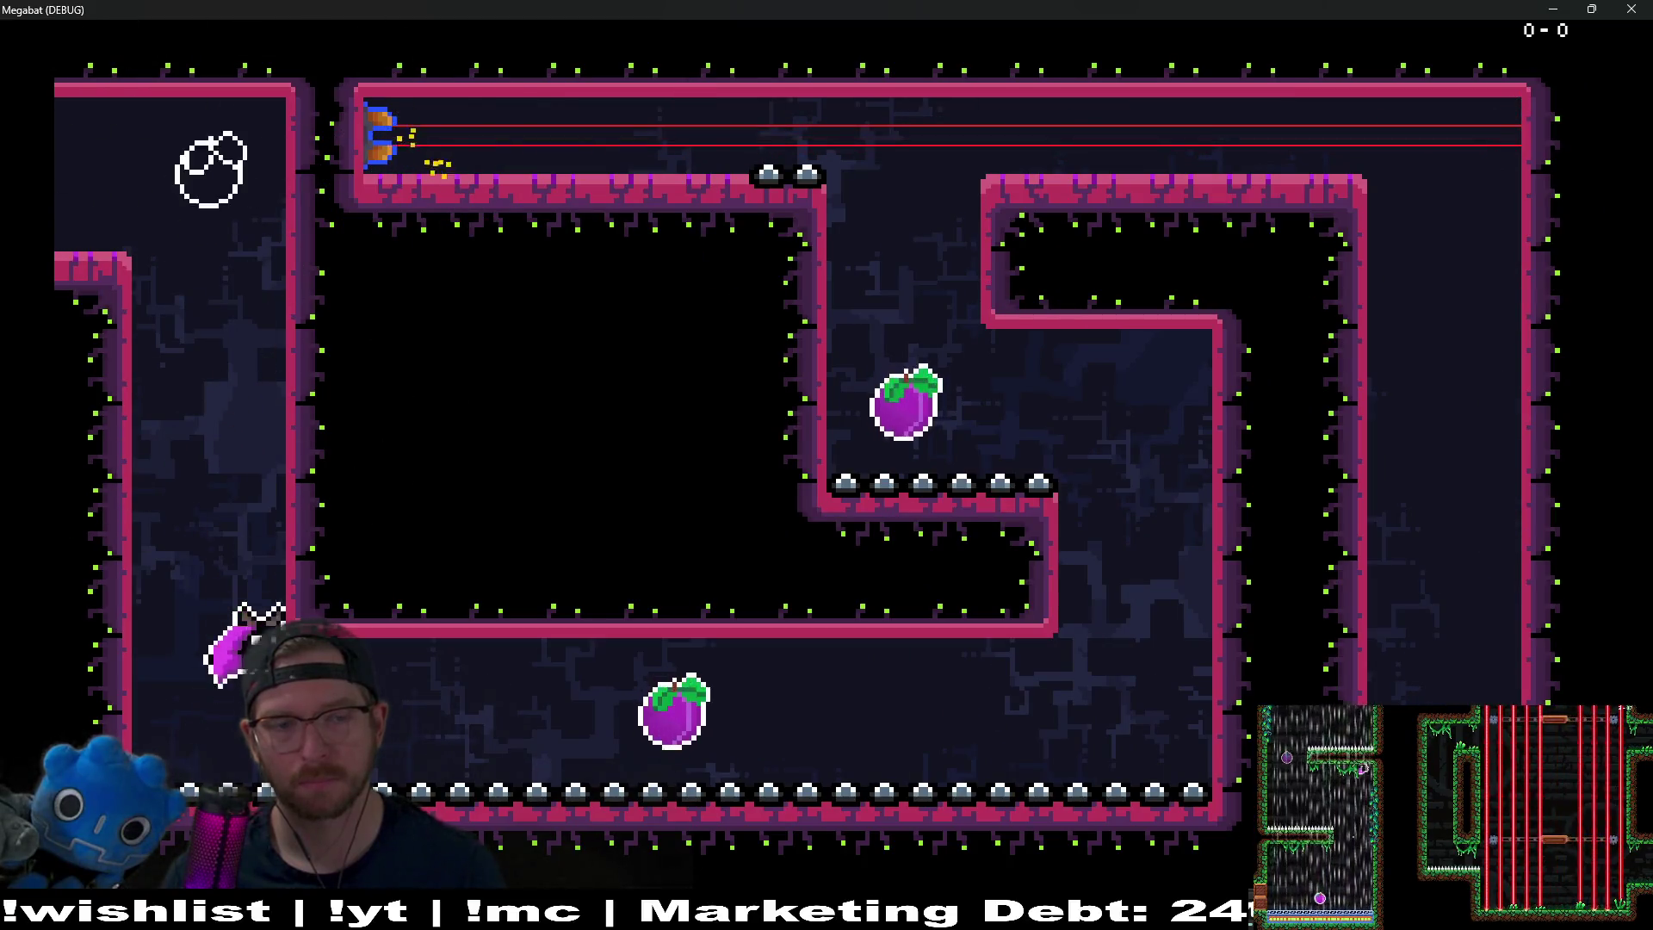
pyautogui.press('Right')
pyautogui.press('Up')
pyautogui.press('Left')
pyautogui.press('Up')
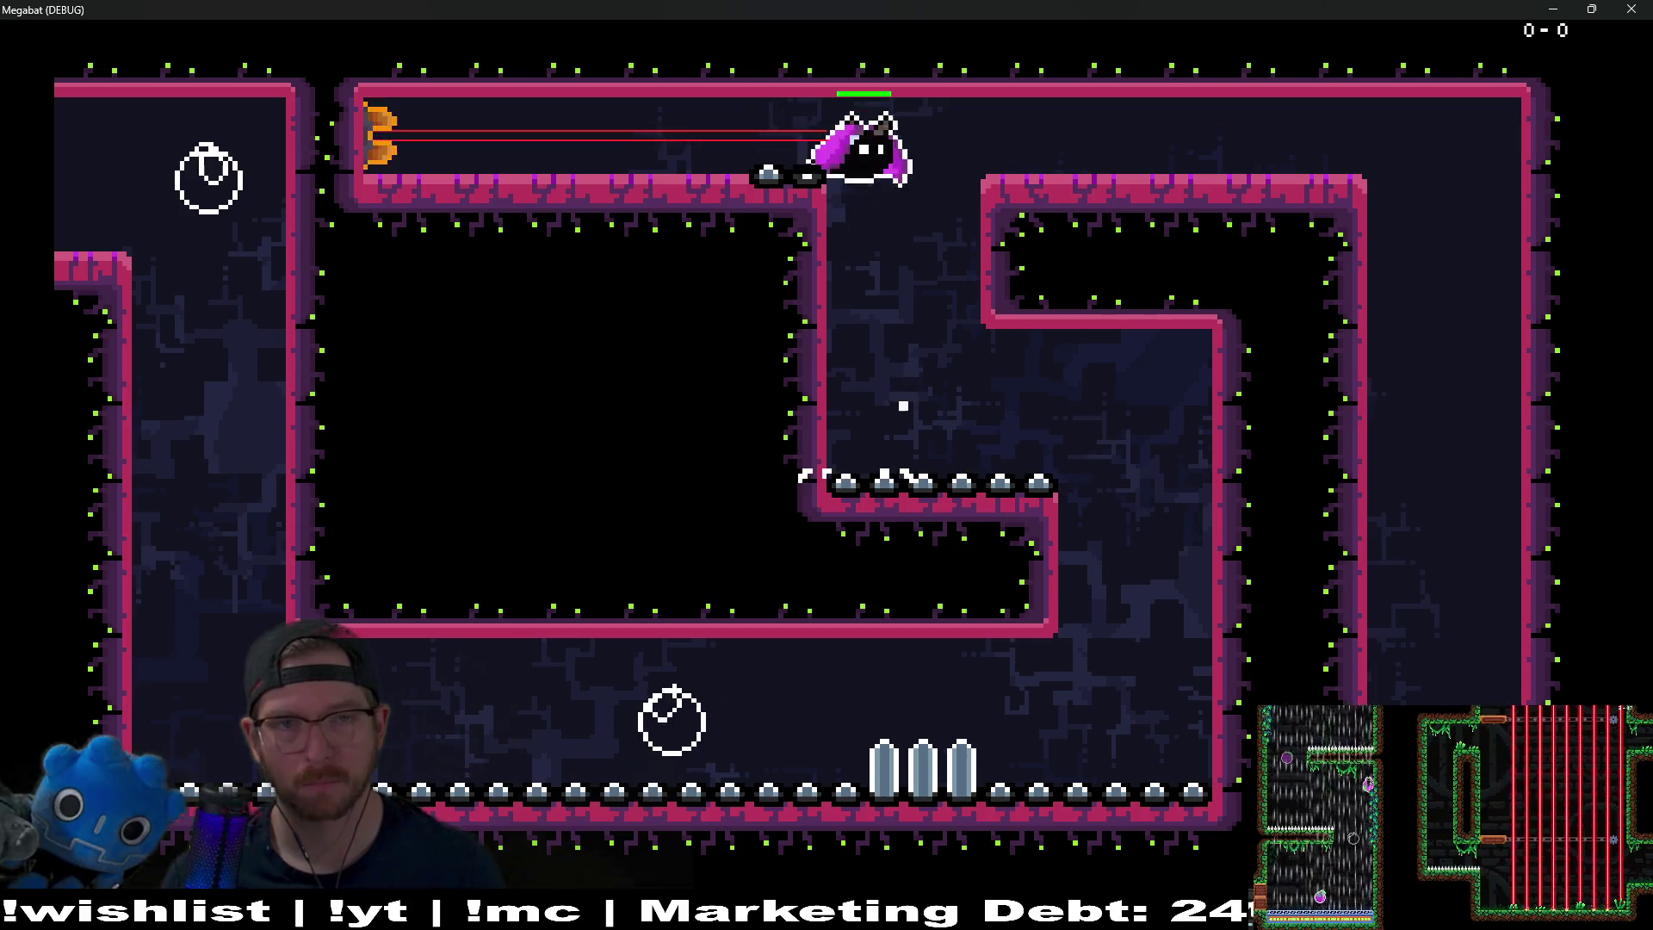
pyautogui.press('Down')
pyautogui.press('Up')
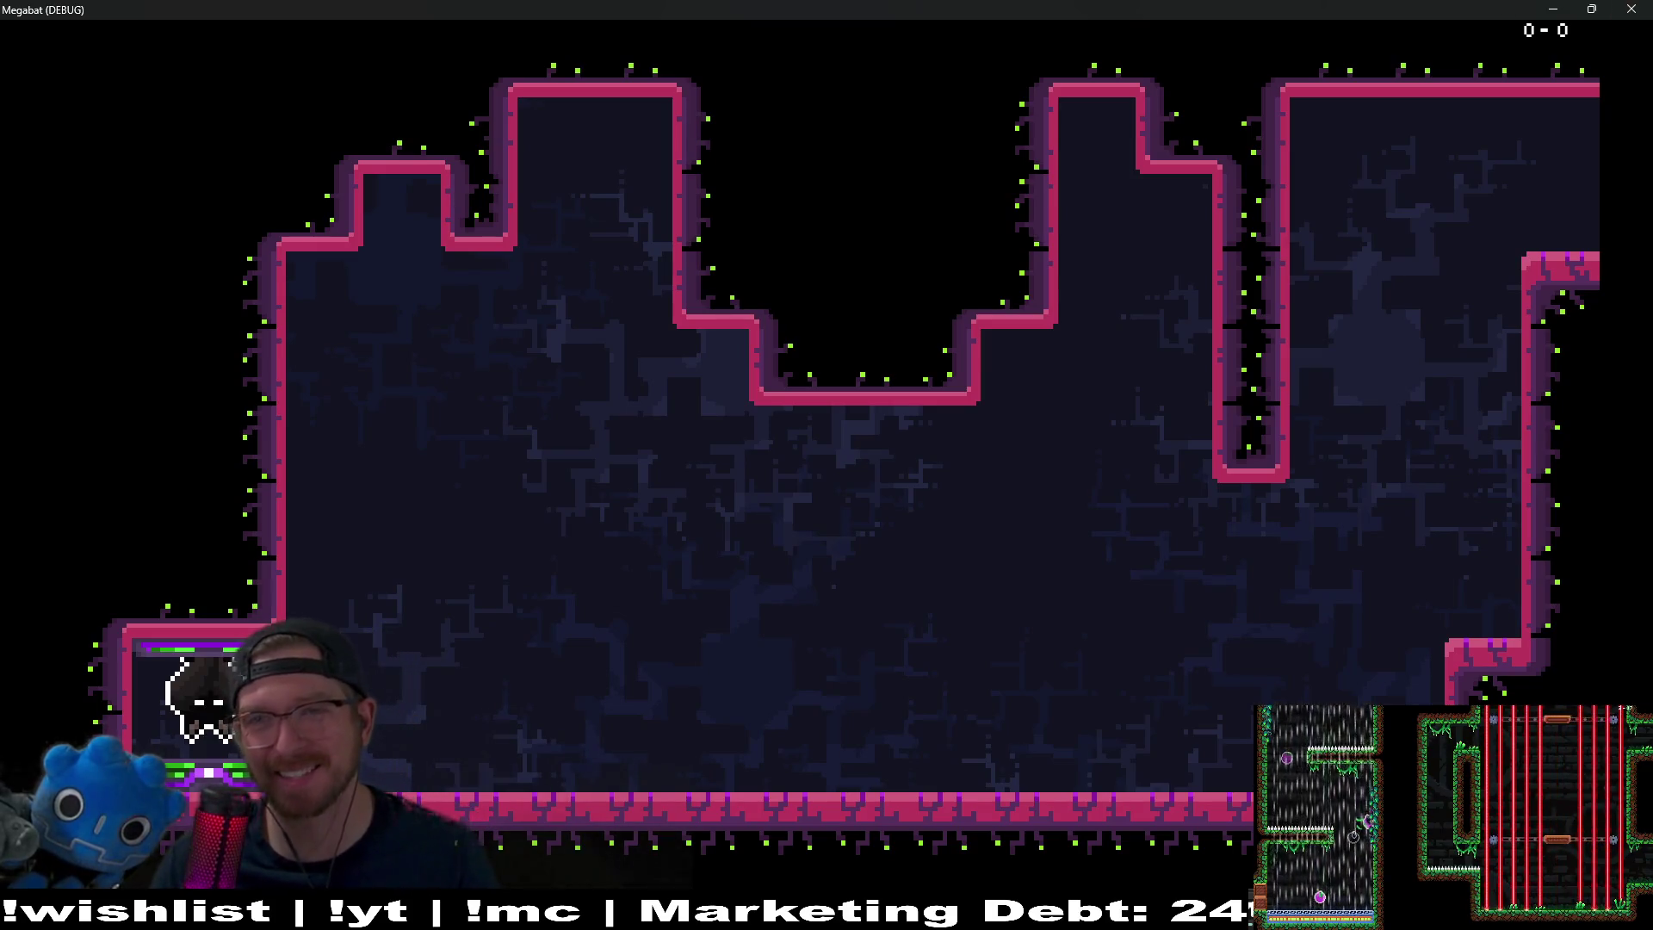
# Close the Megabat debug game window to stop the run
pyautogui.click(1633, 8)
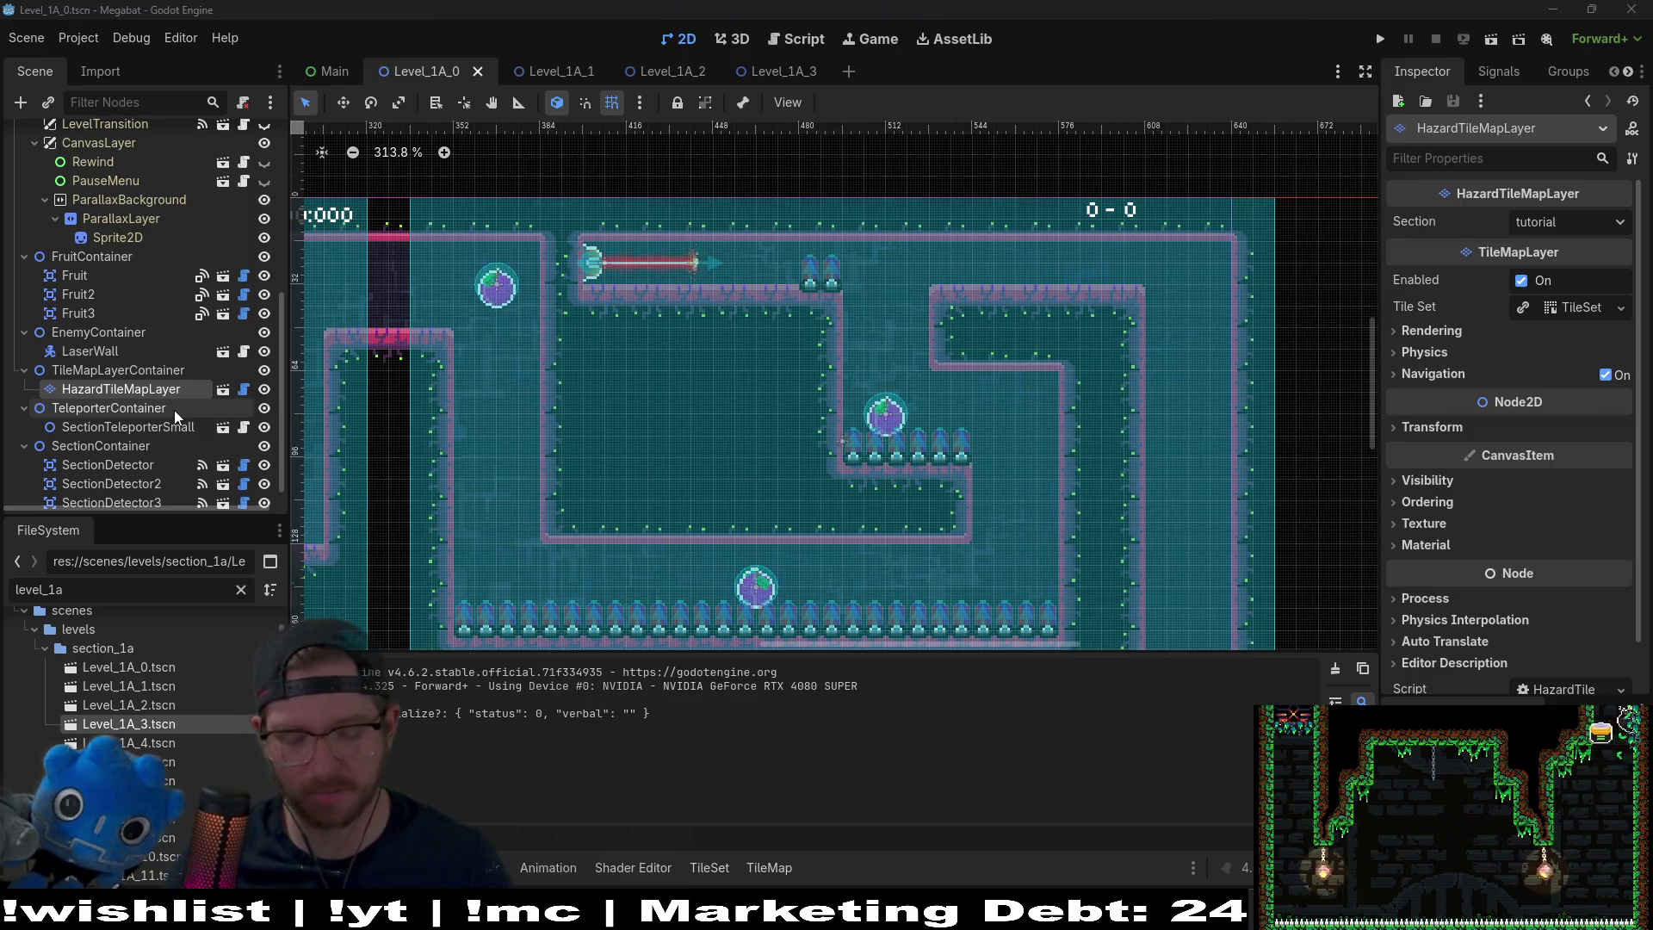
# Open TrapSpikes.tscn through the quick-open search for 'trapsp'
pyautogui.hotkey('shift', 'alt', 'o')
pyautogui.write('trapsp')
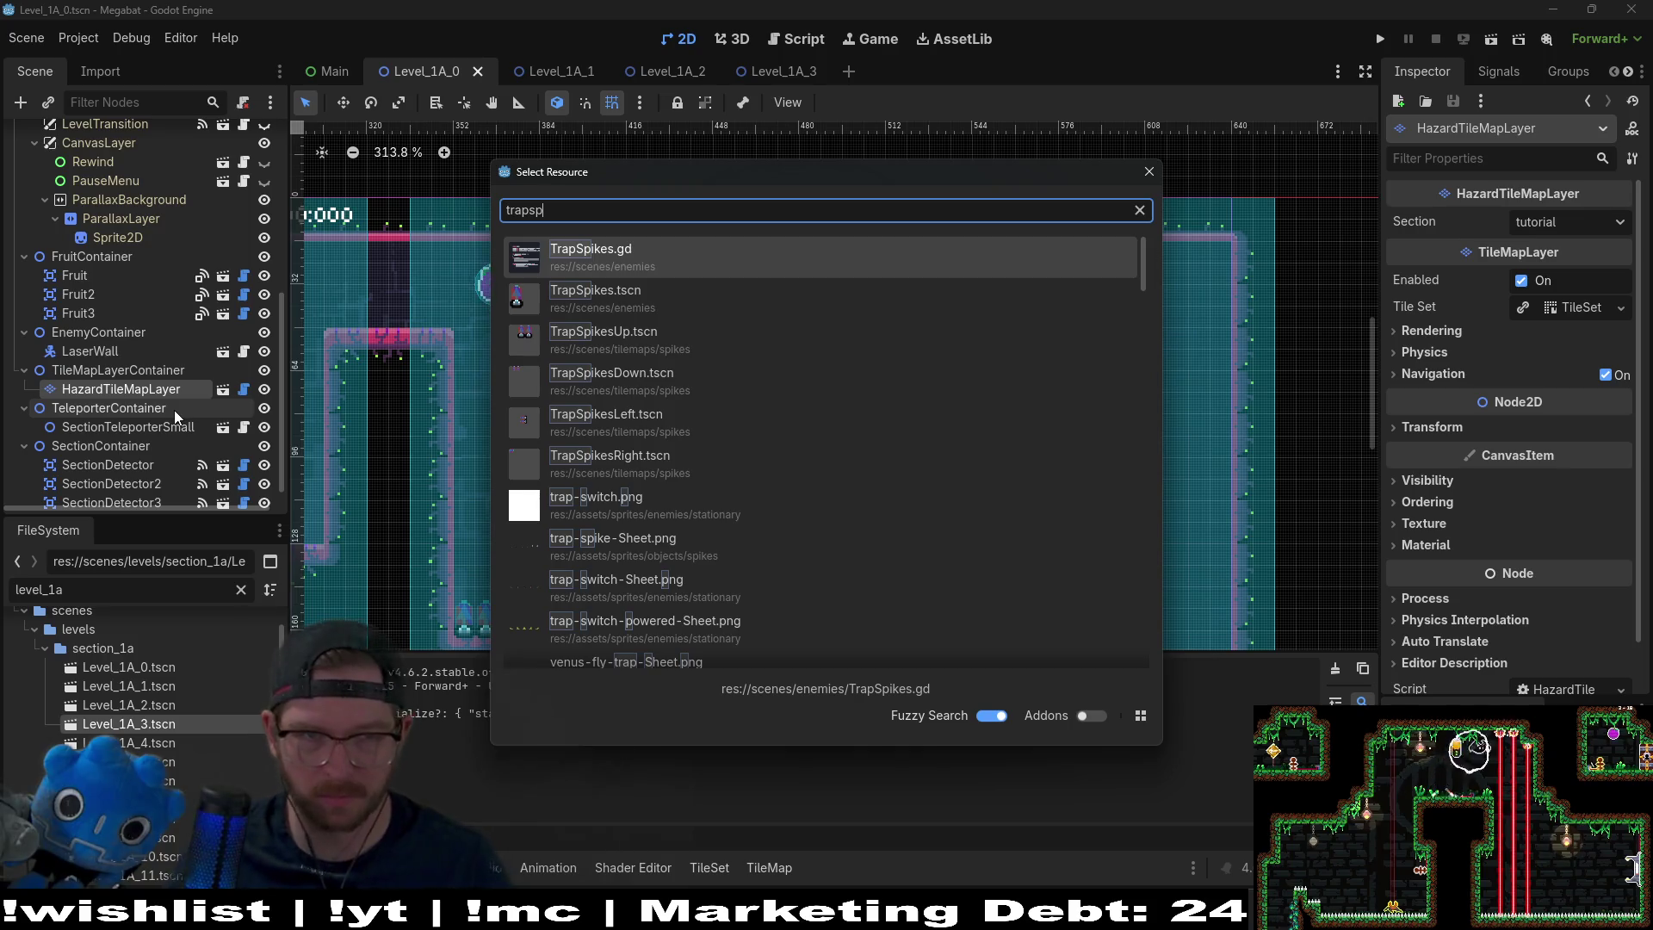
pyautogui.press('Down')
pyautogui.press('Return')
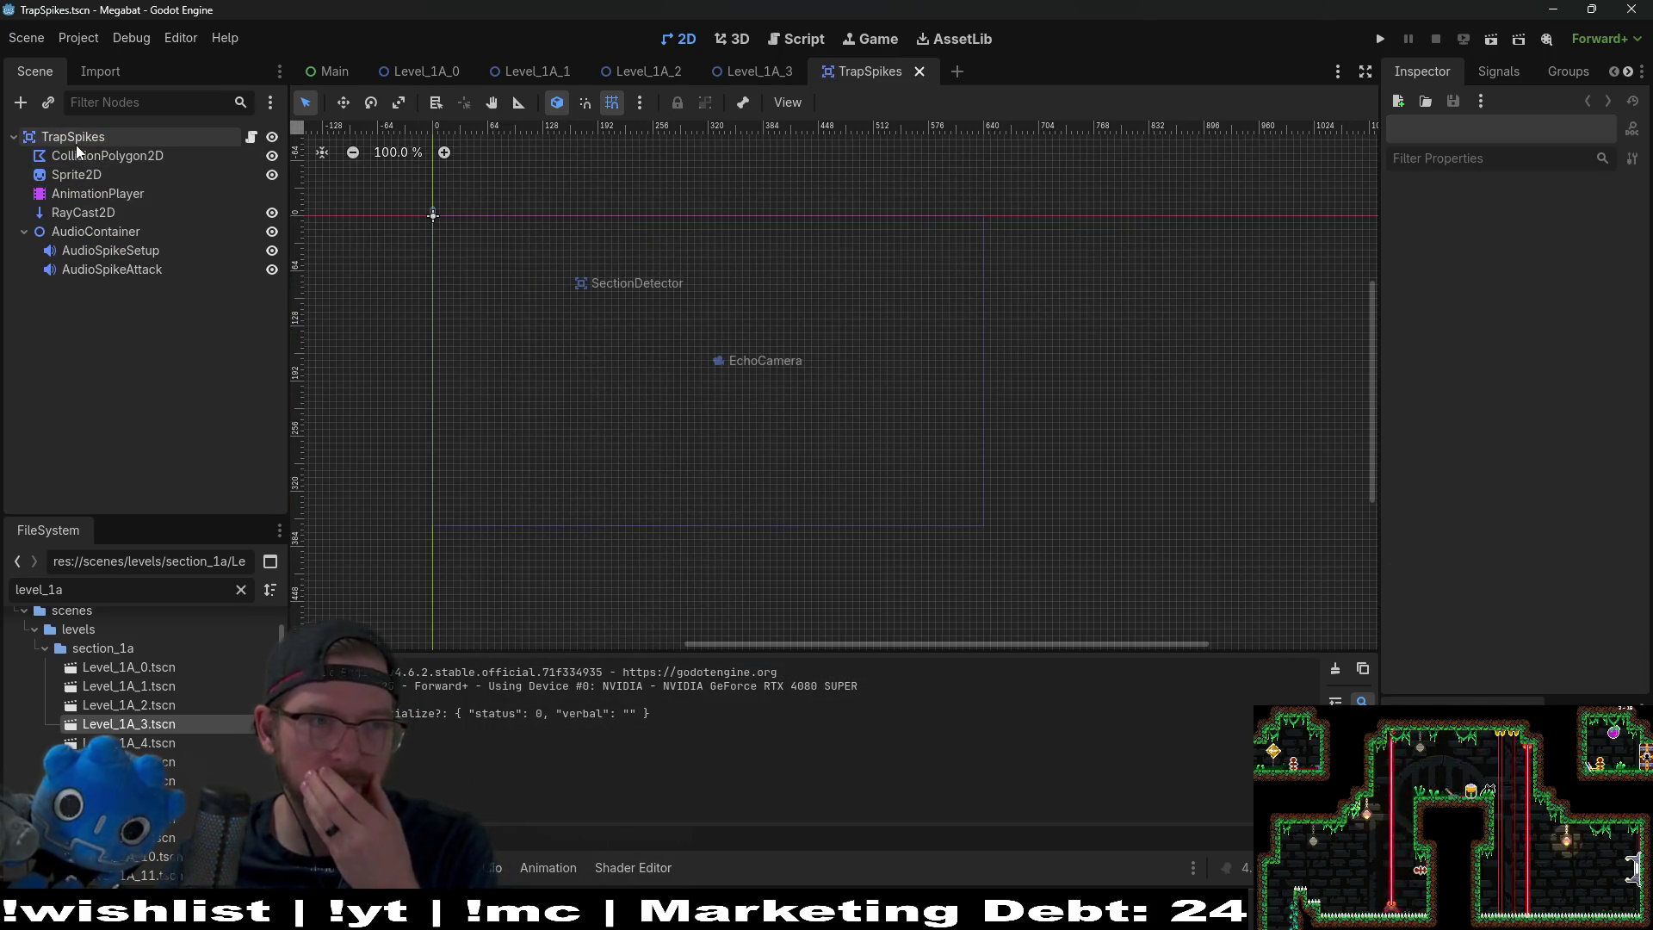
# Zoom in on the spike sprite and select the CollisionPolygon2D node
pyautogui.click(75, 145)
pyautogui.scroll(5, 430, 224)
pyautogui.moveTo(431, 224); pyautogui.dragTo(601, 333)
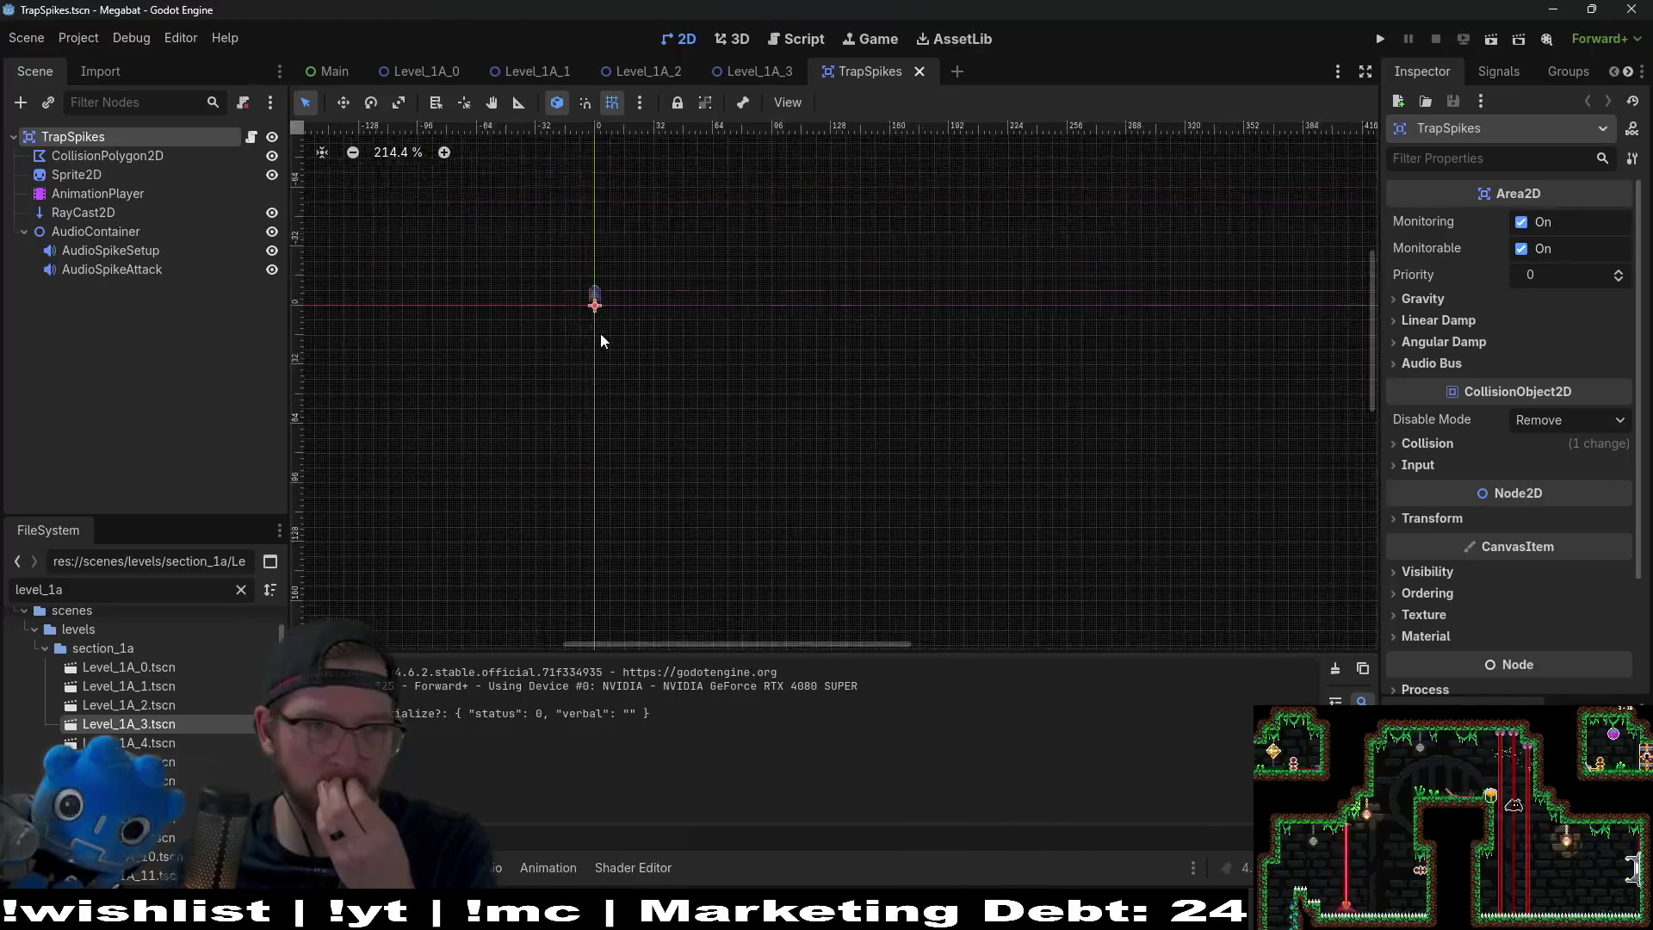
pyautogui.scroll(10, 601, 332)
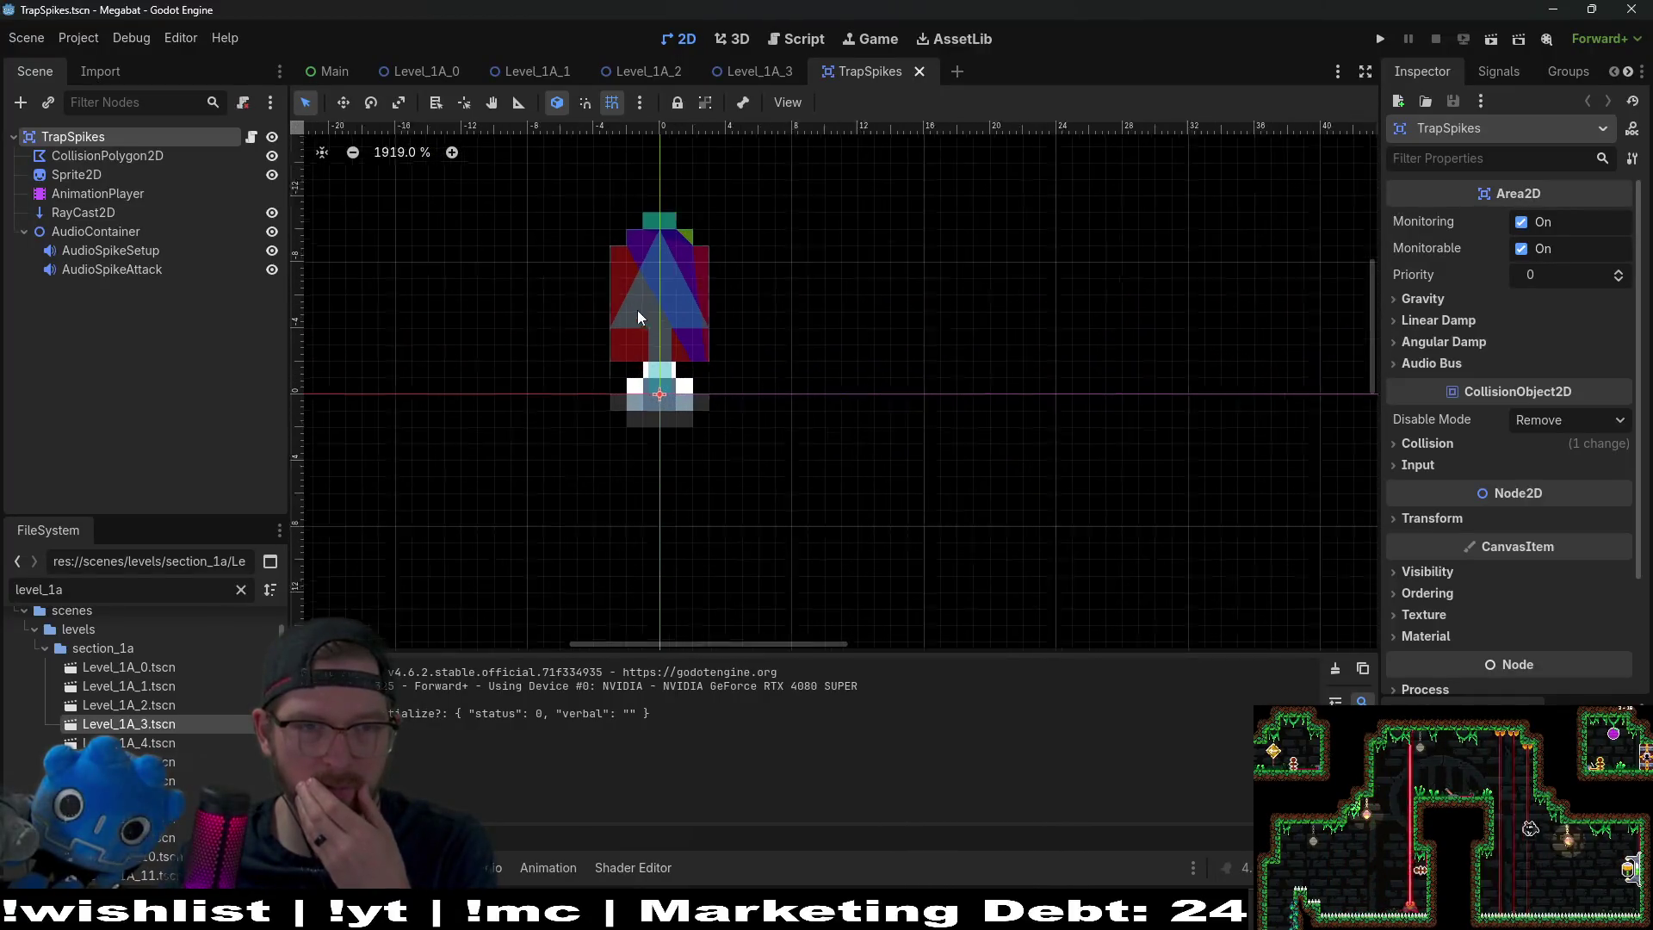
pyautogui.scroll(1, 637, 311)
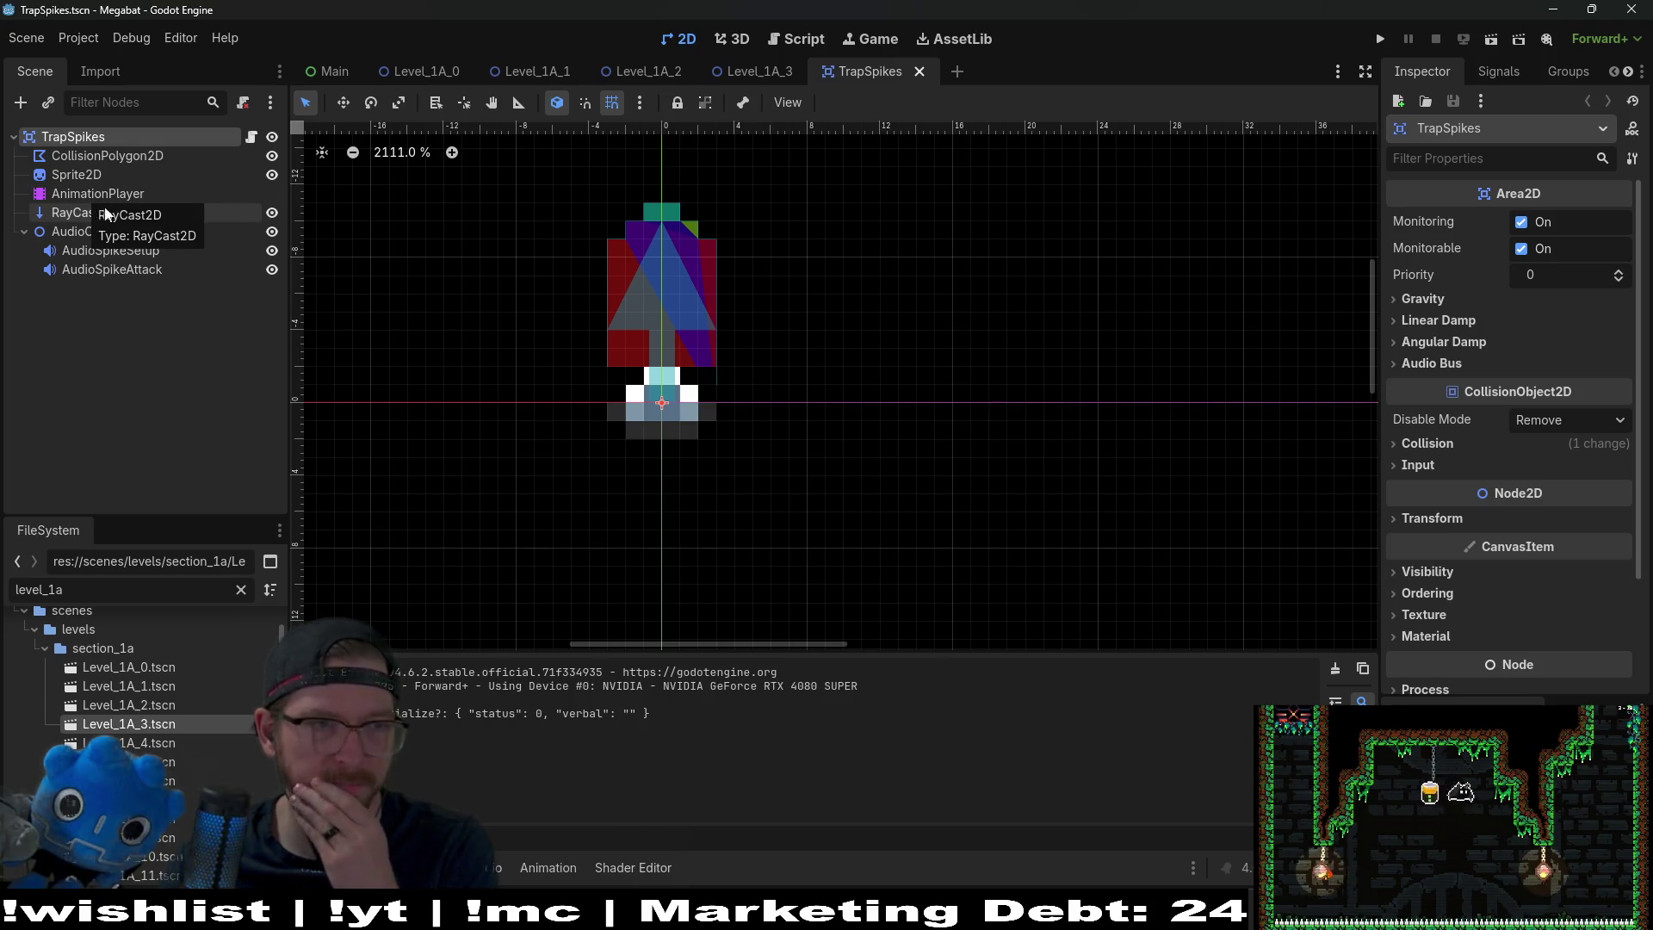
pyautogui.click(90, 156)
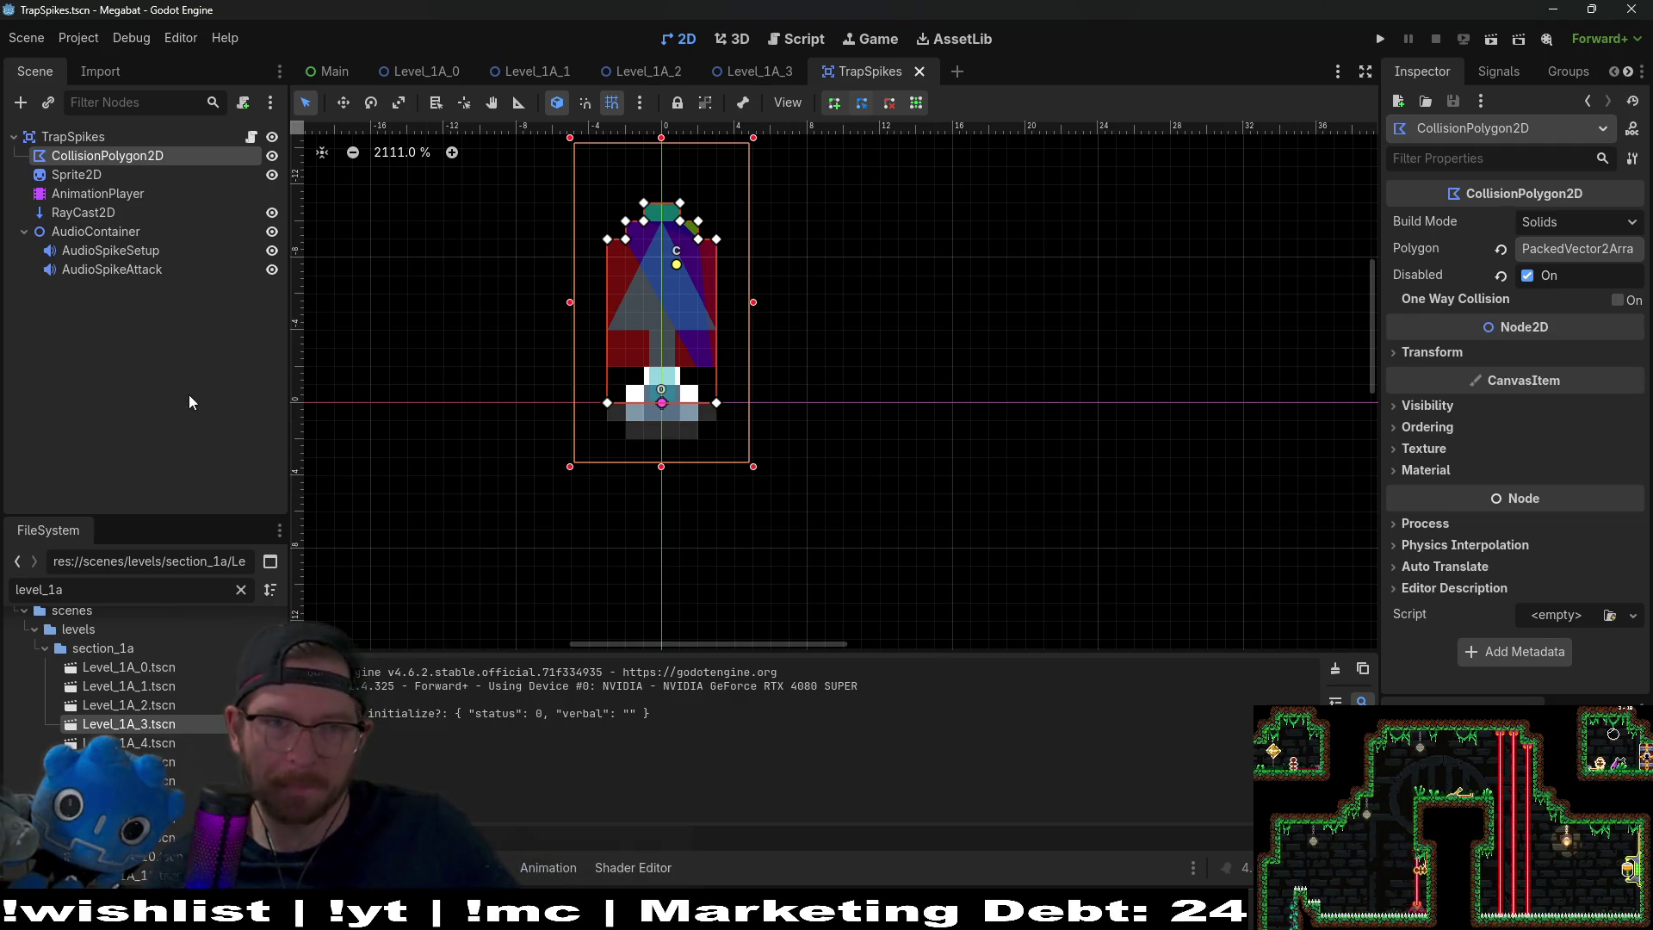
# Add a StaticBody2D child to the TrapSpikes root node
pyautogui.click(243, 139)
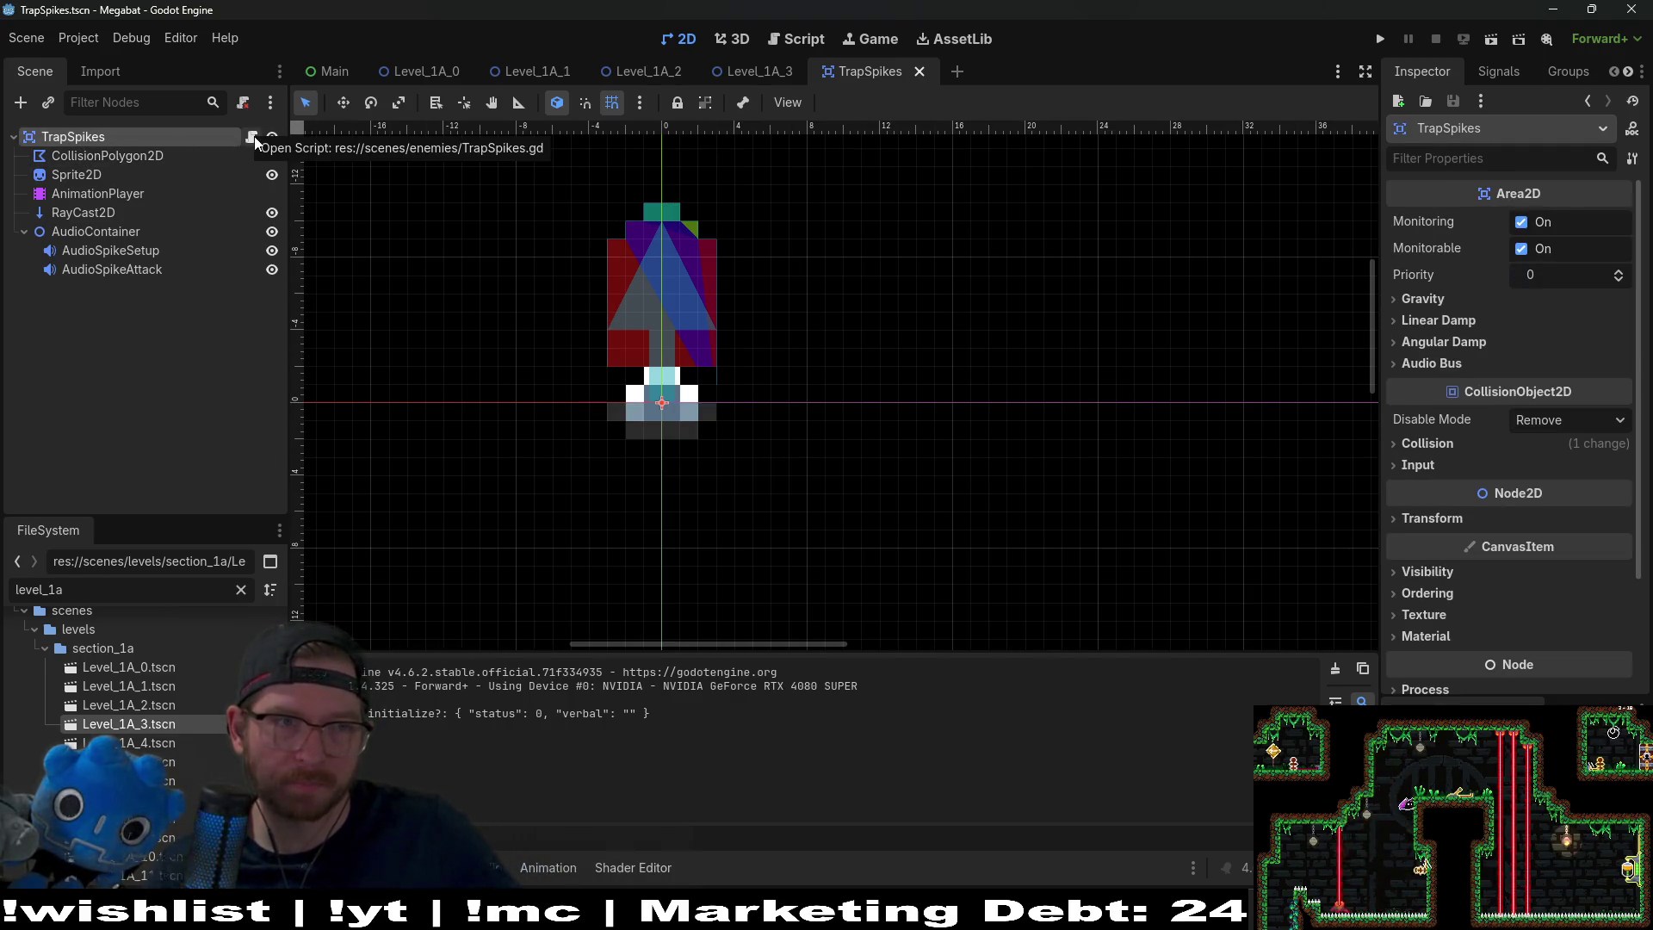
pyautogui.rightClick(163, 142)
pyautogui.click(25, 108)
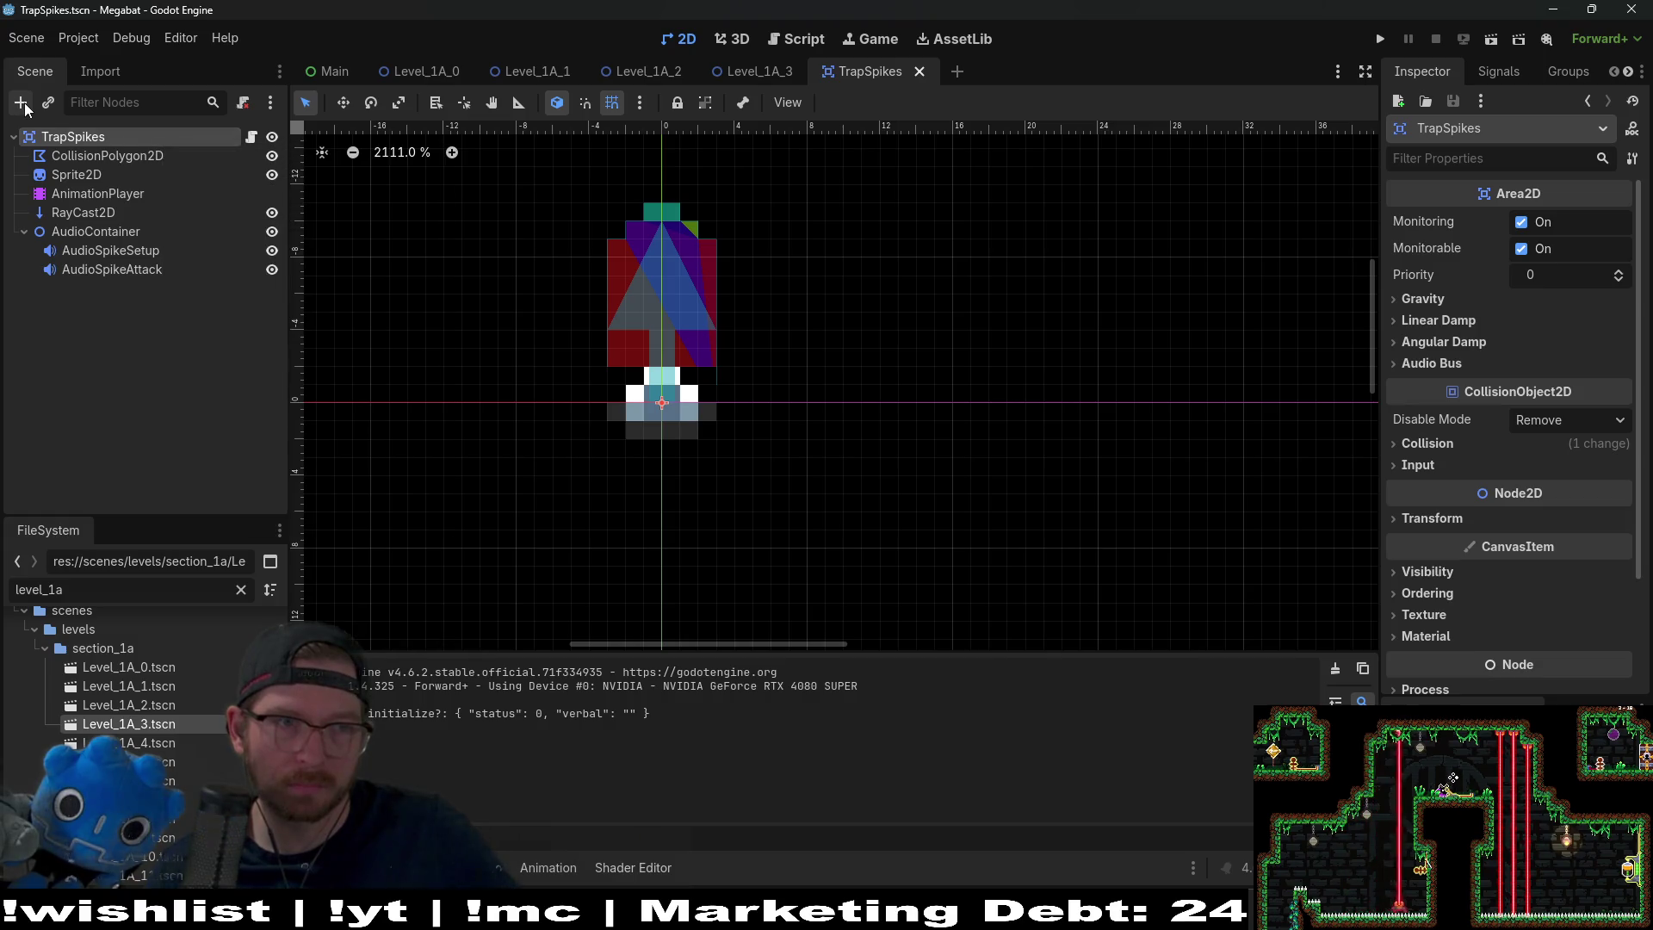
pyautogui.click(24, 107)
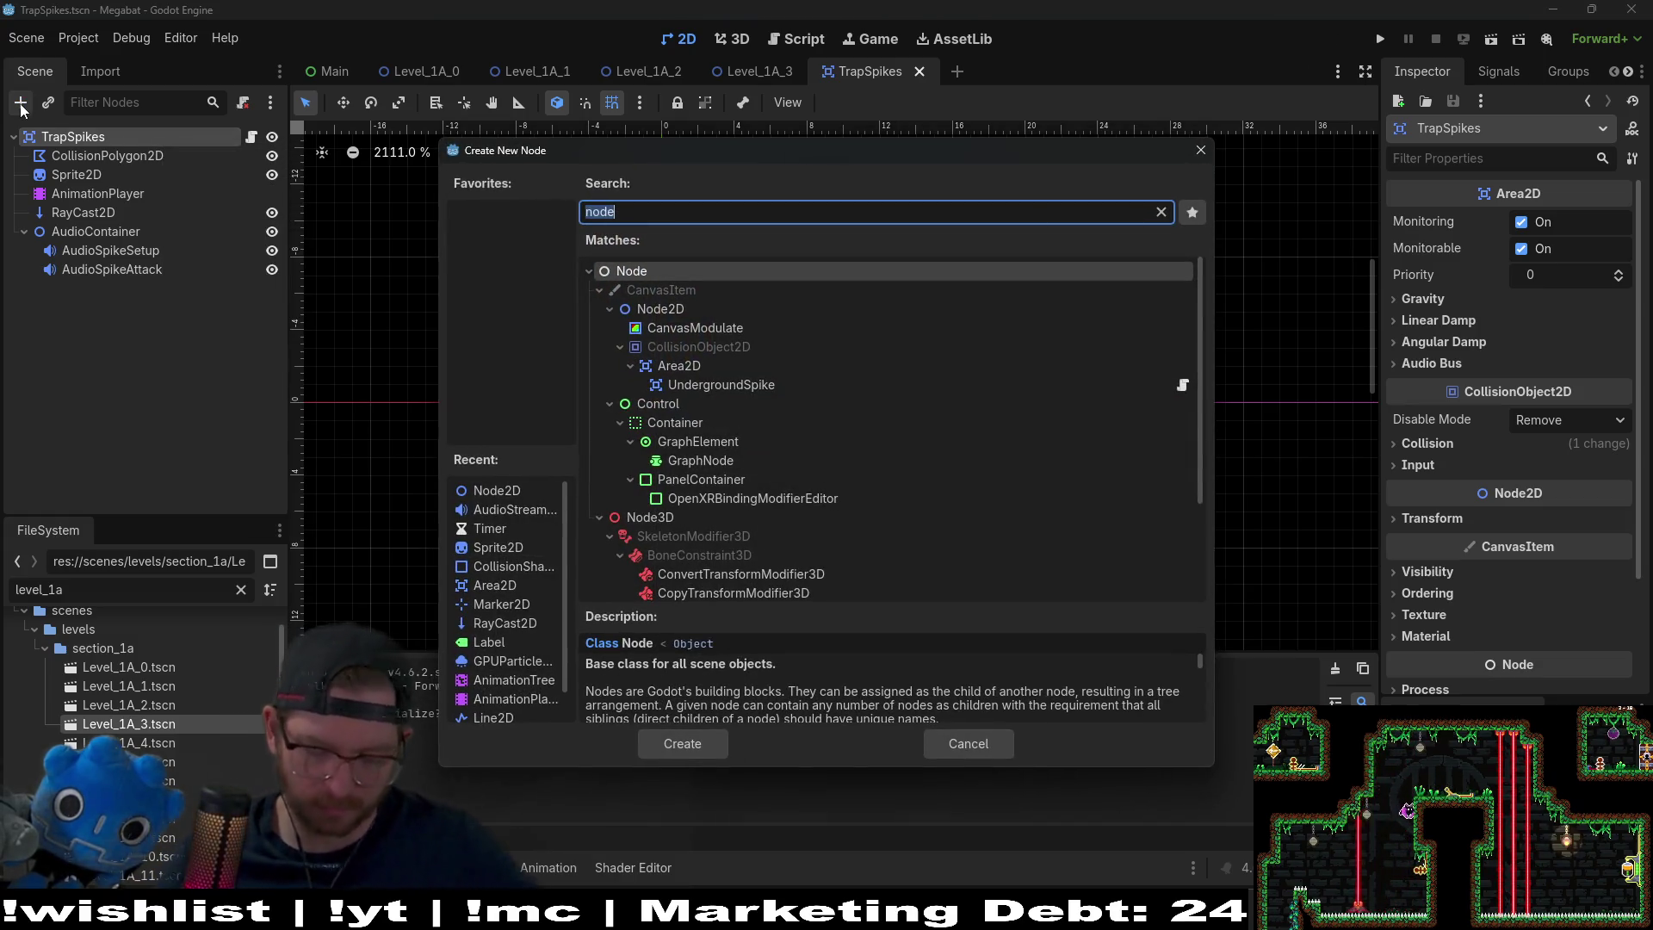
pyautogui.write('staticbo')
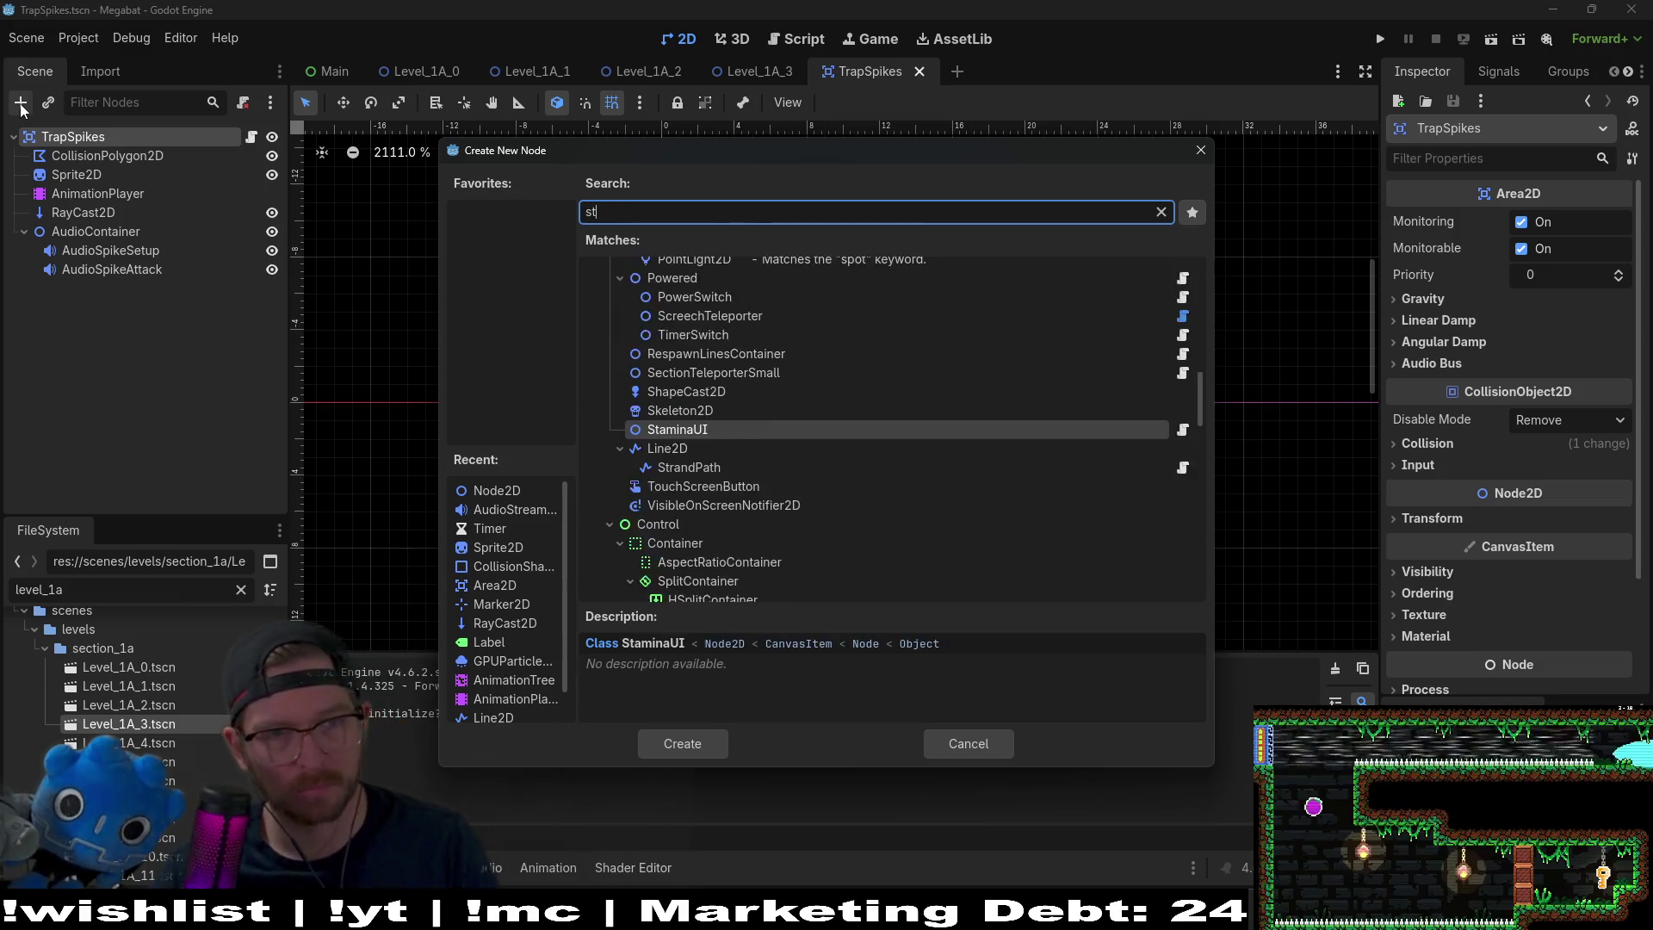
pyautogui.press('Return')
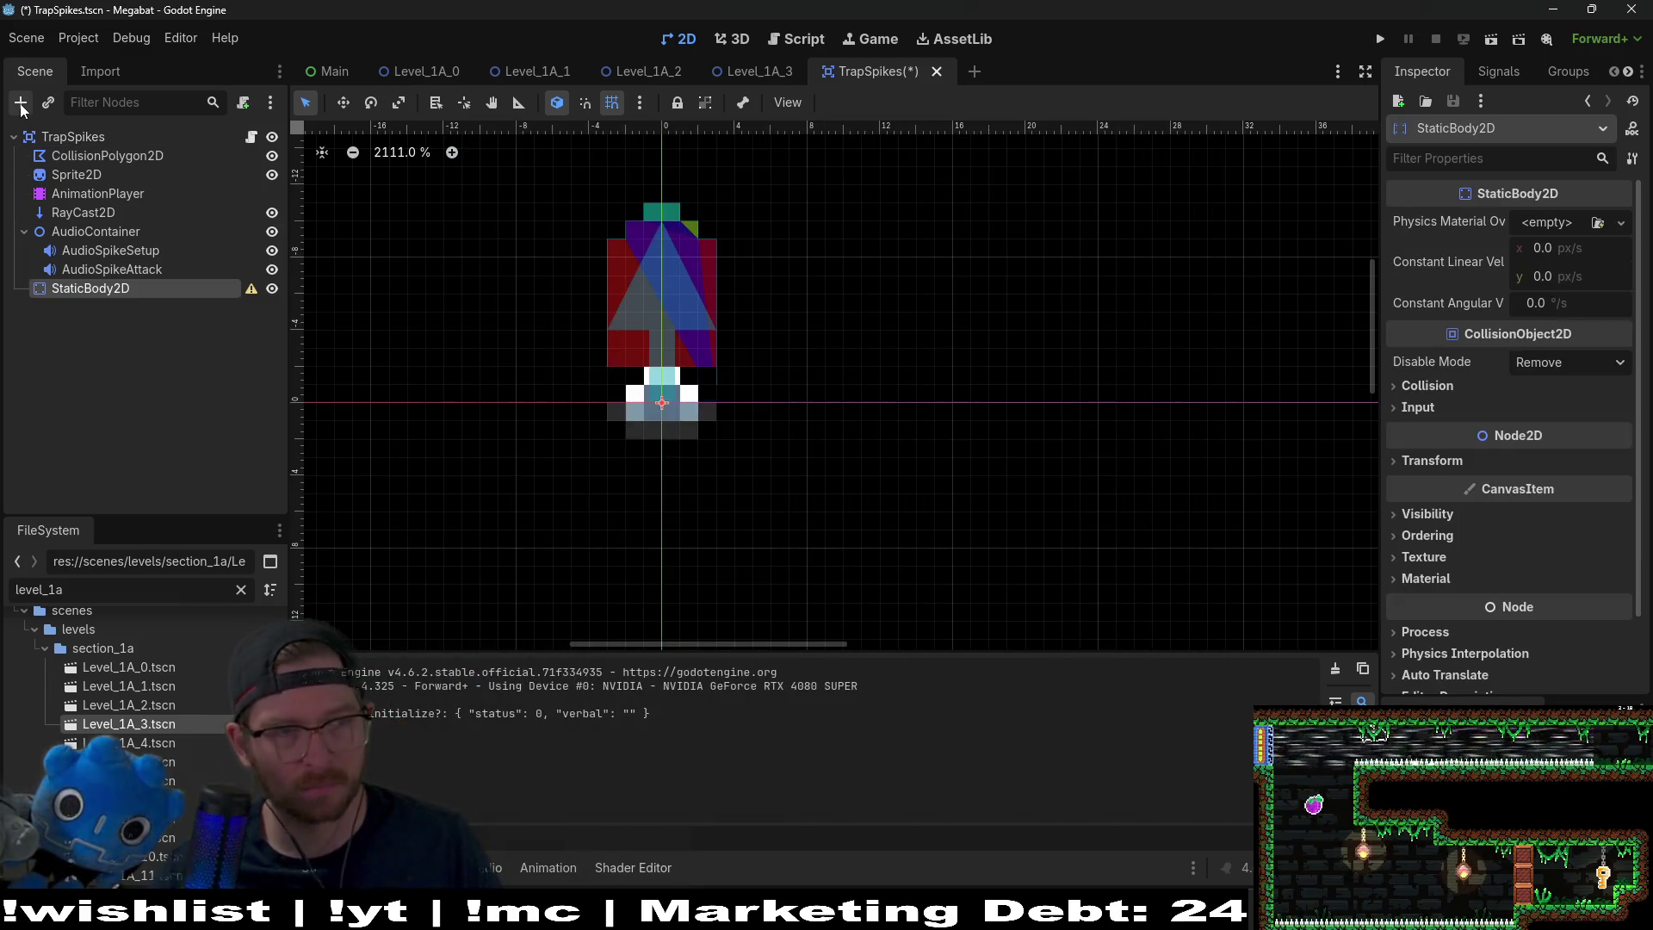
# Add a CollisionShape2D child under the new StaticBody2D
pyautogui.rightClick(134, 295)
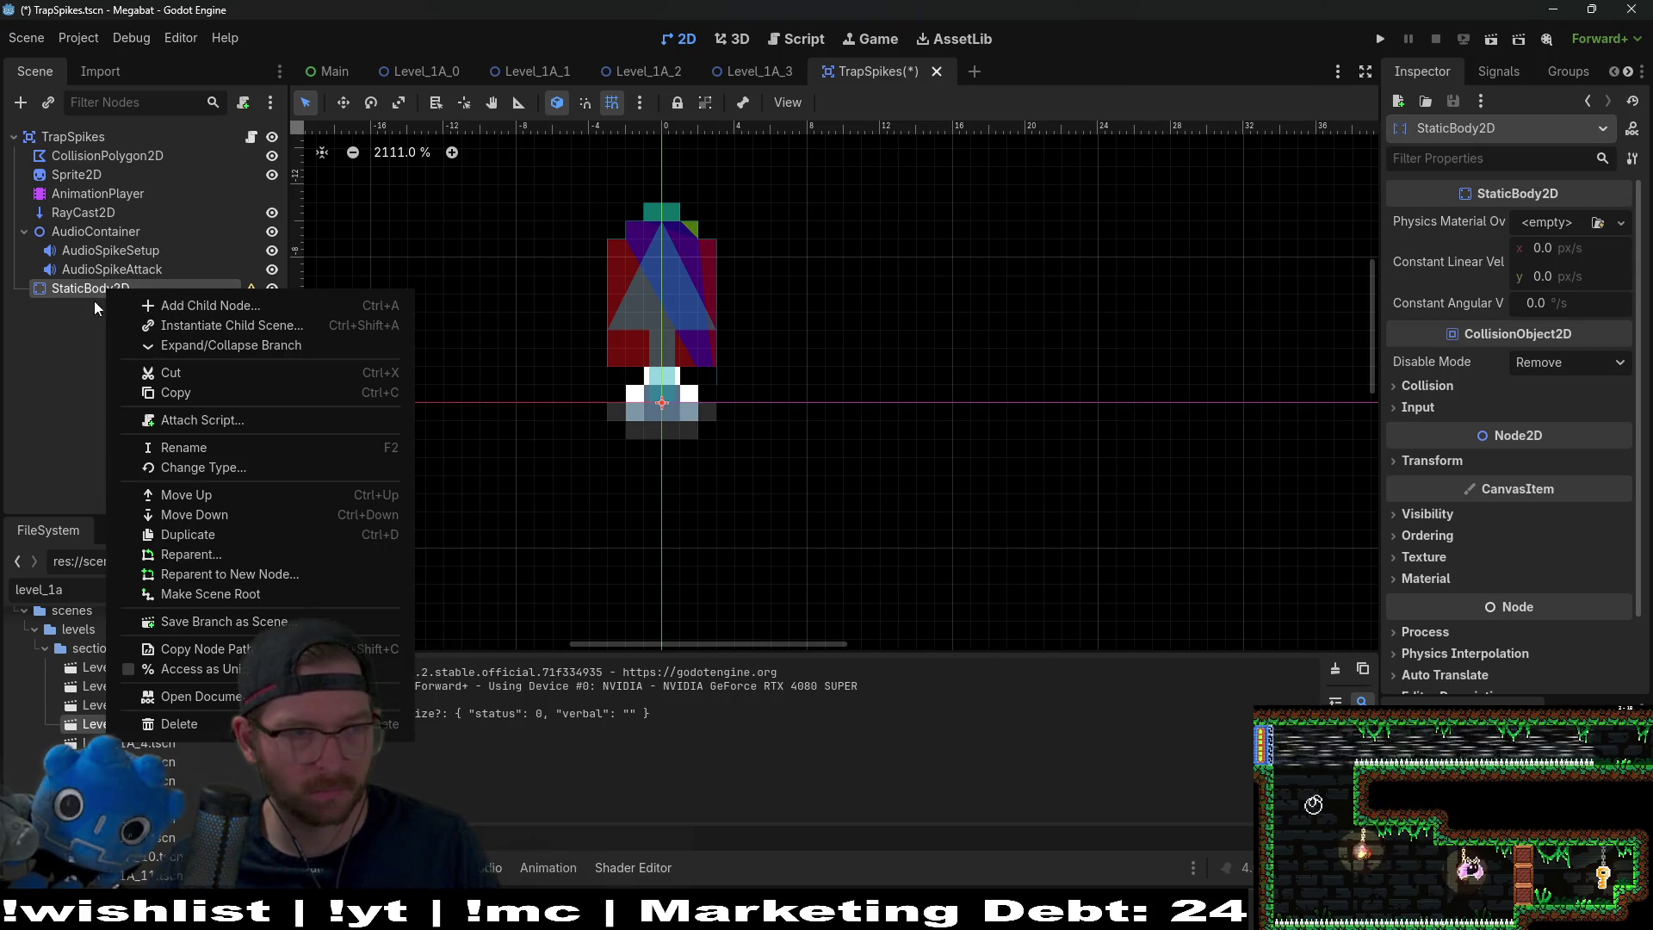
pyautogui.click(191, 306)
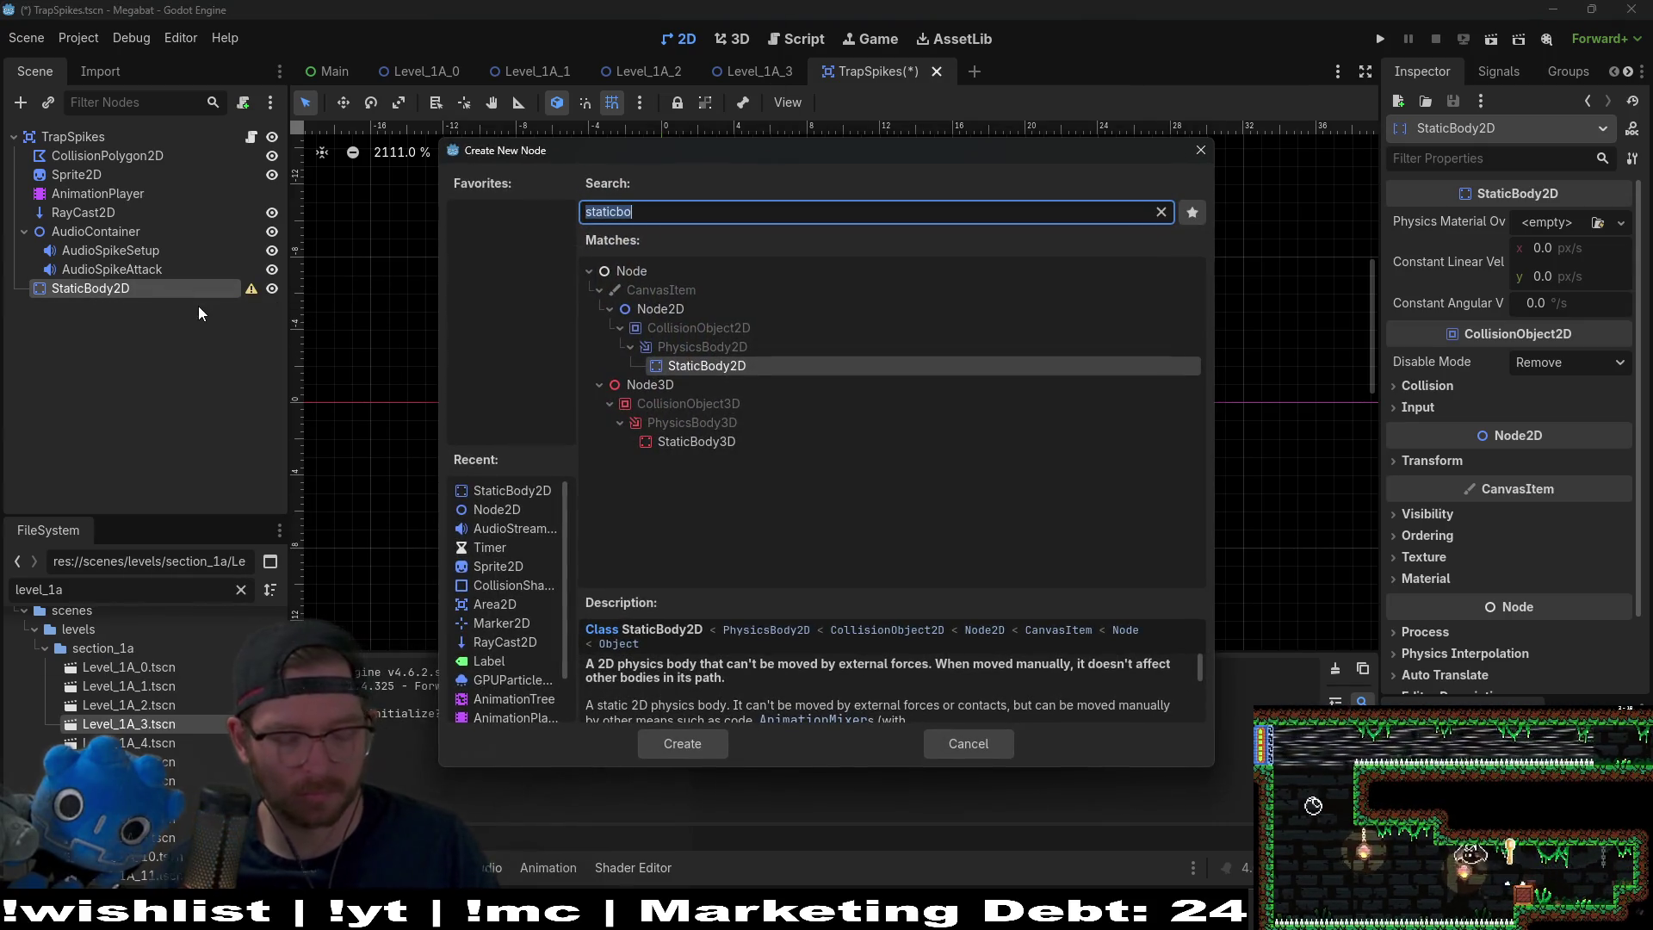
pyautogui.write('collision')
pyautogui.press('Return')
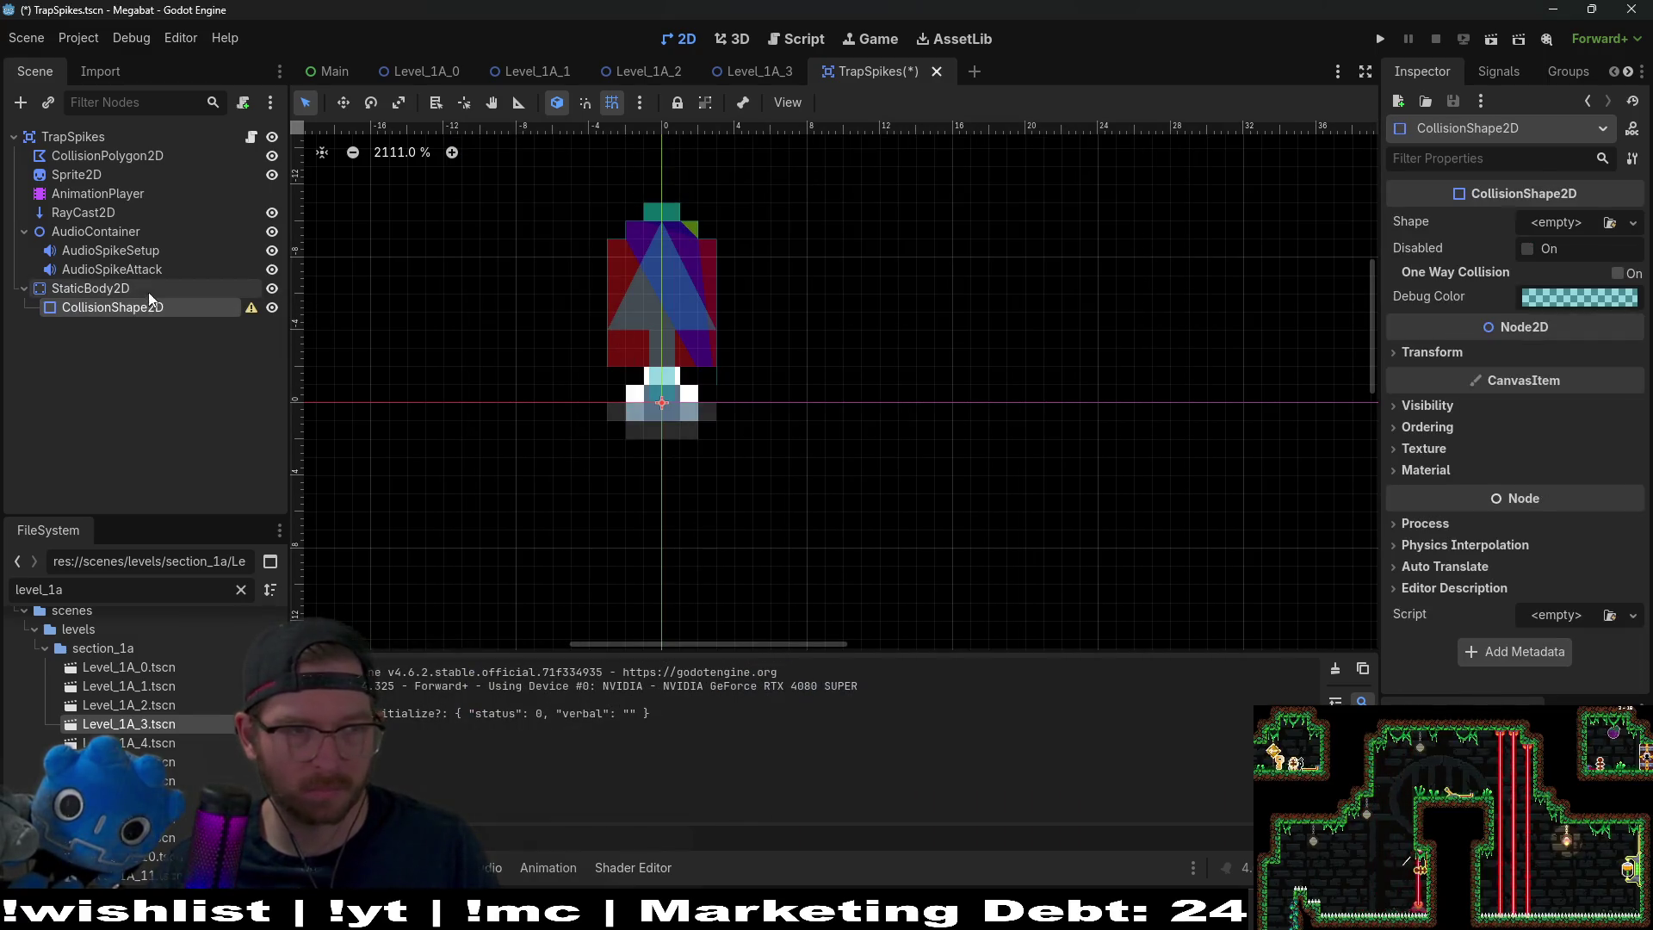
# Give CollisionShape2D a new RectangleShape2D sized to the spike body, base to just below tip
pyautogui.click(1556, 223)
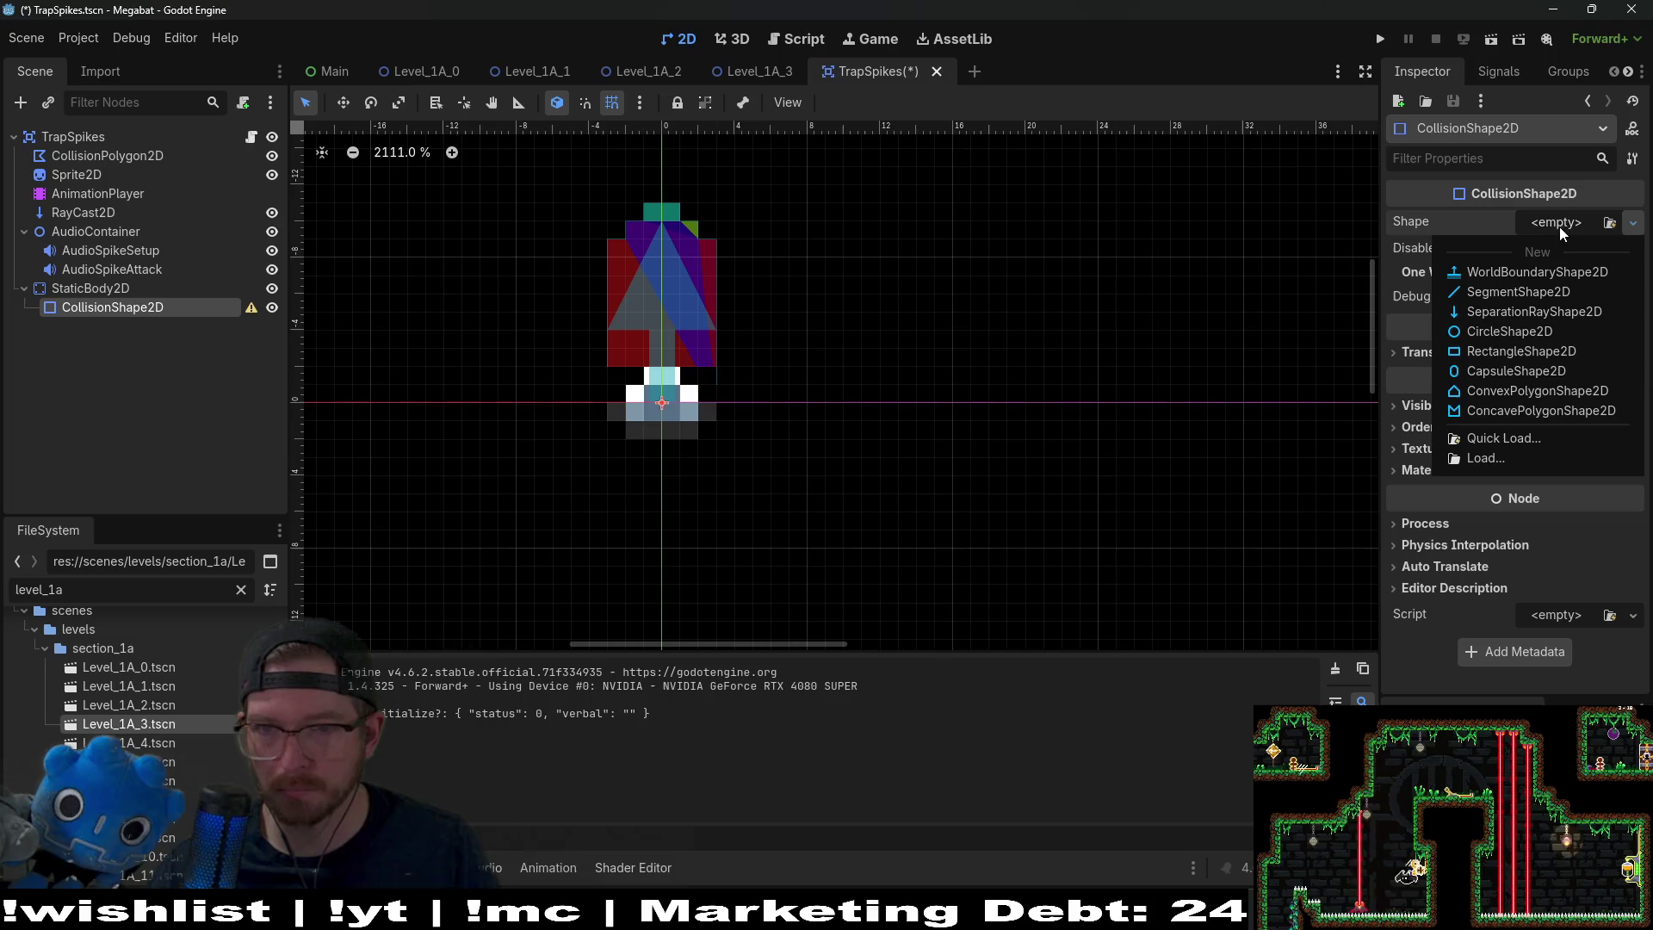
pyautogui.click(1501, 353)
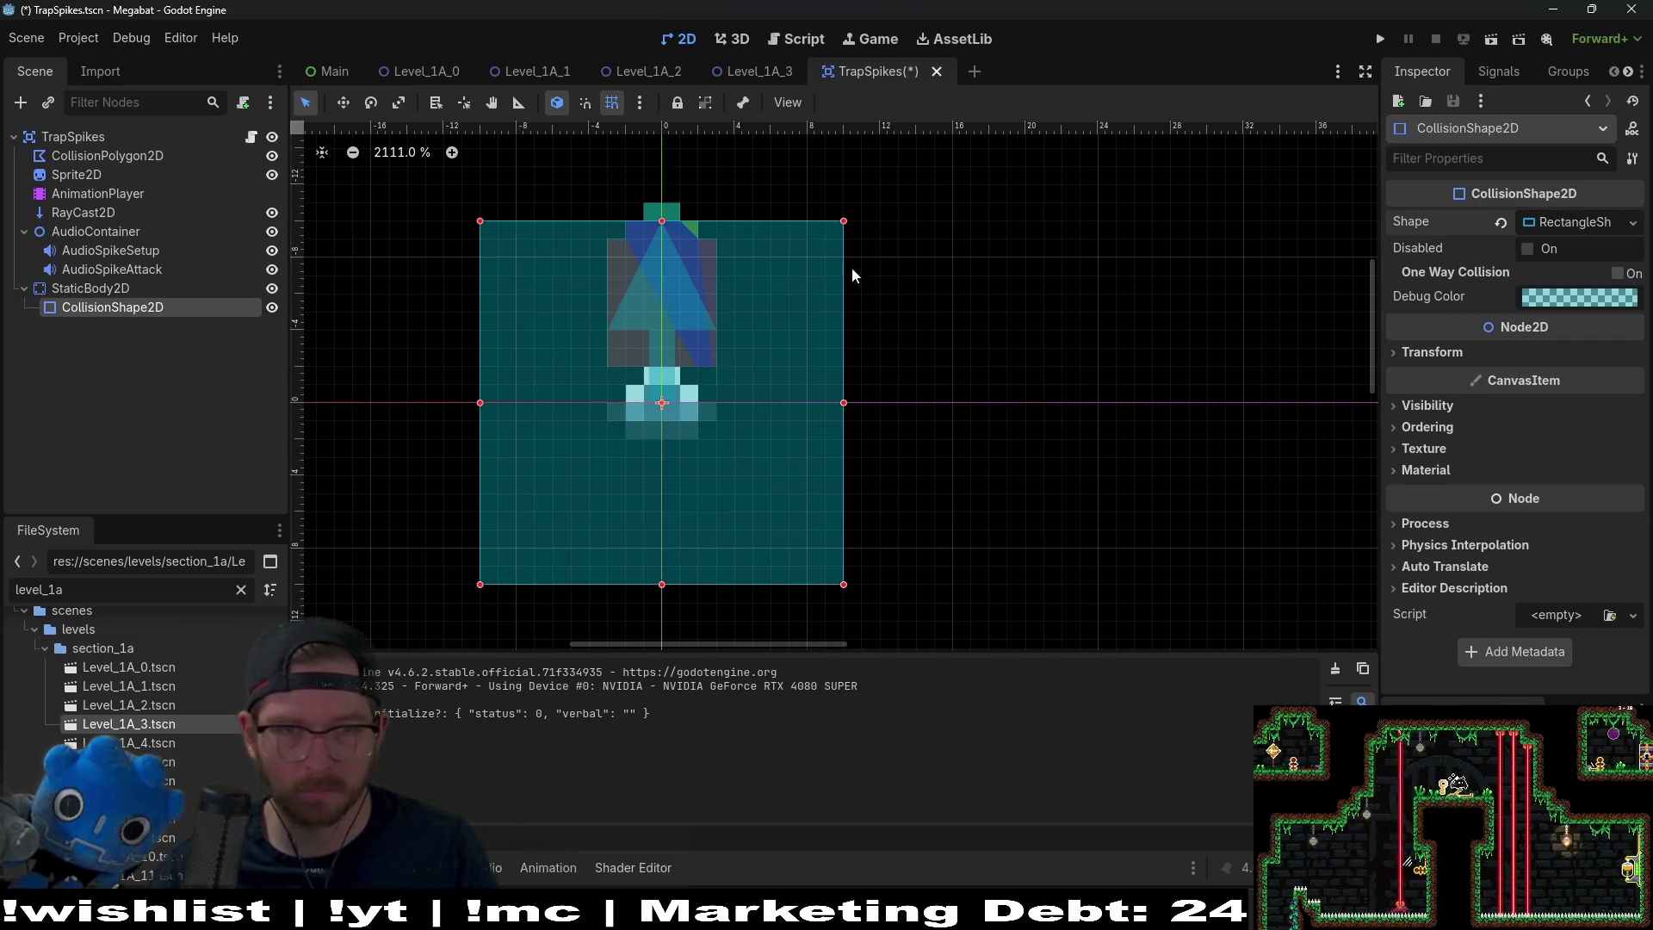
pyautogui.moveTo(844, 222)
pyautogui.mouseDown()
pyautogui.moveTo(699, 245)
pyautogui.moveTo(699, 275)
pyautogui.moveTo(699, 240)
pyautogui.mouseUp()
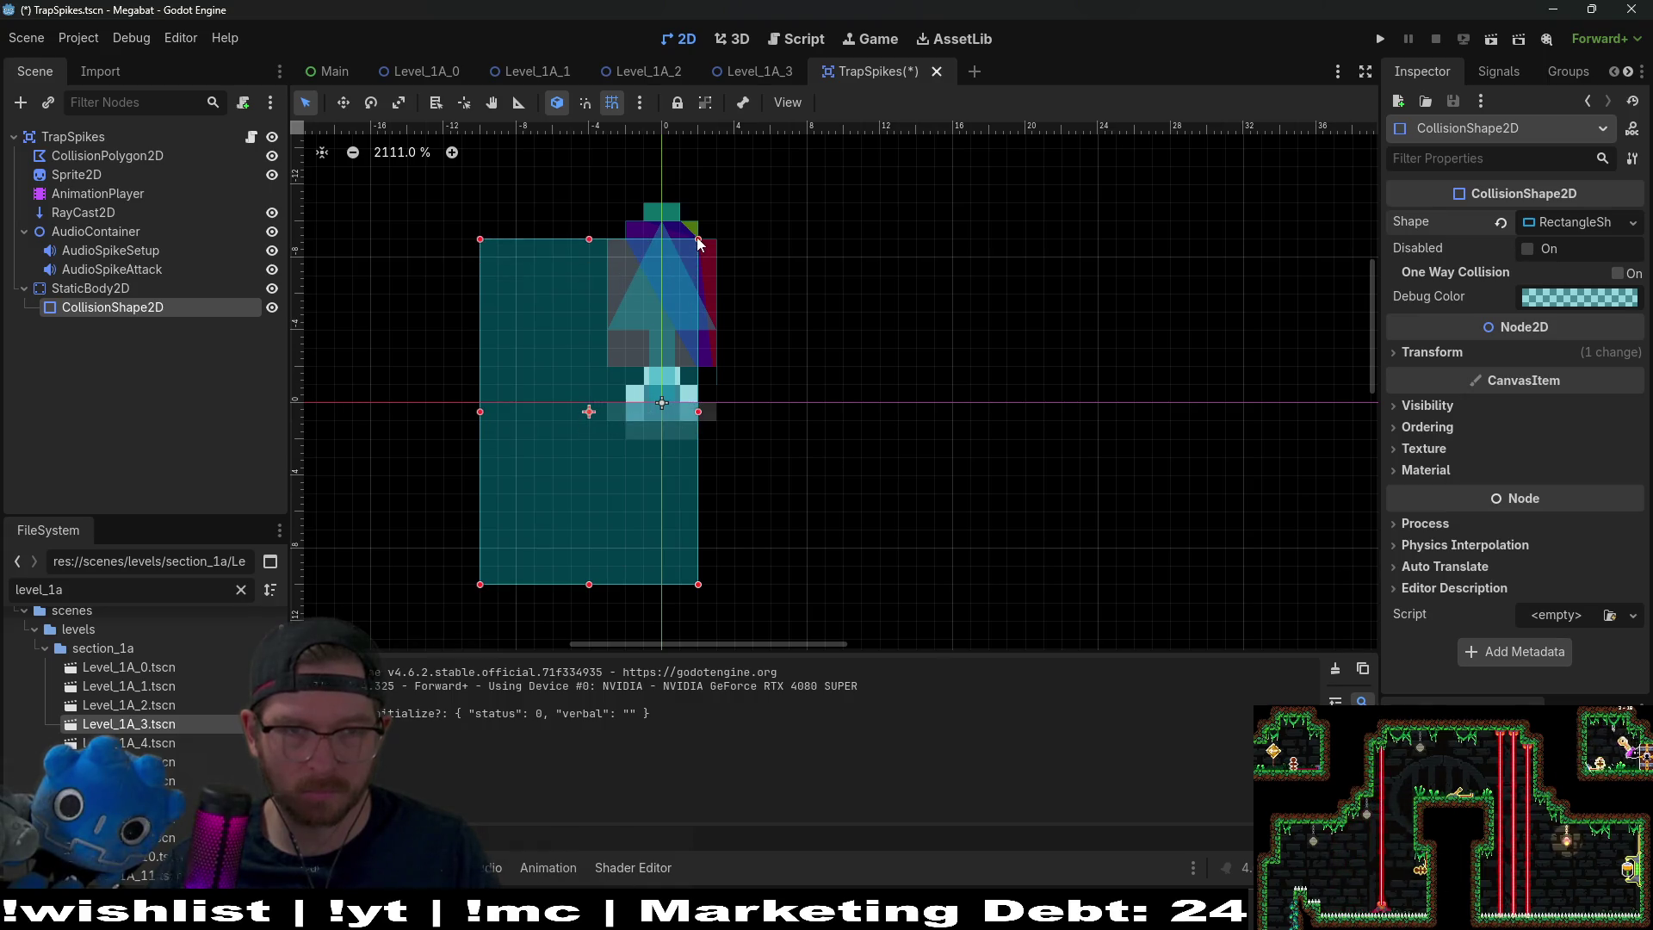
pyautogui.moveTo(481, 244); pyautogui.dragTo(628, 245)
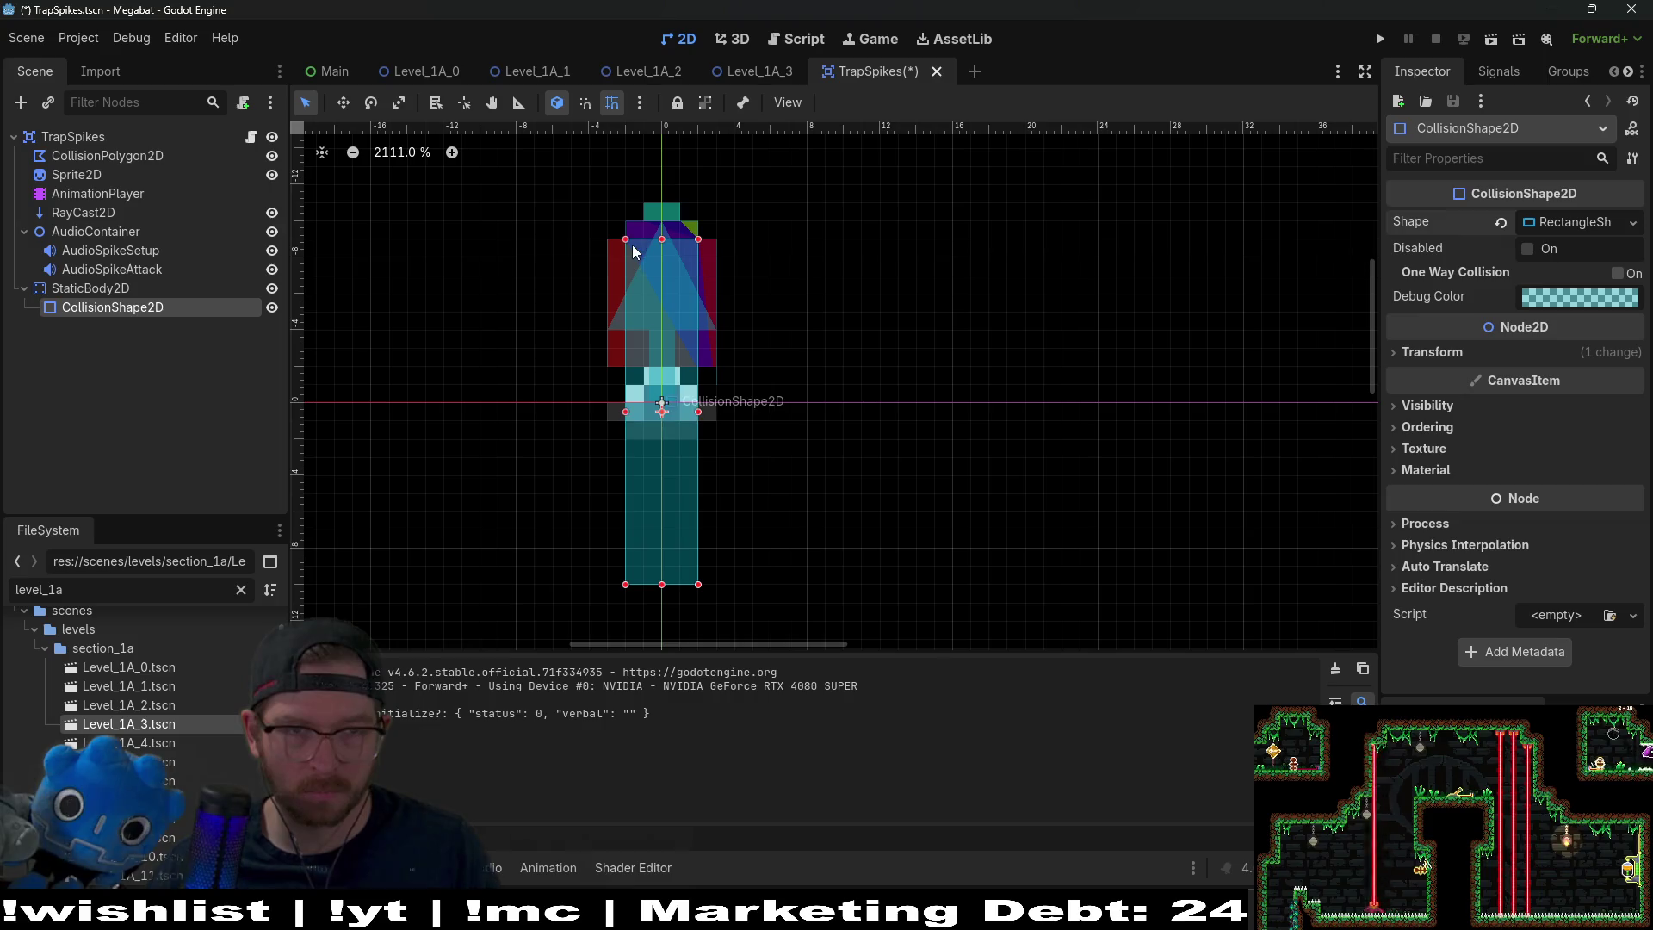
pyautogui.moveTo(662, 585); pyautogui.dragTo(662, 403)
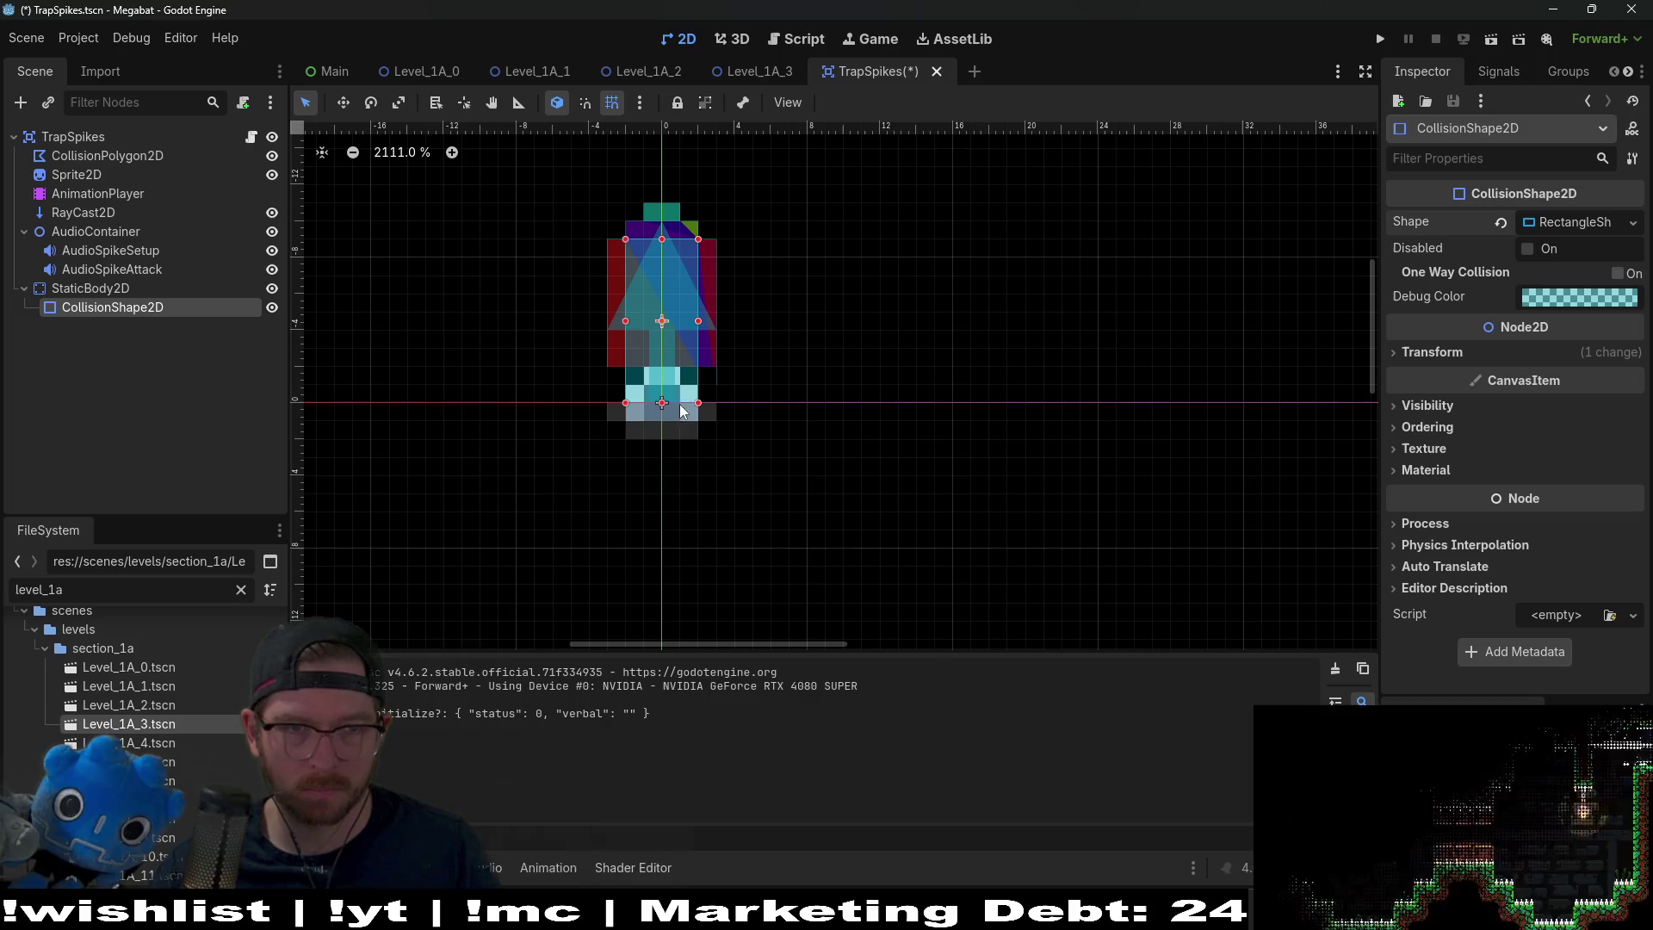
pyautogui.moveTo(661, 241)
pyautogui.mouseDown()
pyautogui.moveTo(663, 255)
pyautogui.moveTo(664, 241)
pyautogui.mouseUp()
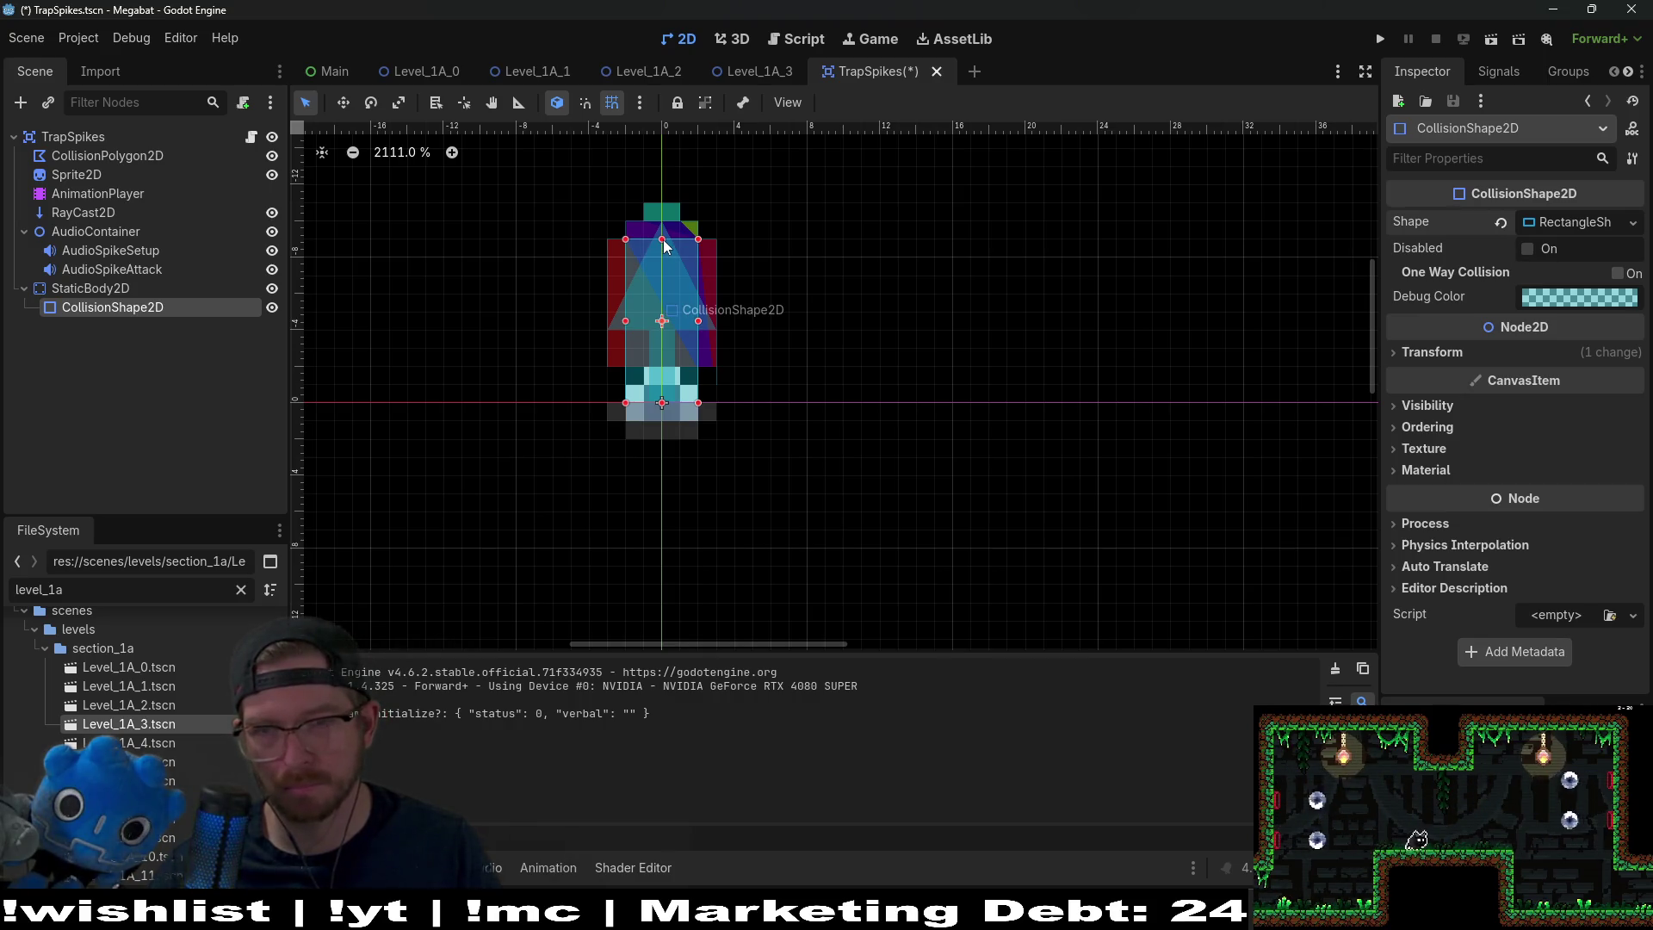
pyautogui.scroll(4, 667, 250)
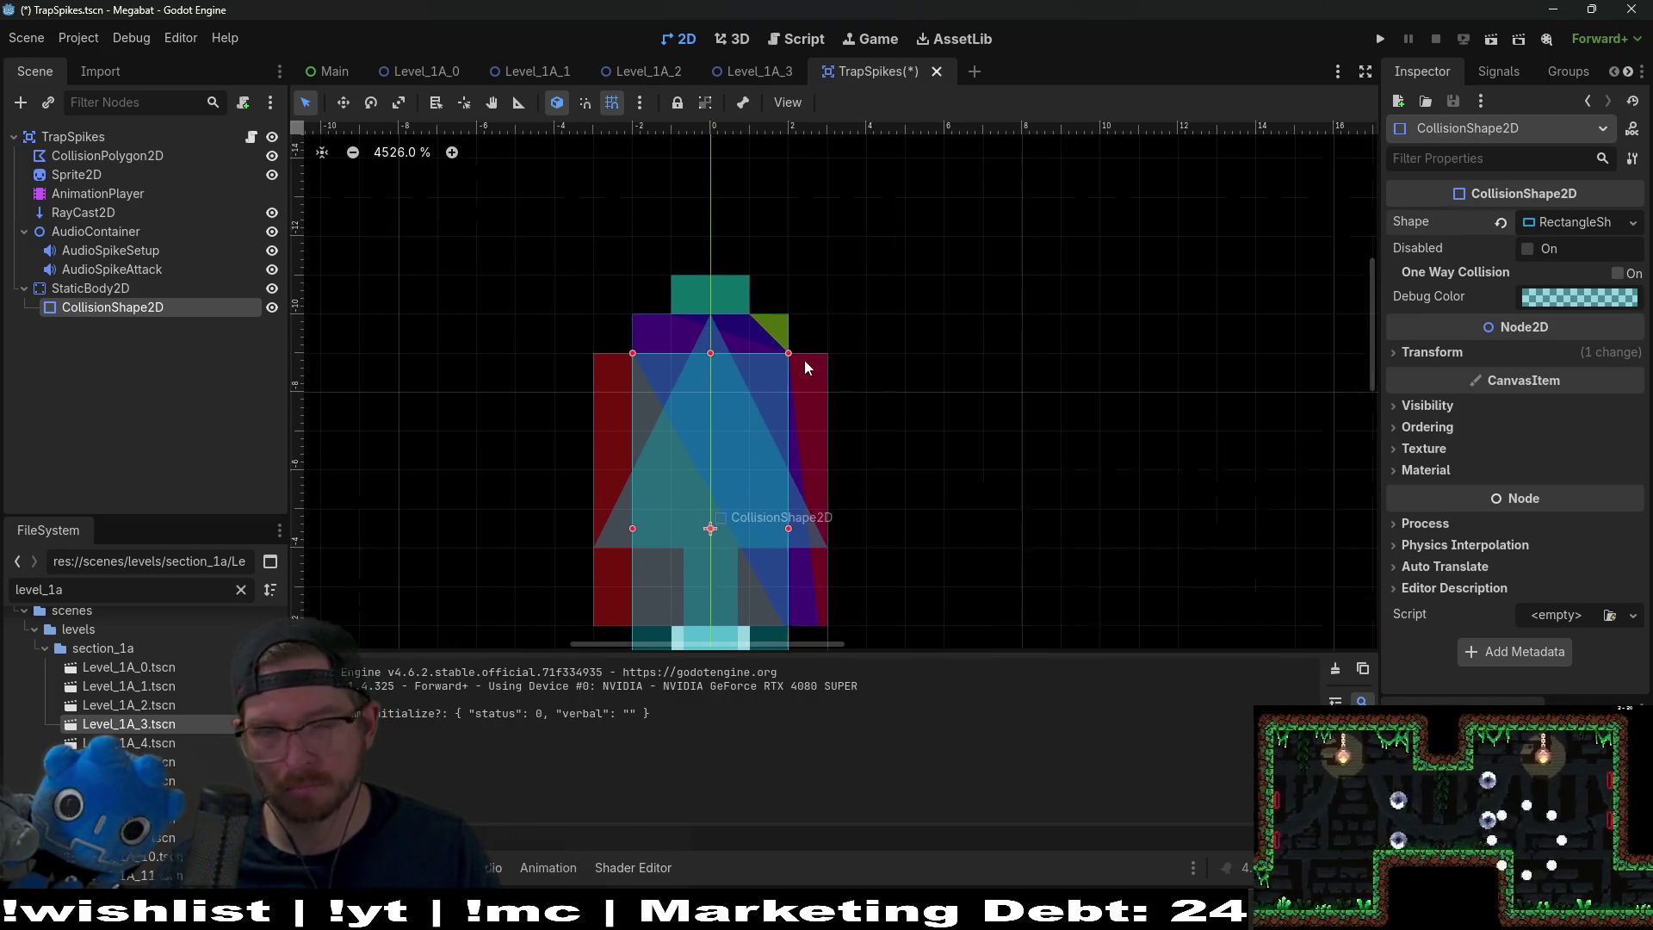
pyautogui.moveTo(797, 384); pyautogui.dragTo(918, 266)
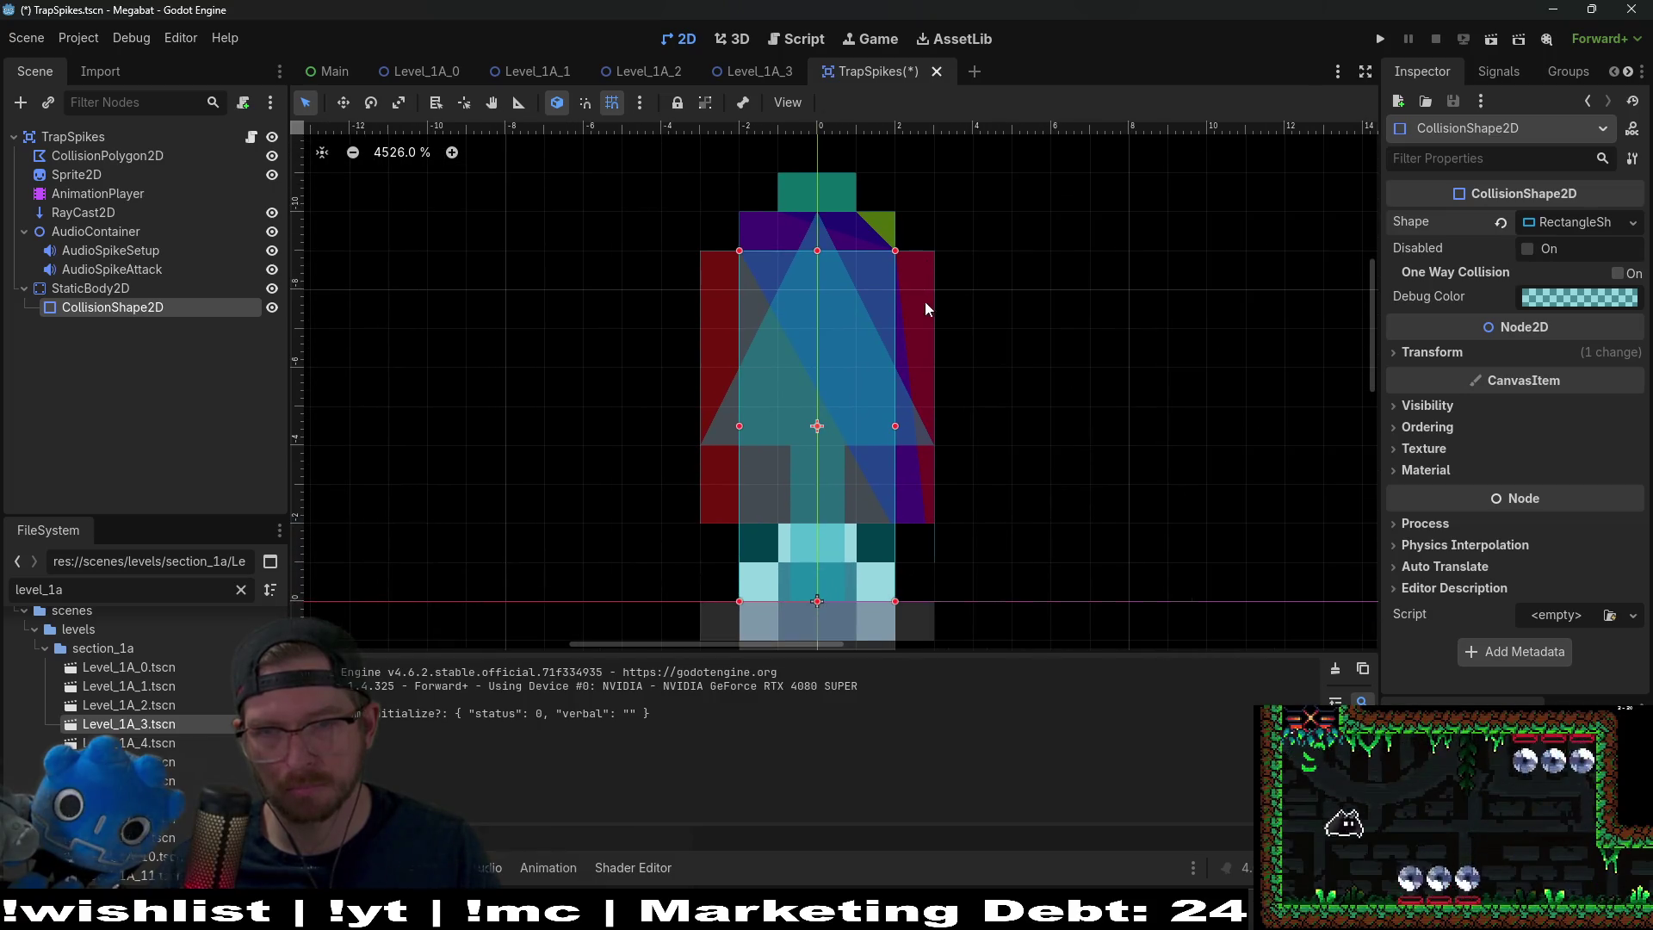
pyautogui.click(72, 290)
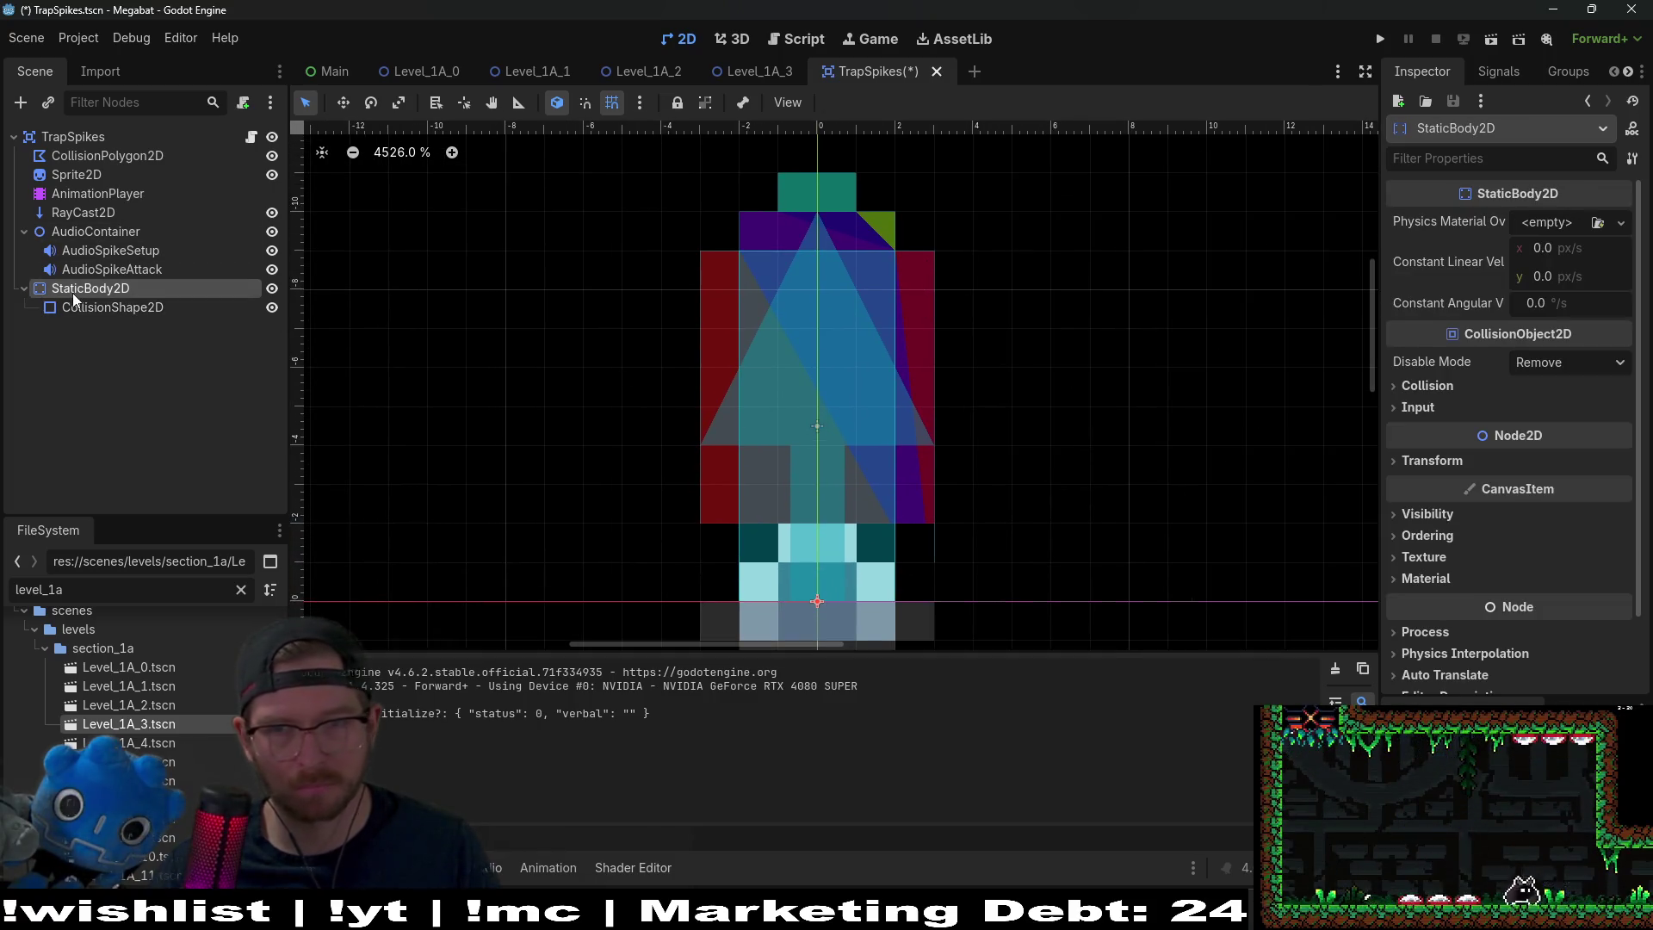
# Put the StaticBody2D on the enemy collision layer
pyautogui.click(1426, 387)
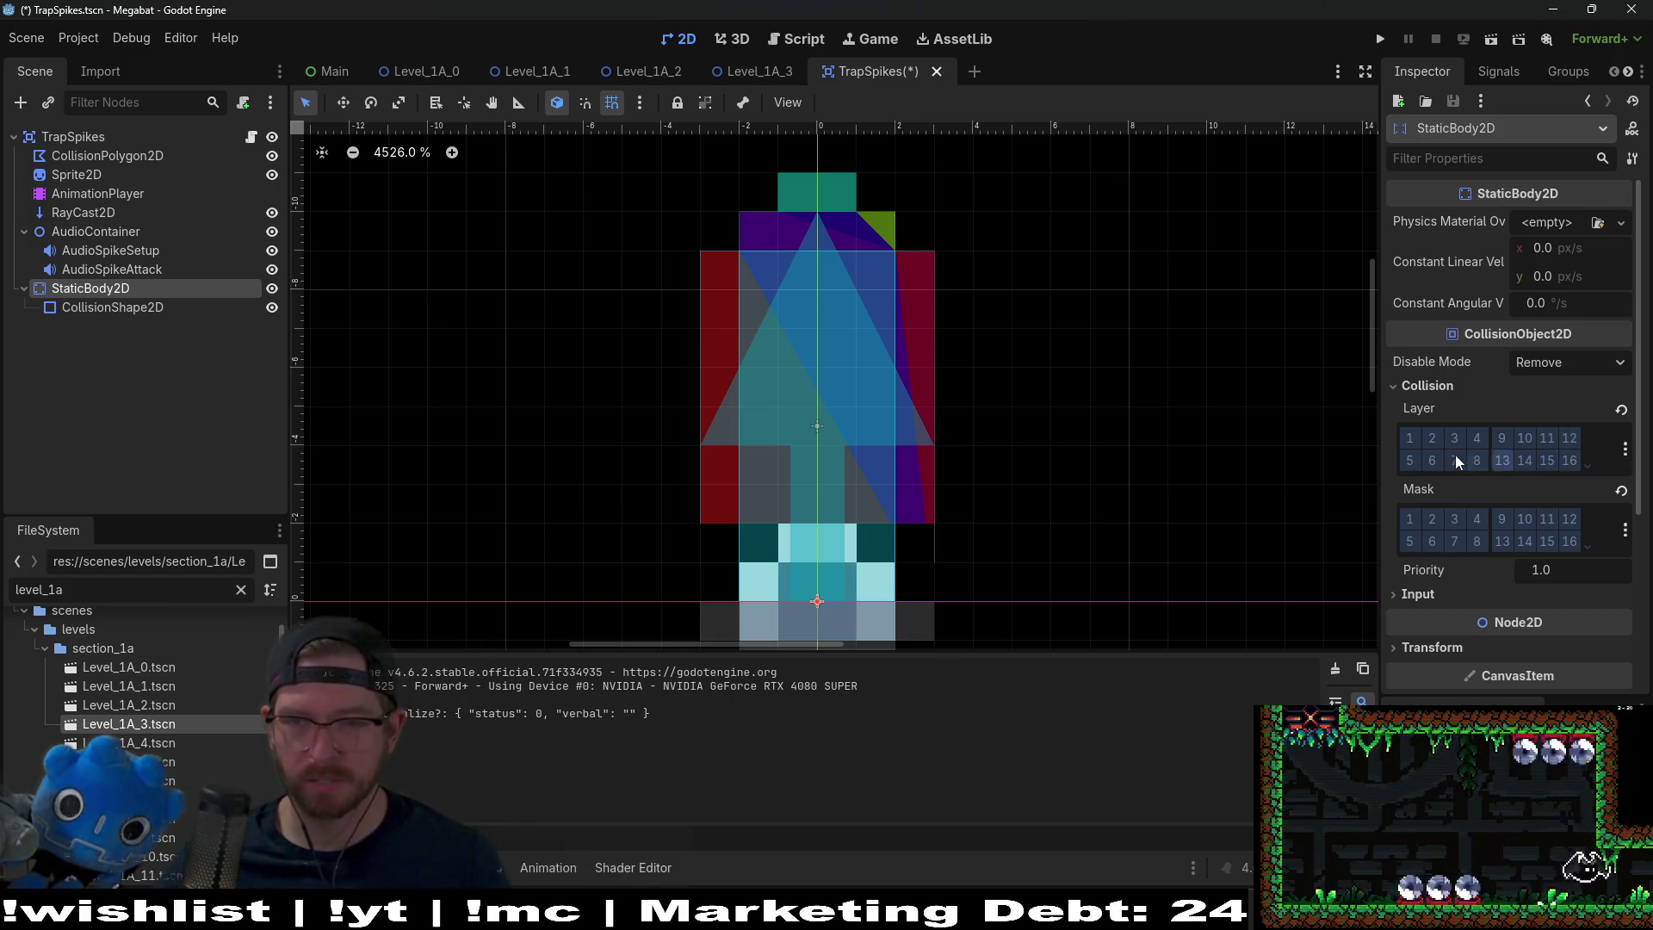
pyautogui.click(1623, 449)
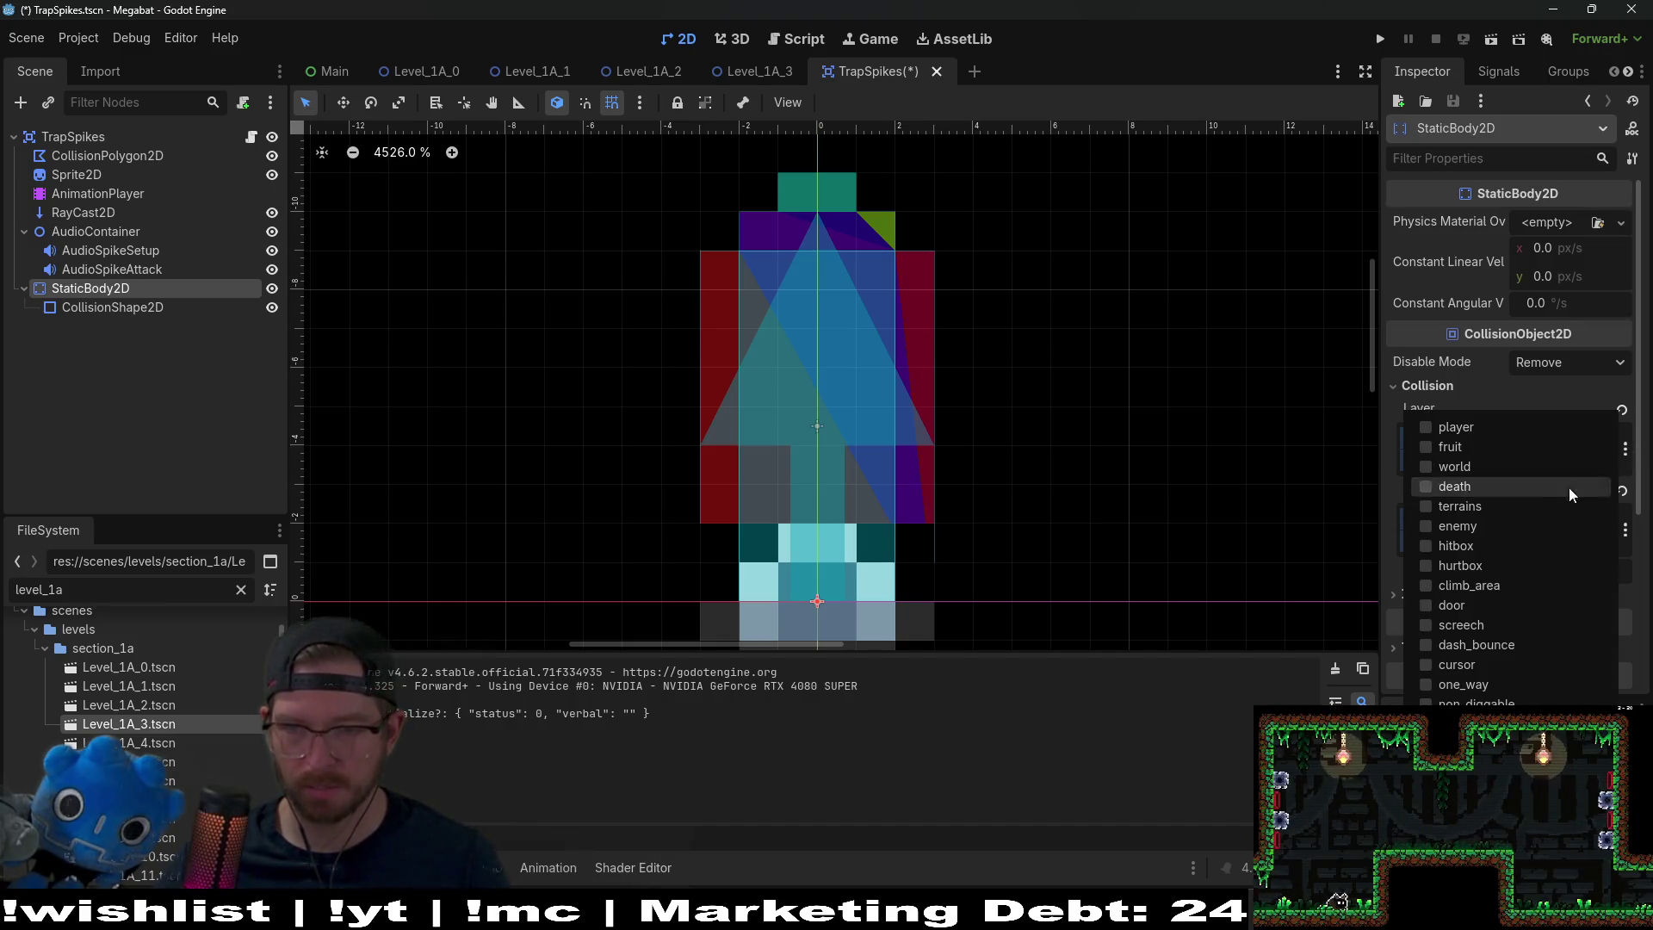
pyautogui.click(1482, 525)
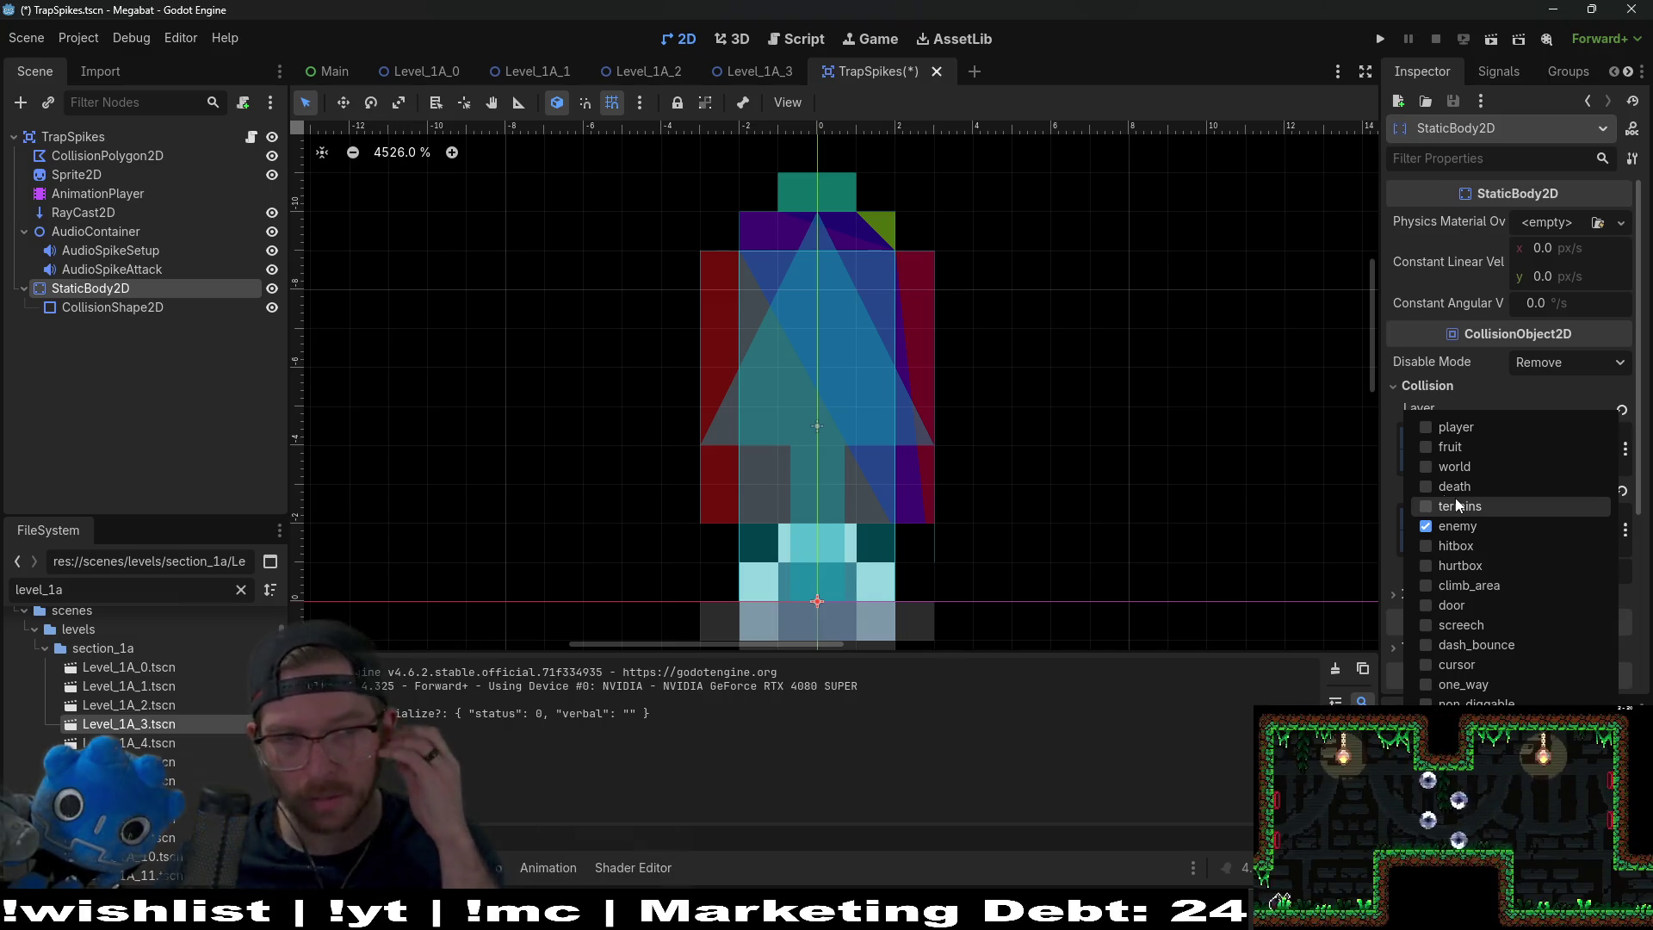
pyautogui.click(136, 303)
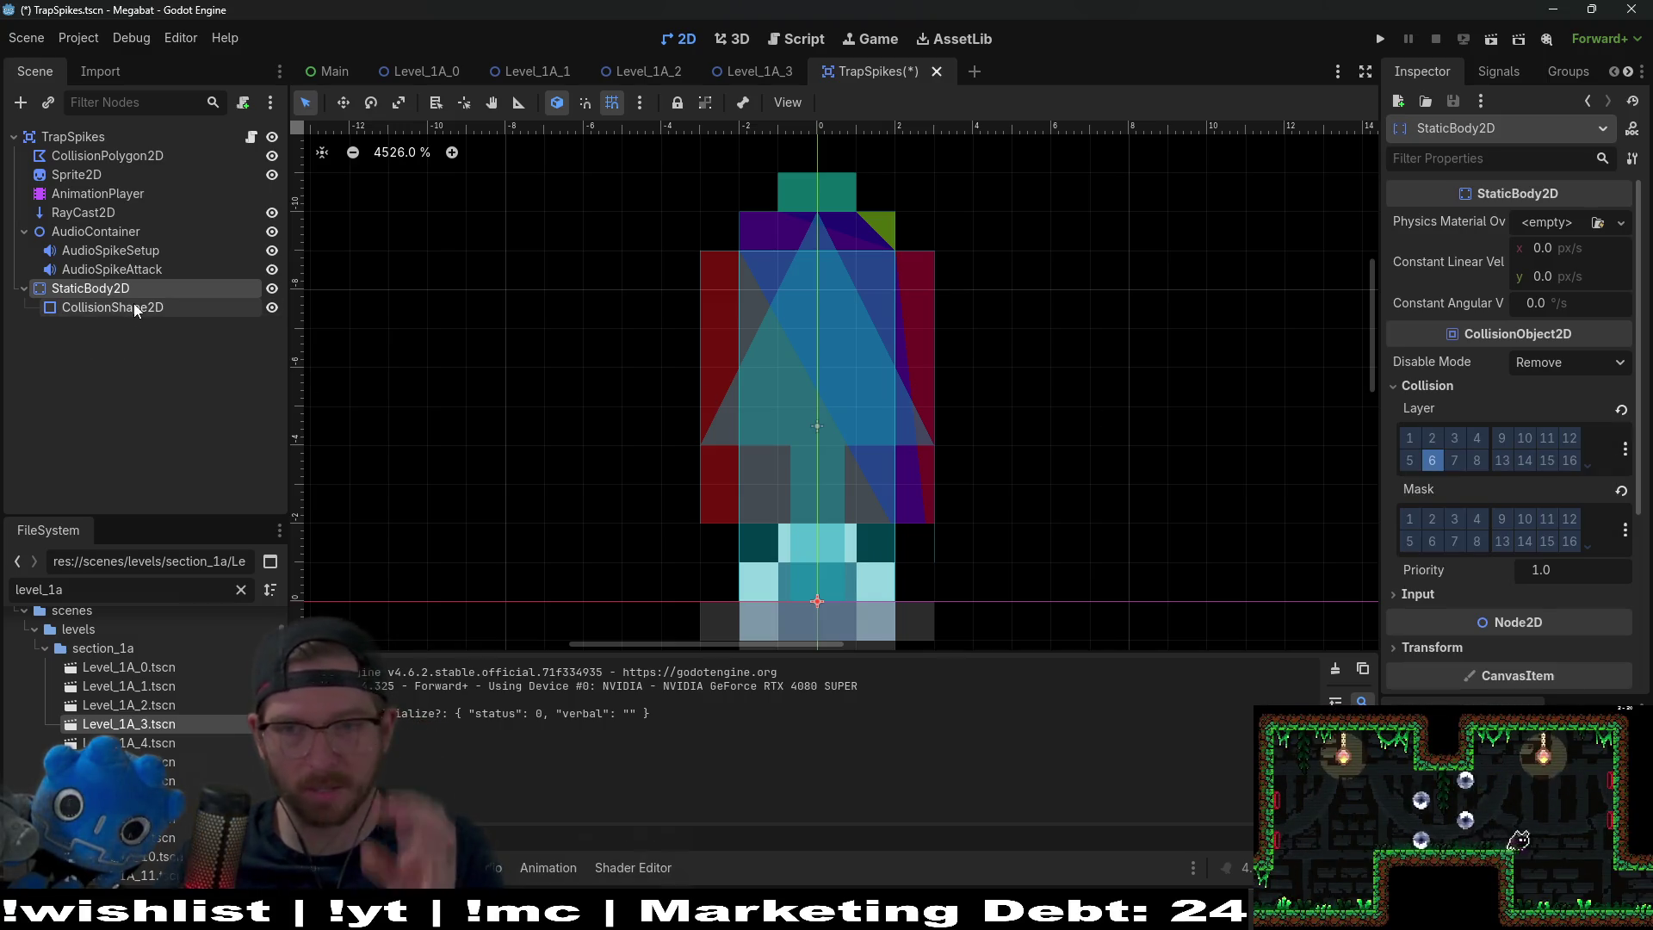
# Tick Disabled on the static body's CollisionShape2D and save the TrapSpikes scene
pyautogui.click(117, 307)
pyautogui.click(115, 290)
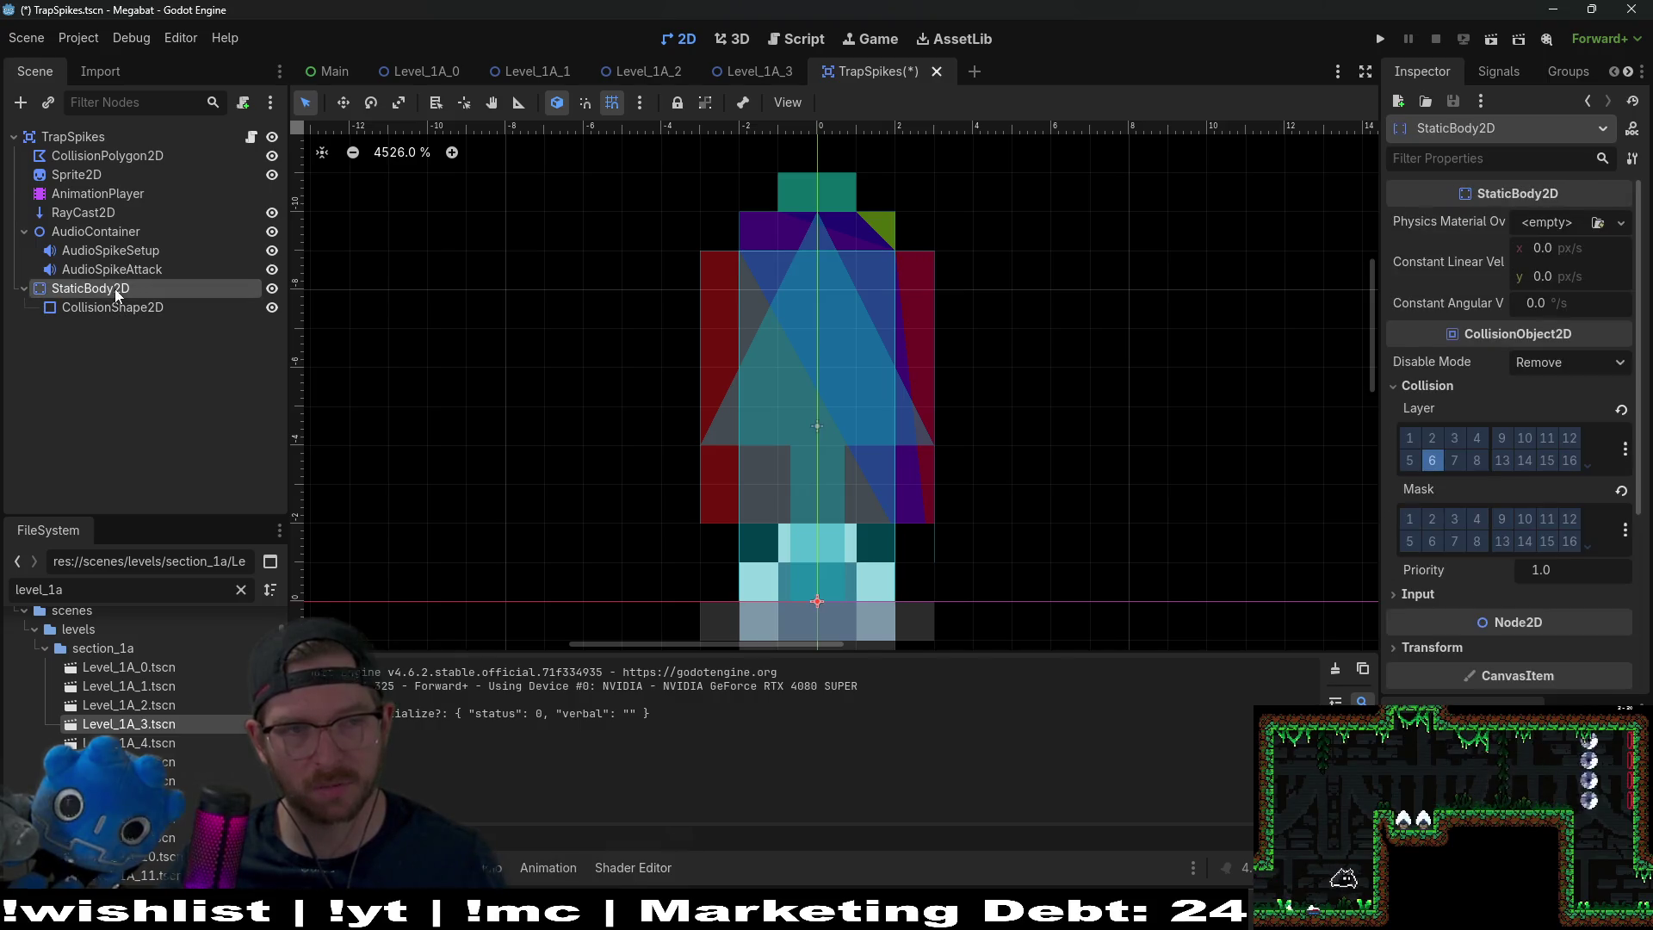
pyautogui.click(74, 307)
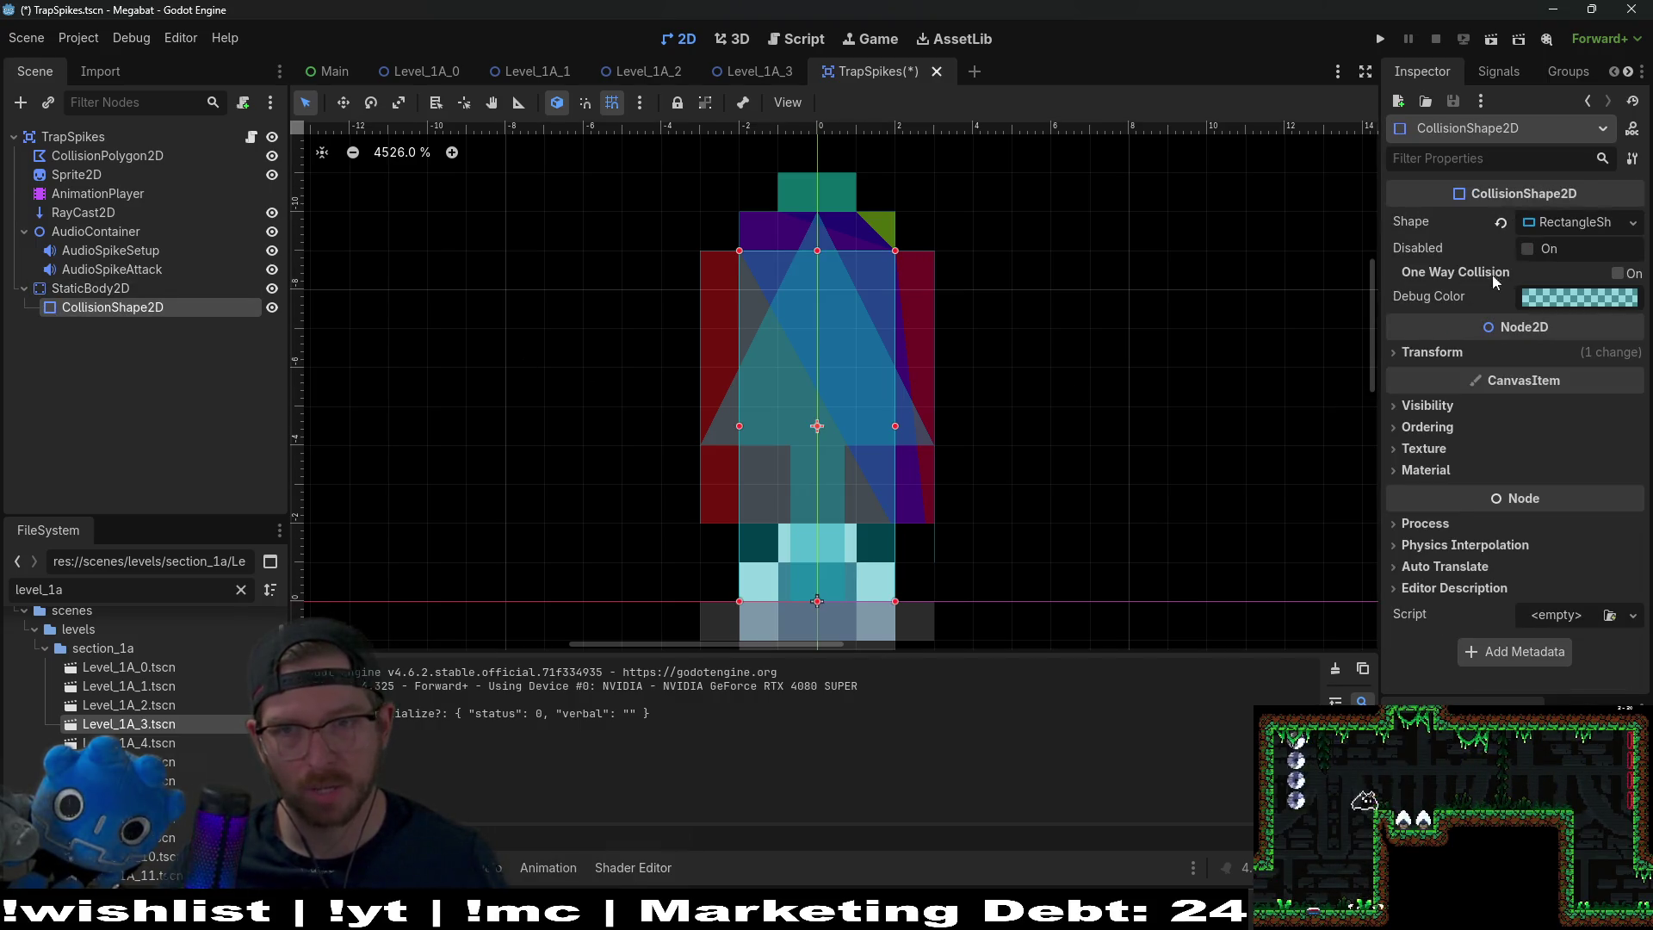
pyautogui.click(1523, 251)
pyautogui.hotkey('ctrl', 's')
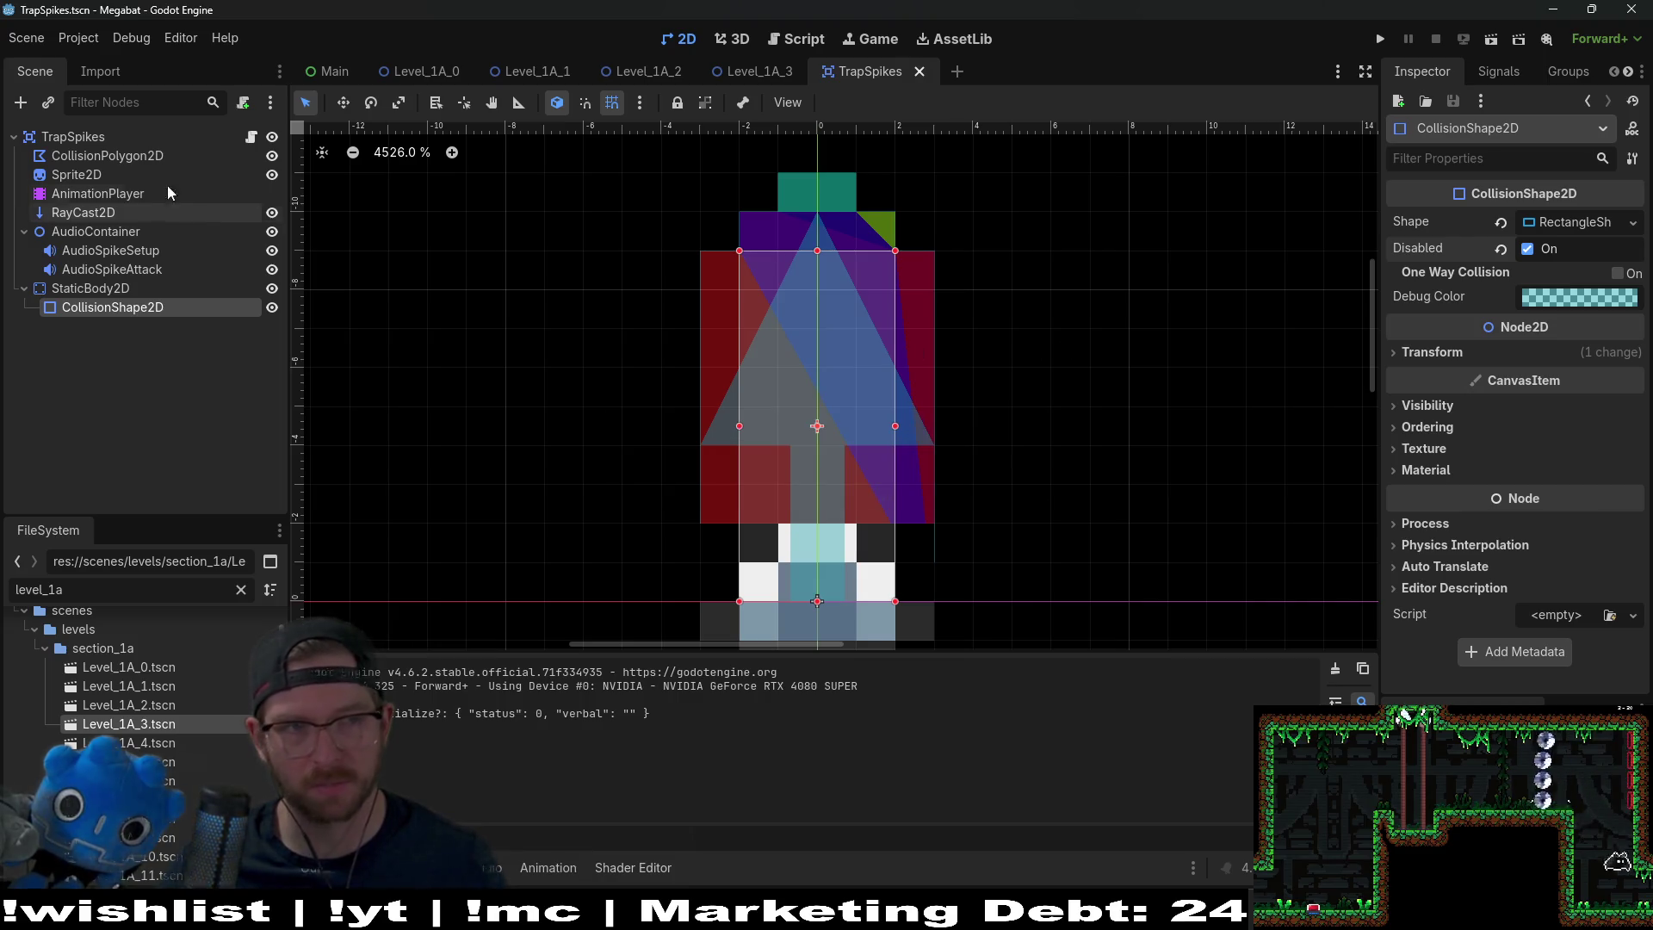
# Compare with the CollisionPolygon2D hitbox, then select the spike AnimationPlayer
pyautogui.click(138, 160)
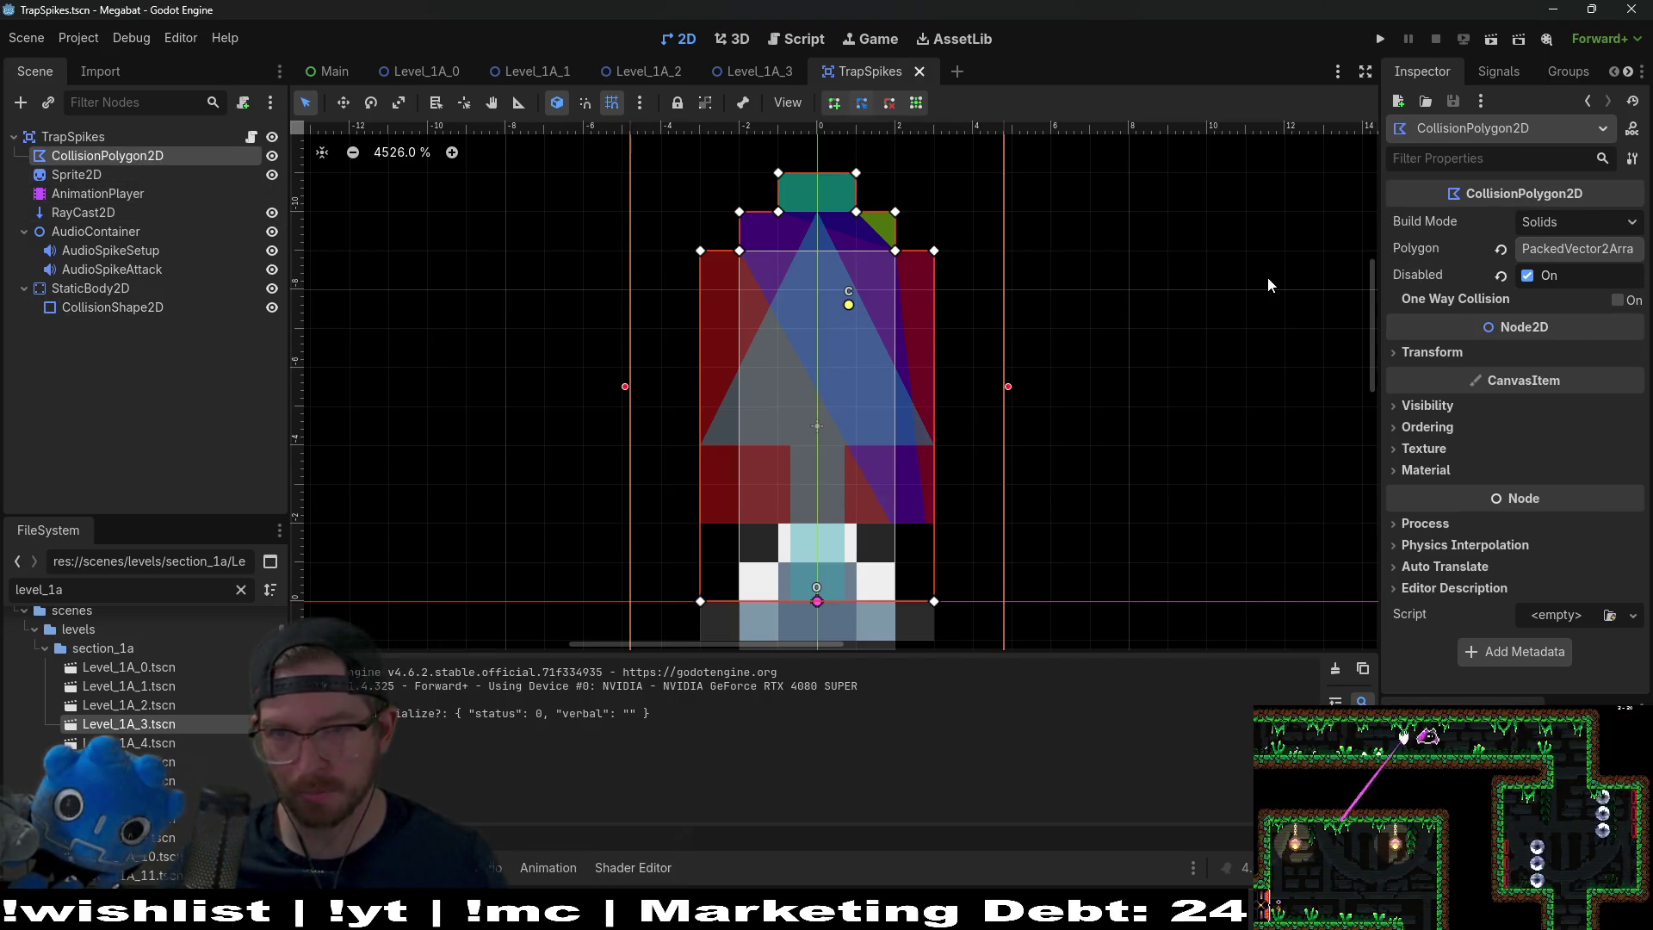
pyautogui.click(110, 308)
pyautogui.scroll(-3, 837, 358)
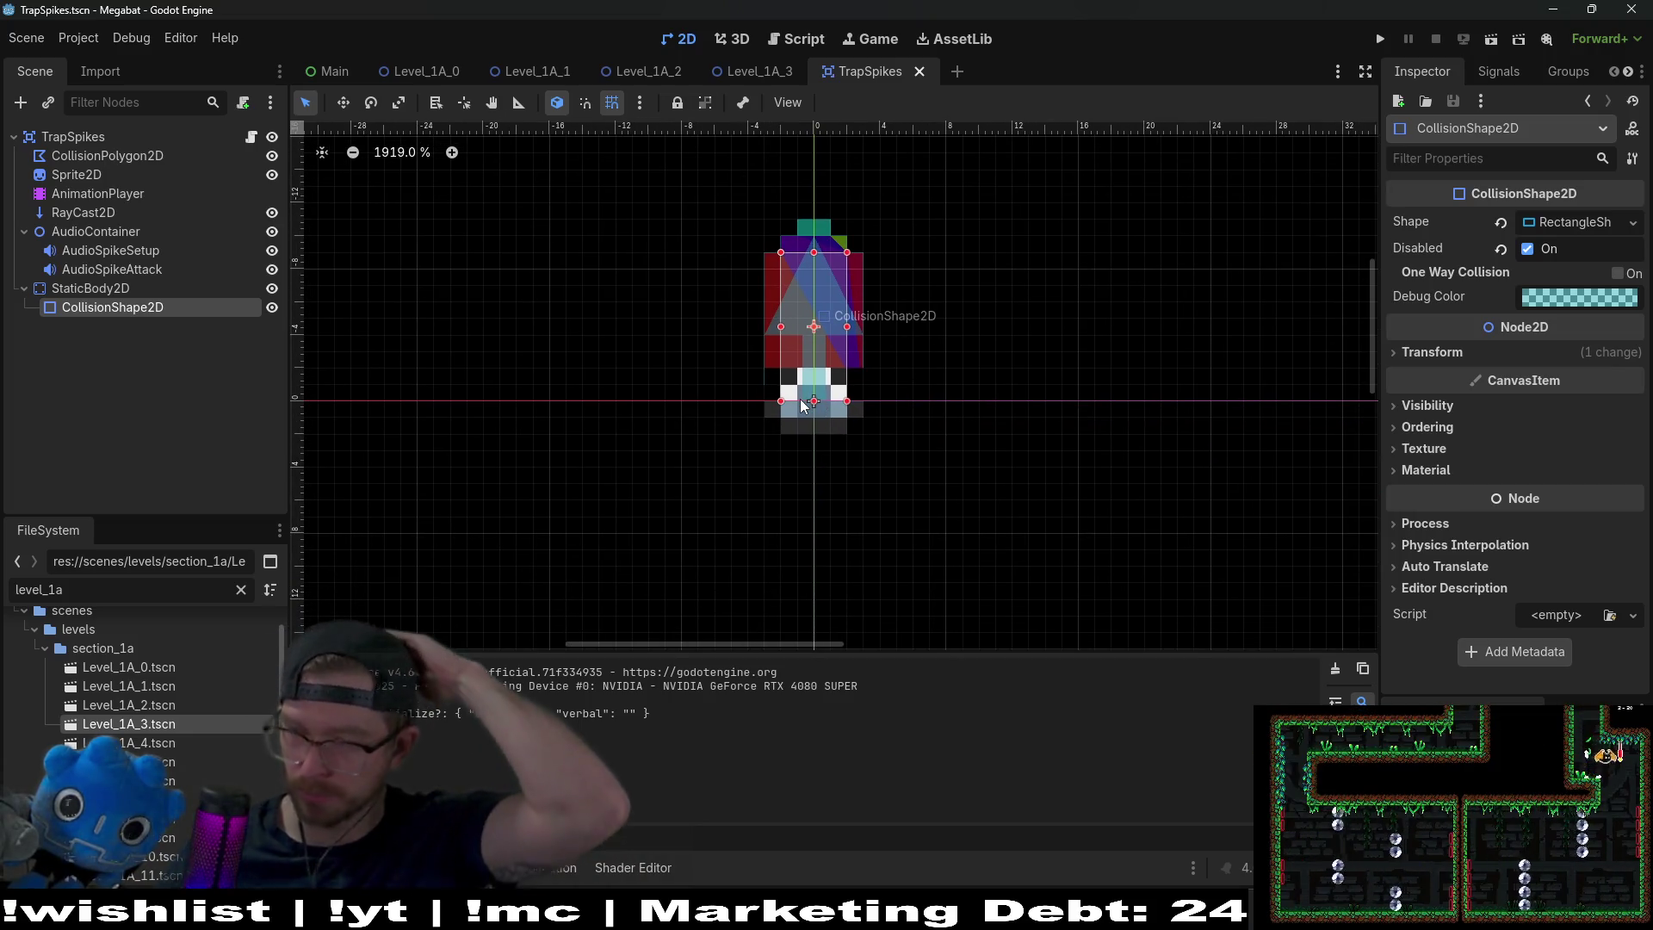
pyautogui.click(116, 190)
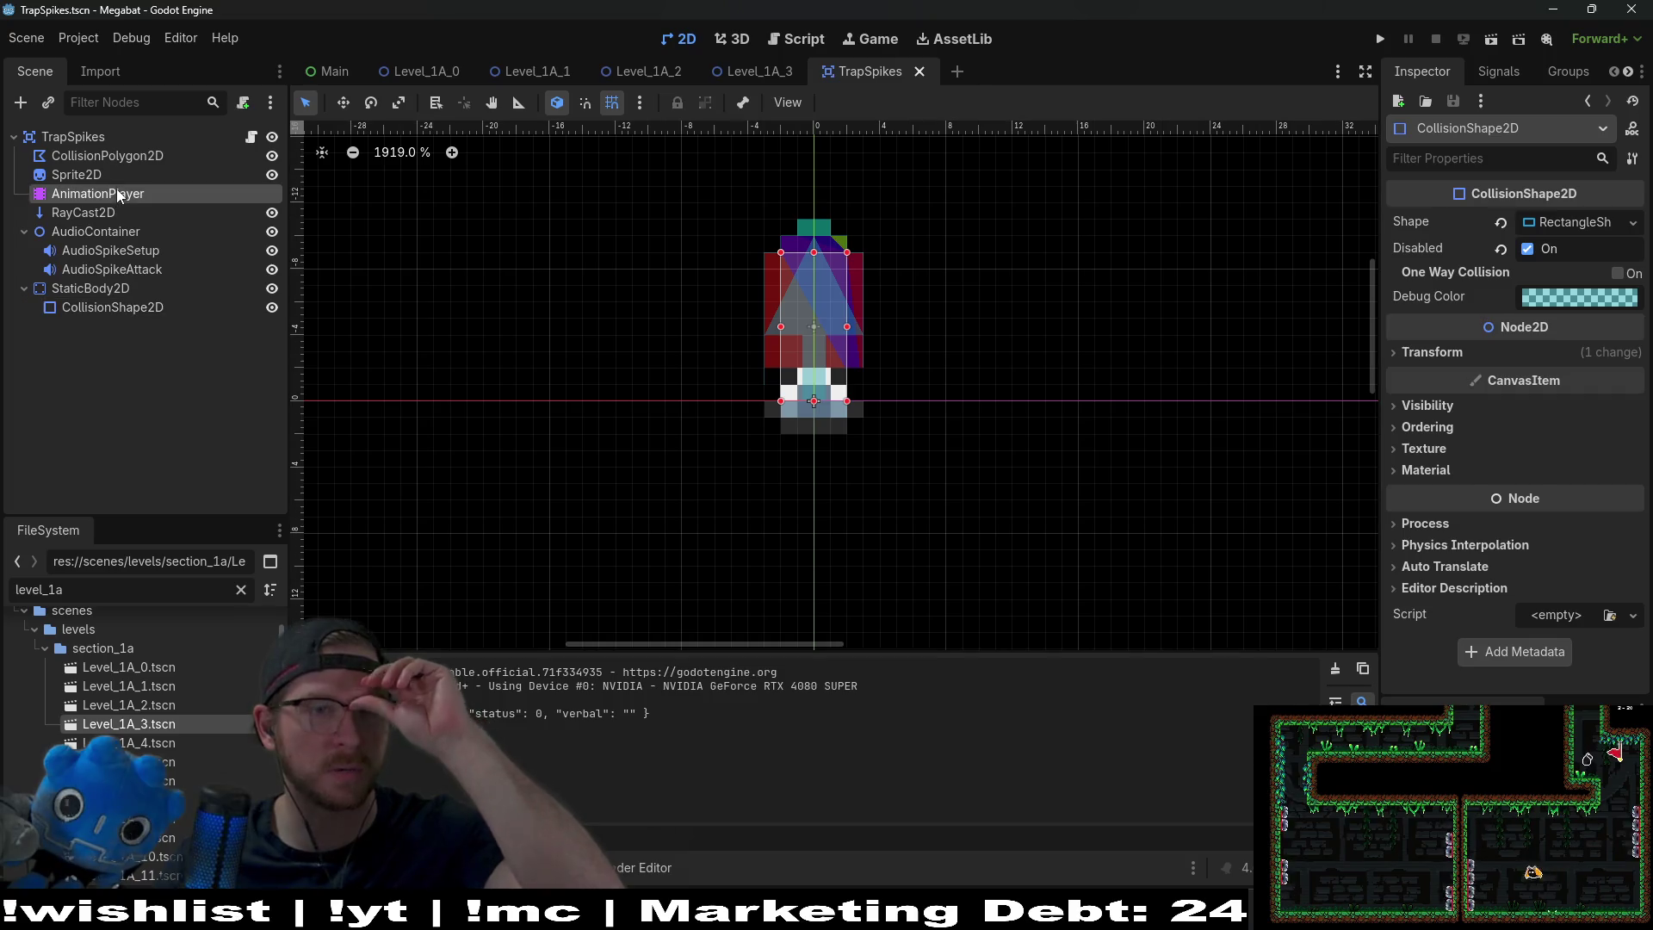
# In the 'down' animation, key CollisionShape2D Disabled at 0.1 seconds
pyautogui.click(657, 672)
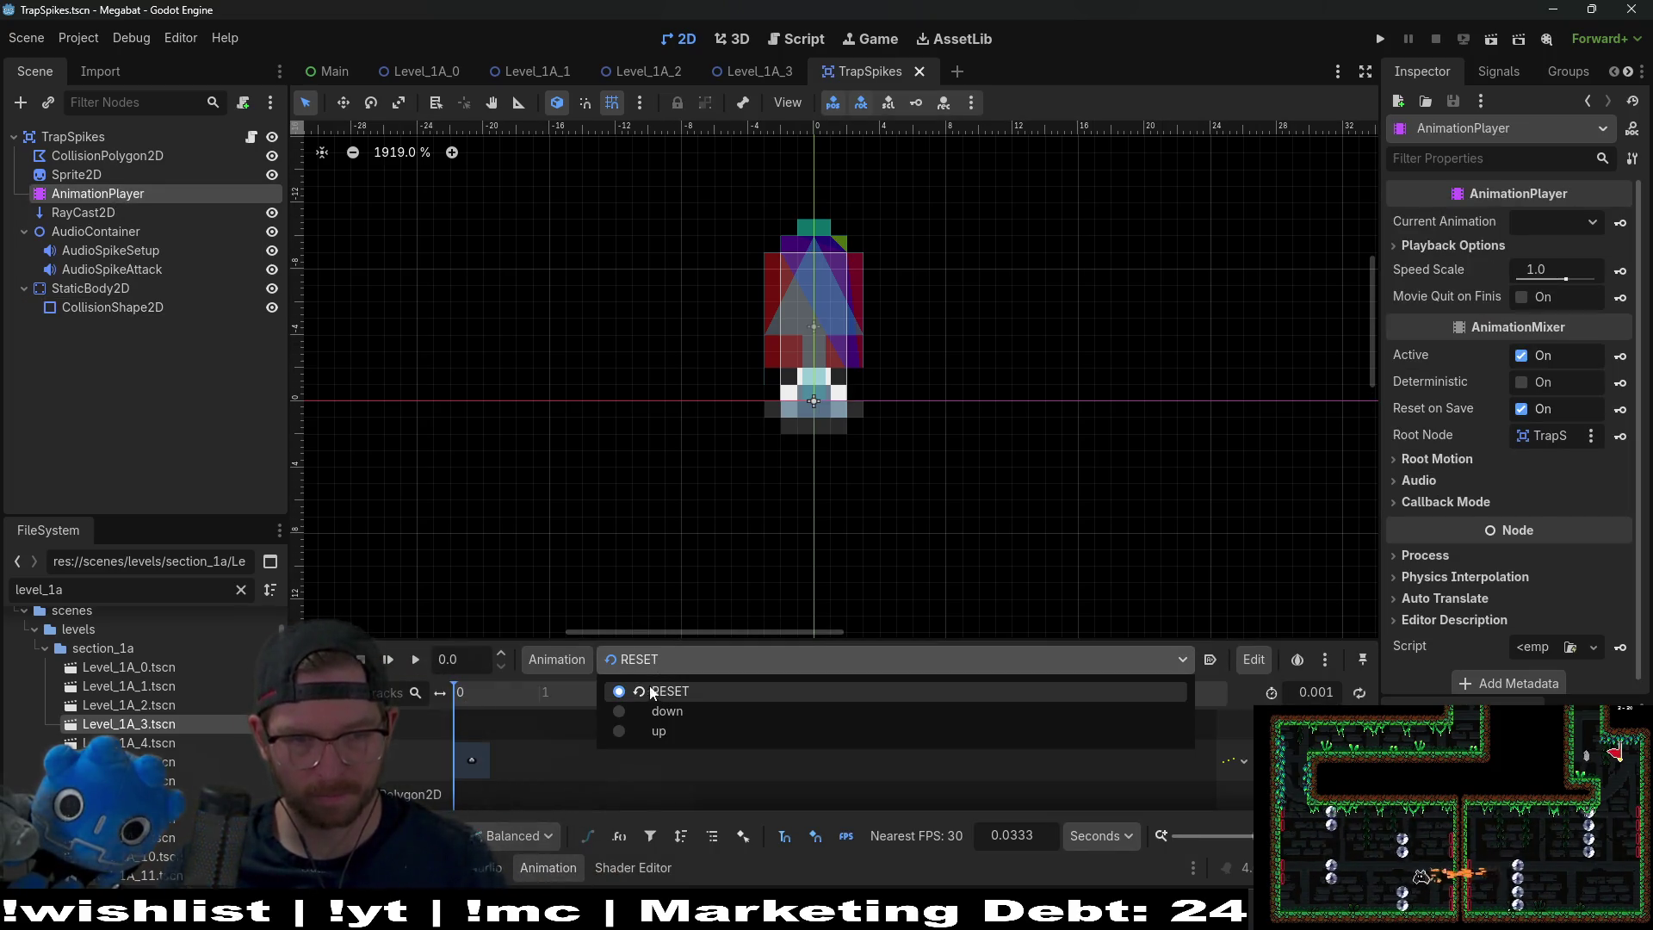
pyautogui.click(709, 637)
pyautogui.moveTo(709, 637); pyautogui.dragTo(714, 428)
pyautogui.click(642, 449)
pyautogui.click(683, 502)
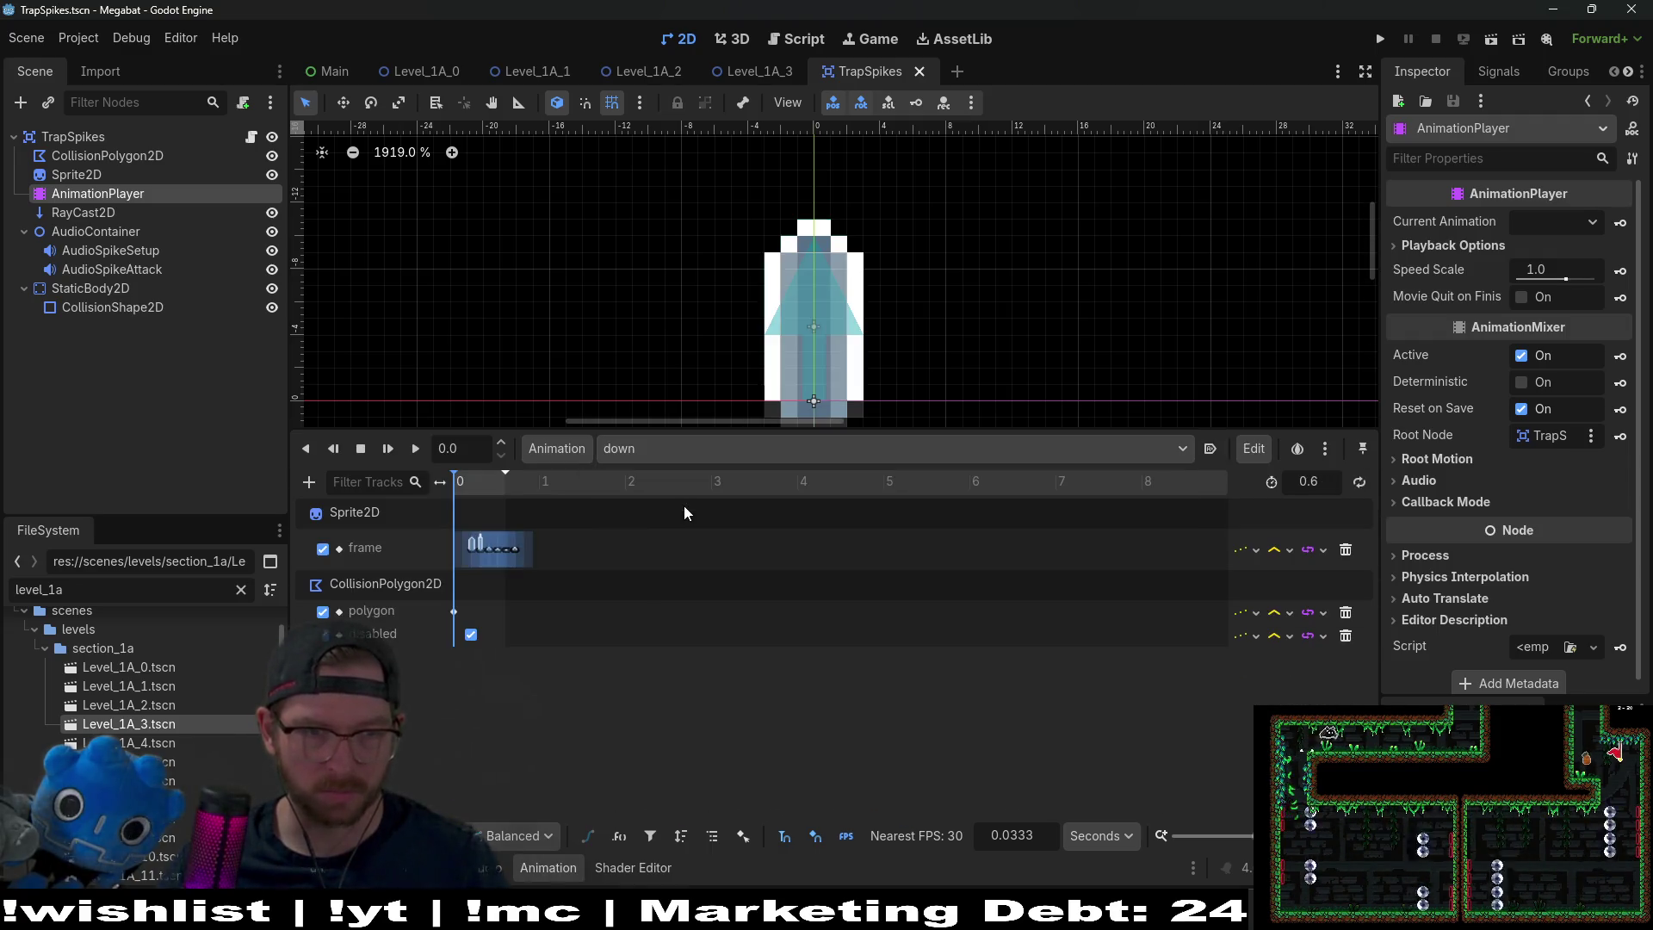
pyautogui.scroll(3, 543, 616)
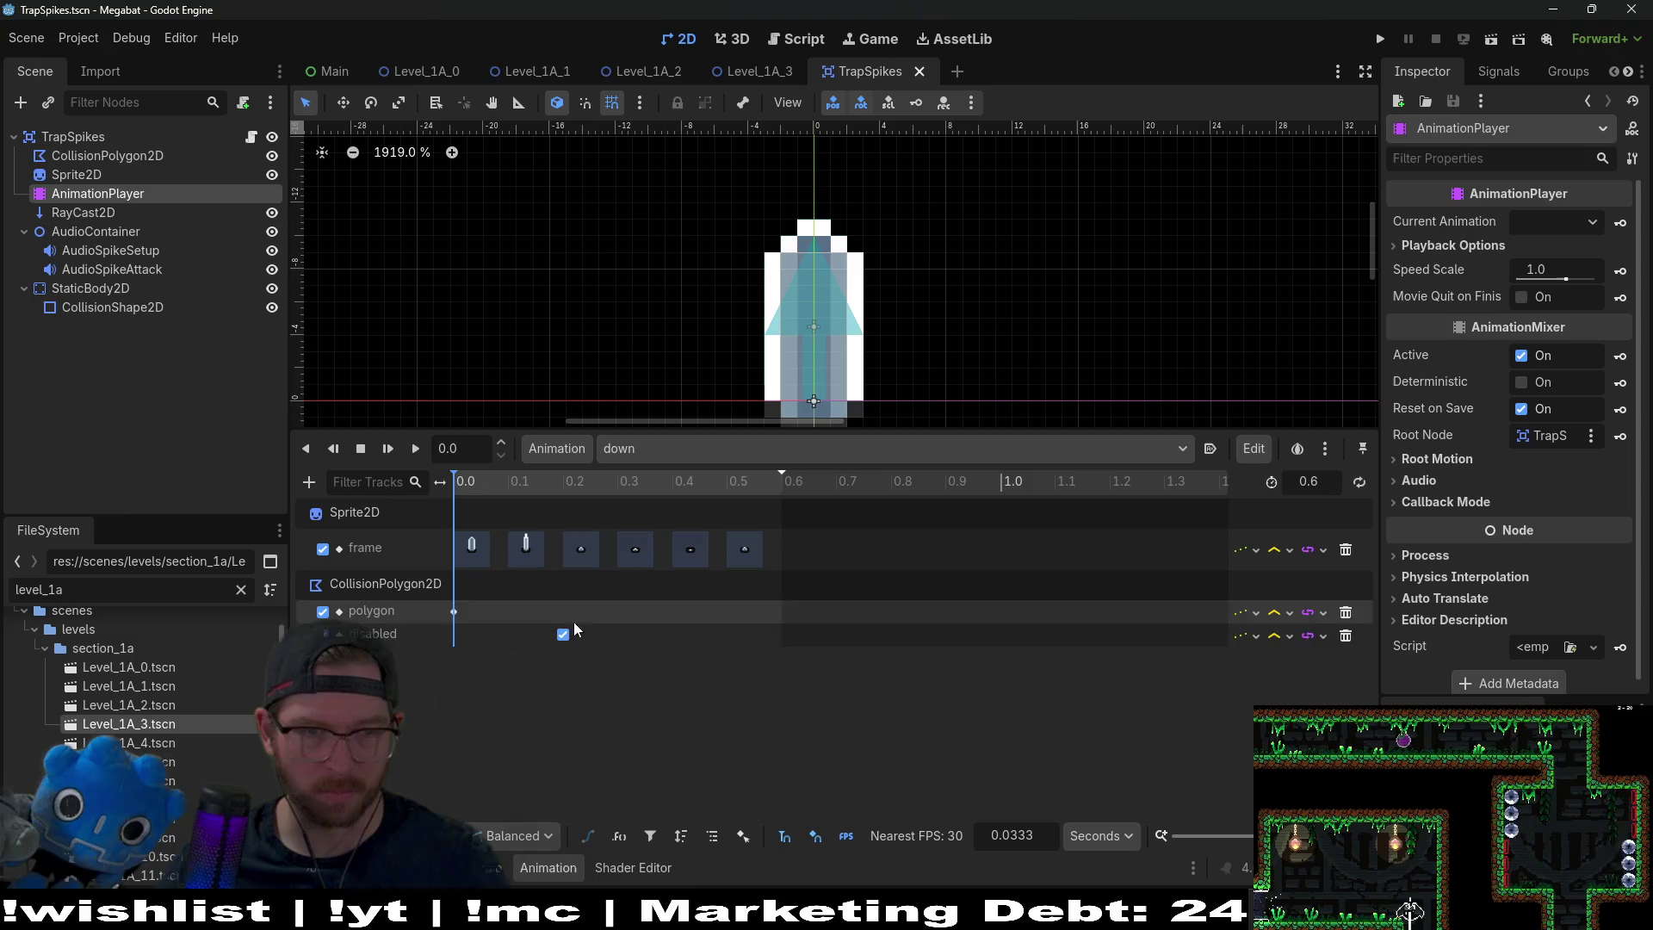
pyautogui.click(560, 483)
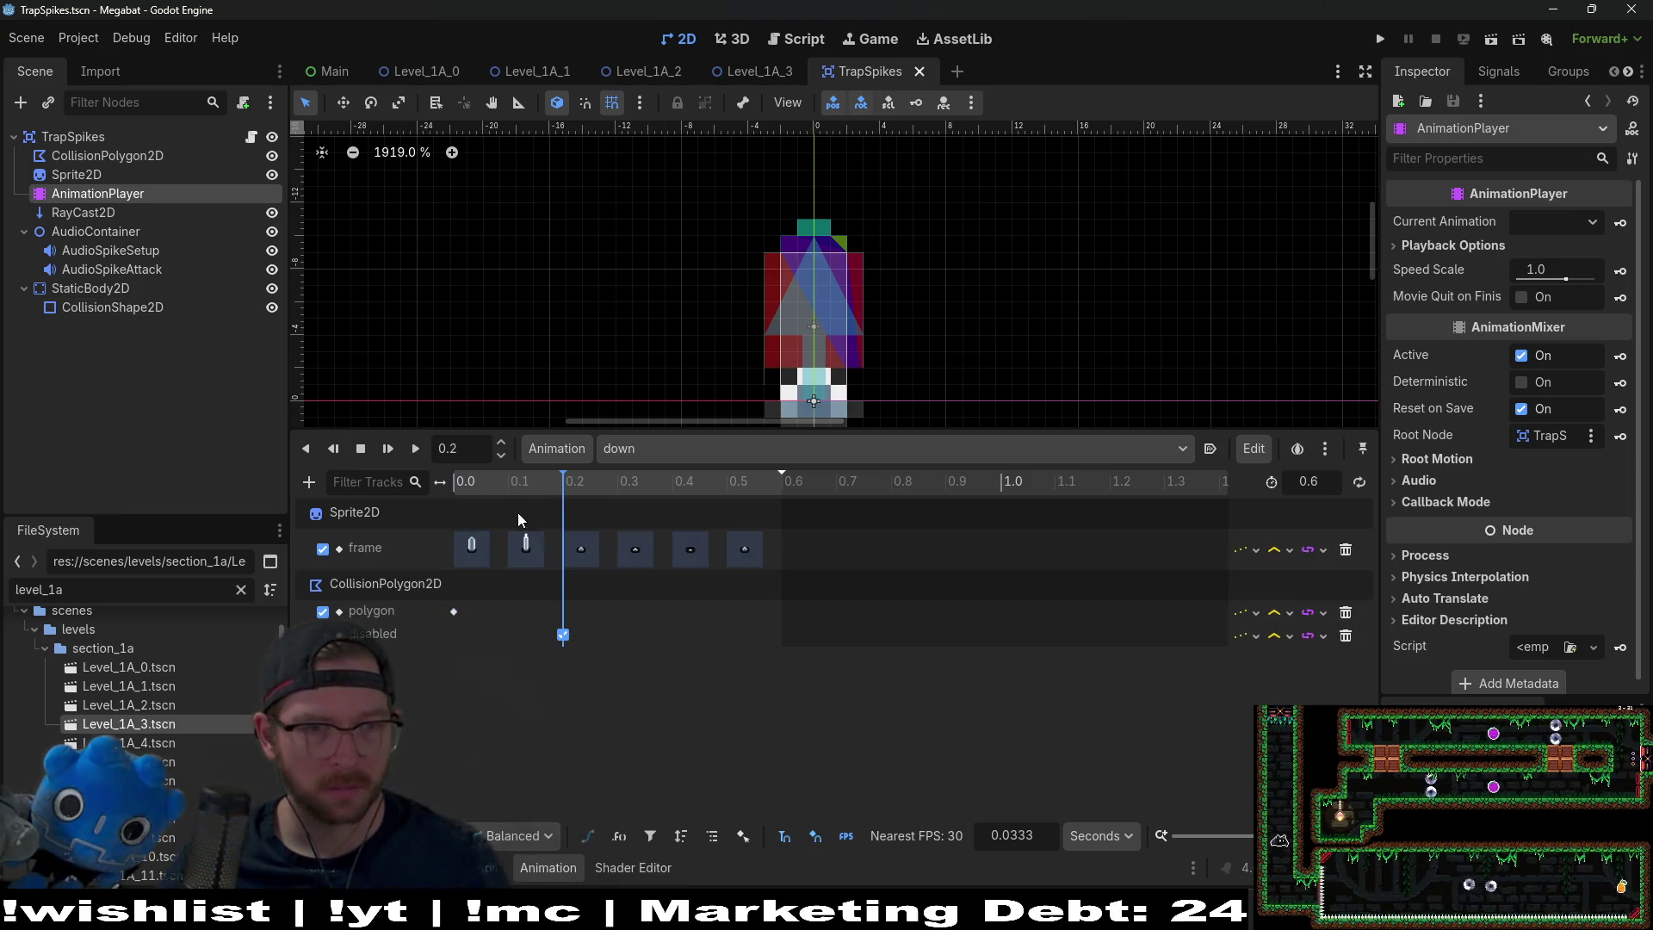
pyautogui.click(506, 486)
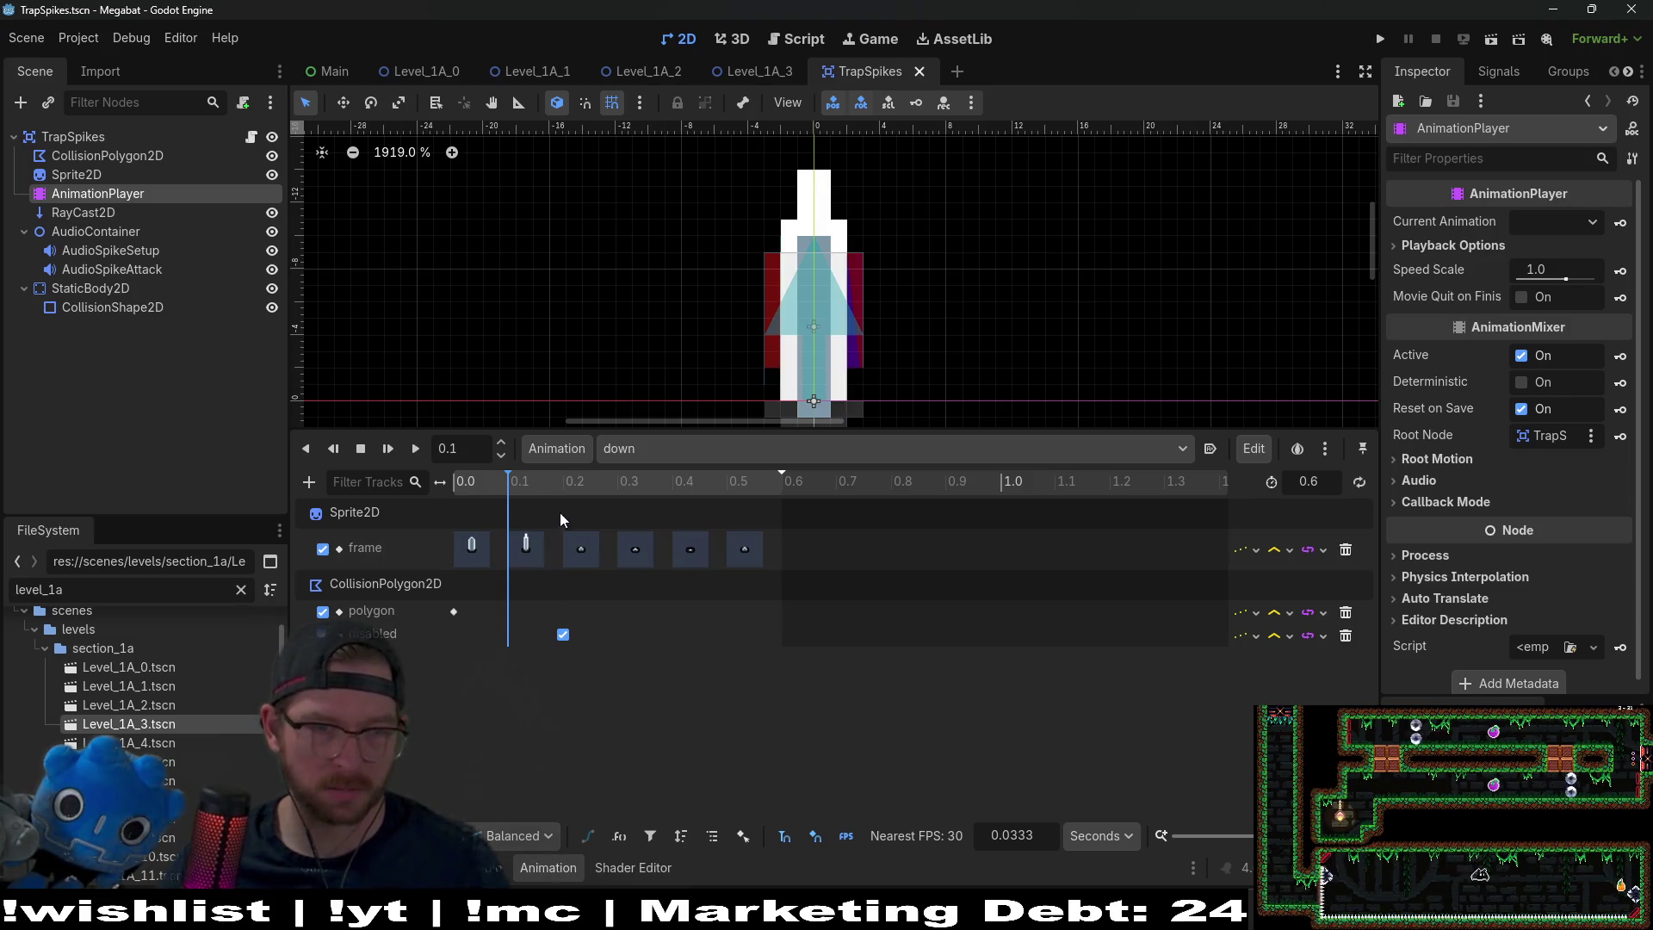
pyautogui.click(107, 316)
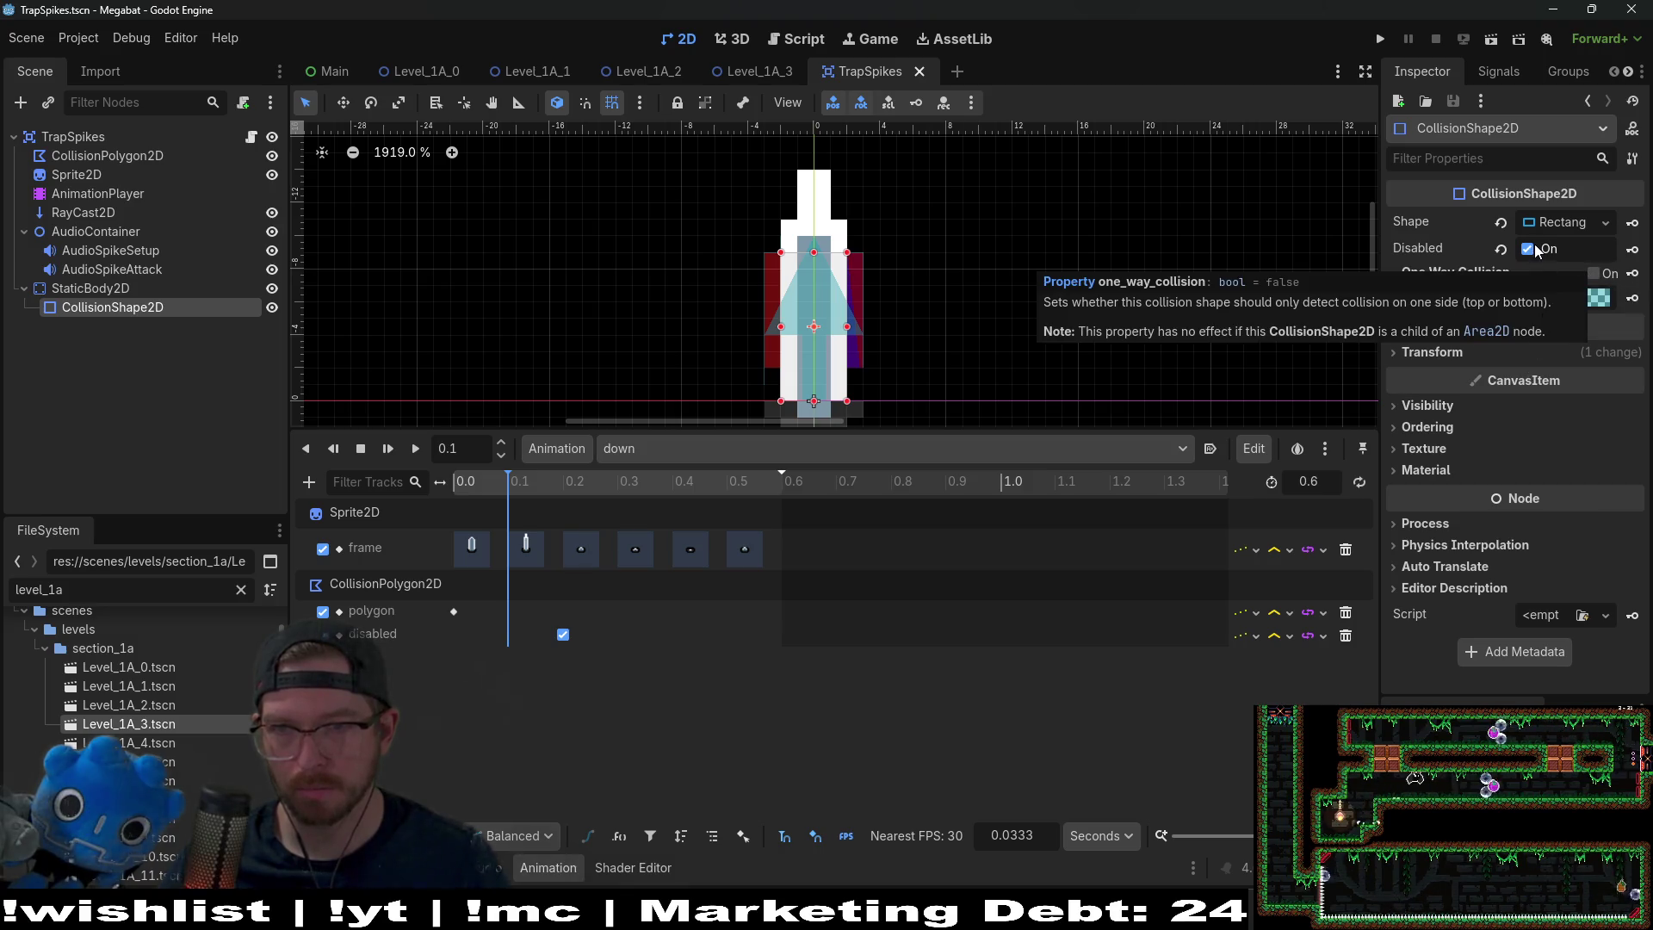
pyautogui.click(1633, 255)
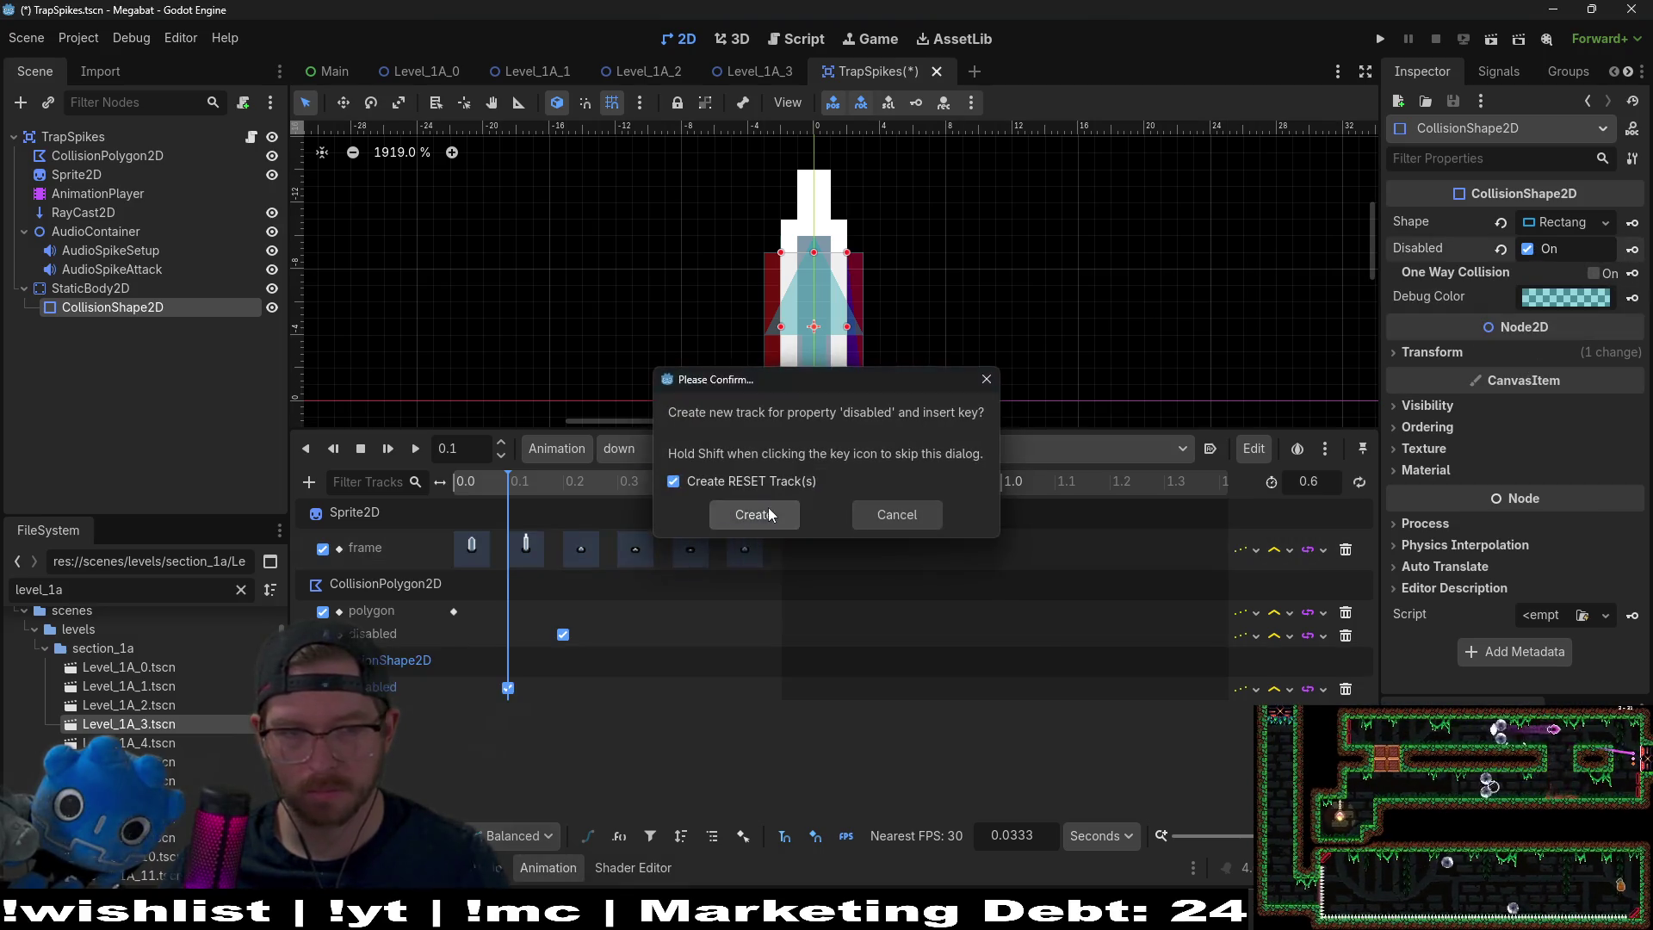
pyautogui.click(749, 513)
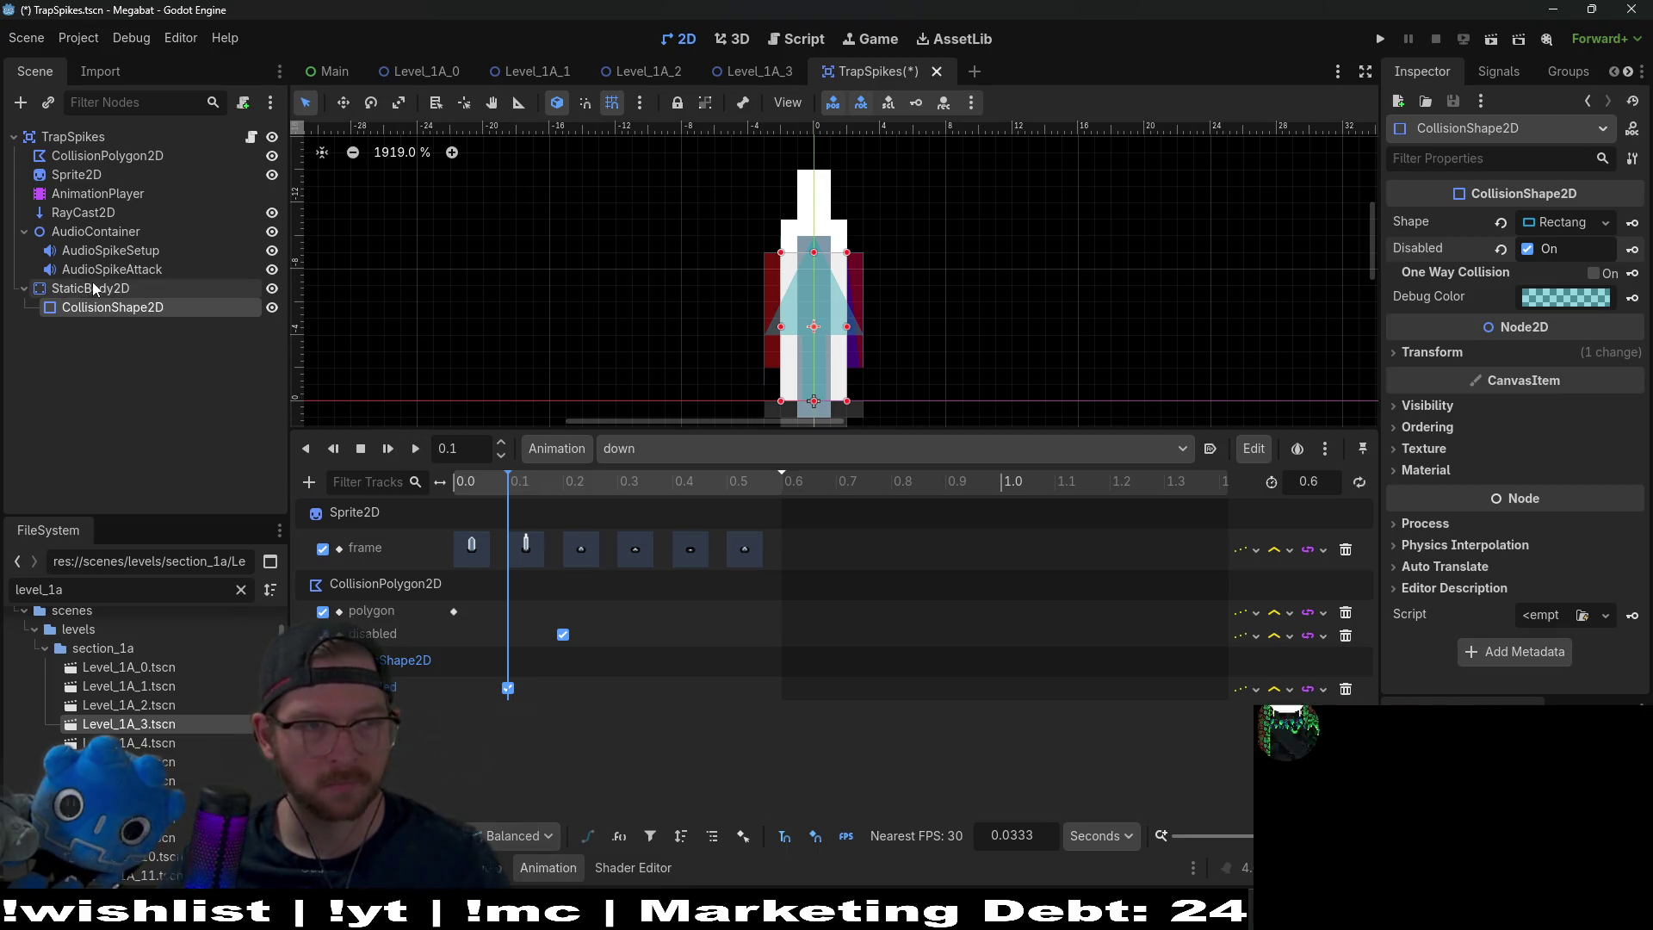
# In the 'up' animation, key CollisionShape2D Disabled unchecked at 0.6 seconds
pyautogui.click(638, 449)
pyautogui.click(668, 519)
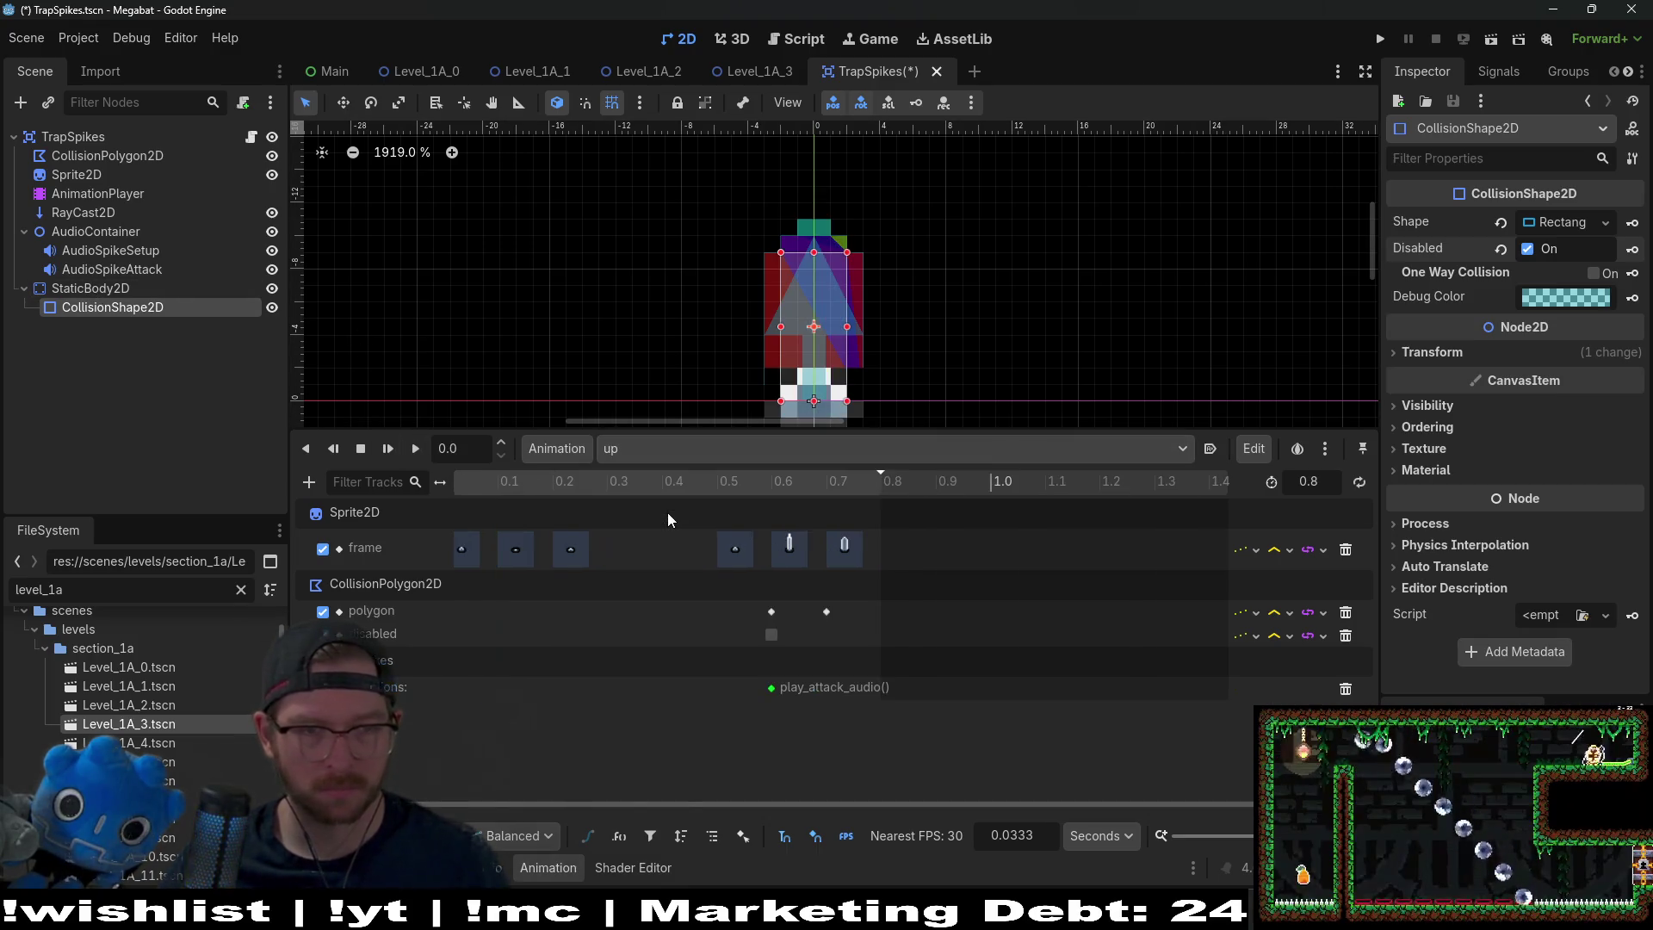
pyautogui.click(769, 483)
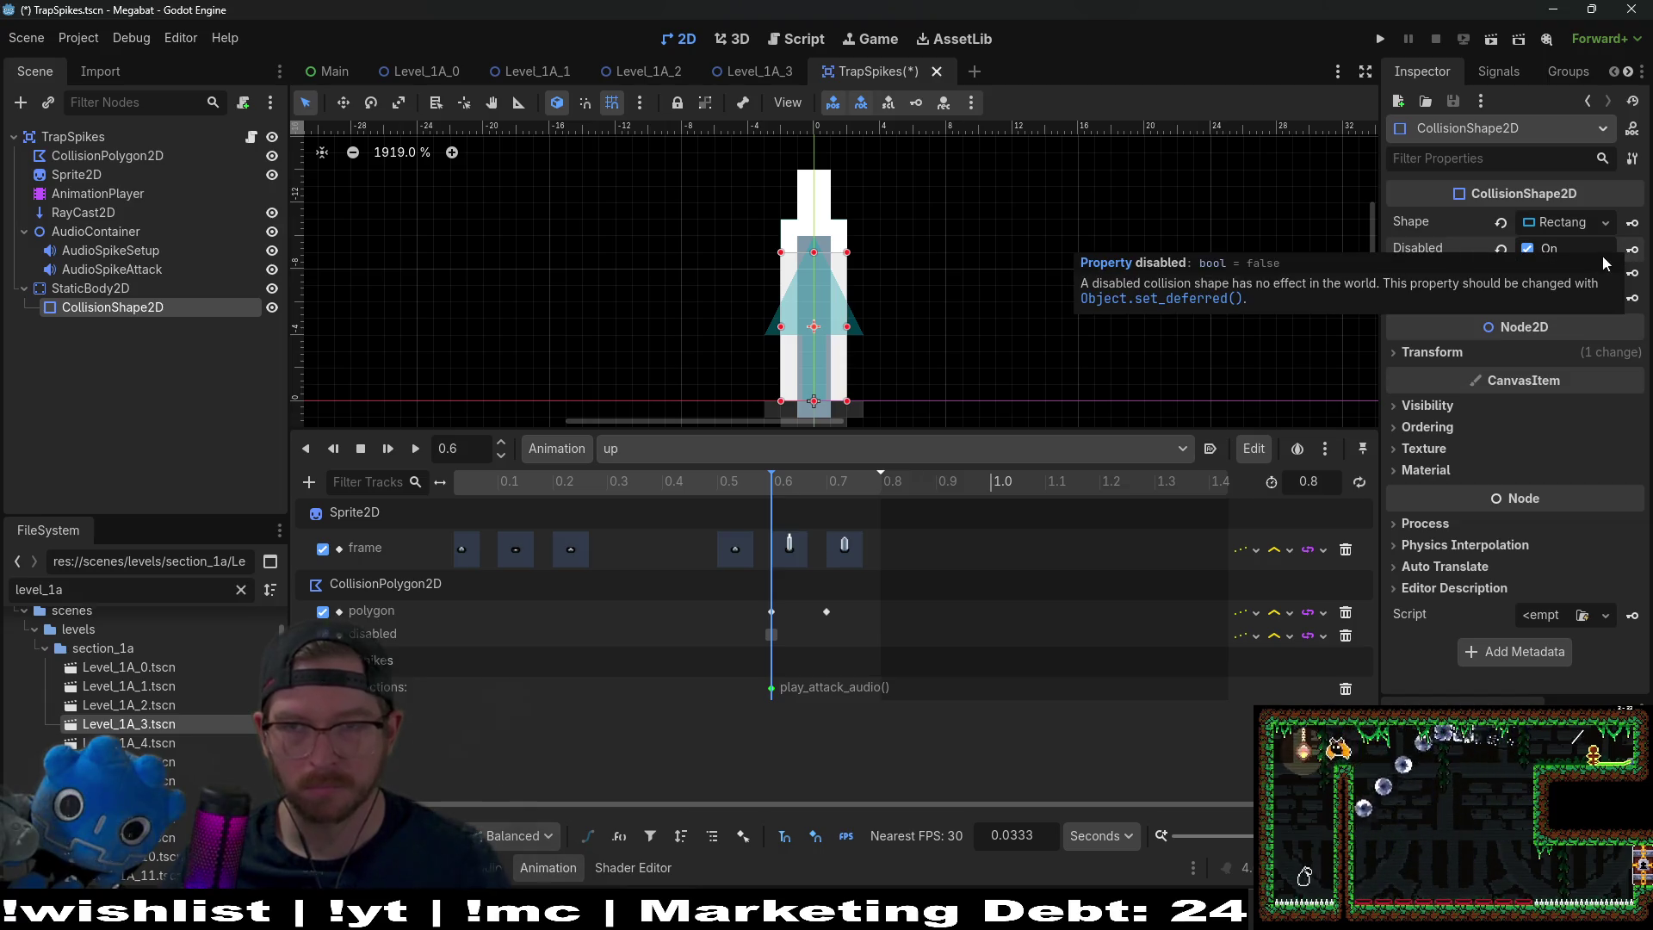
pyautogui.click(1529, 249)
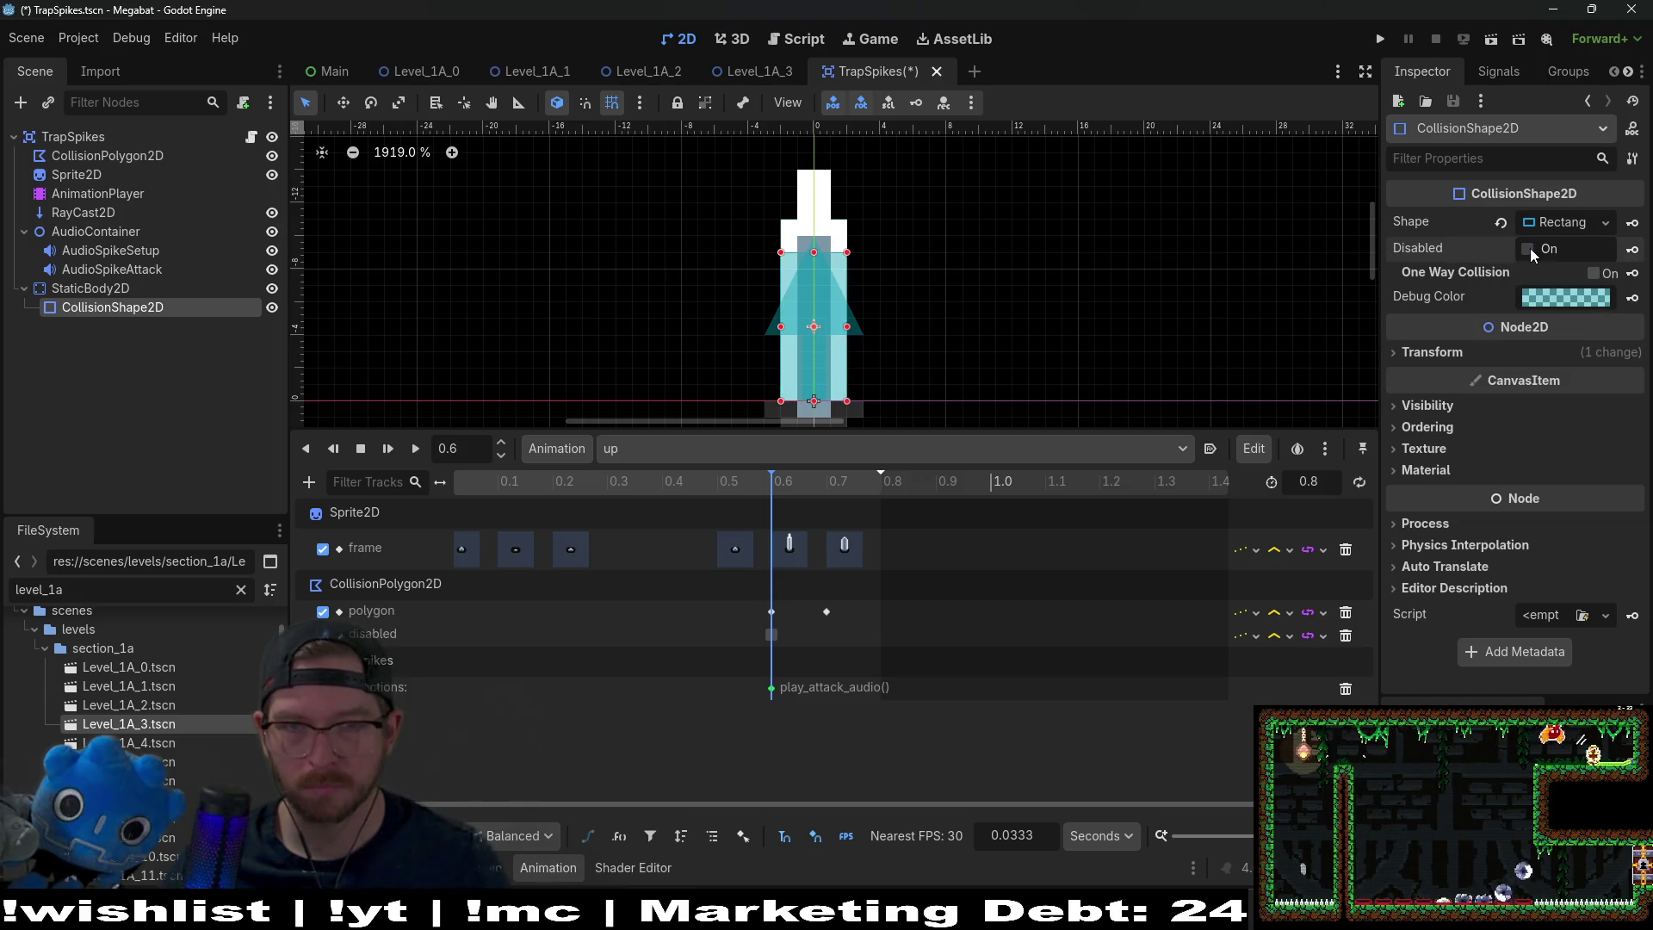
pyautogui.click(1633, 249)
pyautogui.click(754, 515)
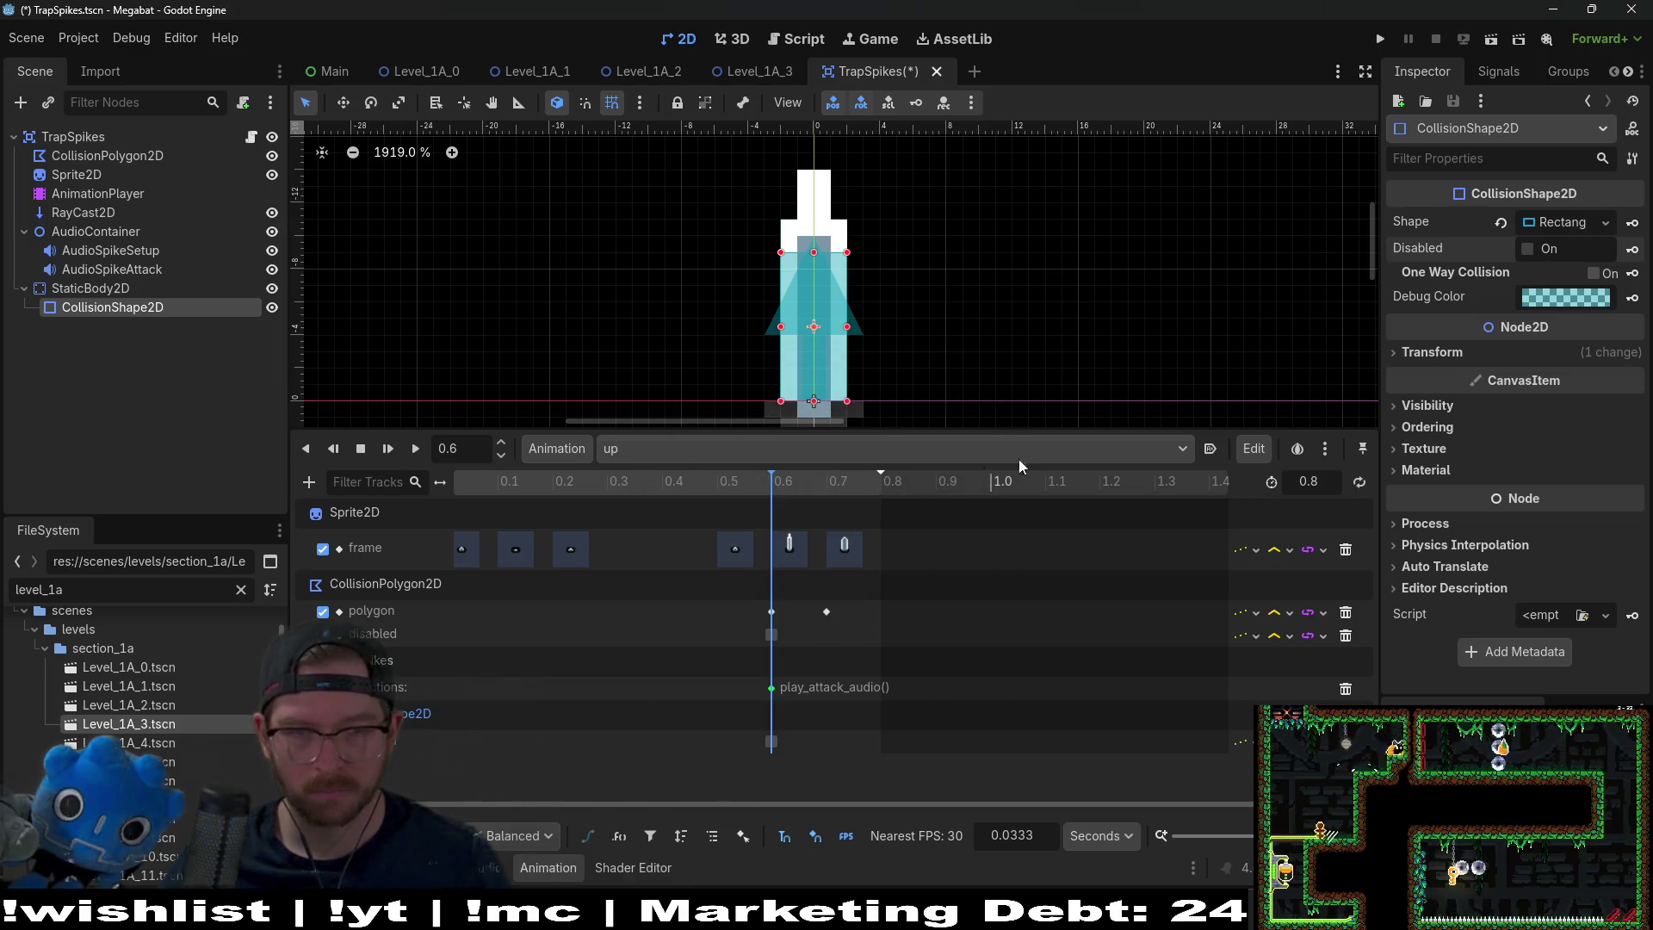
# Switch the Animation panel to RESET and save the TrapSpikes scene
pyautogui.click(887, 448)
pyautogui.click(691, 476)
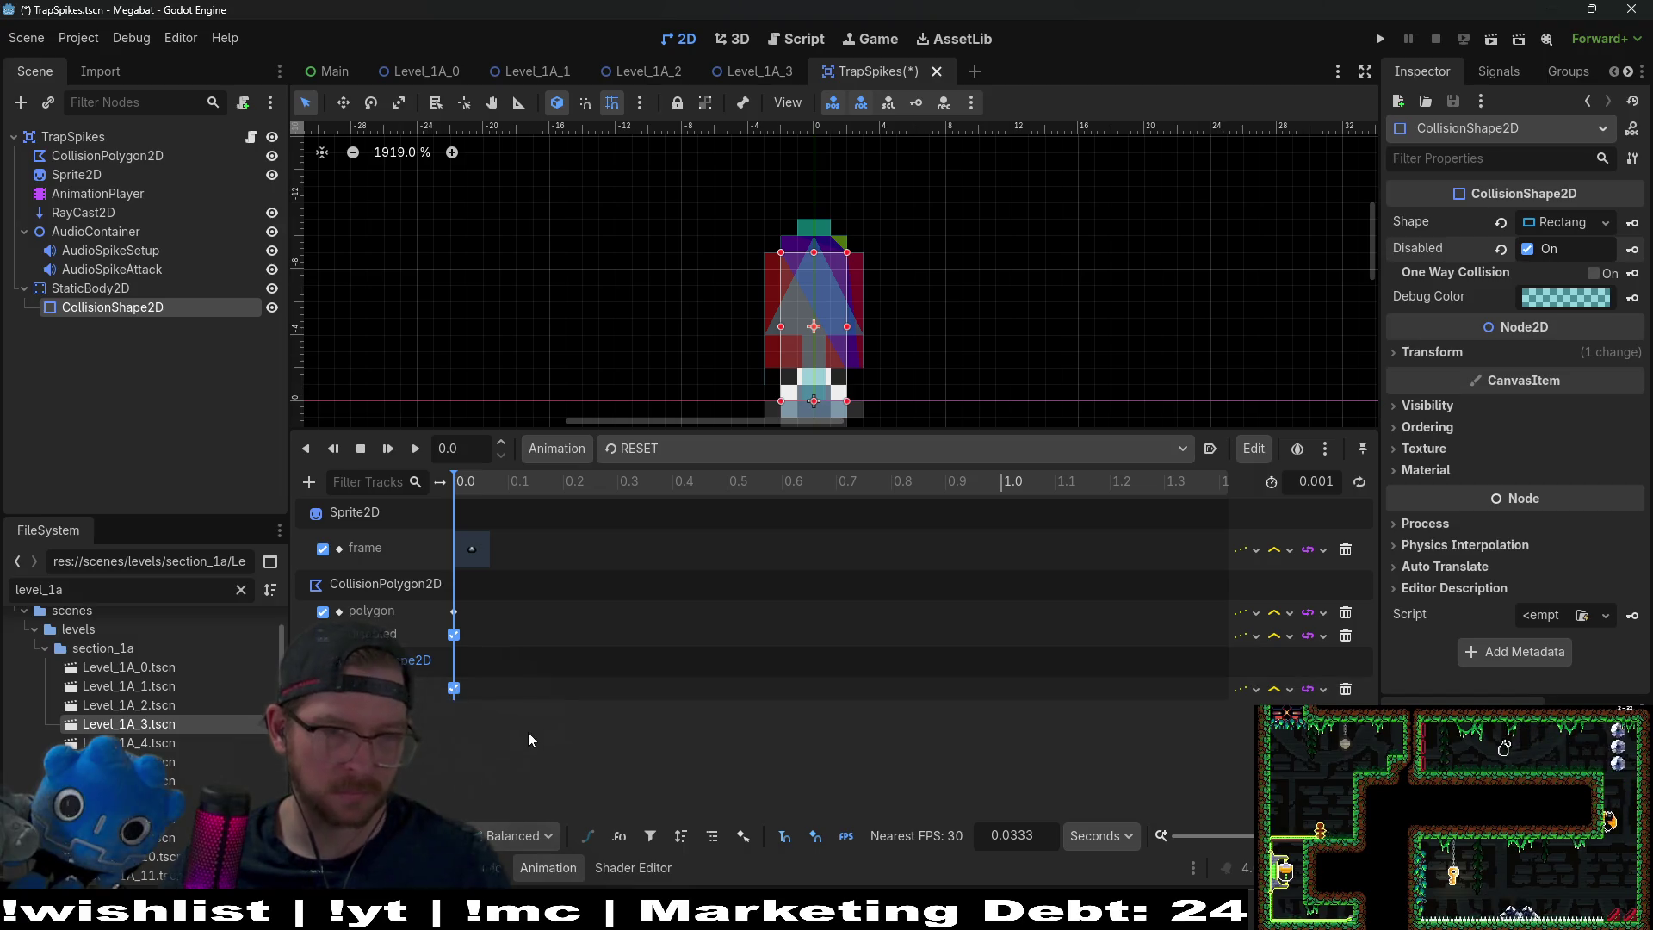
pyautogui.click(734, 447)
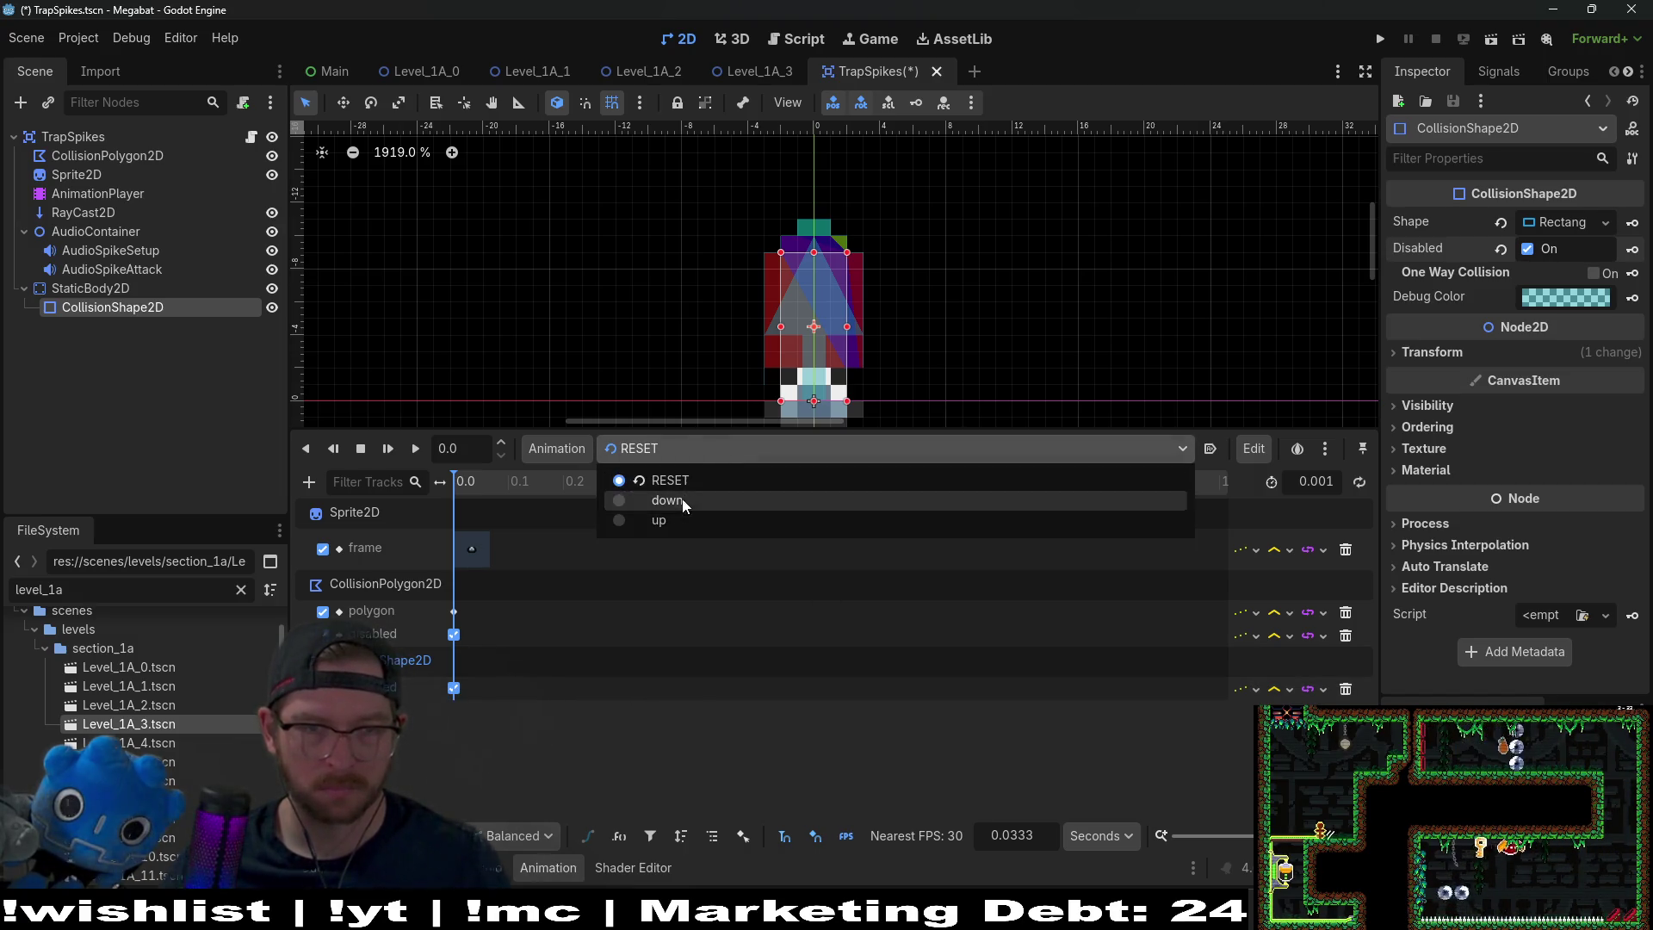
pyautogui.click(78, 307)
pyautogui.hotkey('ctrl', 's')
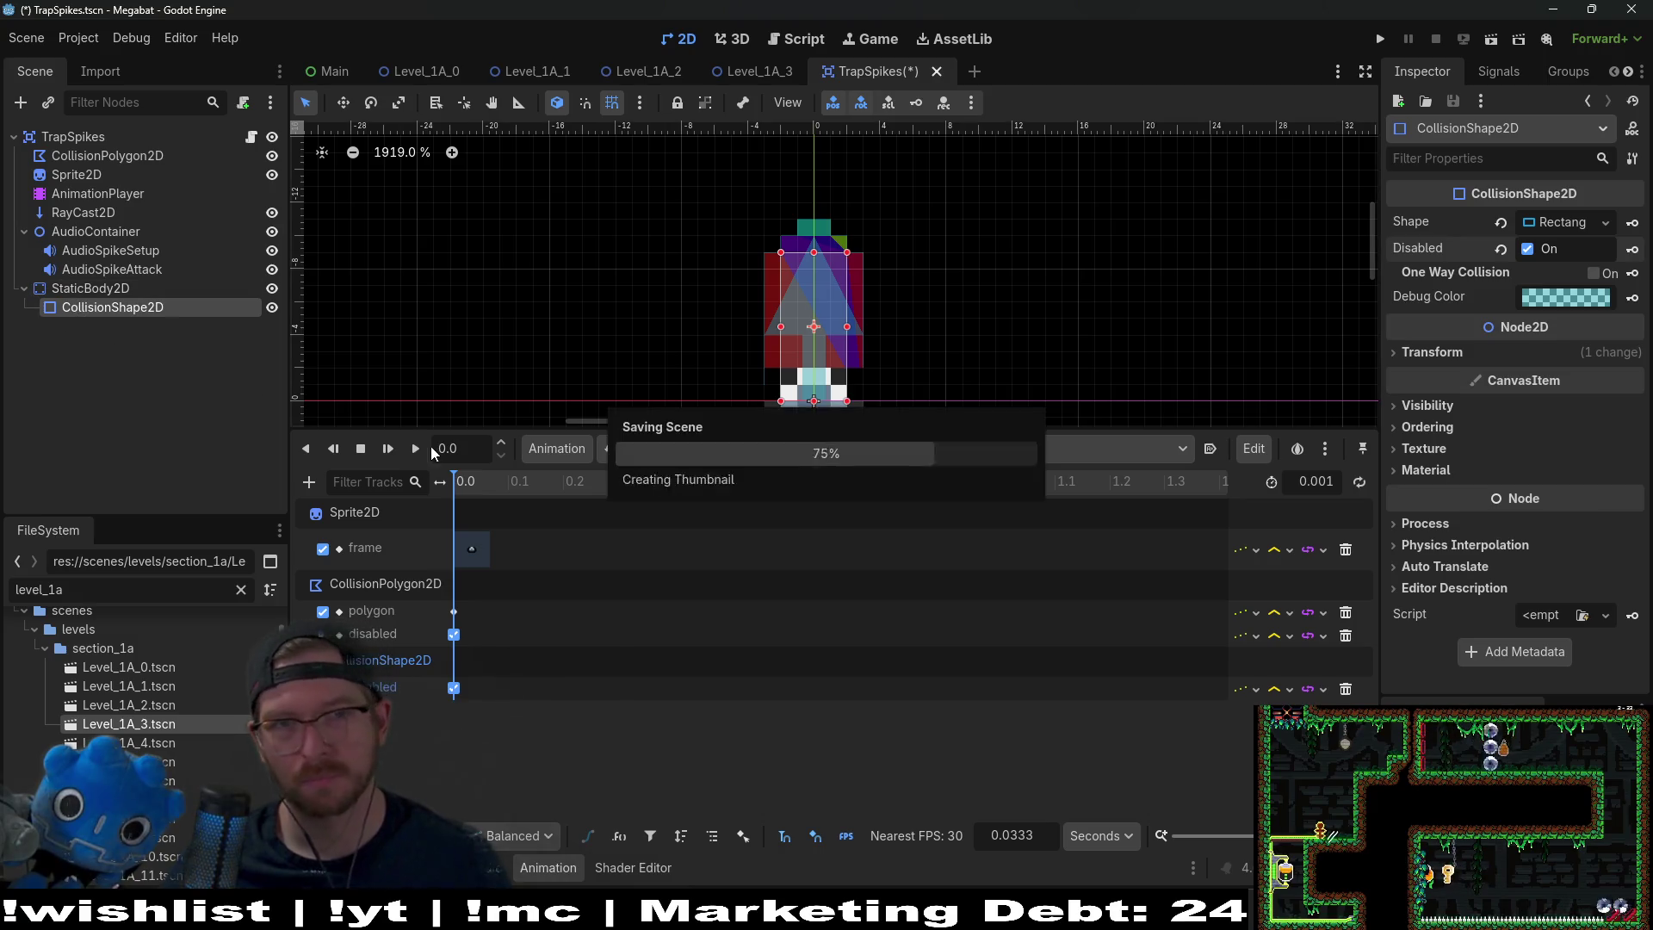
# Switch to the Level_1A_0 tab and run it as the current scene
pyautogui.click(740, 80)
pyautogui.click(647, 75)
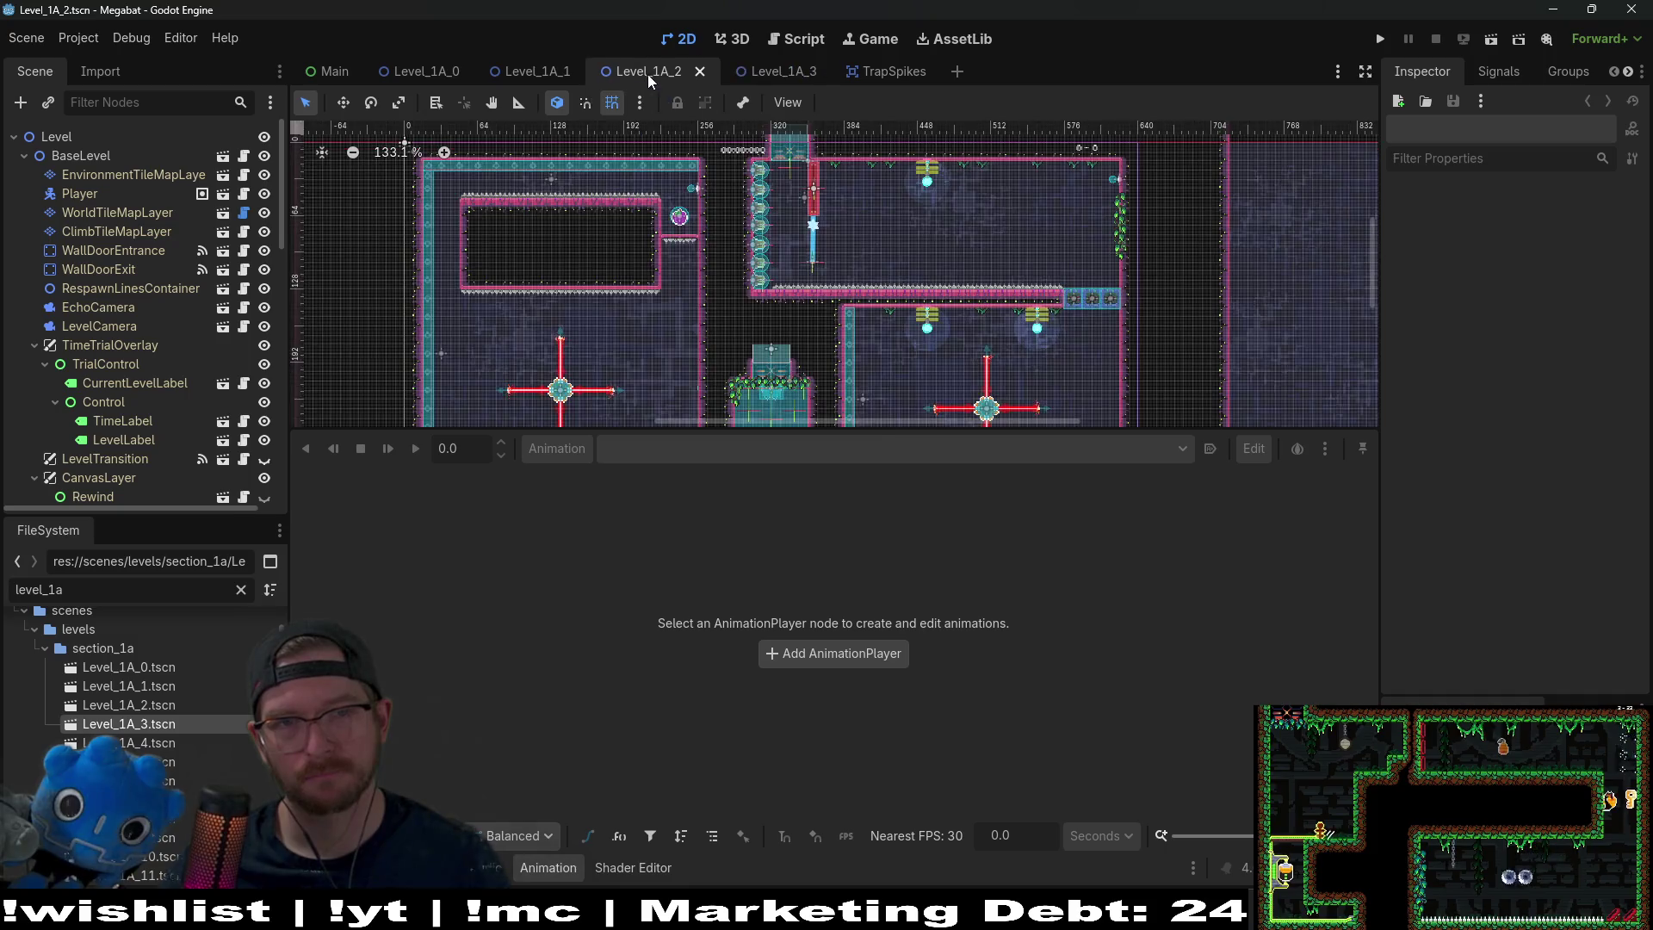
pyautogui.click(537, 72)
pyautogui.click(427, 72)
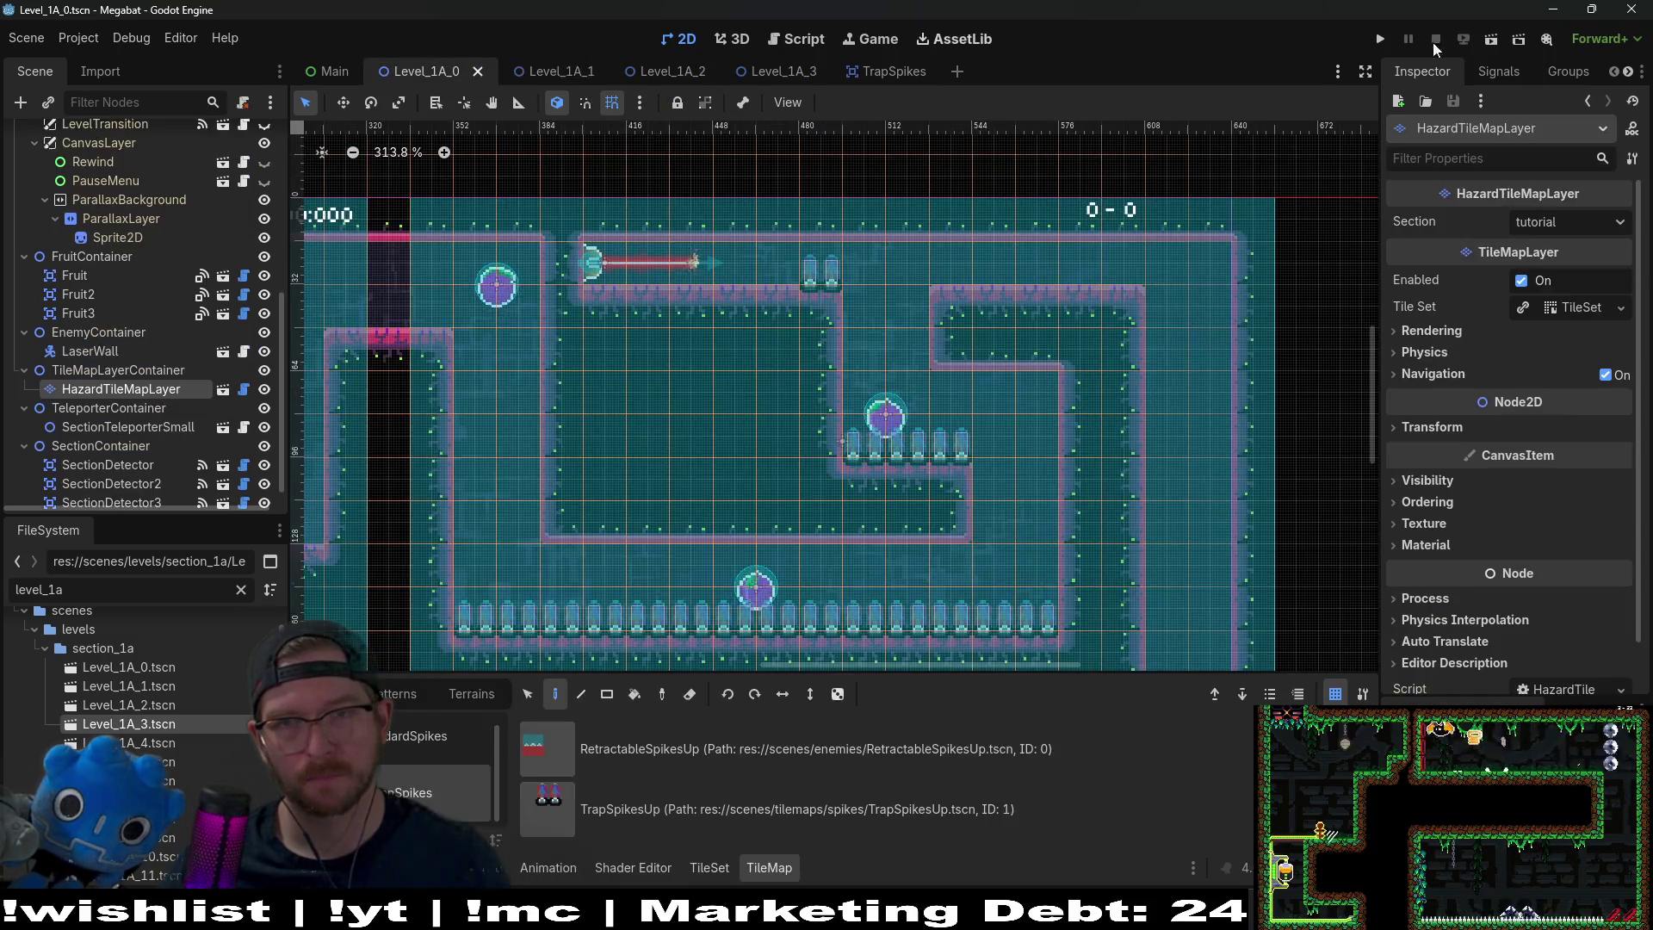
pyautogui.click(1490, 39)
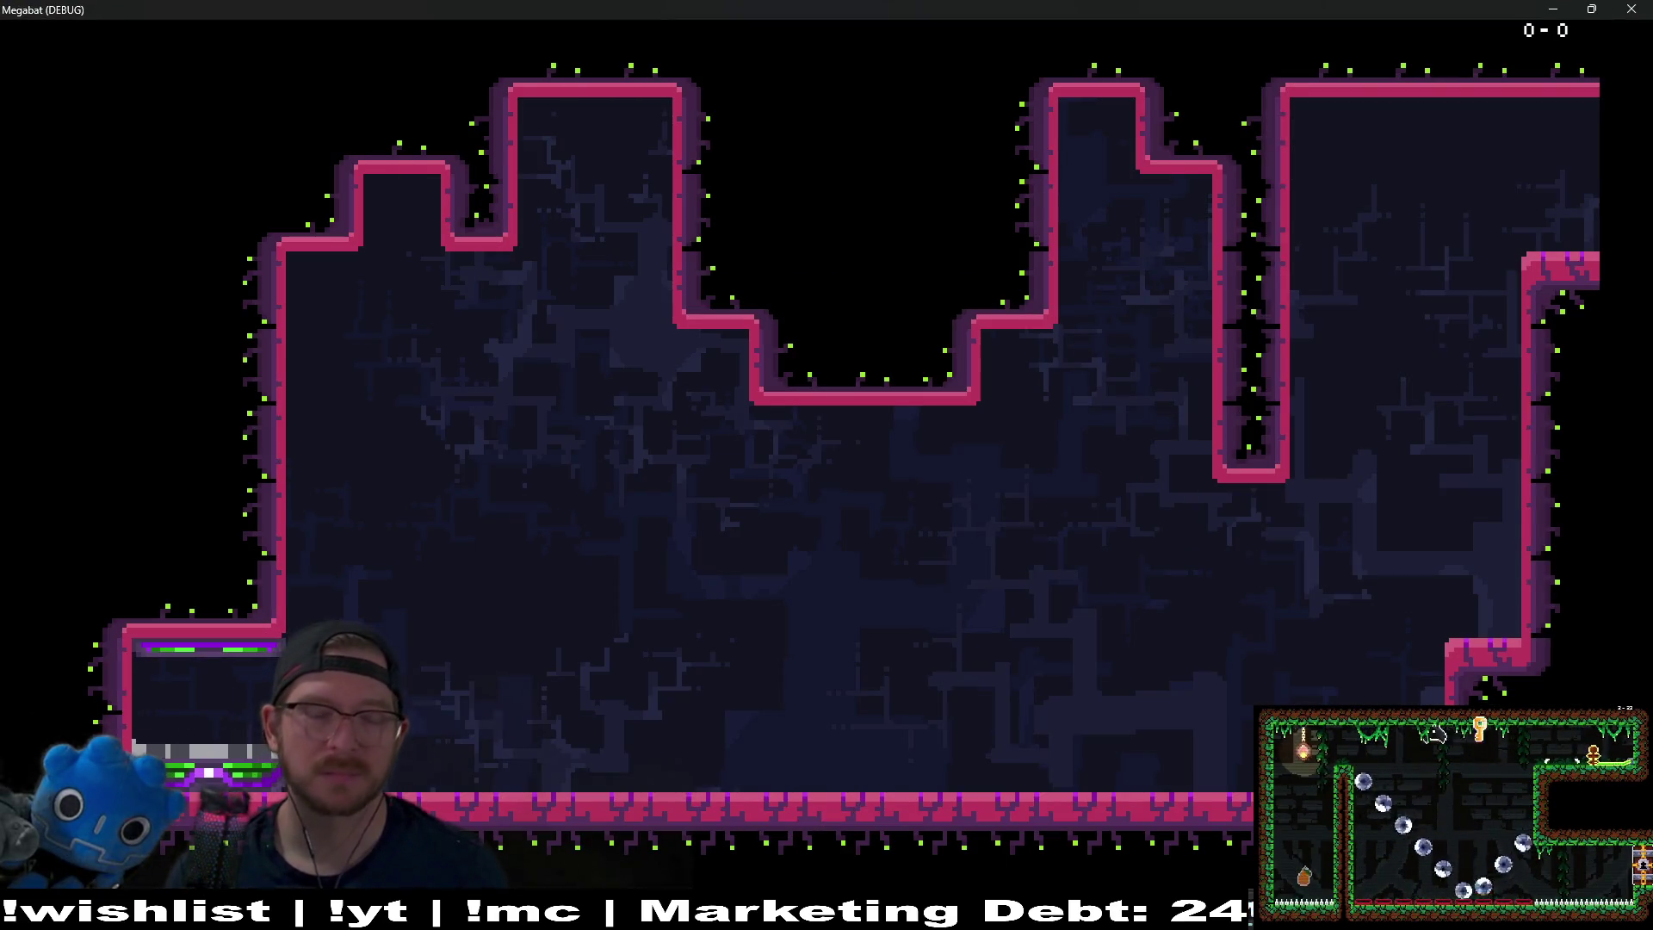
# Fly the bat through the laser room, left shaft and lower corridor, then close the game
pyautogui.press('Right')
pyautogui.press('Up')
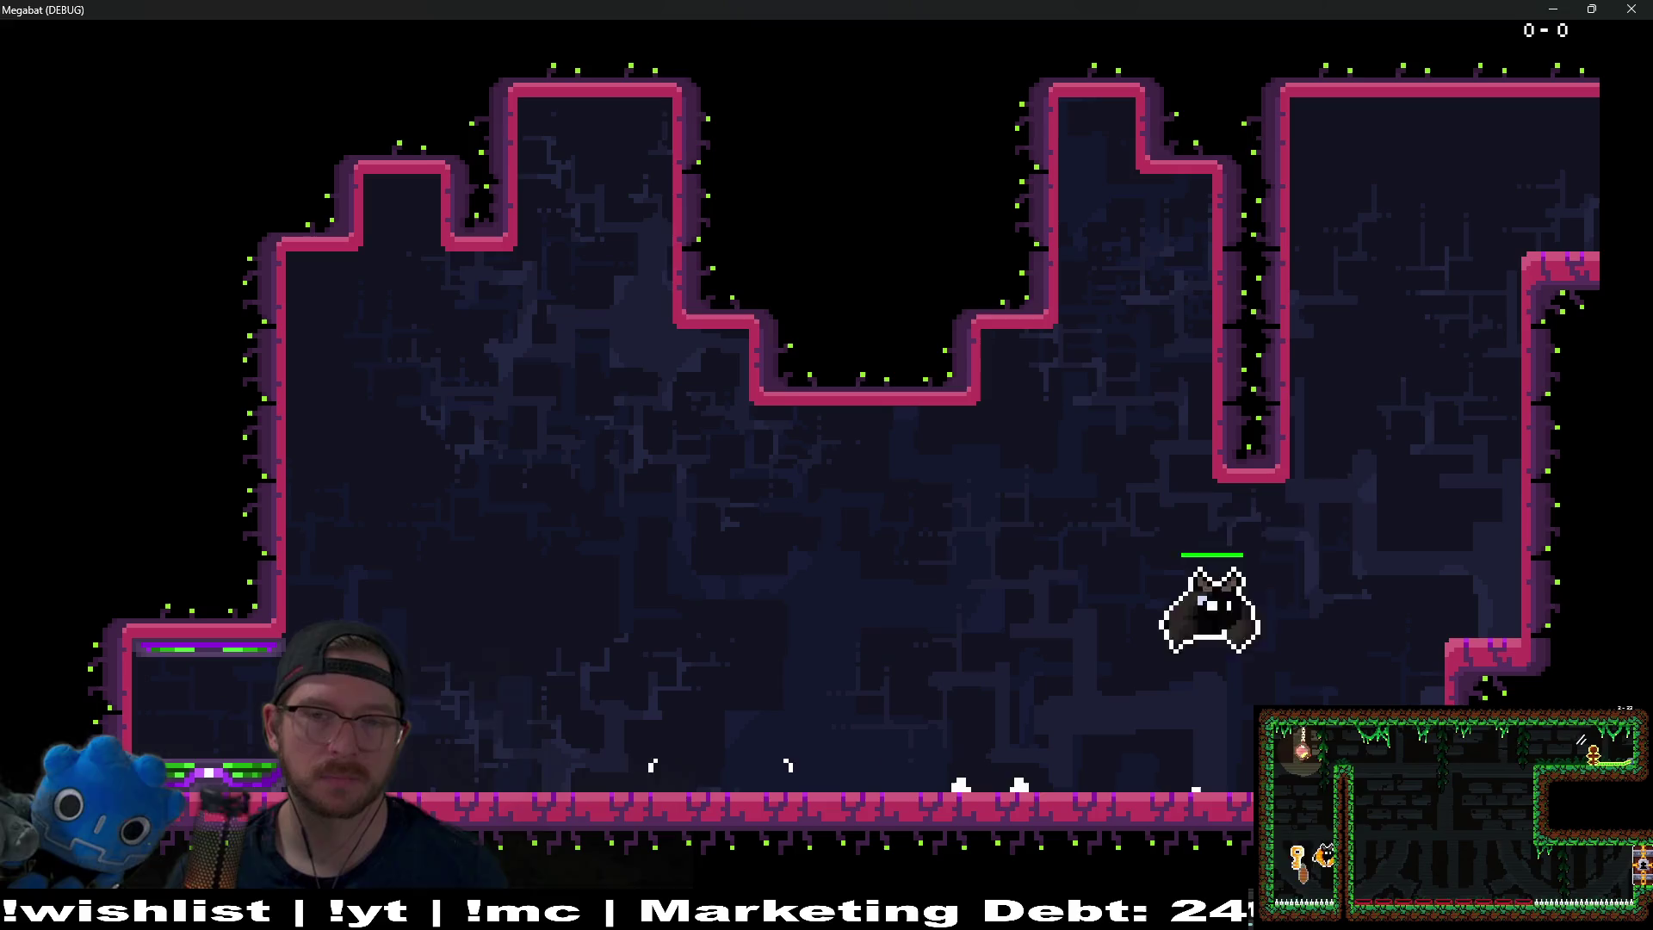
pyautogui.press('Right')
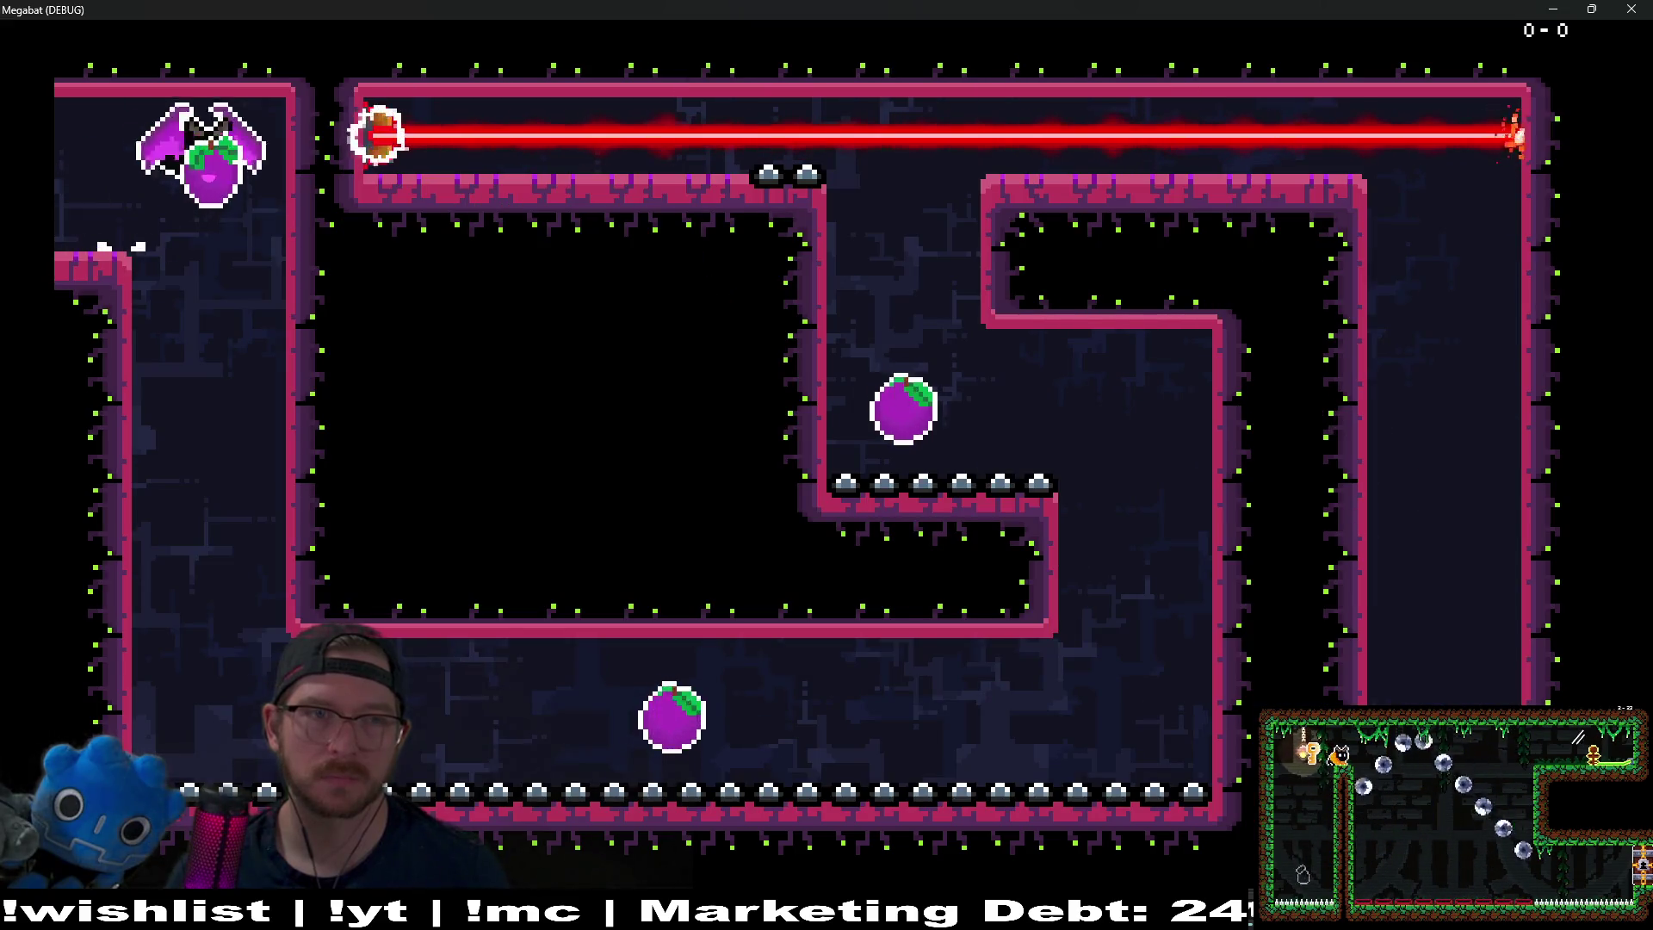
pyautogui.press('Down')
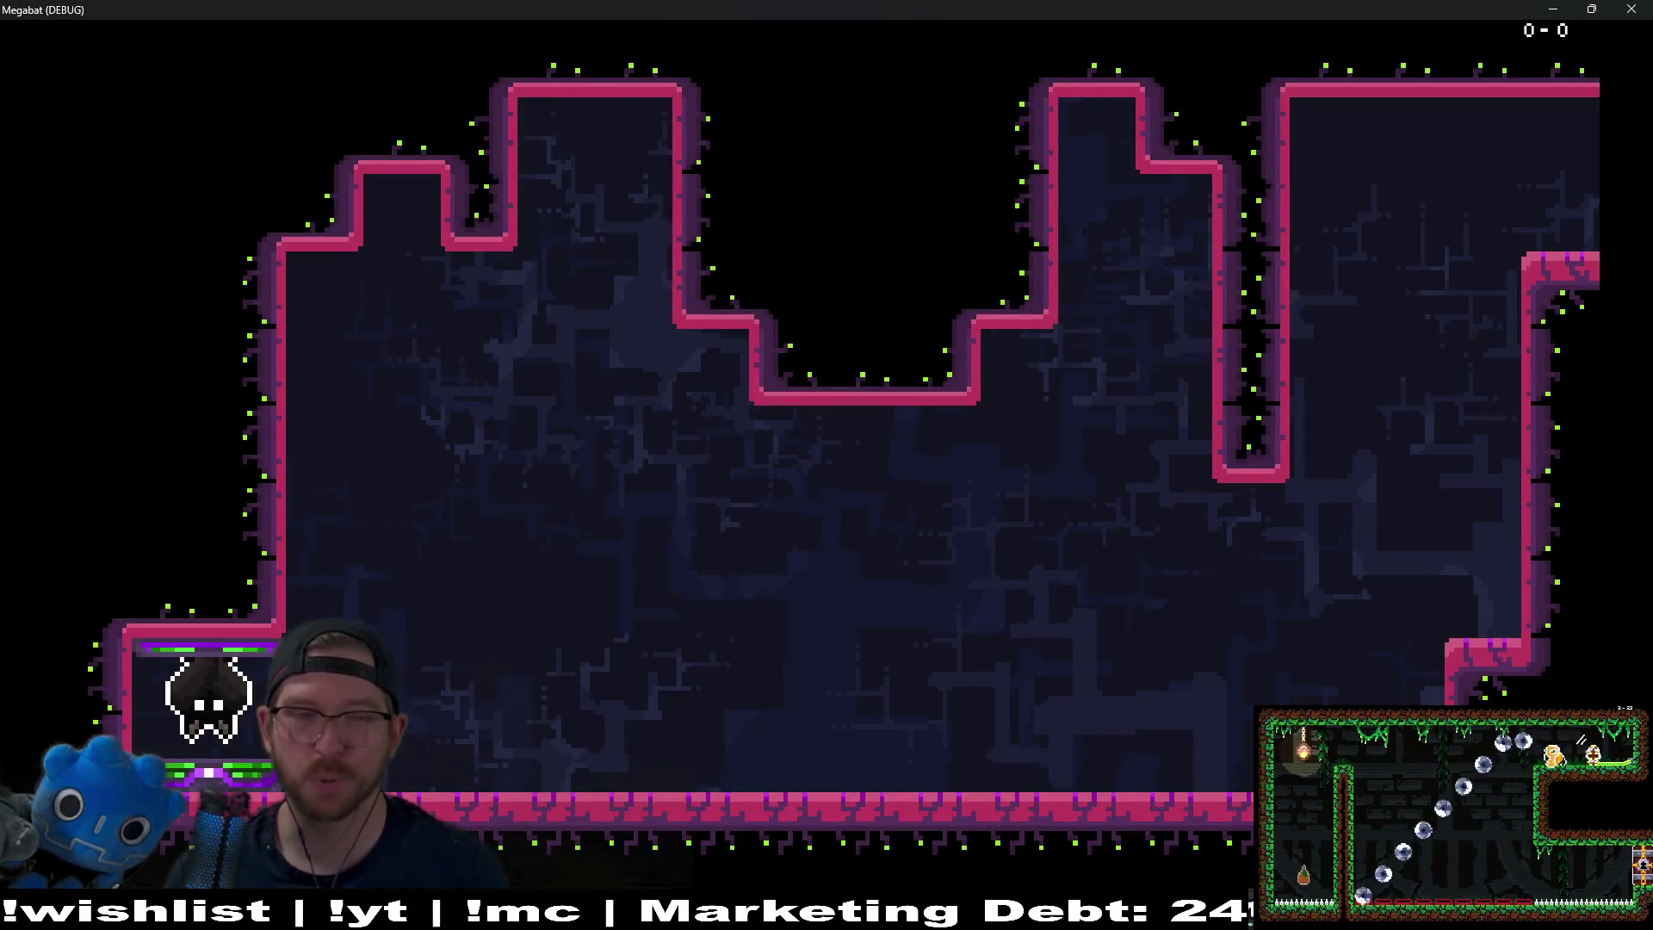
pyautogui.press('Right')
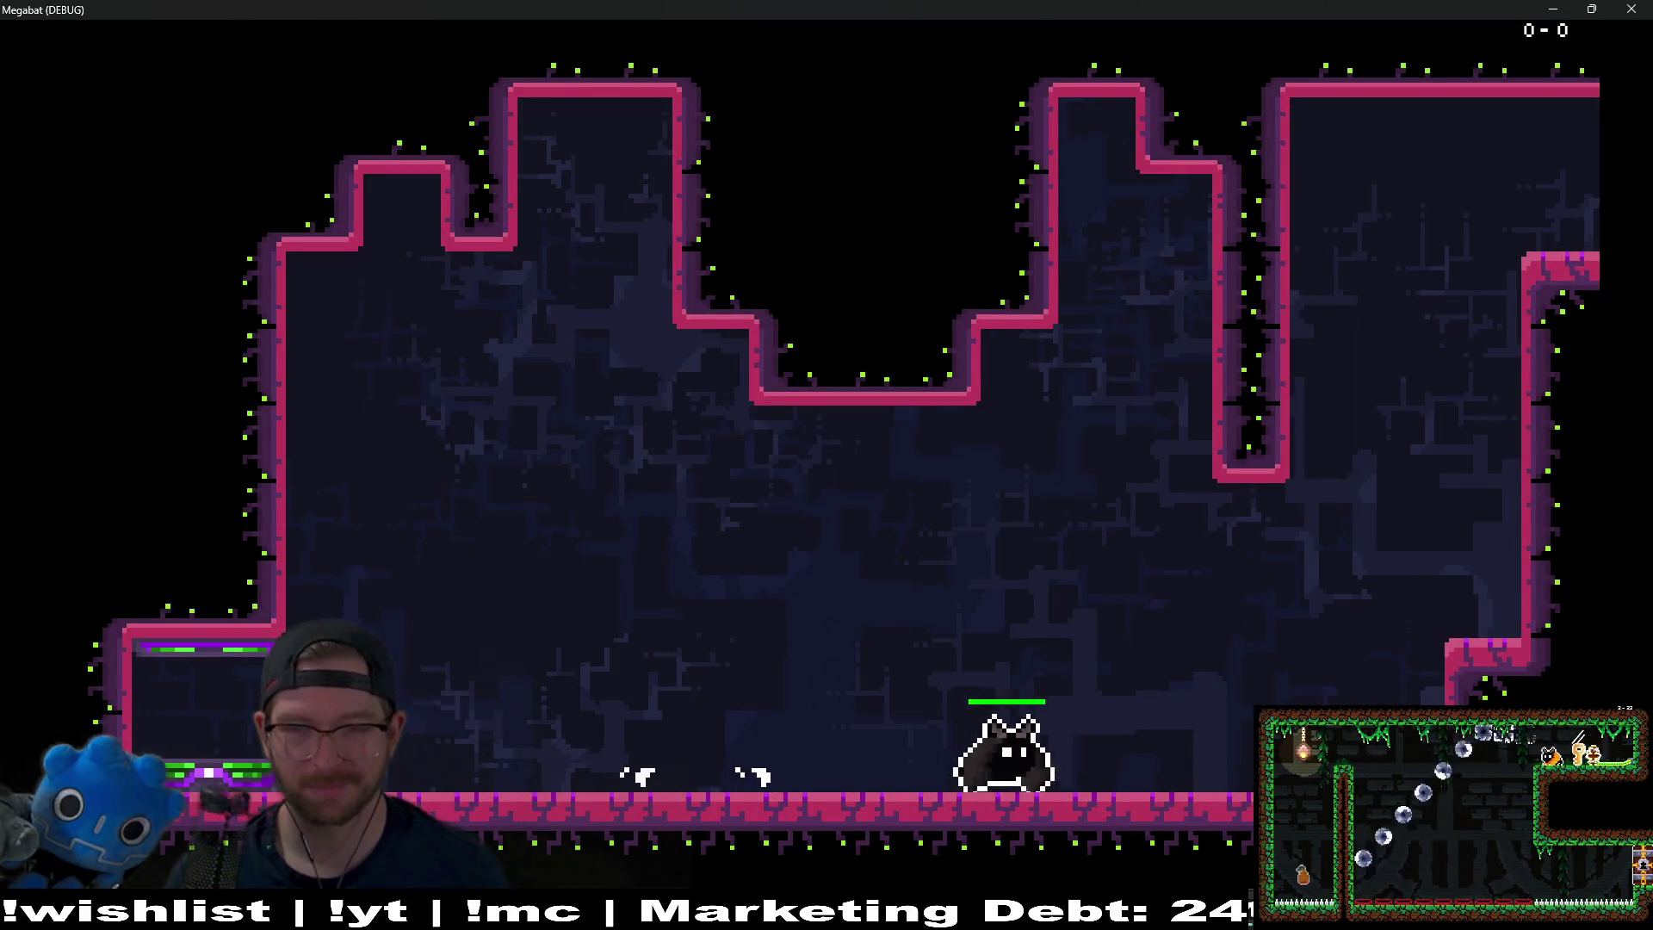
pyautogui.press('Up')
pyautogui.press('Right')
pyautogui.press('Down')
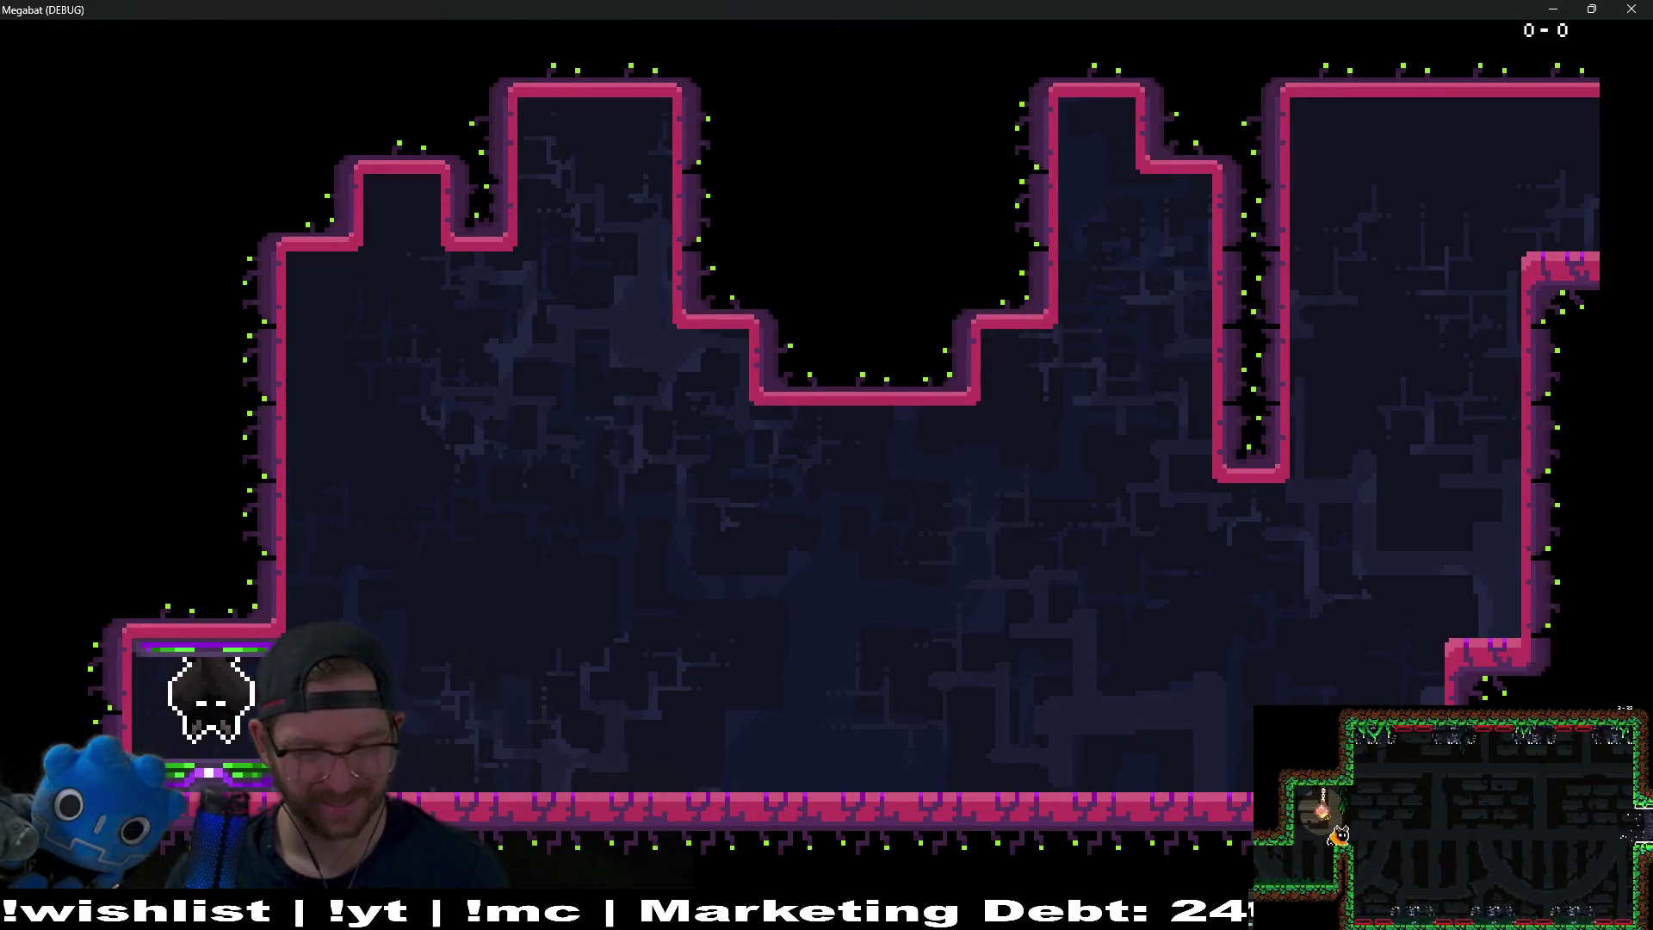
pyautogui.press('Right')
pyautogui.press('Up')
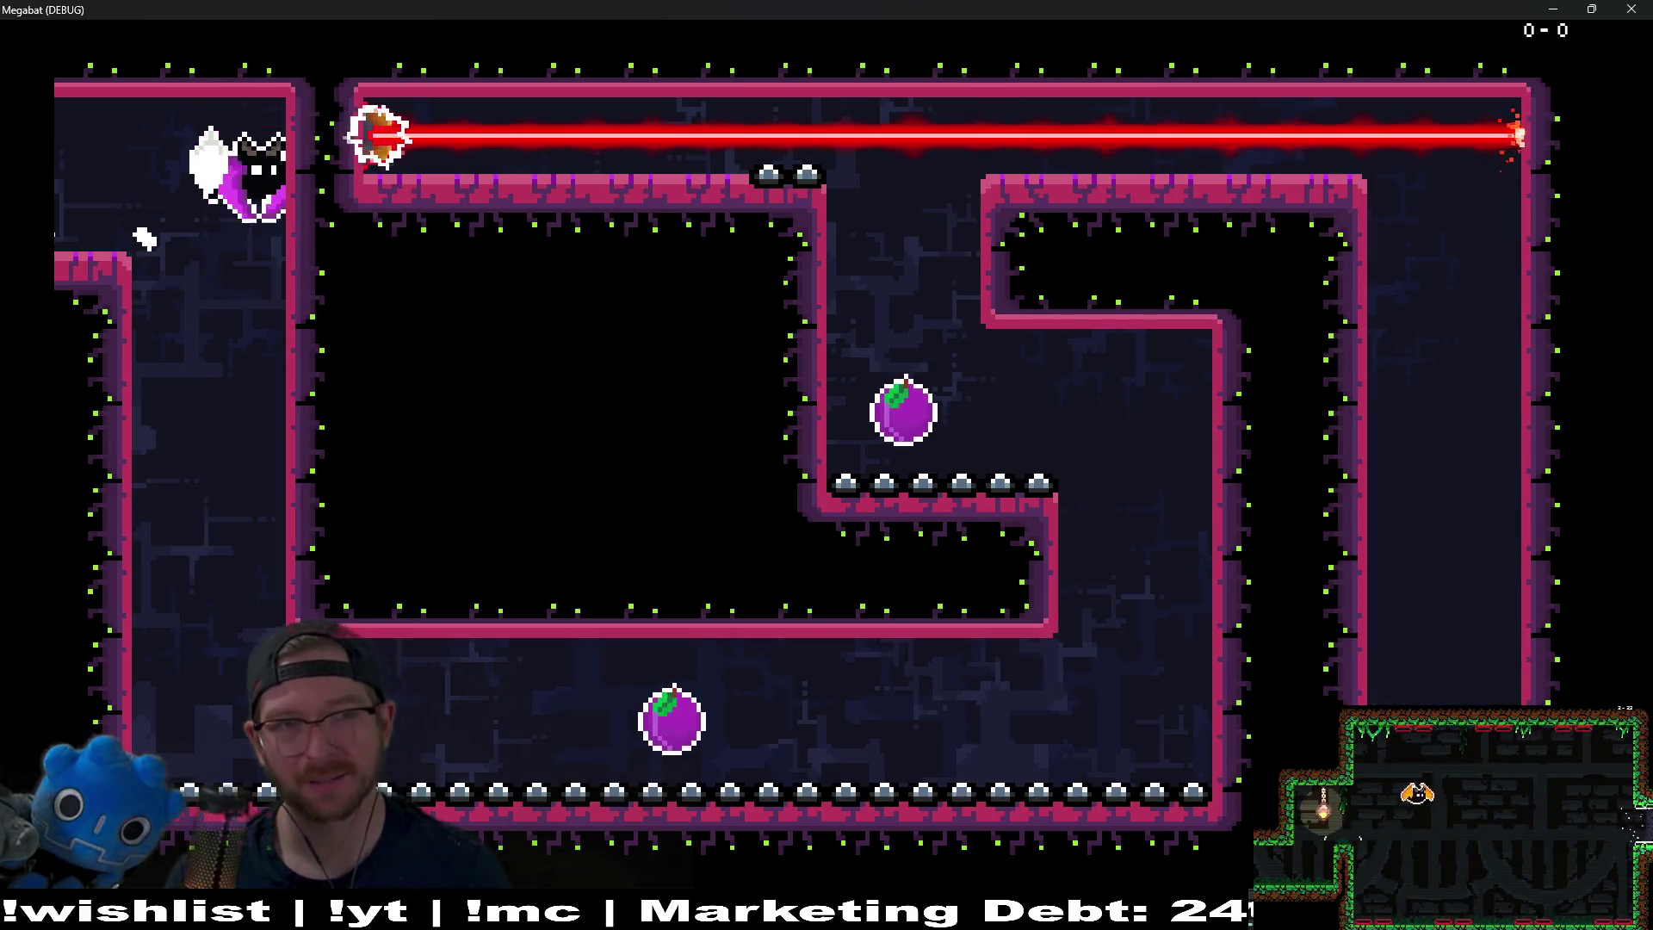
pyautogui.press('Down')
pyautogui.press('Right')
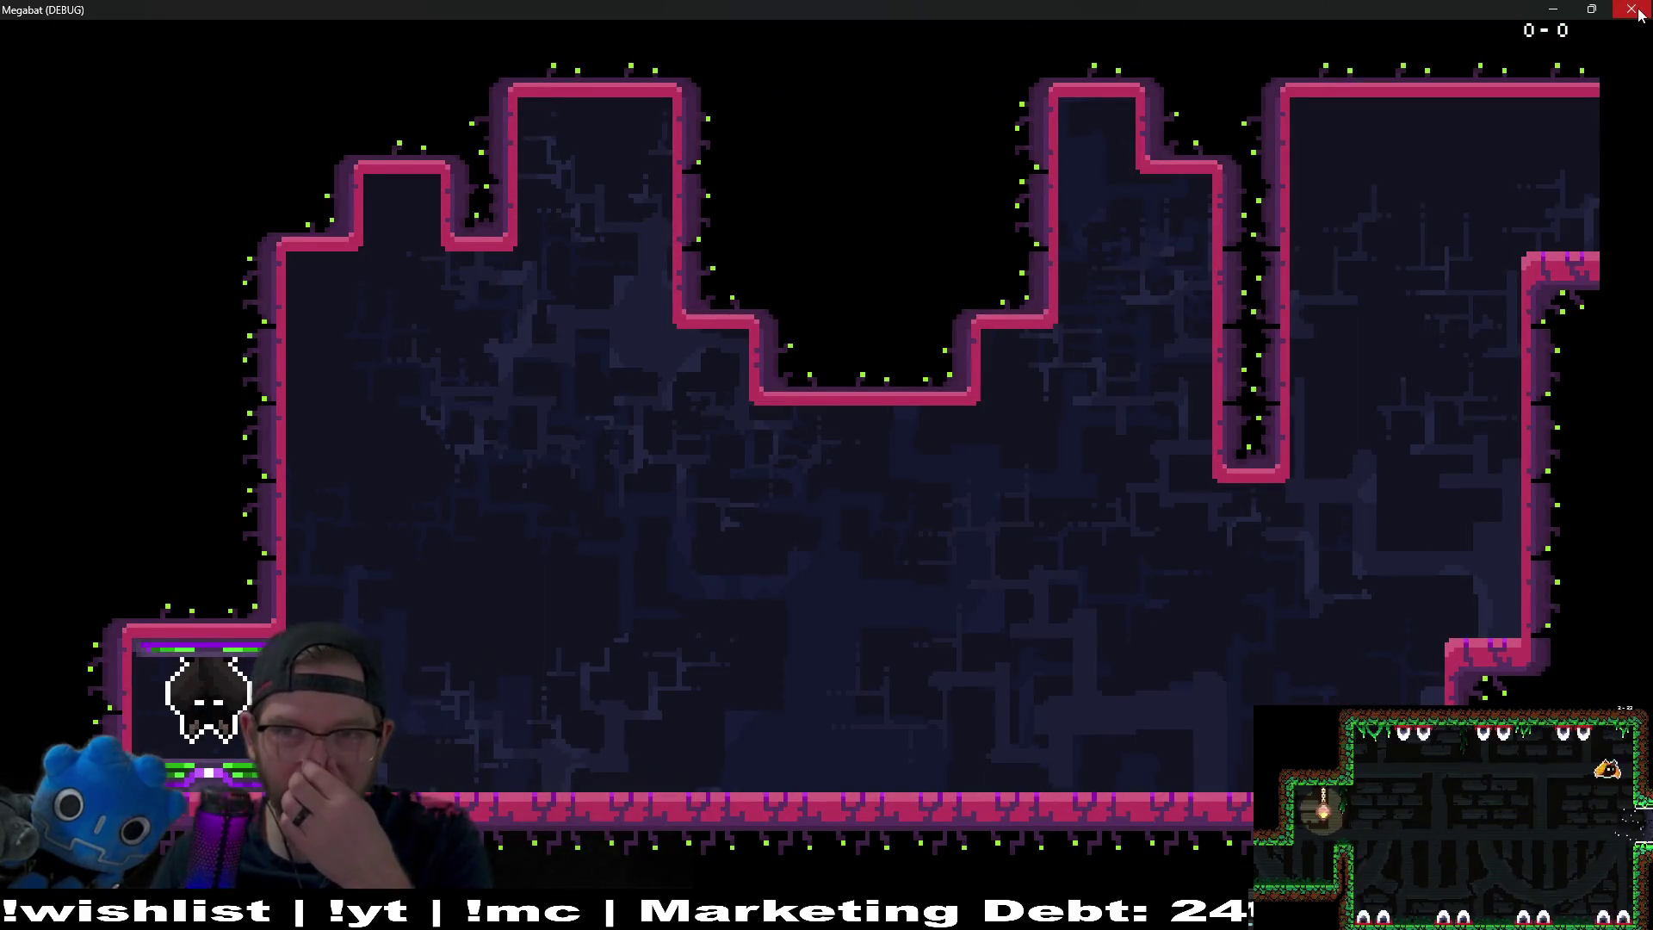
pyautogui.click(1632, 10)
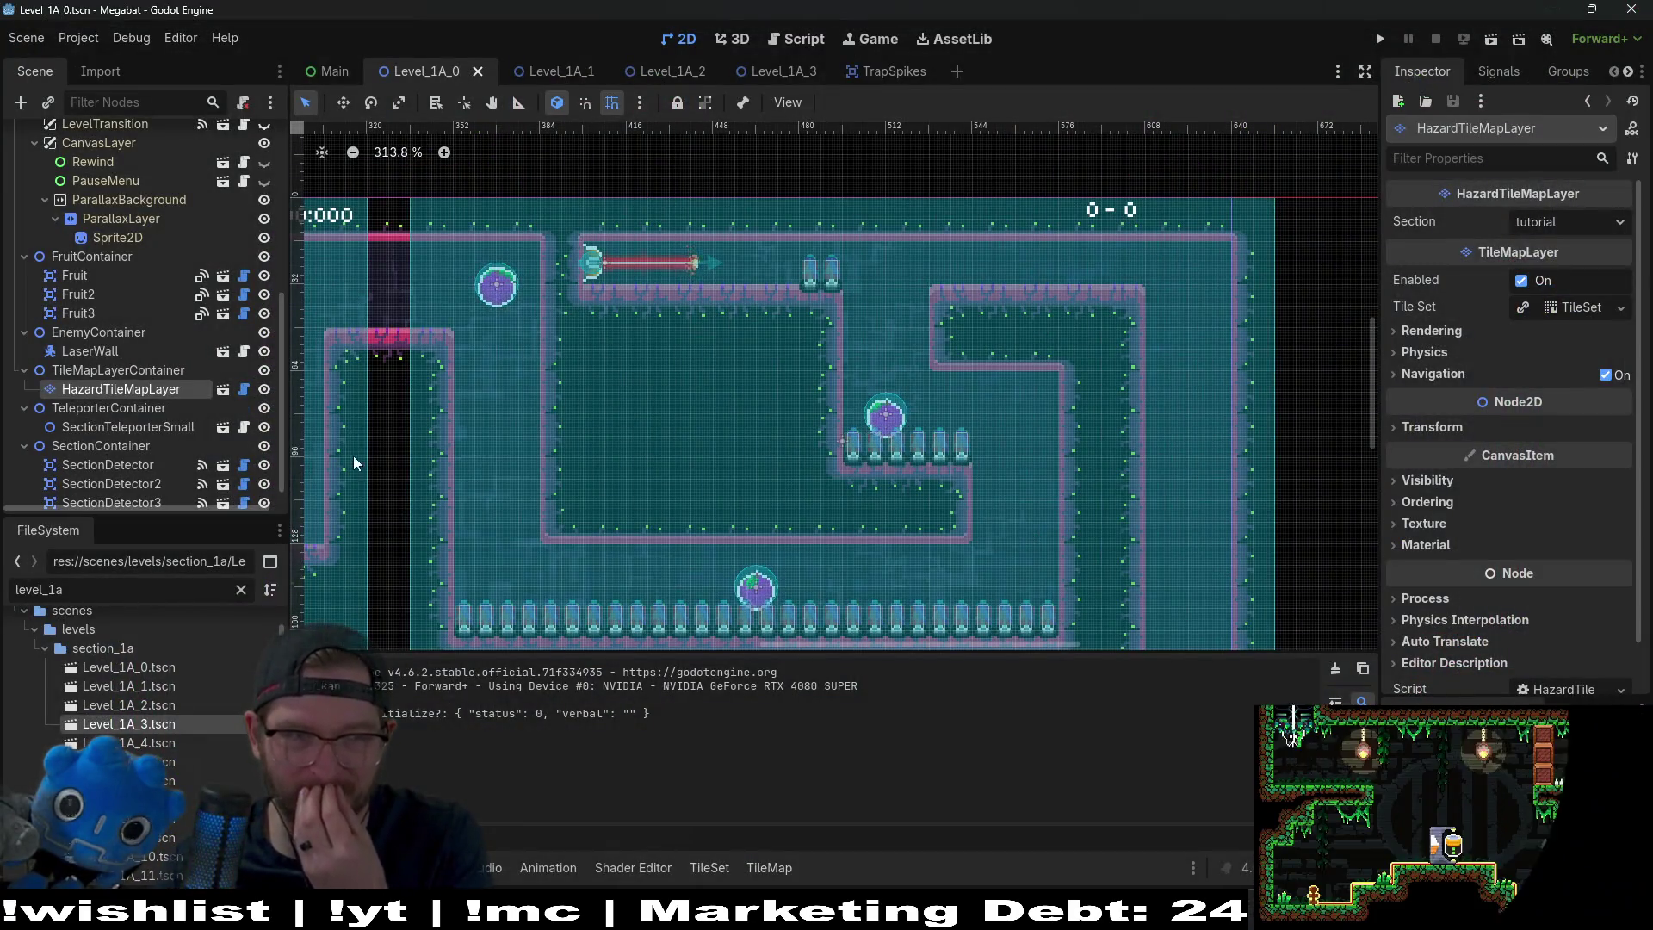
# Uncheck the enemy layer on TrapSpikes' StaticBody2D, save, and show Level_1A_3
pyautogui.click(887, 69)
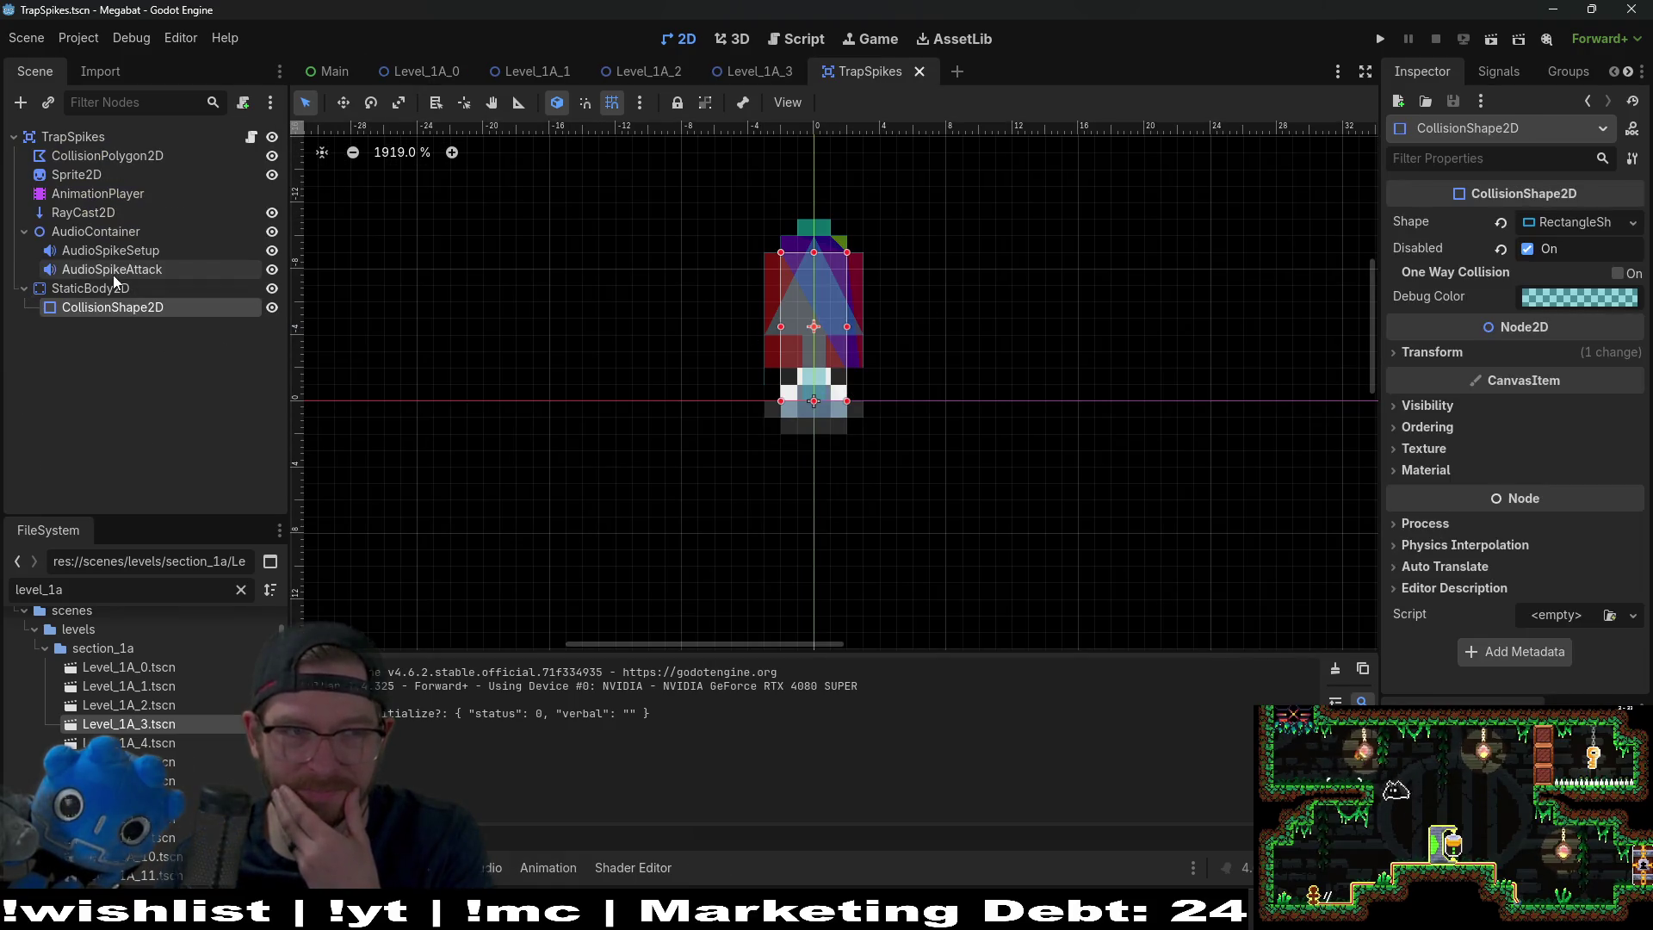
pyautogui.click(97, 295)
pyautogui.click(108, 325)
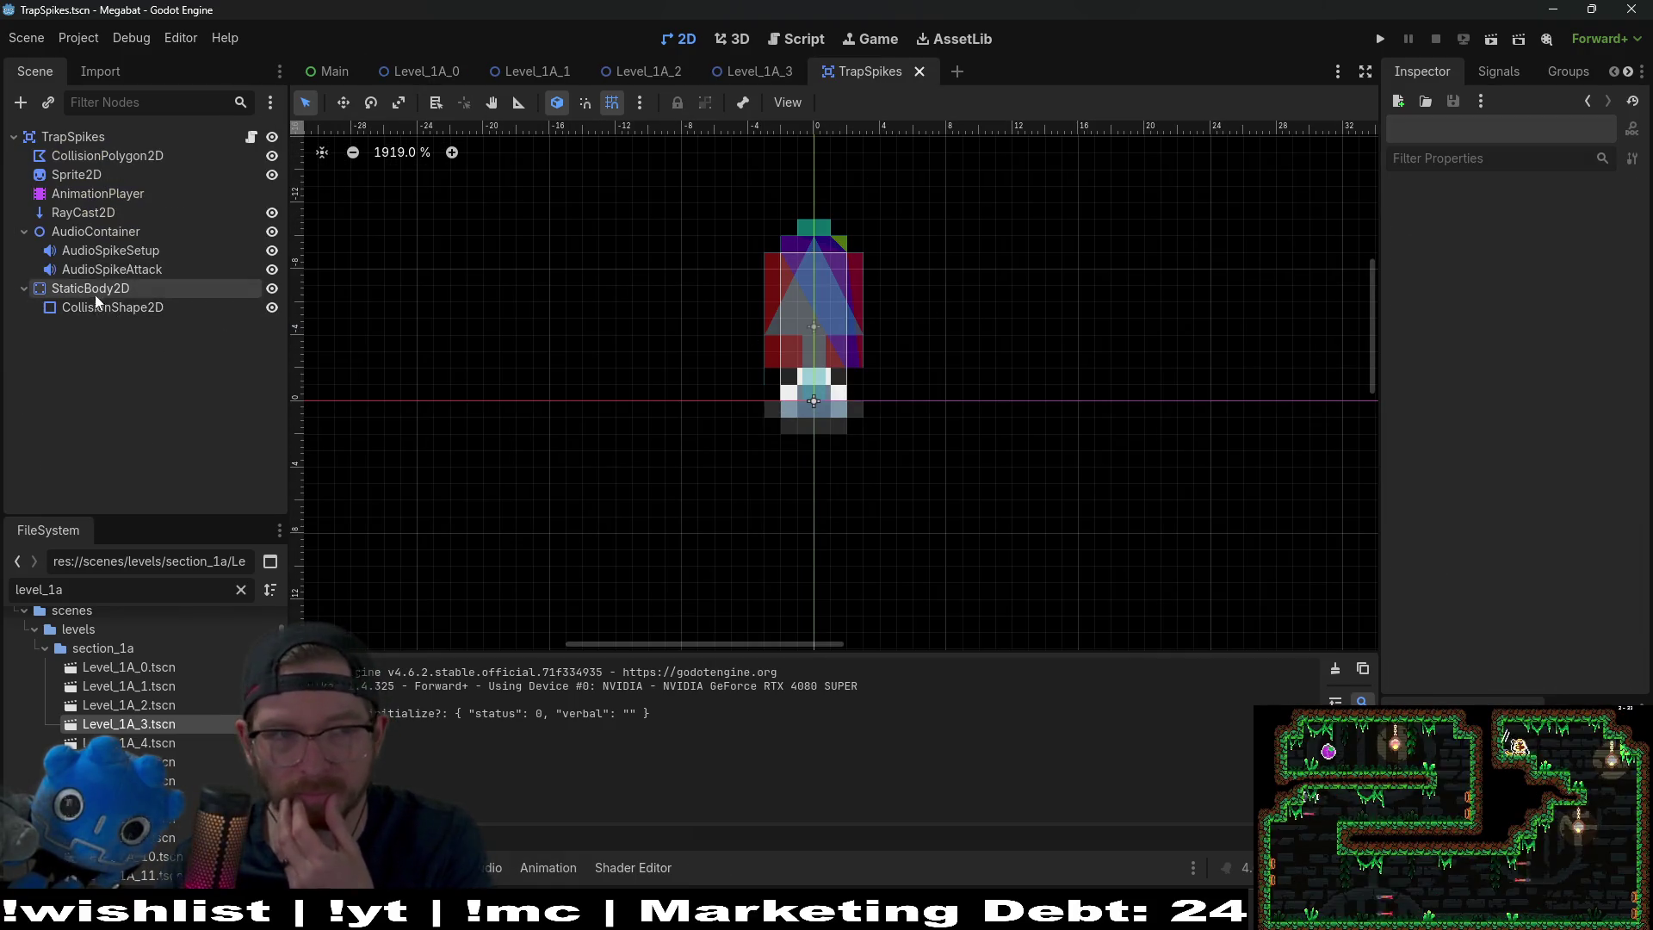
pyautogui.click(91, 308)
pyautogui.click(79, 291)
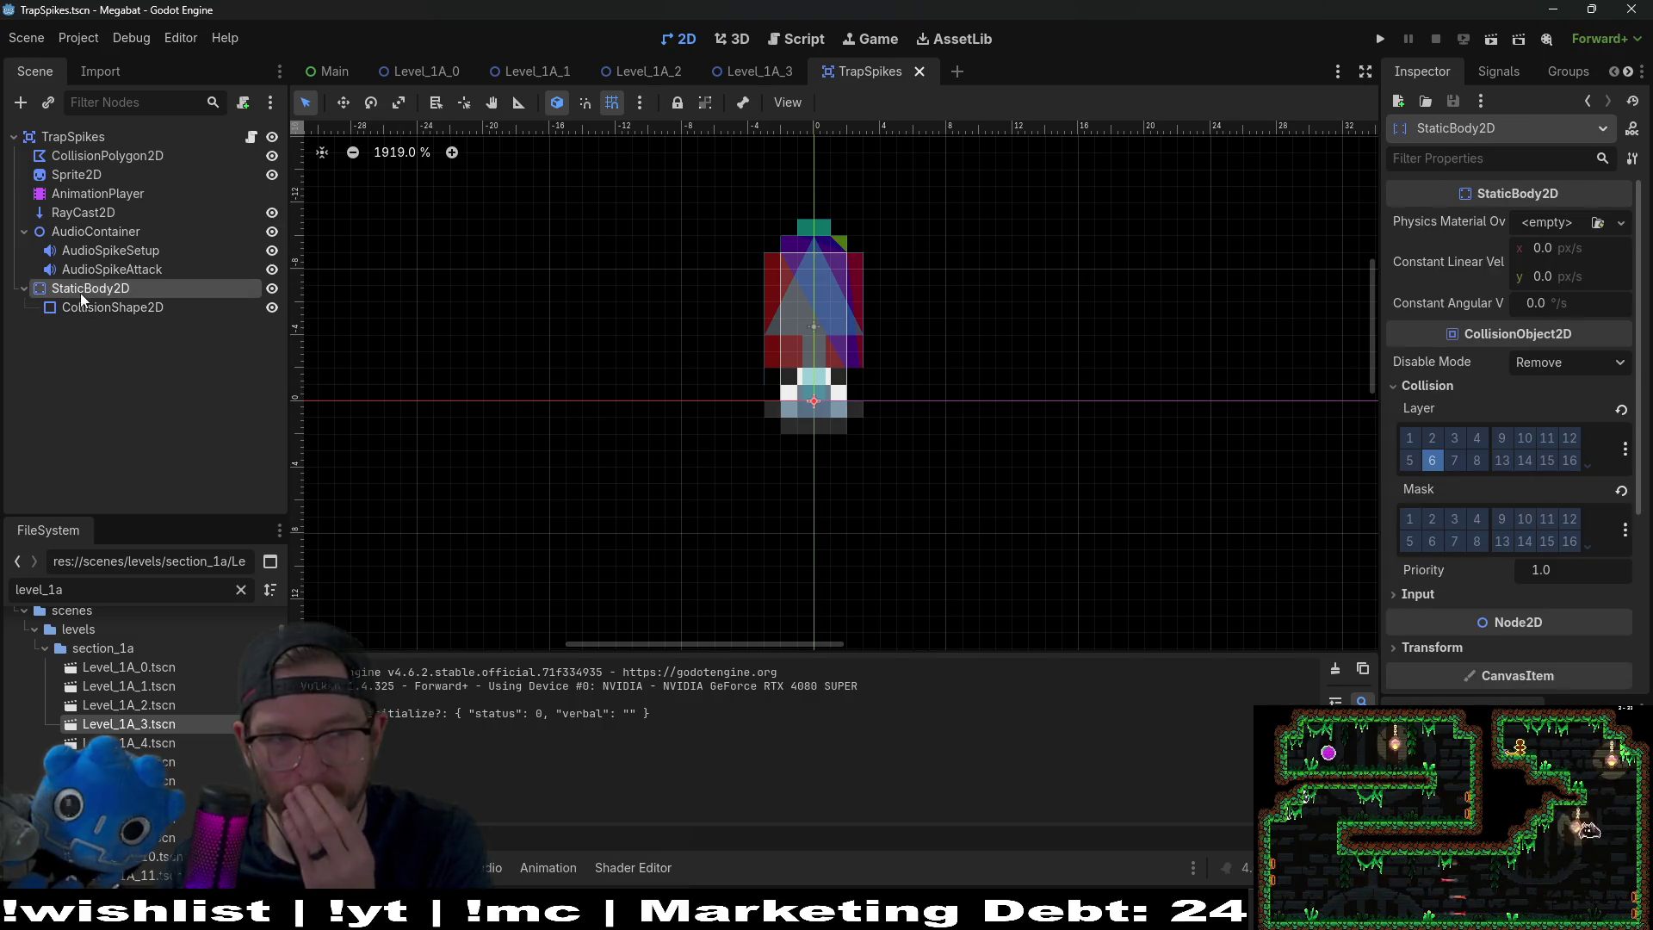
pyautogui.click(1625, 450)
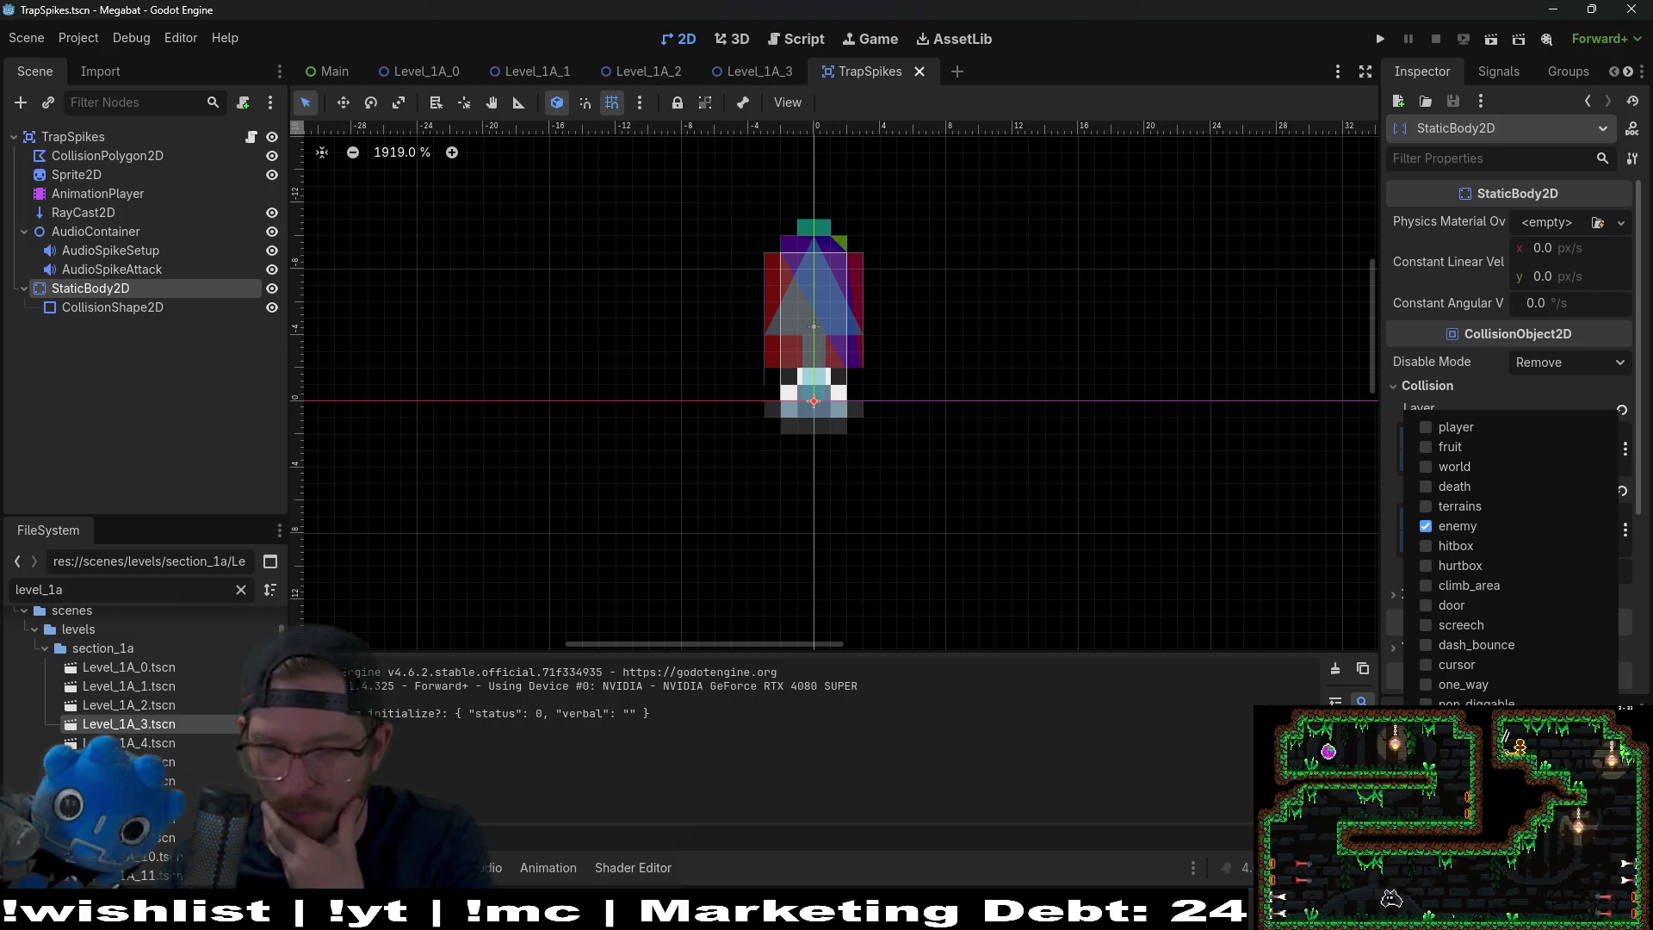
pyautogui.click(1427, 527)
pyautogui.click(1005, 748)
pyautogui.hotkey('ctrl', 's')
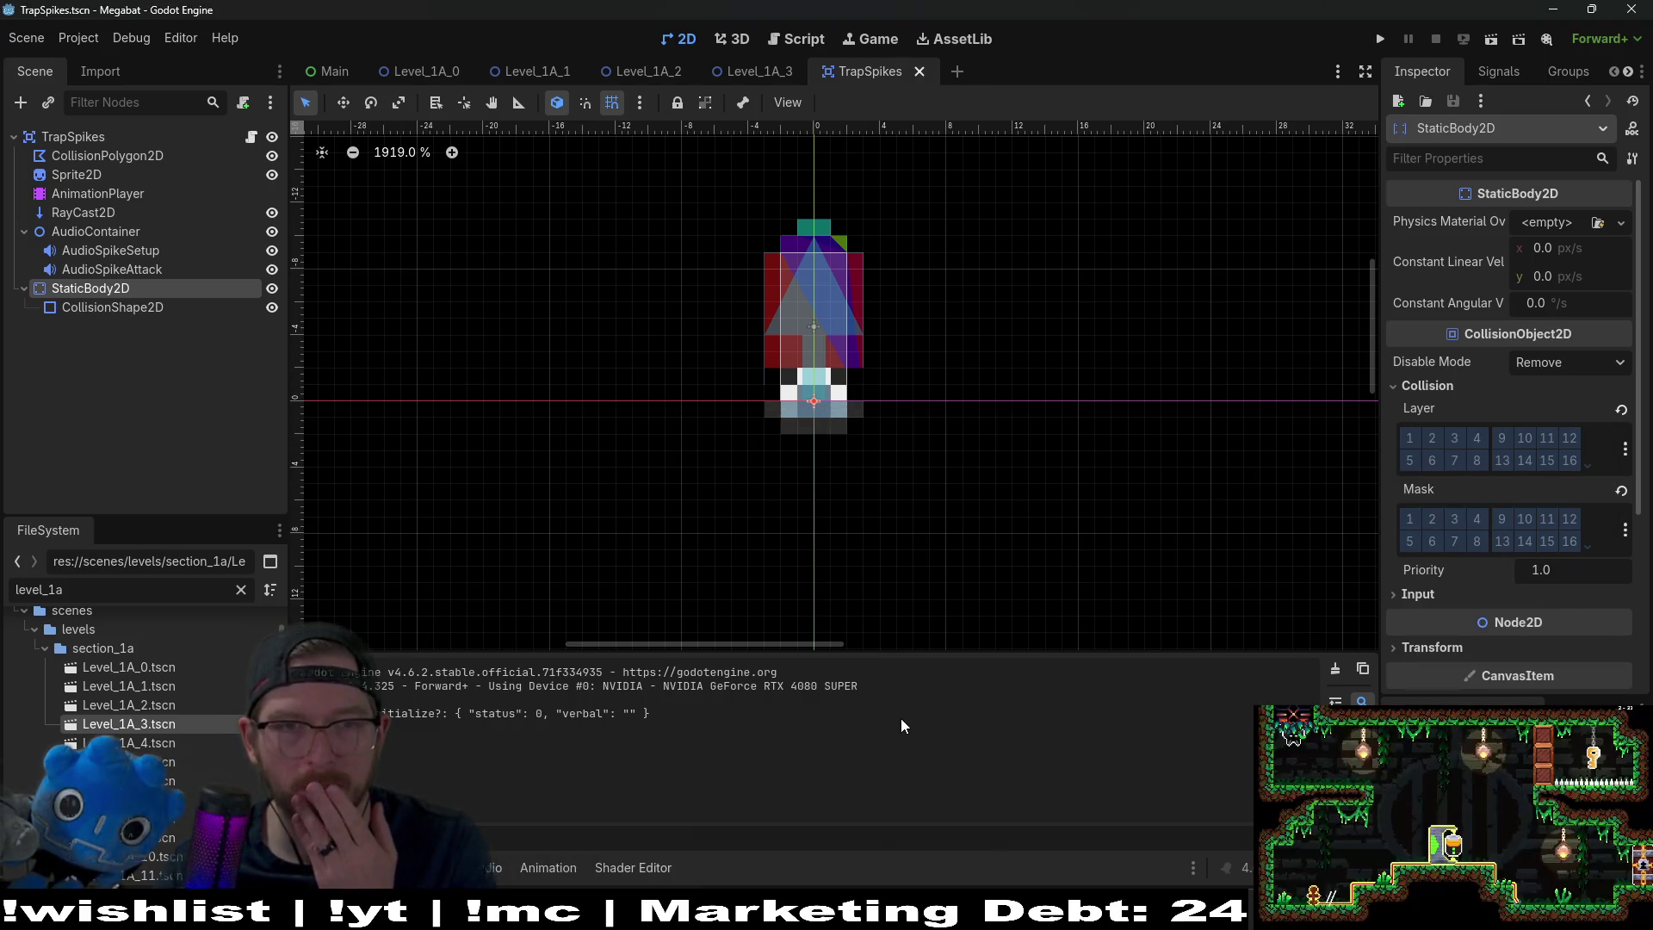
pyautogui.click(760, 68)
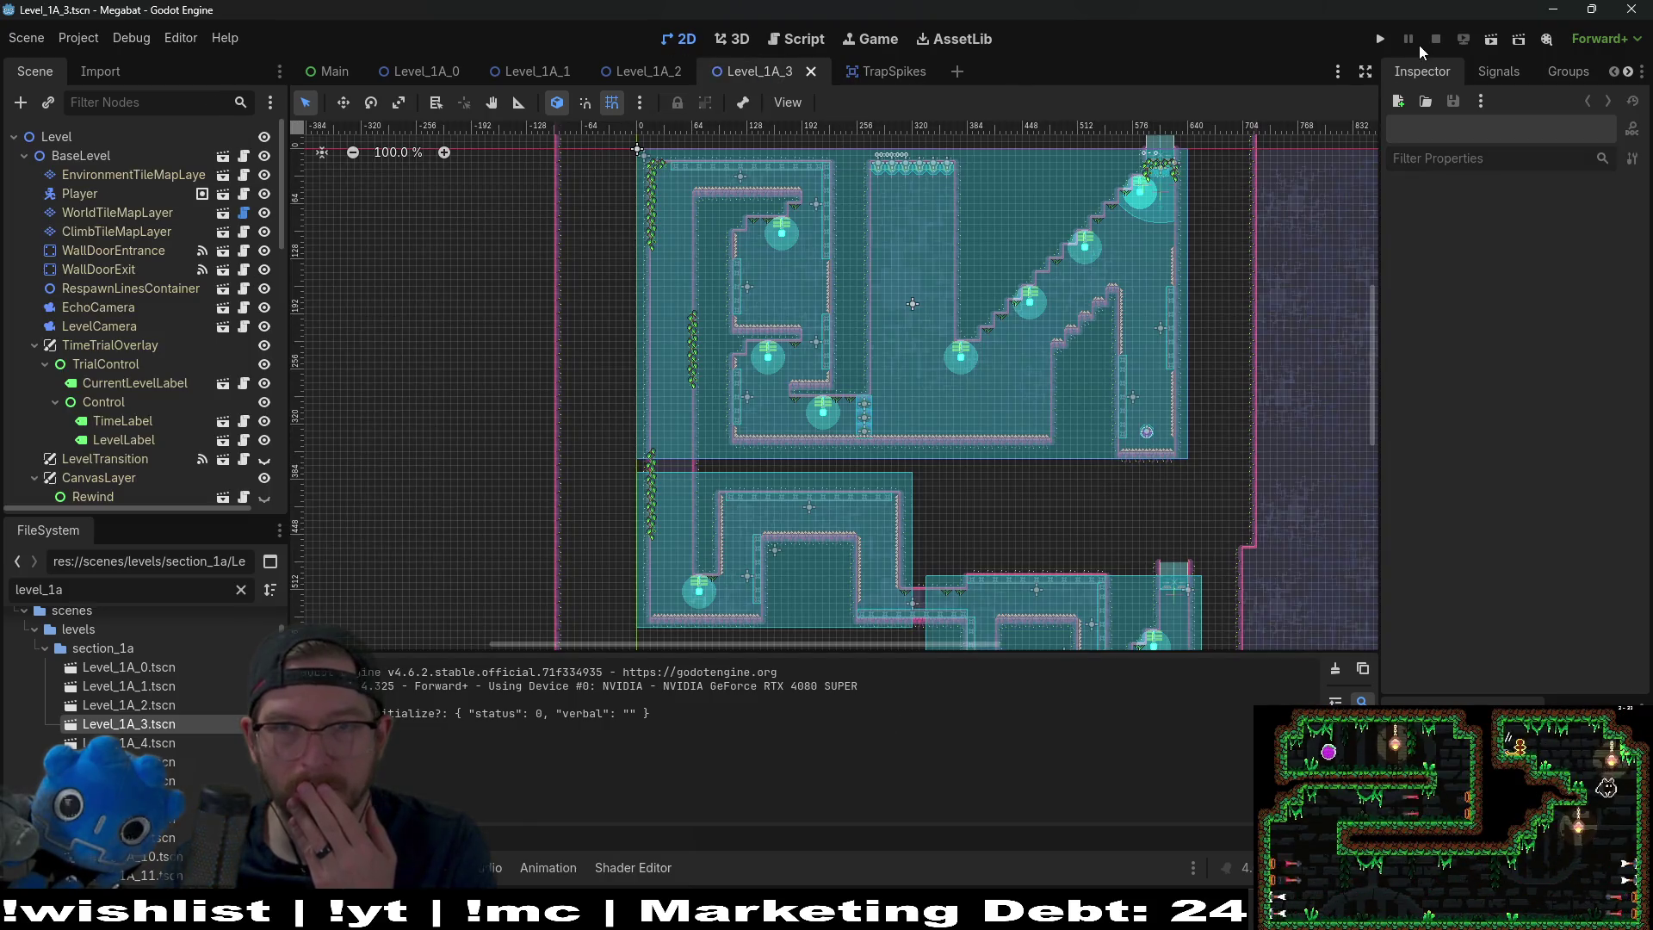
# Switch to Level_1A_0 and run it as the current scene
pyautogui.click(1488, 40)
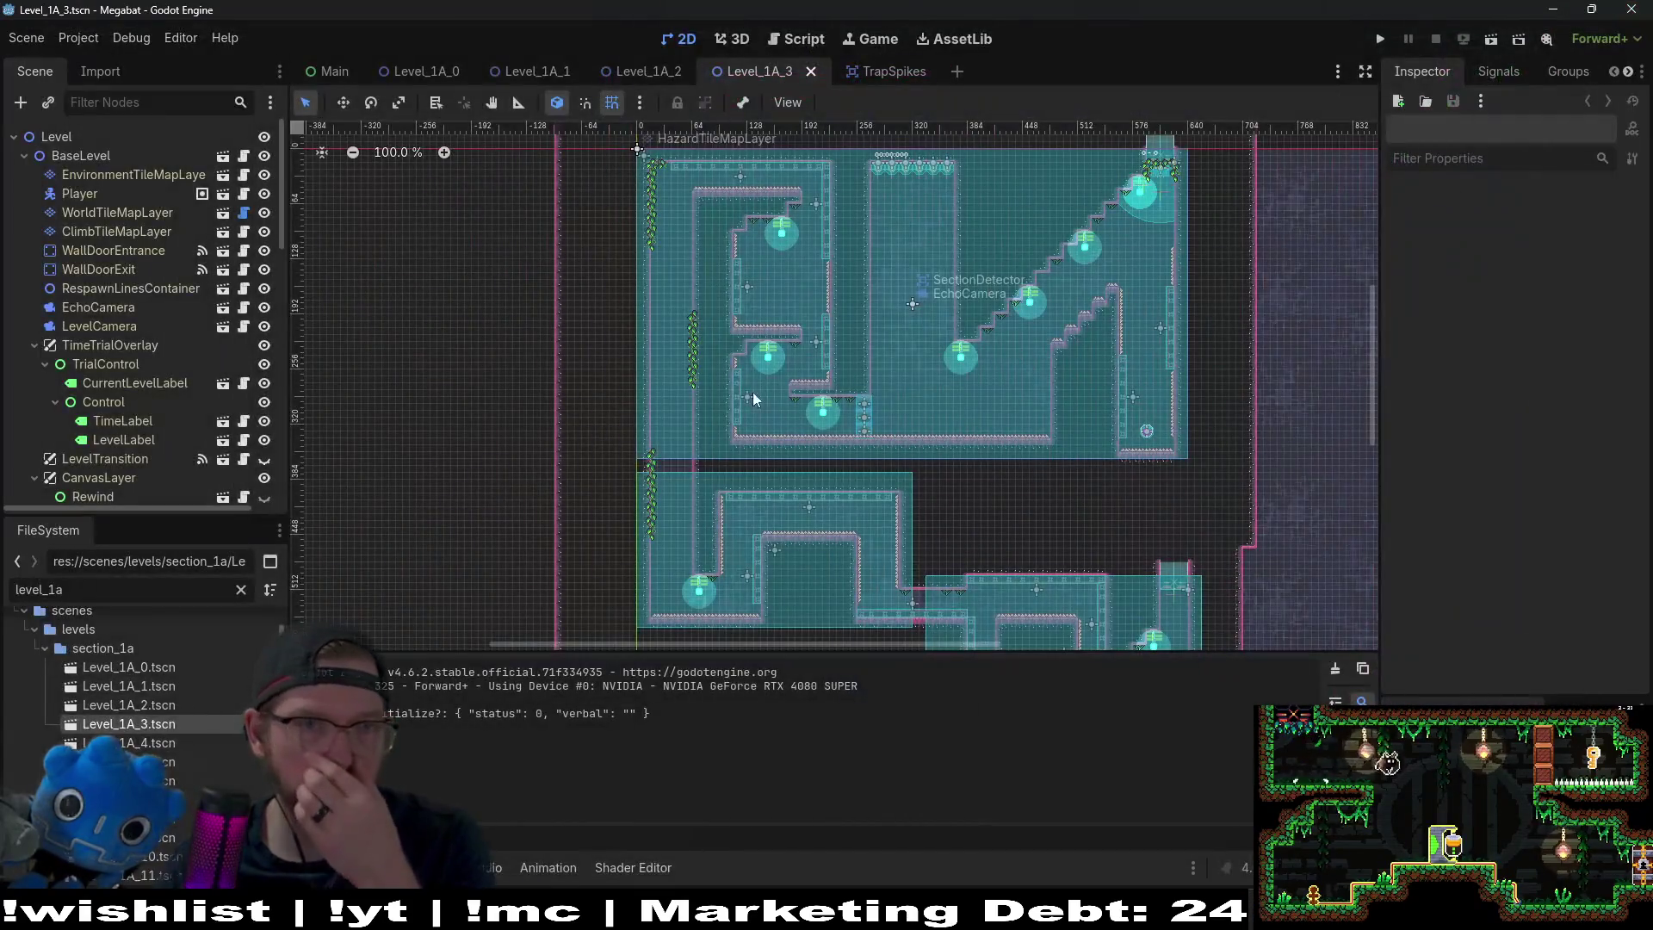
pyautogui.click(647, 71)
pyautogui.click(426, 71)
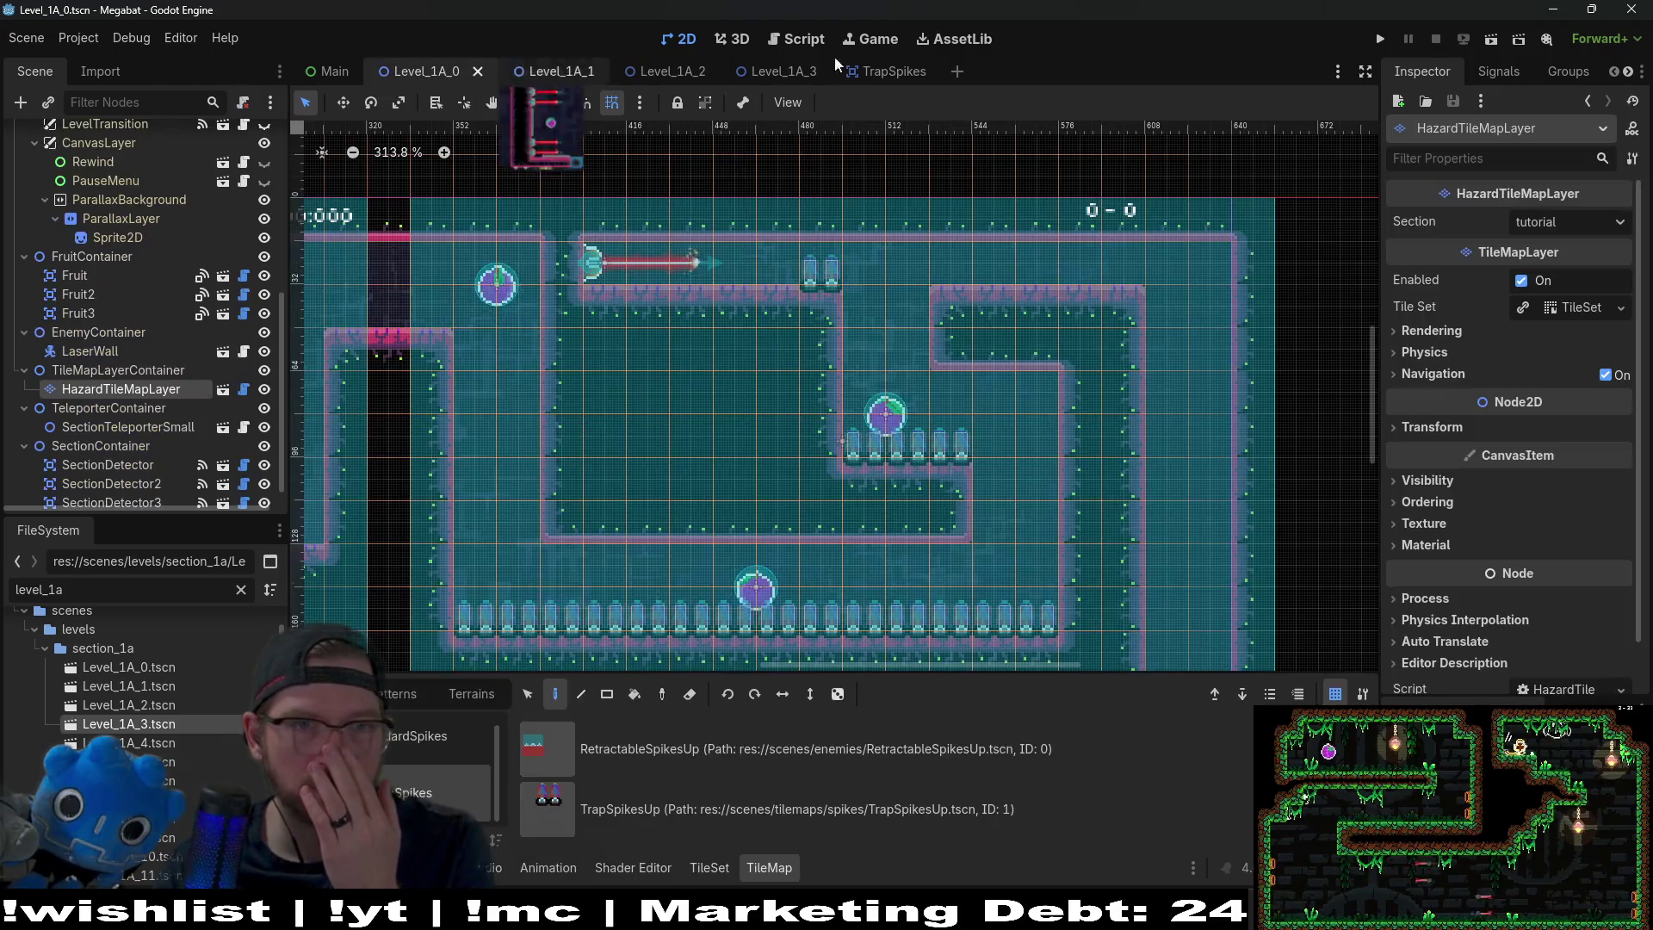
pyautogui.click(1487, 42)
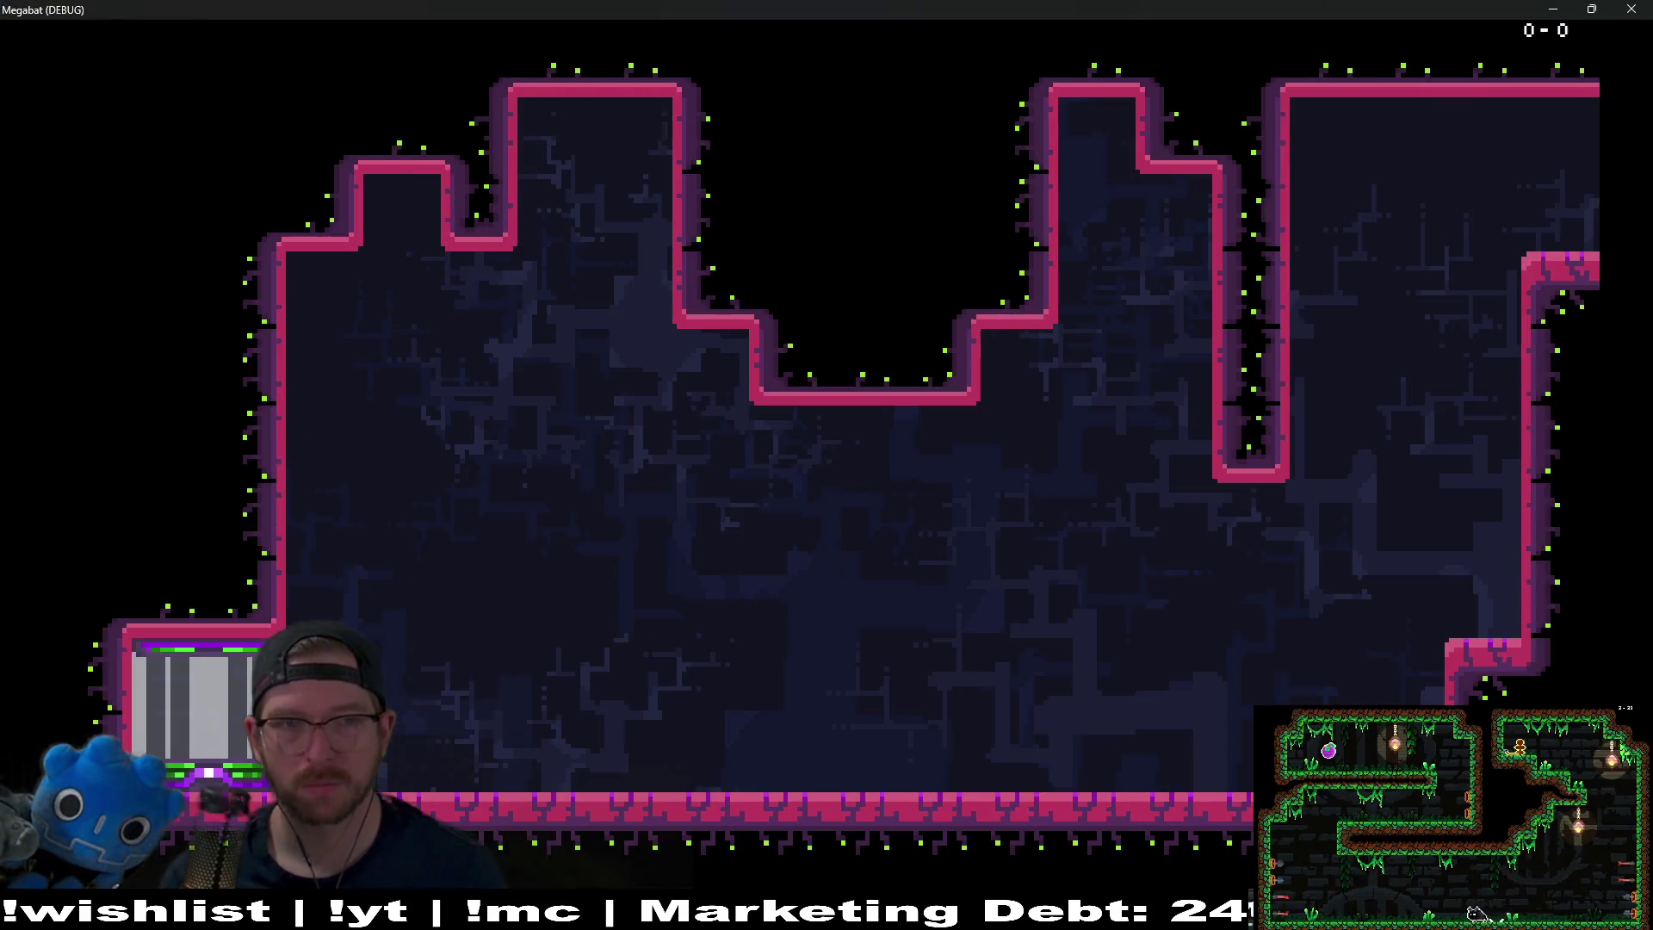
# Fly out the top-right exit and dive for the plum, then close the game and select HazardTileMapLayer
pyautogui.press('Right')
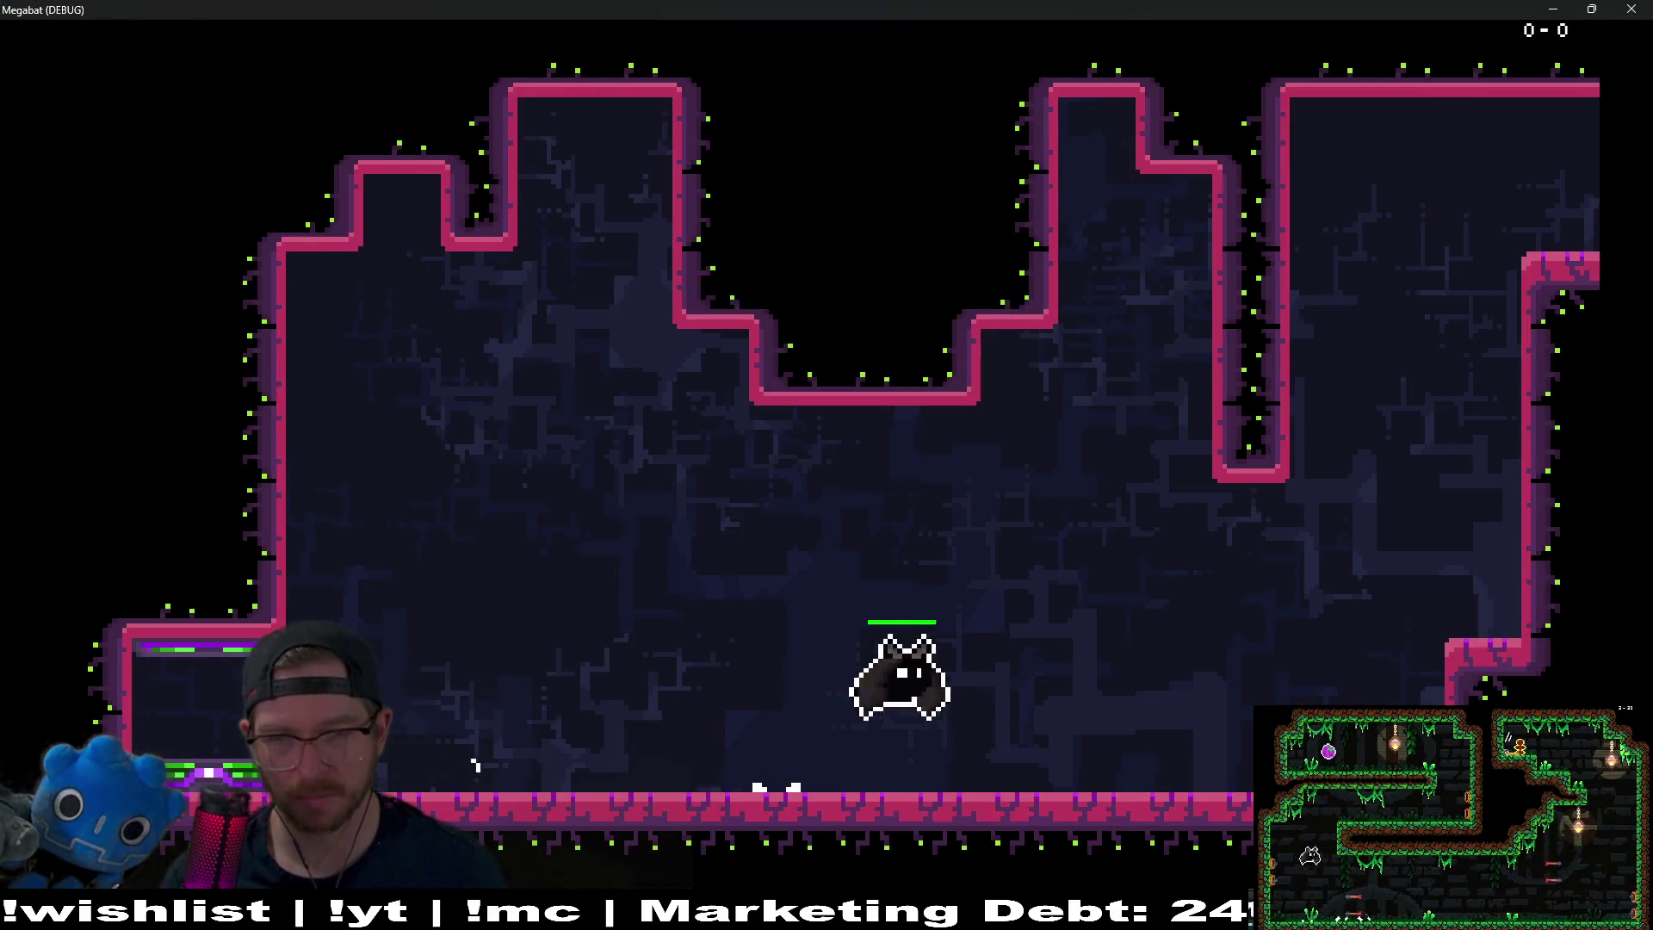
pyautogui.press('space')
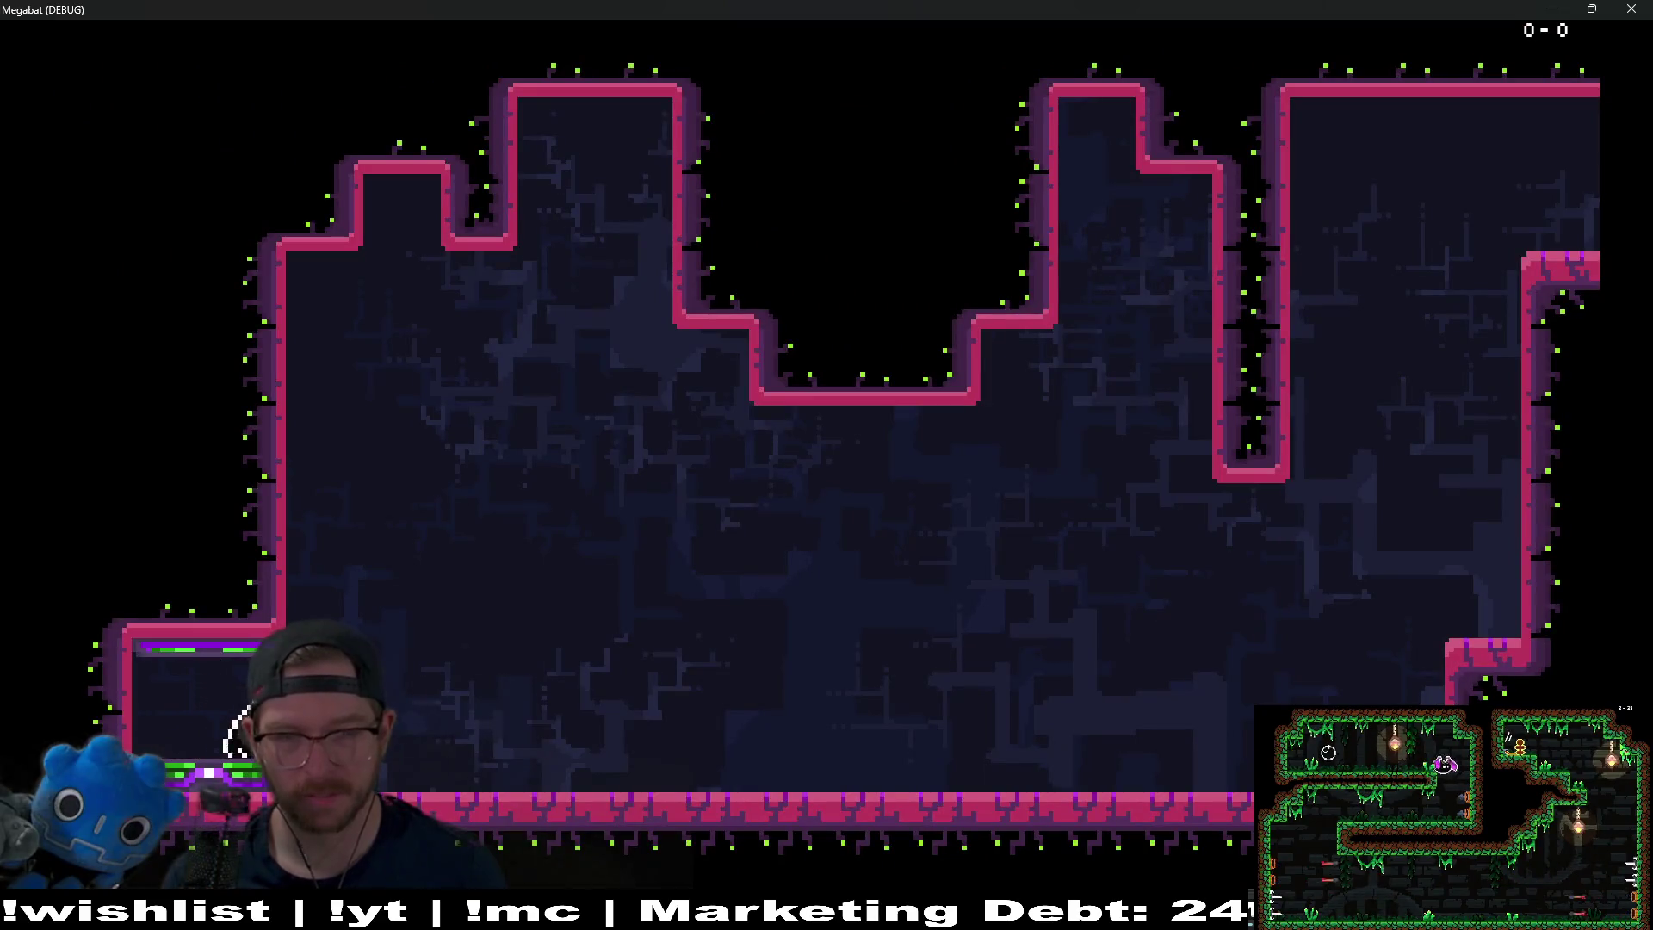
pyautogui.press('space')
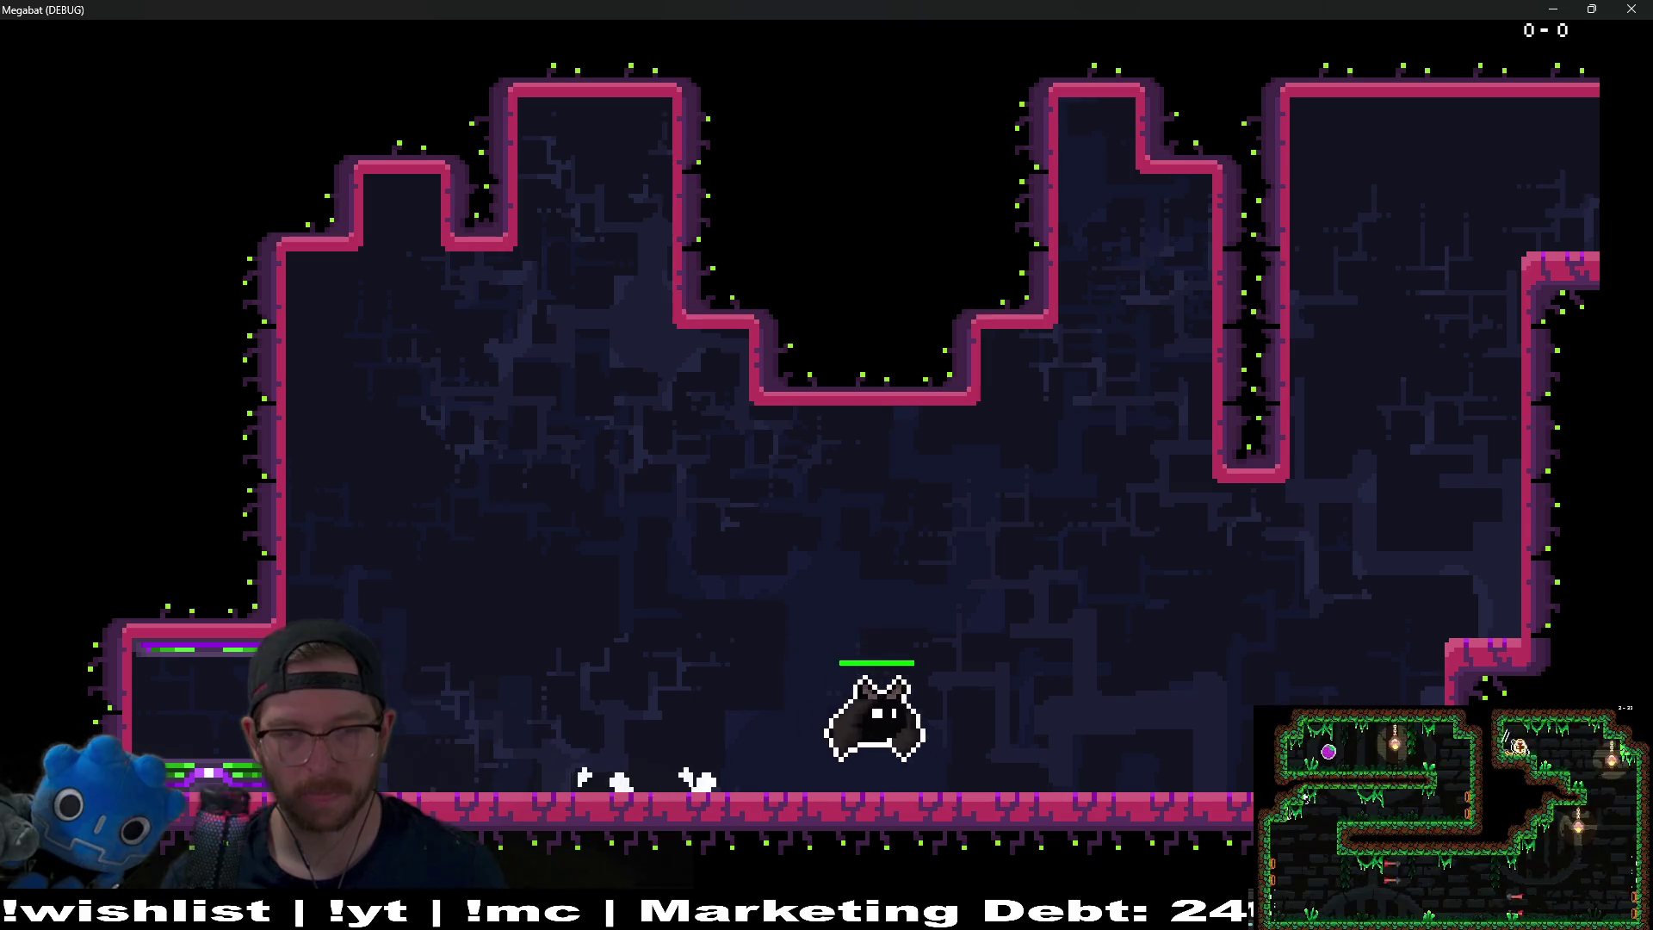
pyautogui.press('space')
pyautogui.press('space')
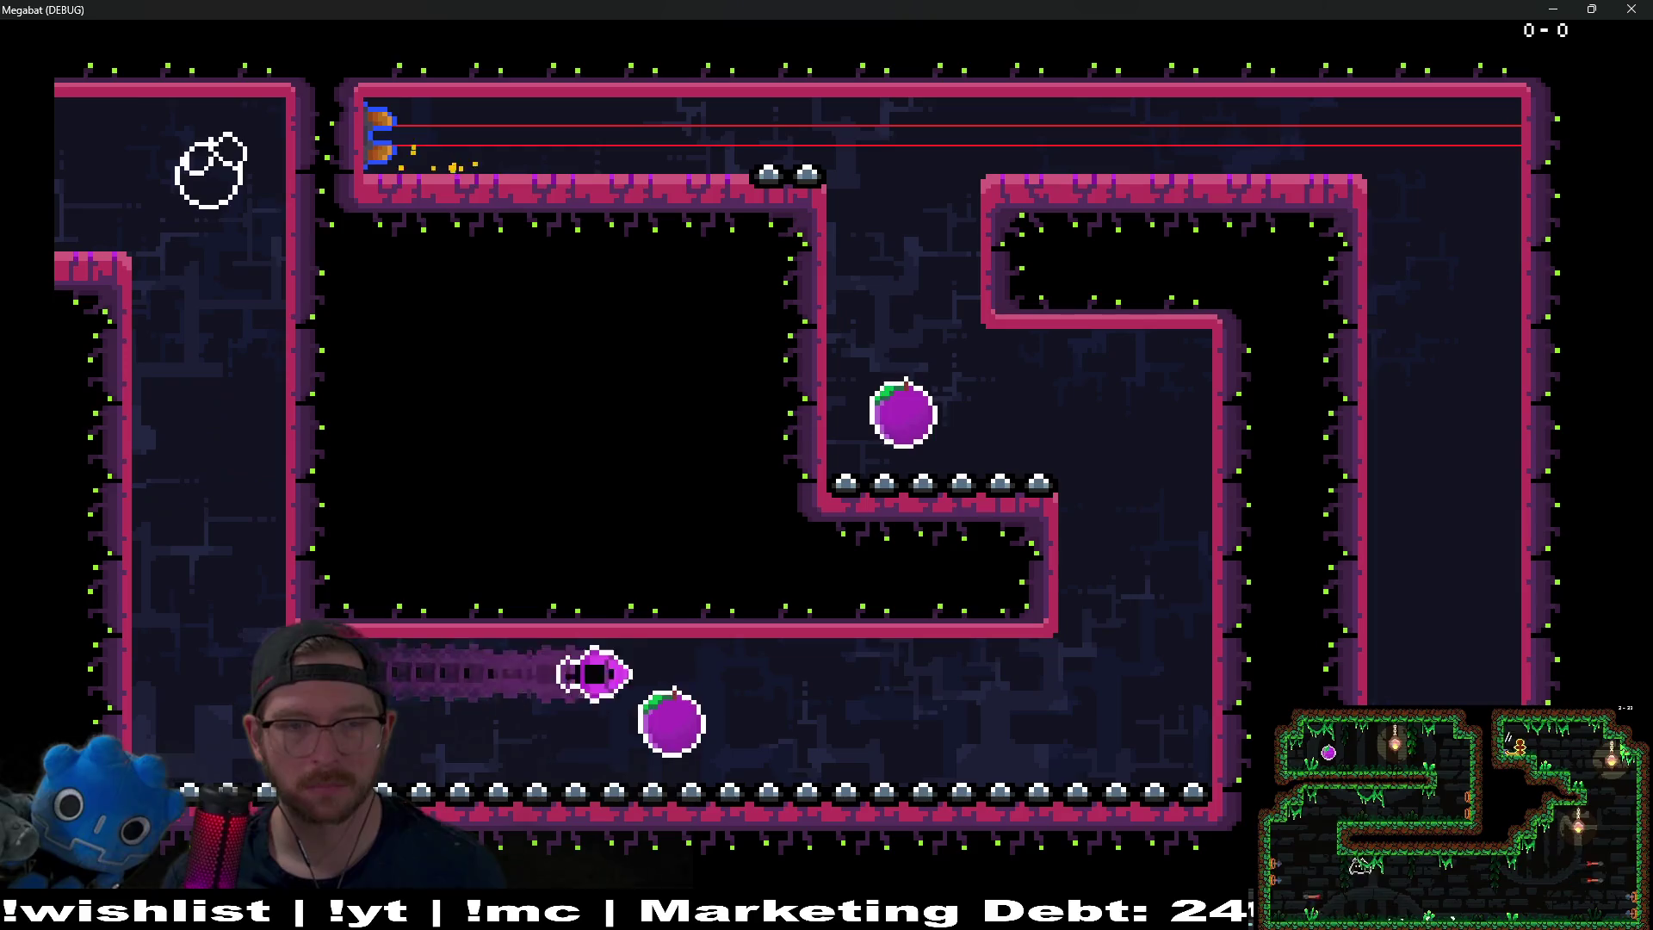
pyautogui.press('space')
pyautogui.press('space')
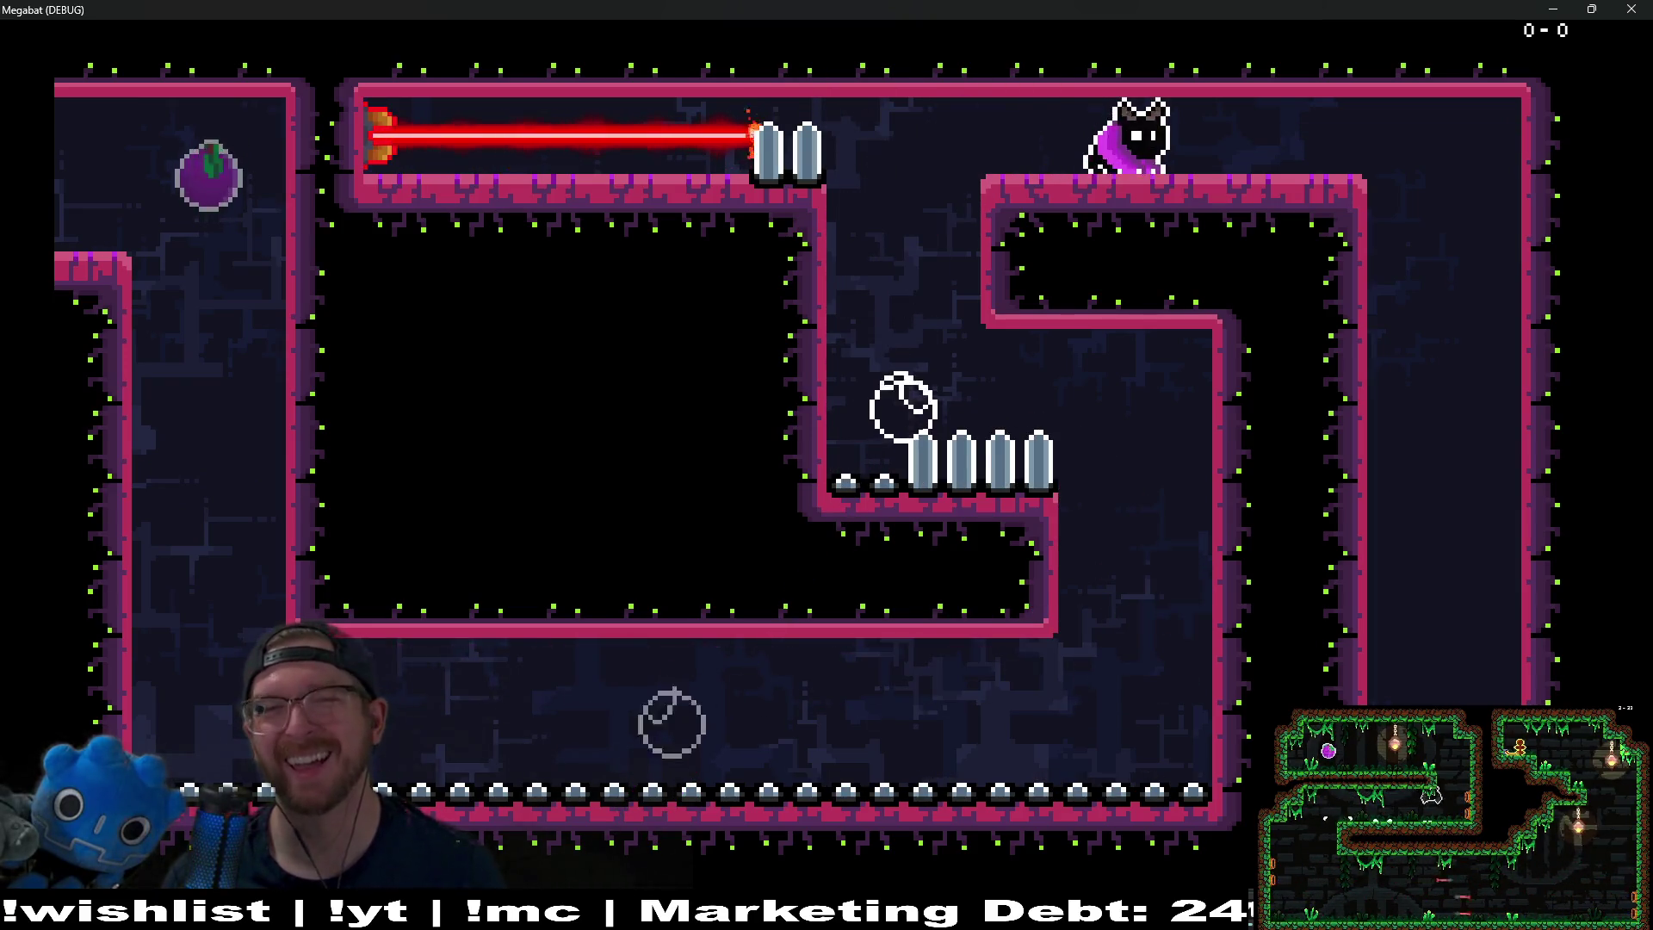
pyautogui.press('Left')
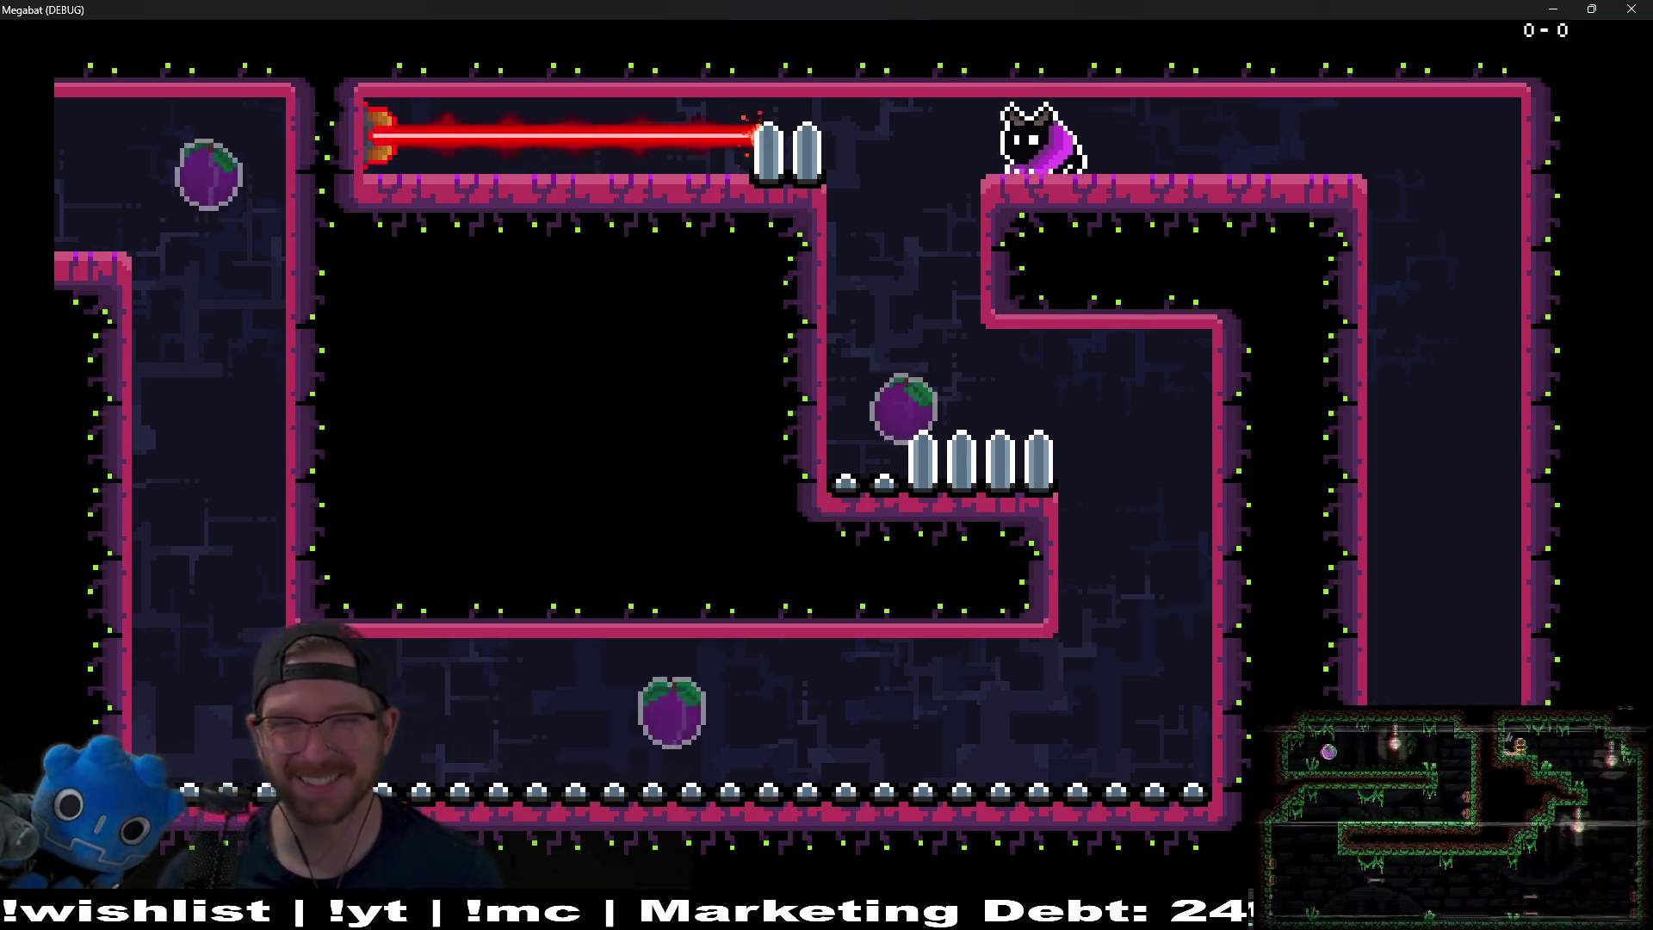
pyautogui.press('Right')
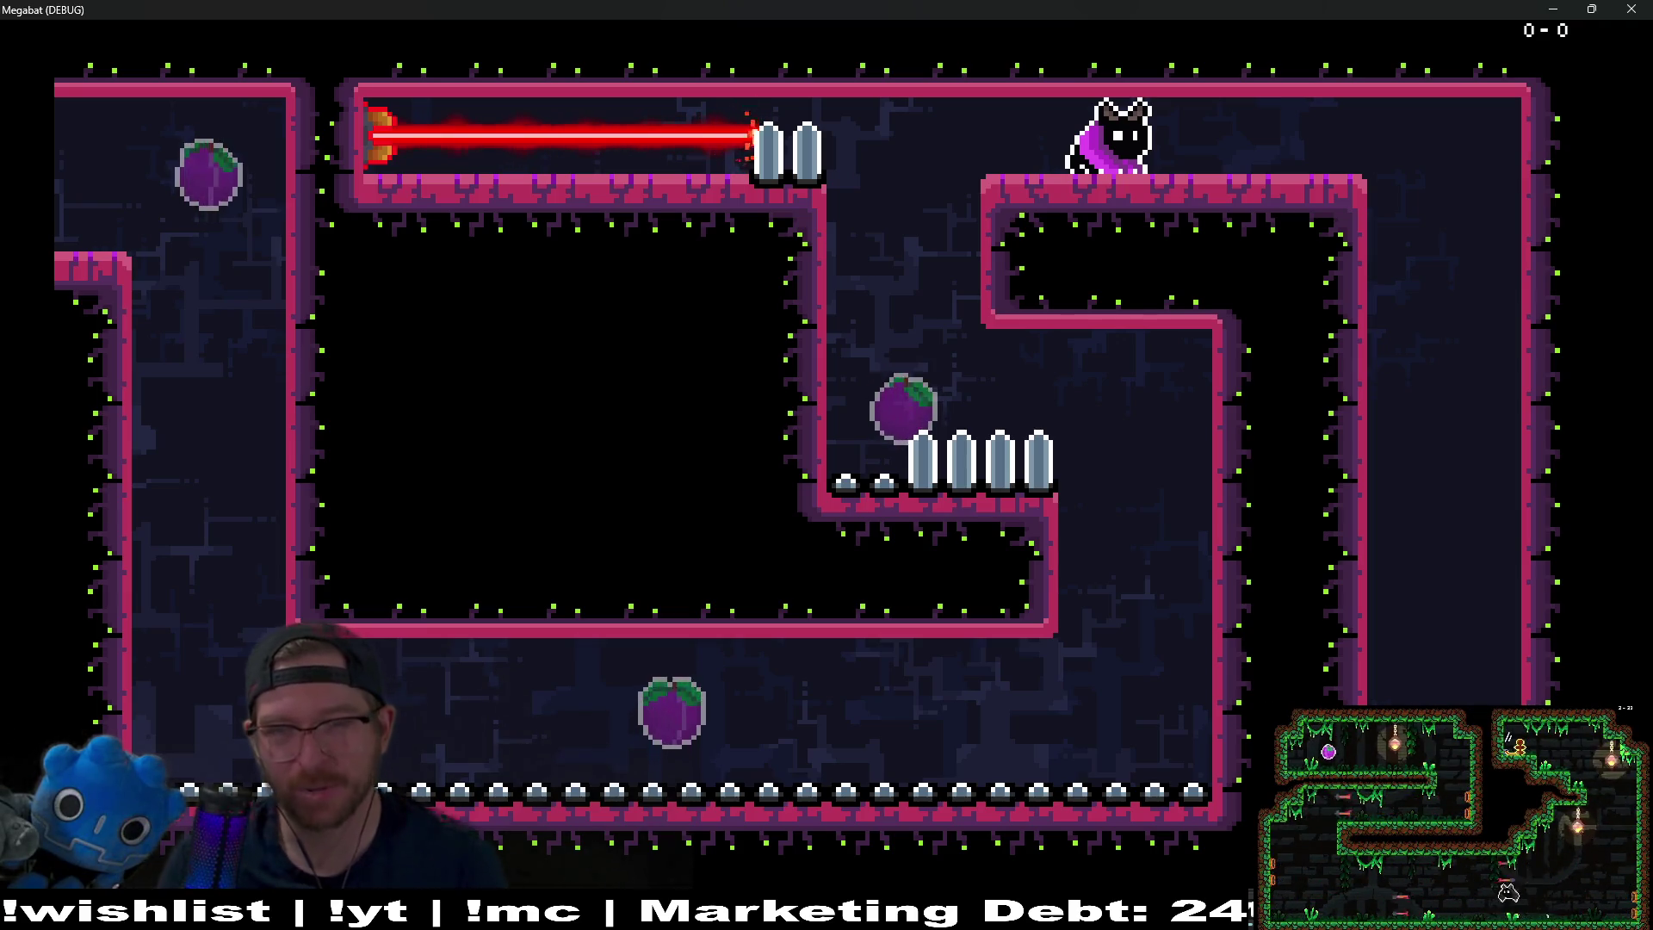
pyautogui.click(1631, 9)
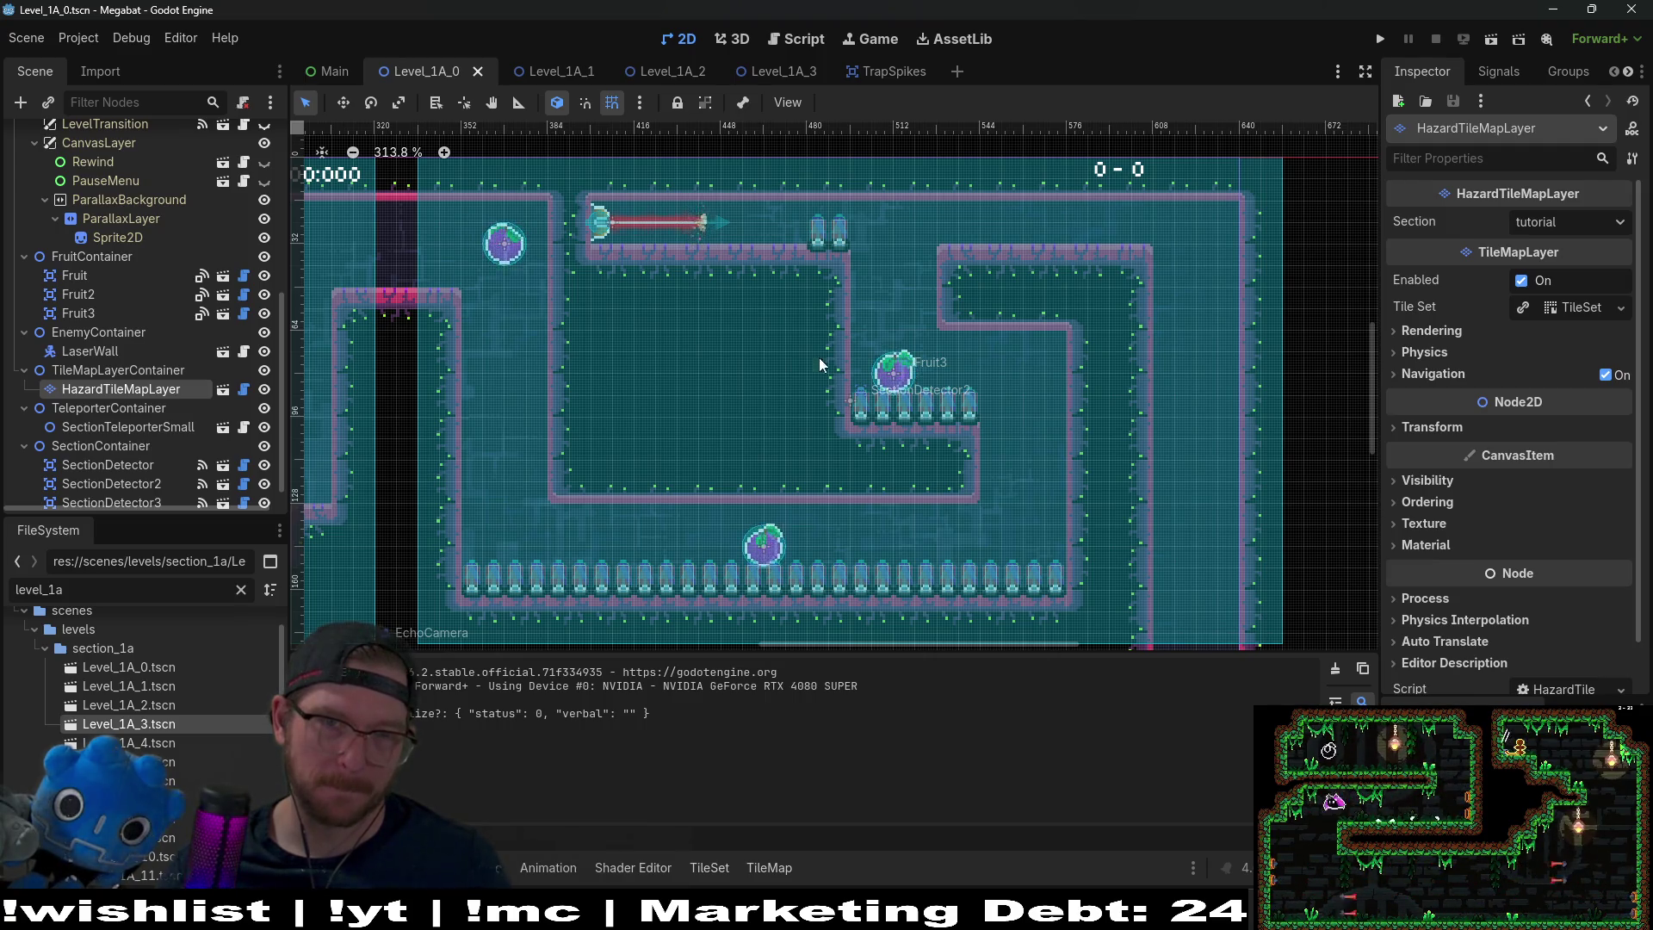
pyautogui.click(143, 370)
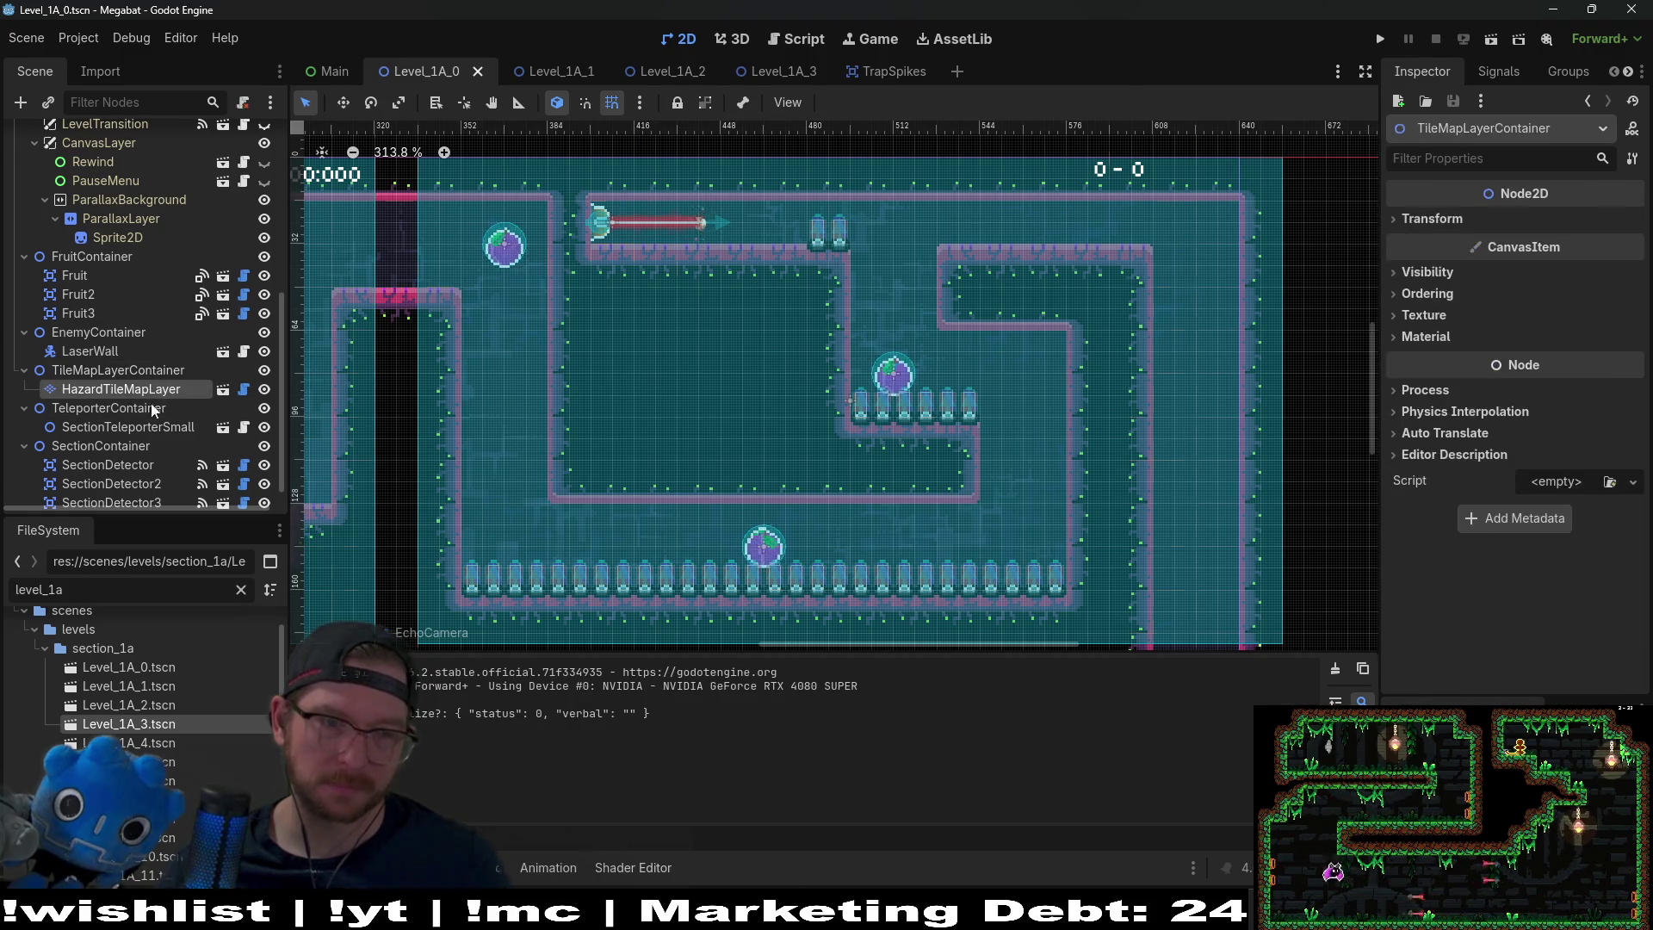
pyautogui.click(121, 390)
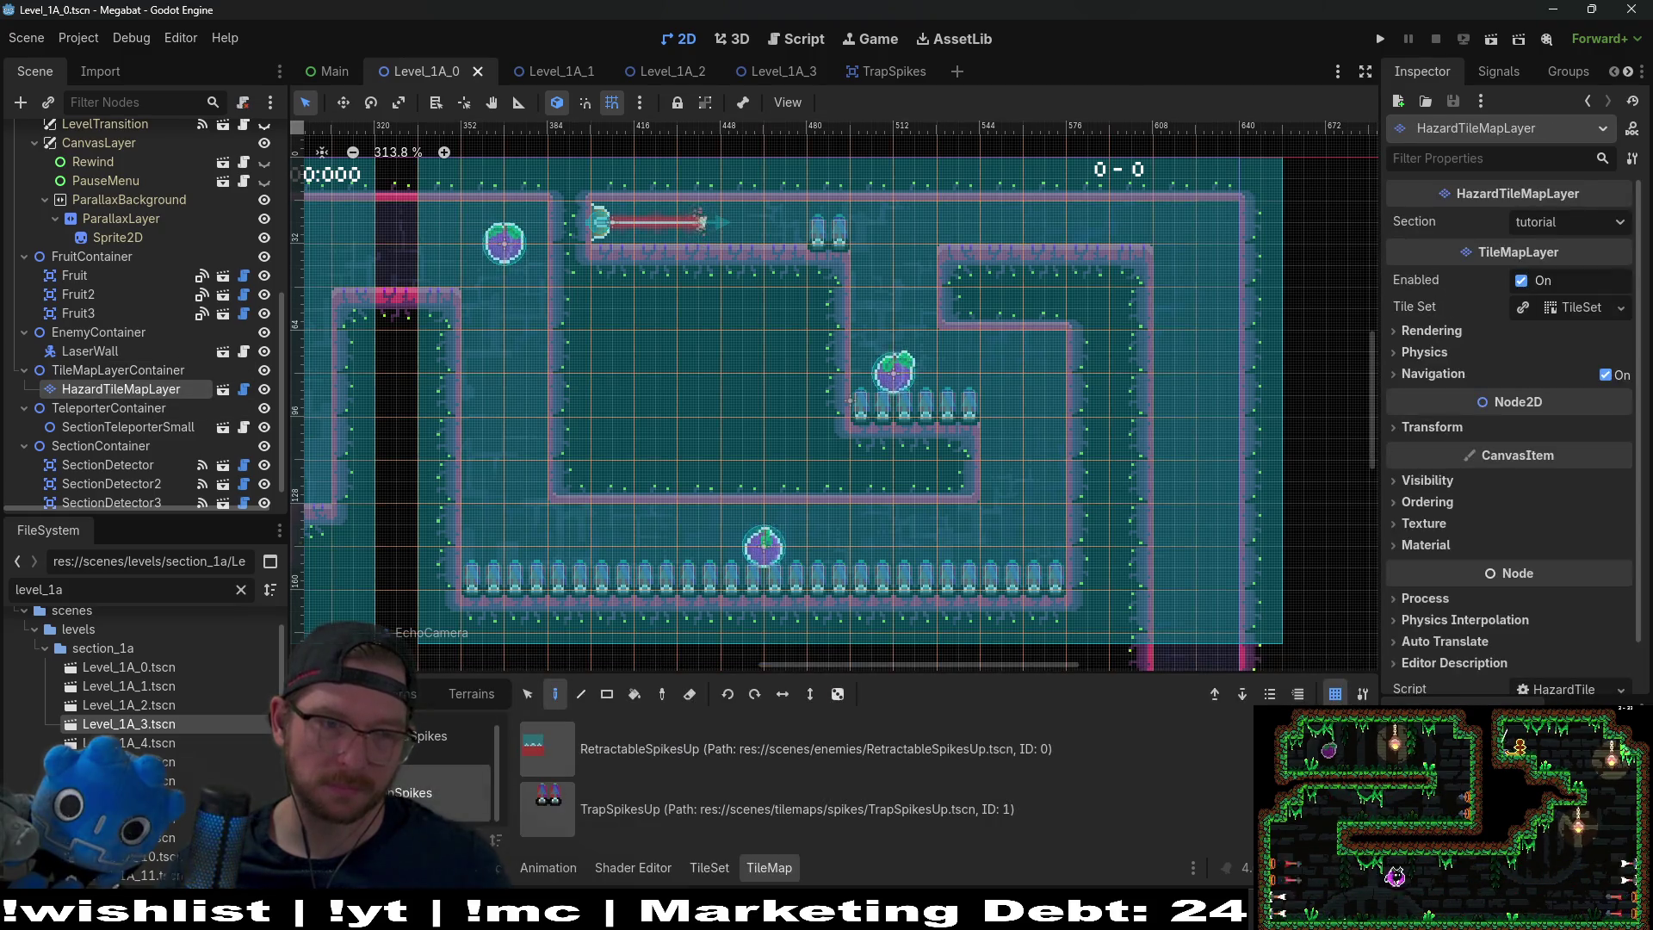
# Erase the top-ledge spike pair, then repaint the inner wall and upper-right block further left with terrain
pyautogui.rightClick(832, 240)
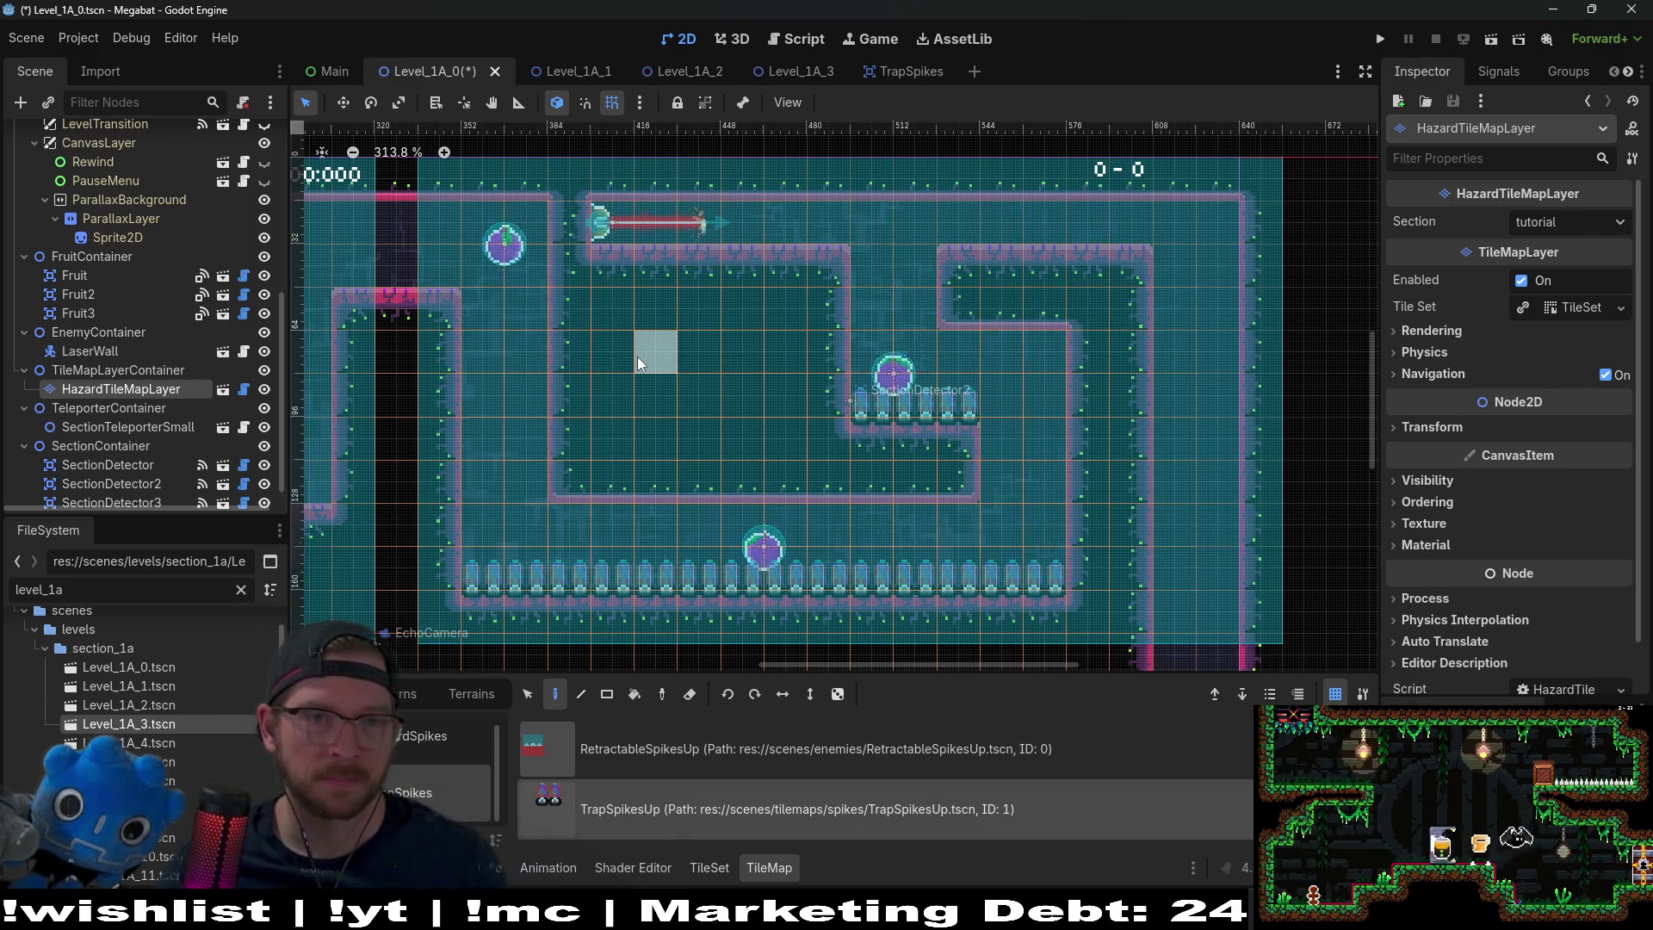
pyautogui.scroll(5, 146, 254)
pyautogui.click(116, 213)
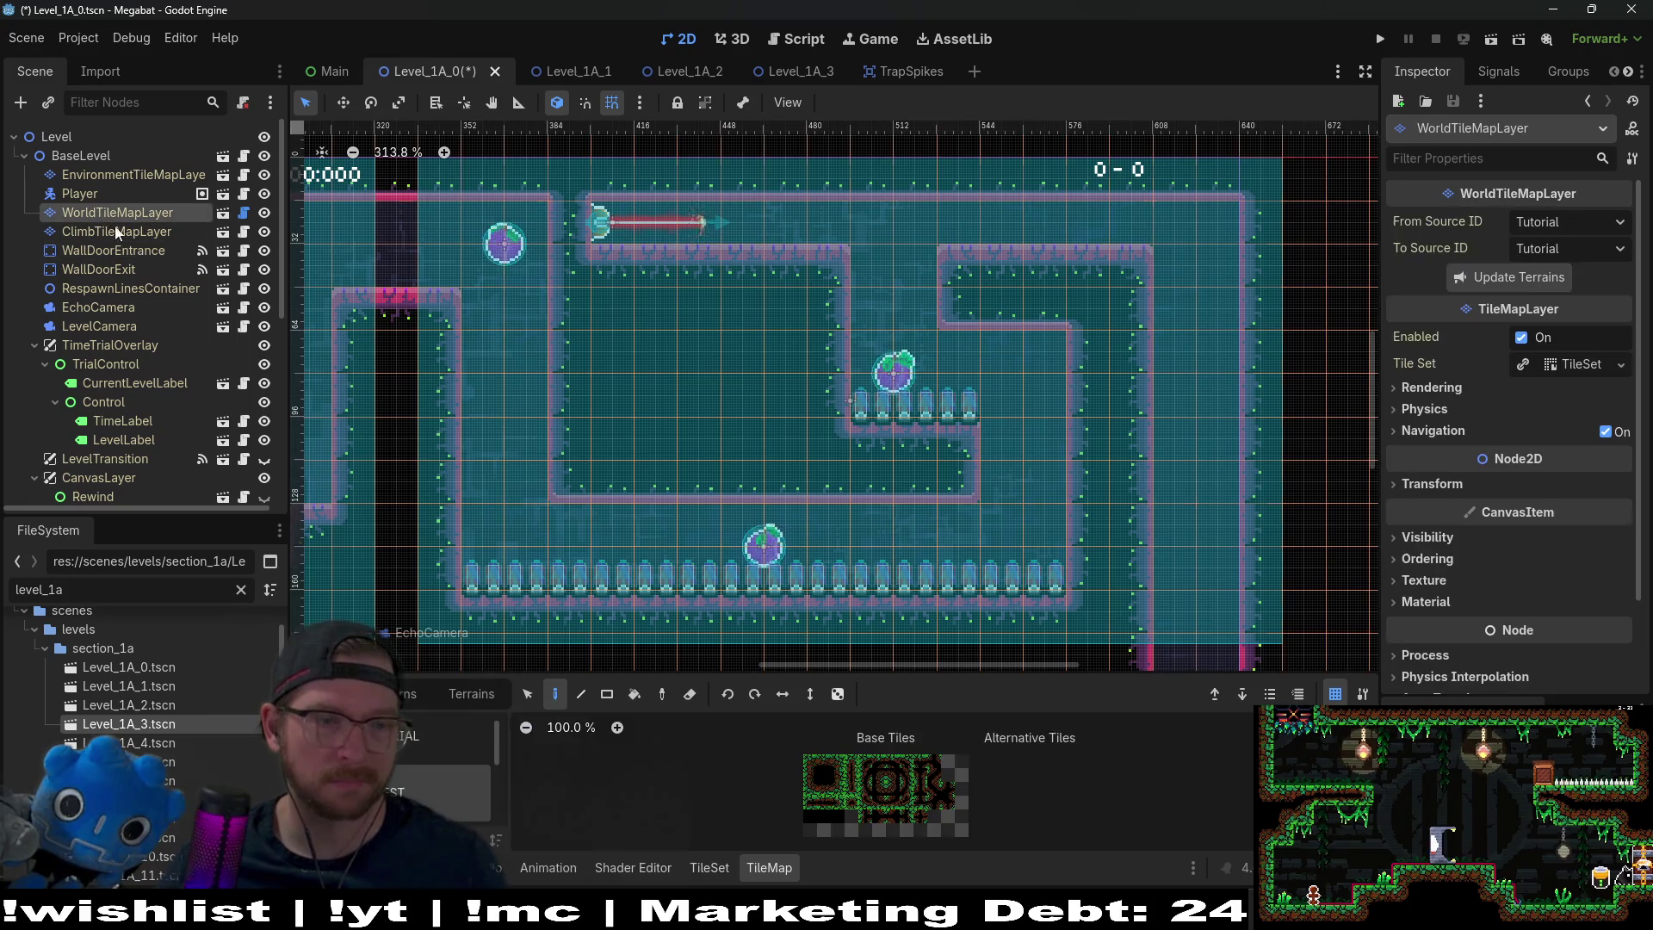
pyautogui.click(471, 693)
pyautogui.click(430, 801)
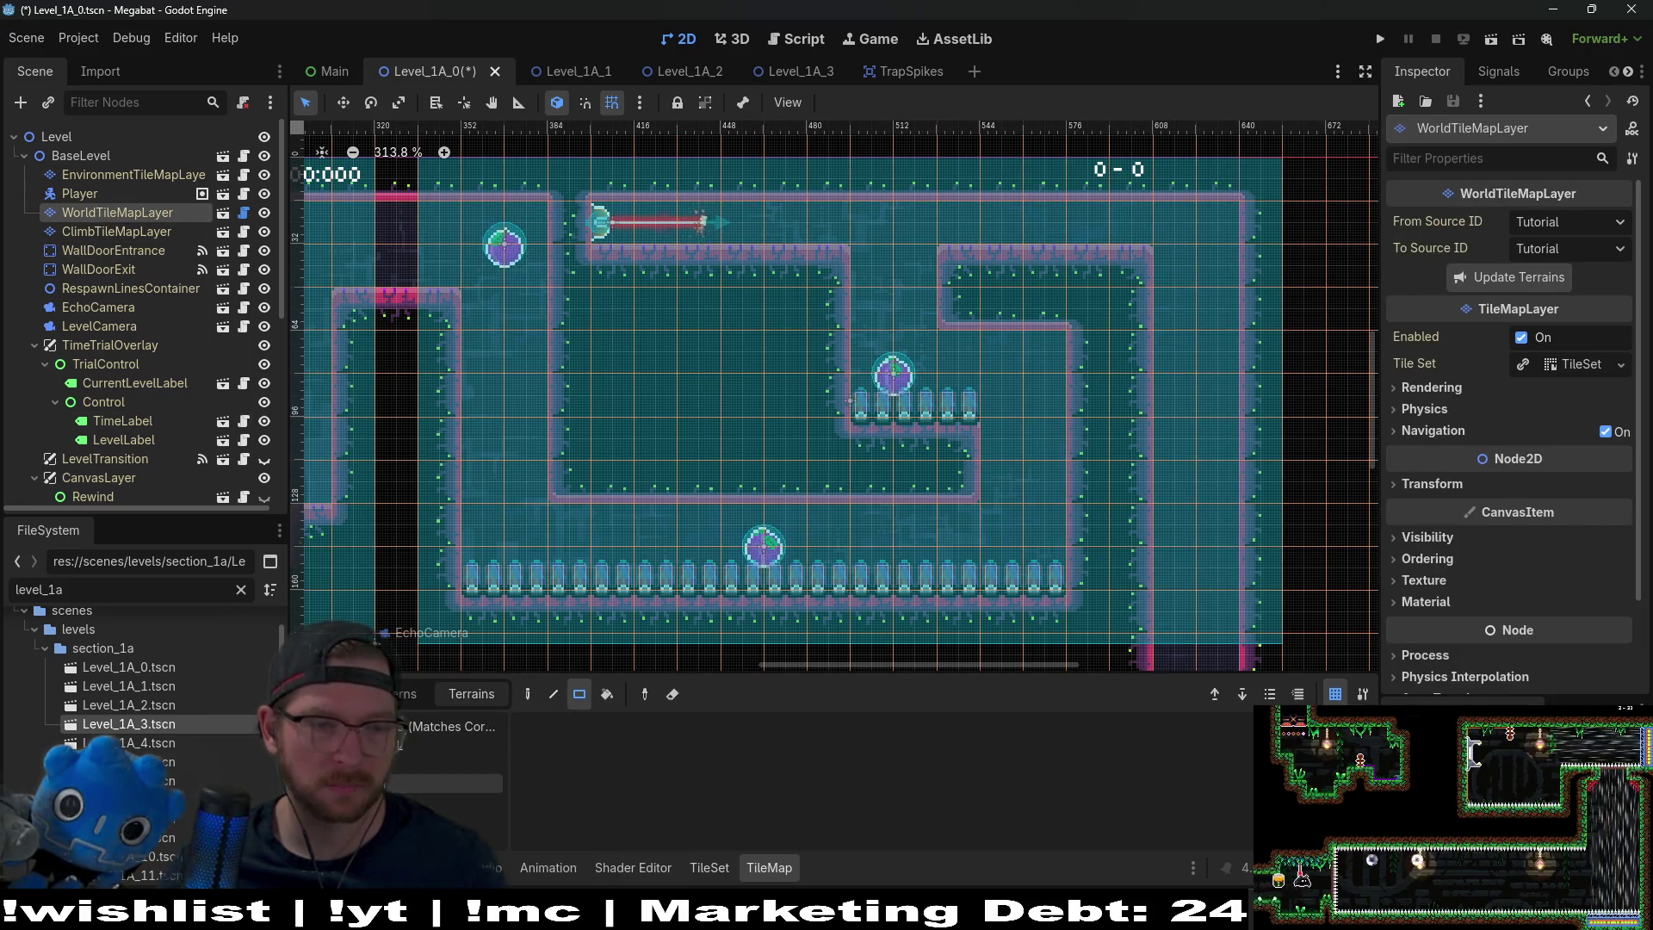
pyautogui.moveTo(807, 283); pyautogui.dragTo(839, 396)
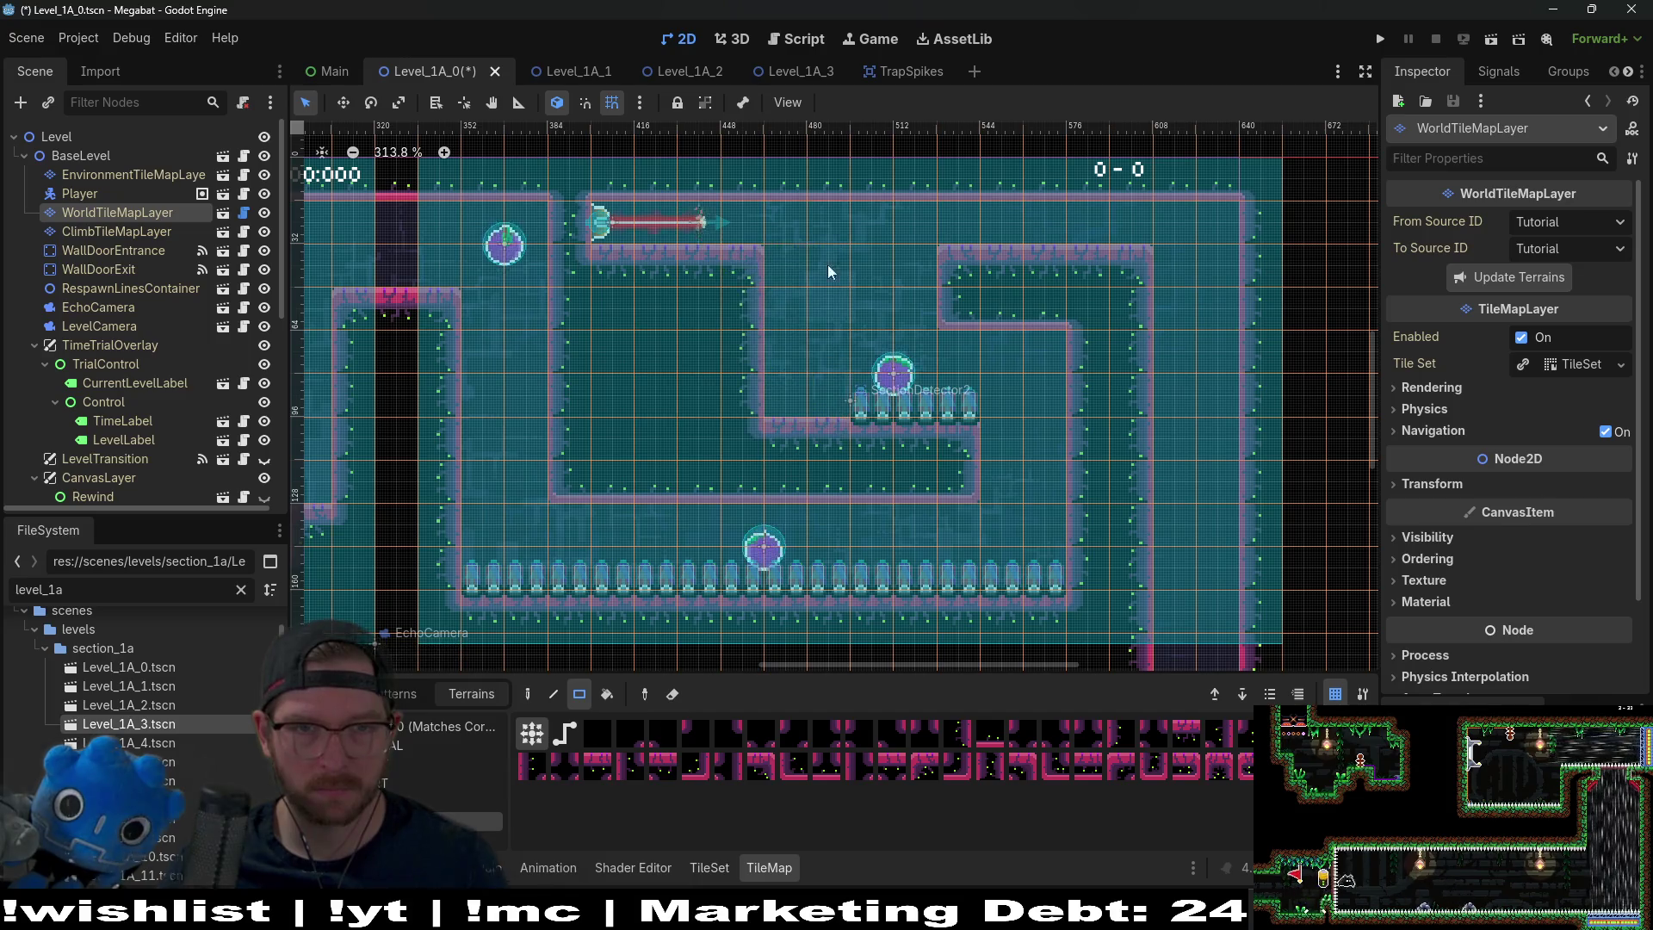
pyautogui.moveTo(861, 259); pyautogui.dragTo(942, 308)
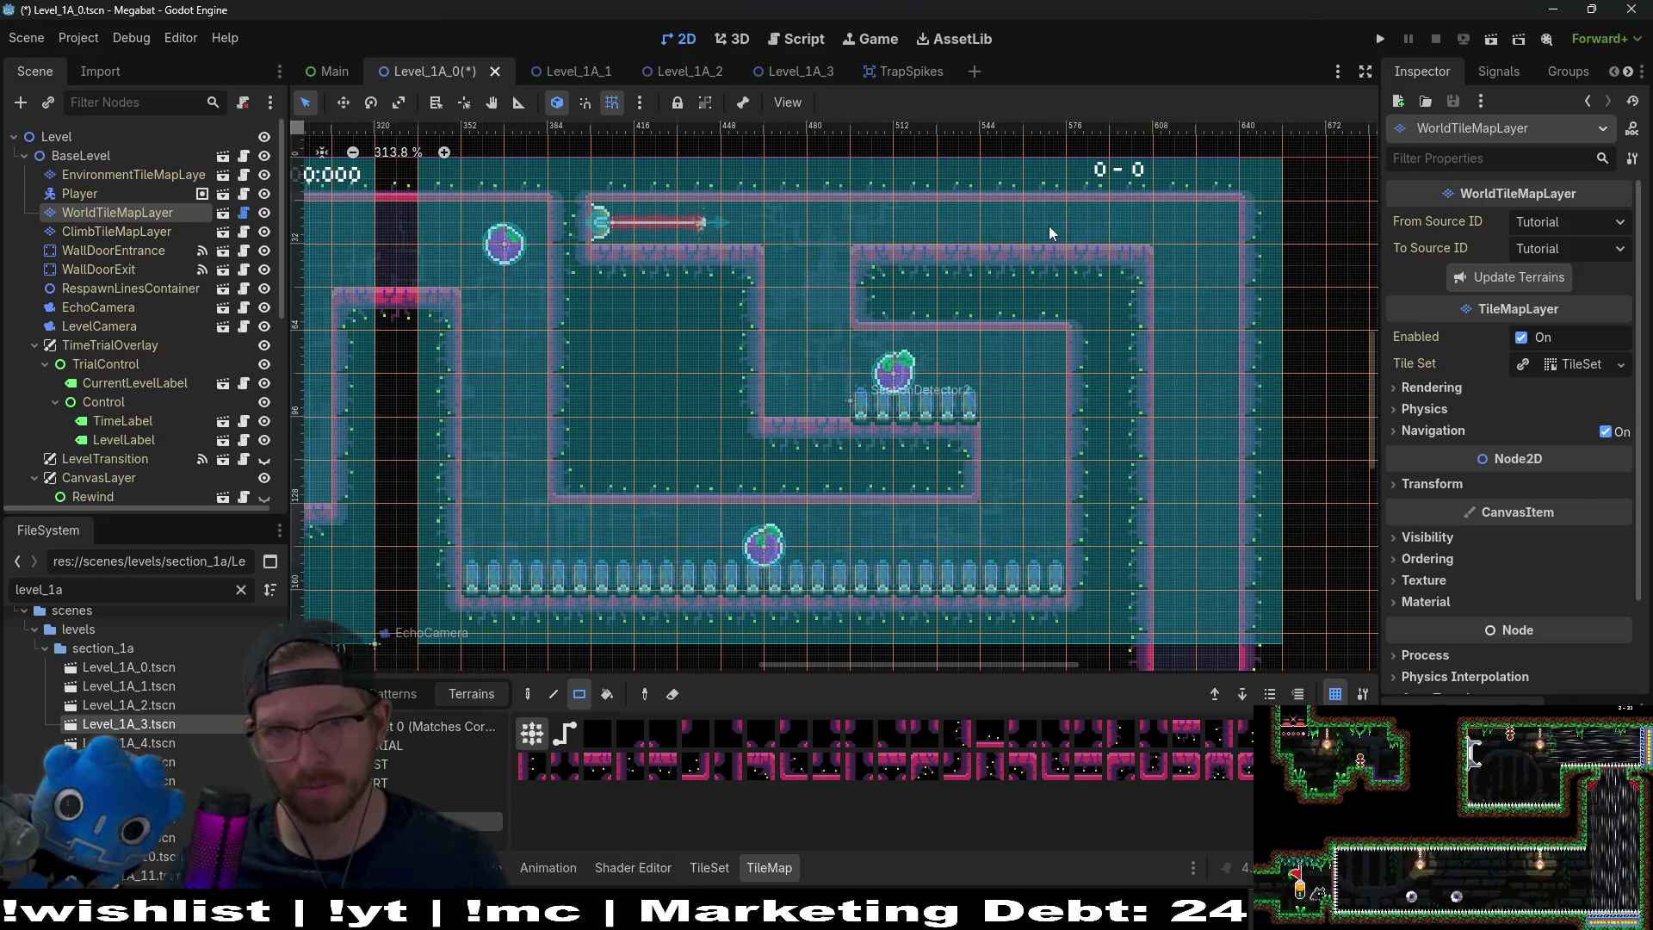
# Return to HazardTileMapLayer with the spike scenes source ready for placing single tiles
pyautogui.scroll(-5, 116, 353)
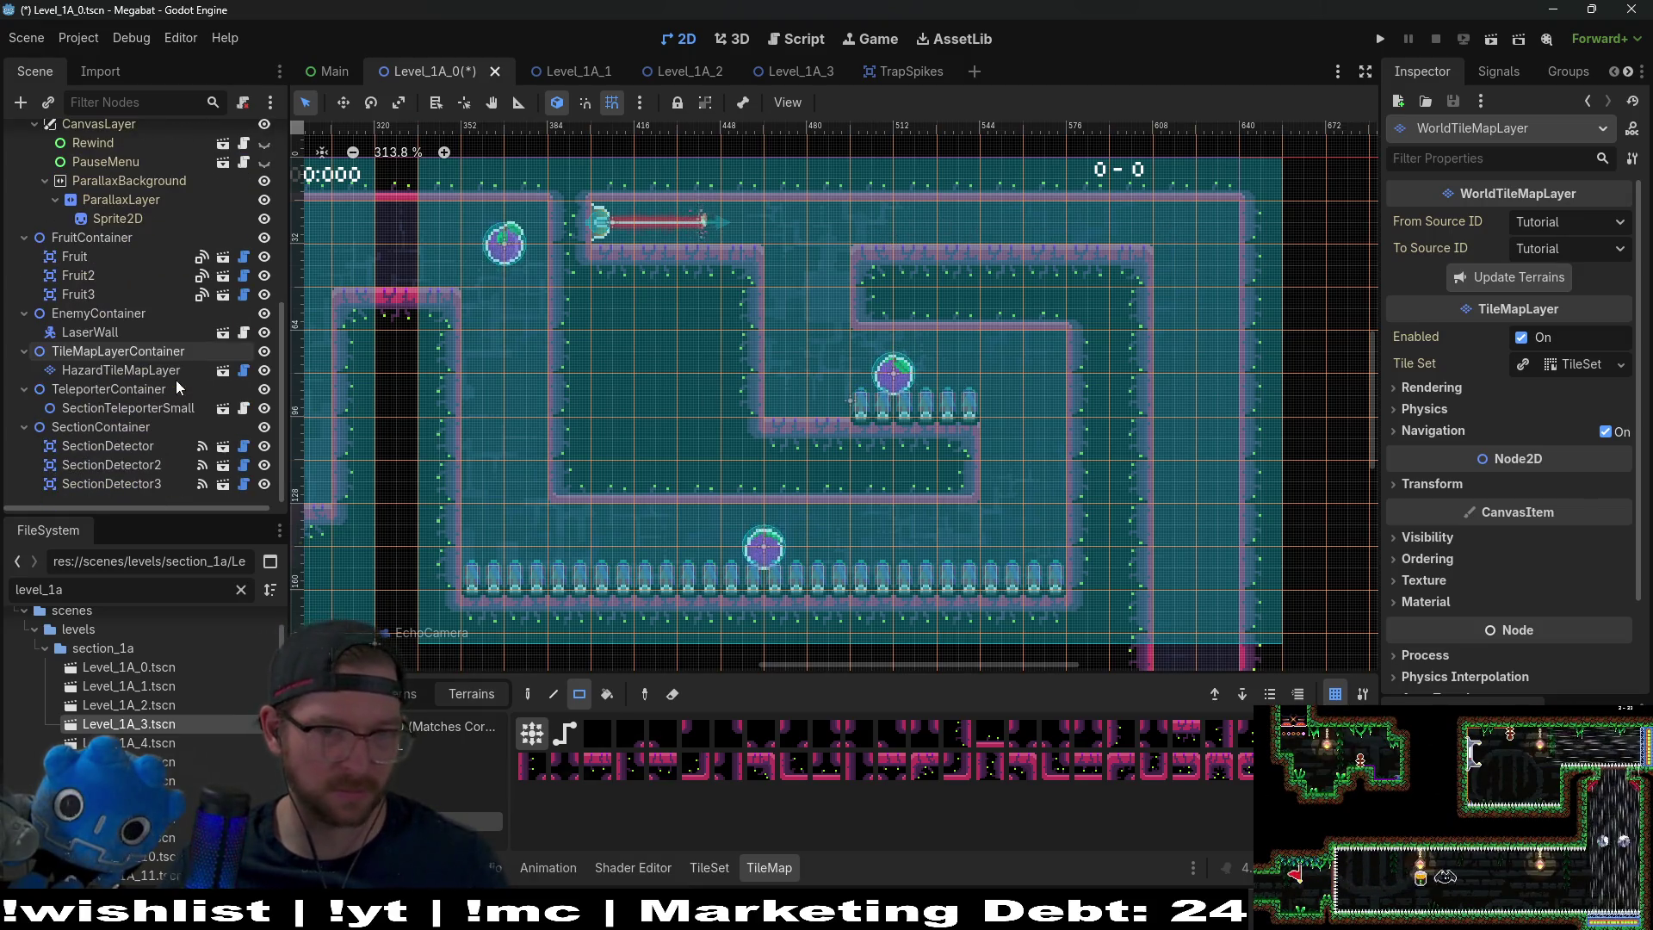
pyautogui.click(121, 370)
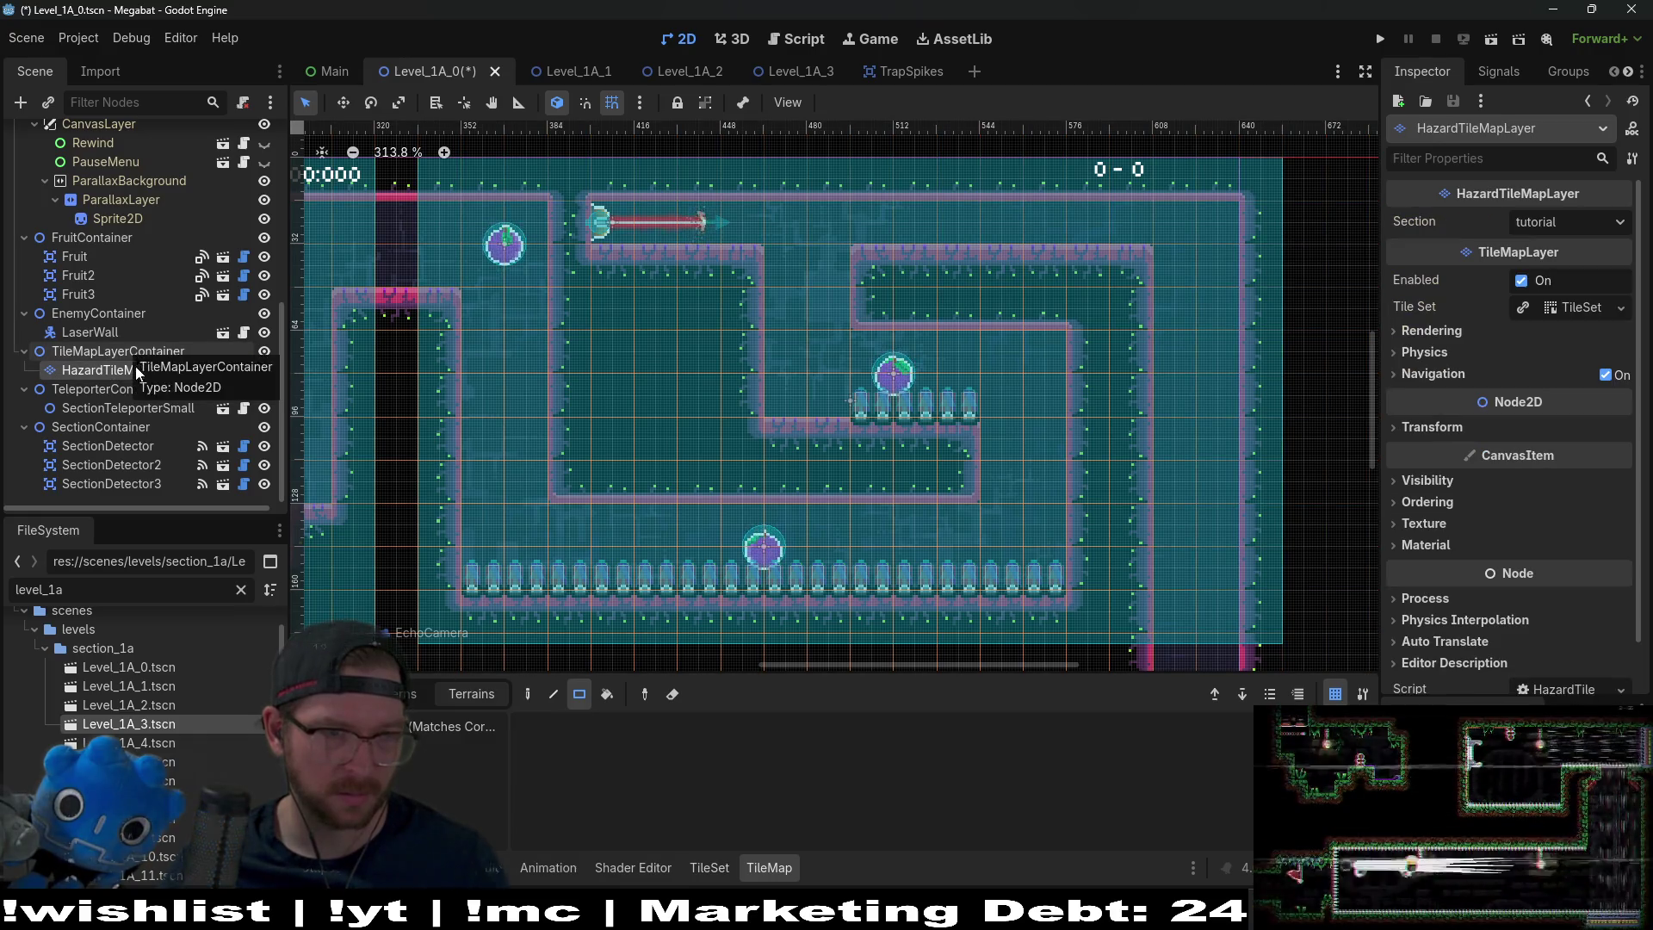
pyautogui.click(344, 694)
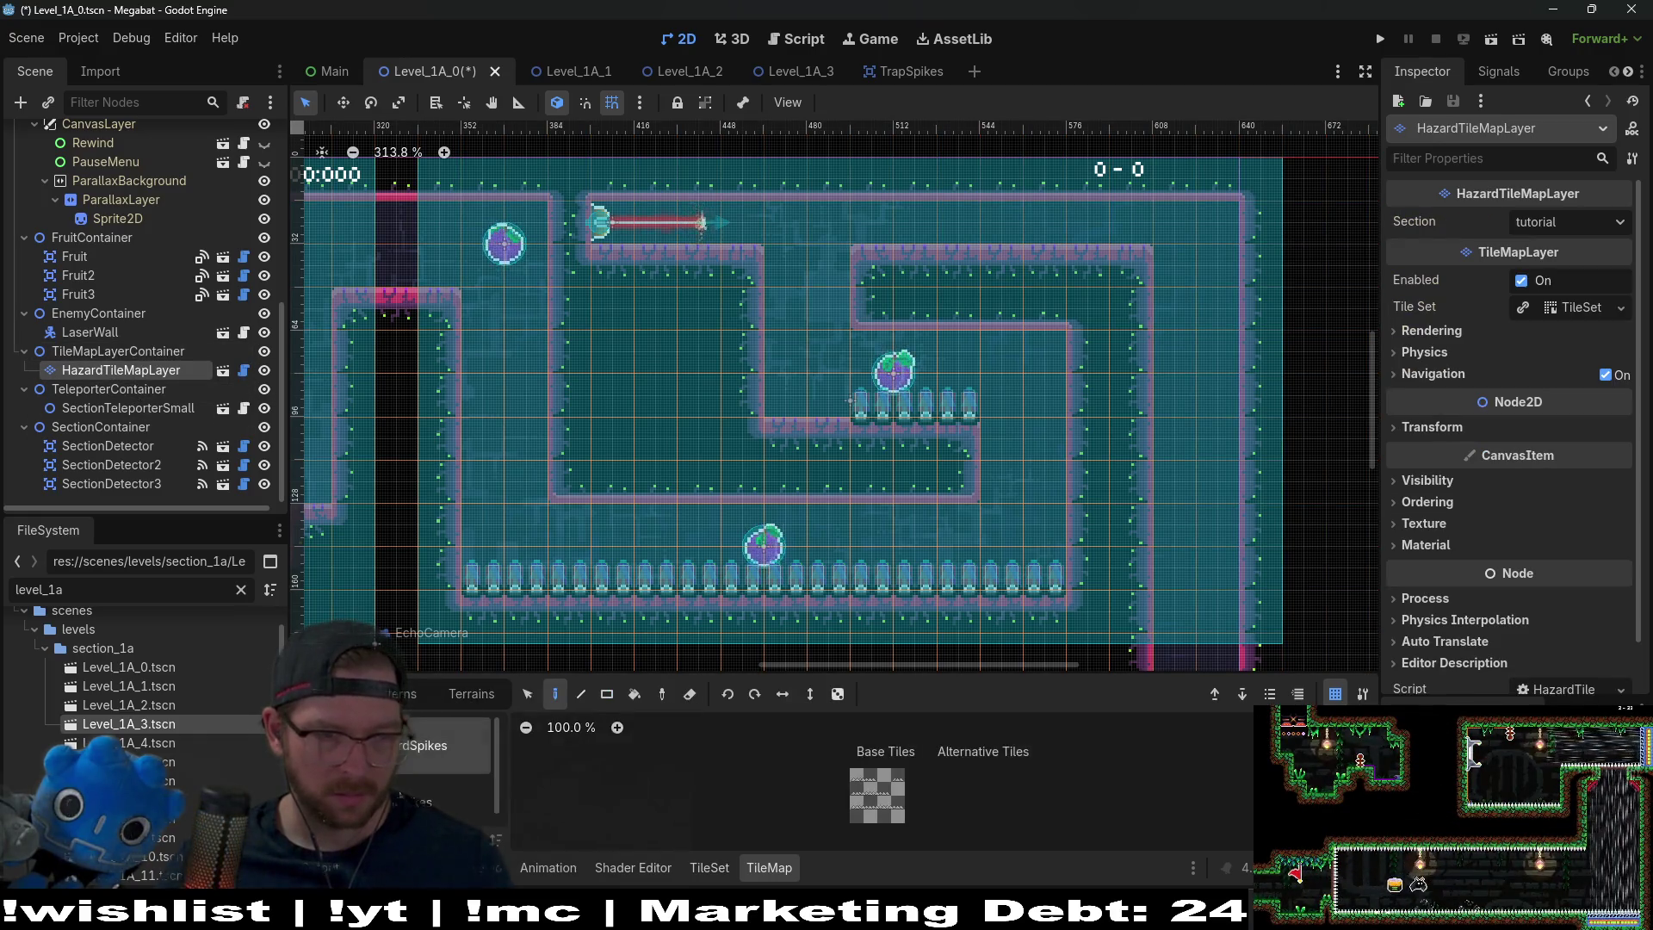
pyautogui.click(446, 798)
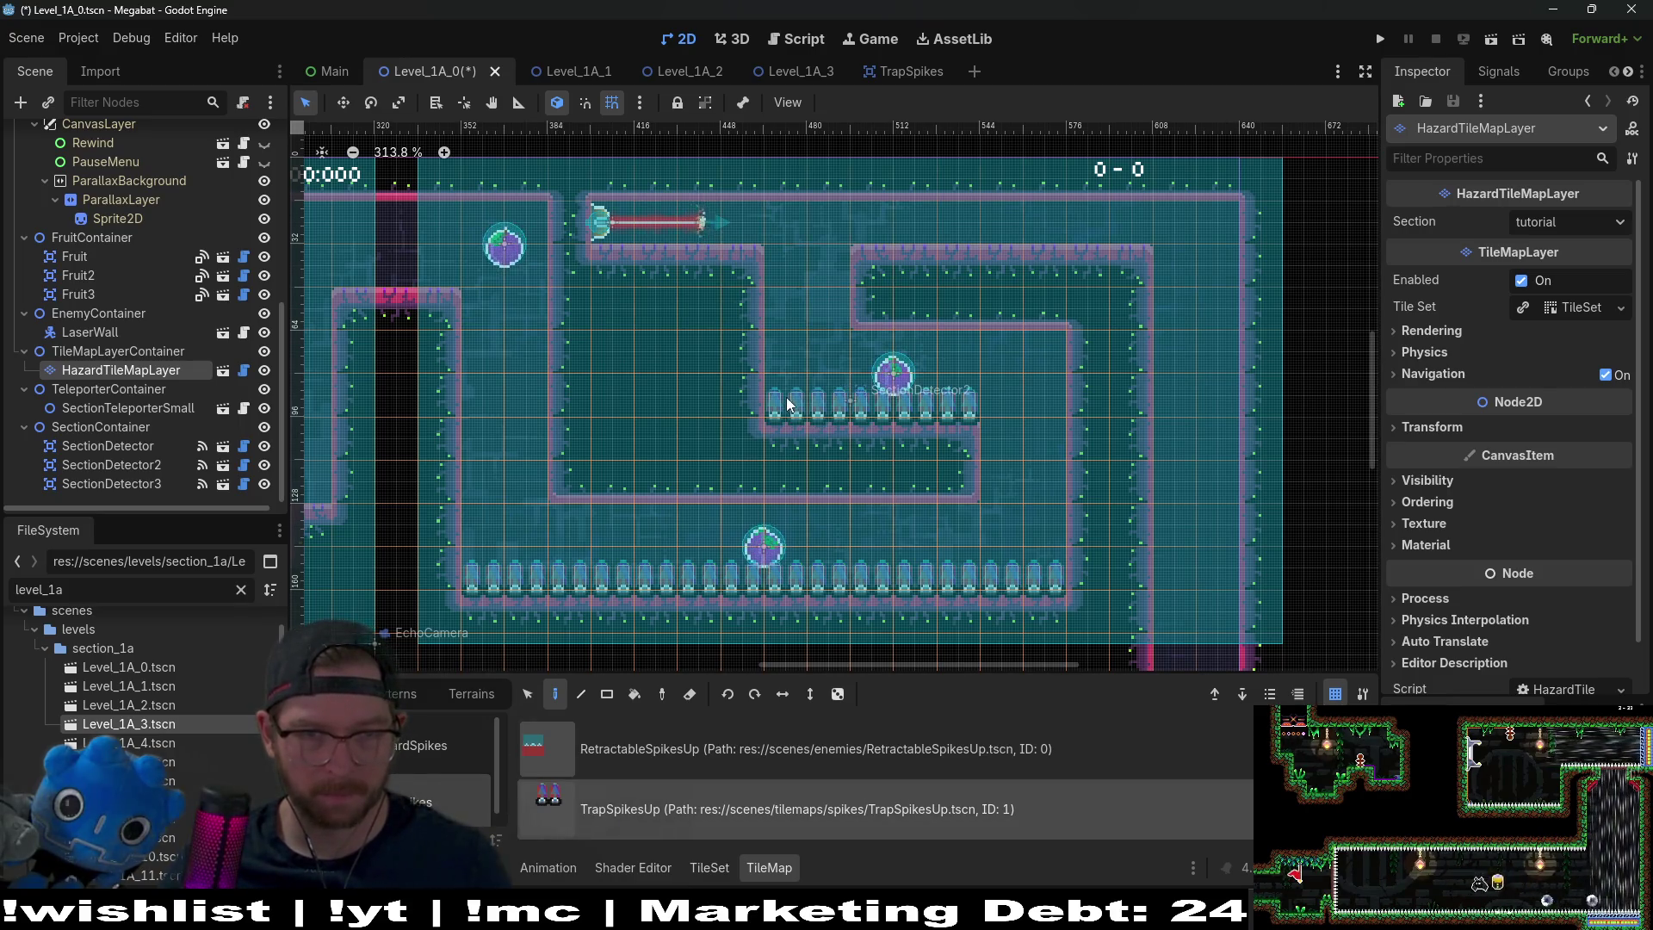
pyautogui.click(112, 348)
# Instantiate HazardTileMapLayer.tscn under the container and rename it HazardTileMapLayerDown
pyautogui.rightClick(112, 348)
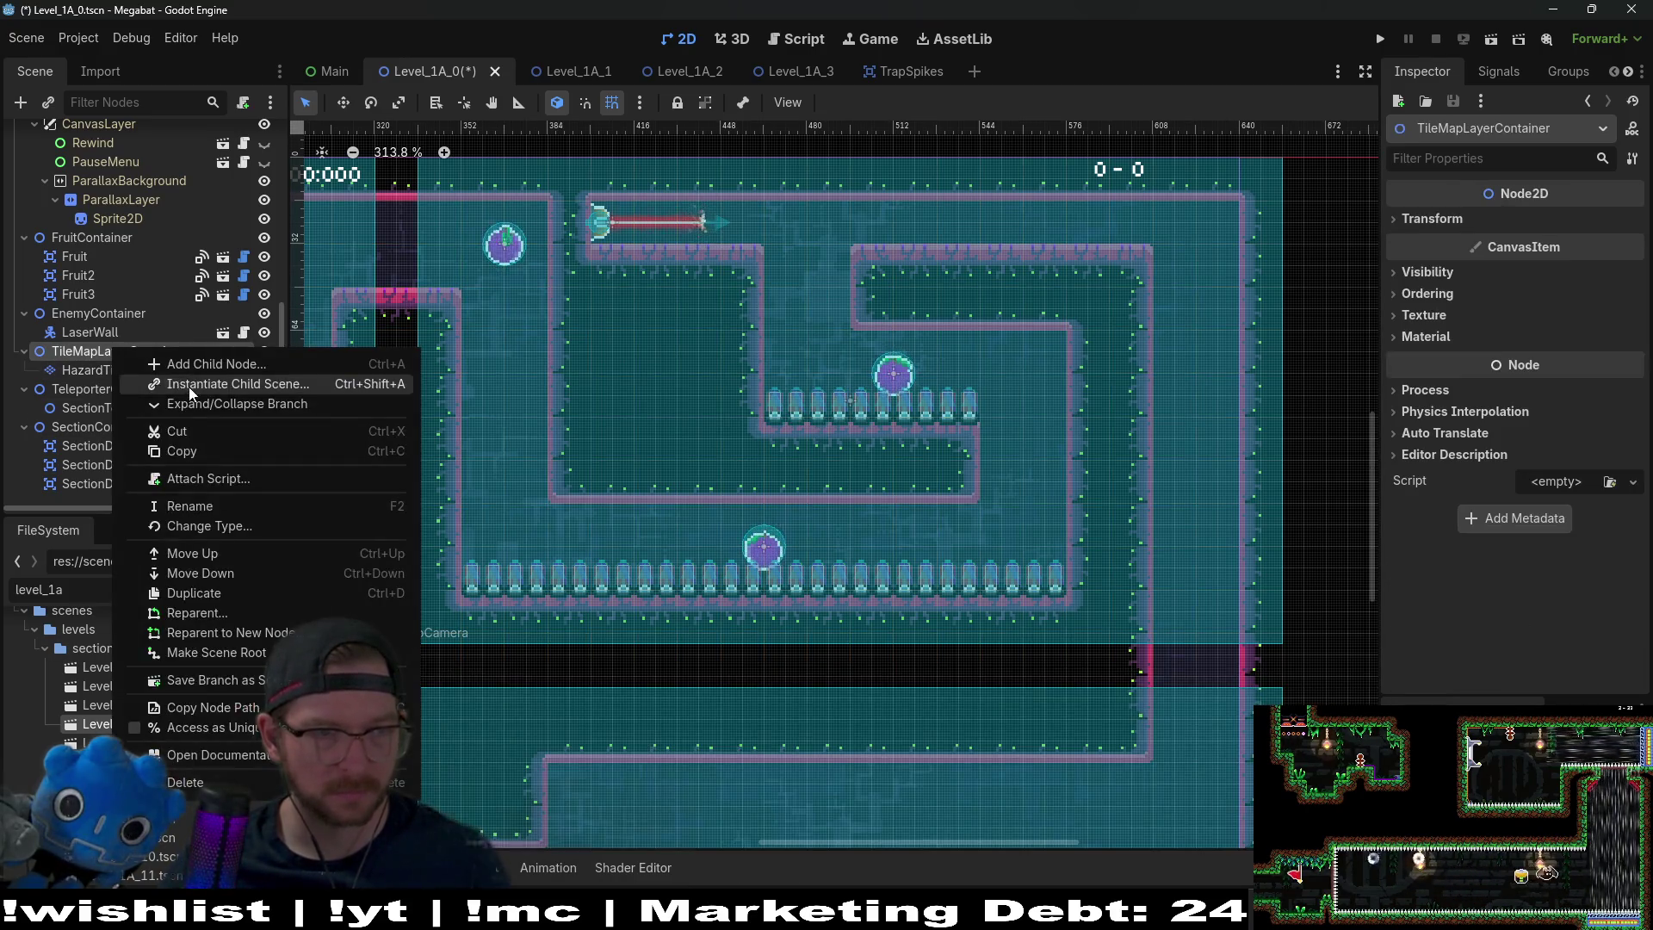
pyautogui.click(190, 385)
pyautogui.write('haa')
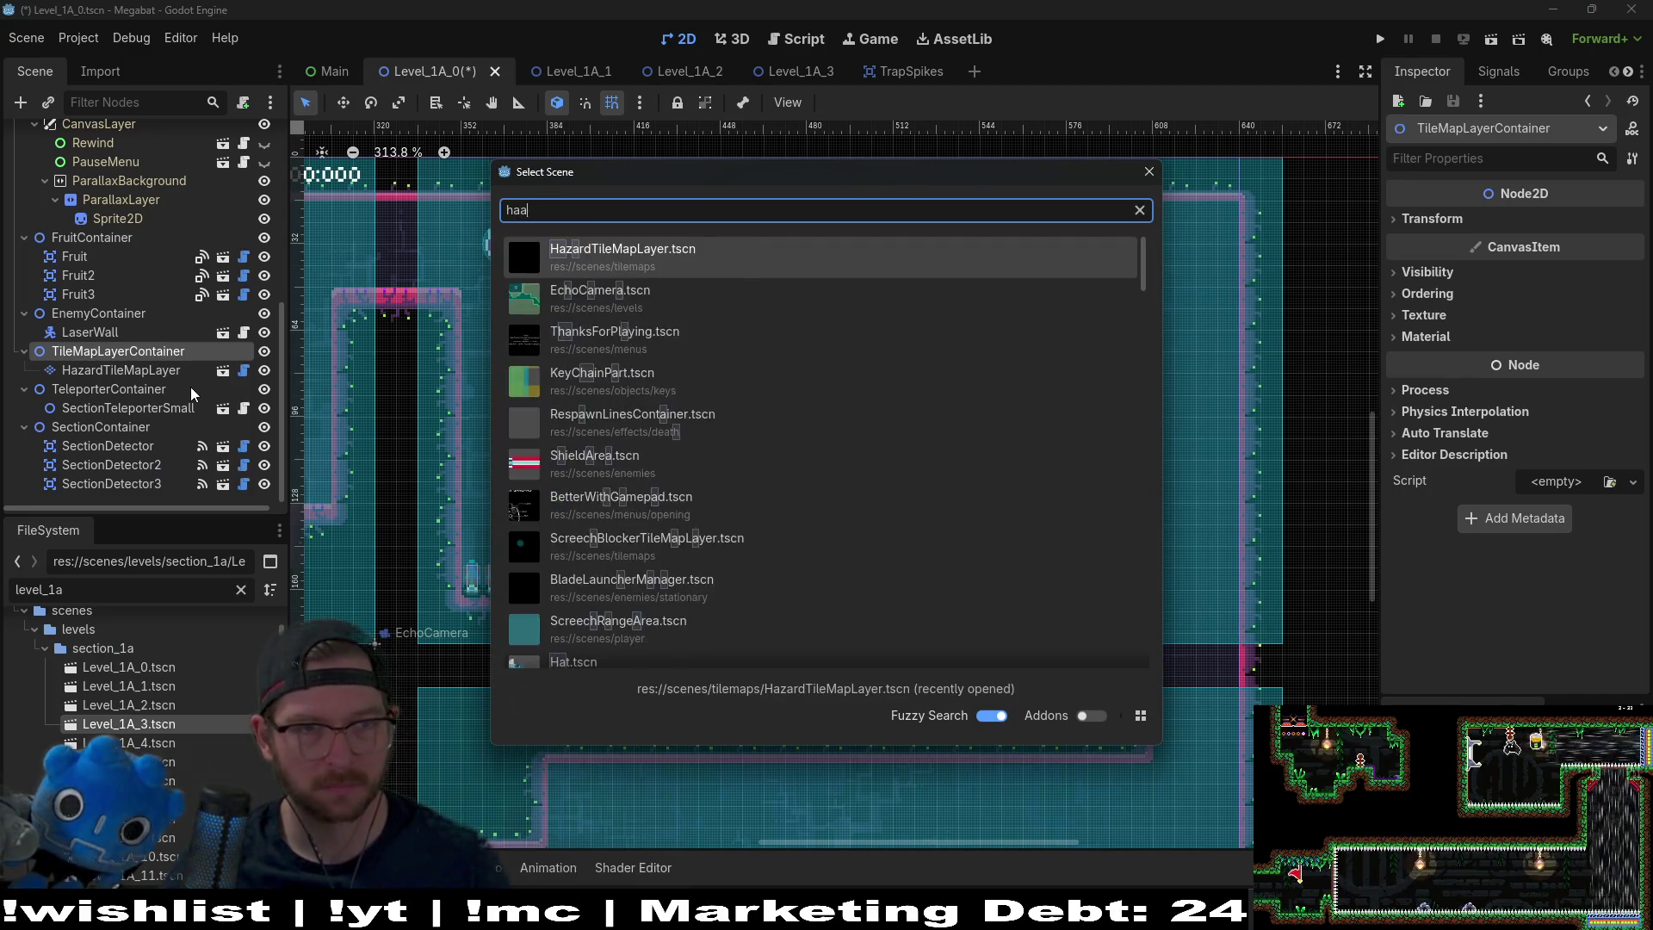
pyautogui.press('BackSpace')
pyautogui.write('z')
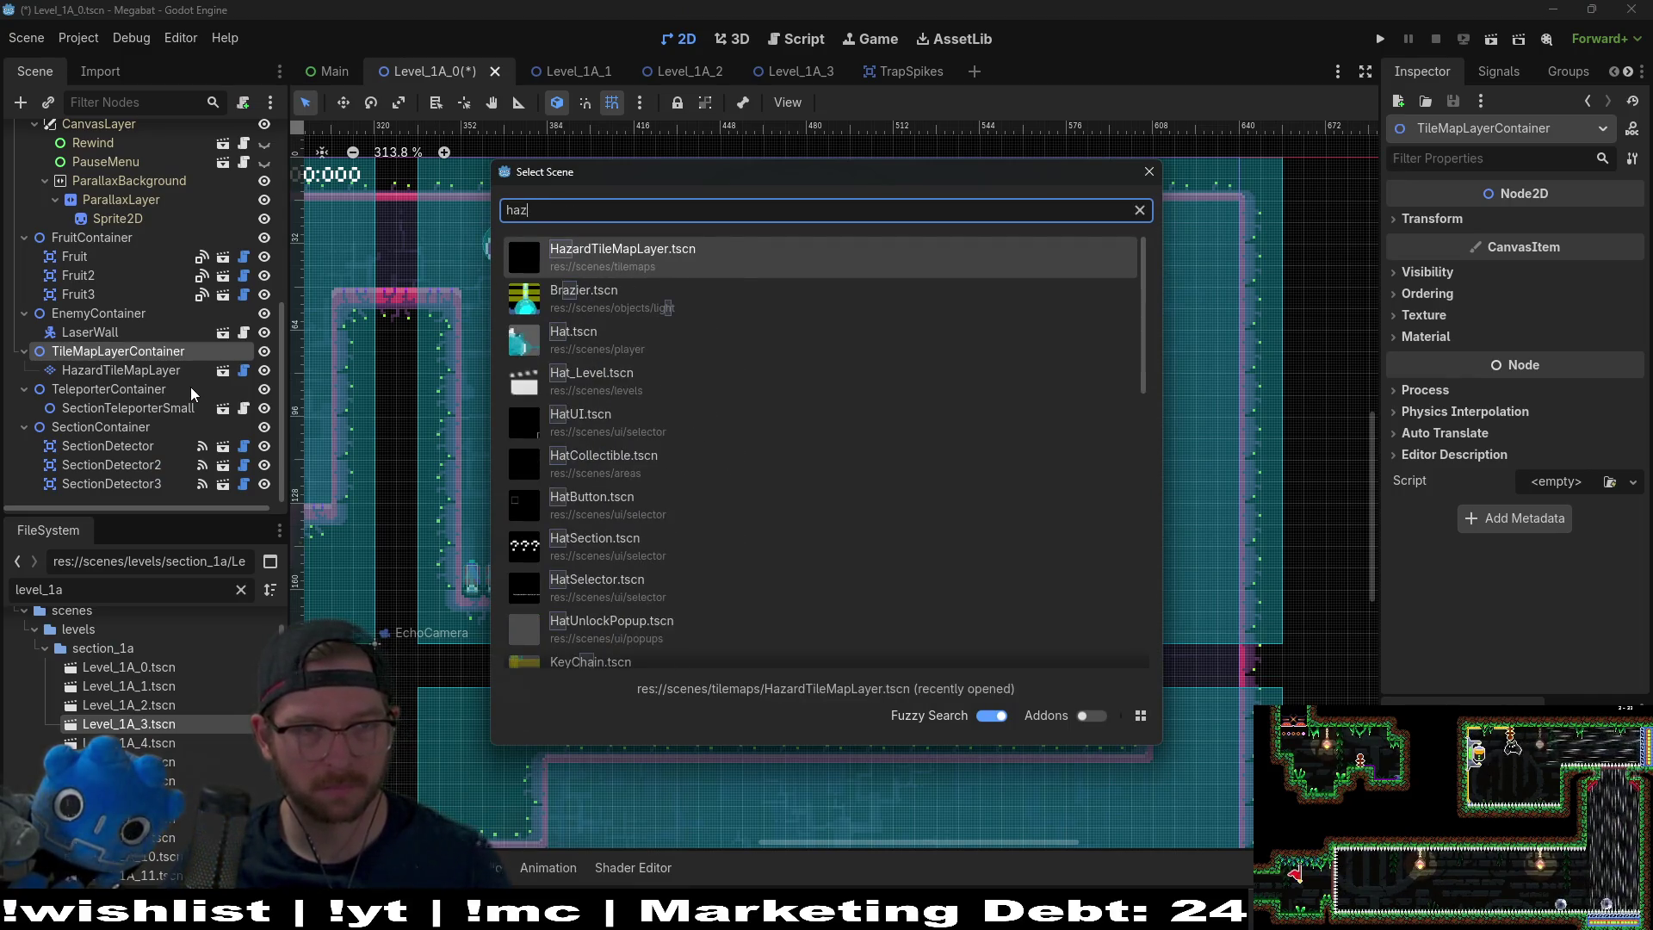
pyautogui.press('Return')
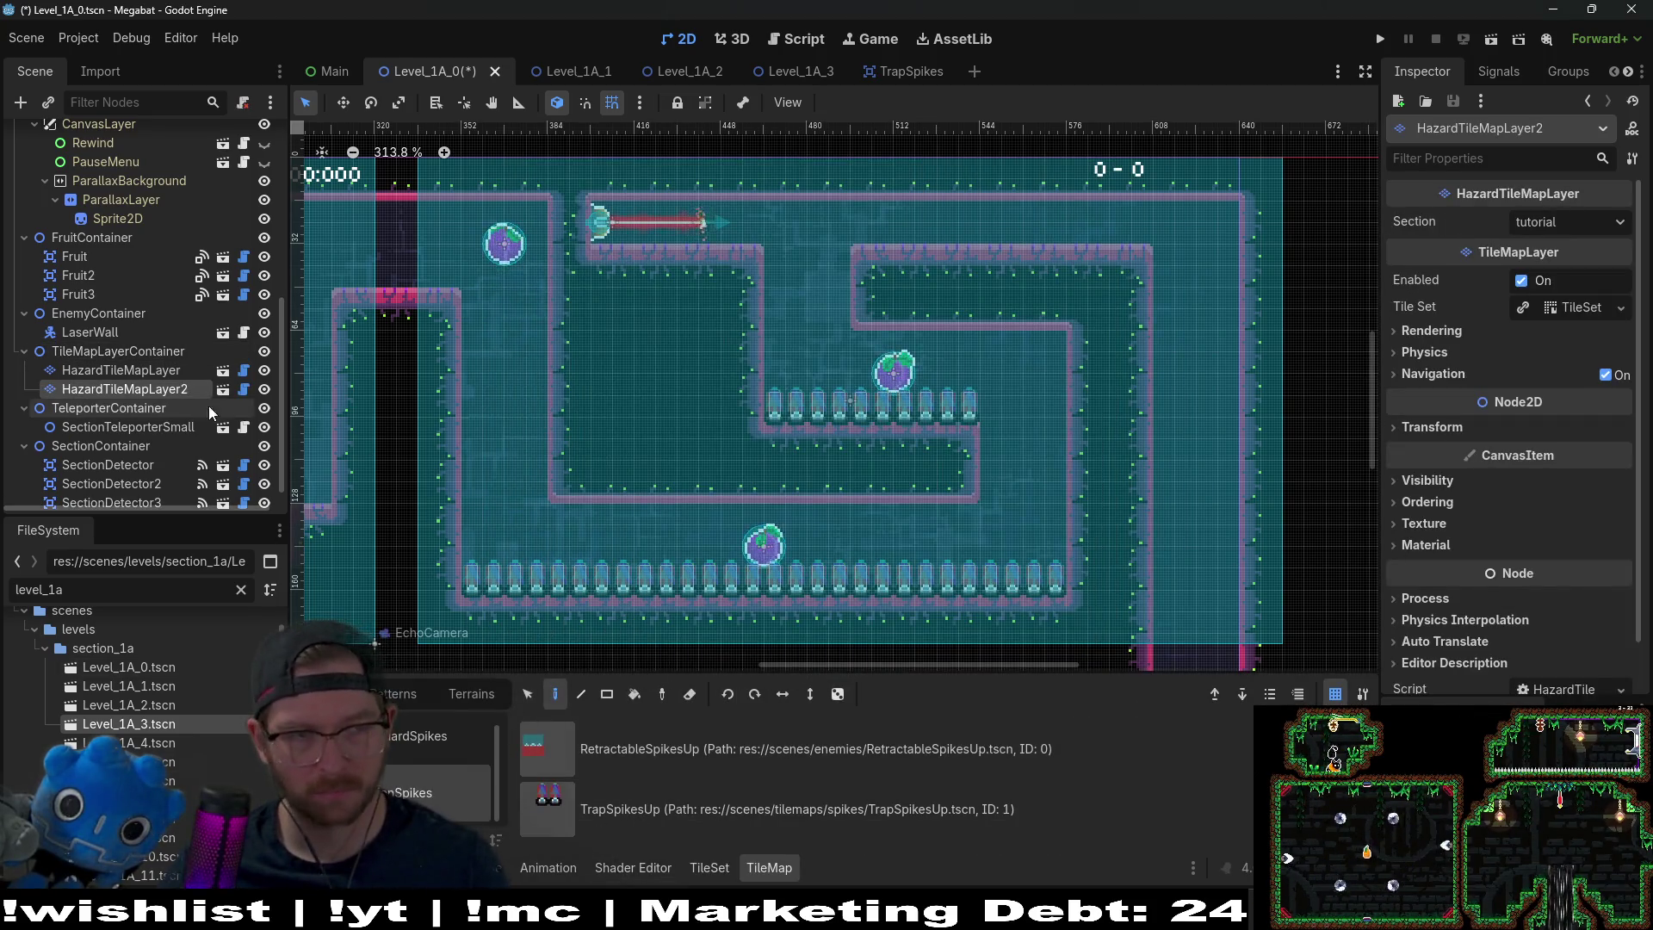
pyautogui.doubleClick(203, 388)
pyautogui.press('End')
pyautogui.press('BackSpace')
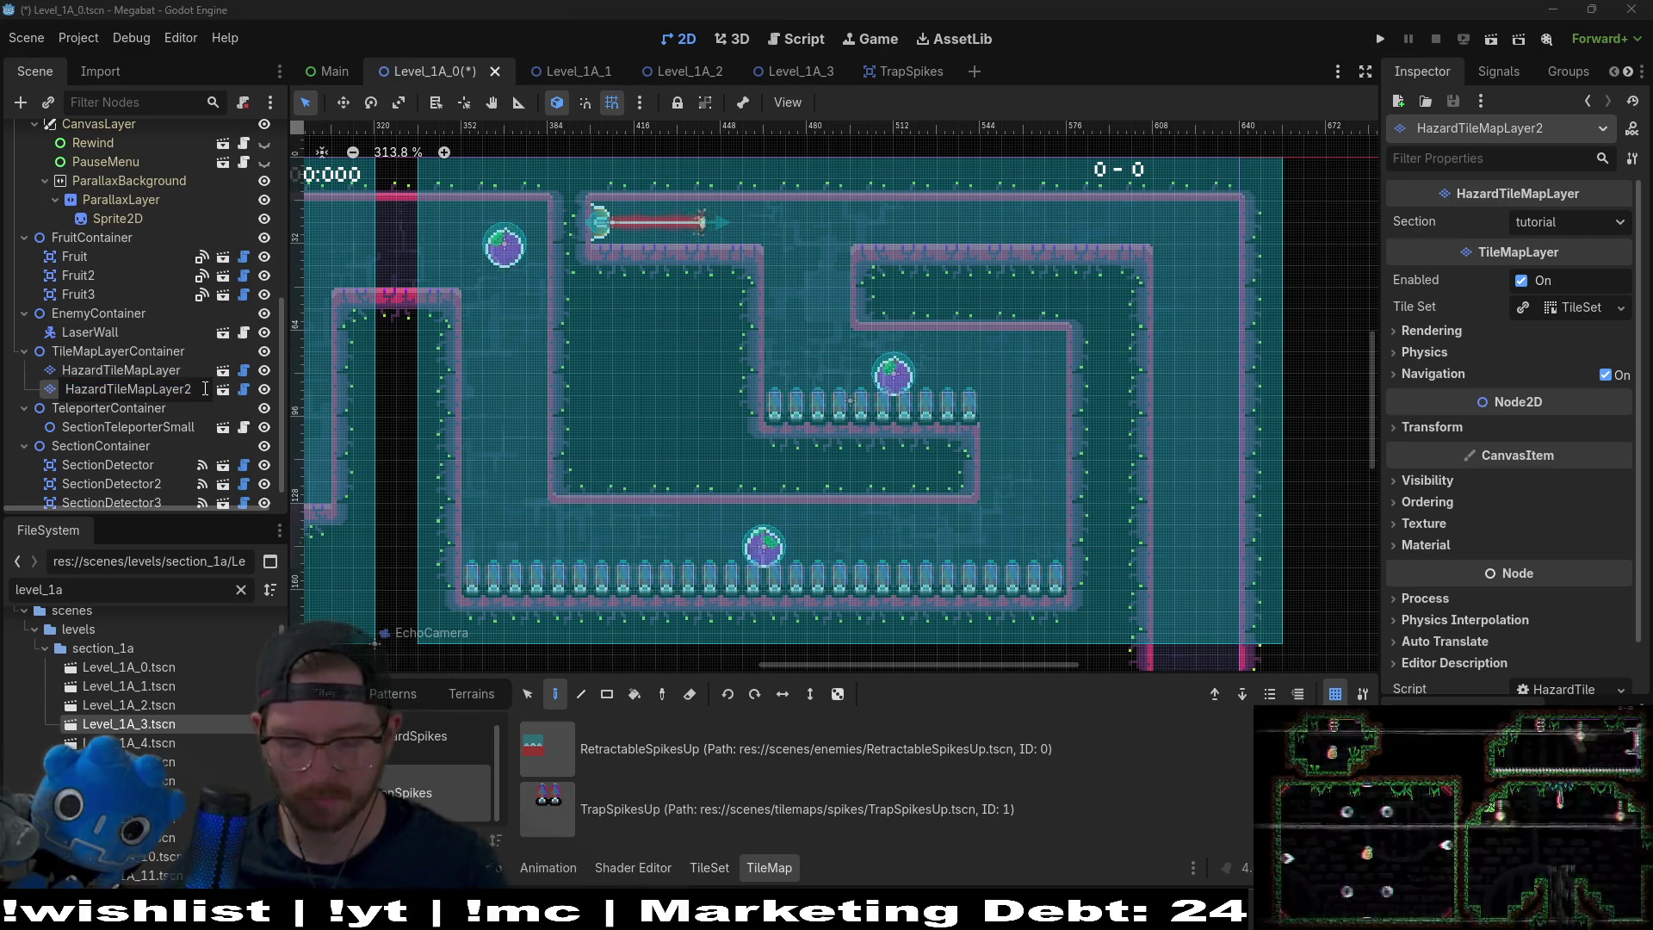
pyautogui.write('Dow')
pyautogui.press('Return')
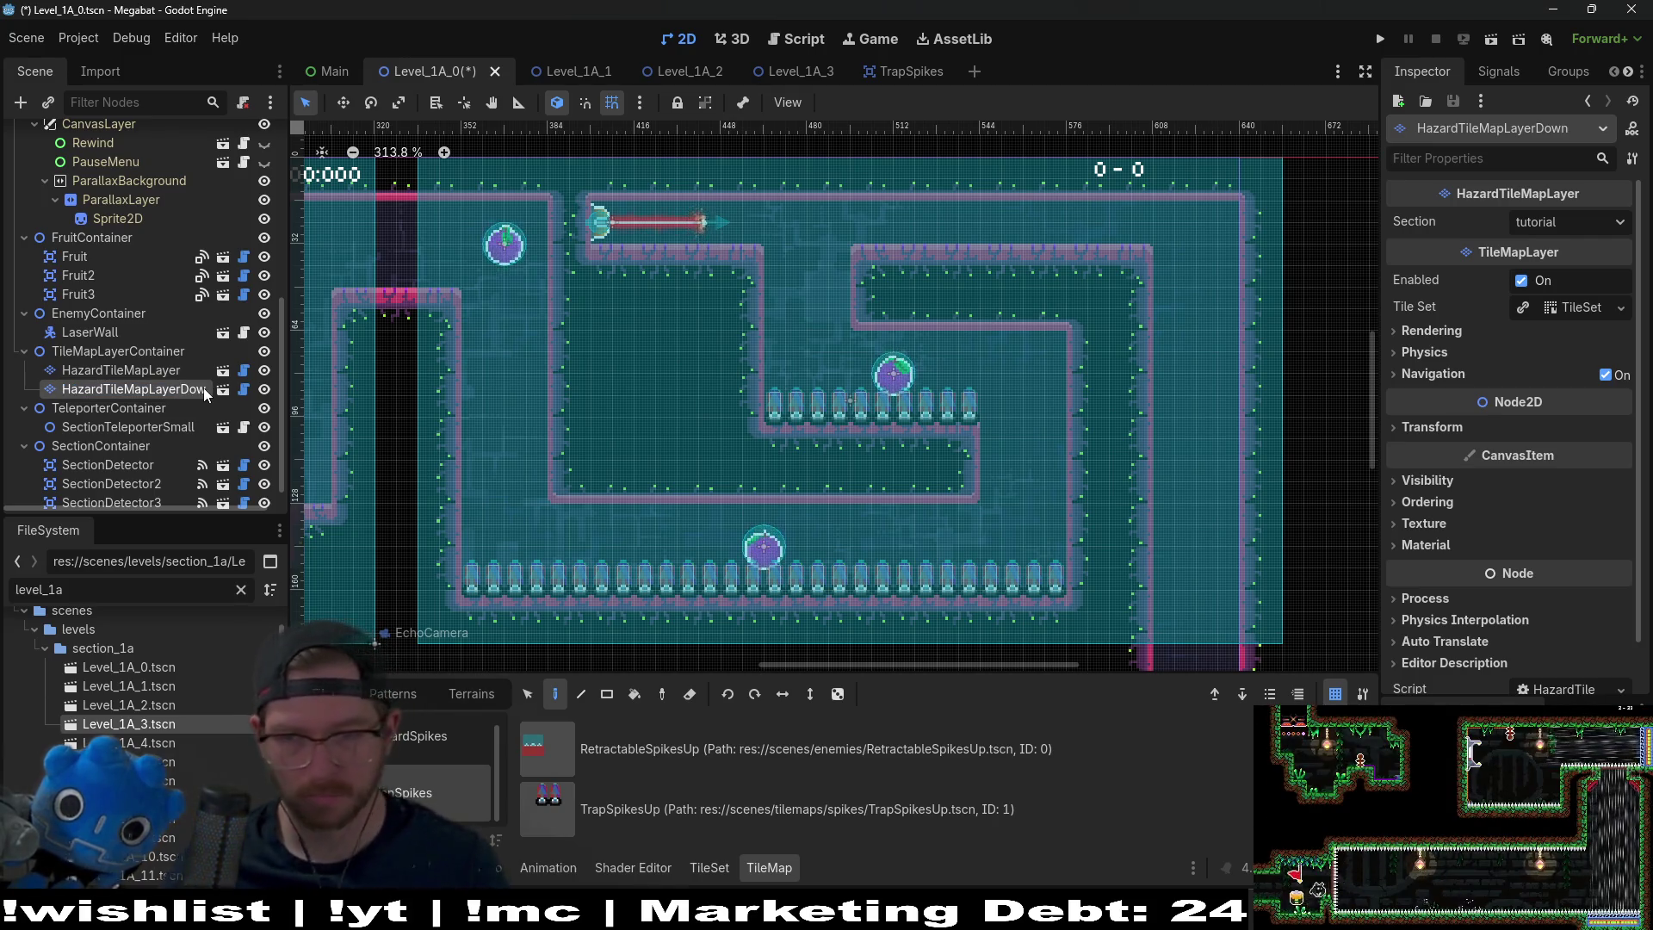
# Rotate the layer 180°, paint four TrapSpikesUp tiles along the top corridor, and save
pyautogui.click(1429, 427)
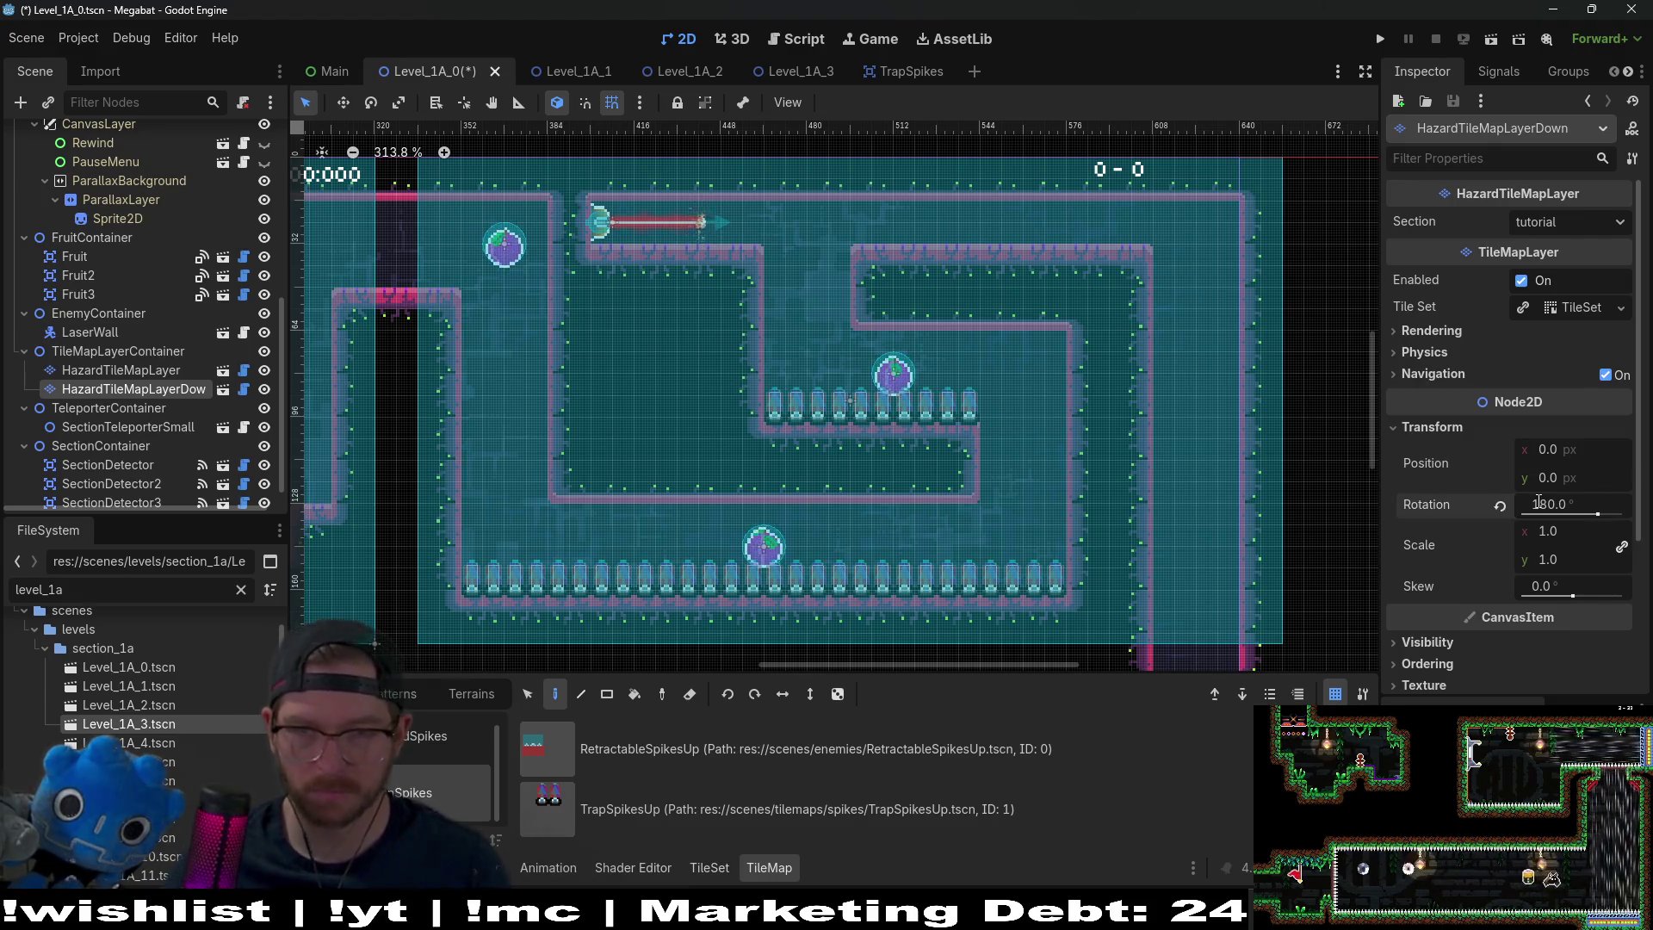
pyautogui.click(826, 809)
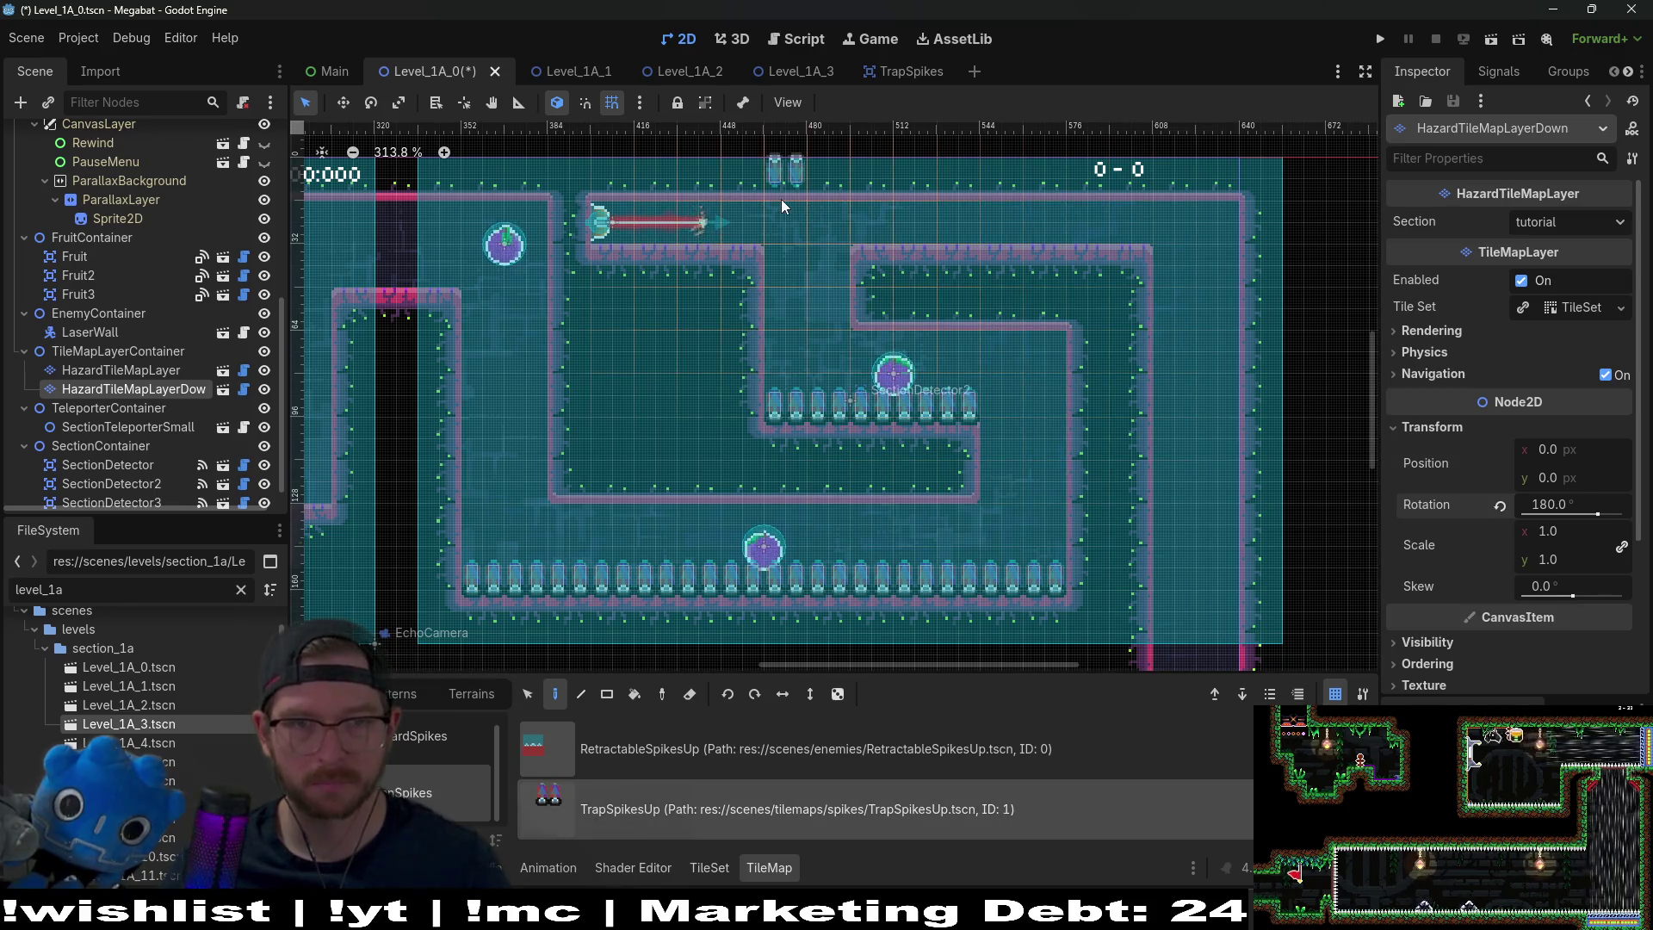
pyautogui.moveTo(779, 215); pyautogui.dragTo(842, 215)
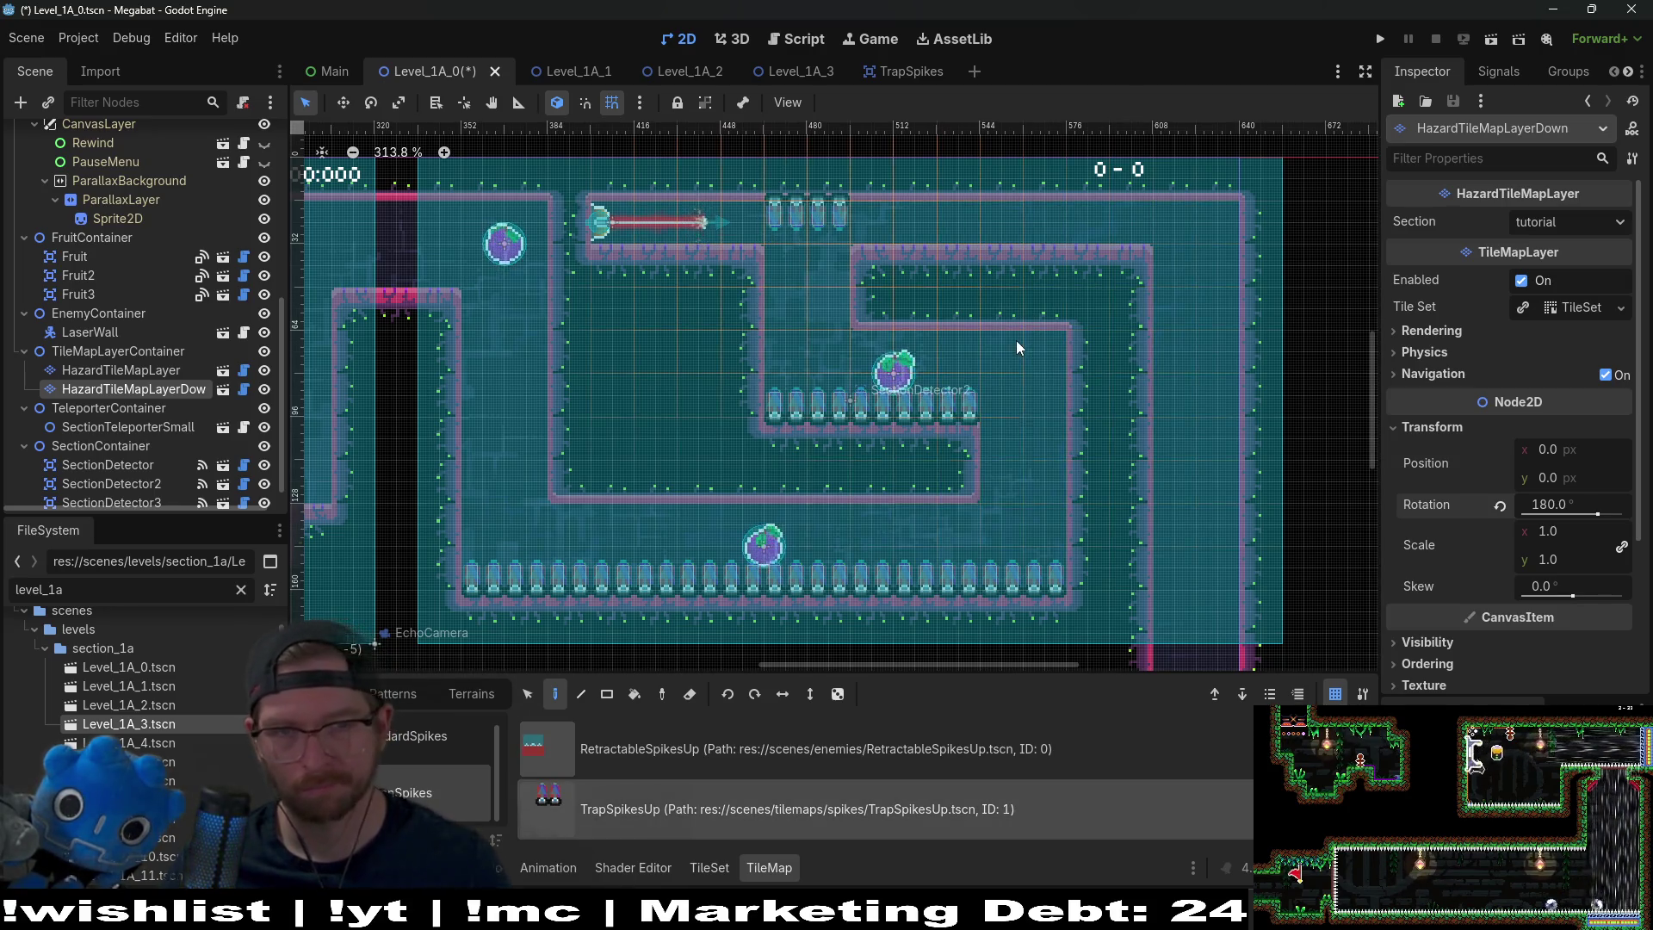
pyautogui.hotkey('ctrl', 's')
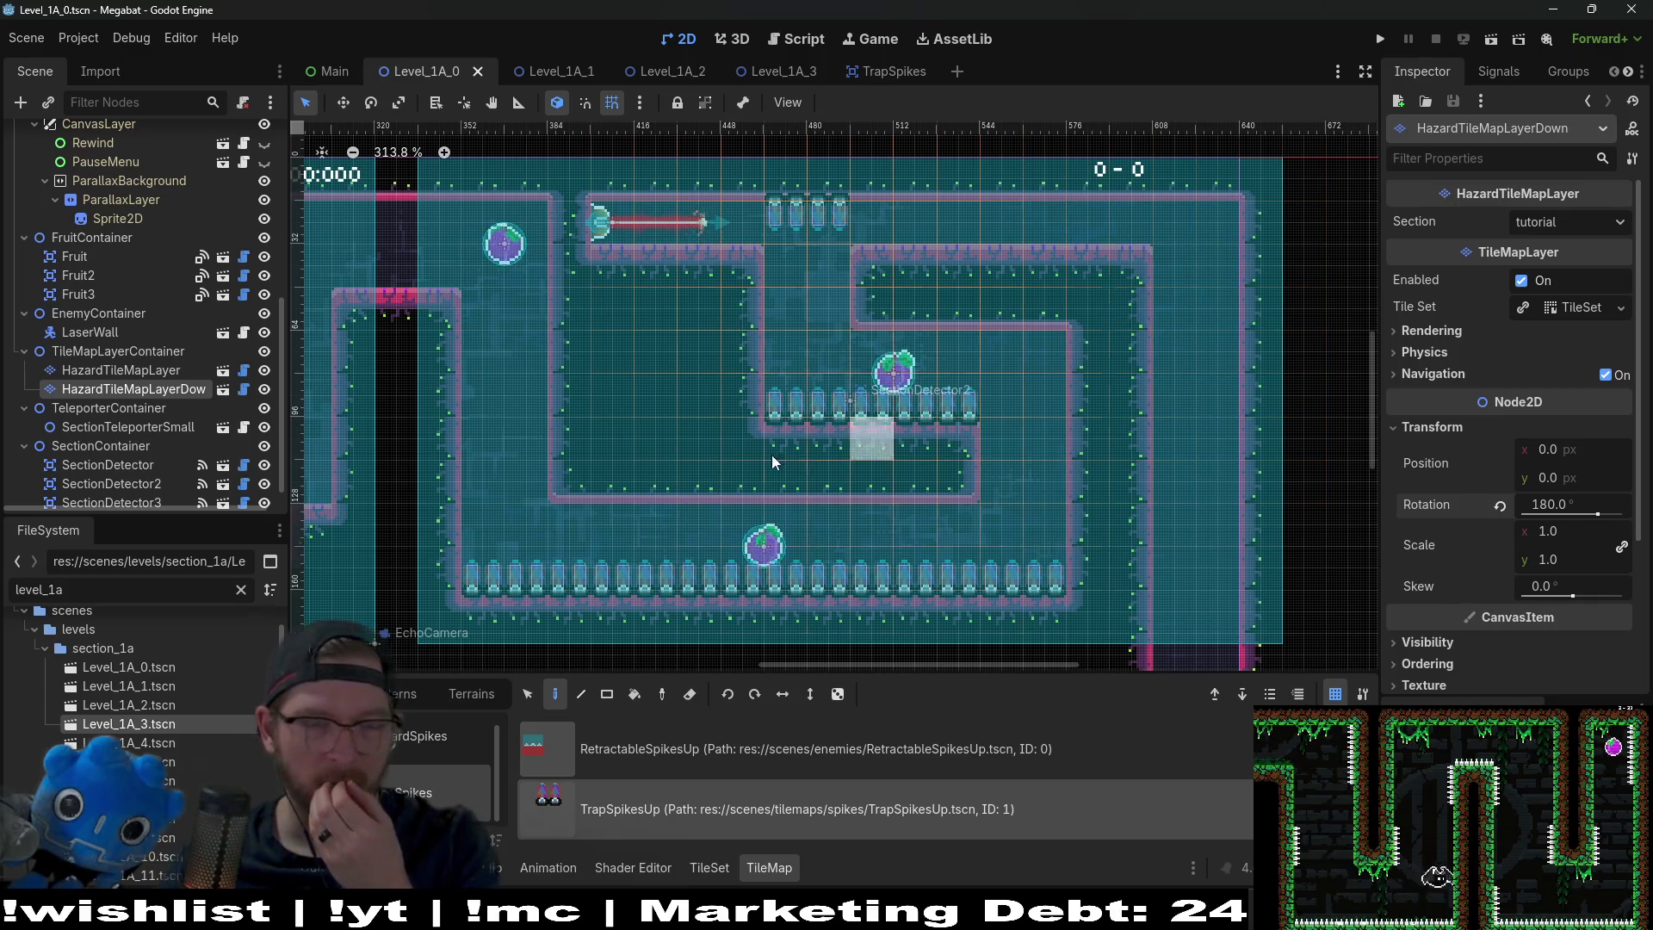
# Instantiate another HazardTileMapLayer under TileMapLayerContainer and name it HazardTileMapLayerRight
pyautogui.click(112, 359)
pyautogui.rightClick(112, 360)
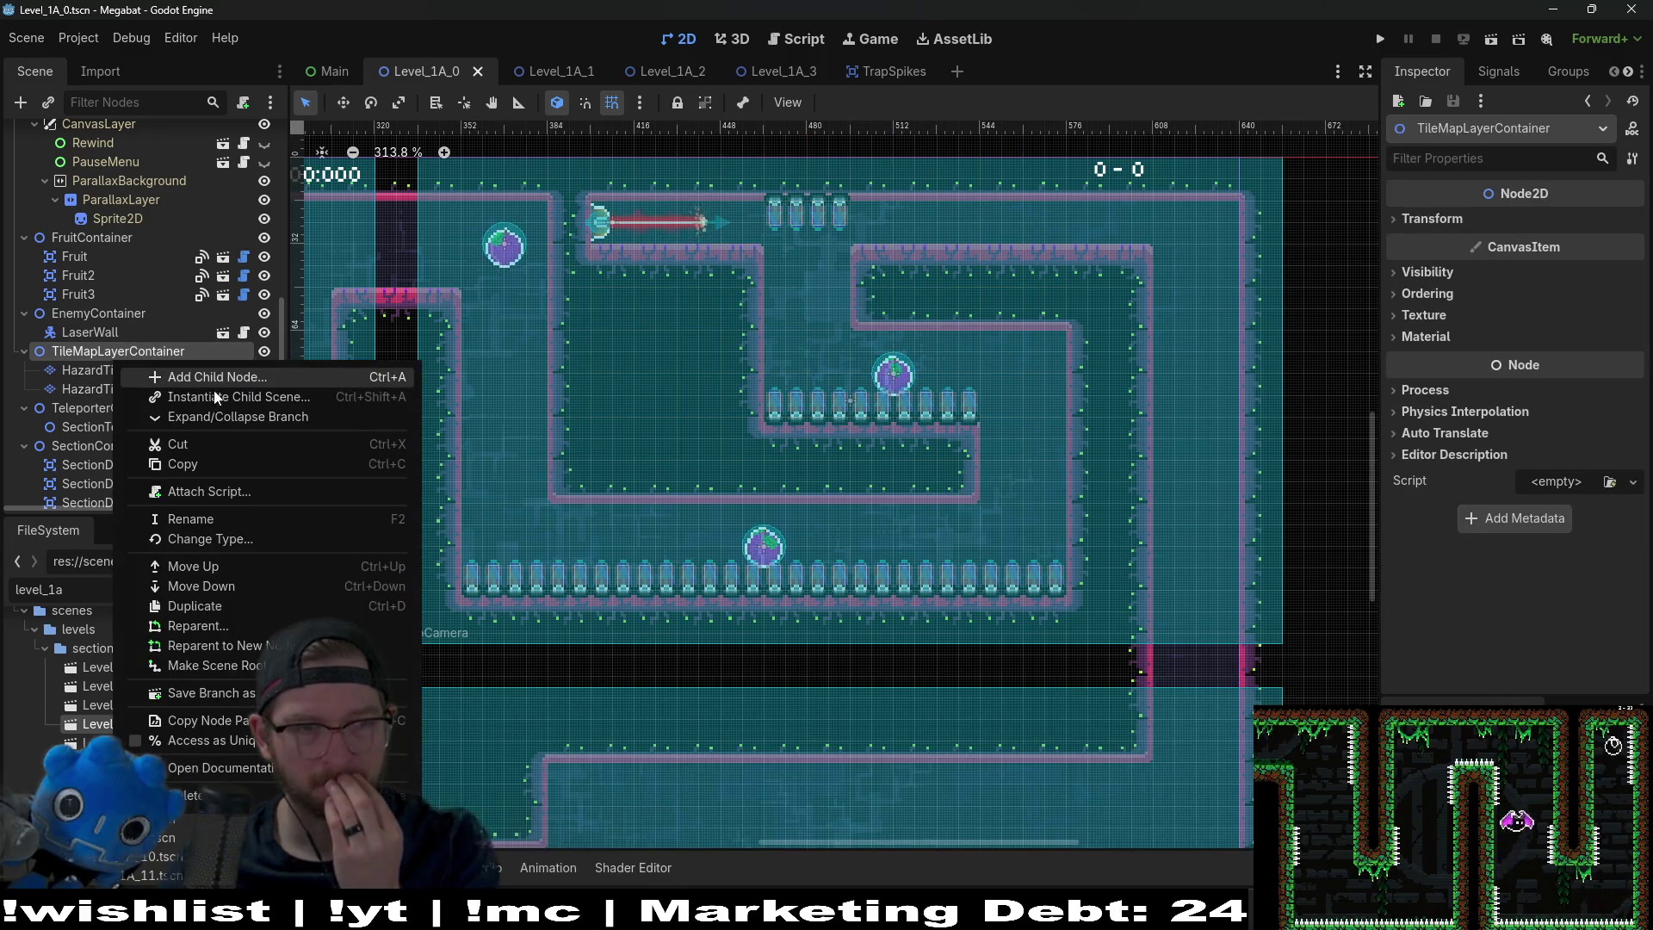
pyautogui.click(214, 390)
pyautogui.write('haz')
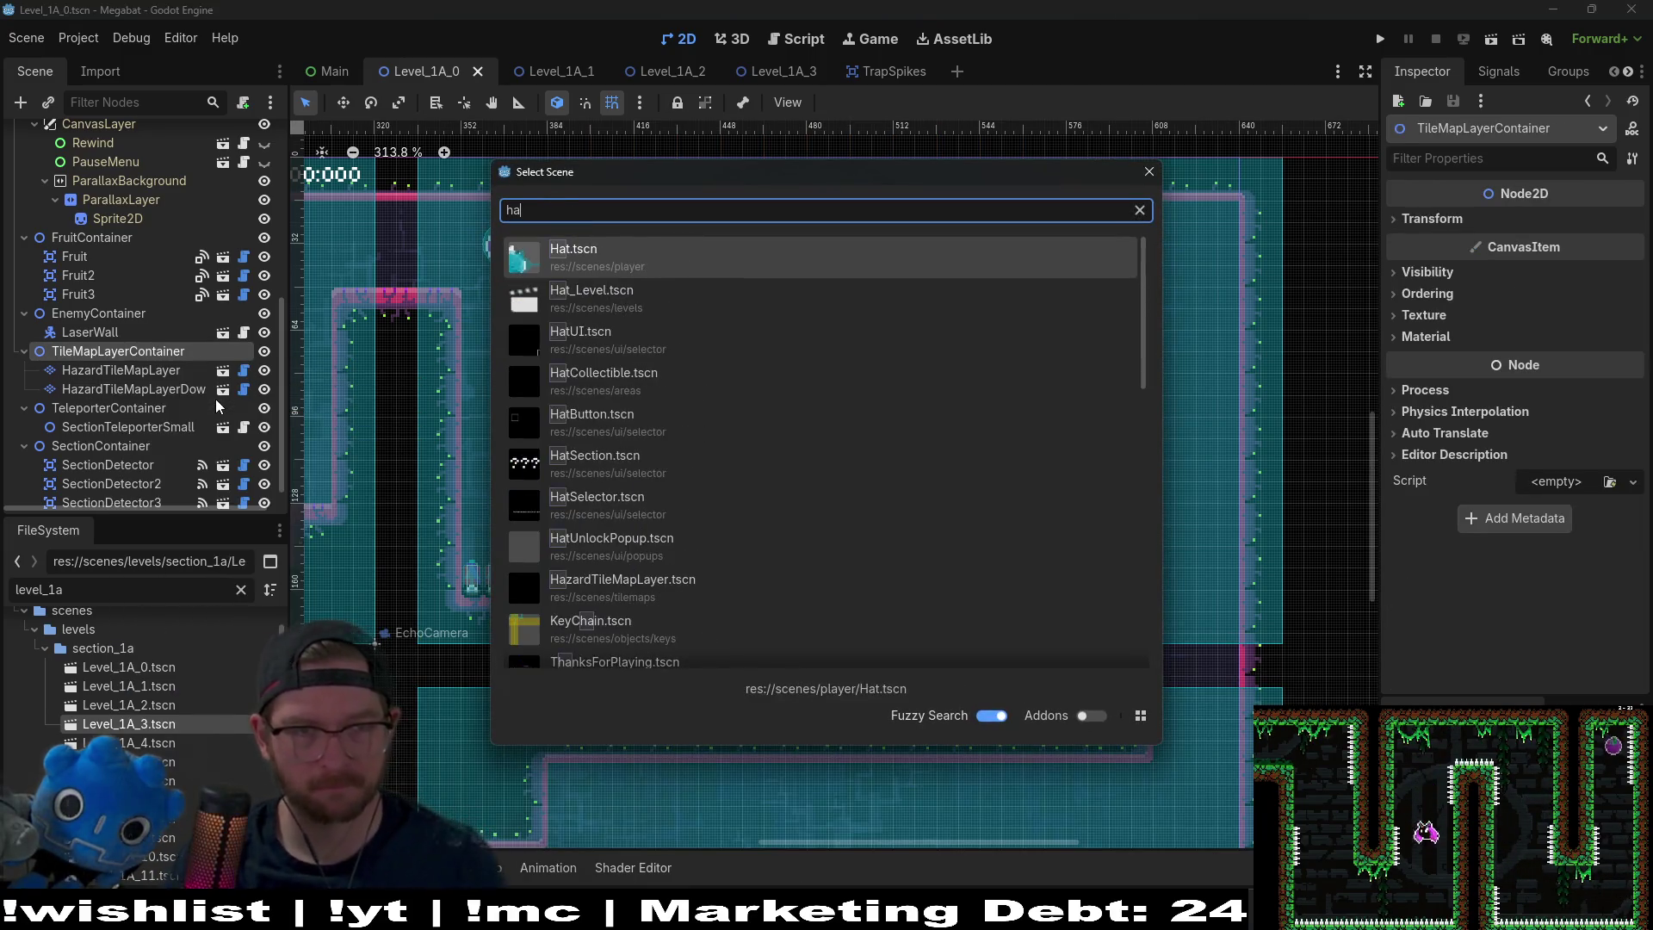
pyautogui.write('ard')
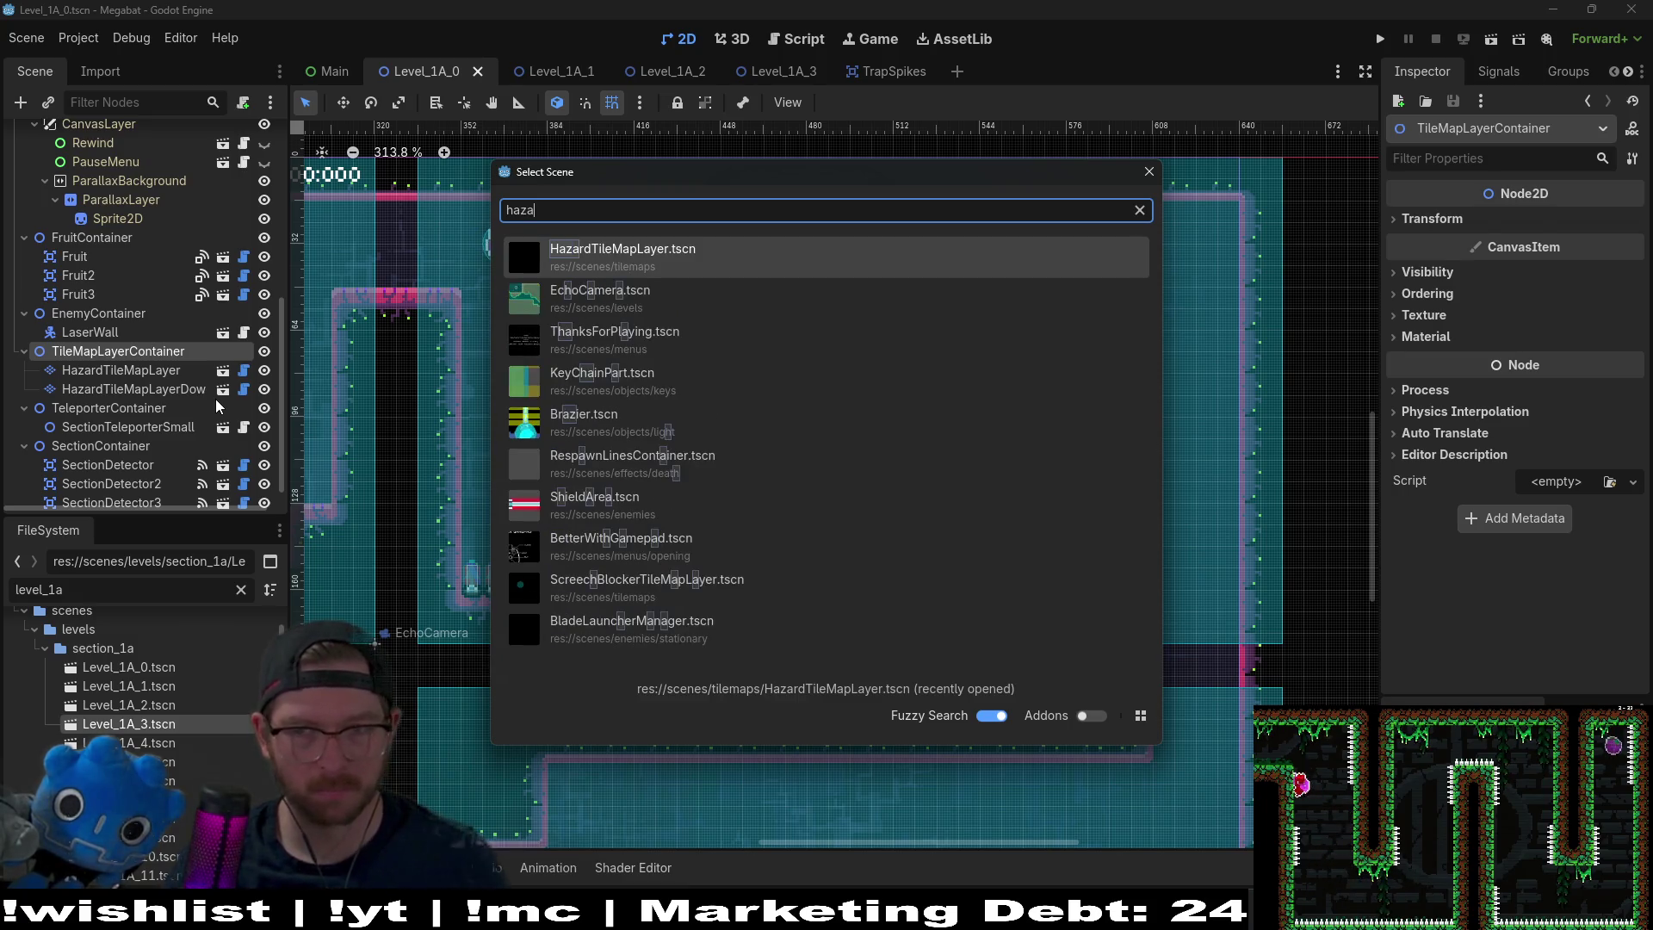
pyautogui.press('Return')
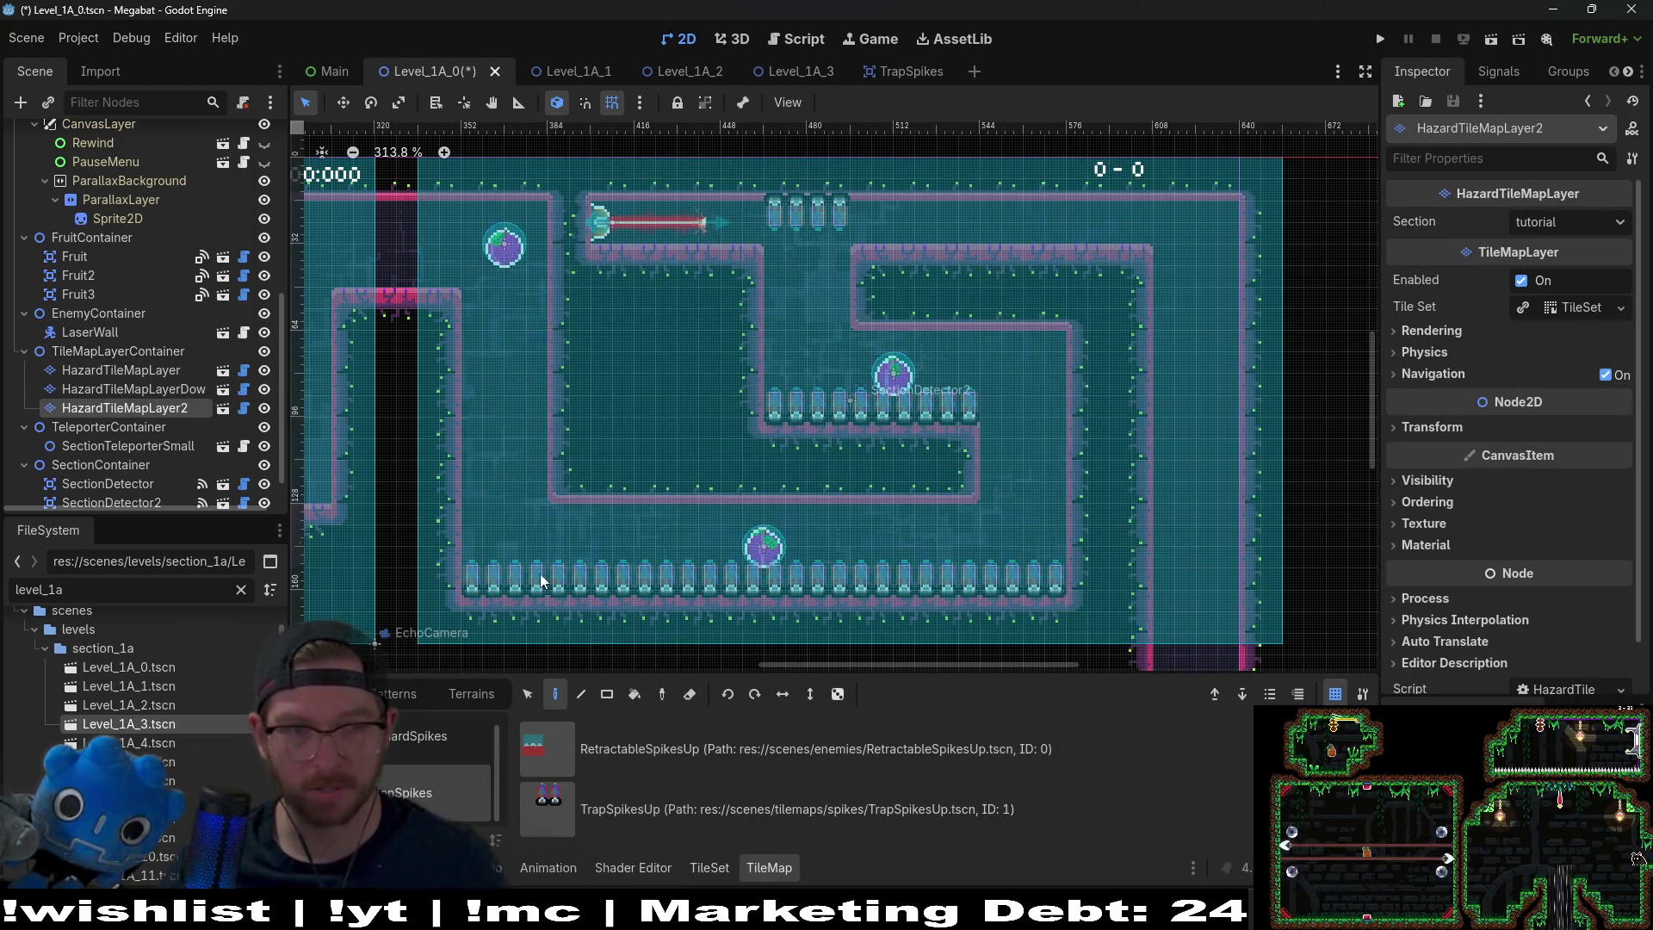
pyautogui.doubleClick(194, 410)
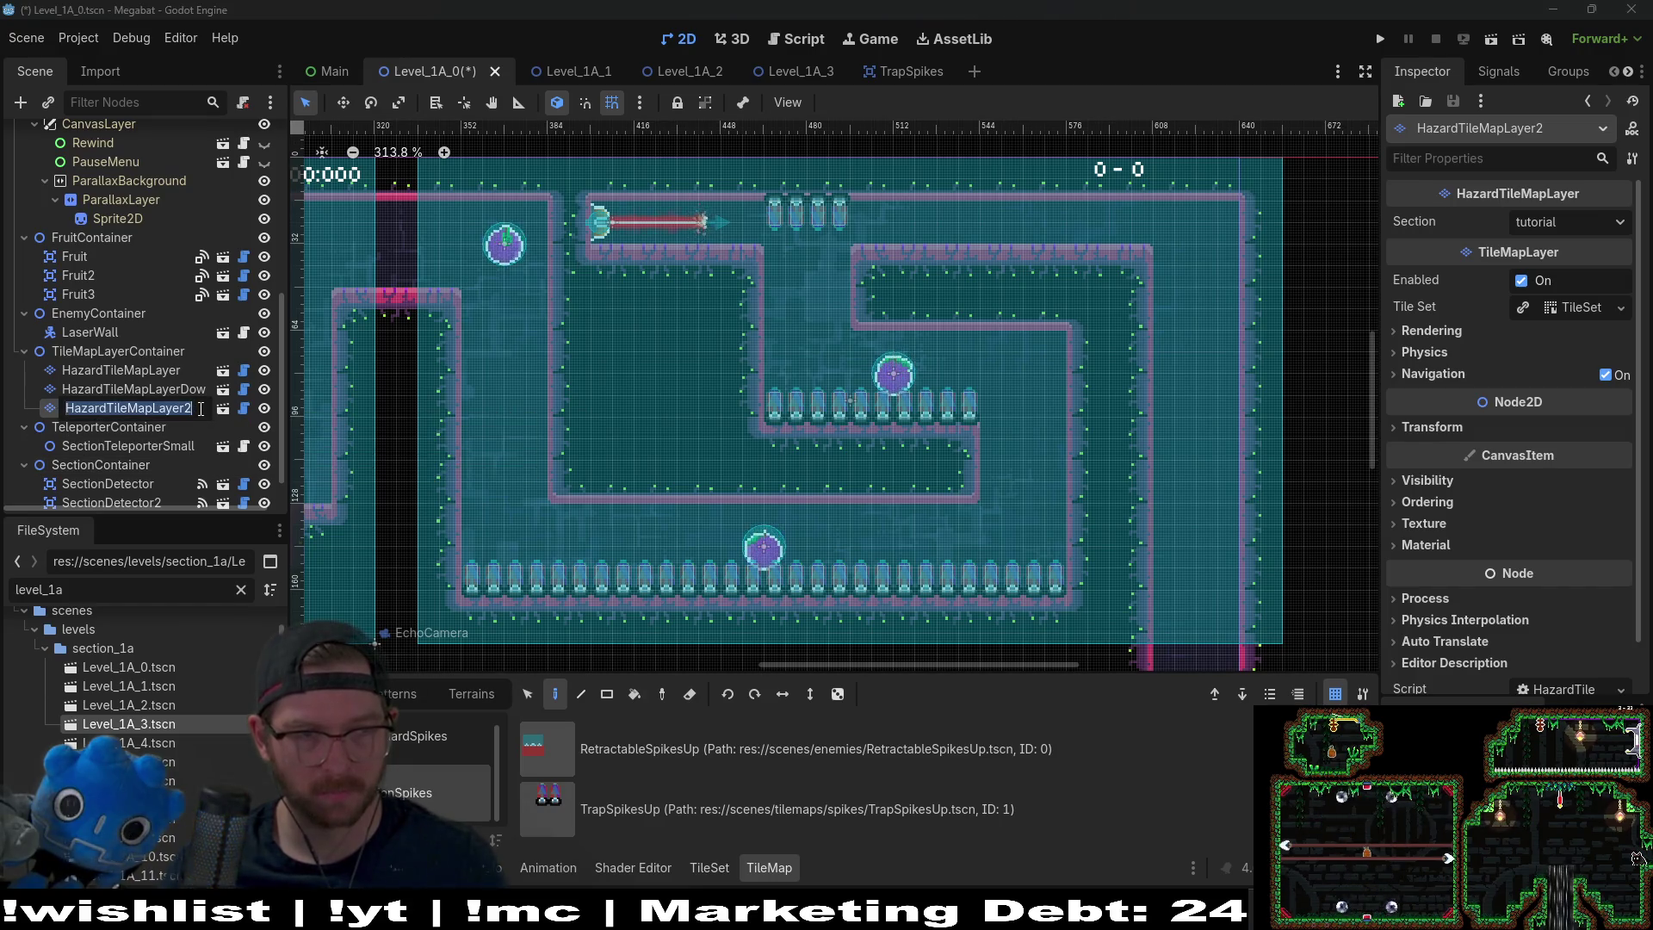
pyautogui.press('BackSpace')
pyautogui.write('ght')
pyautogui.press('Return')
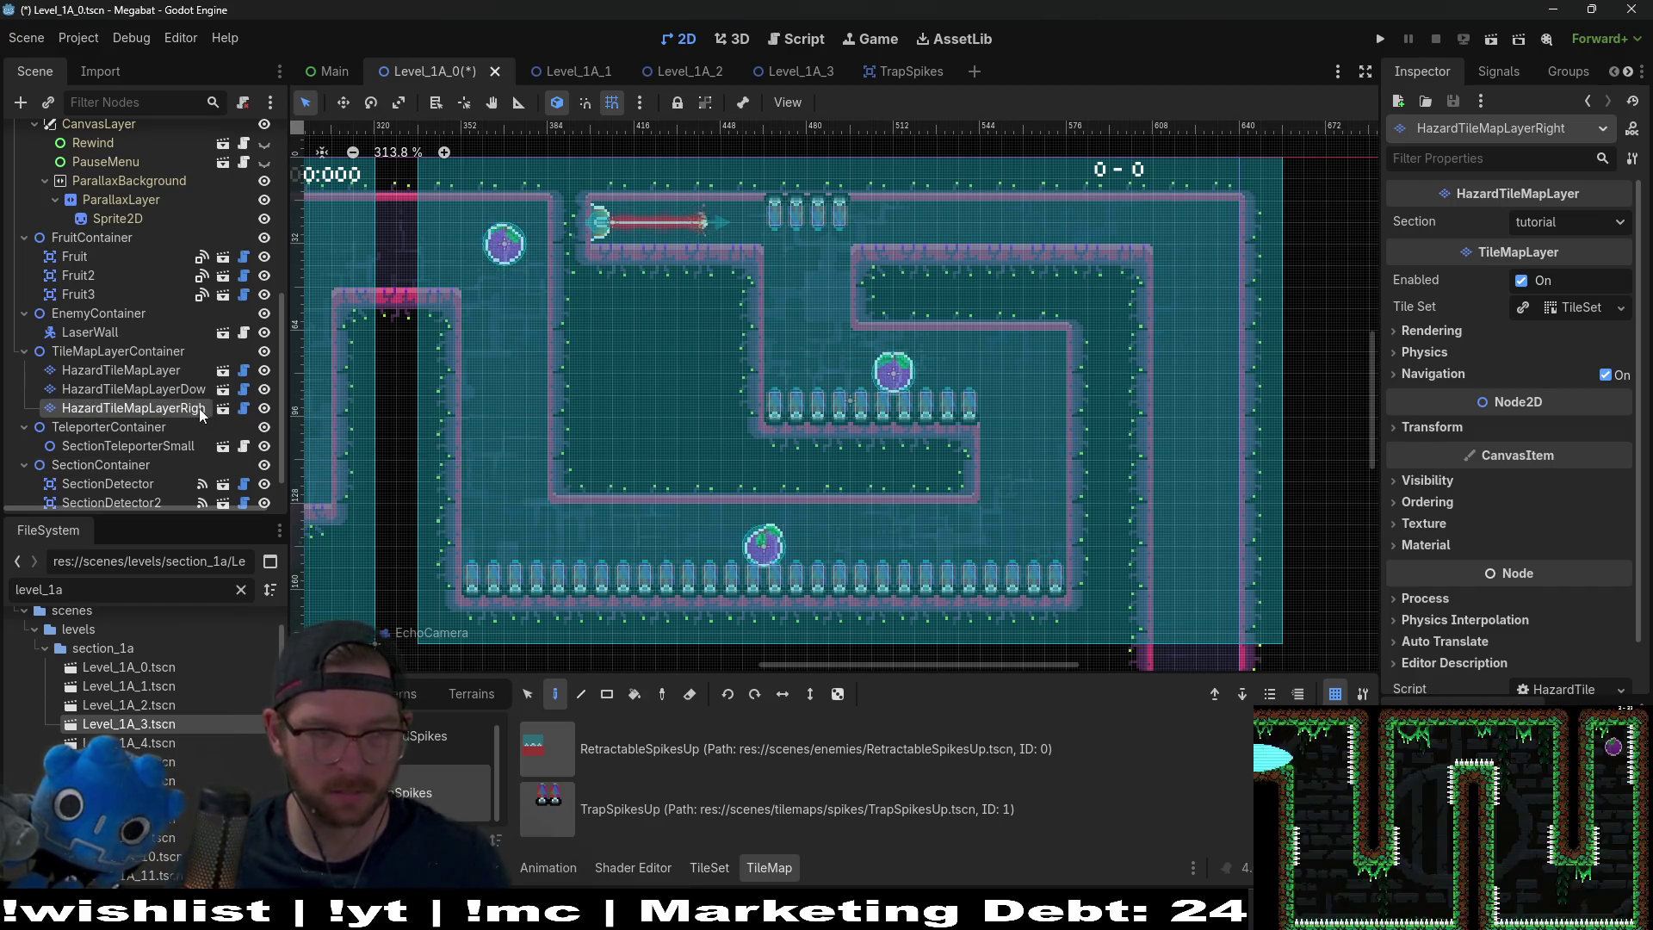
# Duplicate the Right layer and rename the copy HazardTileMapLayerLeft
pyautogui.hotkey('ctrl', 'd')
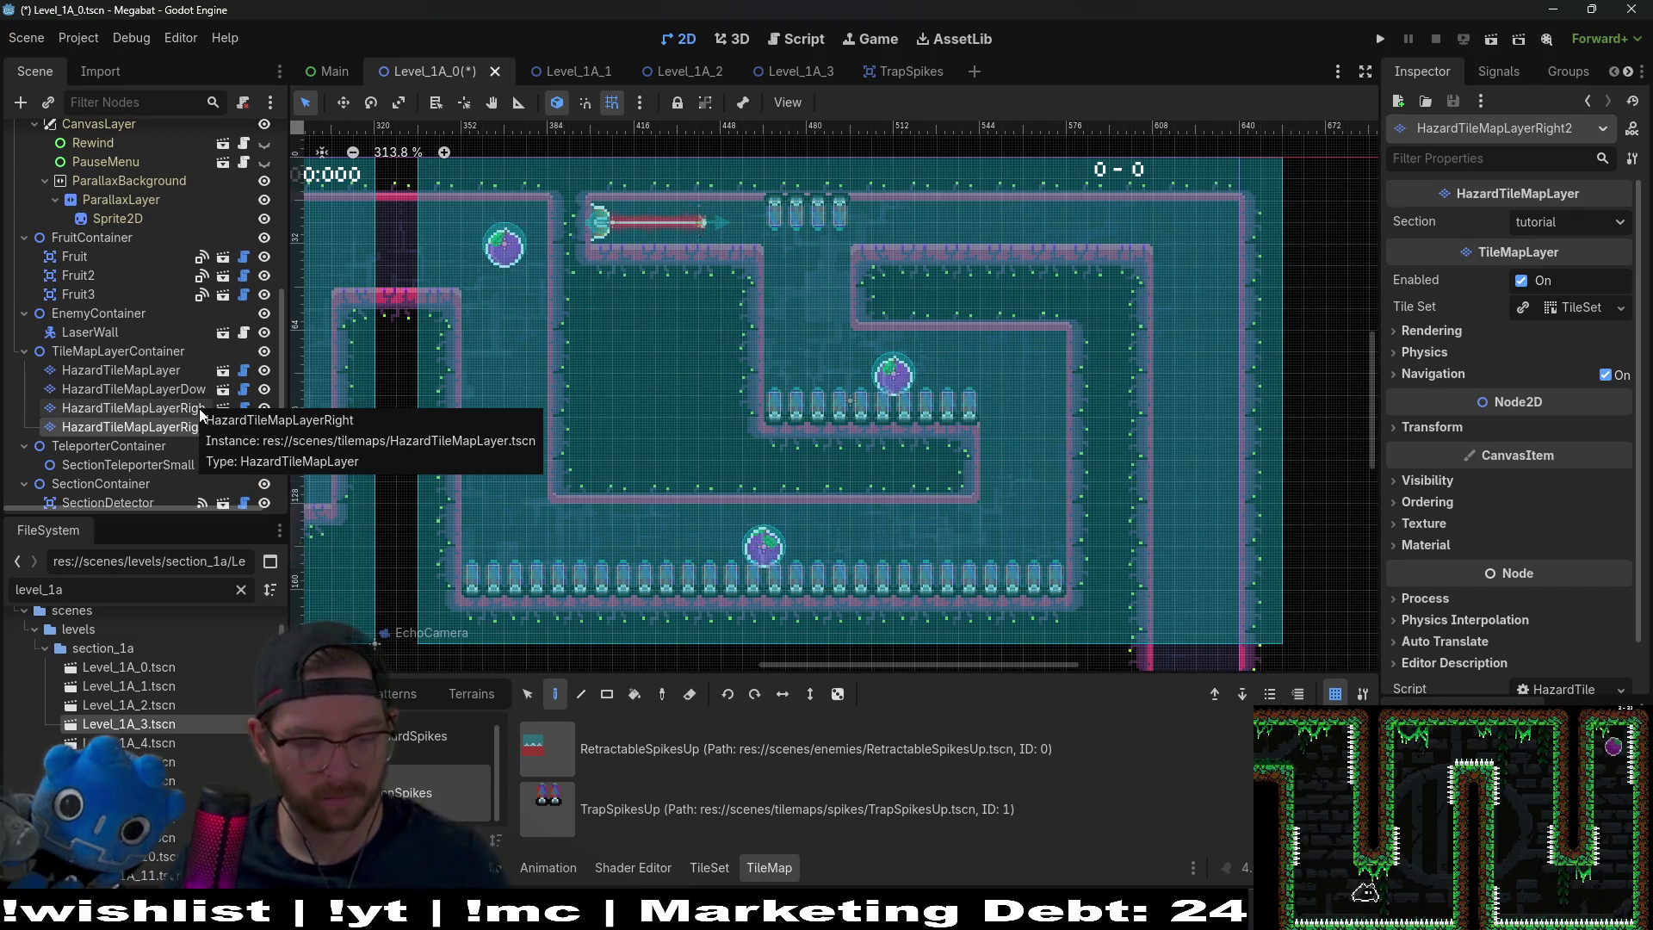
pyautogui.rightClick(181, 427)
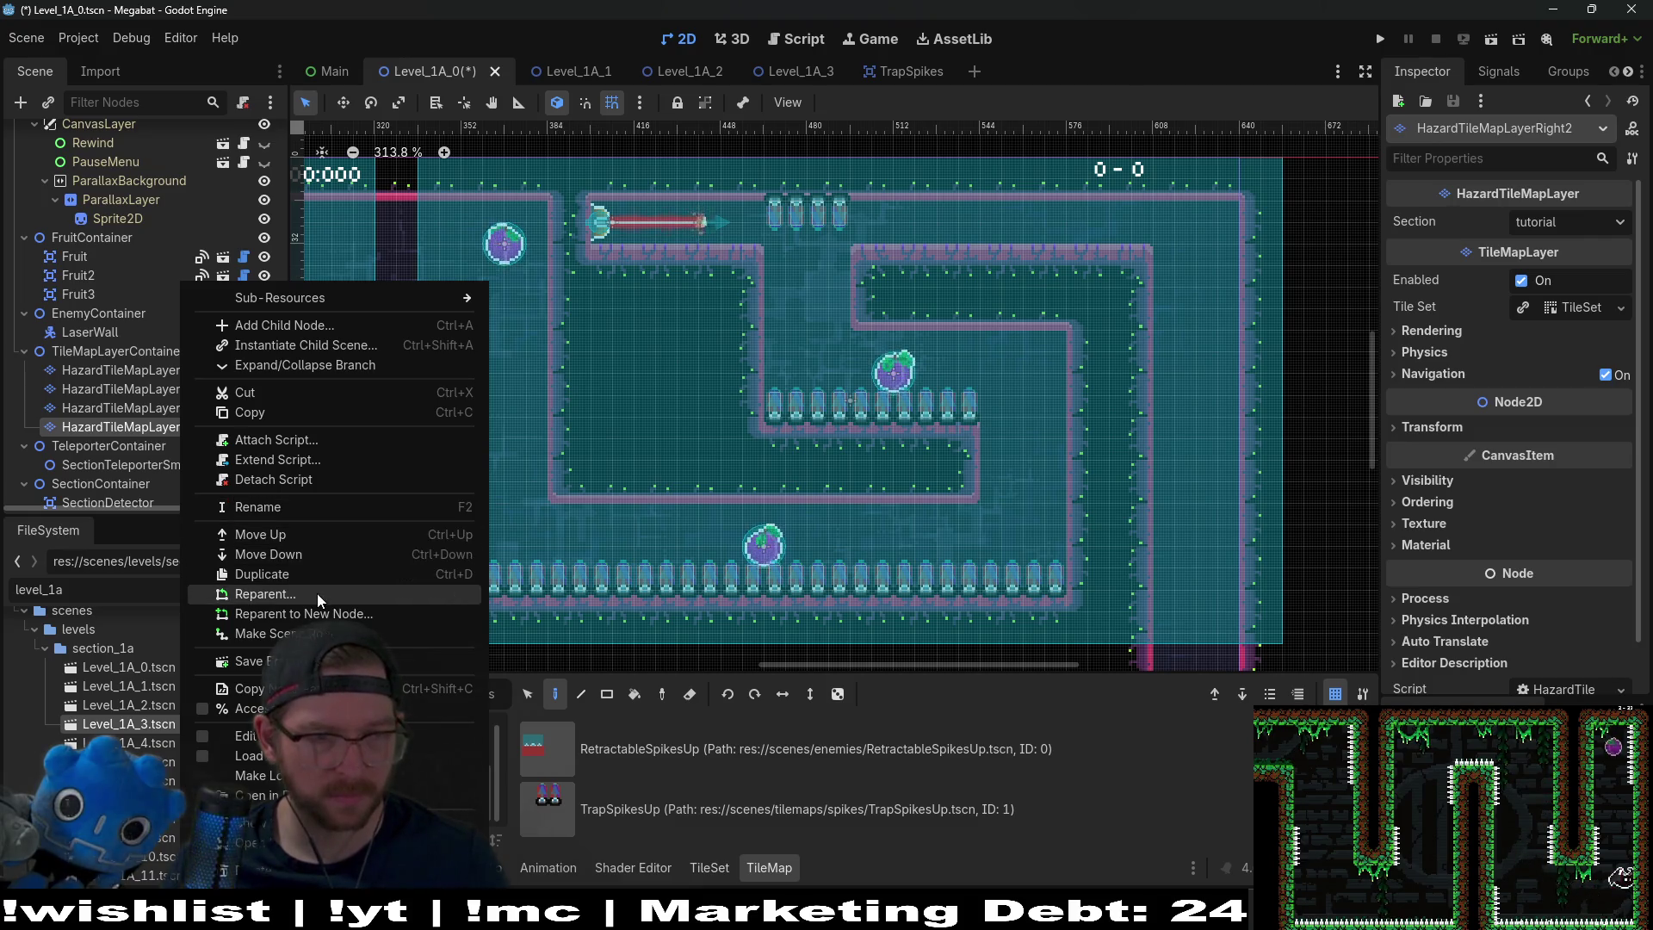
pyautogui.click(276, 506)
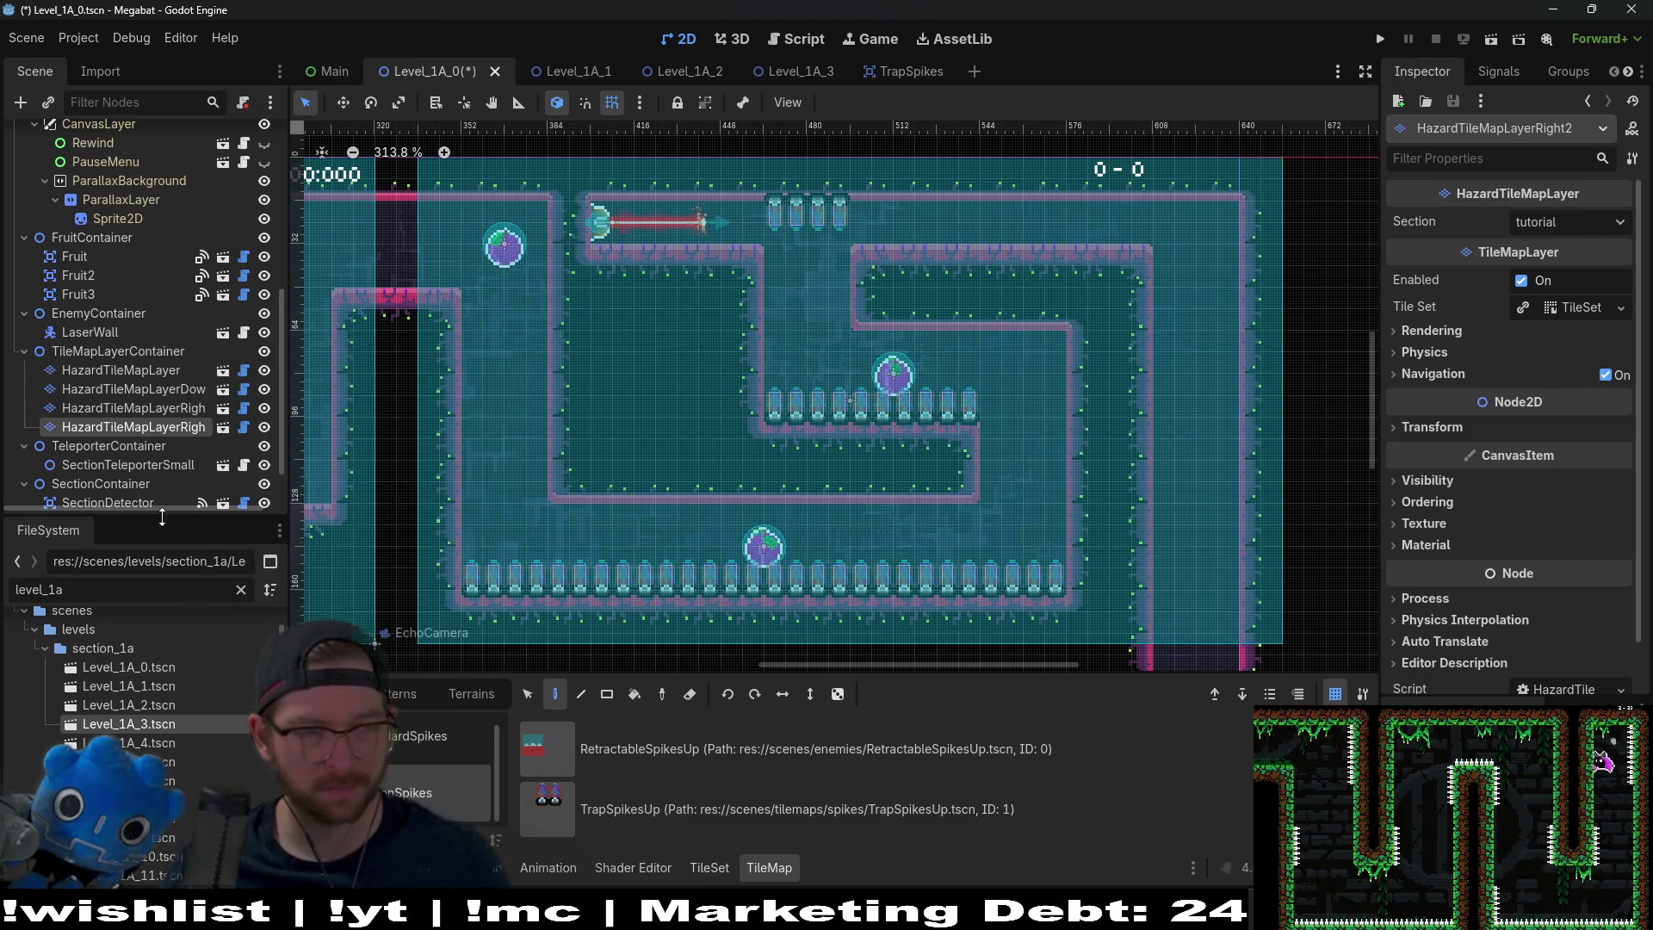
pyautogui.press('BackSpace')
pyautogui.press('BackSpace')
pyautogui.press('BackSpace')
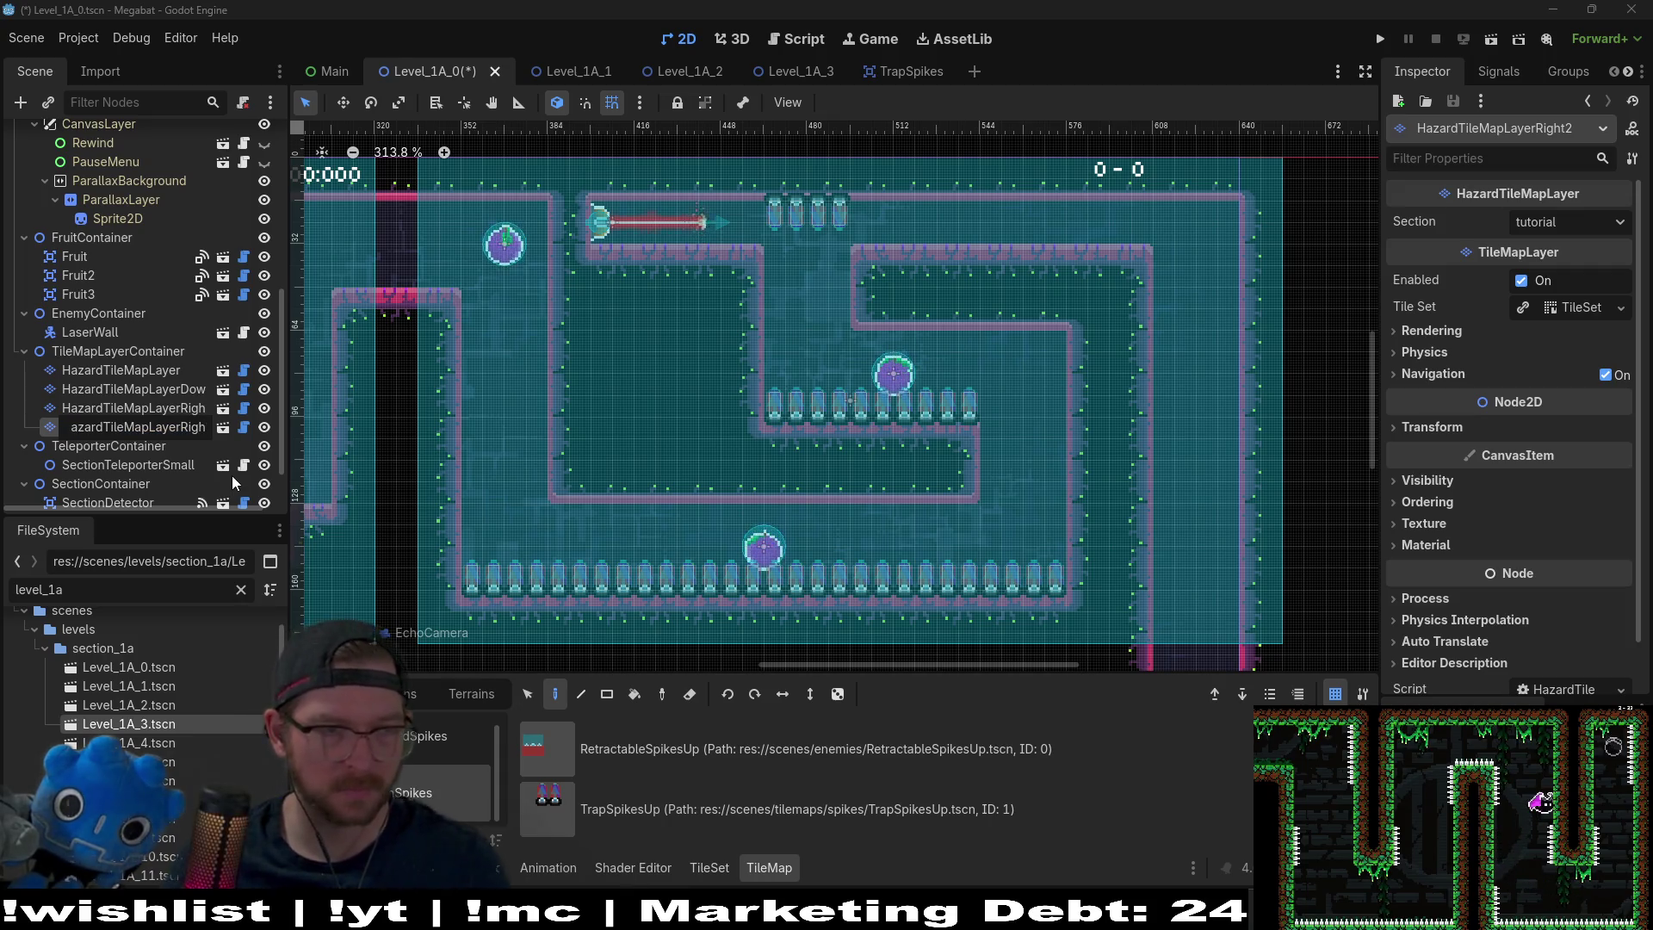
pyautogui.write('L')
pyautogui.write('eft')
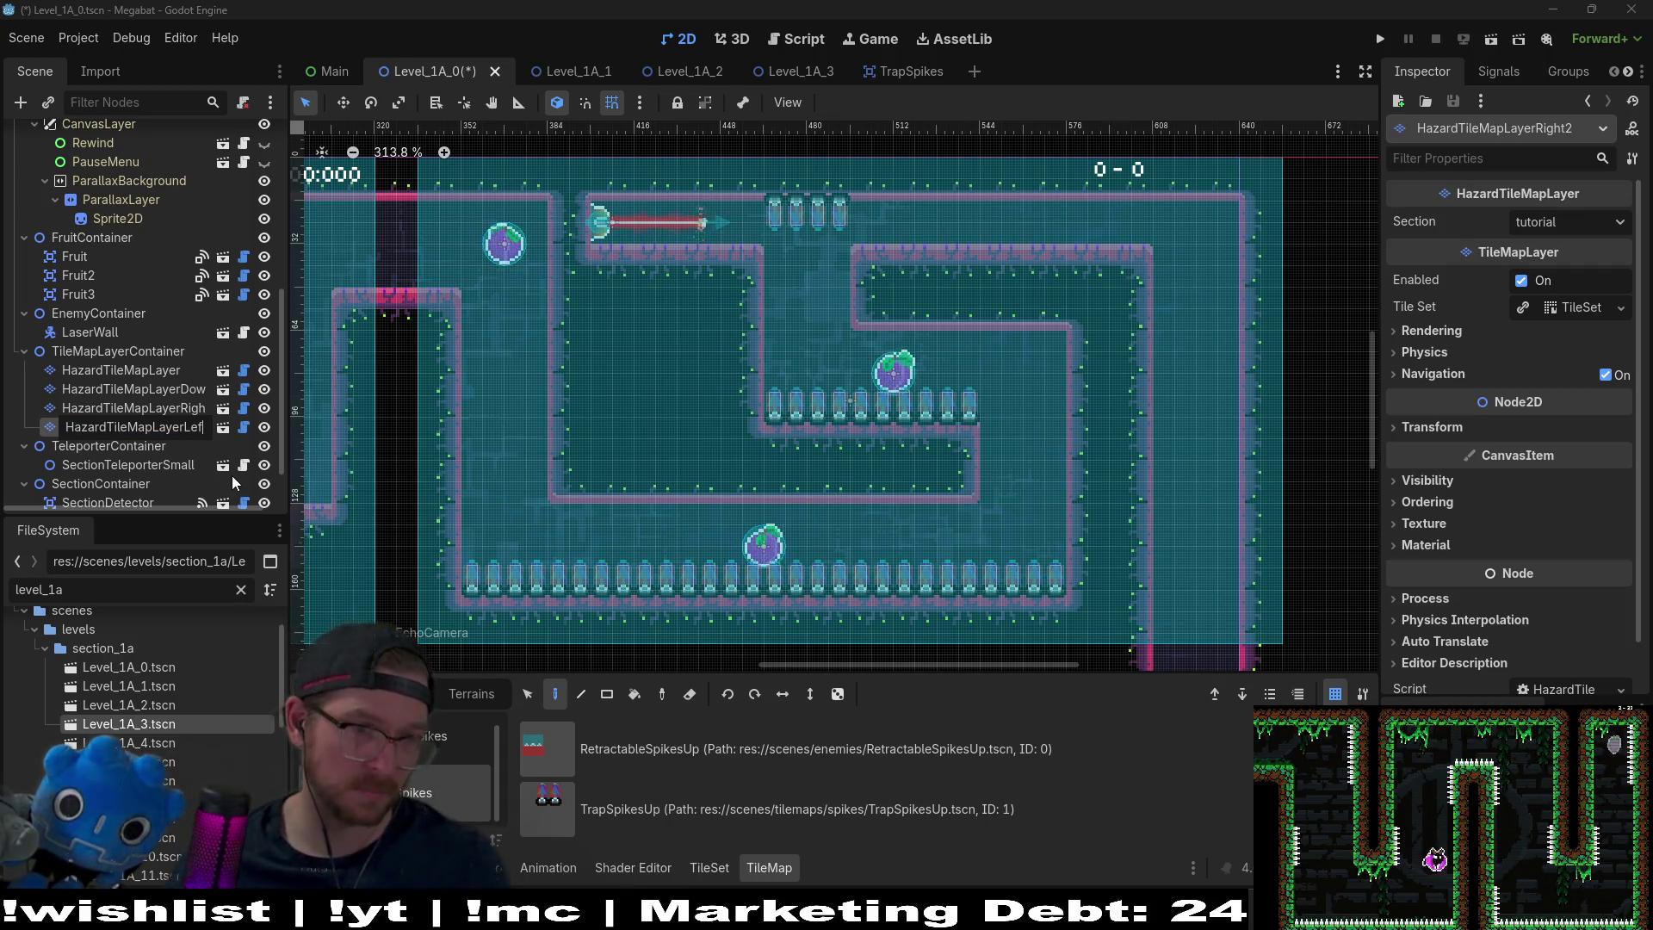
pyautogui.press('Return')
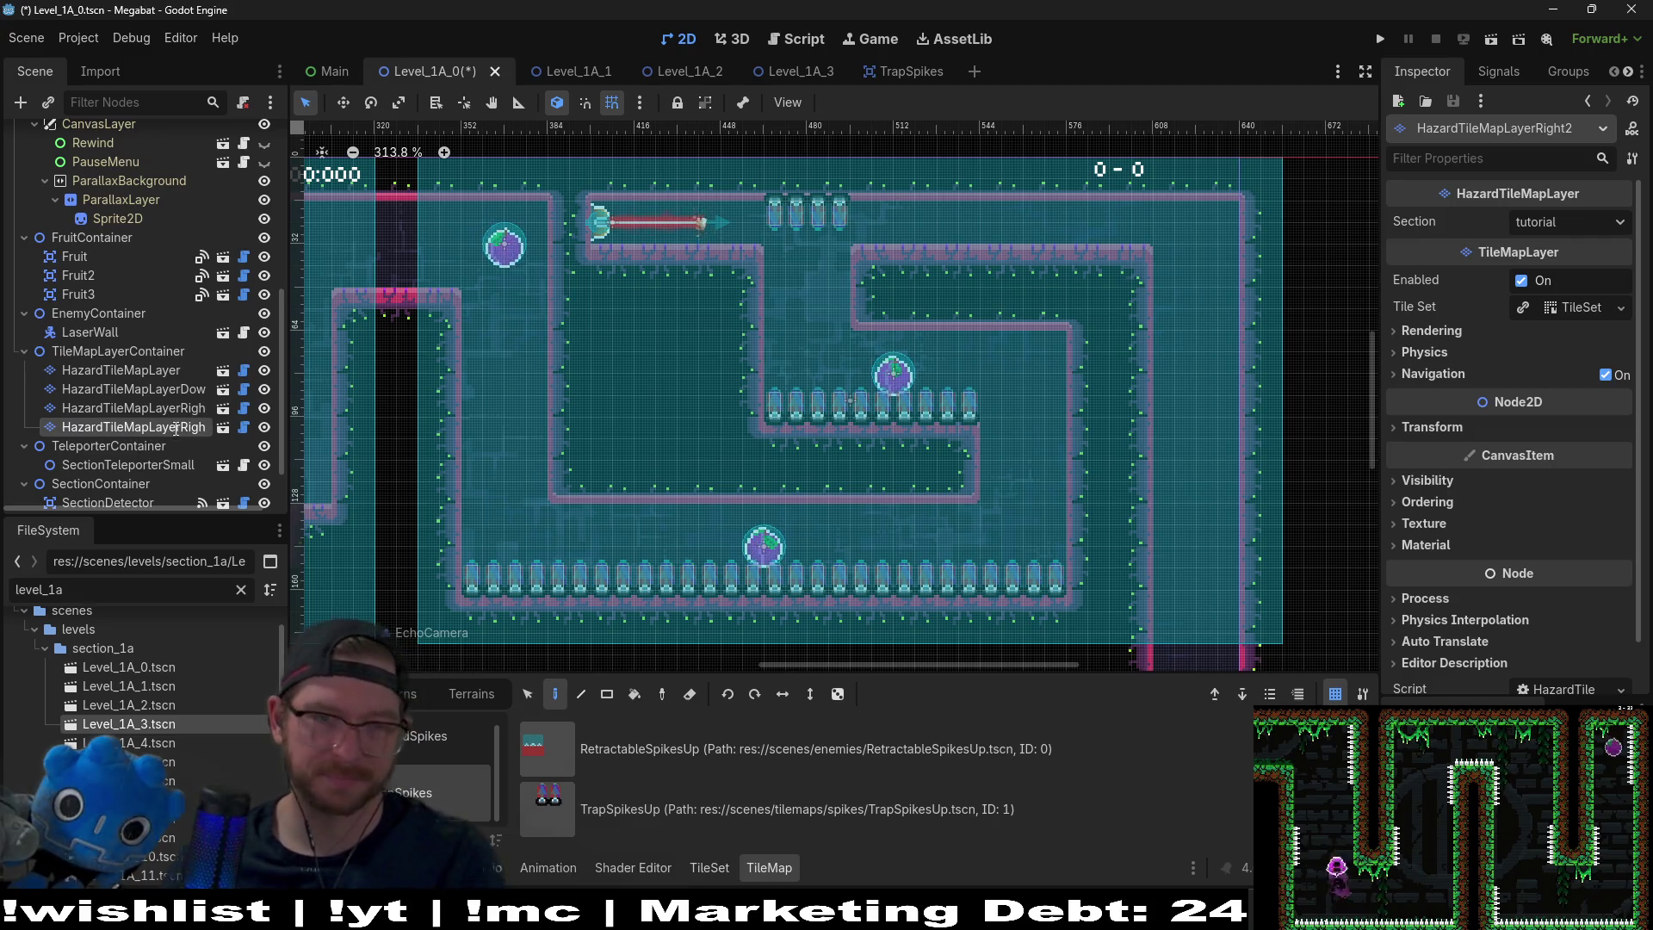
# Set HazardTileMapLayerRight's rotation to 90°
pyautogui.click(172, 411)
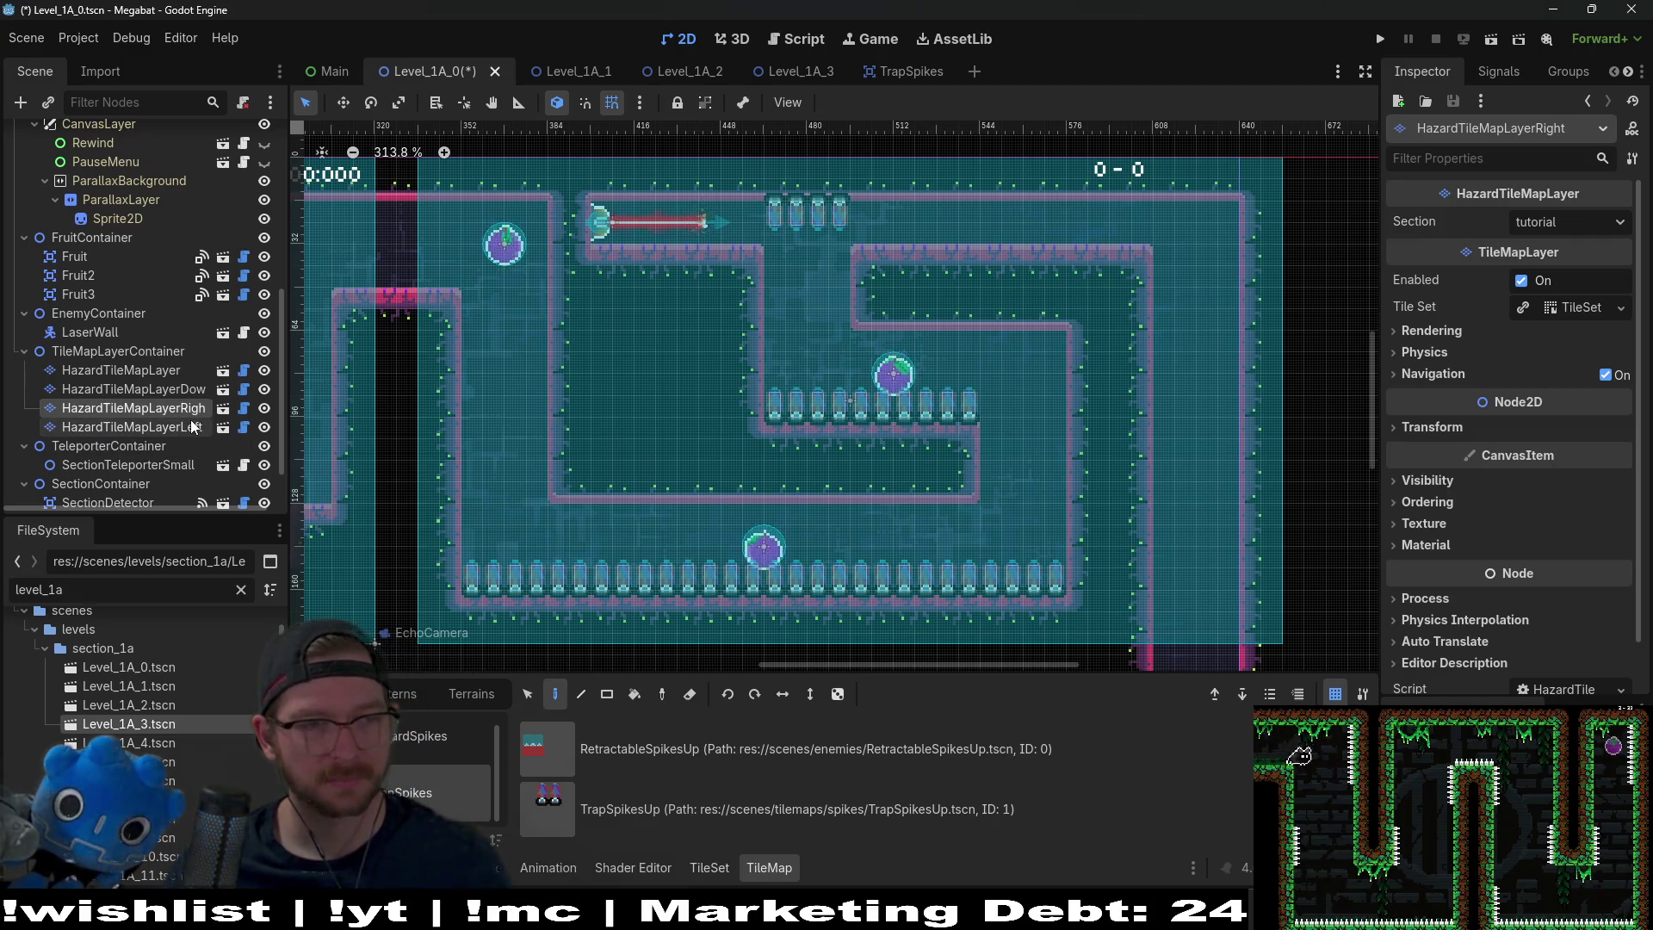
pyautogui.click(153, 386)
pyautogui.click(164, 406)
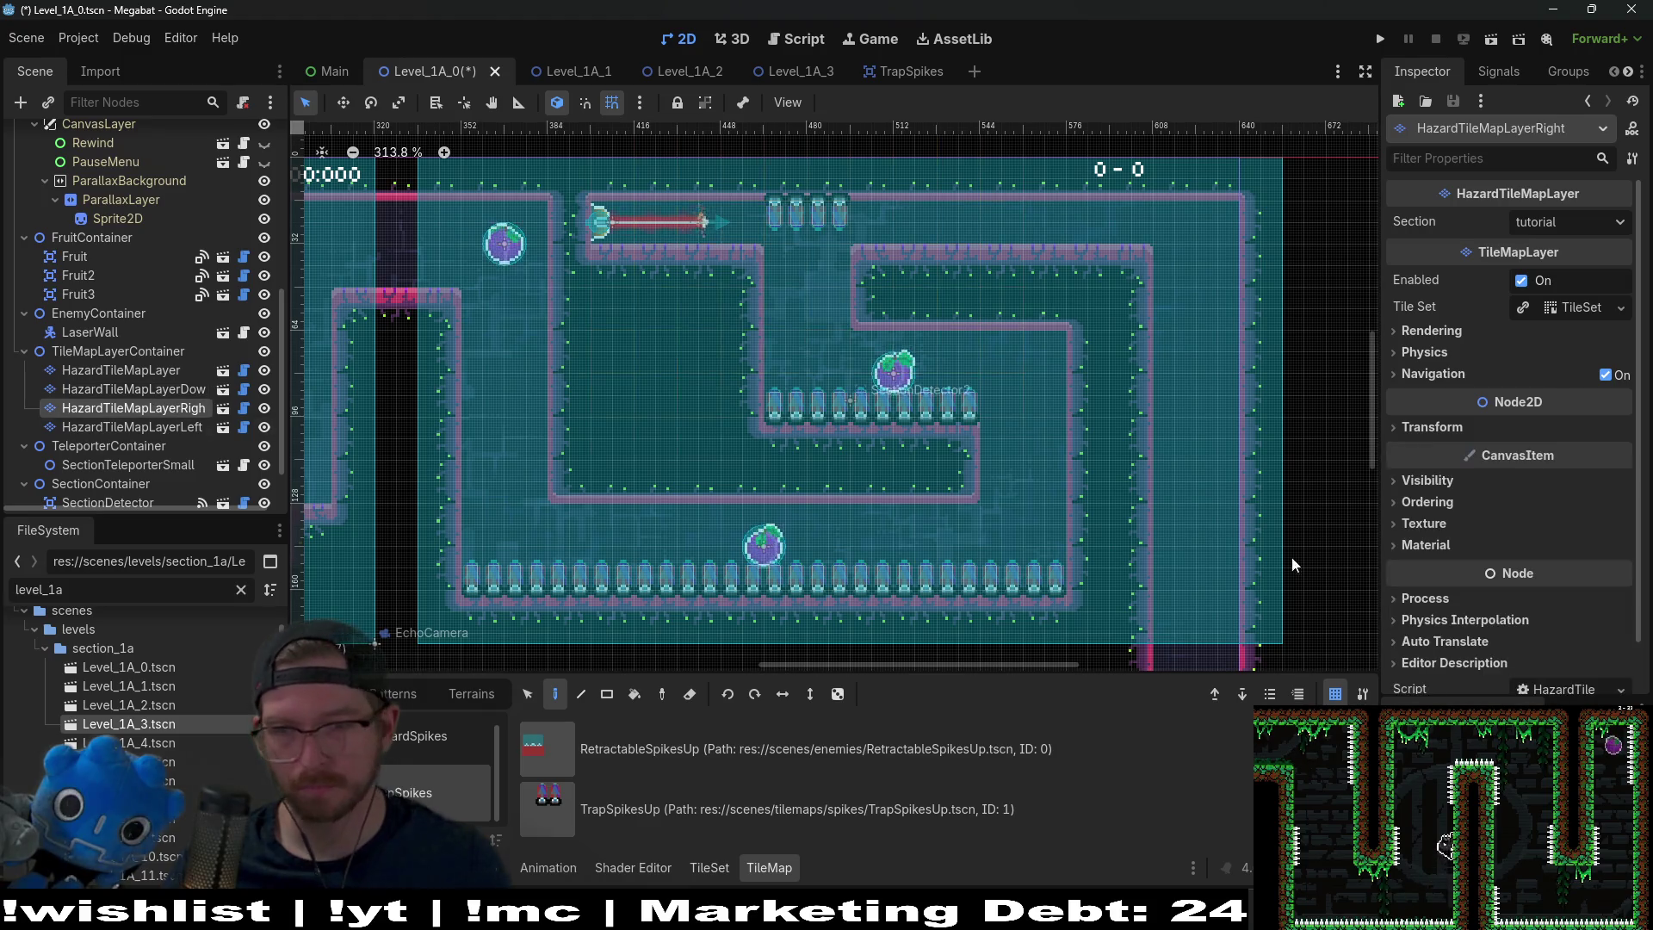
pyautogui.click(1437, 427)
pyautogui.click(1553, 505)
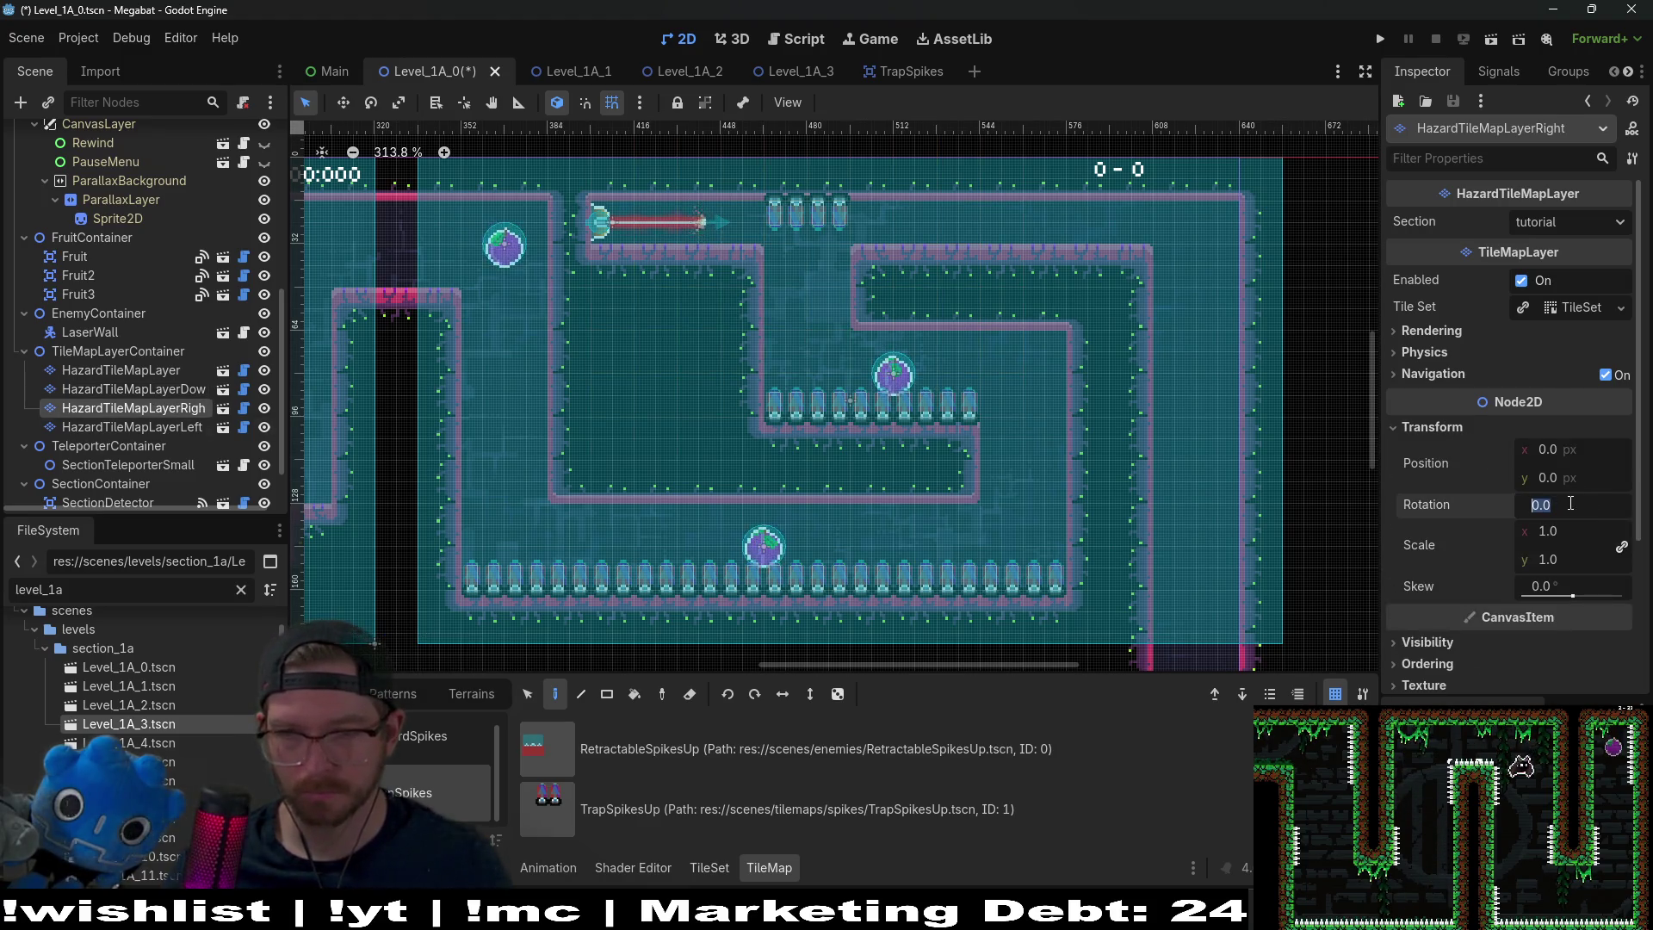
pyautogui.write('90')
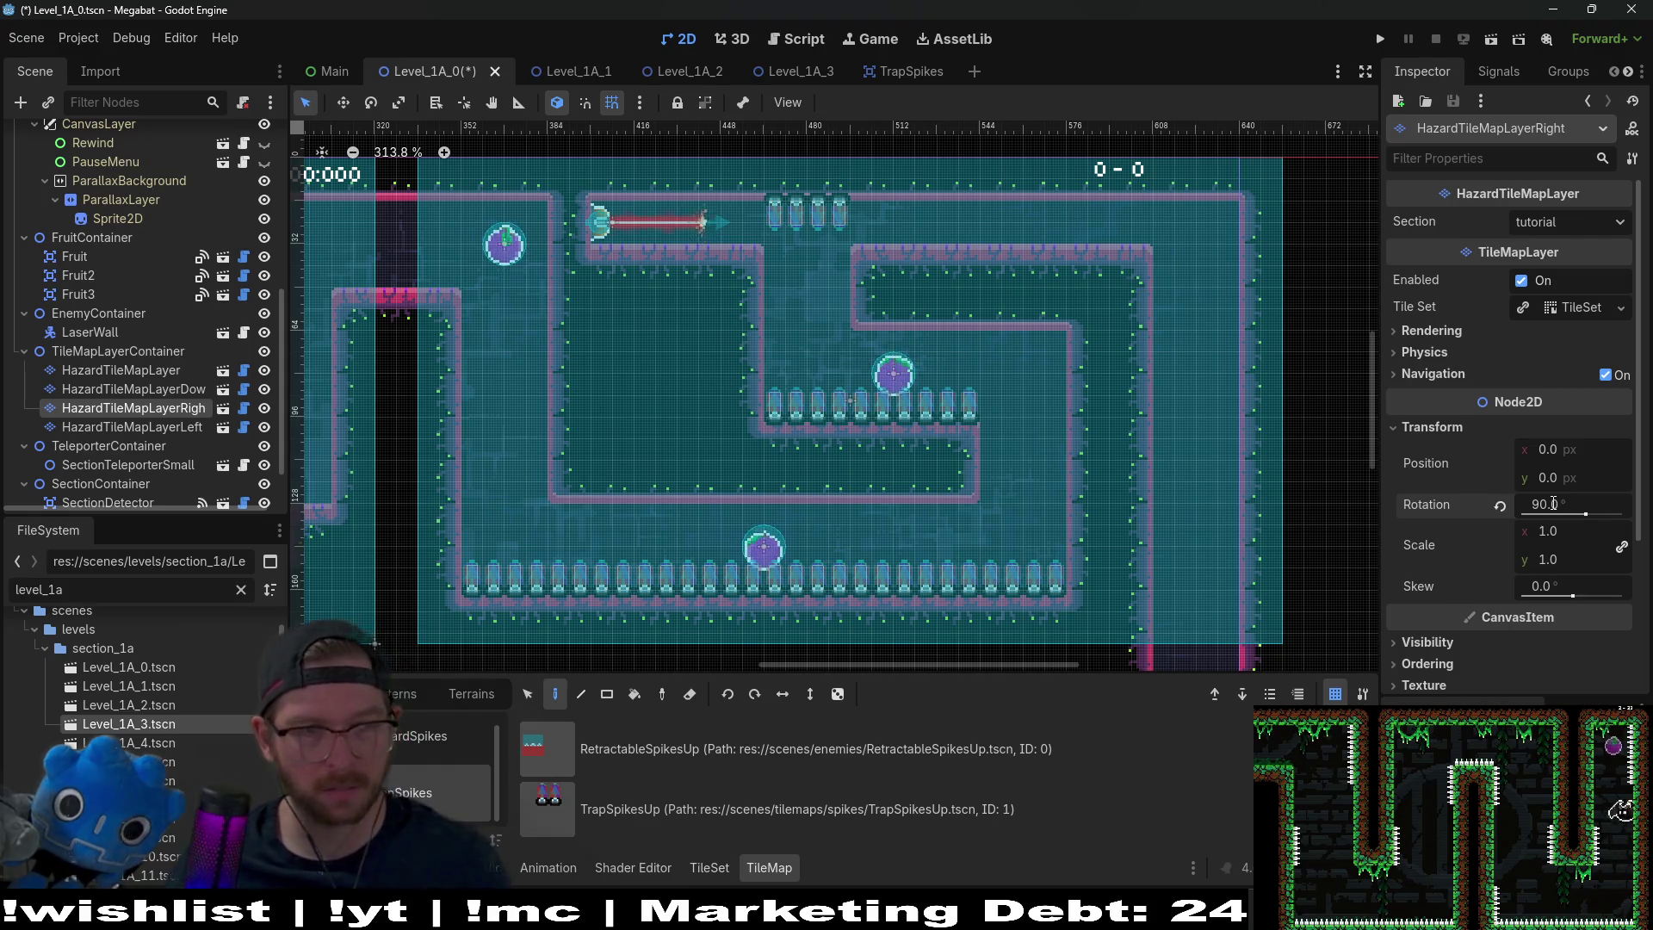
# Set HazardTileMapLayerLeft's rotation to 270°
pyautogui.click(133, 427)
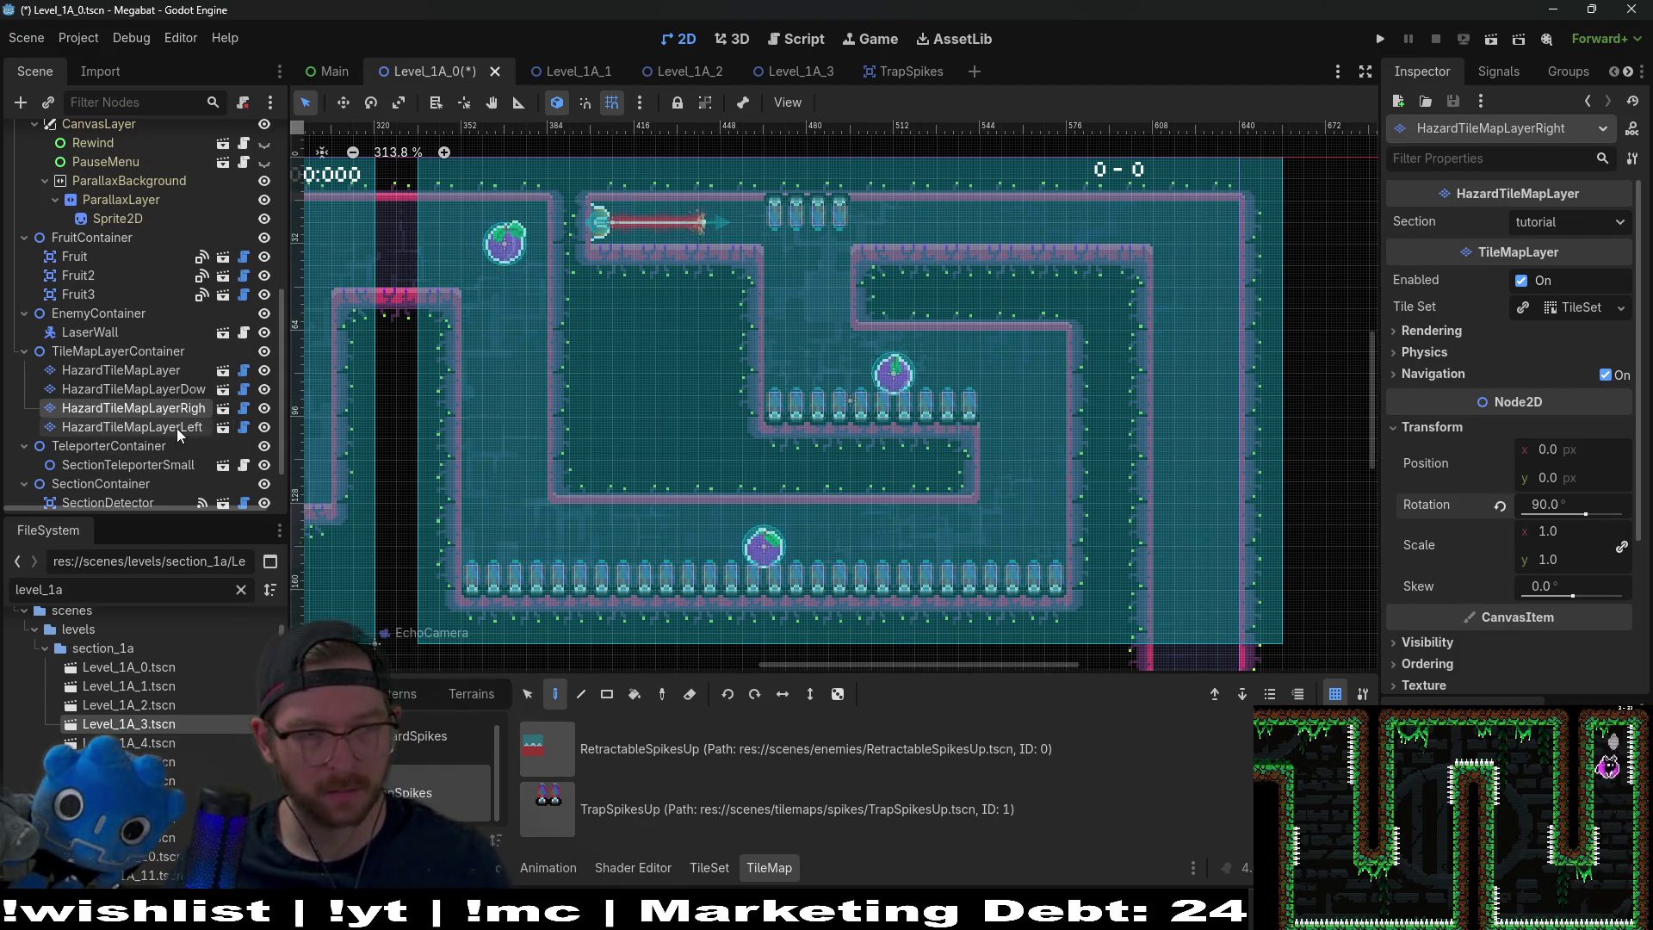
pyautogui.click(1478, 427)
pyautogui.click(1569, 507)
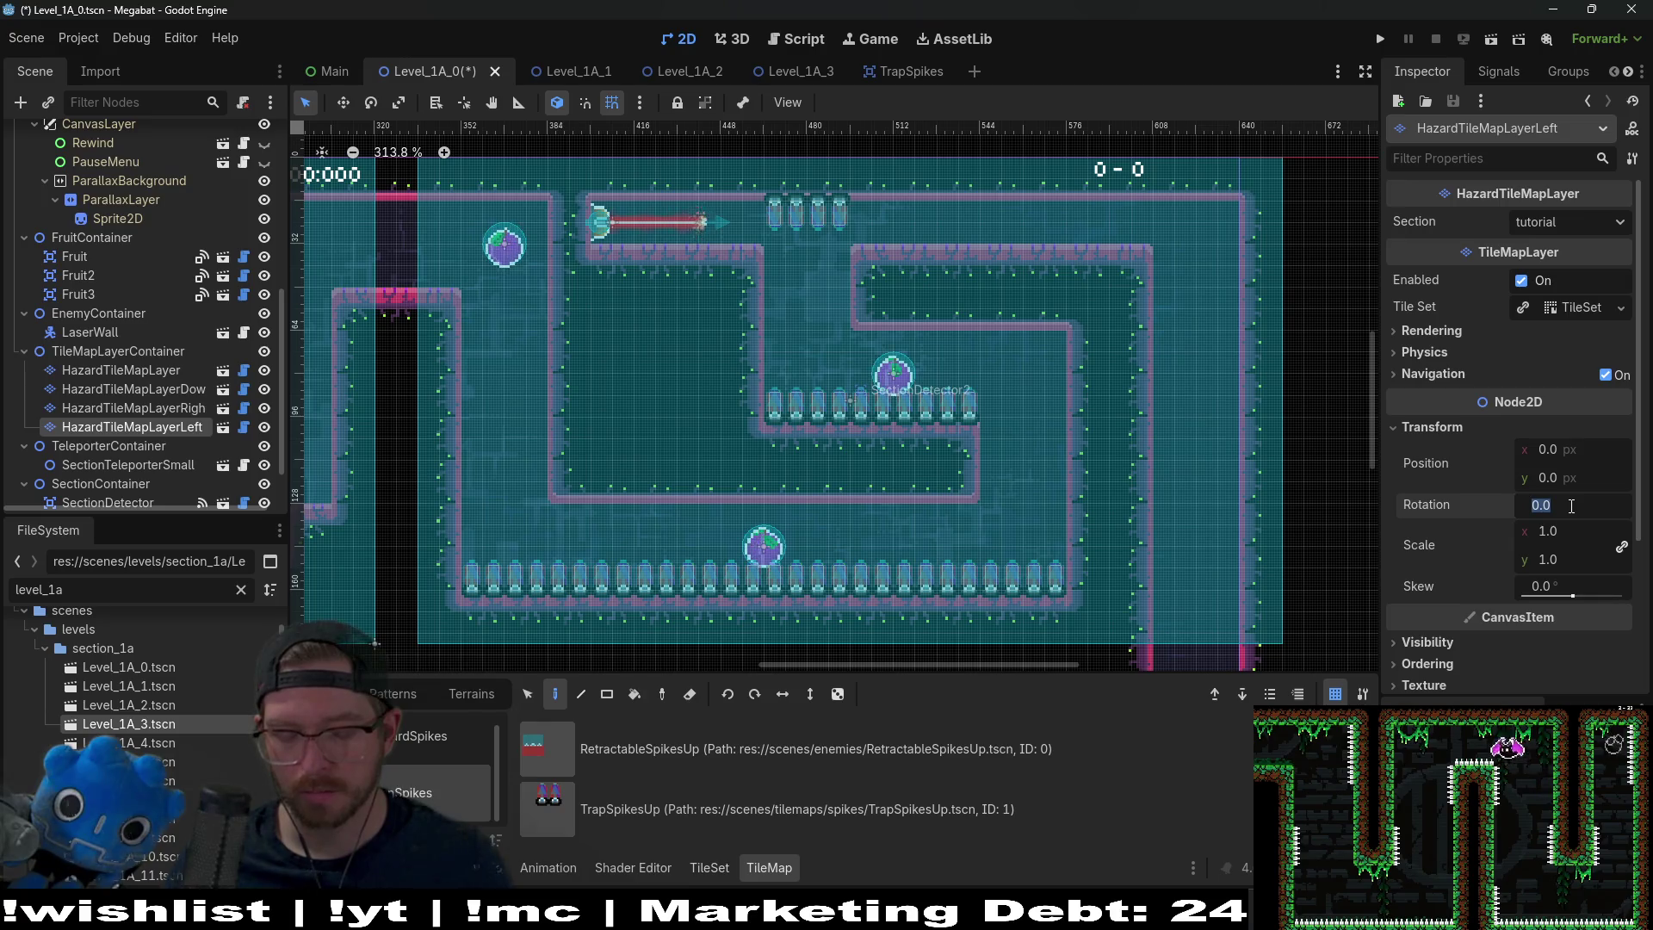
pyautogui.write('270')
pyautogui.press('Return')
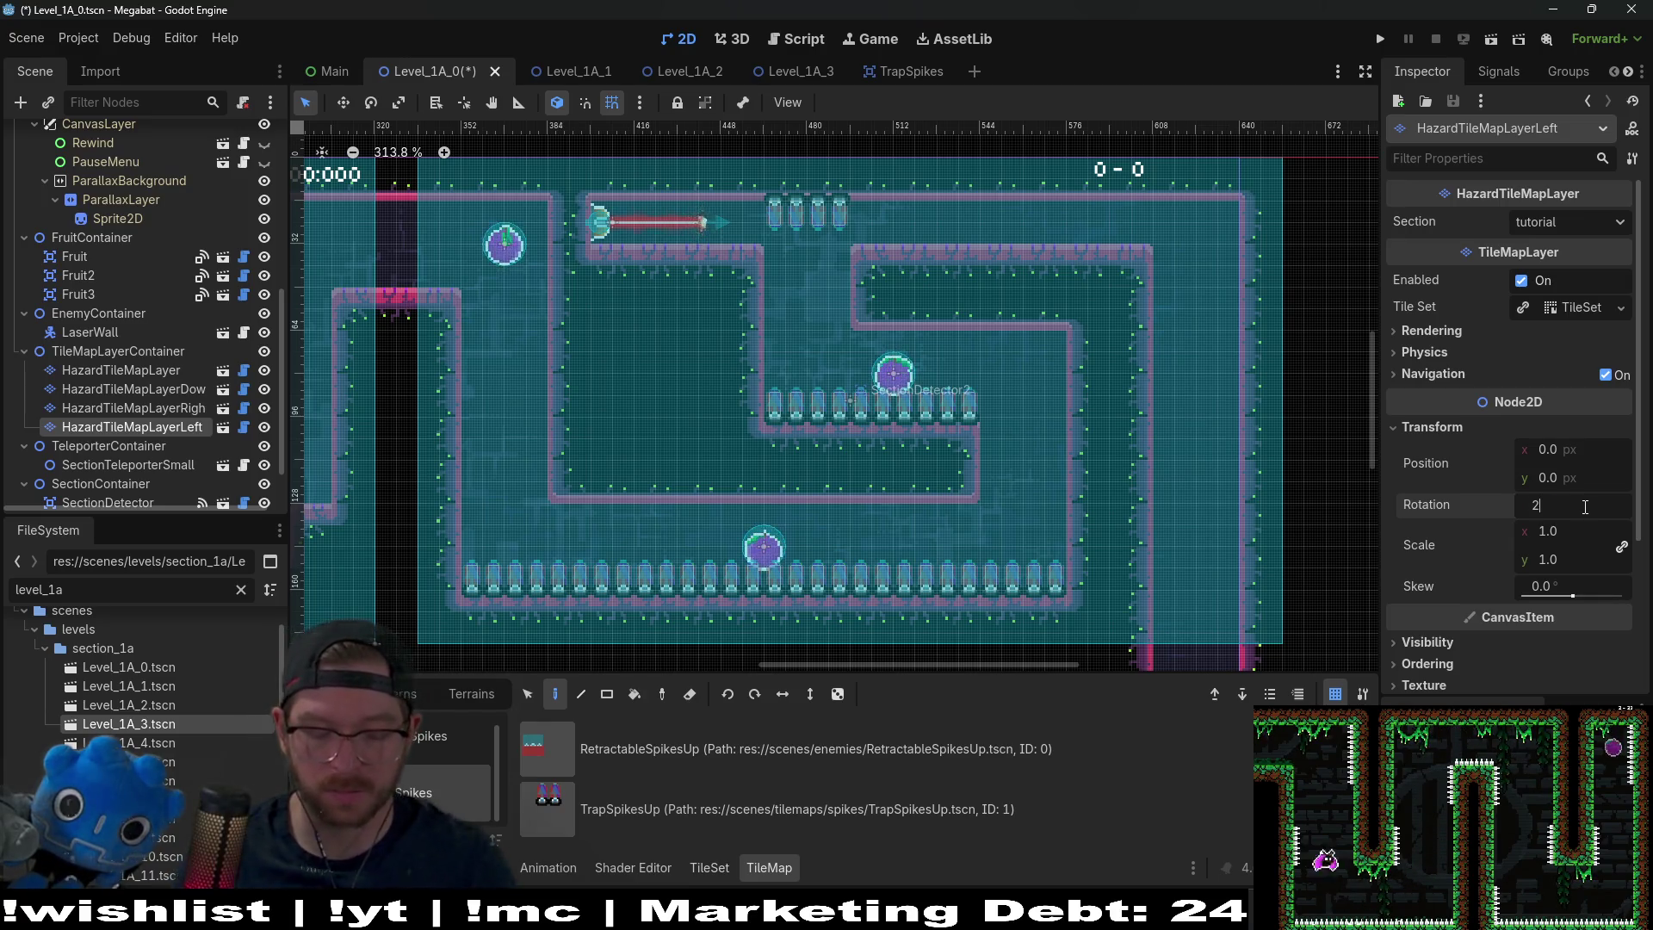
pyautogui.click(138, 409)
# Paint a column of right-facing spikes down the left shaft wall, removing its top two tiles
pyautogui.moveTo(471, 471); pyautogui.dragTo(471, 493)
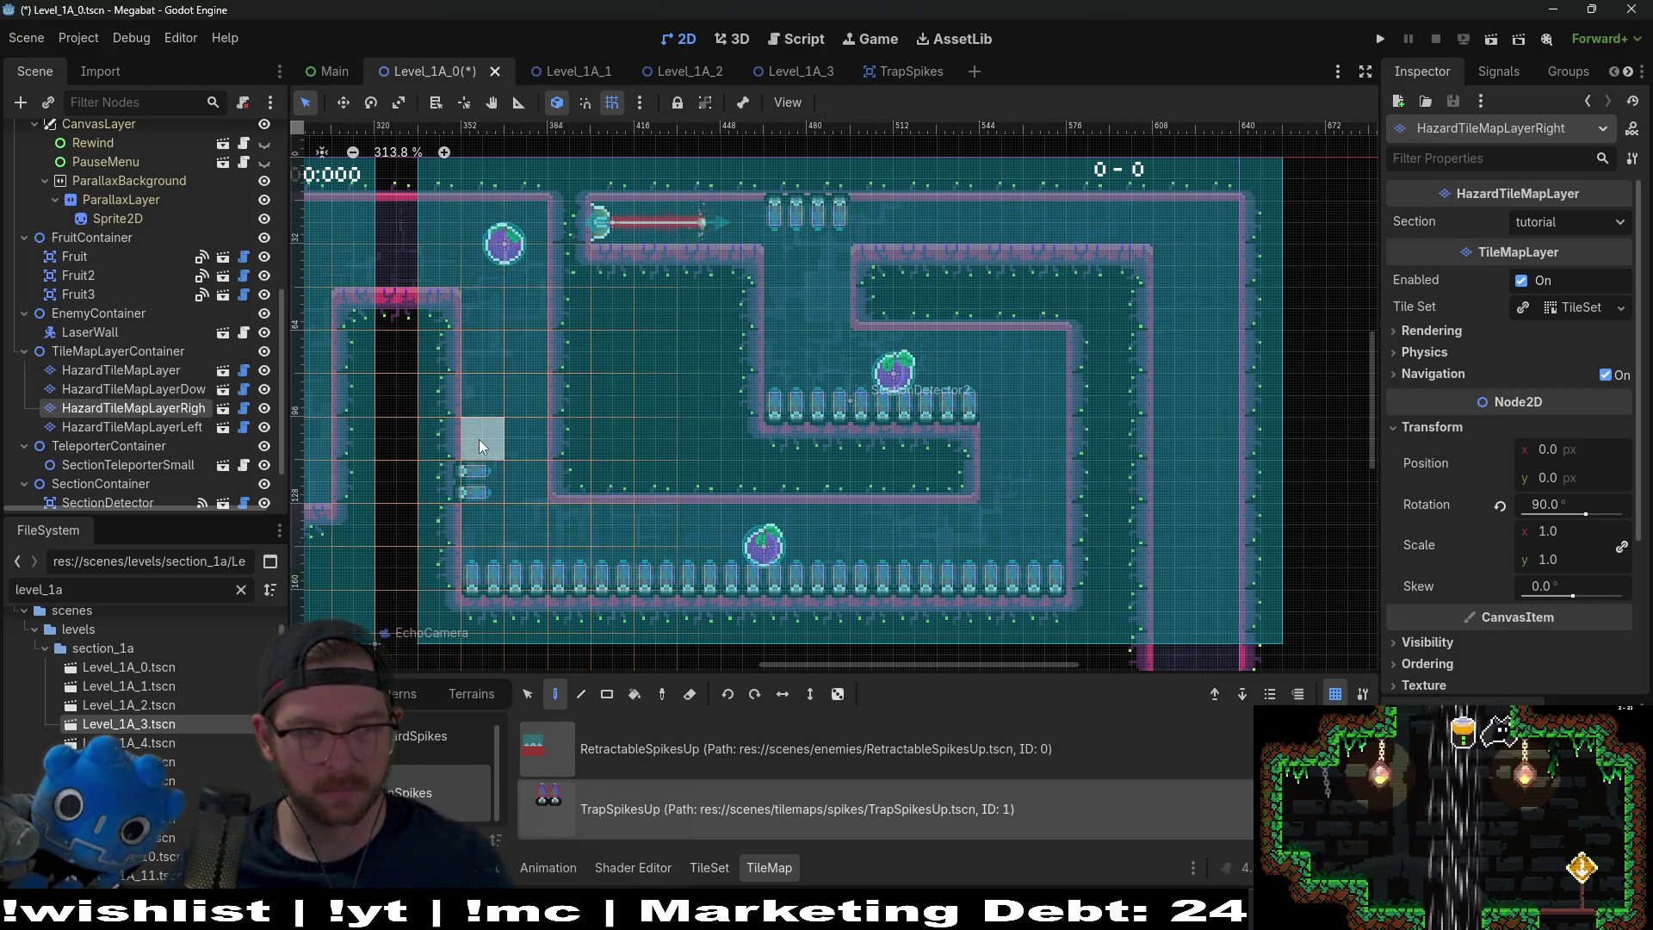
pyautogui.moveTo(475, 440); pyautogui.dragTo(470, 303)
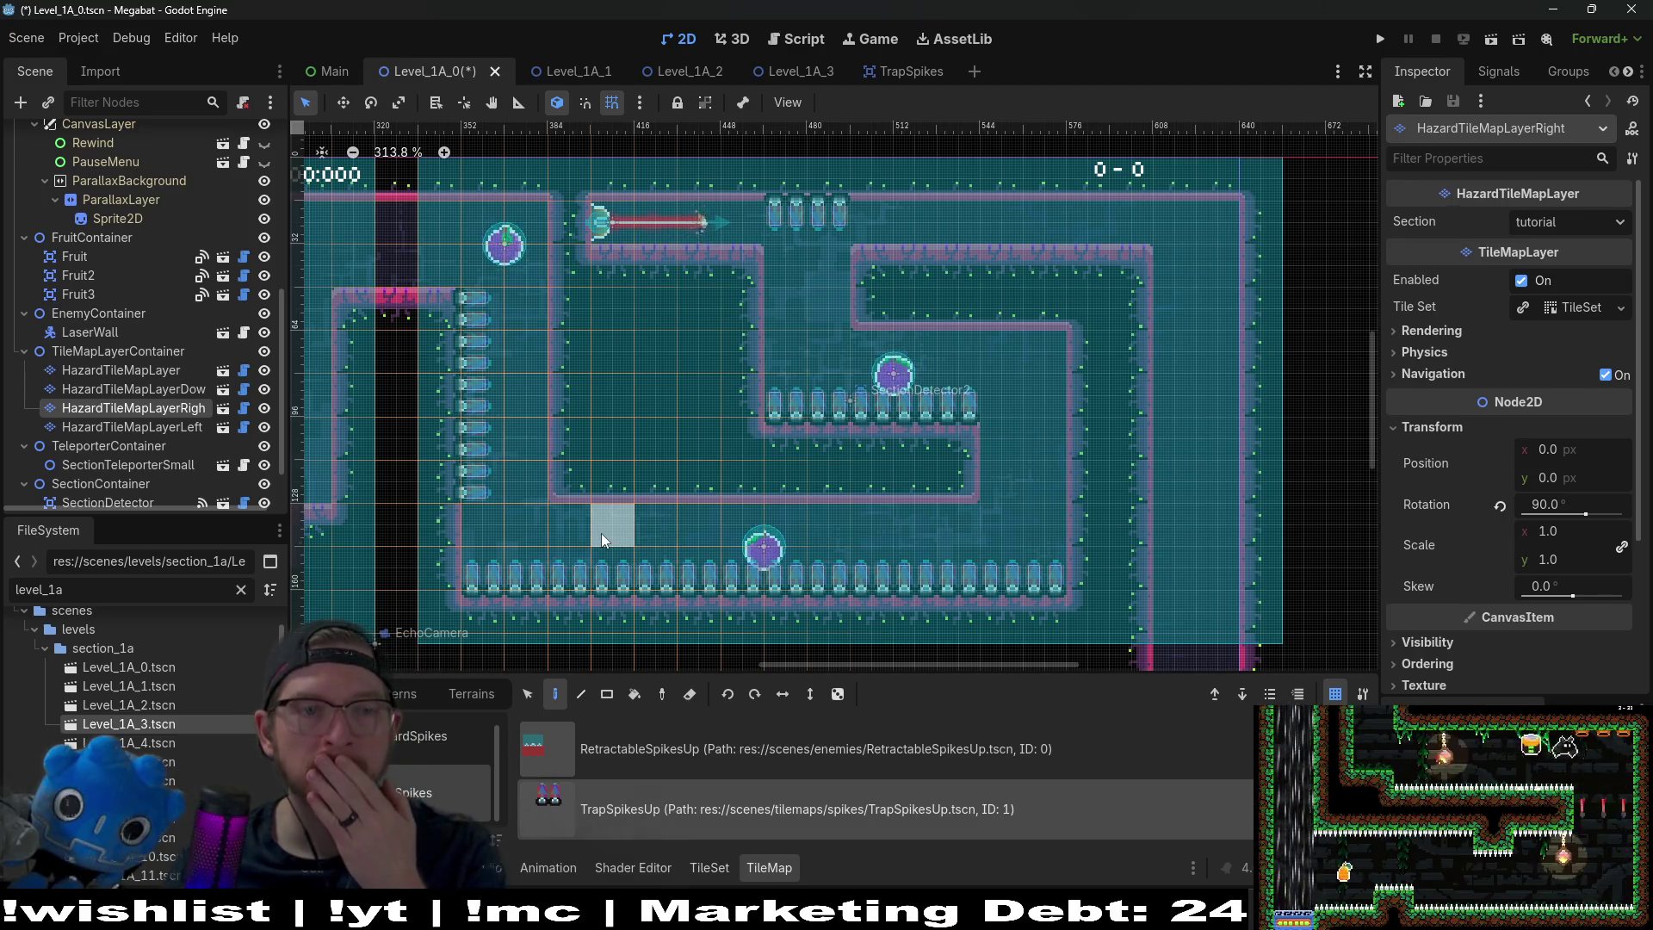
pyautogui.rightClick(479, 311)
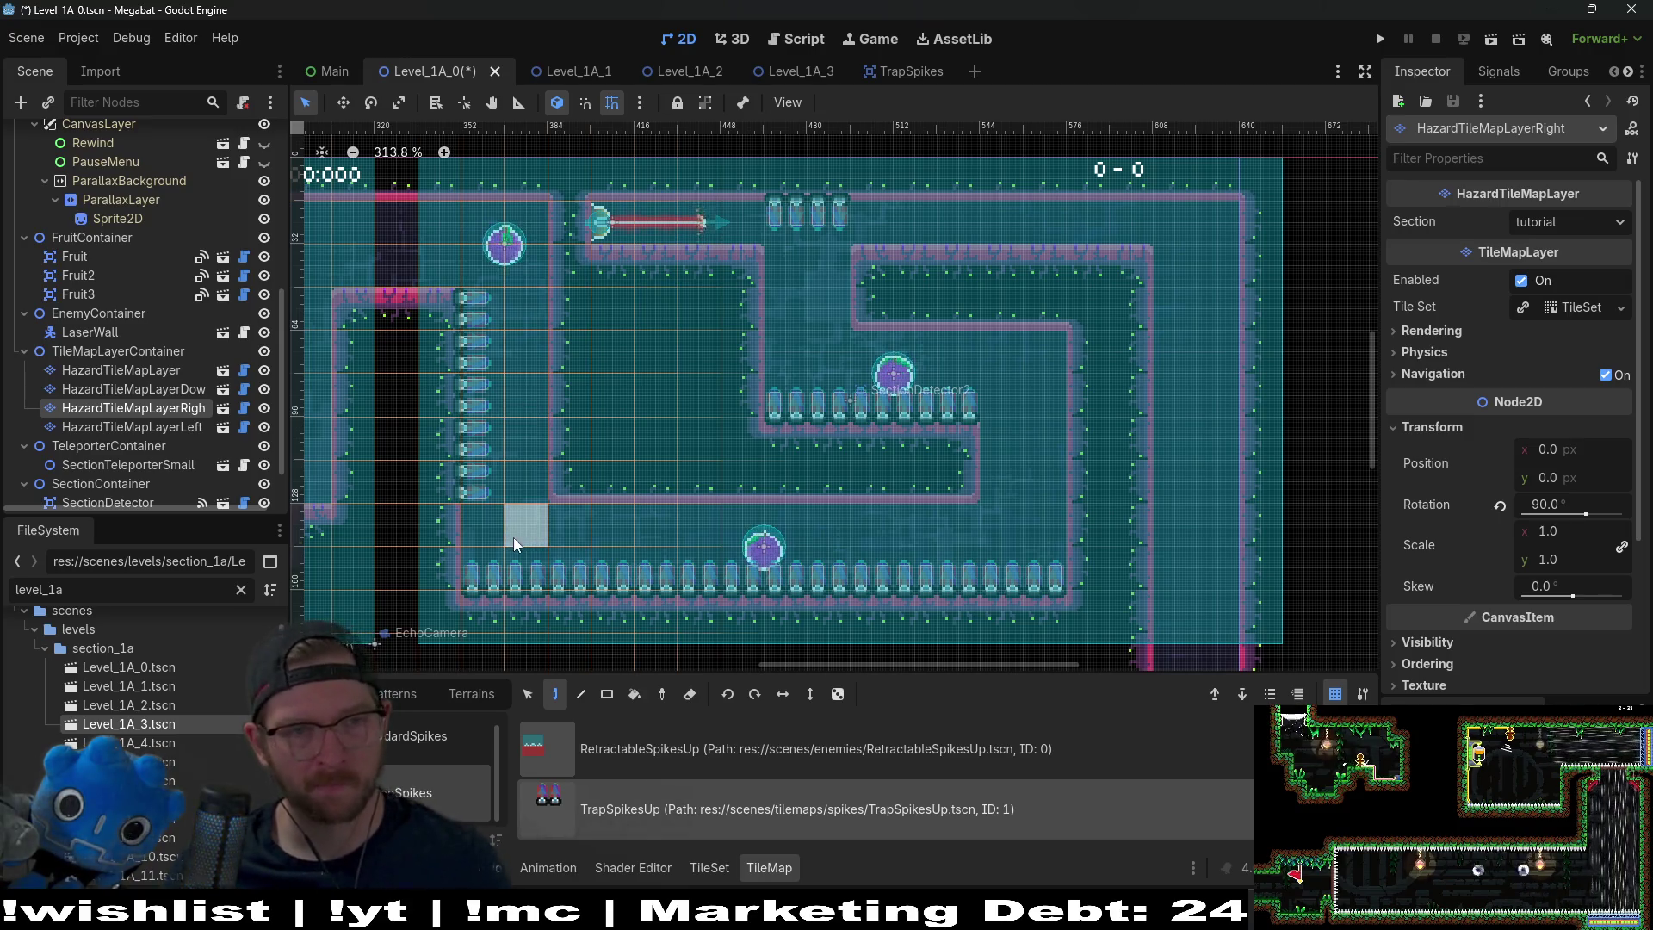
# Paint a parallel column of left-facing spikes on HazardTileMapLayerLeft down the shaft
pyautogui.click(134, 427)
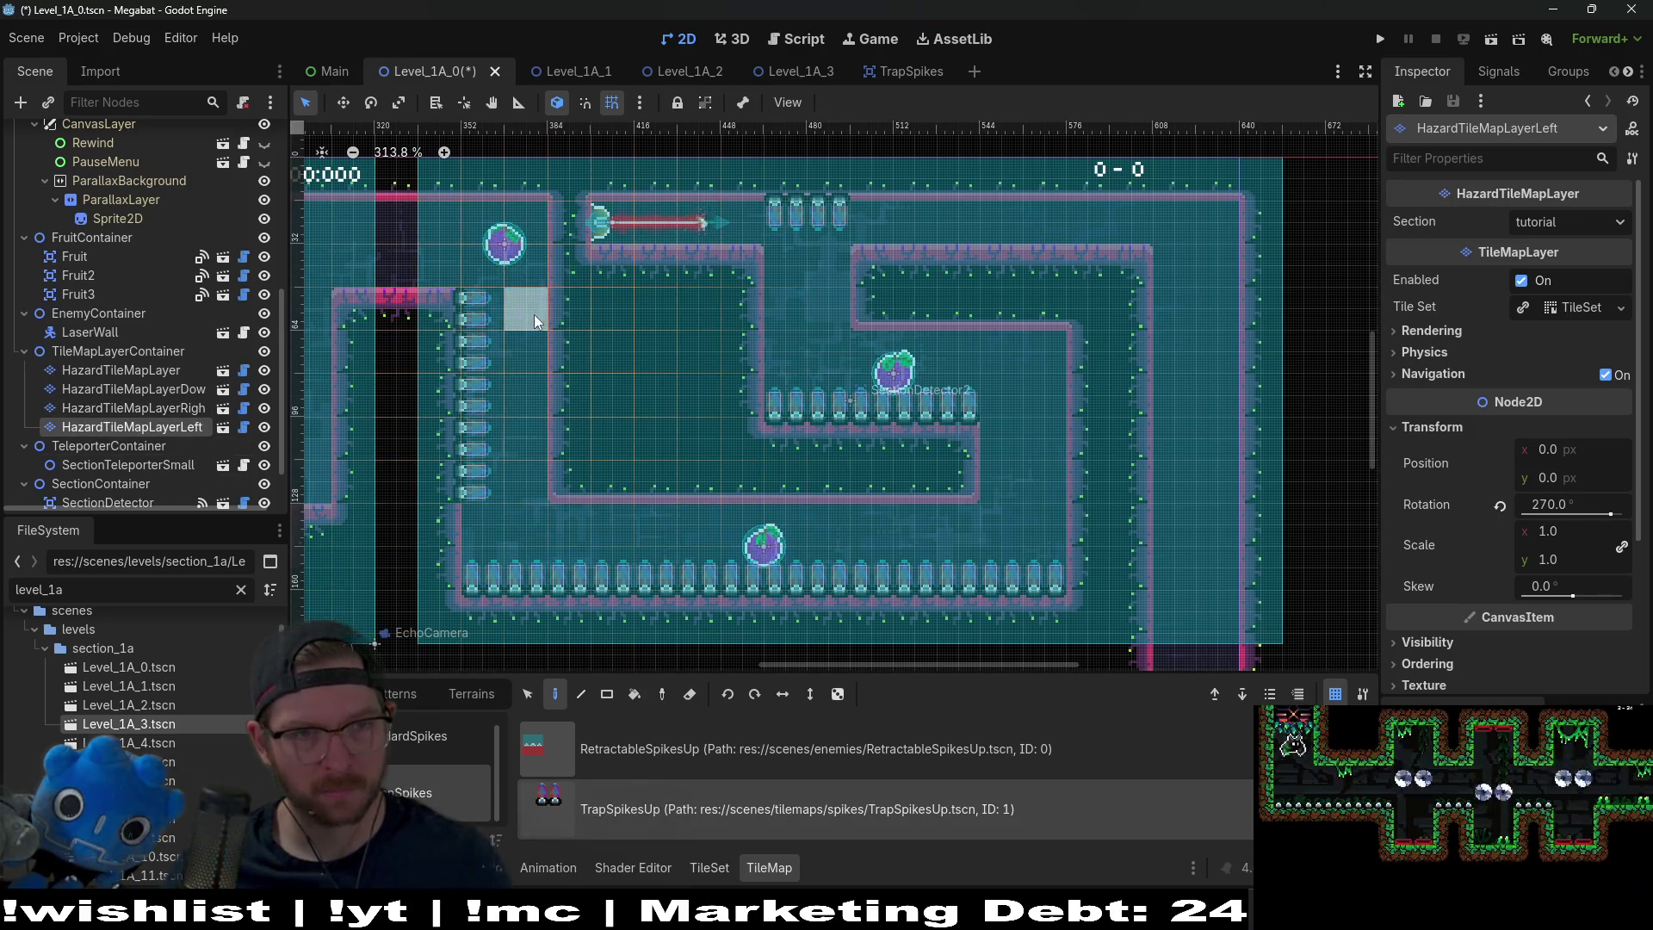
pyautogui.moveTo(534, 318); pyautogui.dragTo(544, 495)
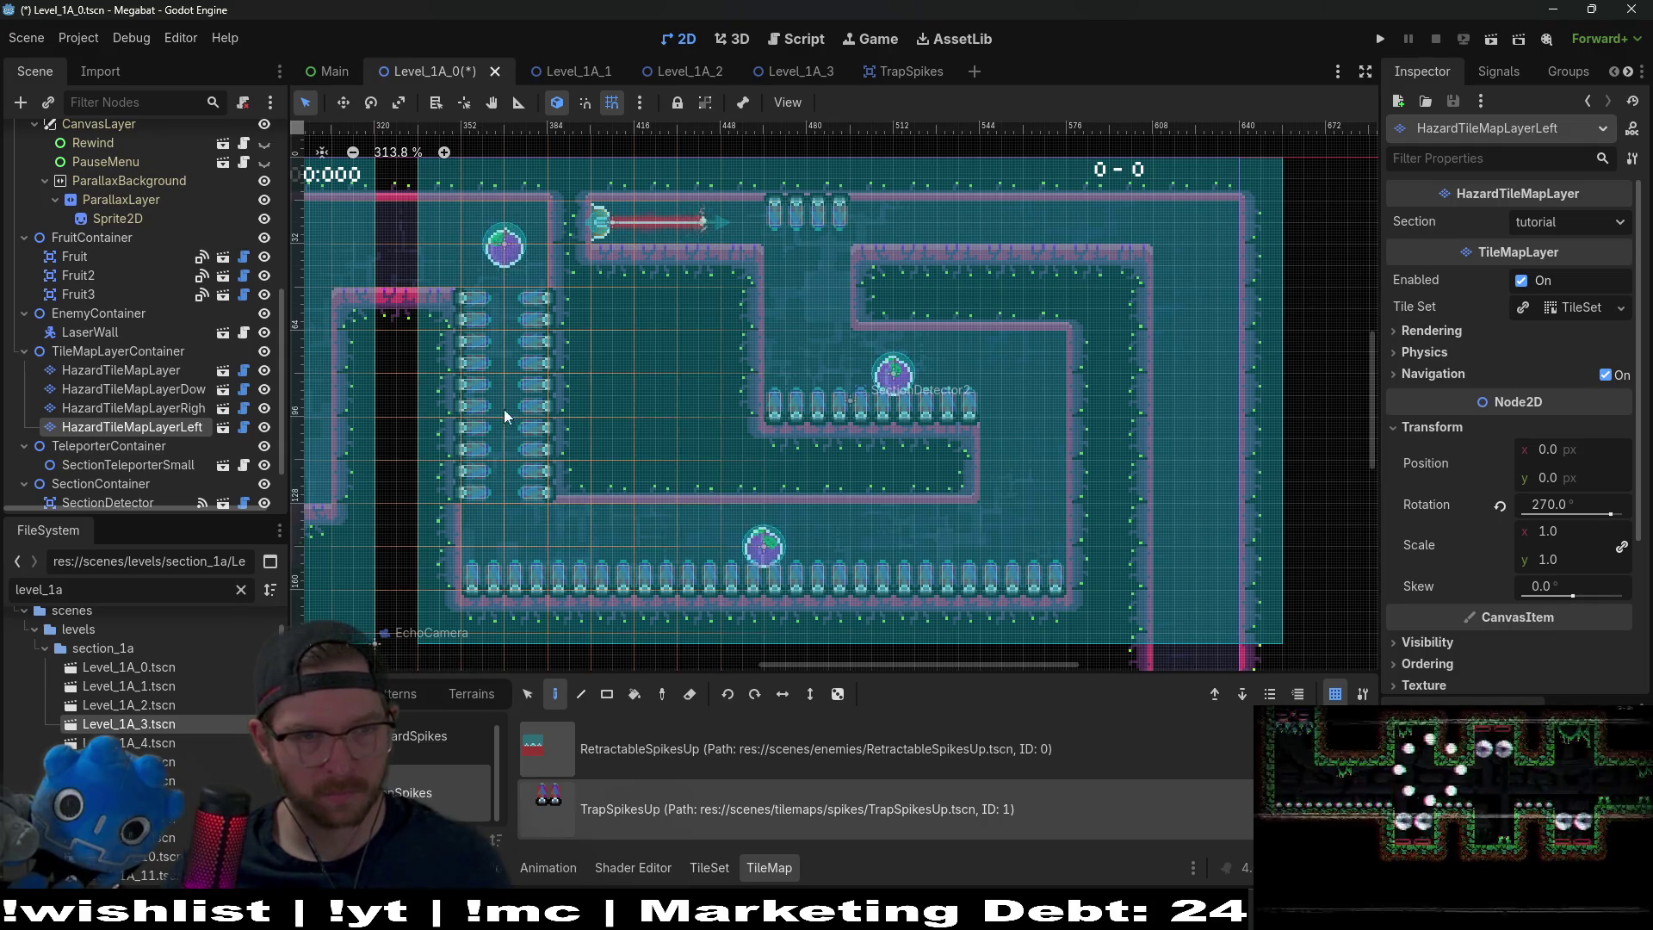
pyautogui.scroll(6, 504, 410)
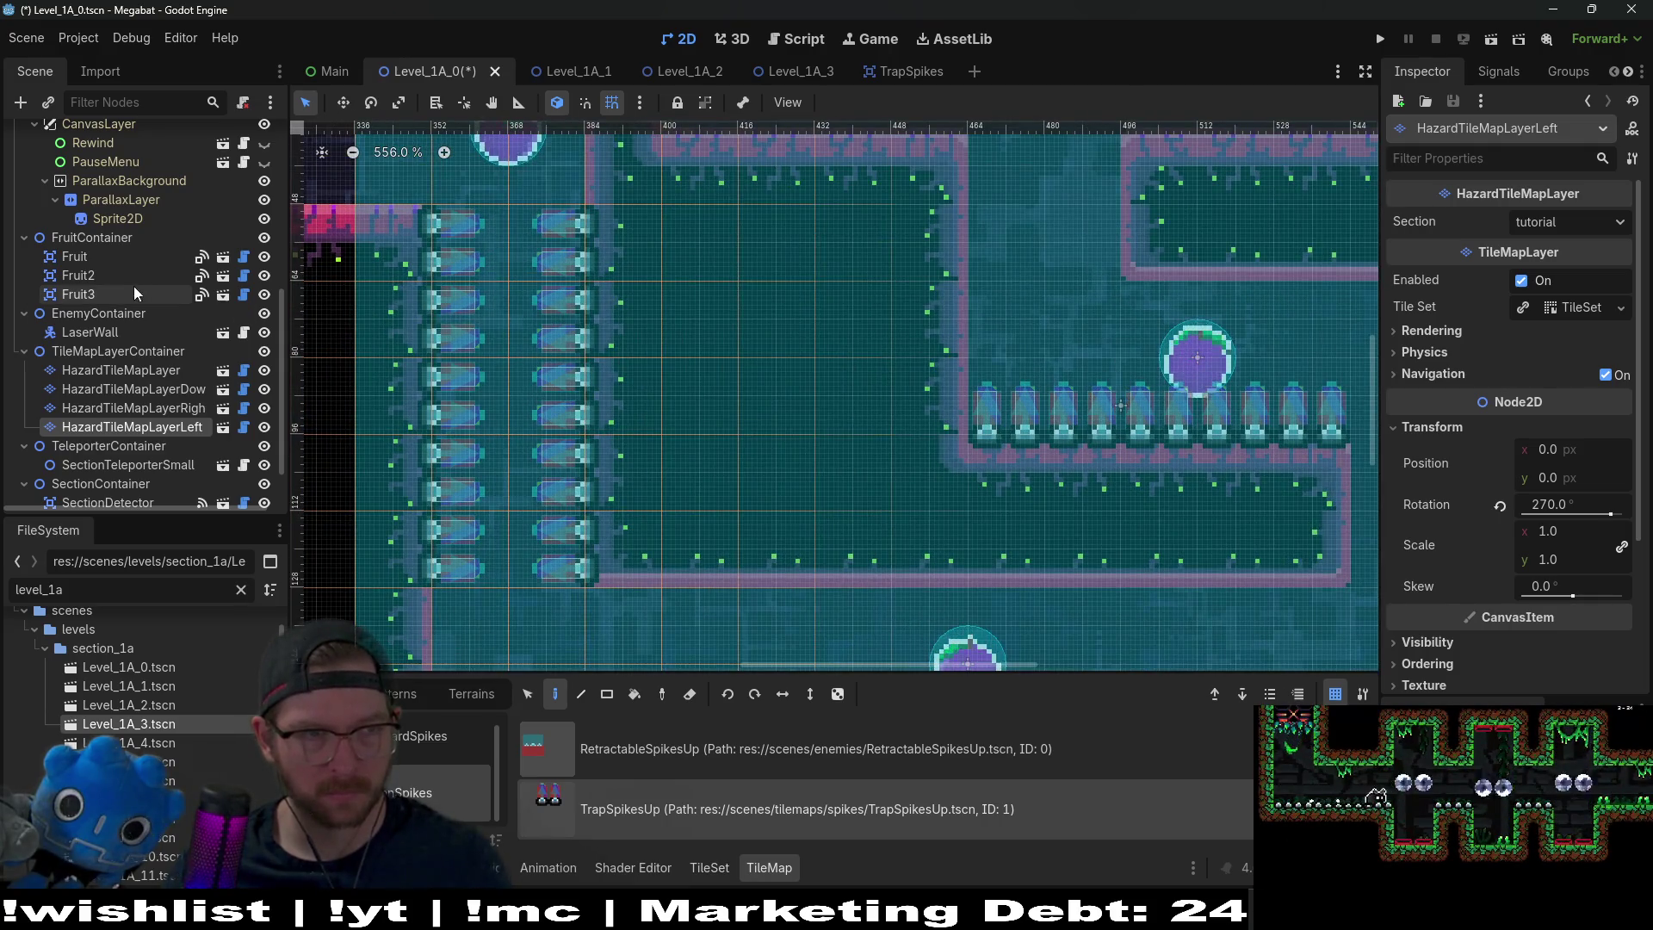
pyautogui.click(87, 259)
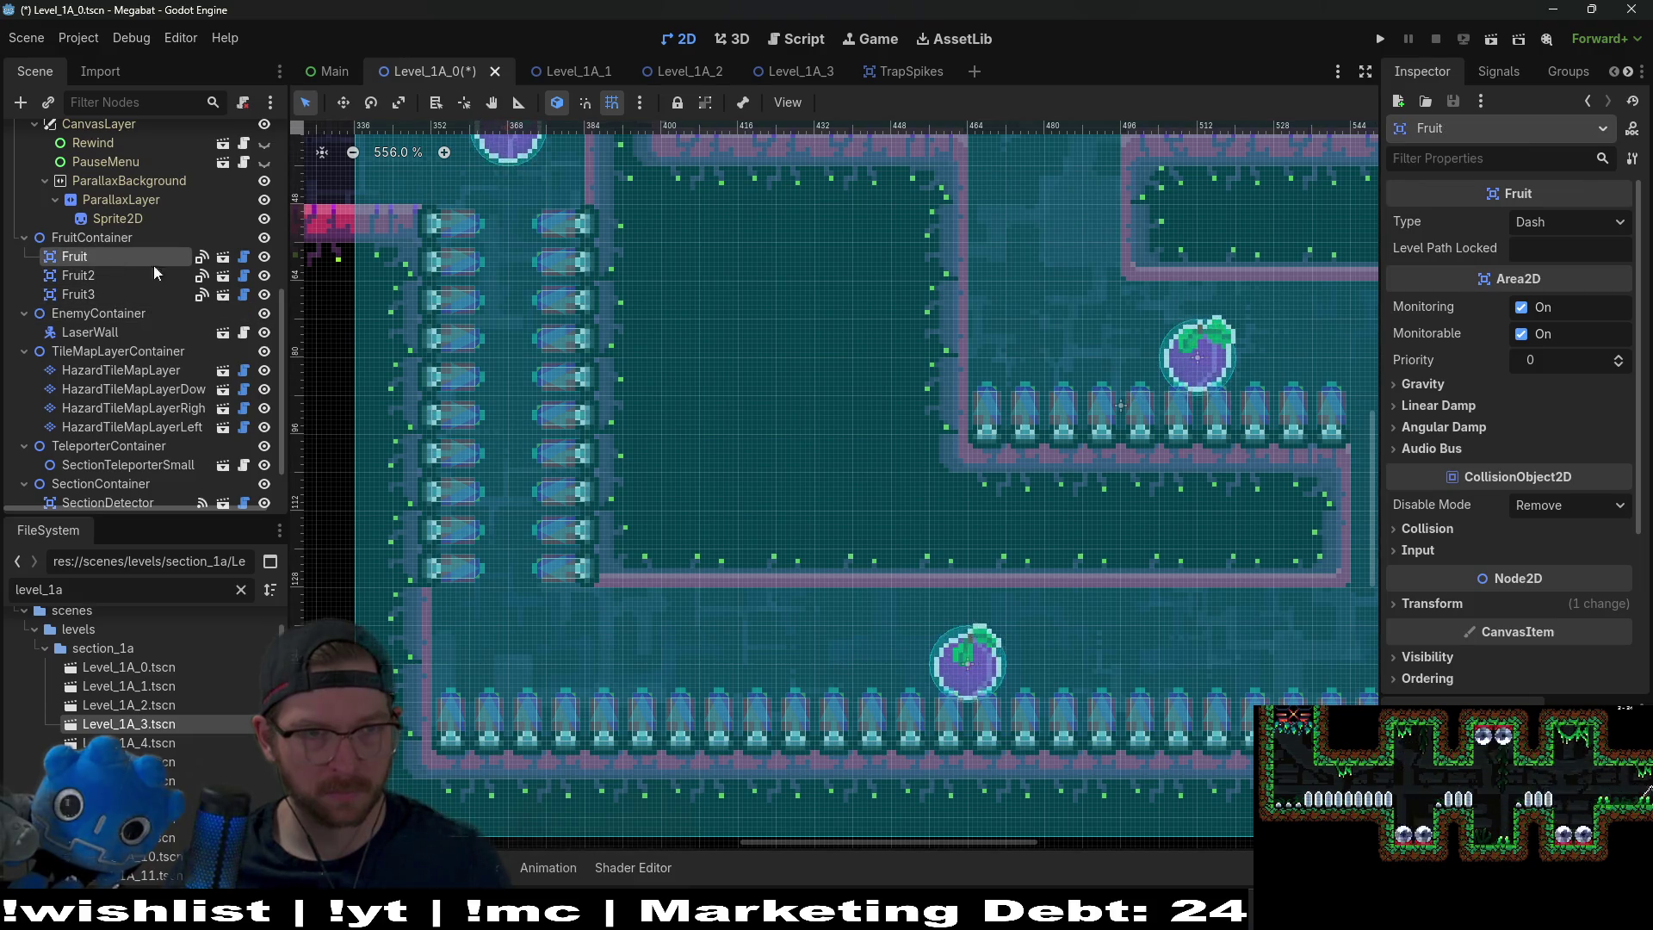
pyautogui.scroll(-5, 587, 268)
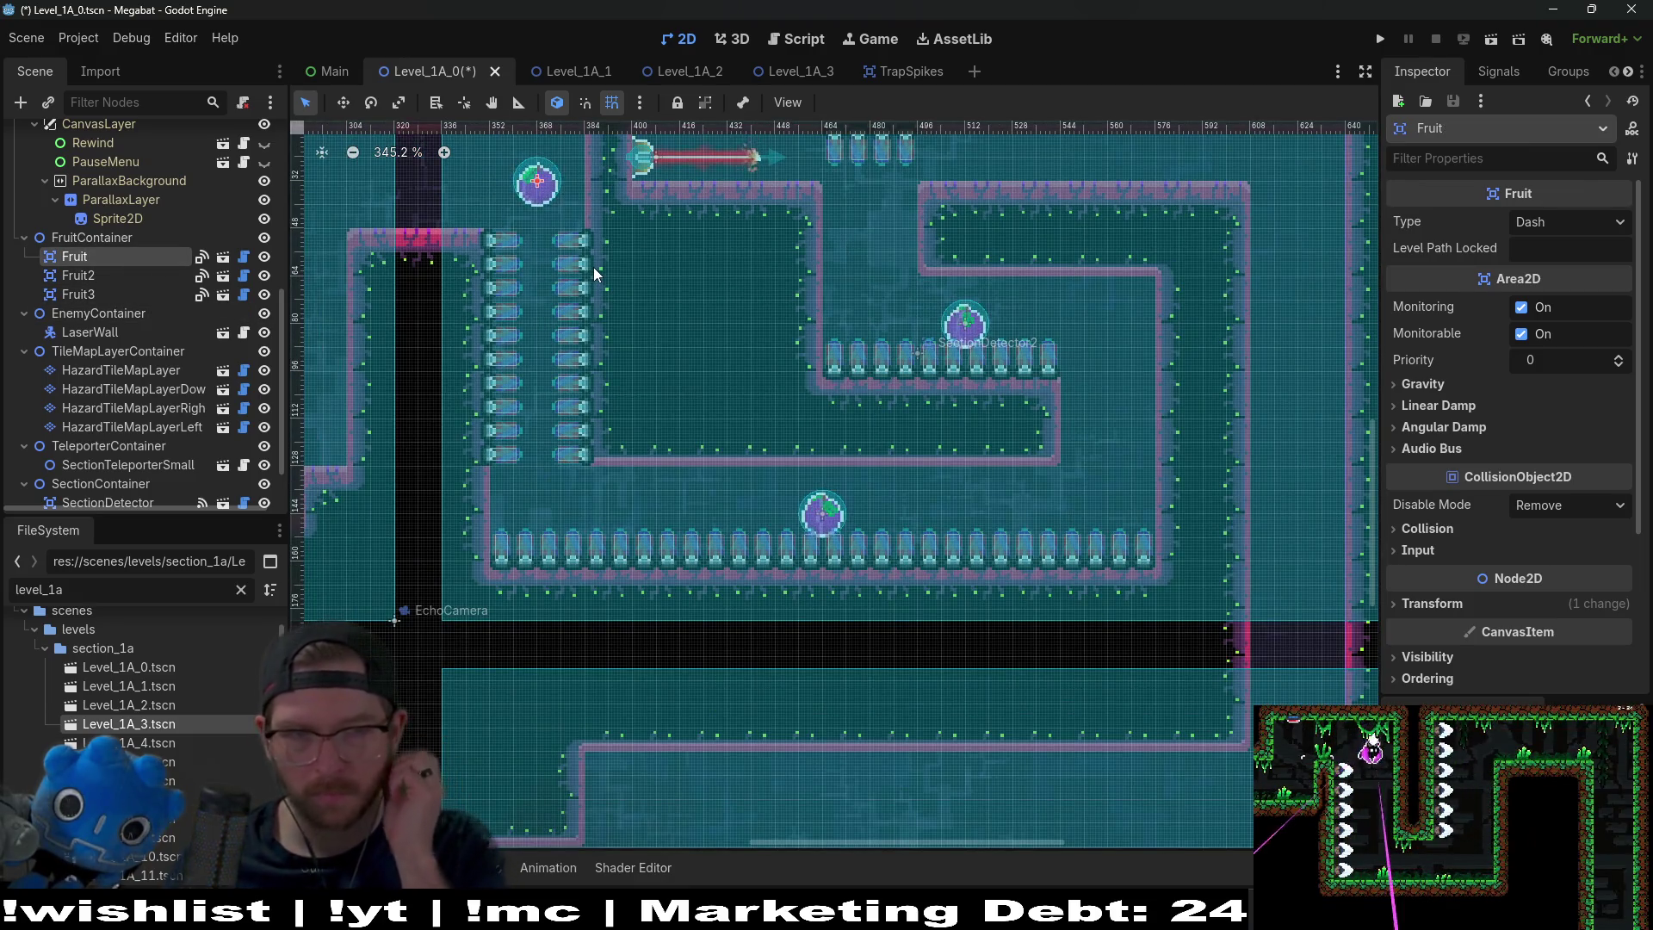
# Erase the right-facing spike column, then the left-facing column, from the narrow shaft
pyautogui.click(165, 389)
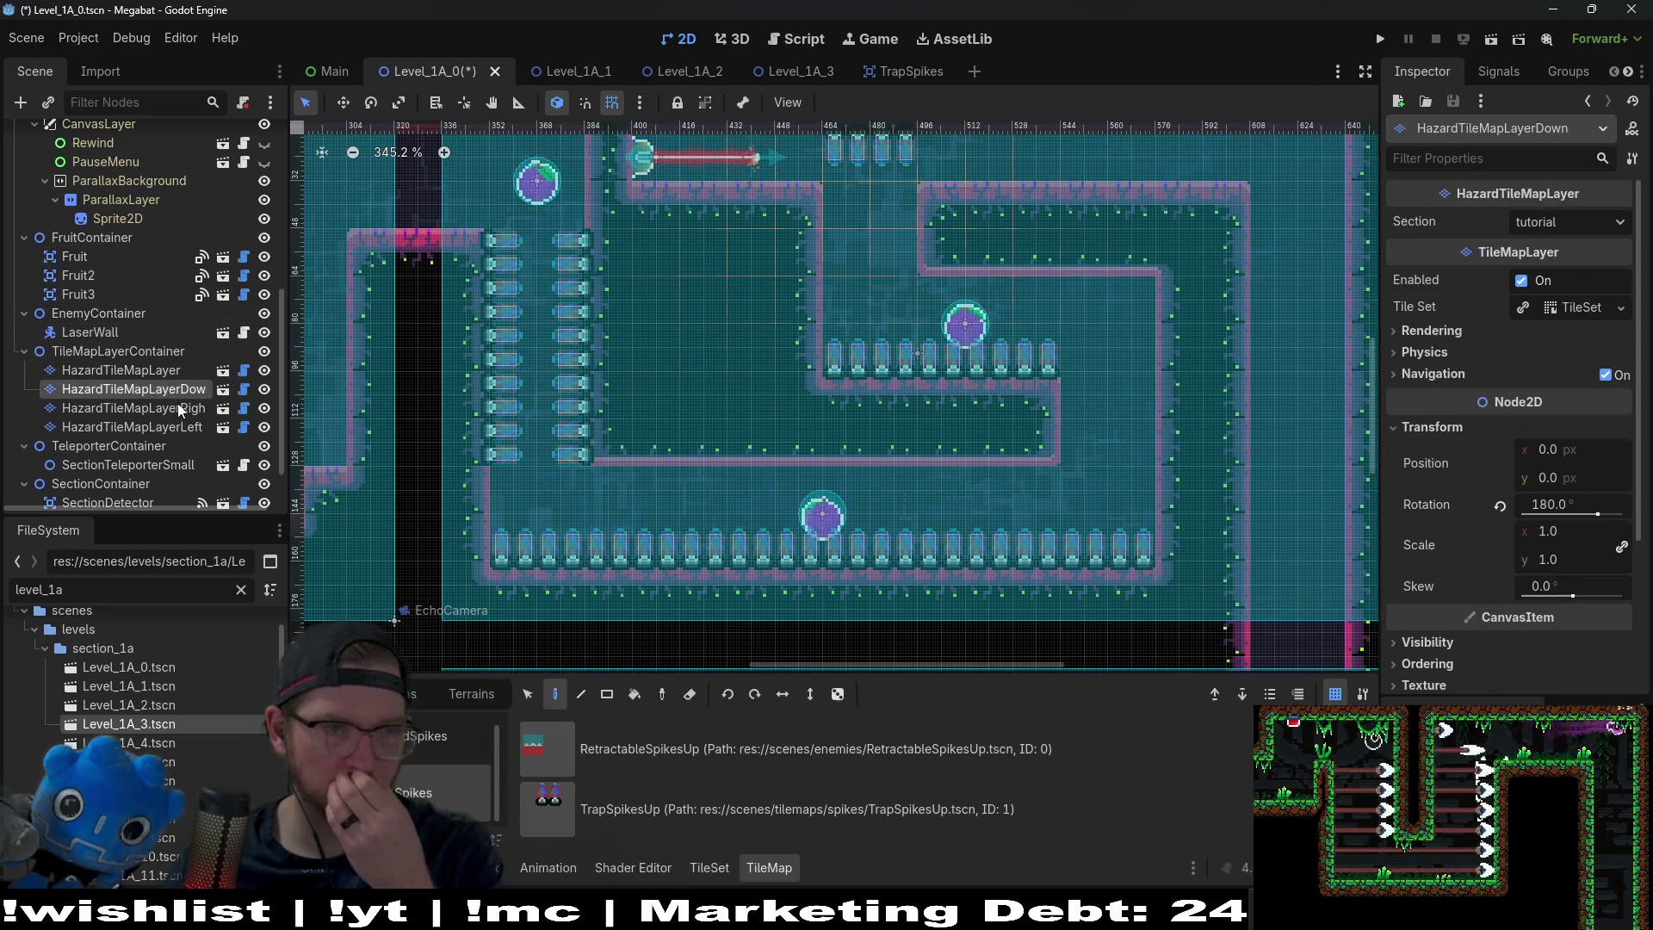
pyautogui.click(178, 408)
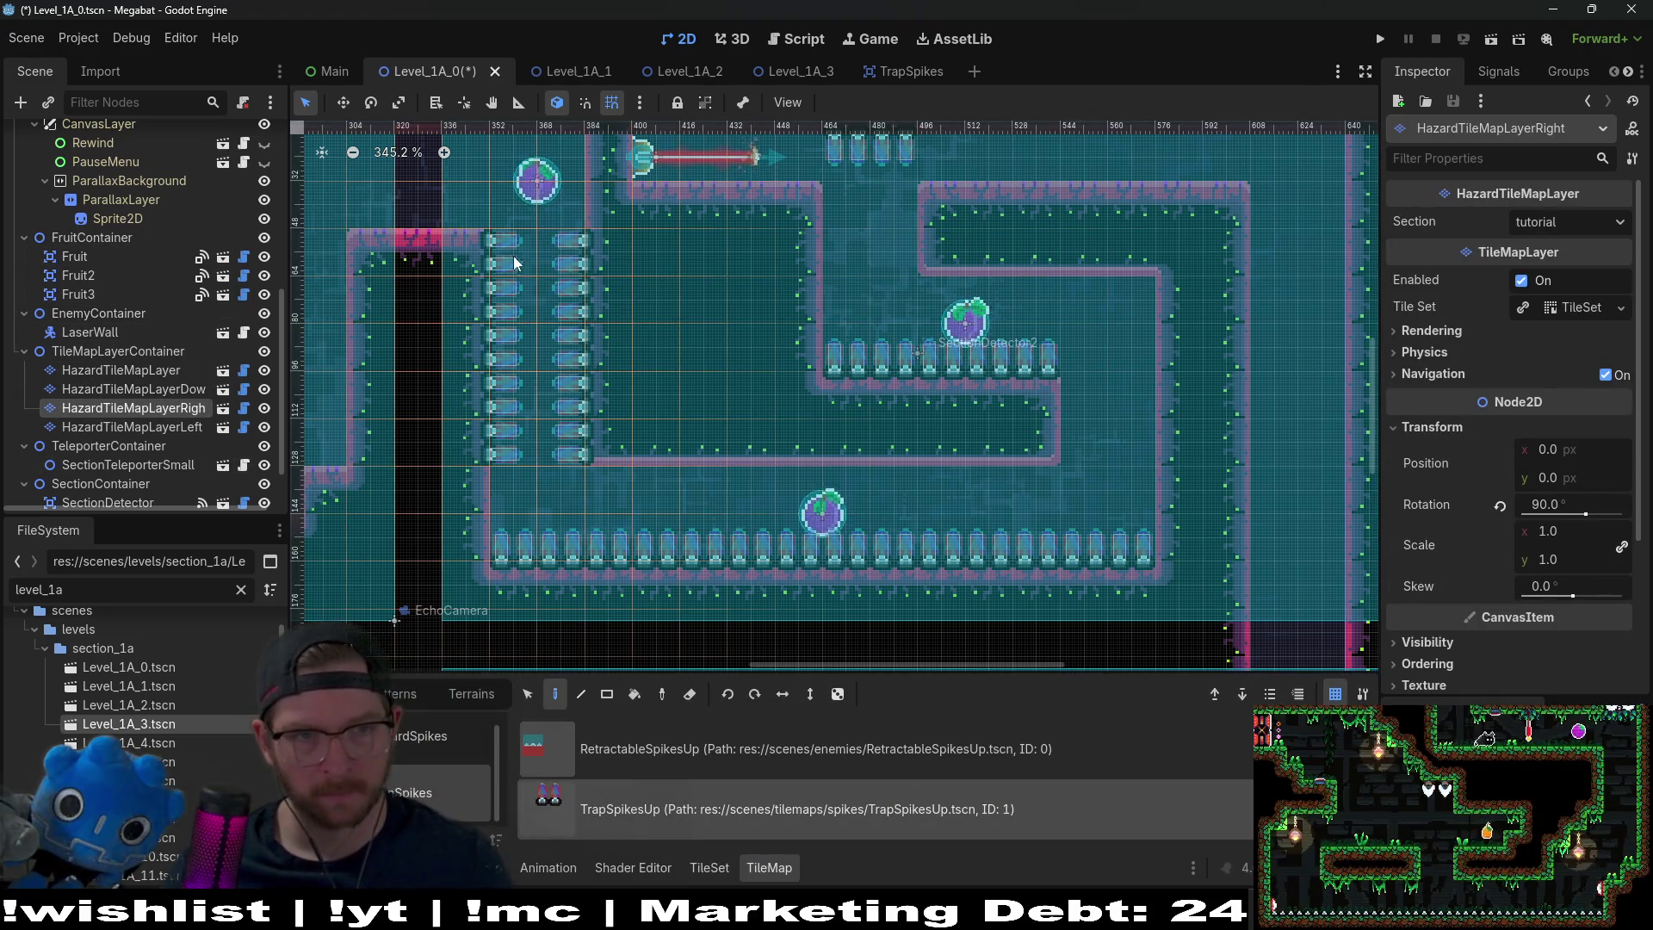
pyautogui.moveTo(514, 264)
pyautogui.mouseDown()
pyautogui.moveTo(623, 417)
pyautogui.moveTo(888, 388)
pyautogui.mouseUp()
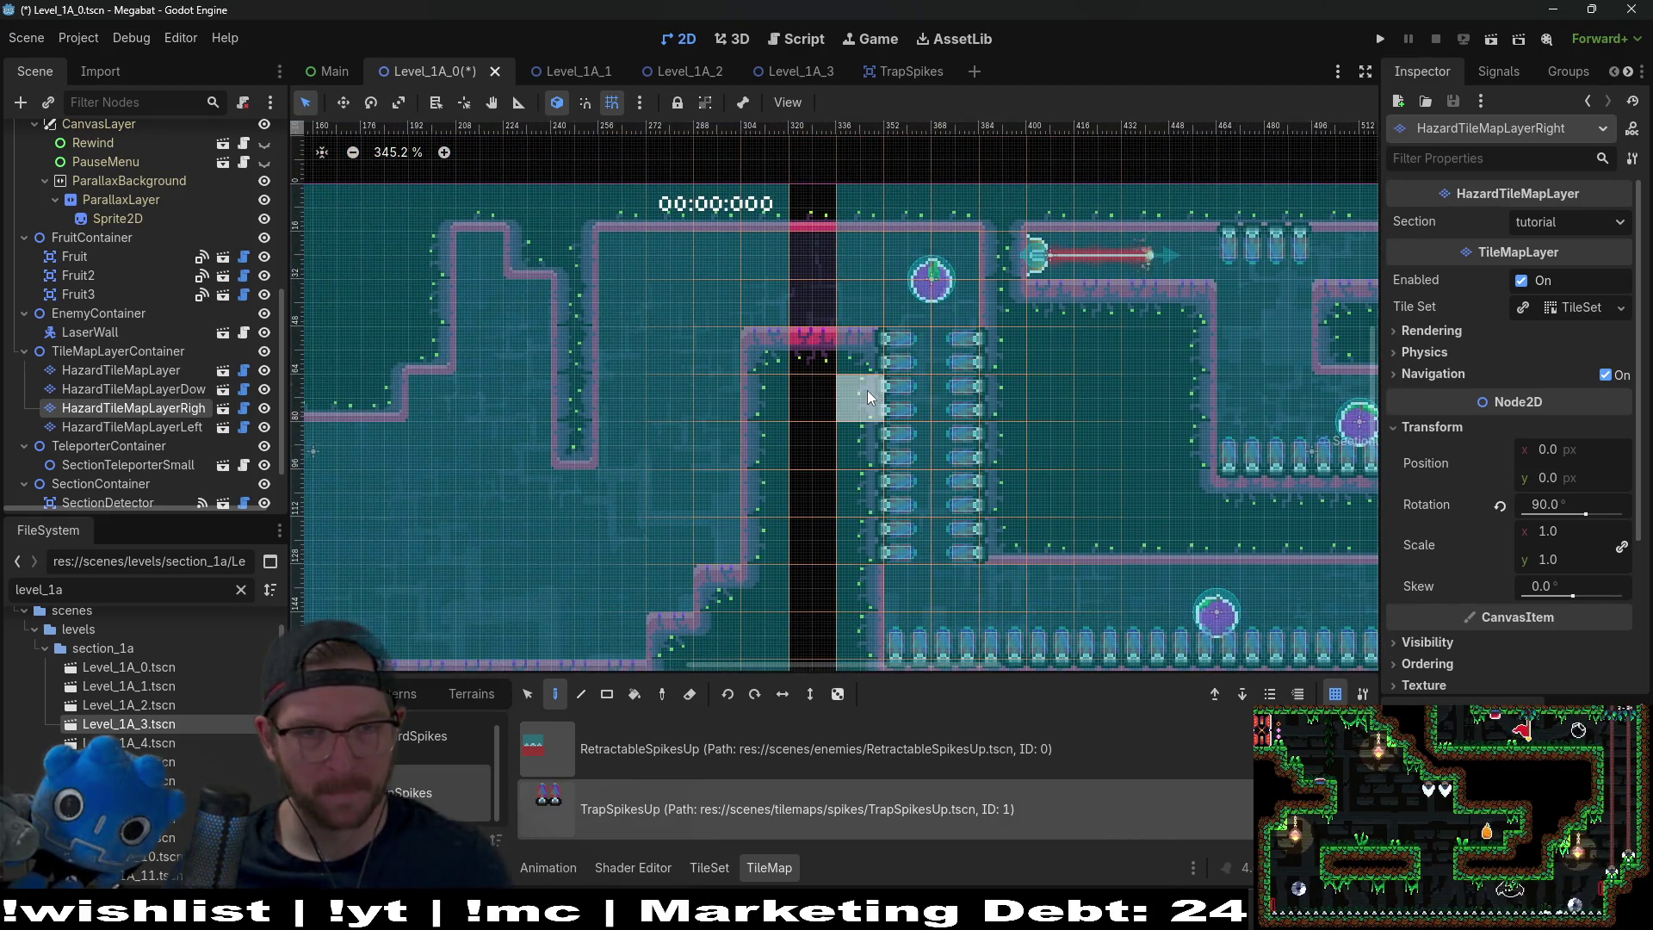
pyautogui.scroll(-4, 1026, 488)
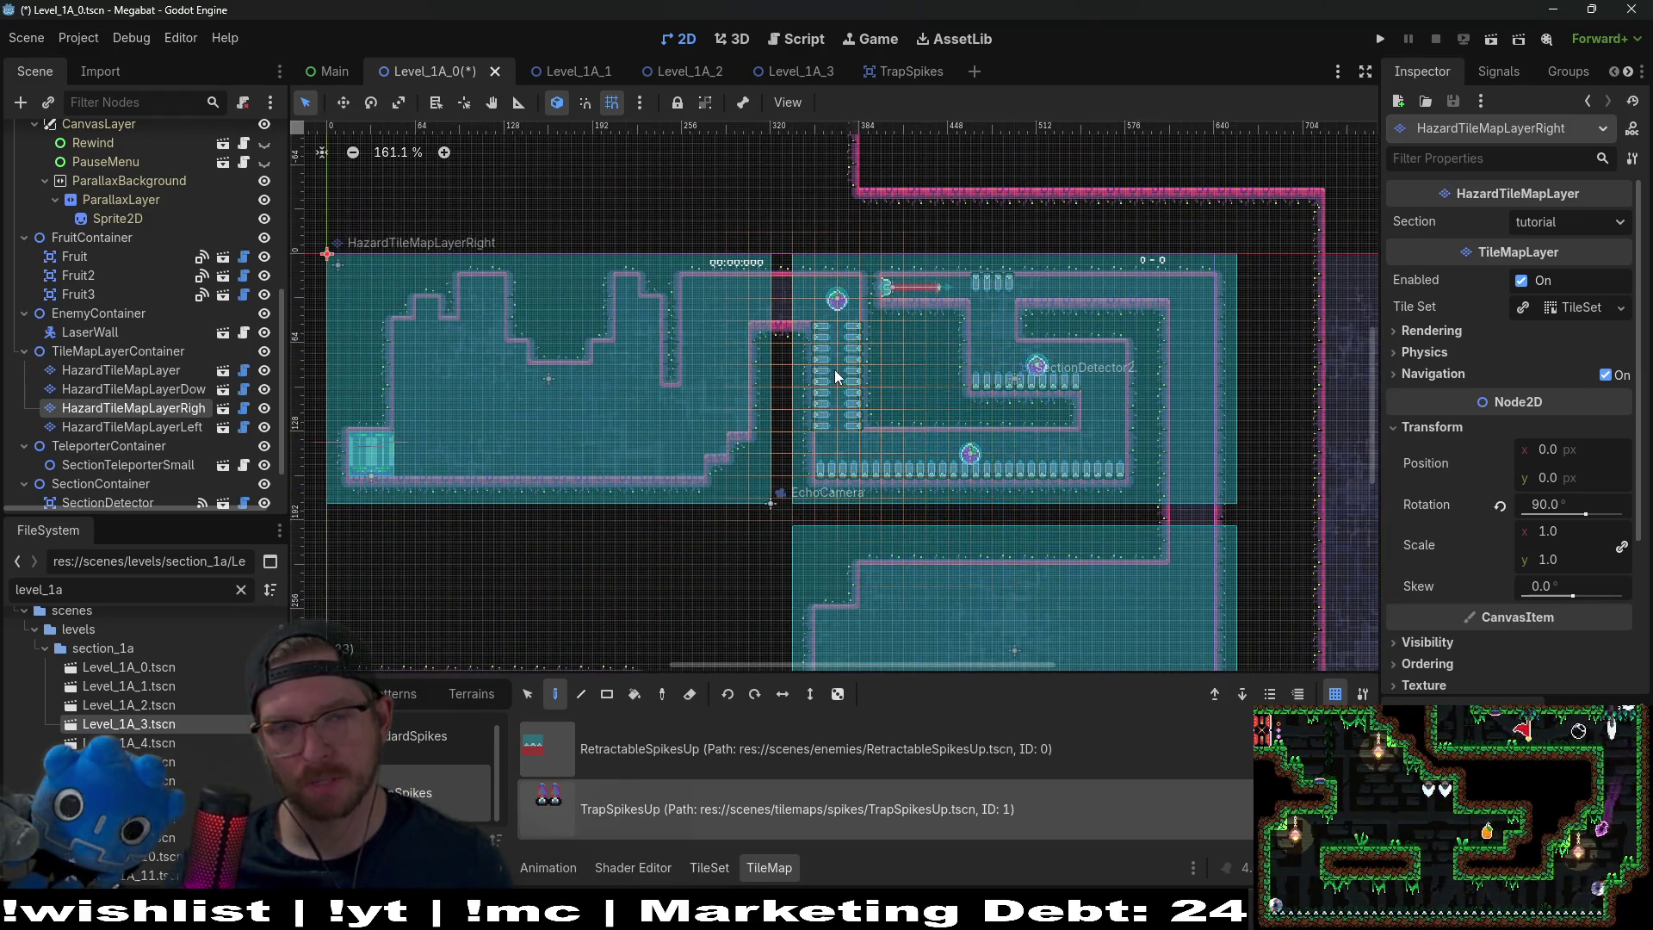
pyautogui.scroll(2, 834, 369)
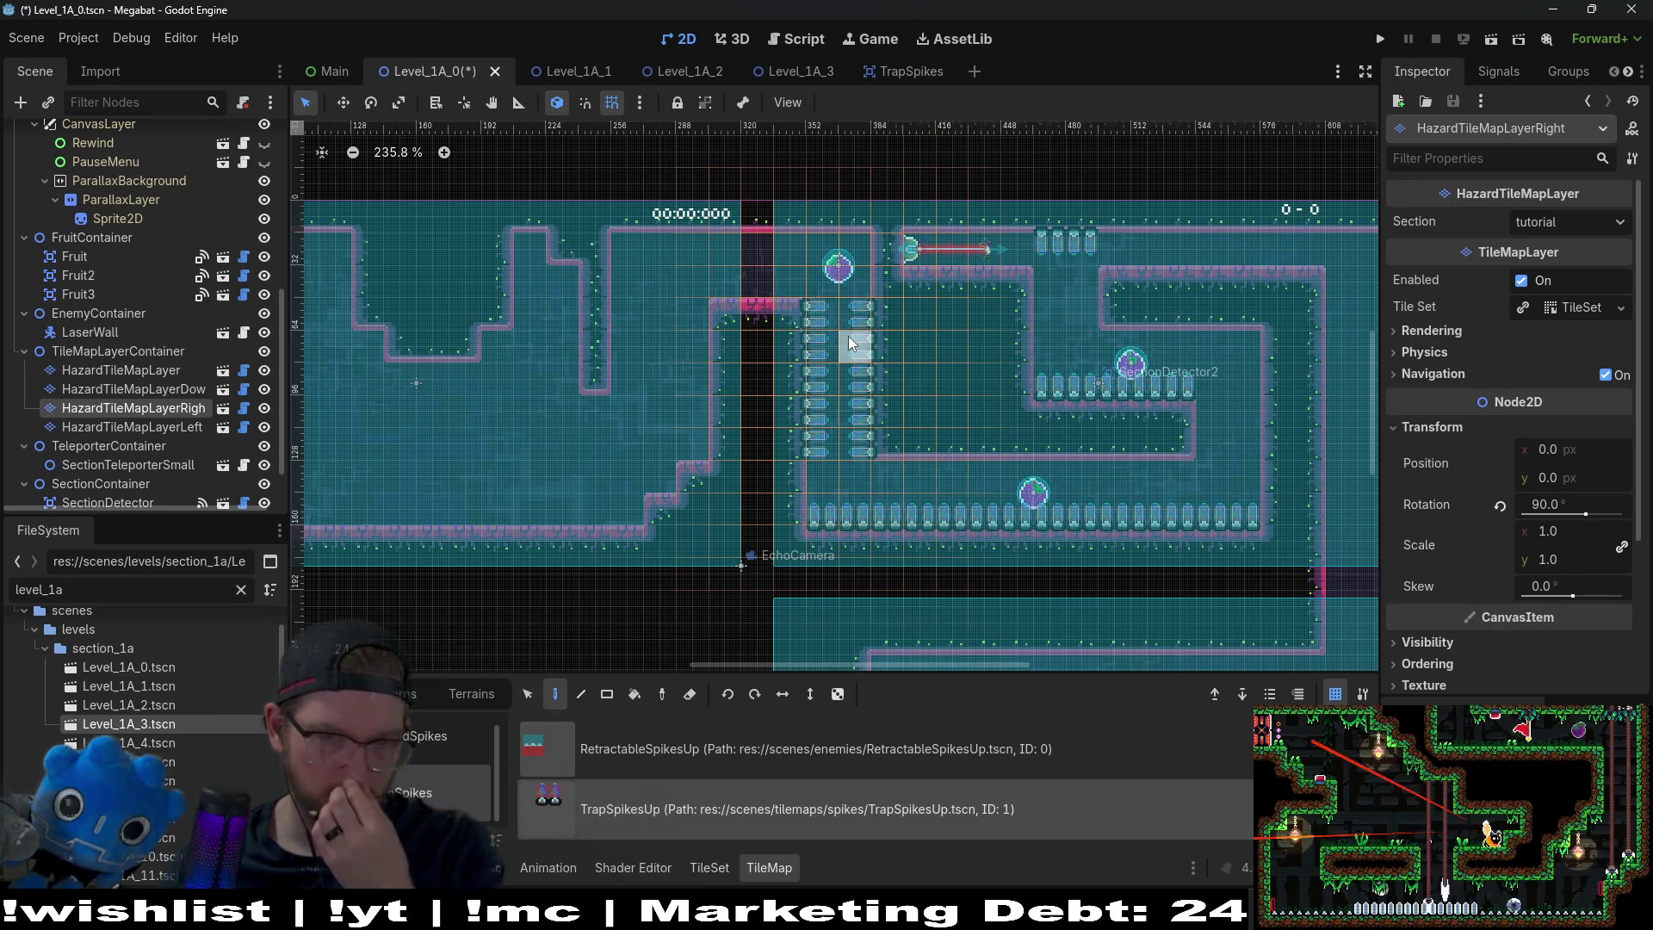
pyautogui.moveTo(815, 306); pyautogui.dragTo(815, 422)
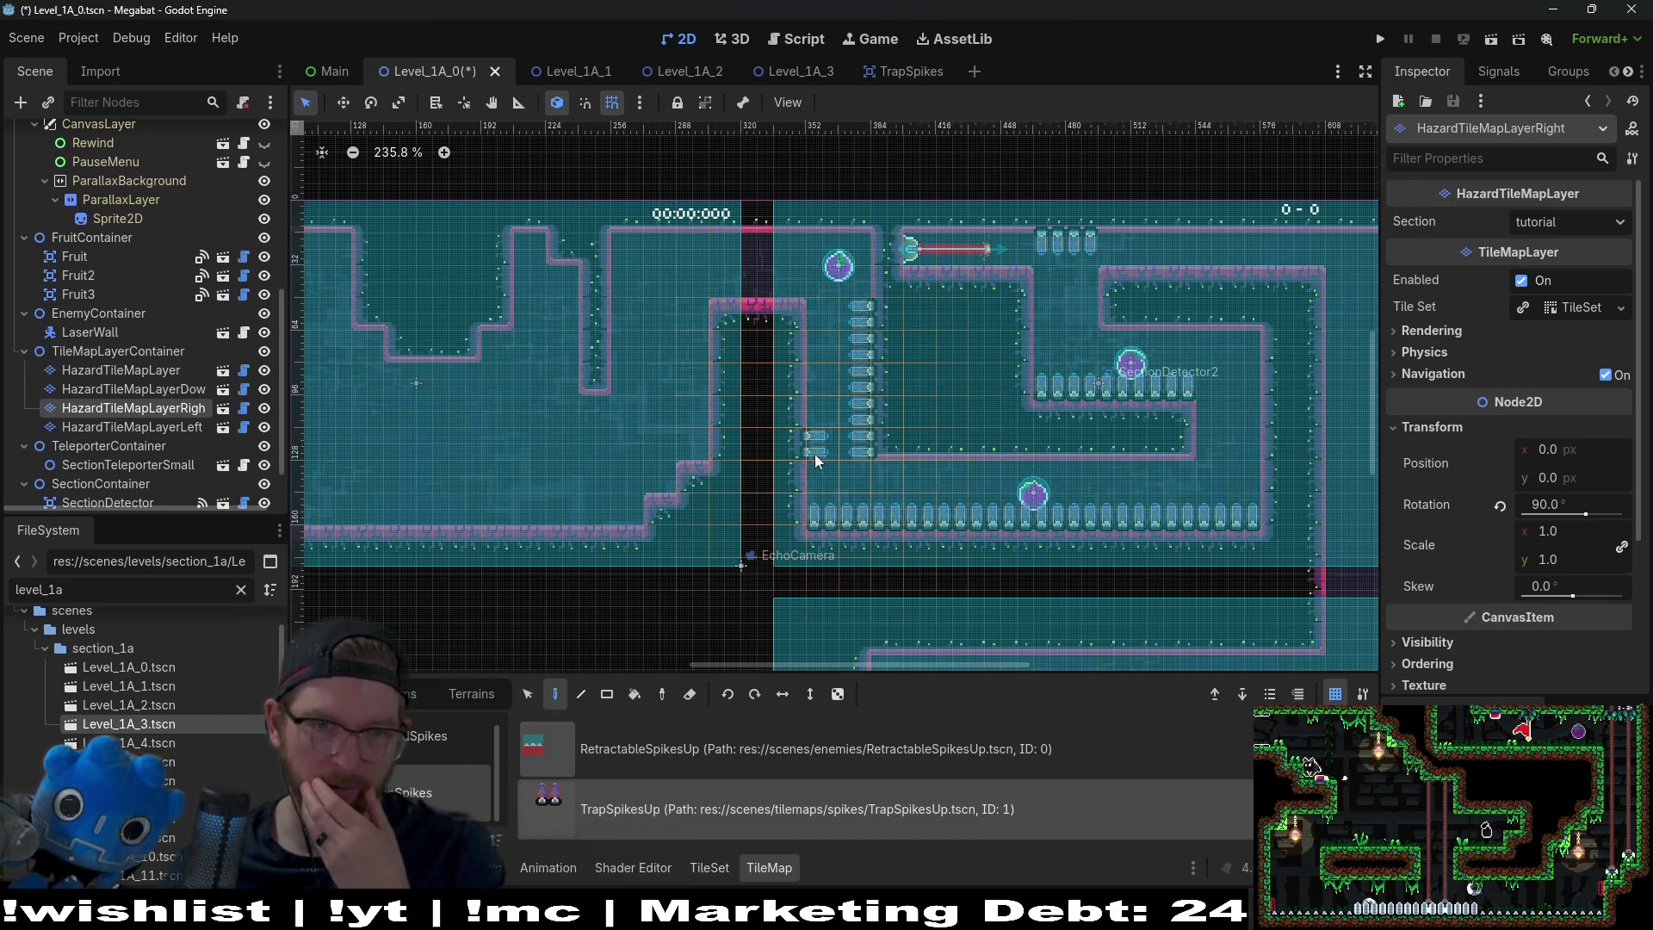
pyautogui.click(129, 427)
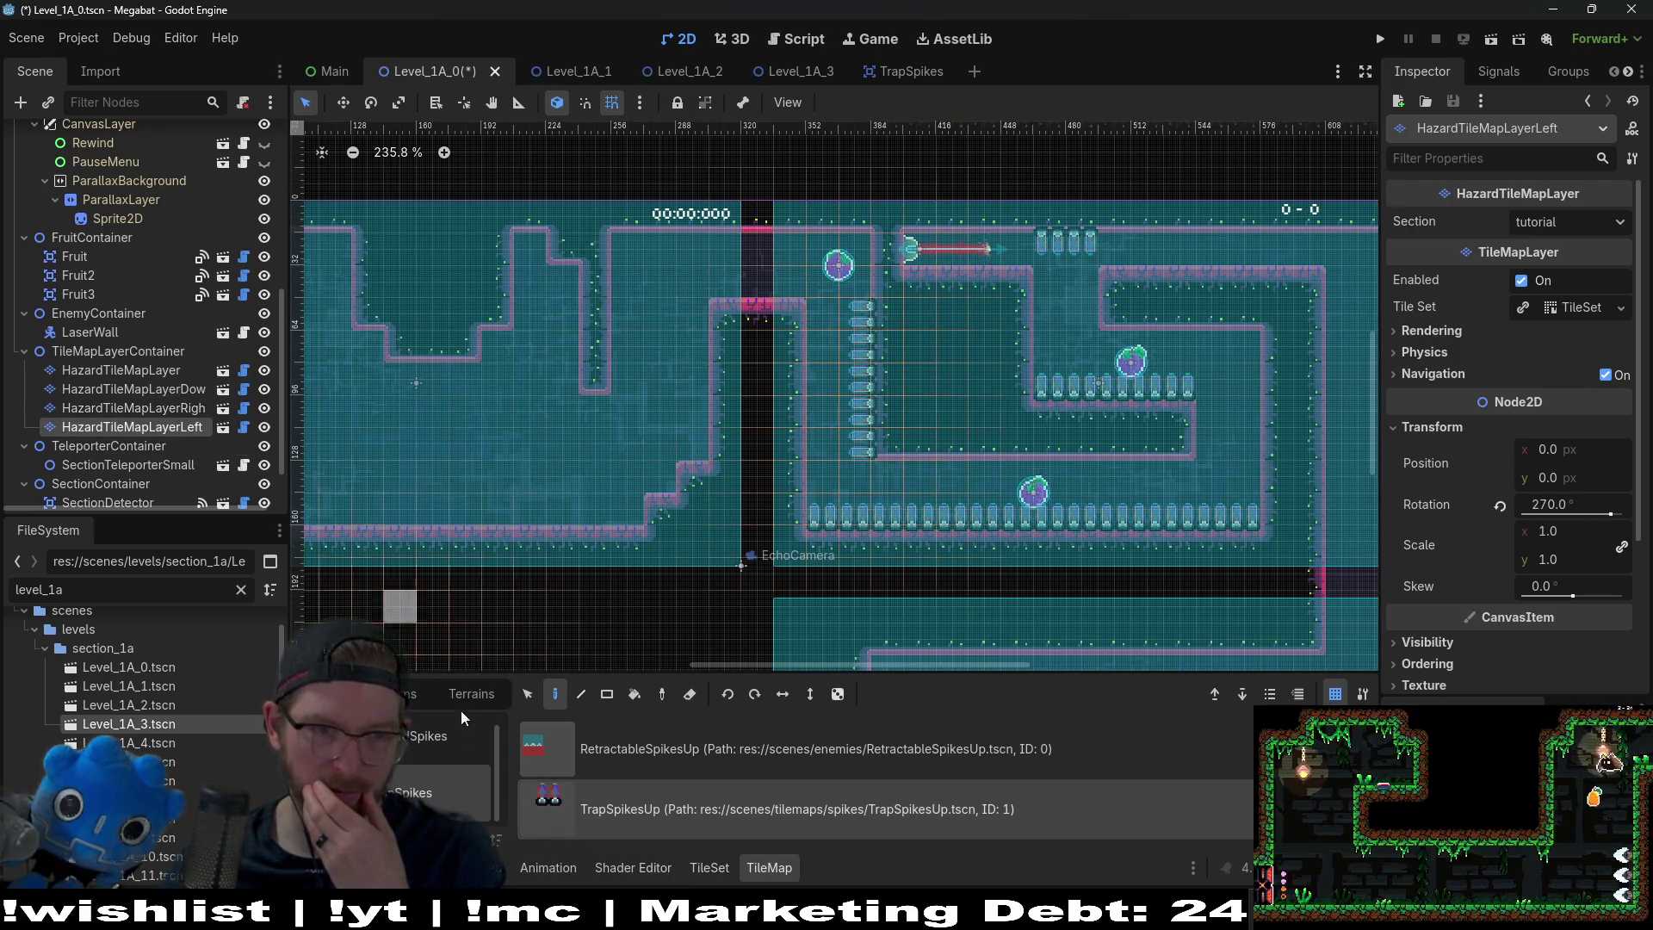
pyautogui.moveTo(858, 320); pyautogui.dragTo(856, 452)
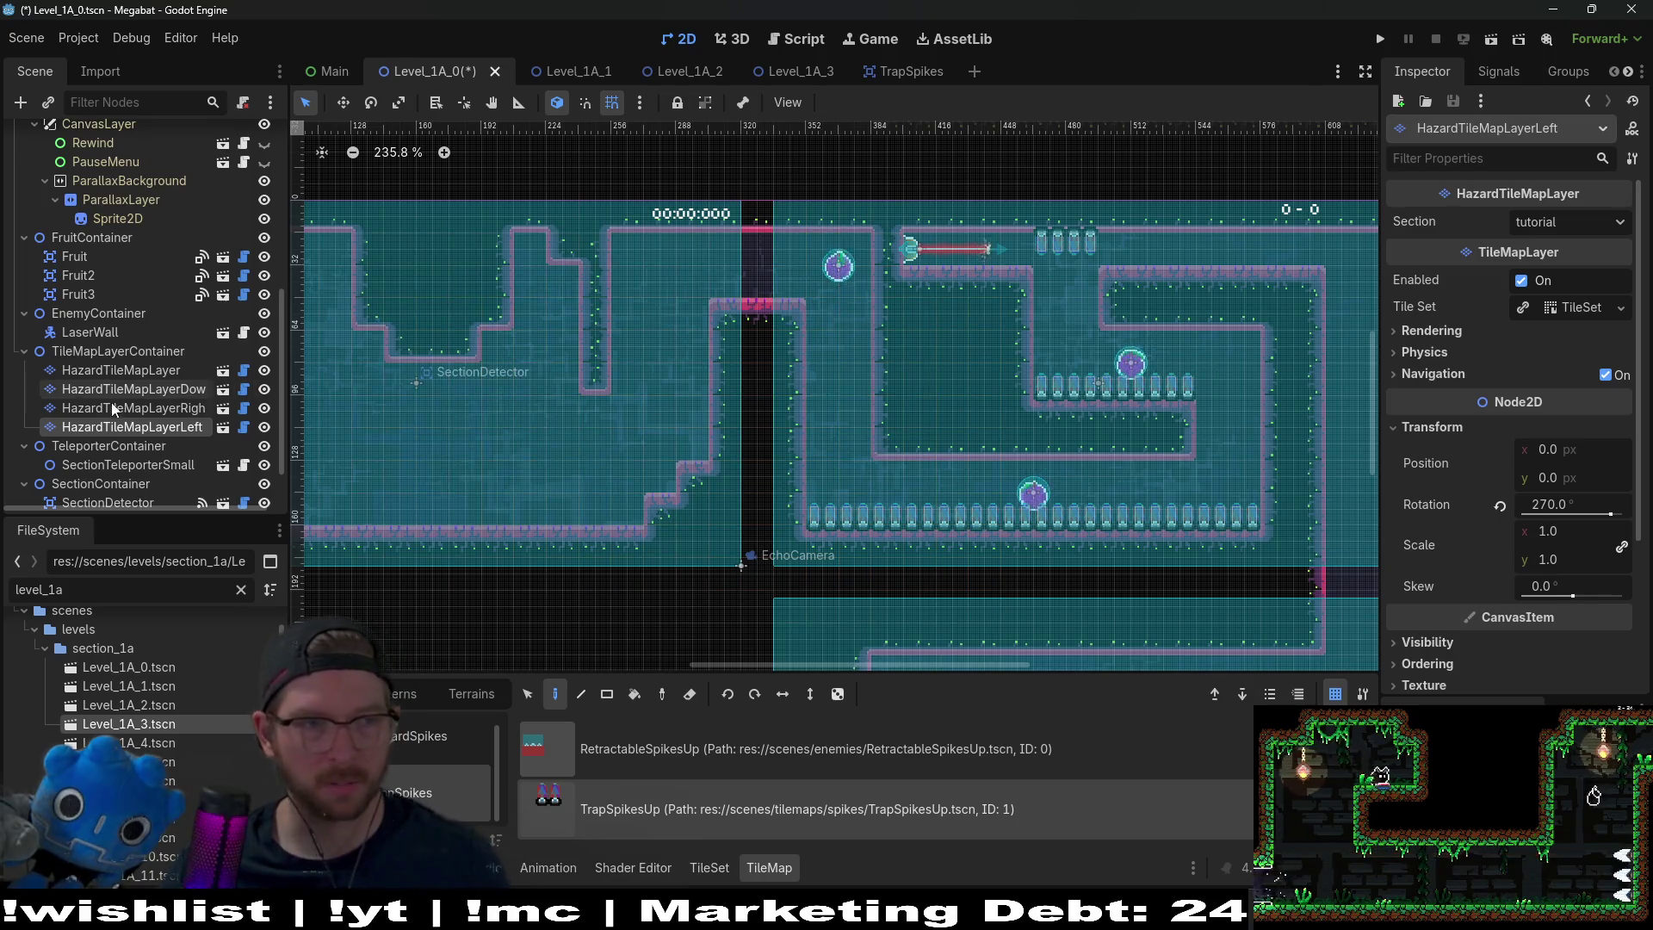
# Add OneWayTileMapLayer.tscn as a child of TileMapLayerContainer
pyautogui.rightClick(118, 352)
pyautogui.click(237, 378)
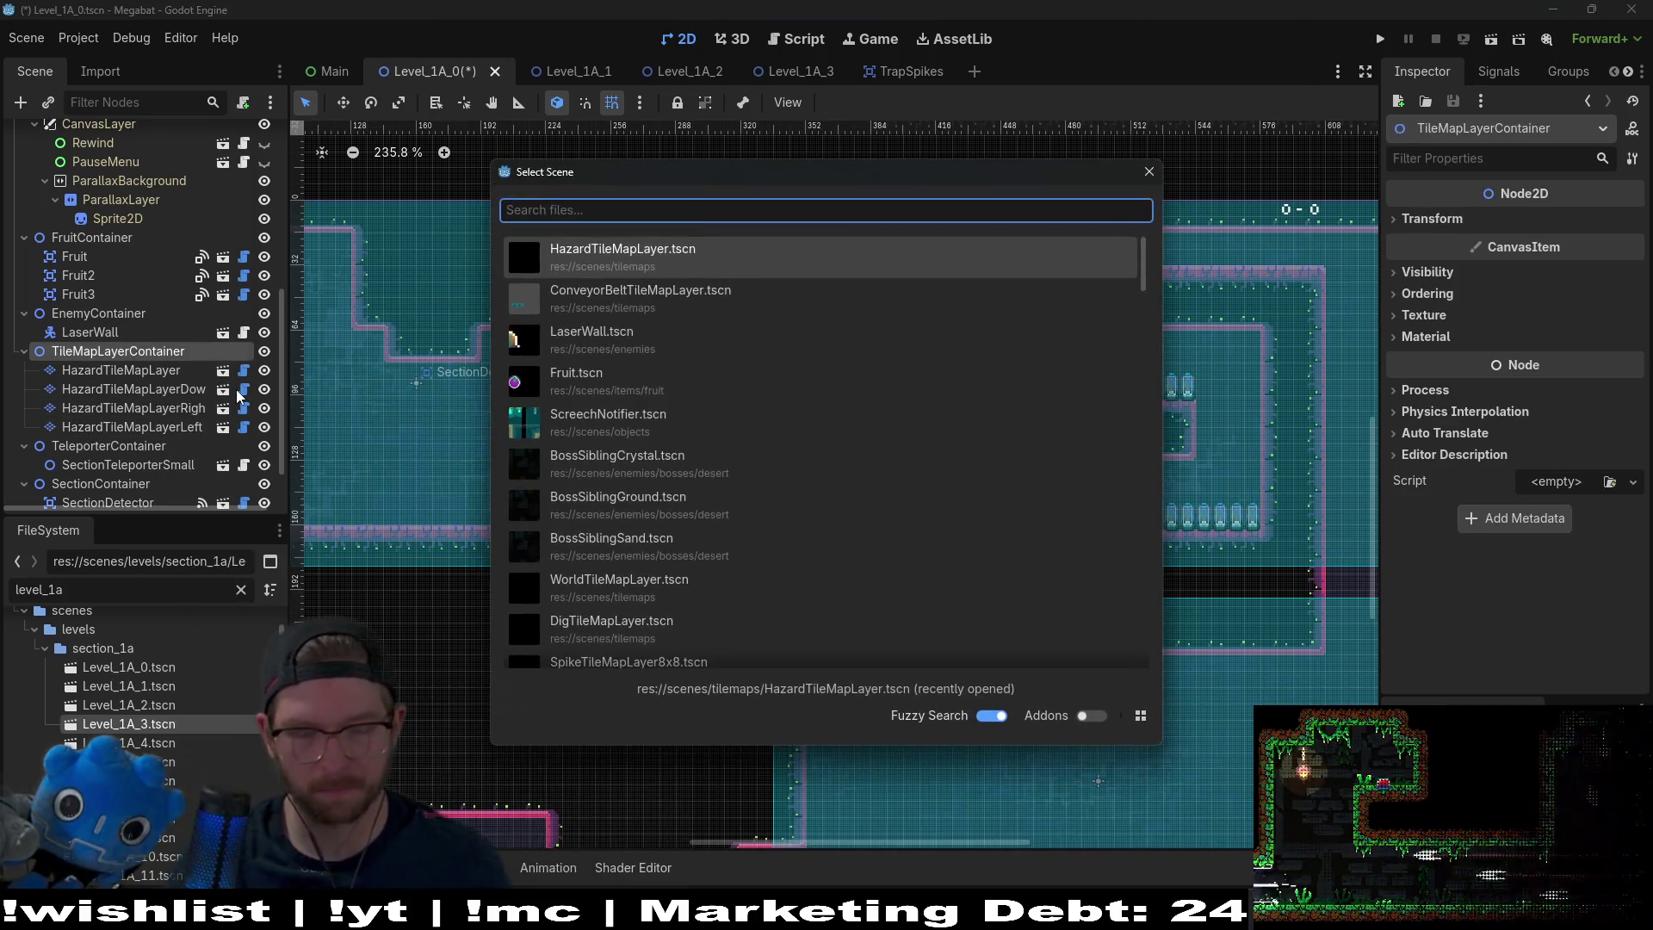
pyautogui.write('oneway')
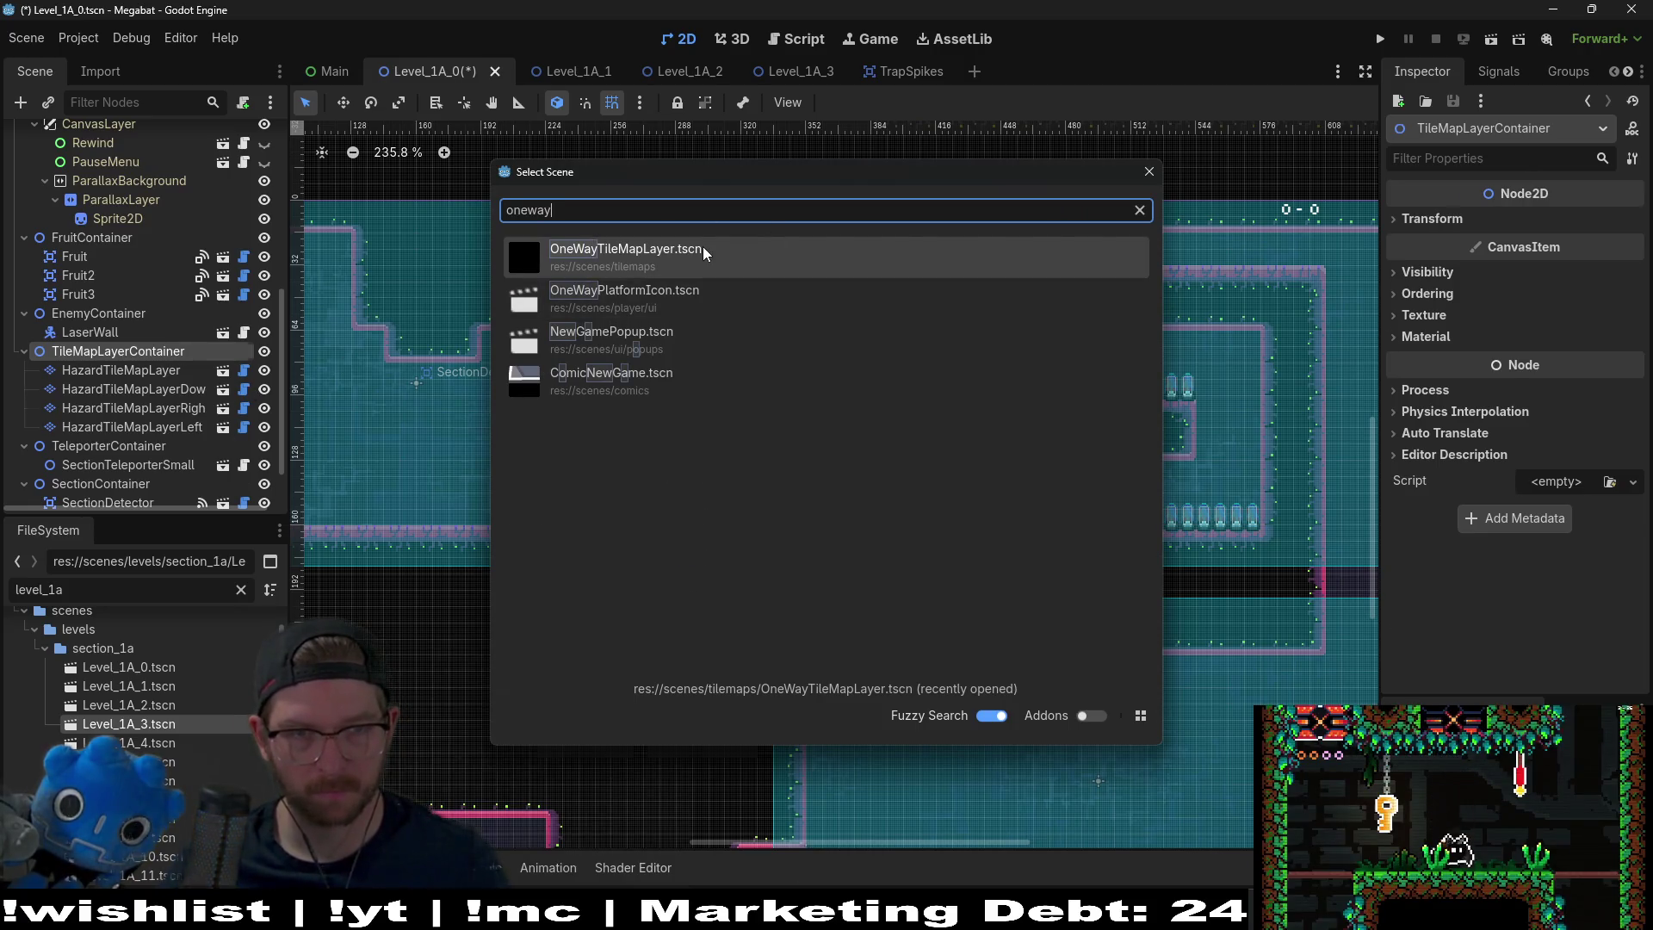
pyautogui.doubleClick(702, 250)
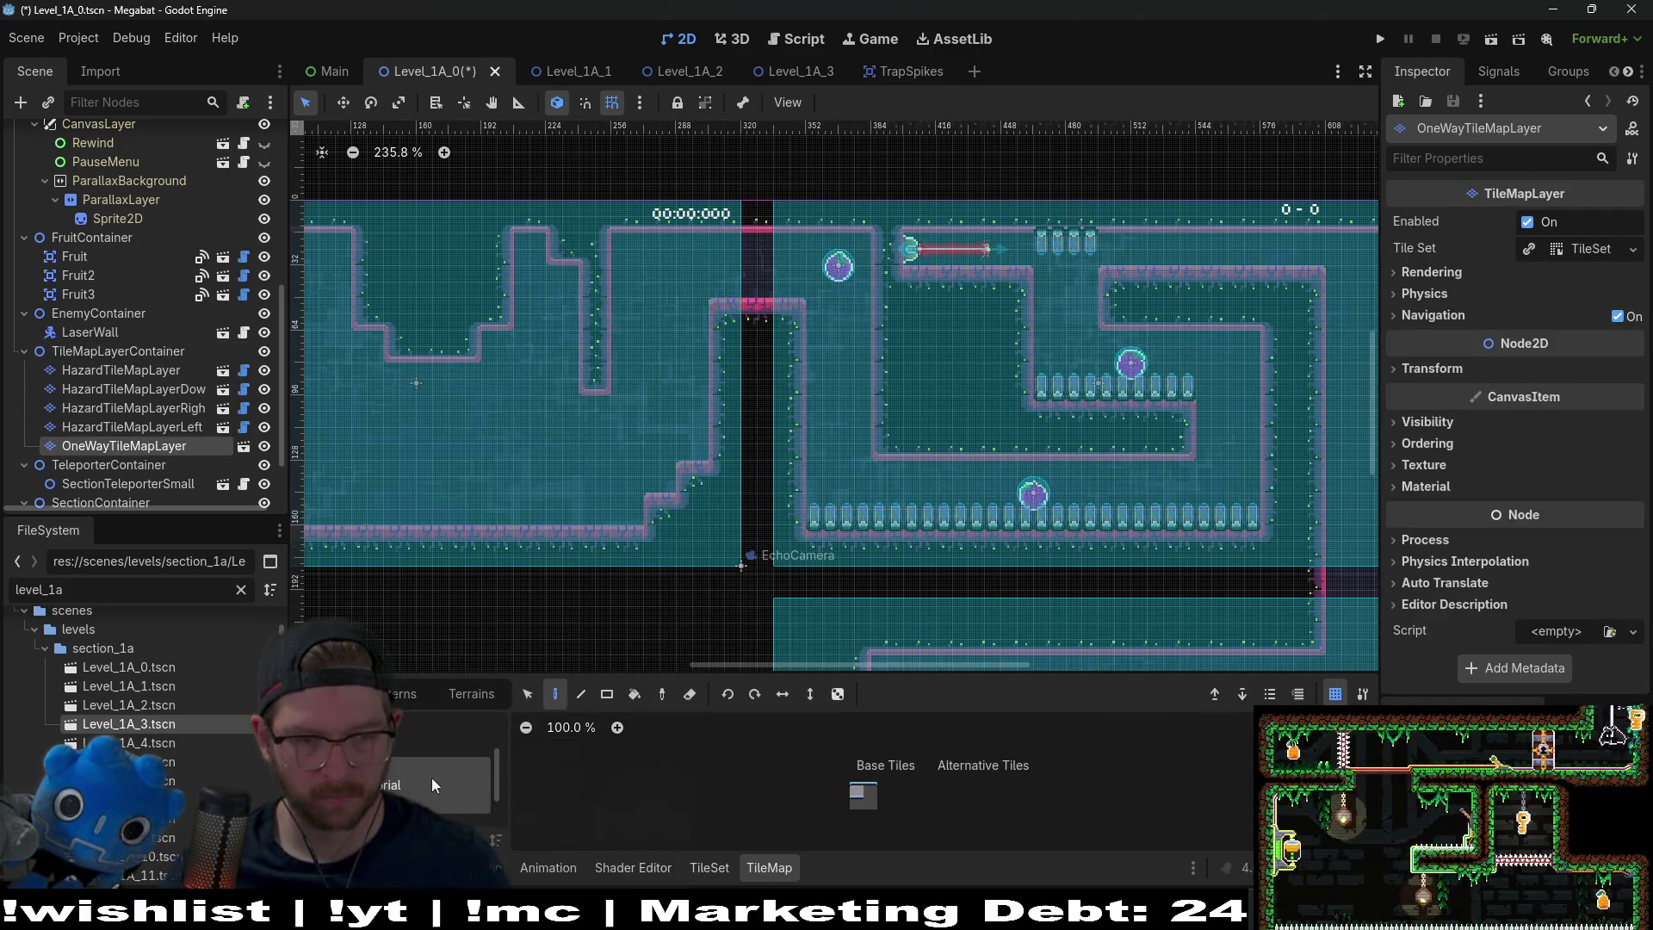
# Paint a two-tile one-way platform across the top of the shaft
pyautogui.click(439, 826)
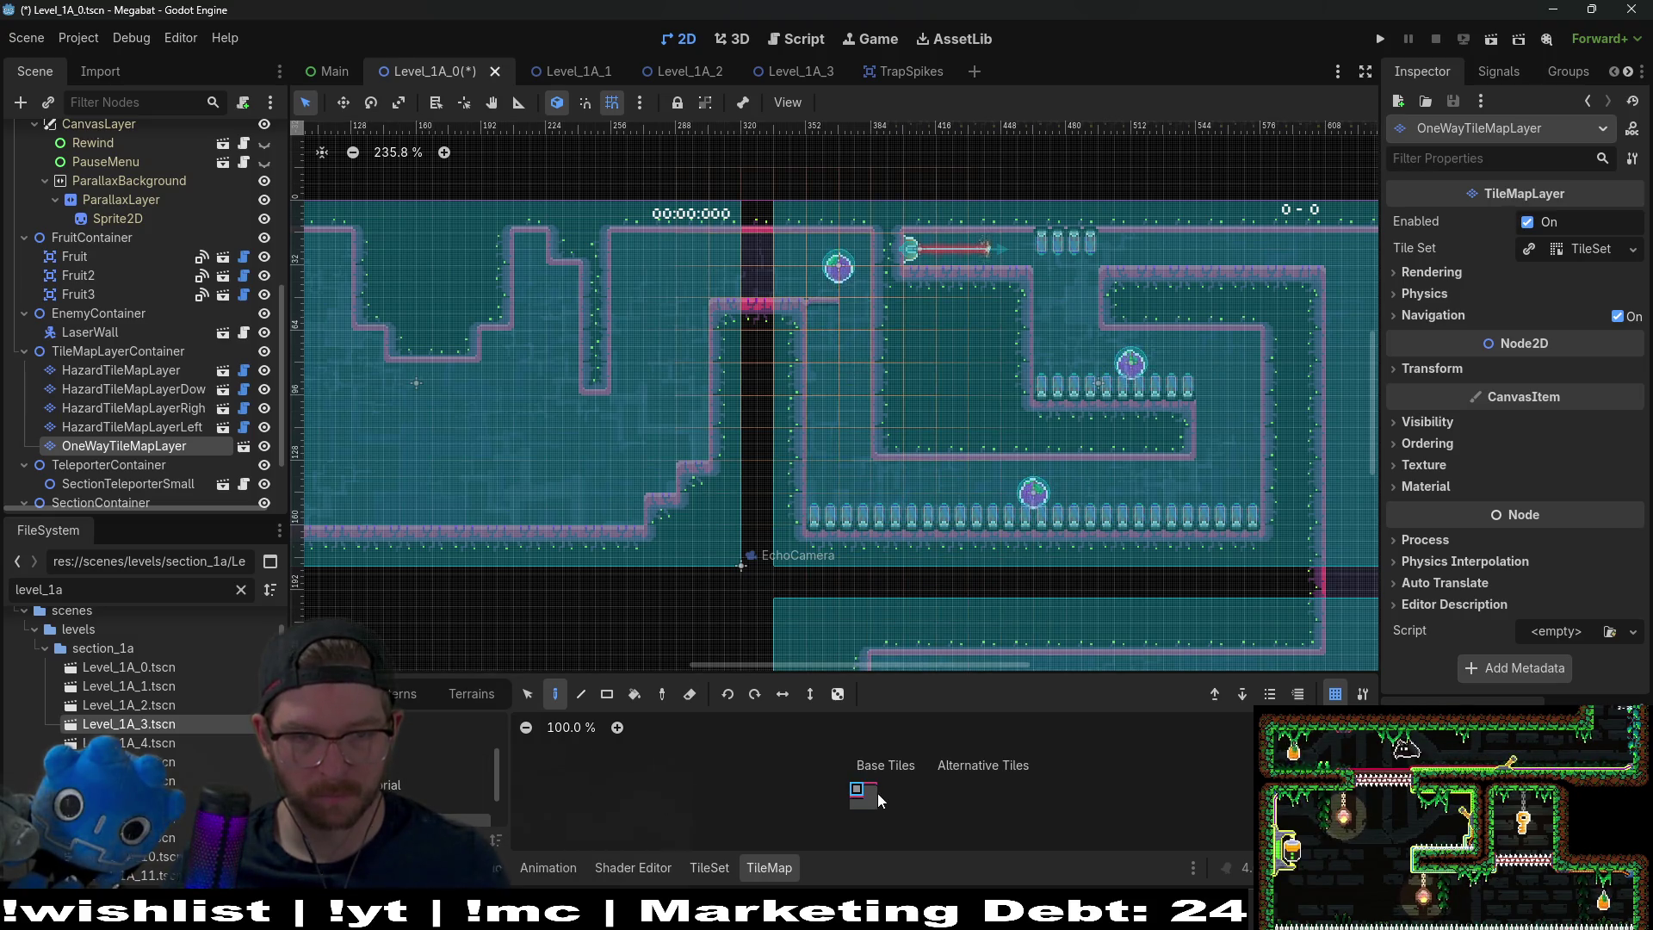
pyautogui.click(859, 301)
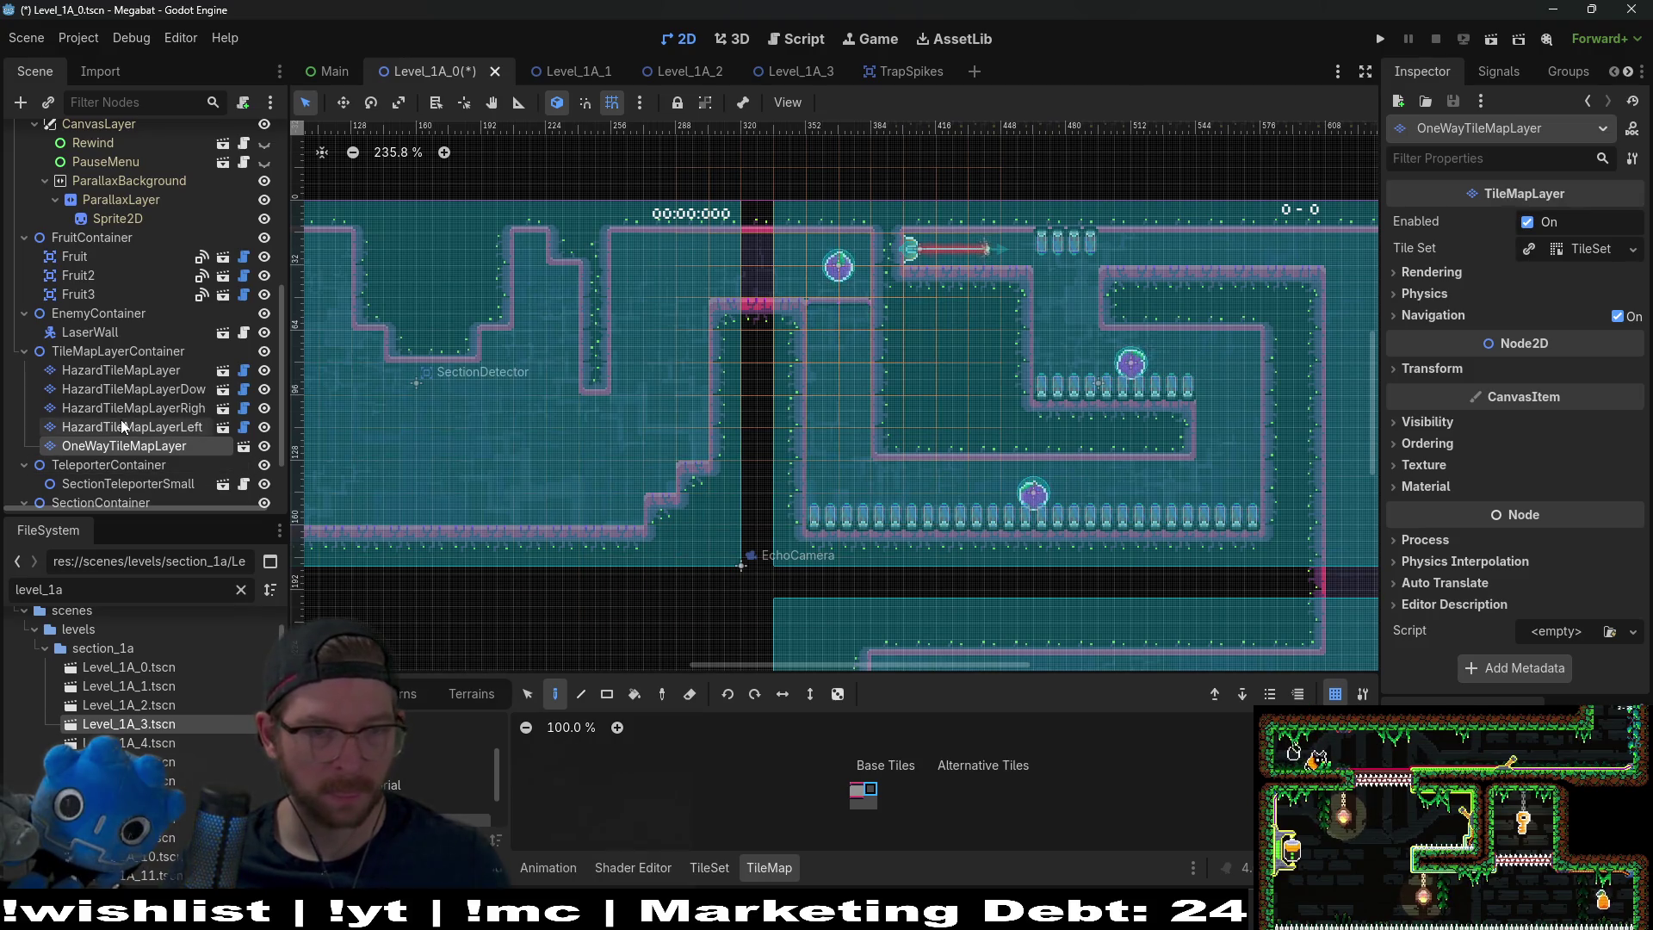
pyautogui.rightClick(856, 322)
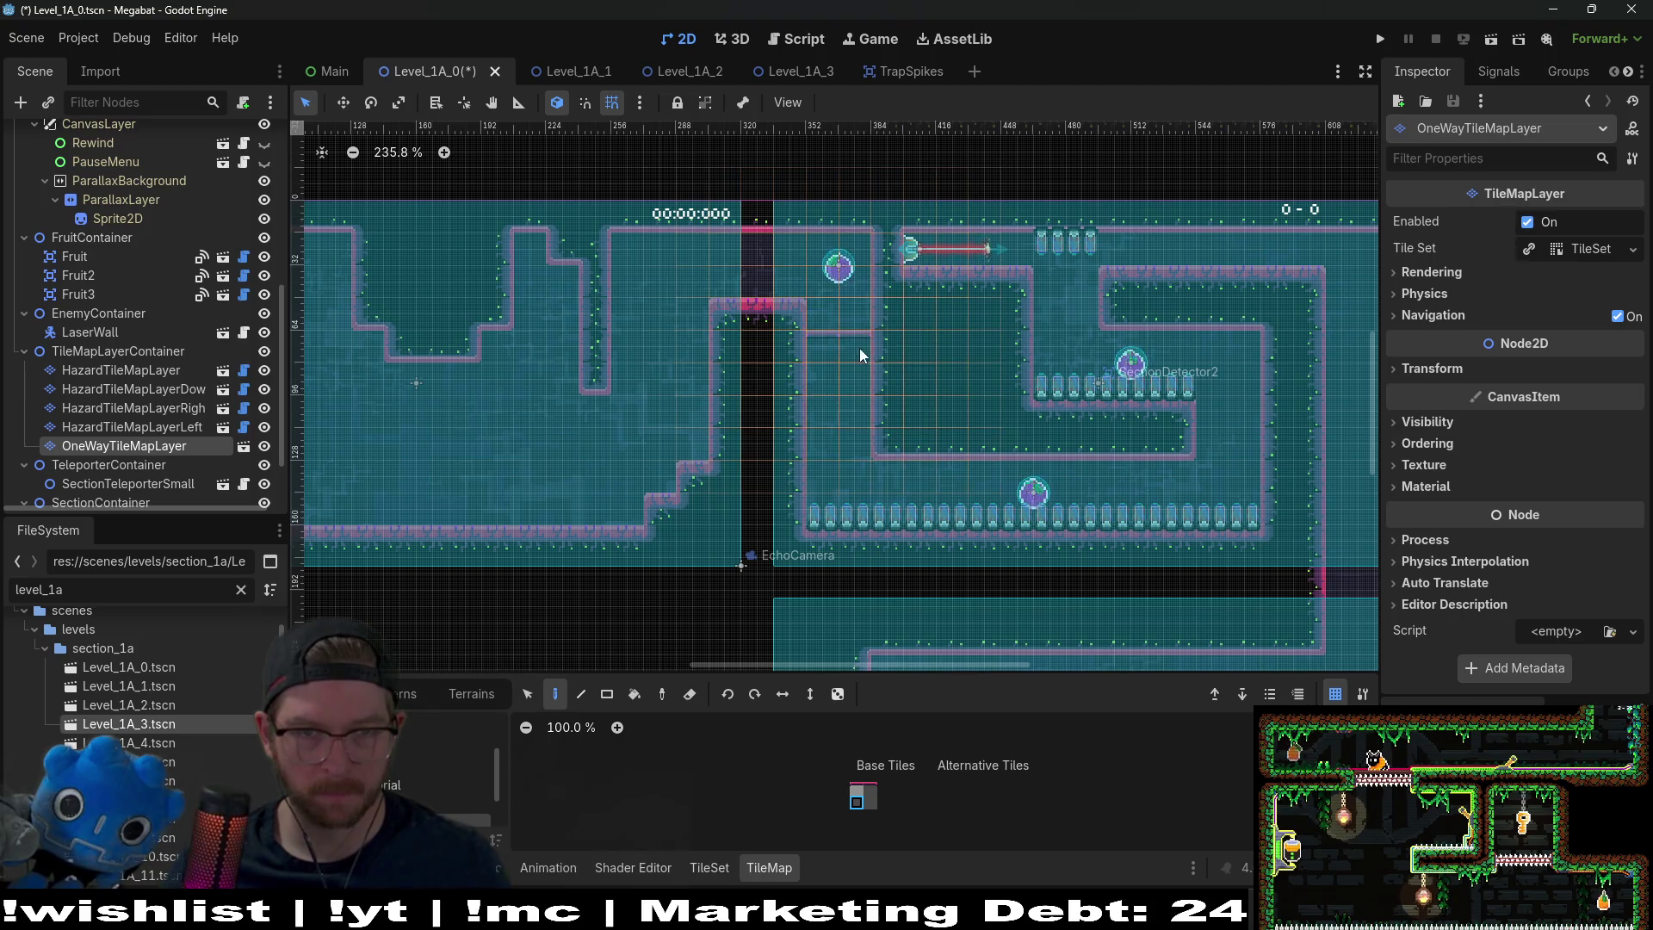
pyautogui.scroll(7, 857, 331)
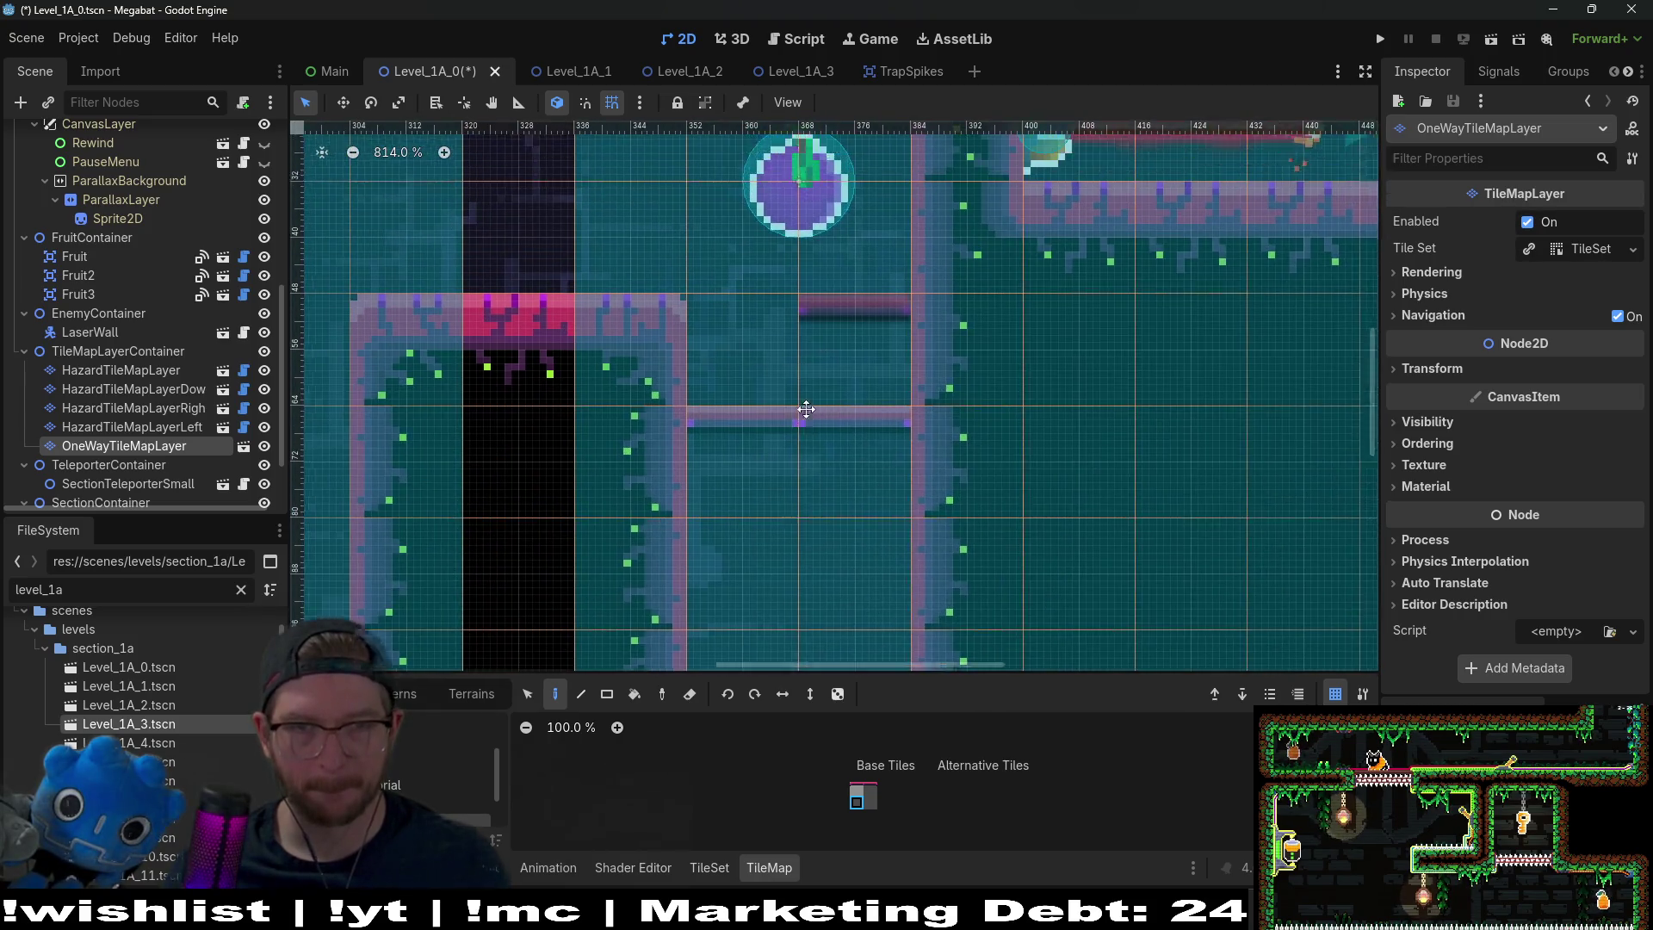
pyautogui.moveTo(806, 409); pyautogui.dragTo(795, 478)
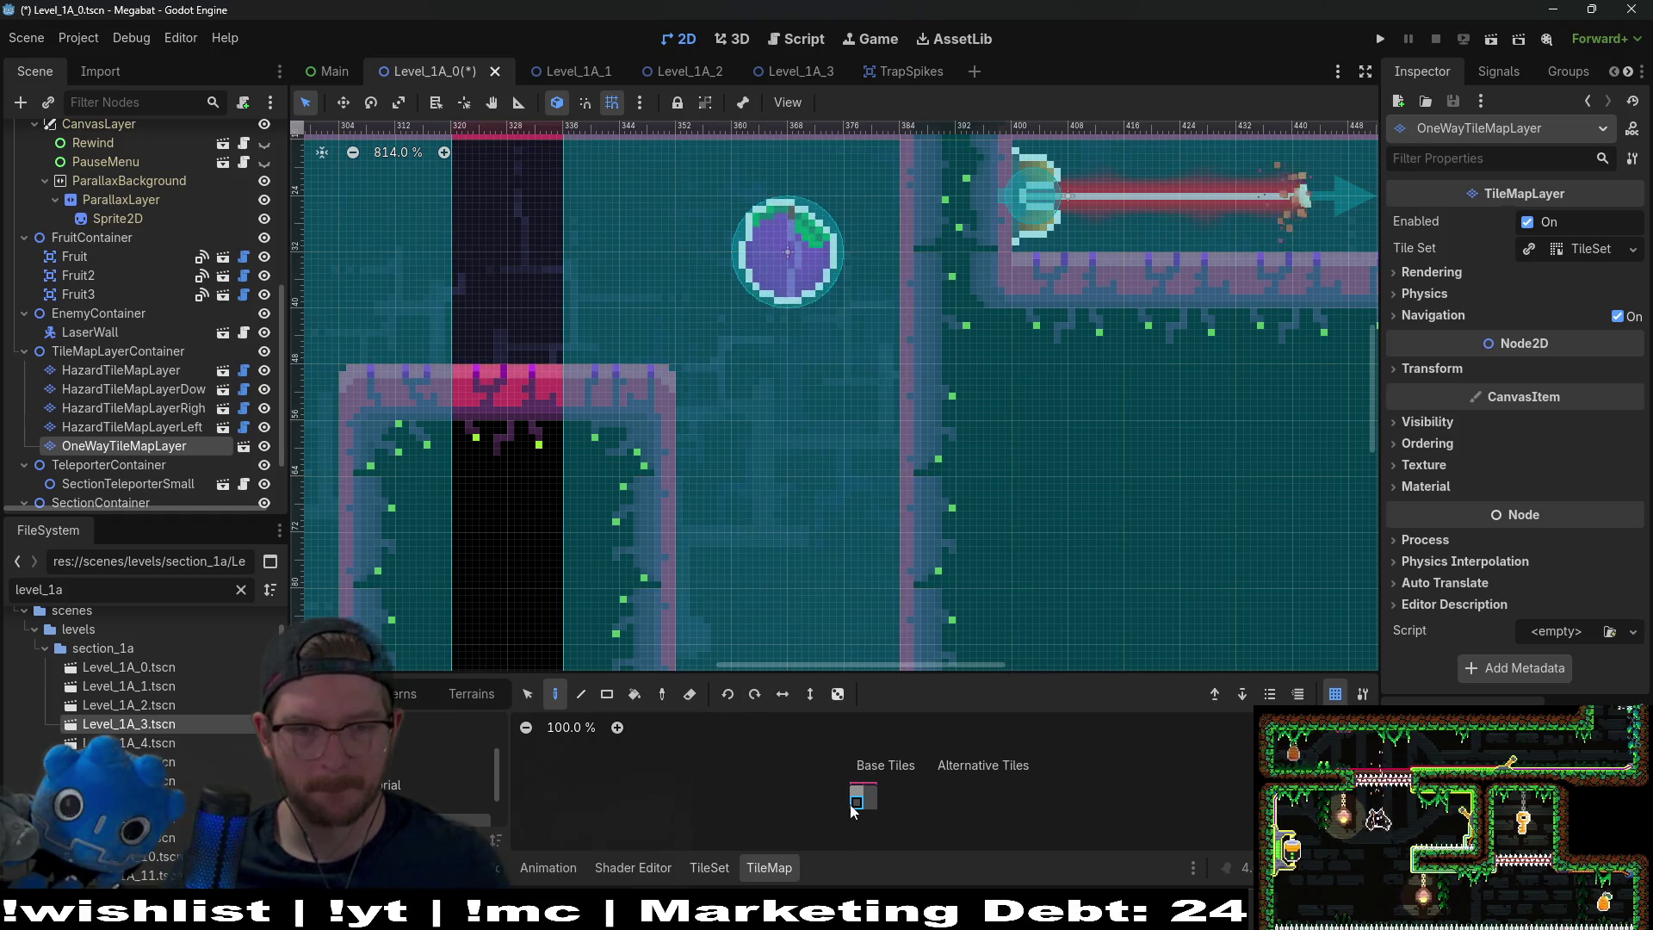
pyautogui.click(749, 401)
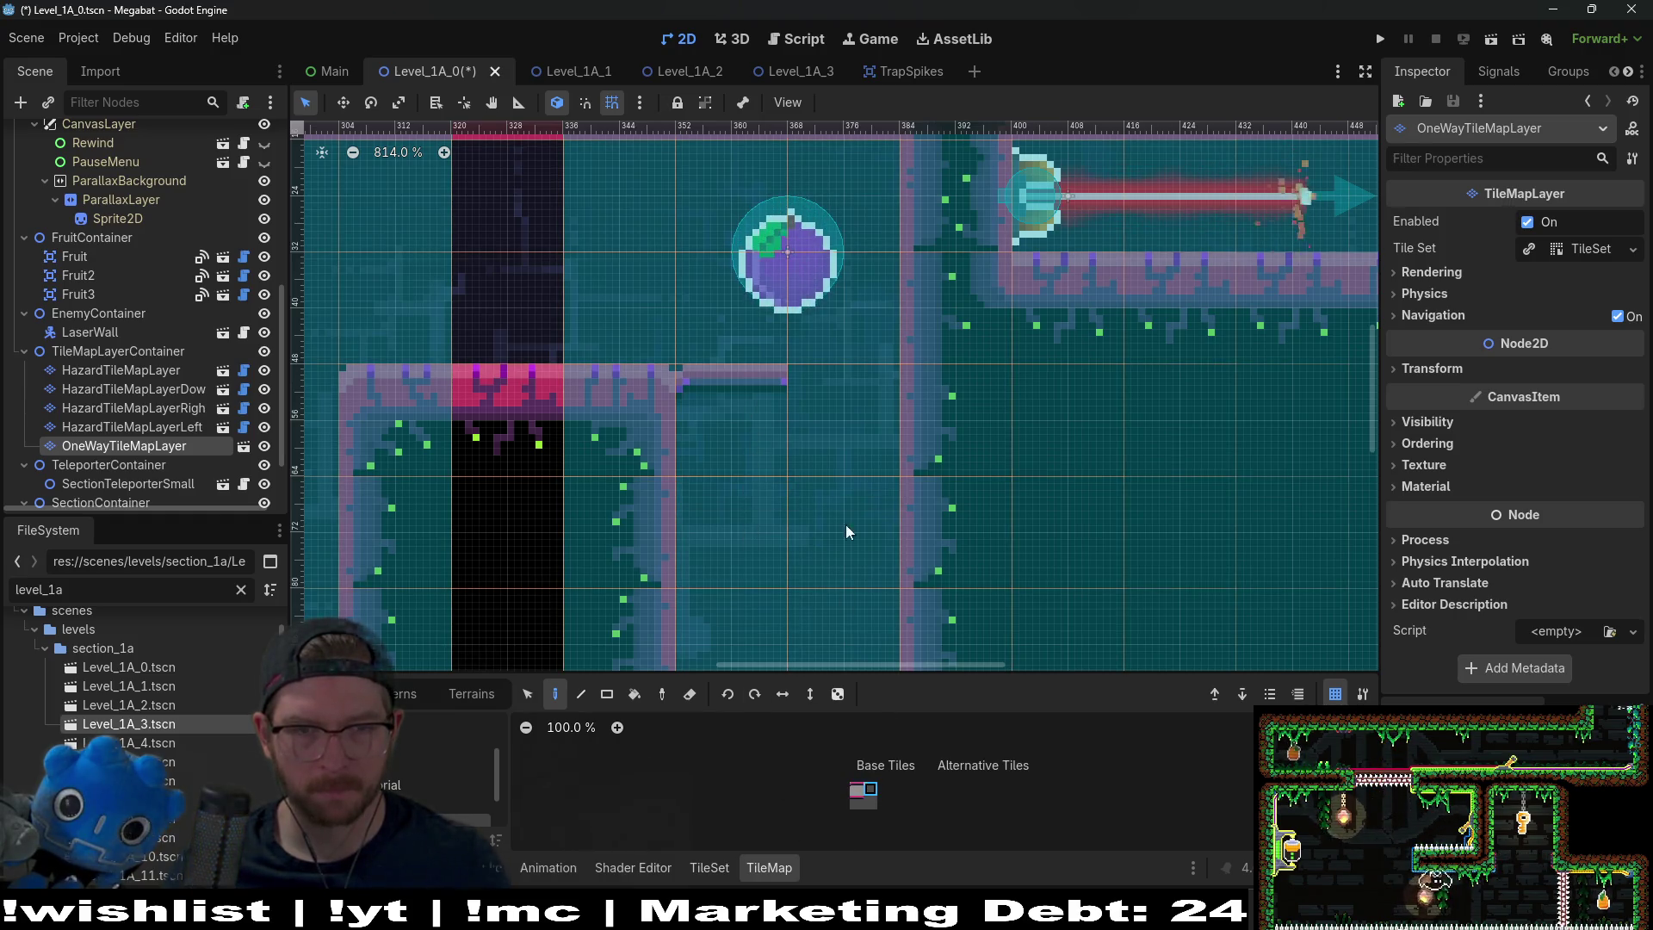
pyautogui.click(844, 434)
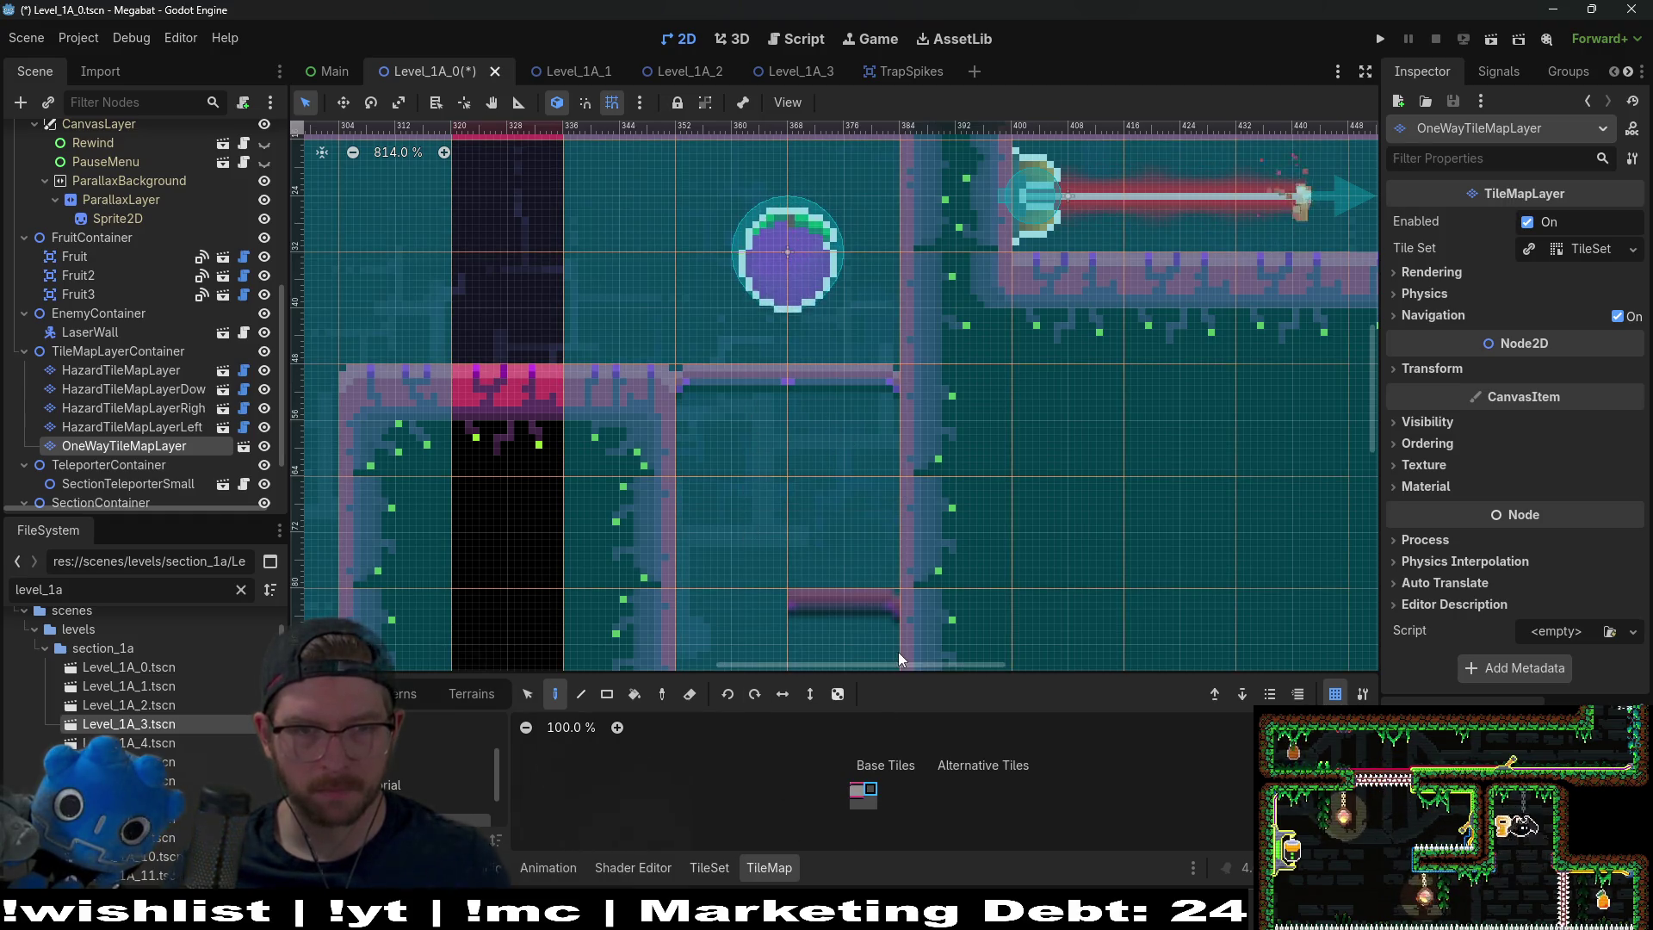
pyautogui.click(129, 389)
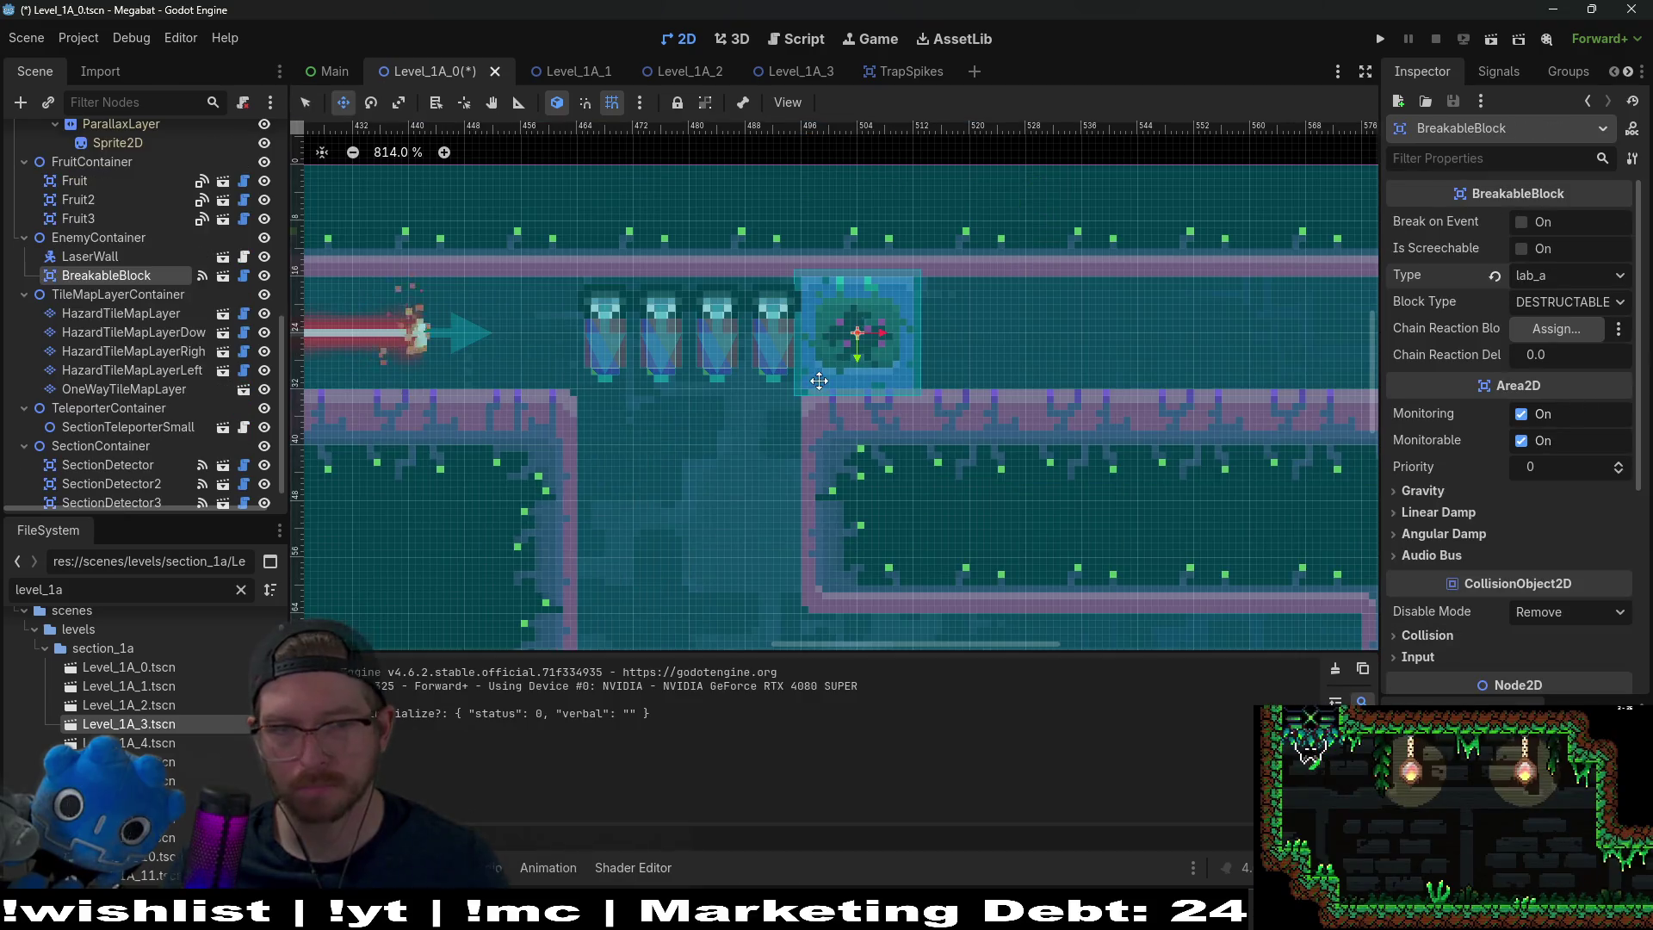
# Save Level_1A_0
pyautogui.scroll(-4, 819, 381)
pyautogui.scroll(-3, 867, 390)
pyautogui.hotkey('ctrl', 's')
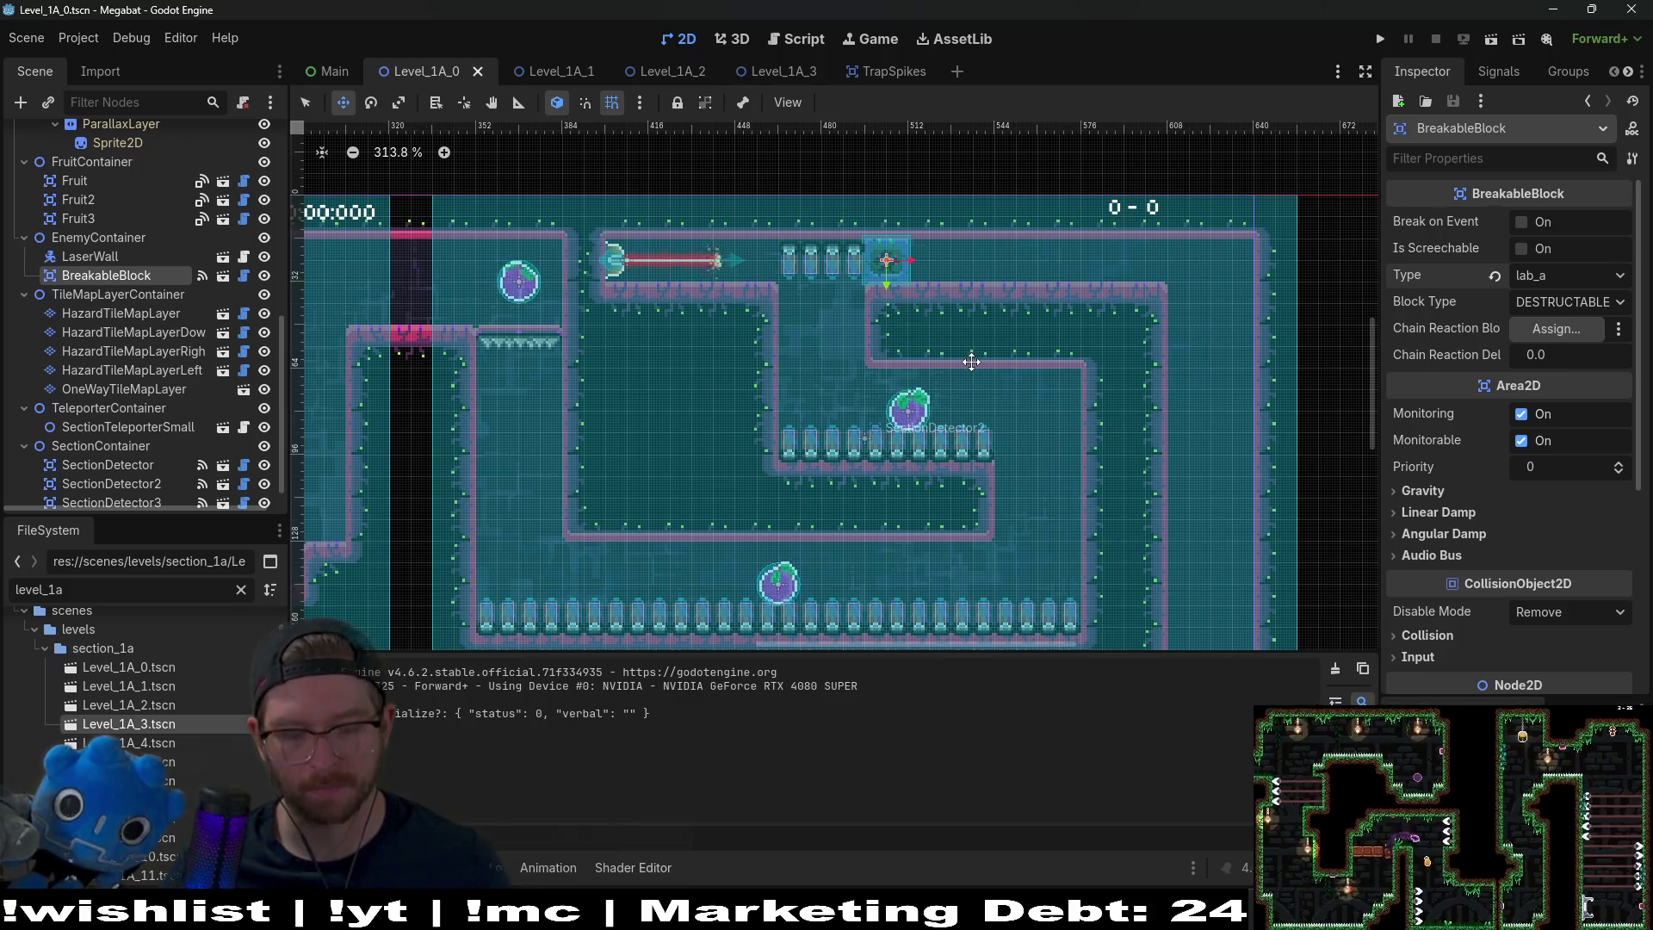
# Move the BreakableBlock into the lower corridor and place a duplicate one block right
pyautogui.moveTo(887, 260)
pyautogui.mouseDown()
pyautogui.moveTo(1026, 512)
pyautogui.moveTo(1001, 527)
pyautogui.mouseUp()
pyautogui.scroll(6, 1026, 514)
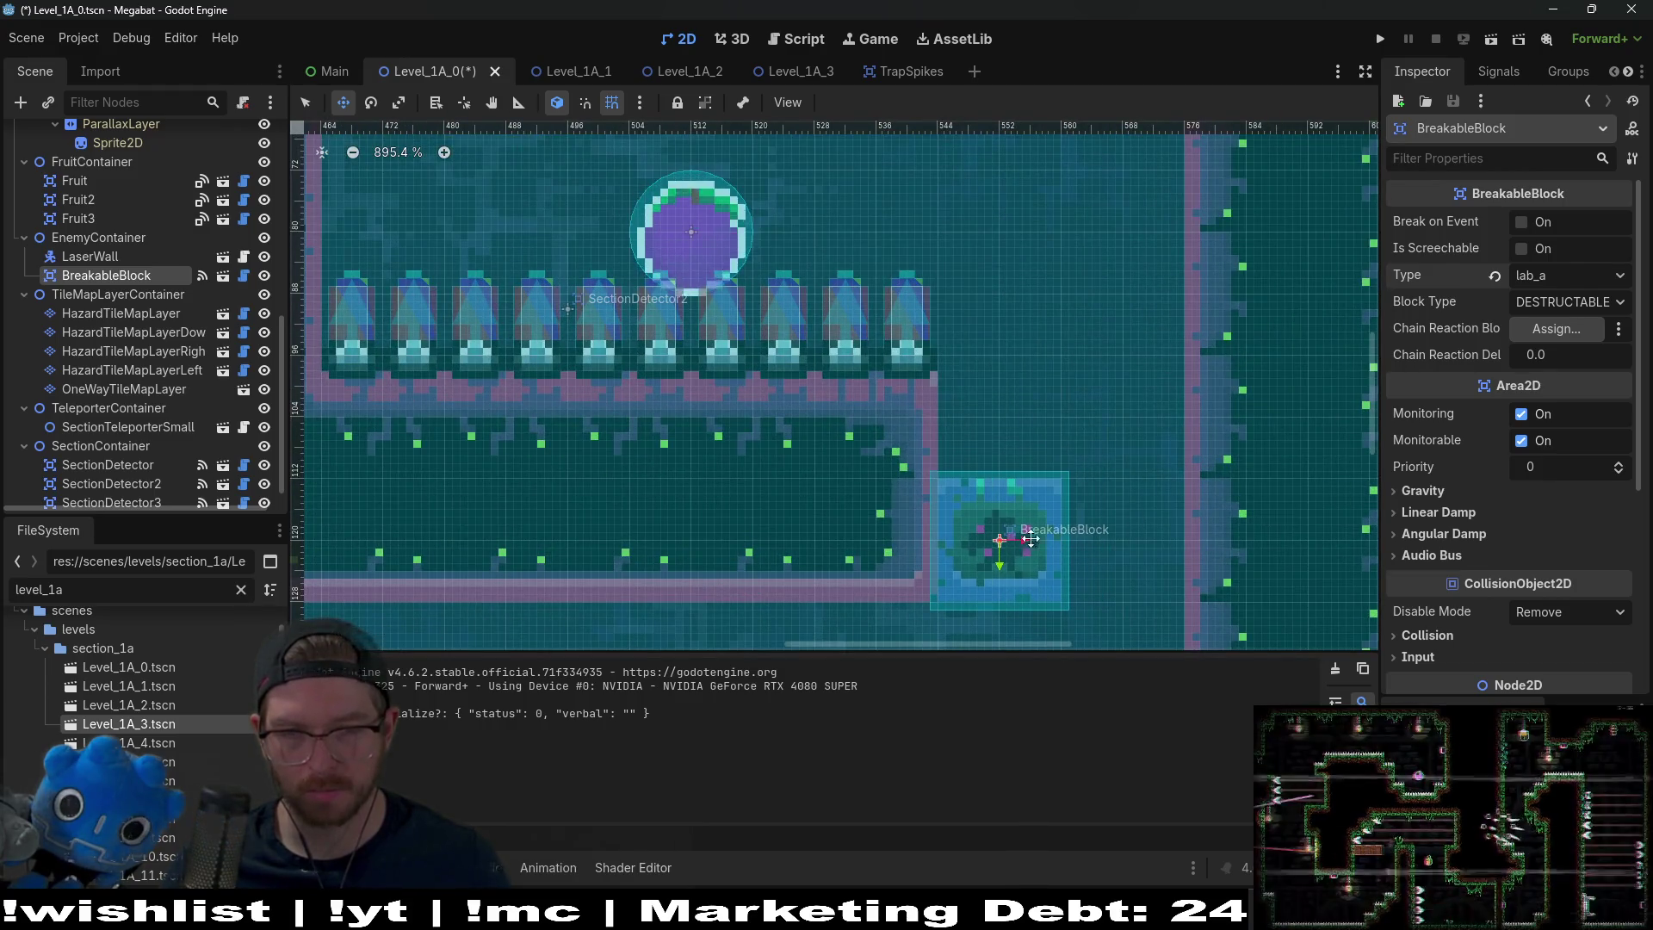
pyautogui.scroll(-3, 970, 405)
pyautogui.hotkey('ctrl', 'd')
pyautogui.press('Right')
pyautogui.press('Right')
pyautogui.press('Right')
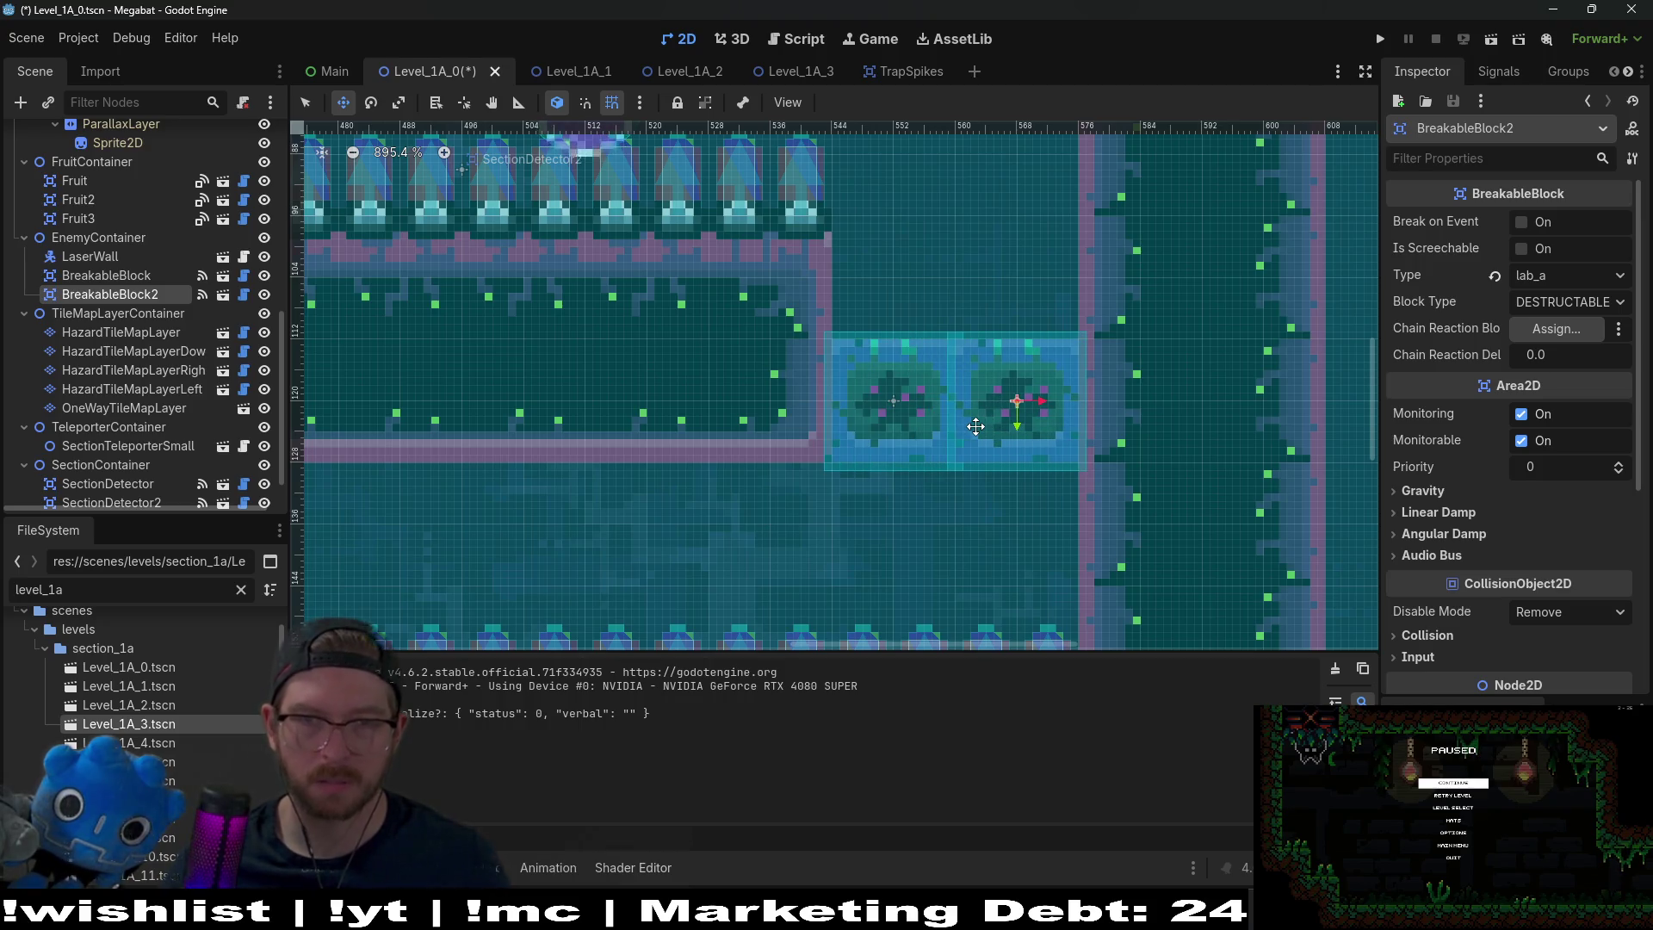
# Duplicate the block again, place the copy beside the top spike row, and save
pyautogui.scroll(-5, 976, 426)
pyautogui.hotkey('ctrl', 'd')
pyautogui.moveTo(937, 572)
pyautogui.mouseDown()
pyautogui.moveTo(777, 294)
pyautogui.moveTo(744, 294)
pyautogui.mouseUp()
pyautogui.scroll(5, 766, 336)
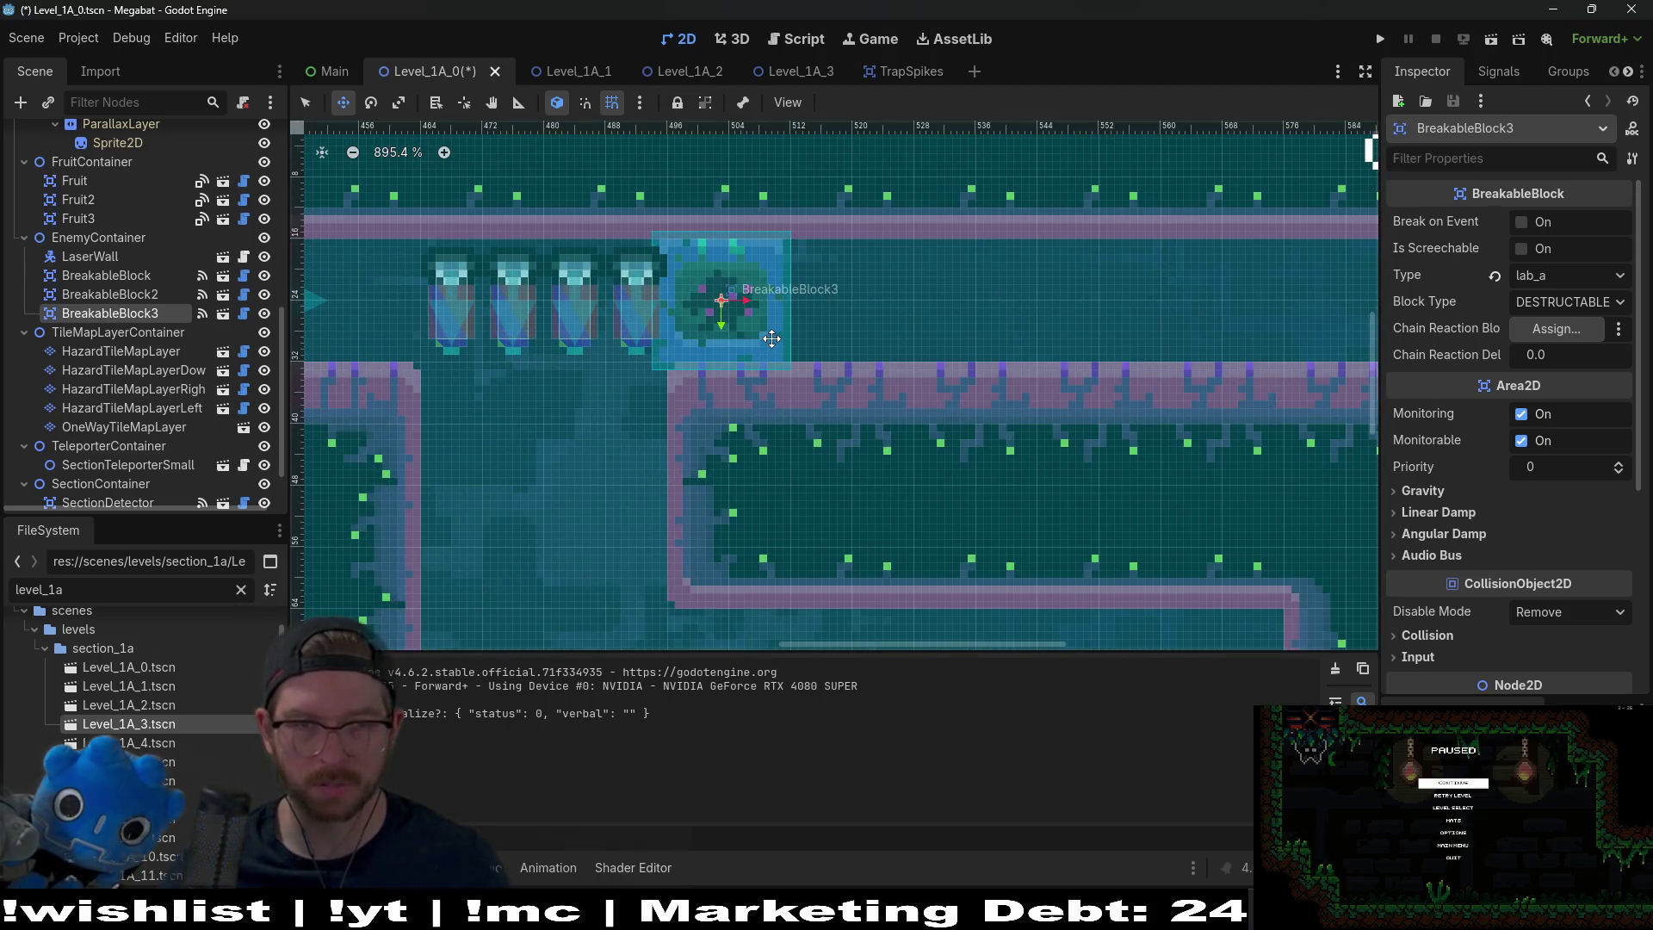
pyautogui.hotkey('ctrl', 's')
pyautogui.scroll(-5, 775, 340)
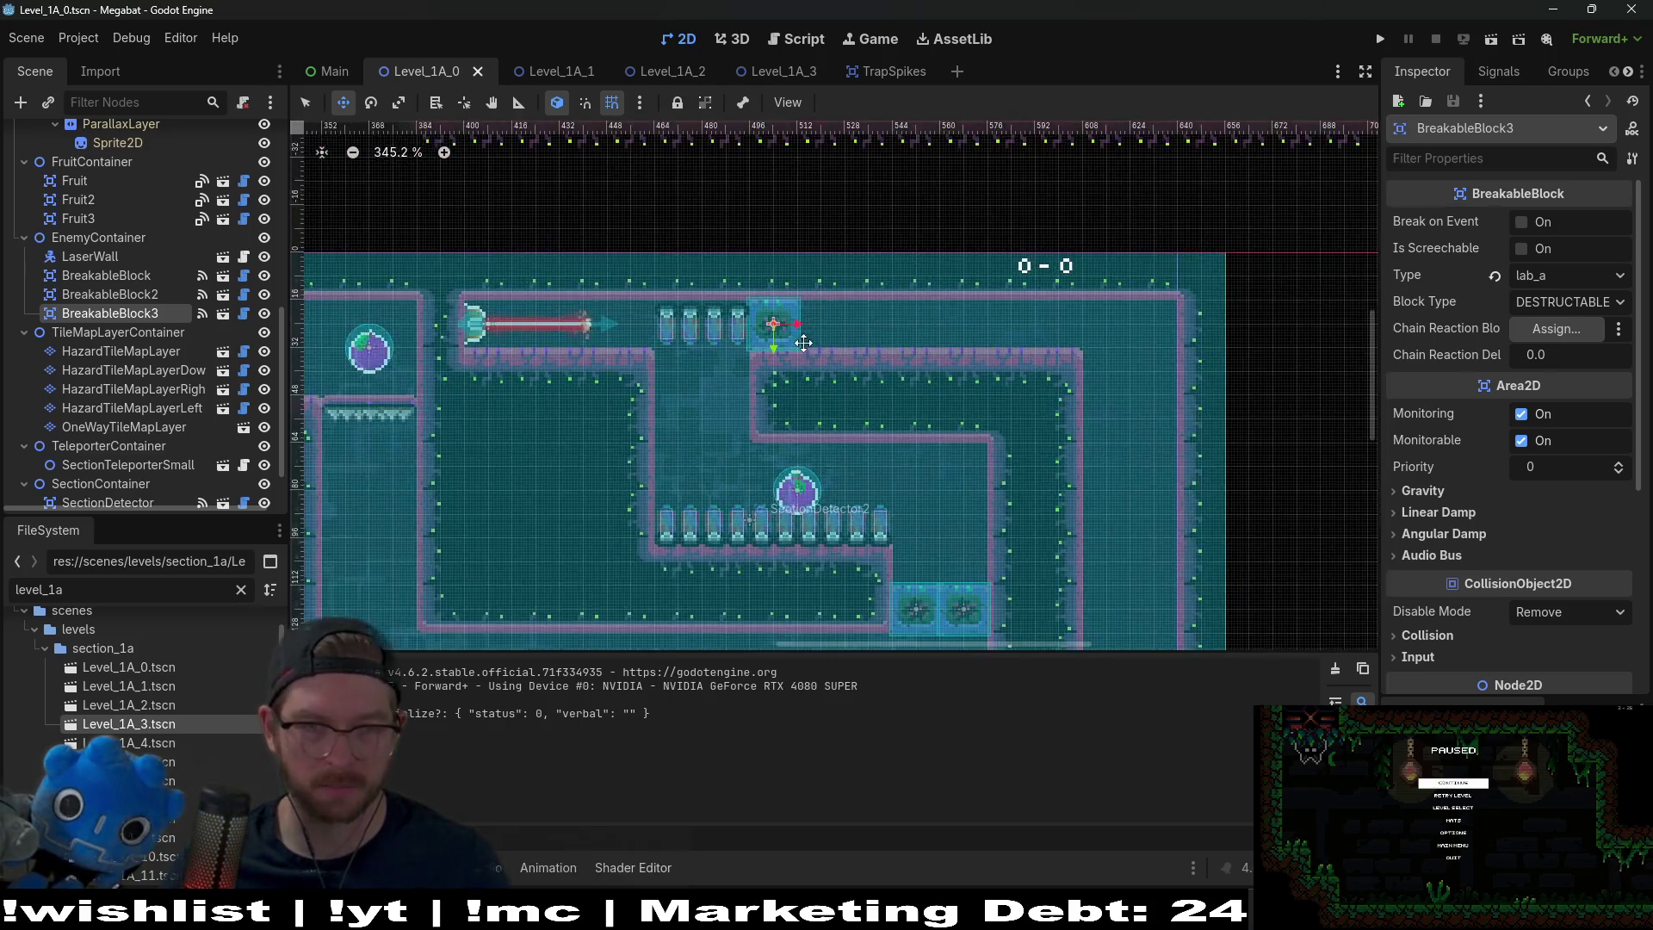
pyautogui.scroll(-3, 803, 342)
# Run the level with F6 and fly the bat through the shaft, bottom corridor and top ledge
pyautogui.press('F6')
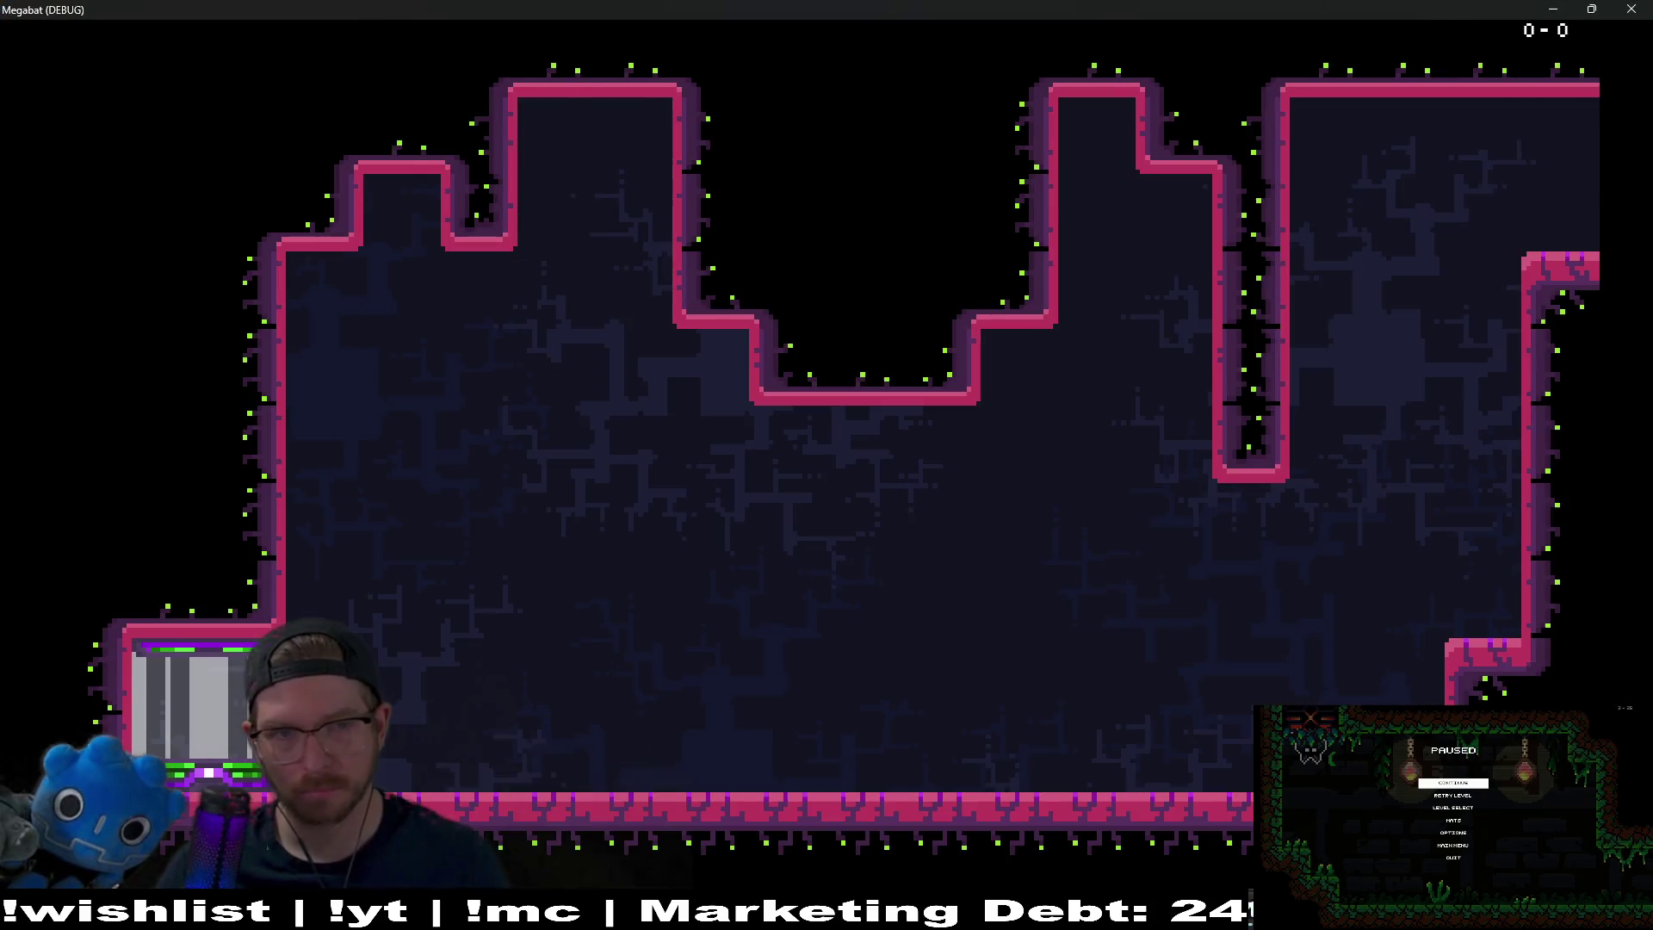
pyautogui.press('Right')
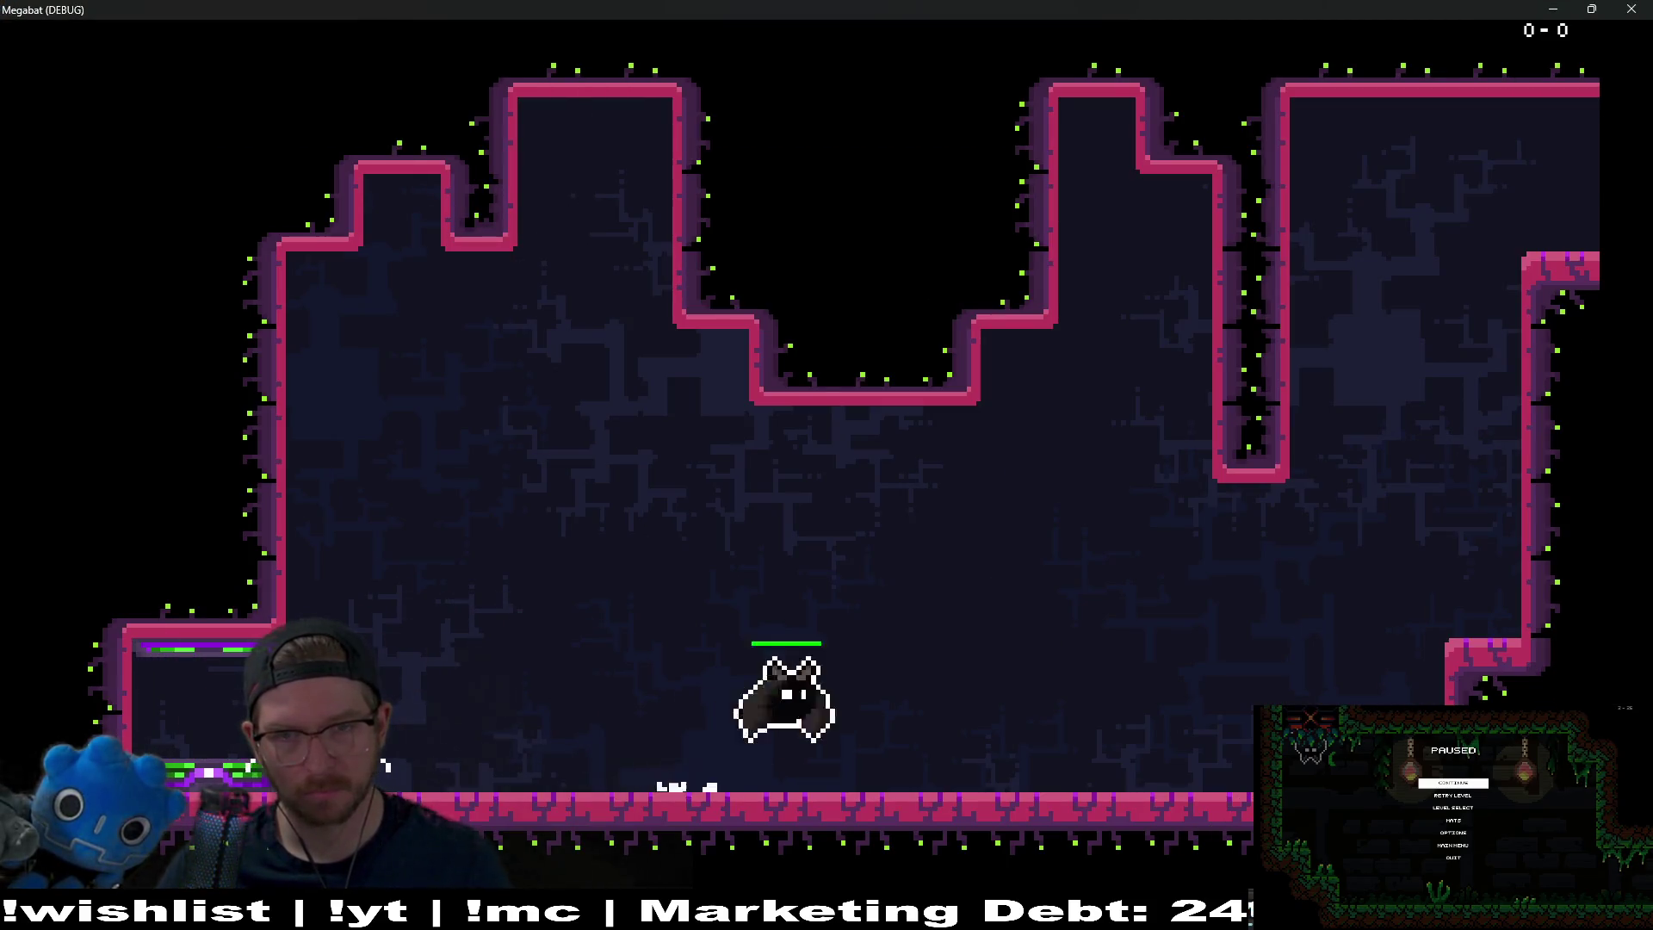
pyautogui.press('space')
pyautogui.press('space')
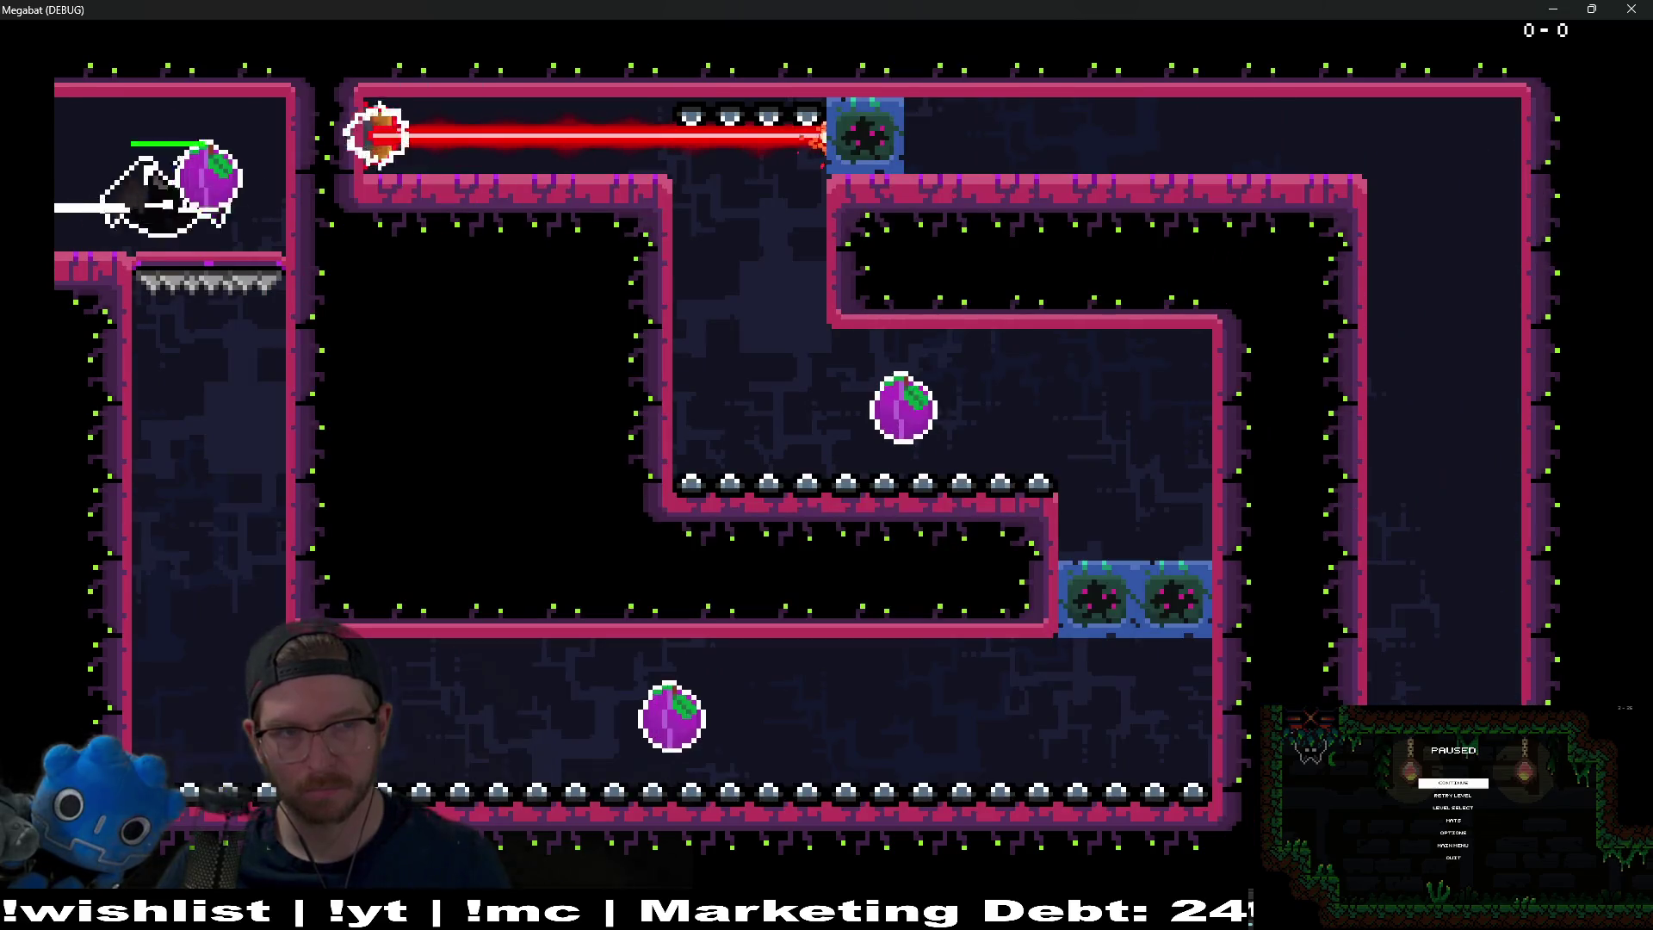
pyautogui.press('Right')
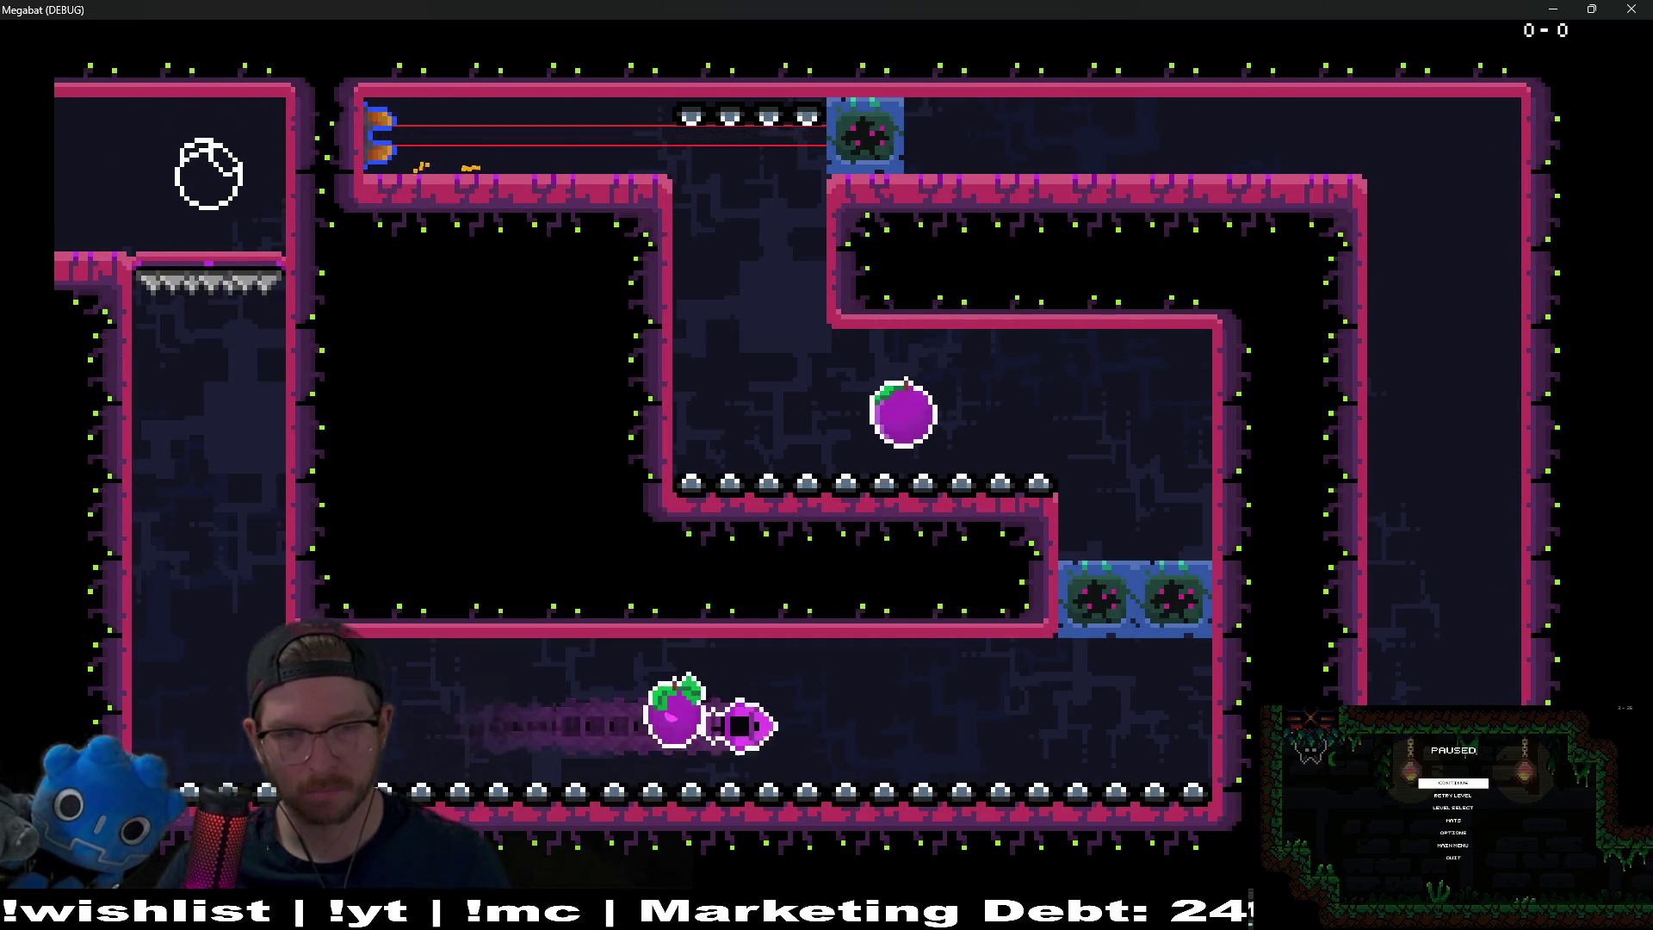
pyautogui.press('space')
pyautogui.press('space')
pyautogui.press('Right')
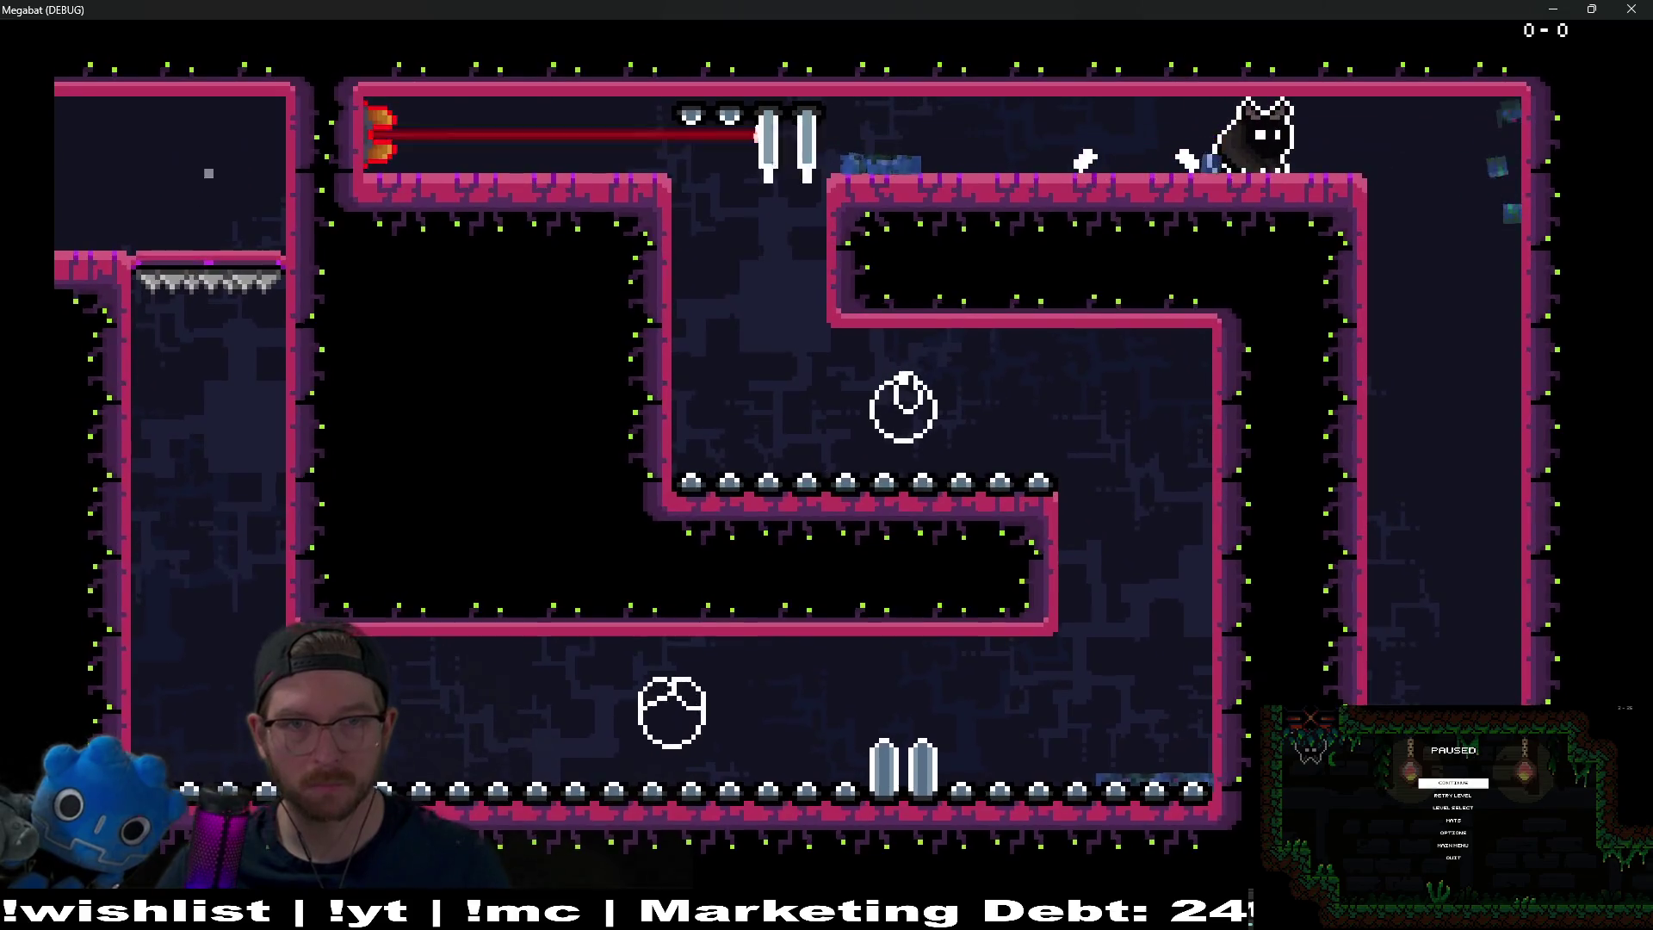
pyautogui.press('Left')
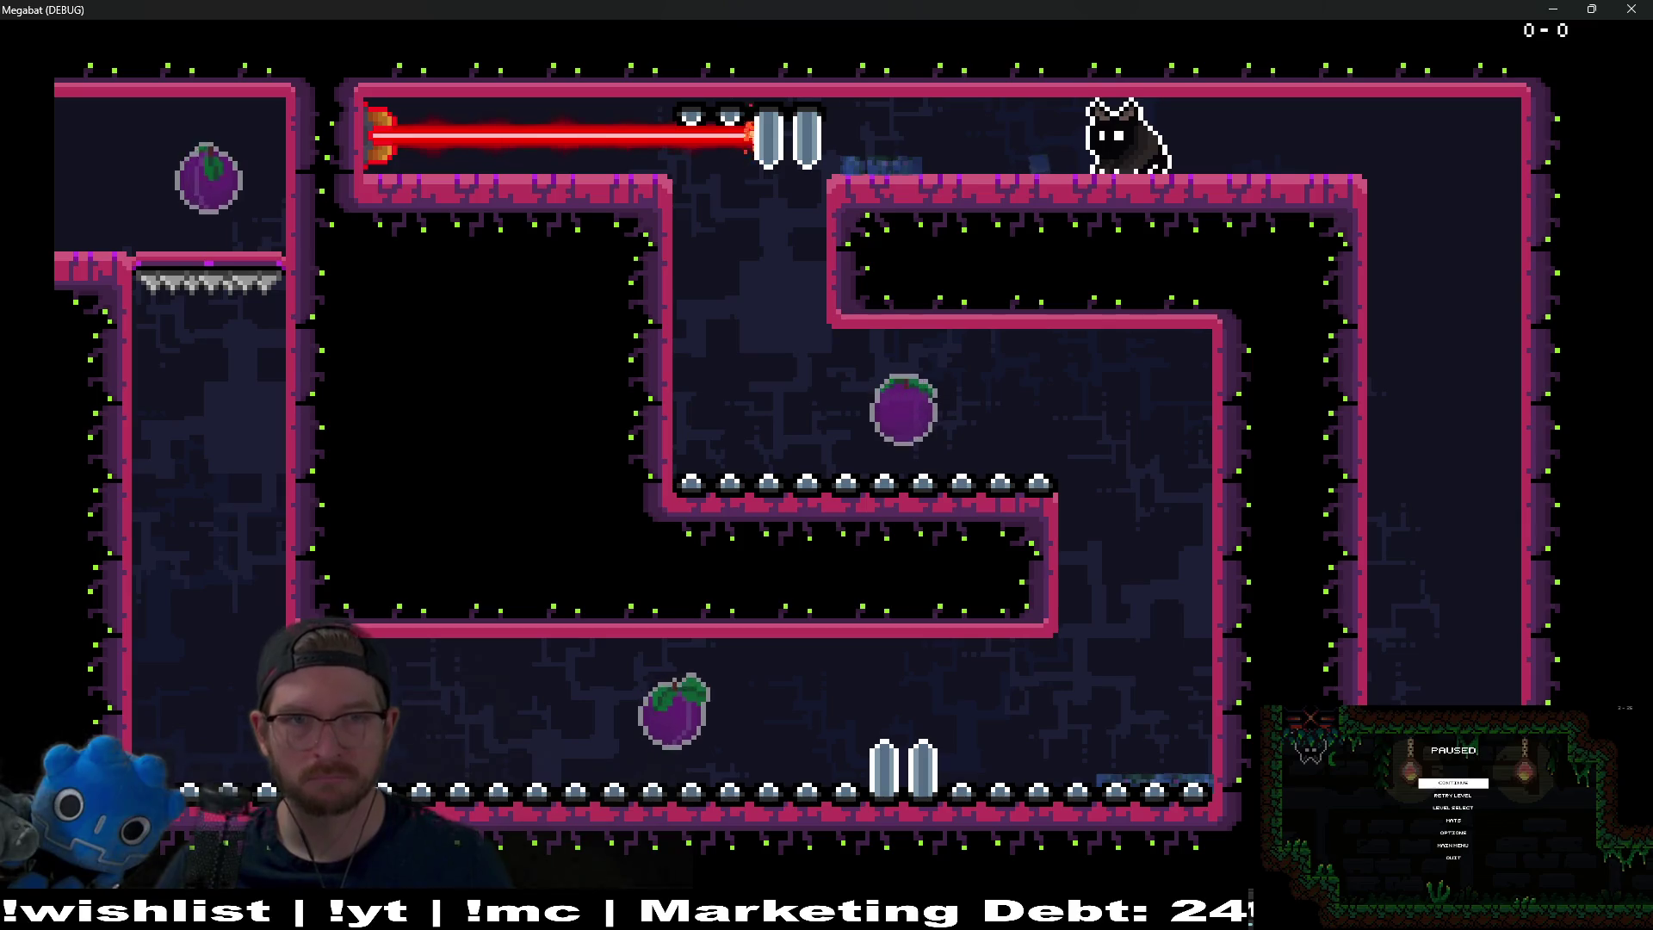
pyautogui.press('Left')
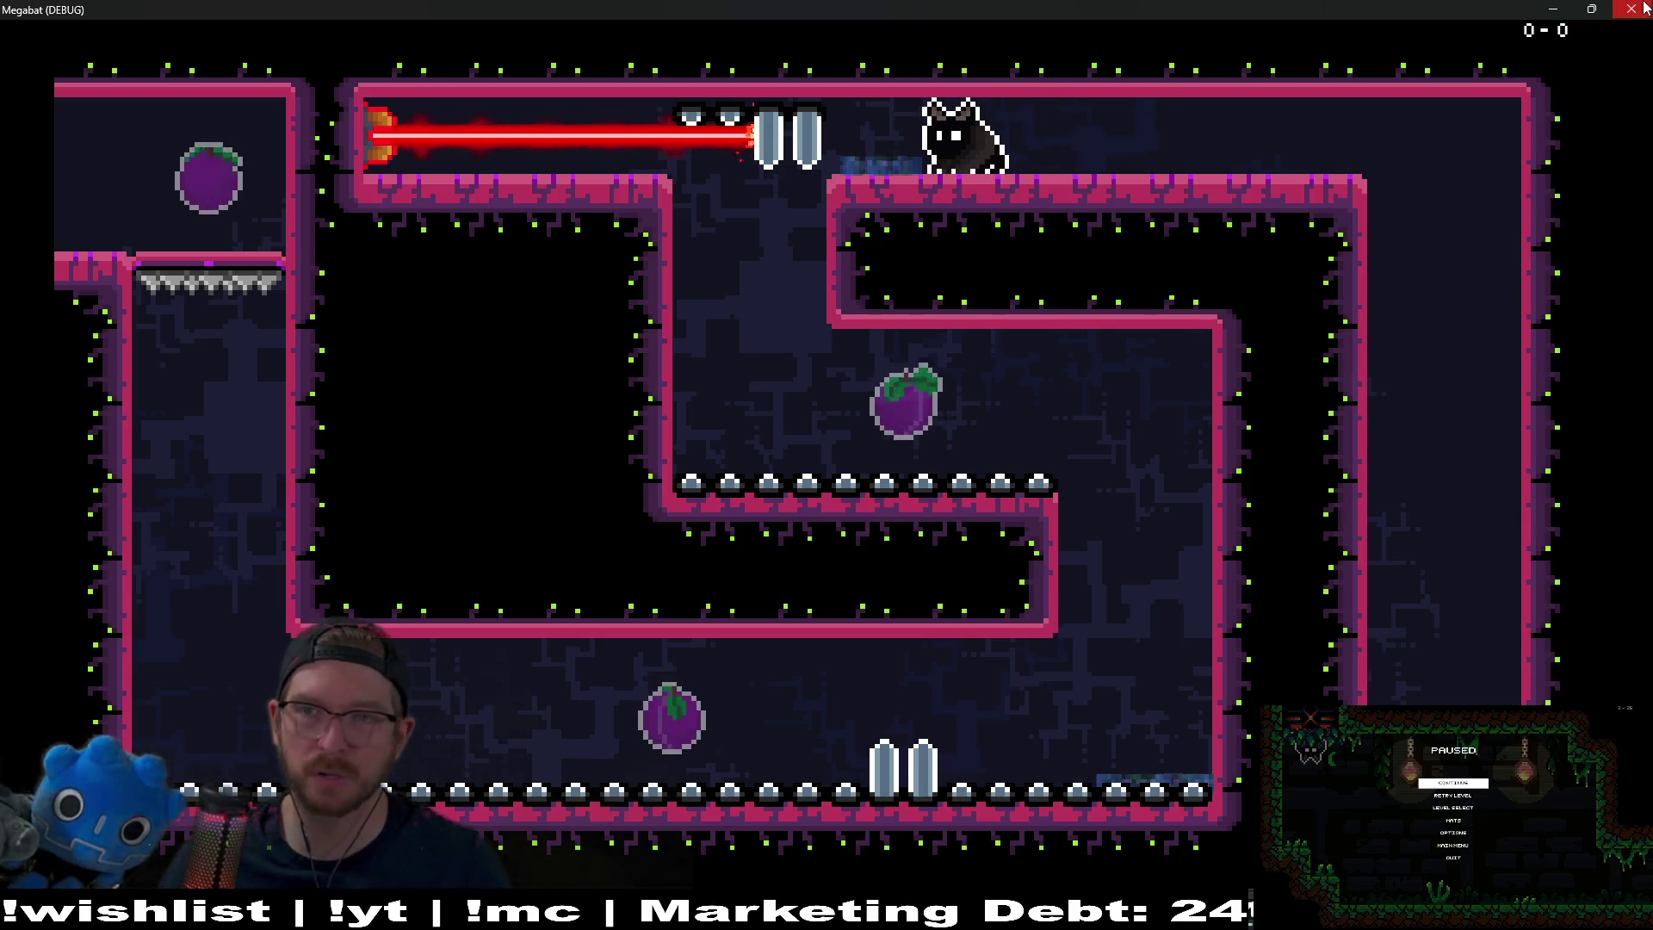
# Close the game, then duplicate HazardTileMapLayerDown and rename the copy
pyautogui.click(1631, 9)
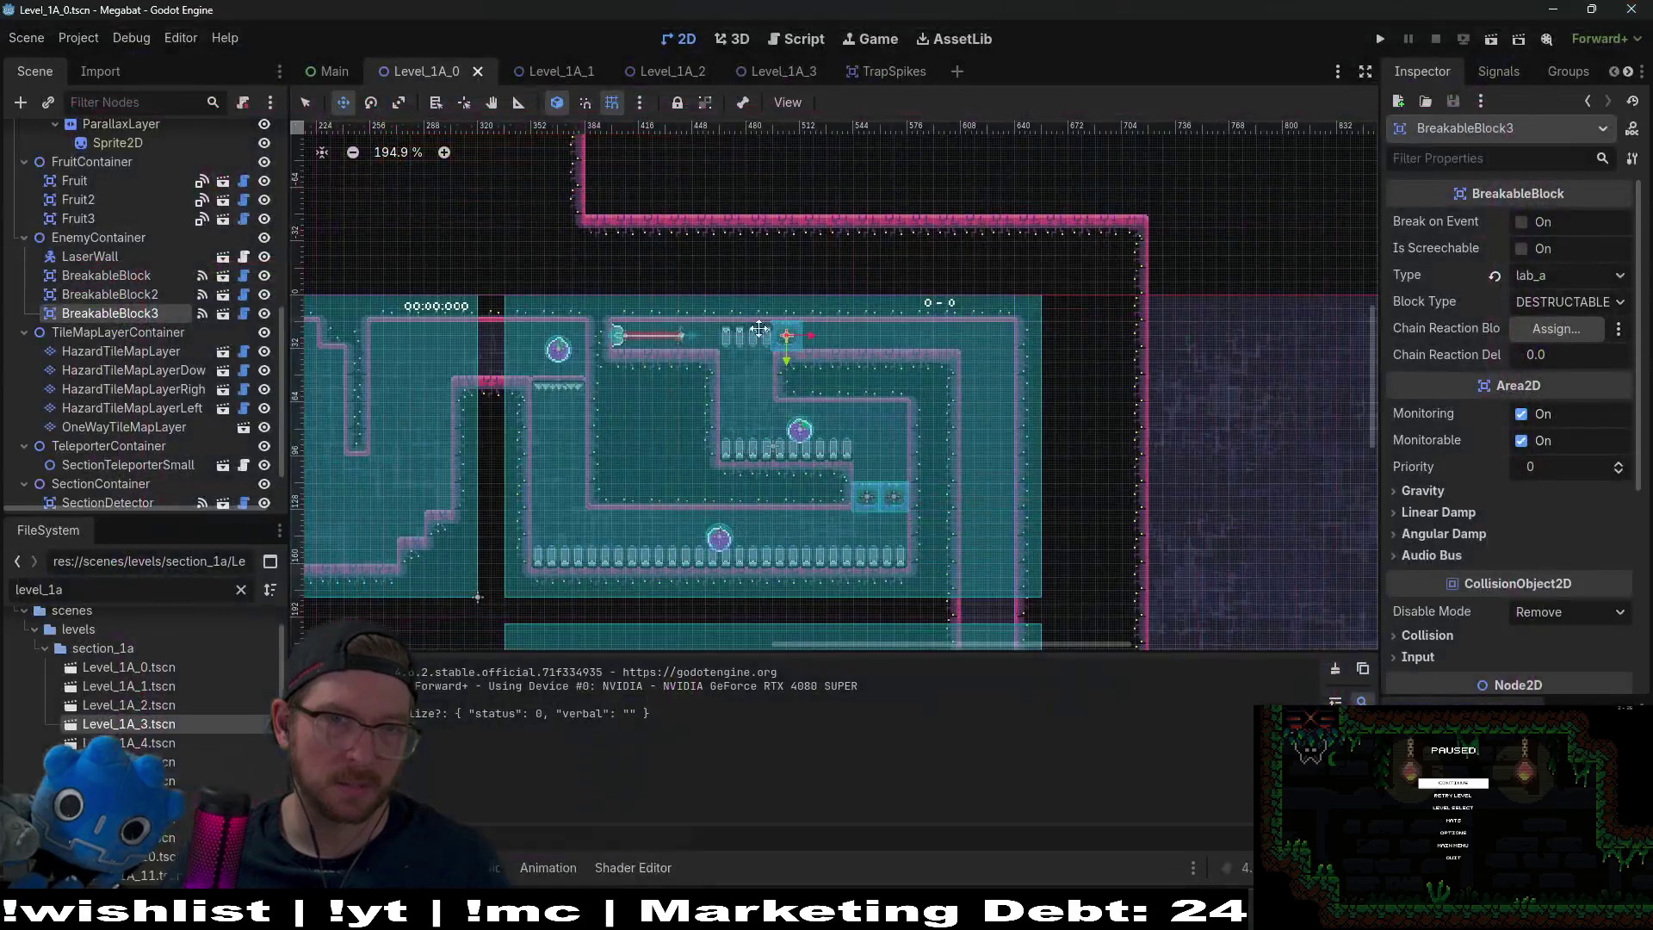
pyautogui.click(200, 370)
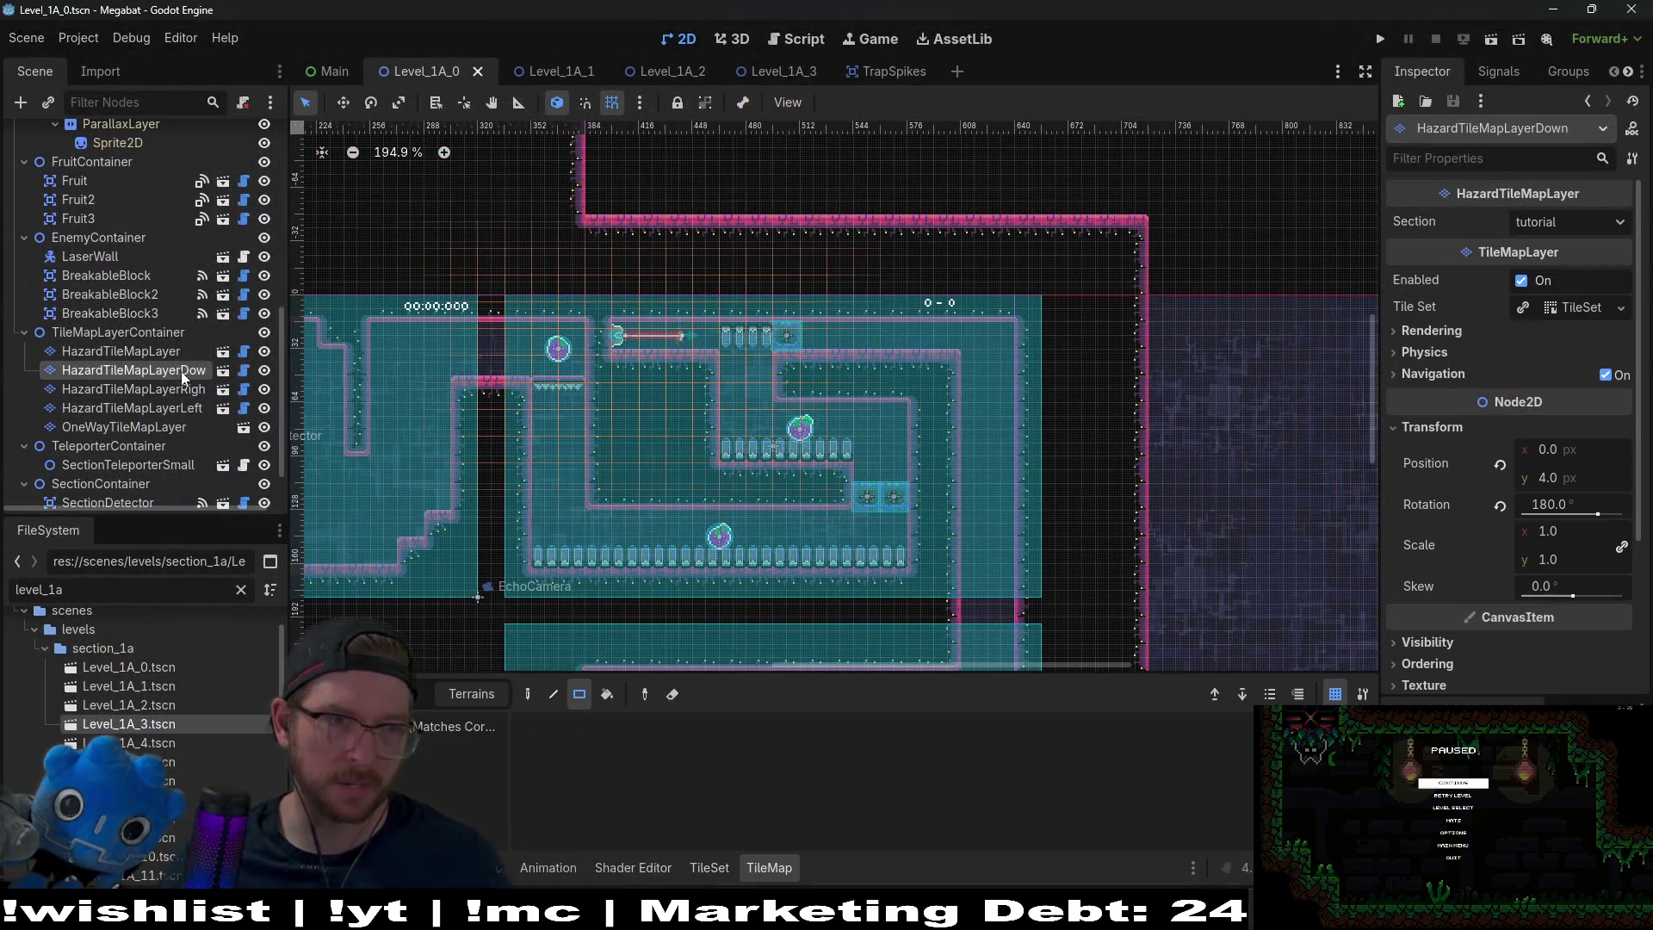
pyautogui.click(200, 370)
pyautogui.hotkey('ctrl', 'd')
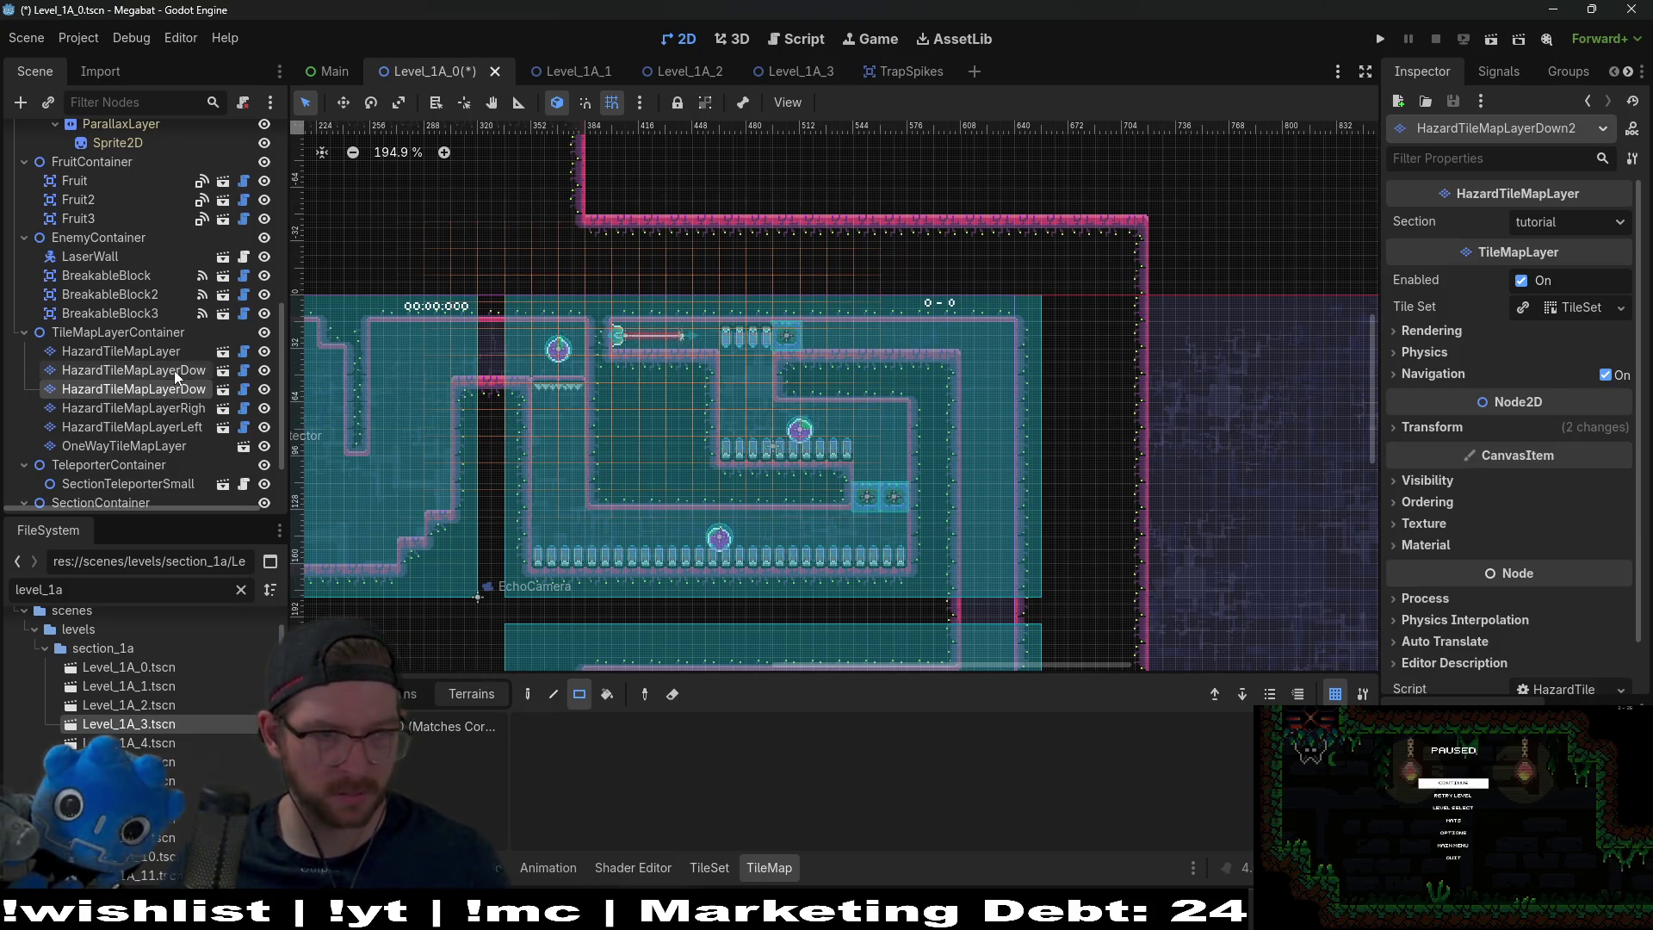
pyautogui.click(195, 390)
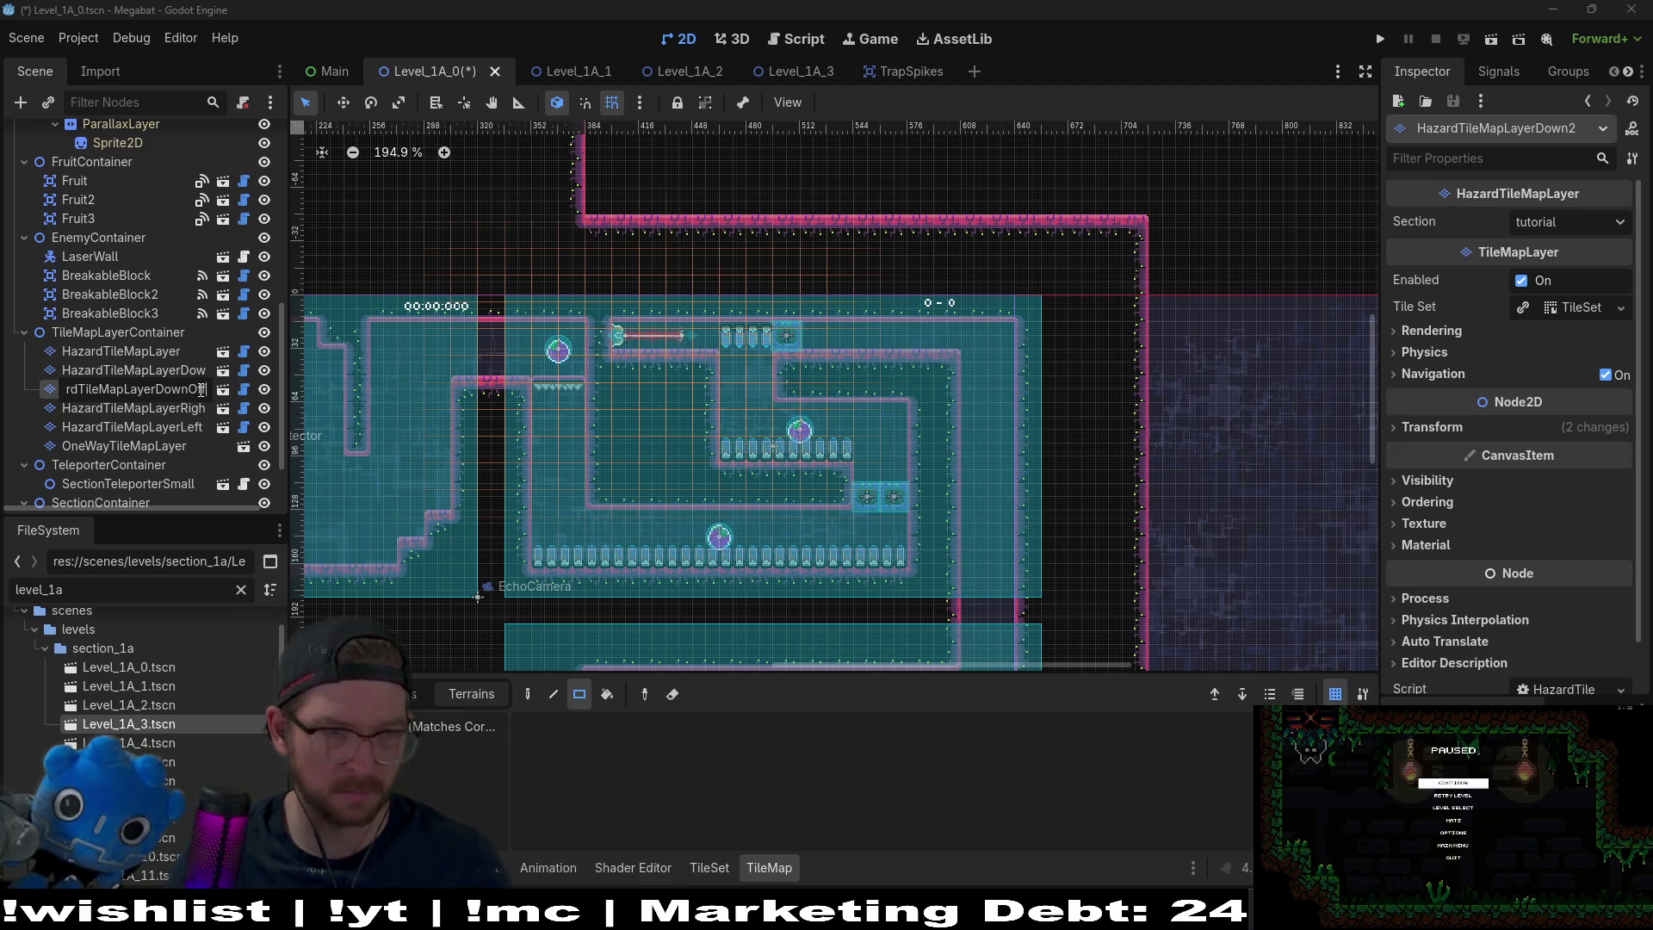
pyautogui.press('Return')
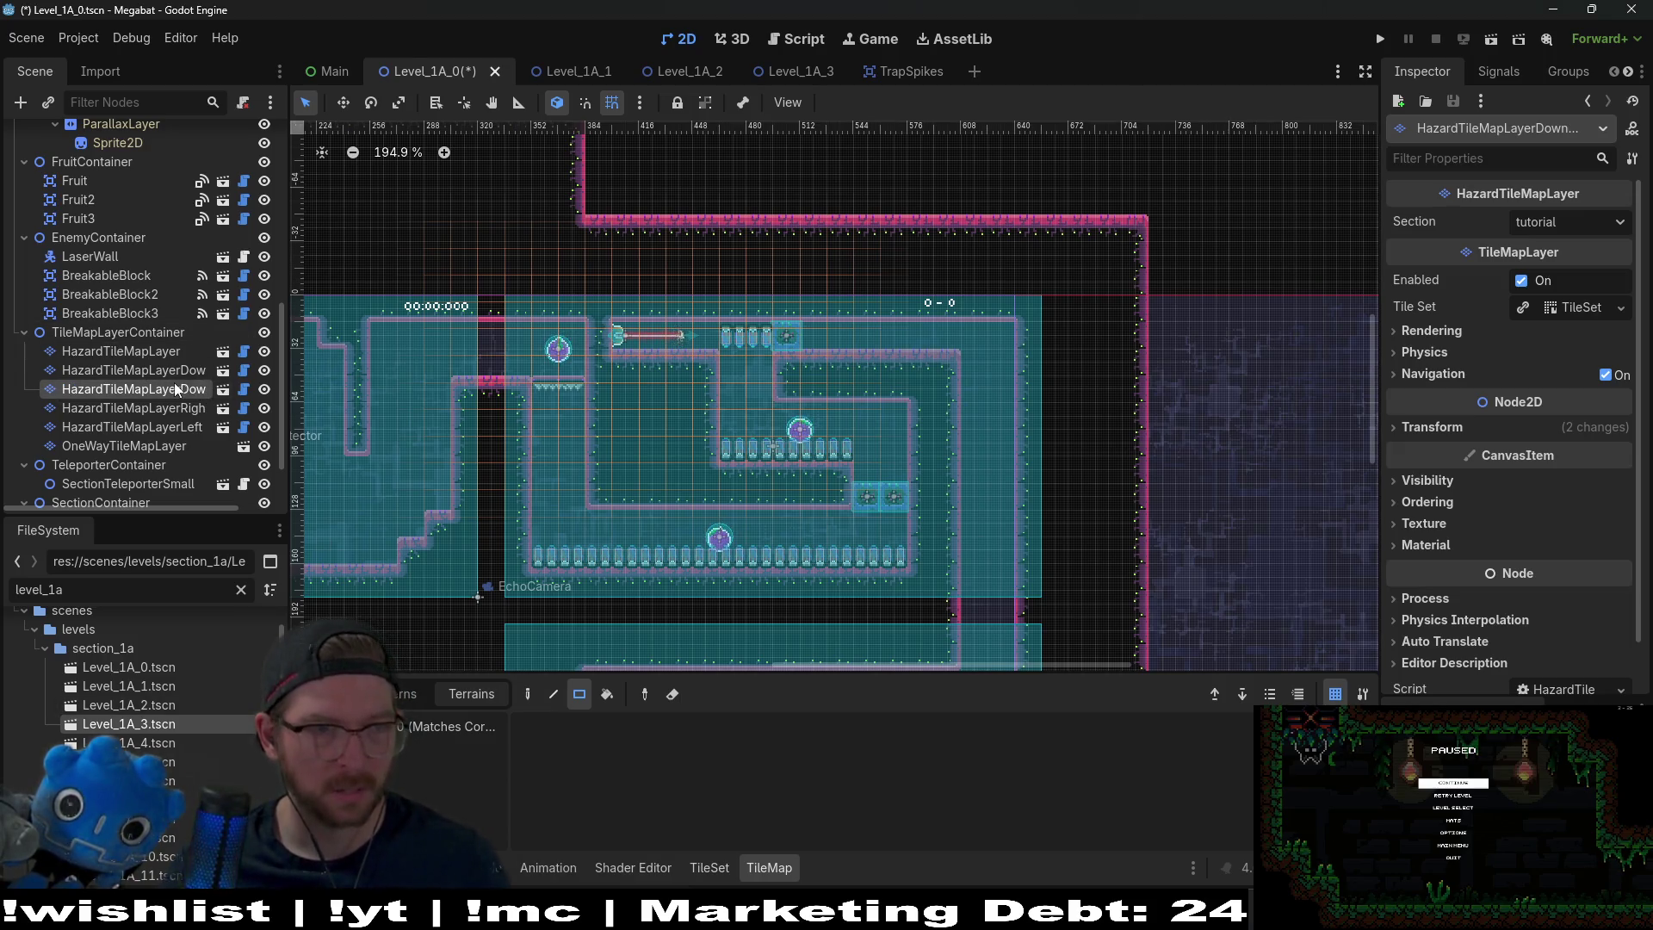
# Move the original HazardTileMapLayerDown up so its position y is 0
pyautogui.click(177, 372)
pyautogui.scroll(9, 905, 385)
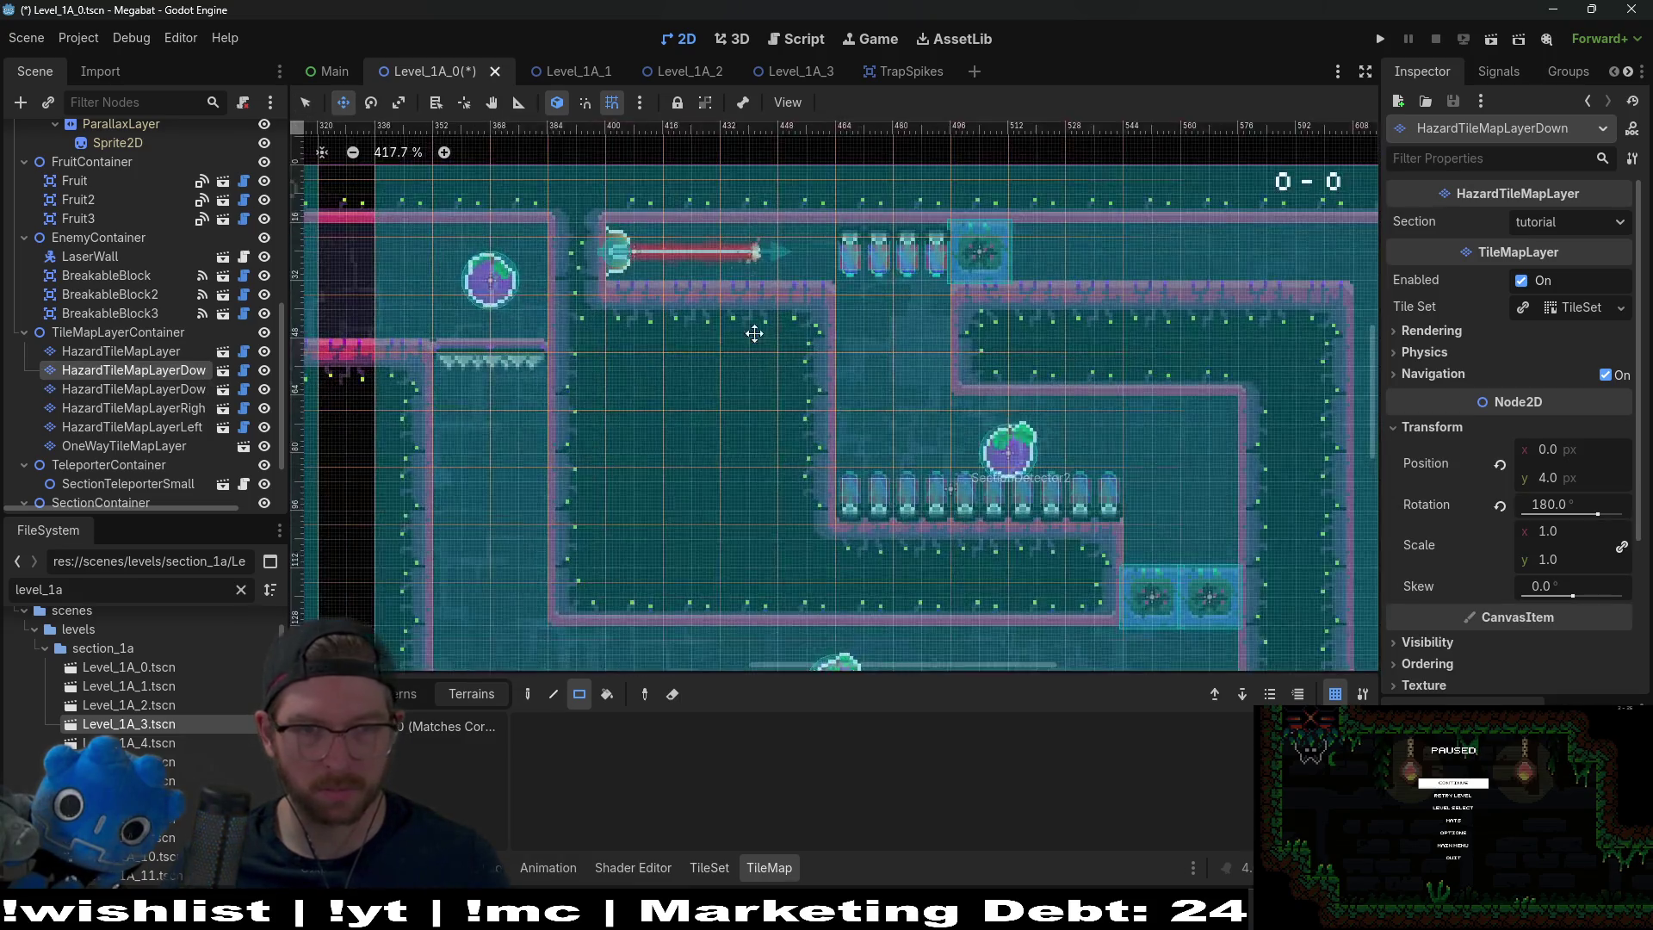
pyautogui.press('Up')
pyautogui.press('Up')
pyautogui.press('Up')
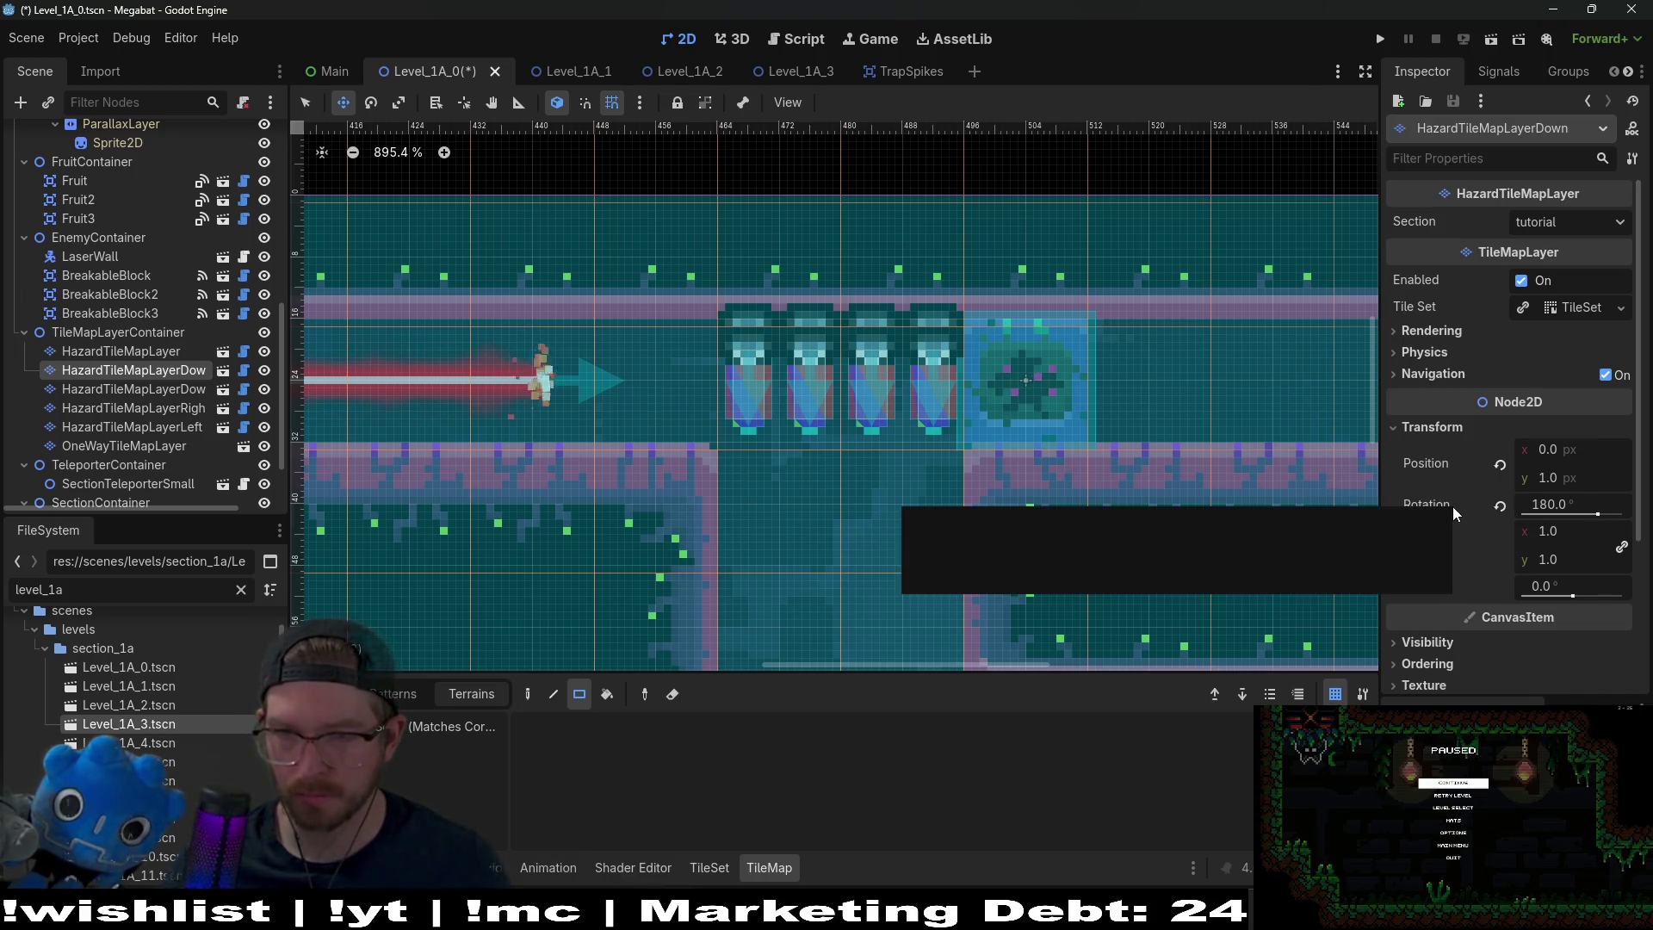
pyautogui.press('Up')
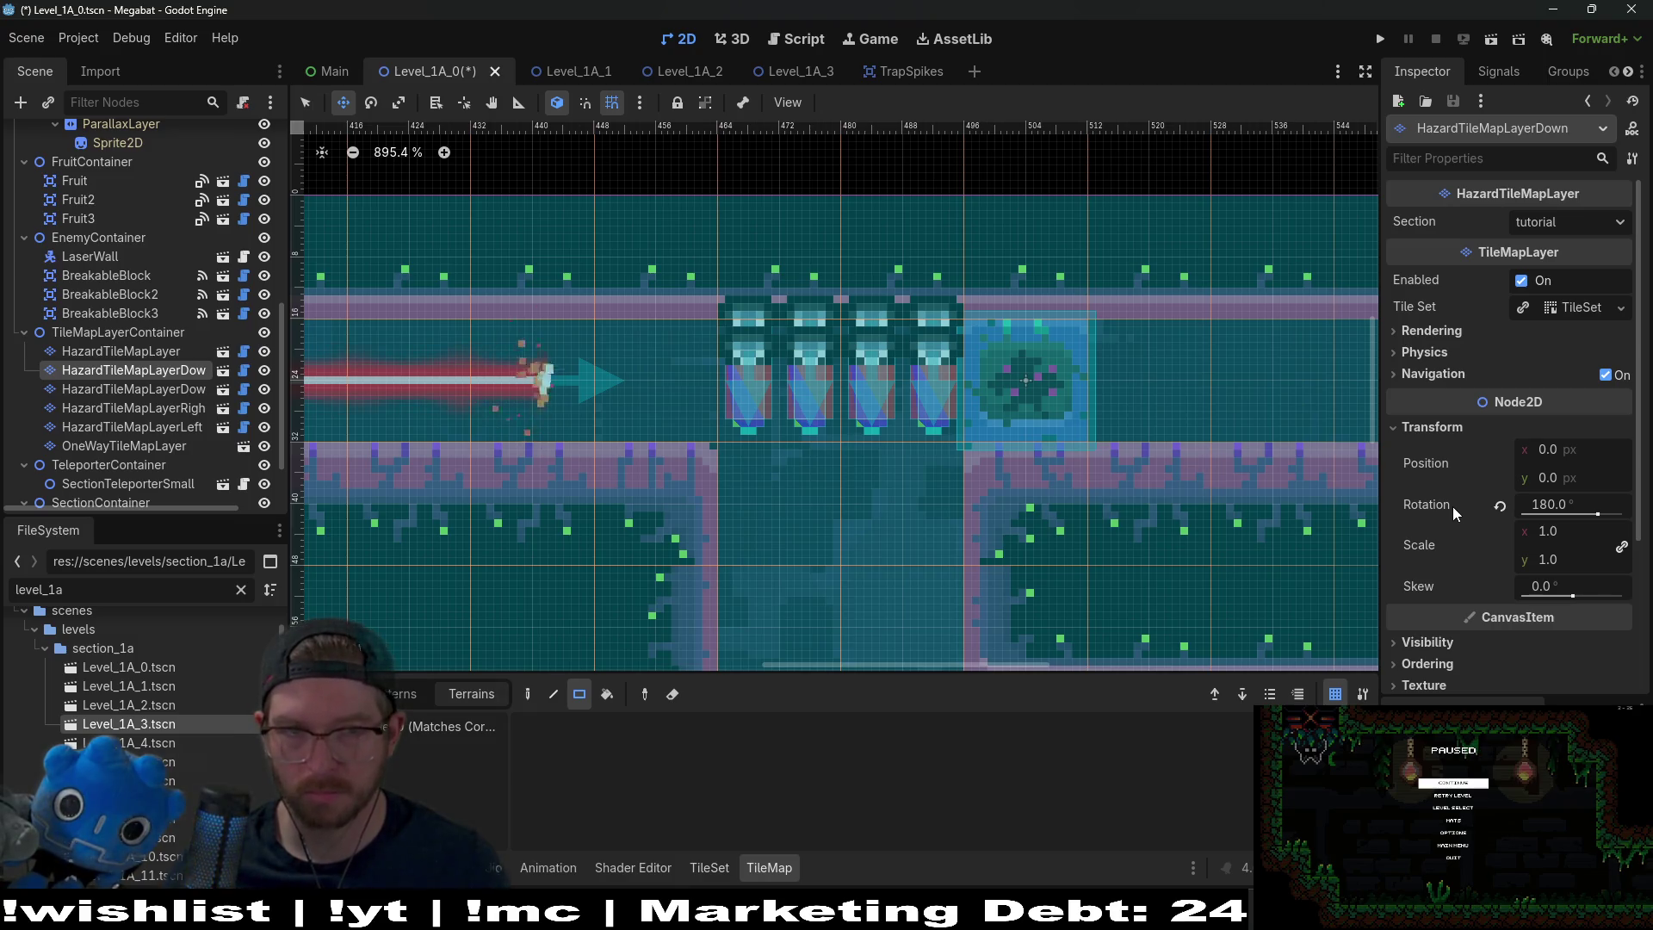
pyautogui.scroll(-5, 783, 424)
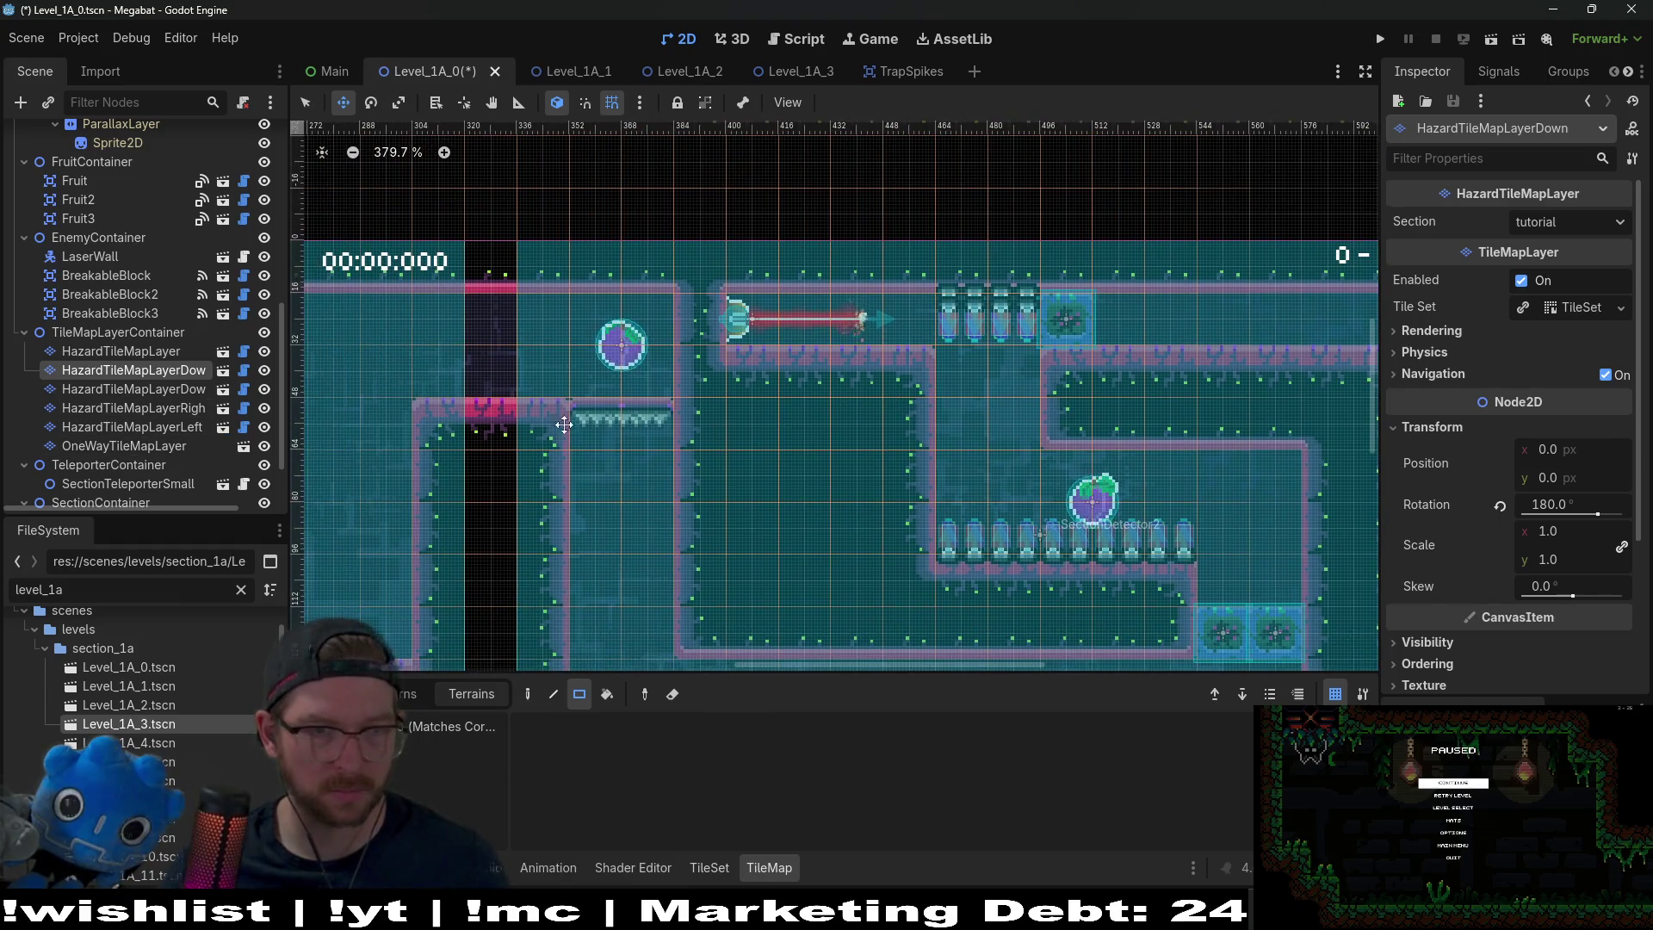
pyautogui.click(401, 699)
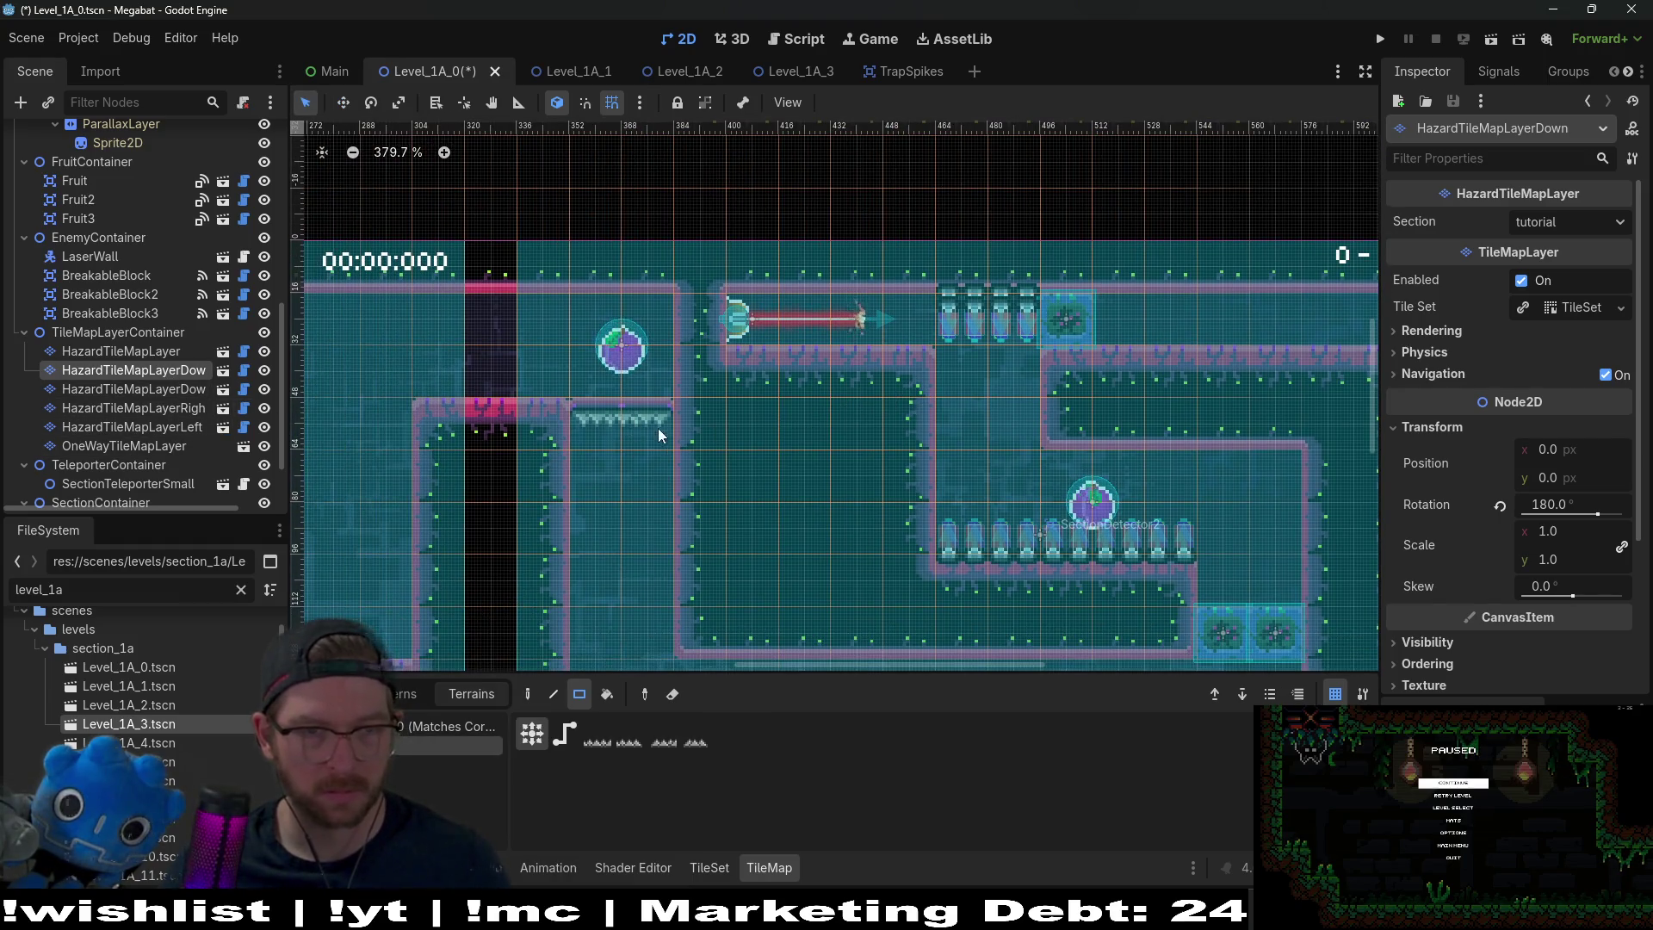
# Widen the Scene dock to show HazardTileMapLayerDownOffset fully and choose the Spikes terrain
pyautogui.press('q')
pyautogui.click(147, 389)
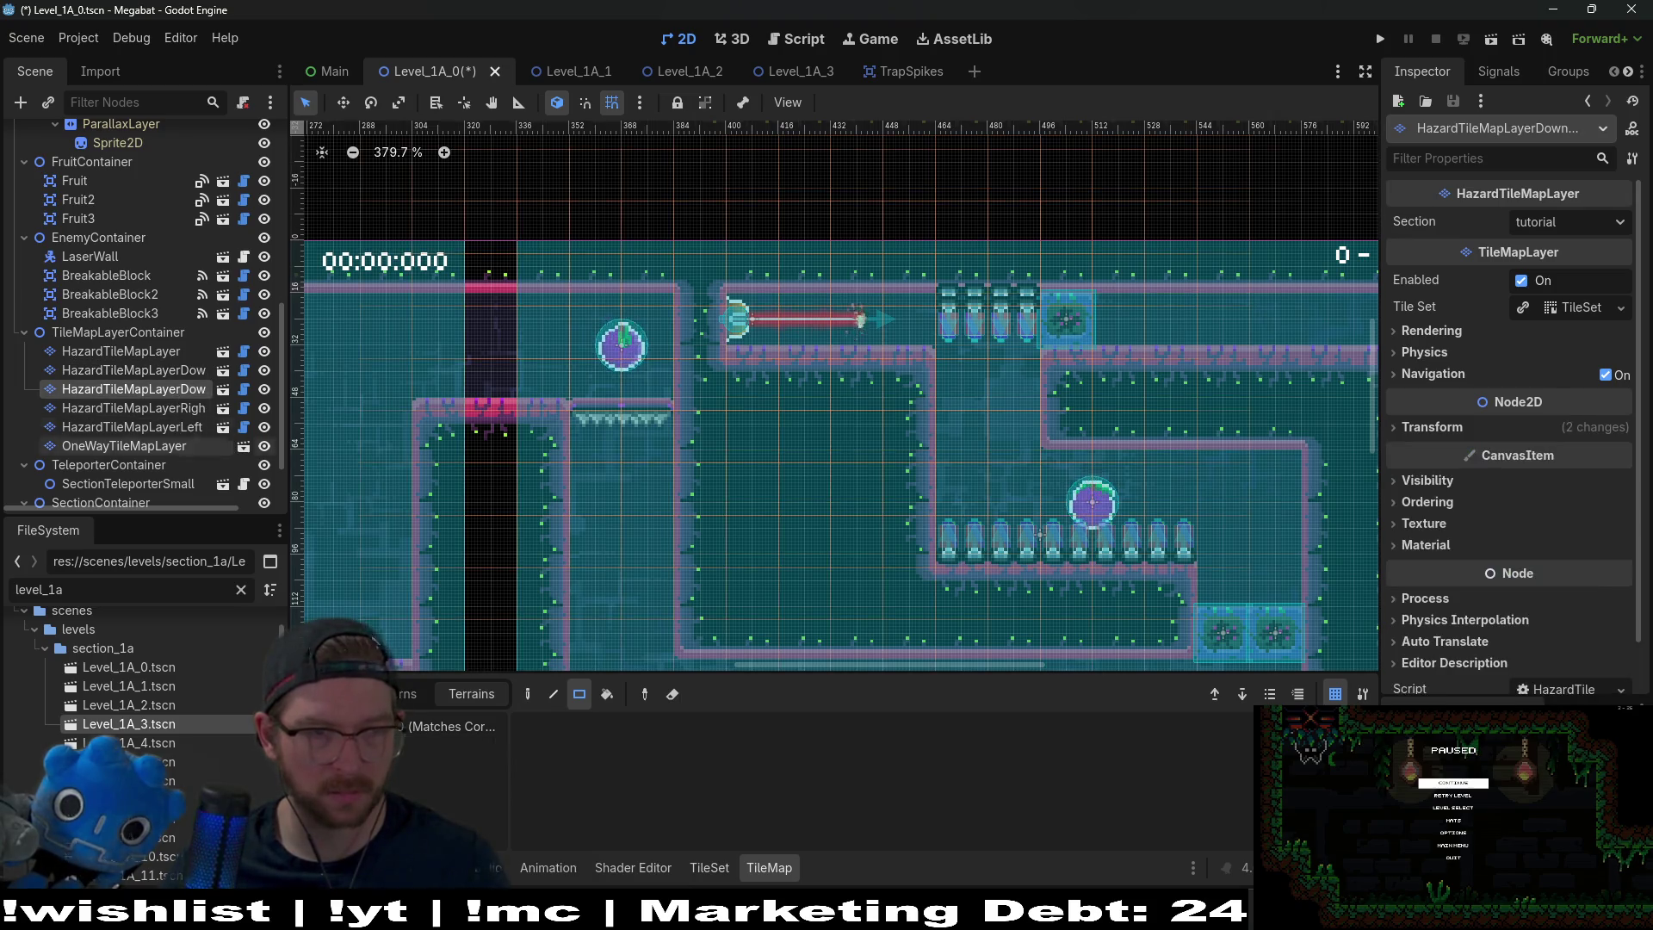
pyautogui.moveTo(289, 422); pyautogui.dragTo(394, 423)
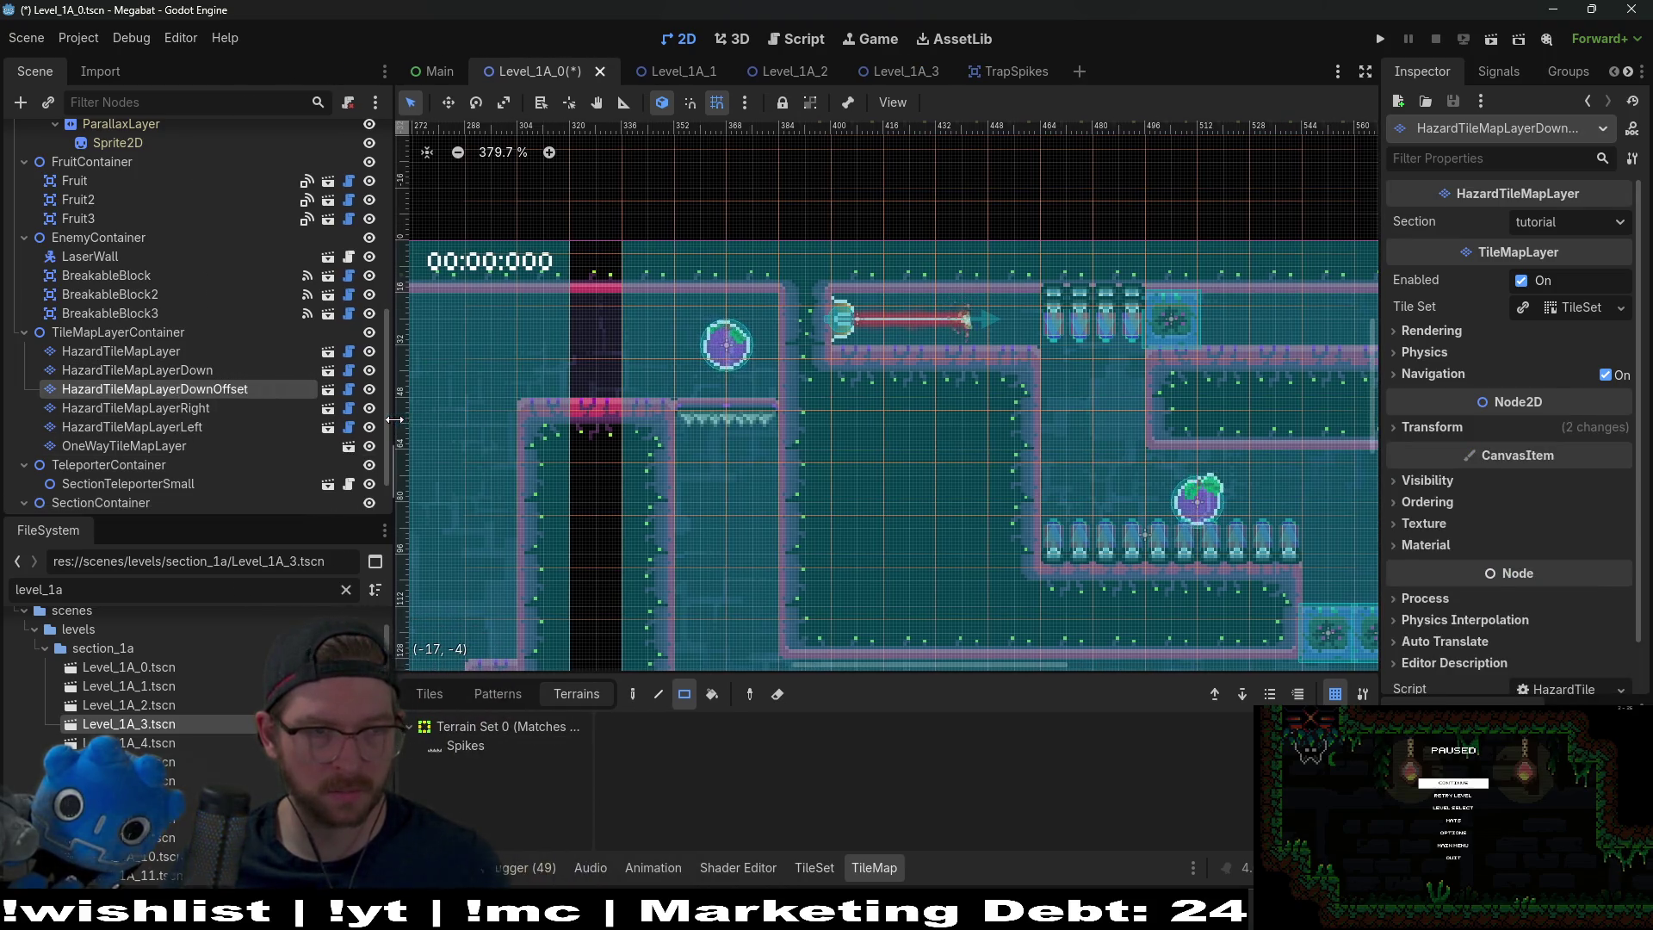
pyautogui.click(466, 746)
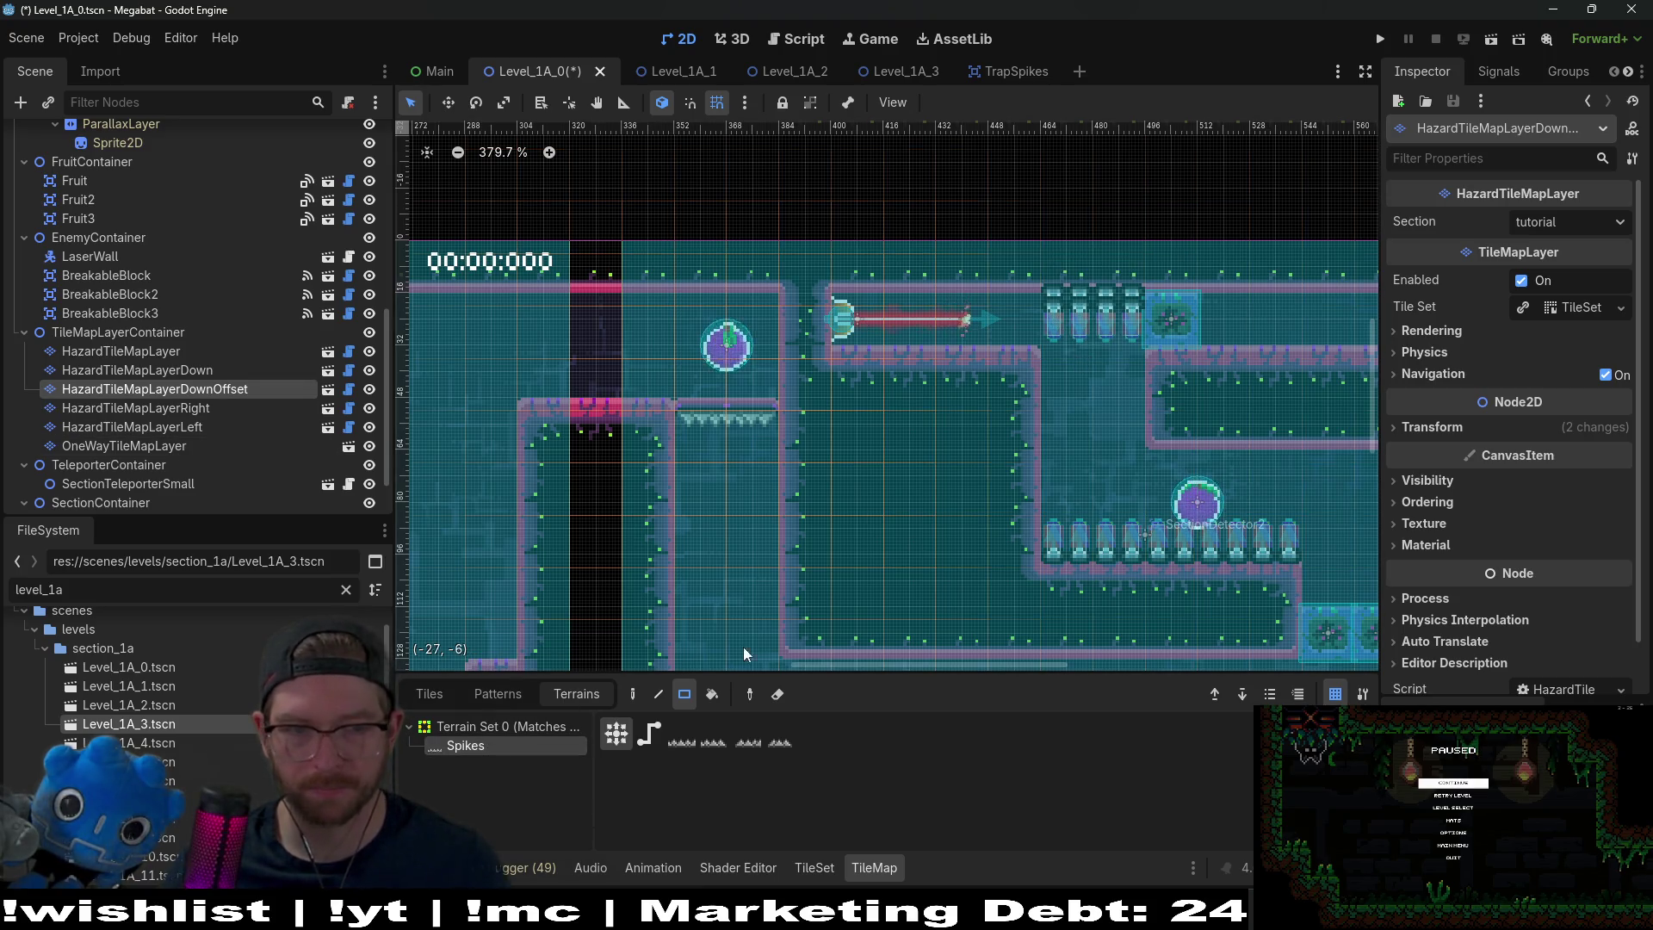
# Hide and reshow the Down and DownOffset spike layers to compare them
pyautogui.click(138, 370)
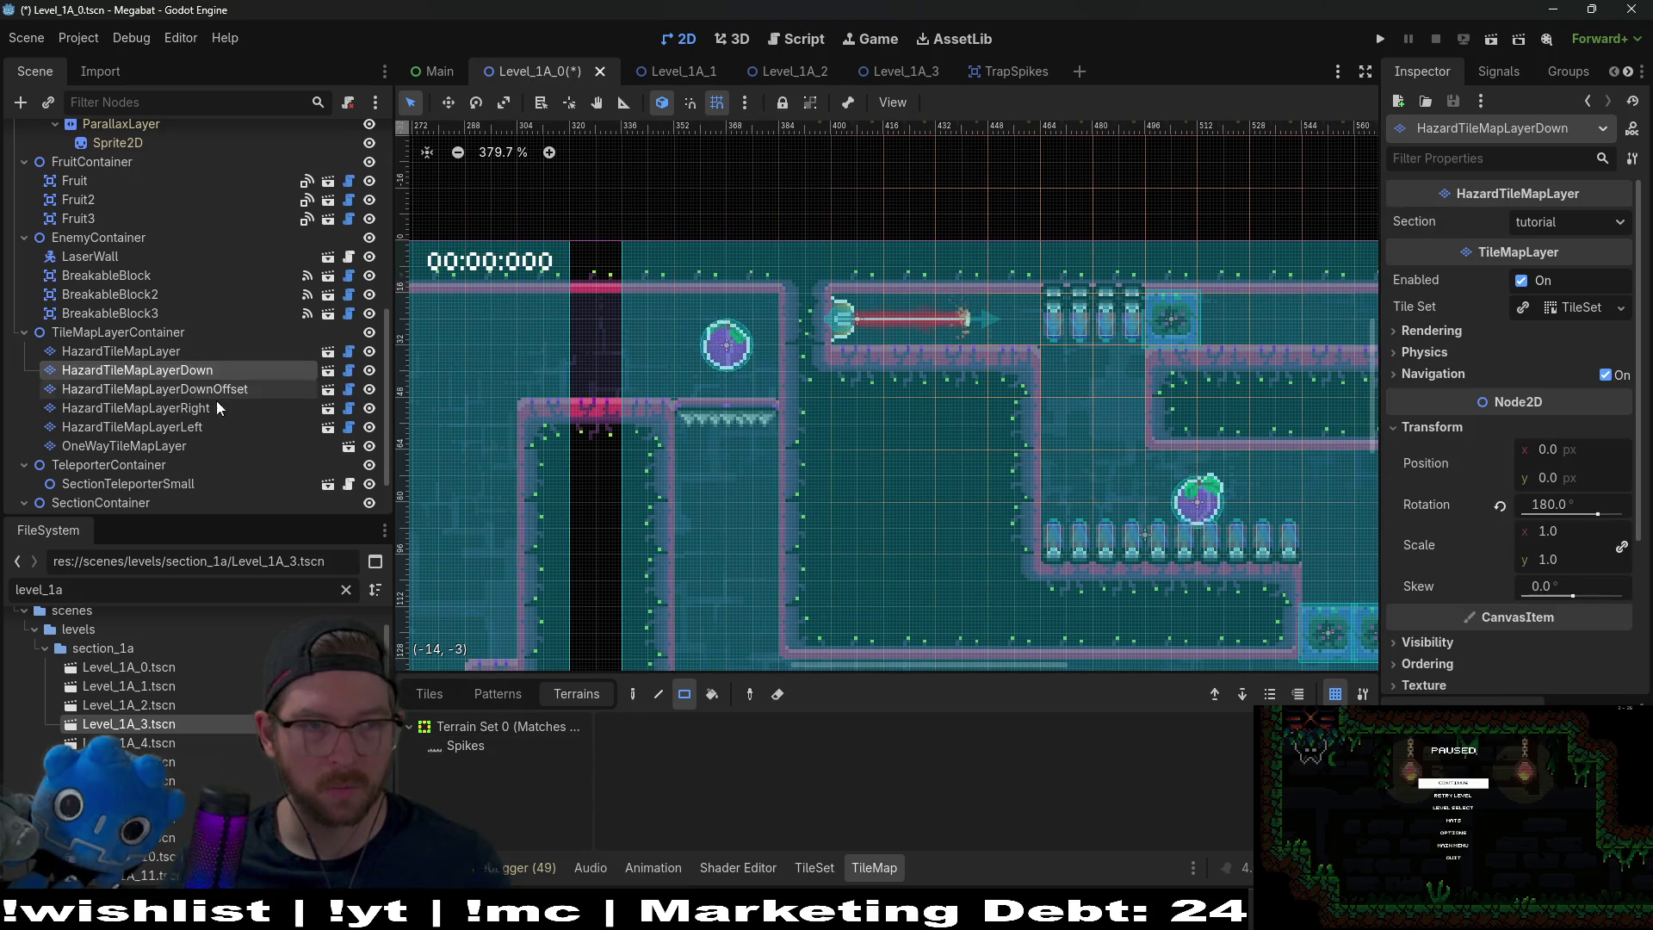
pyautogui.click(368, 371)
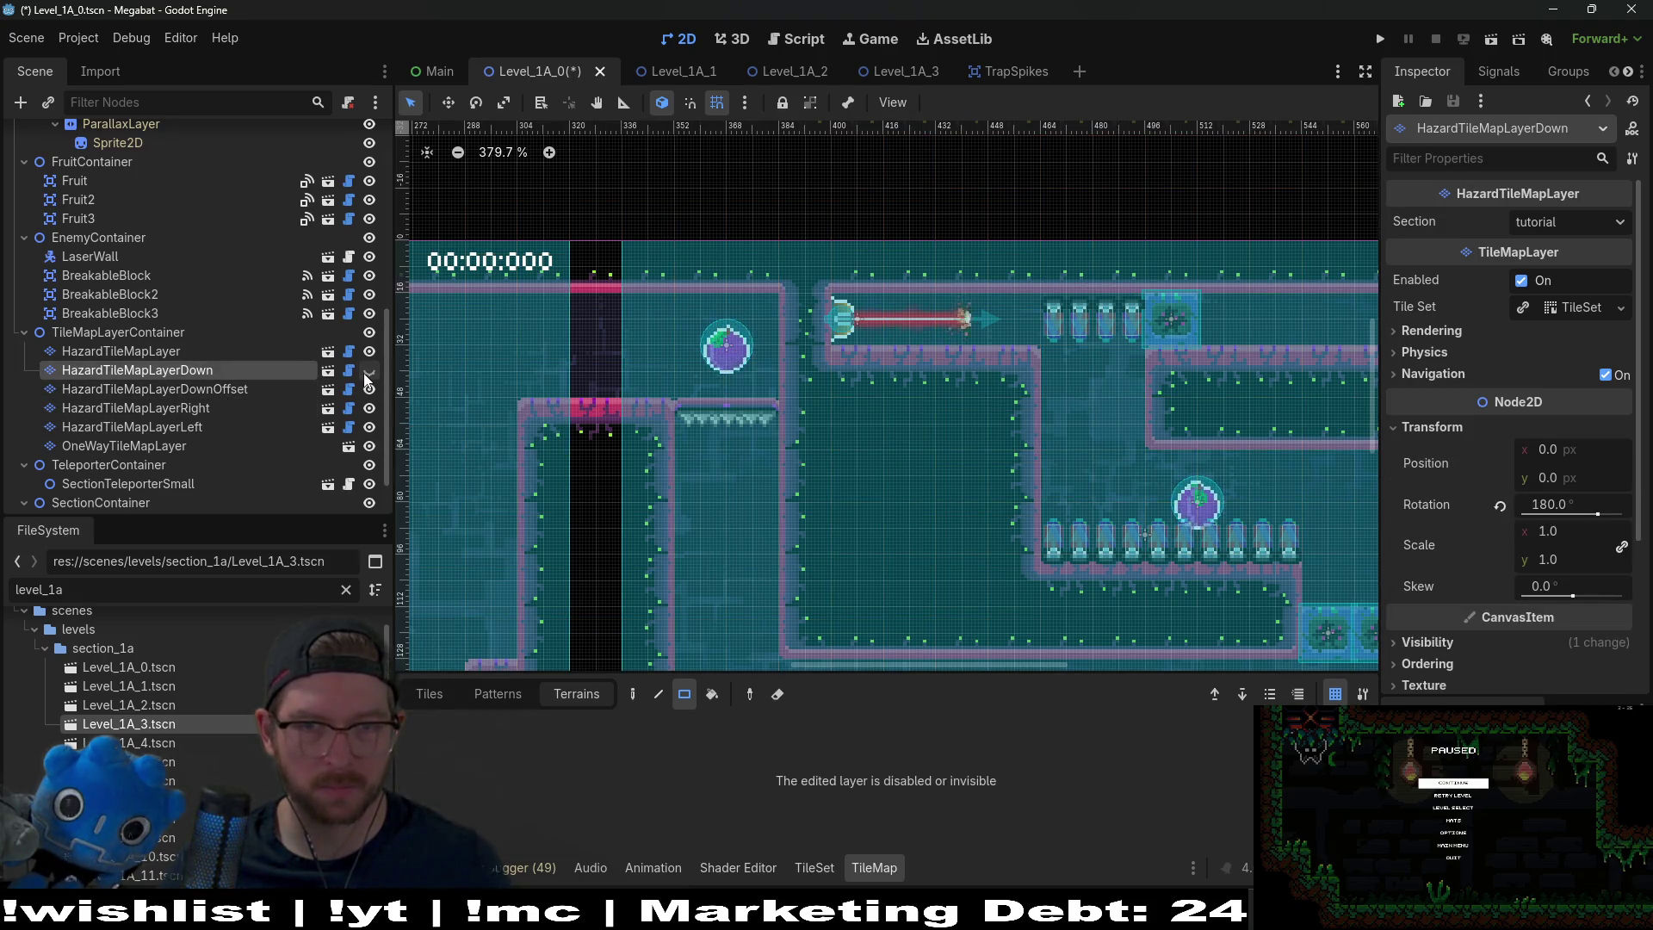
pyautogui.click(368, 373)
pyautogui.click(238, 392)
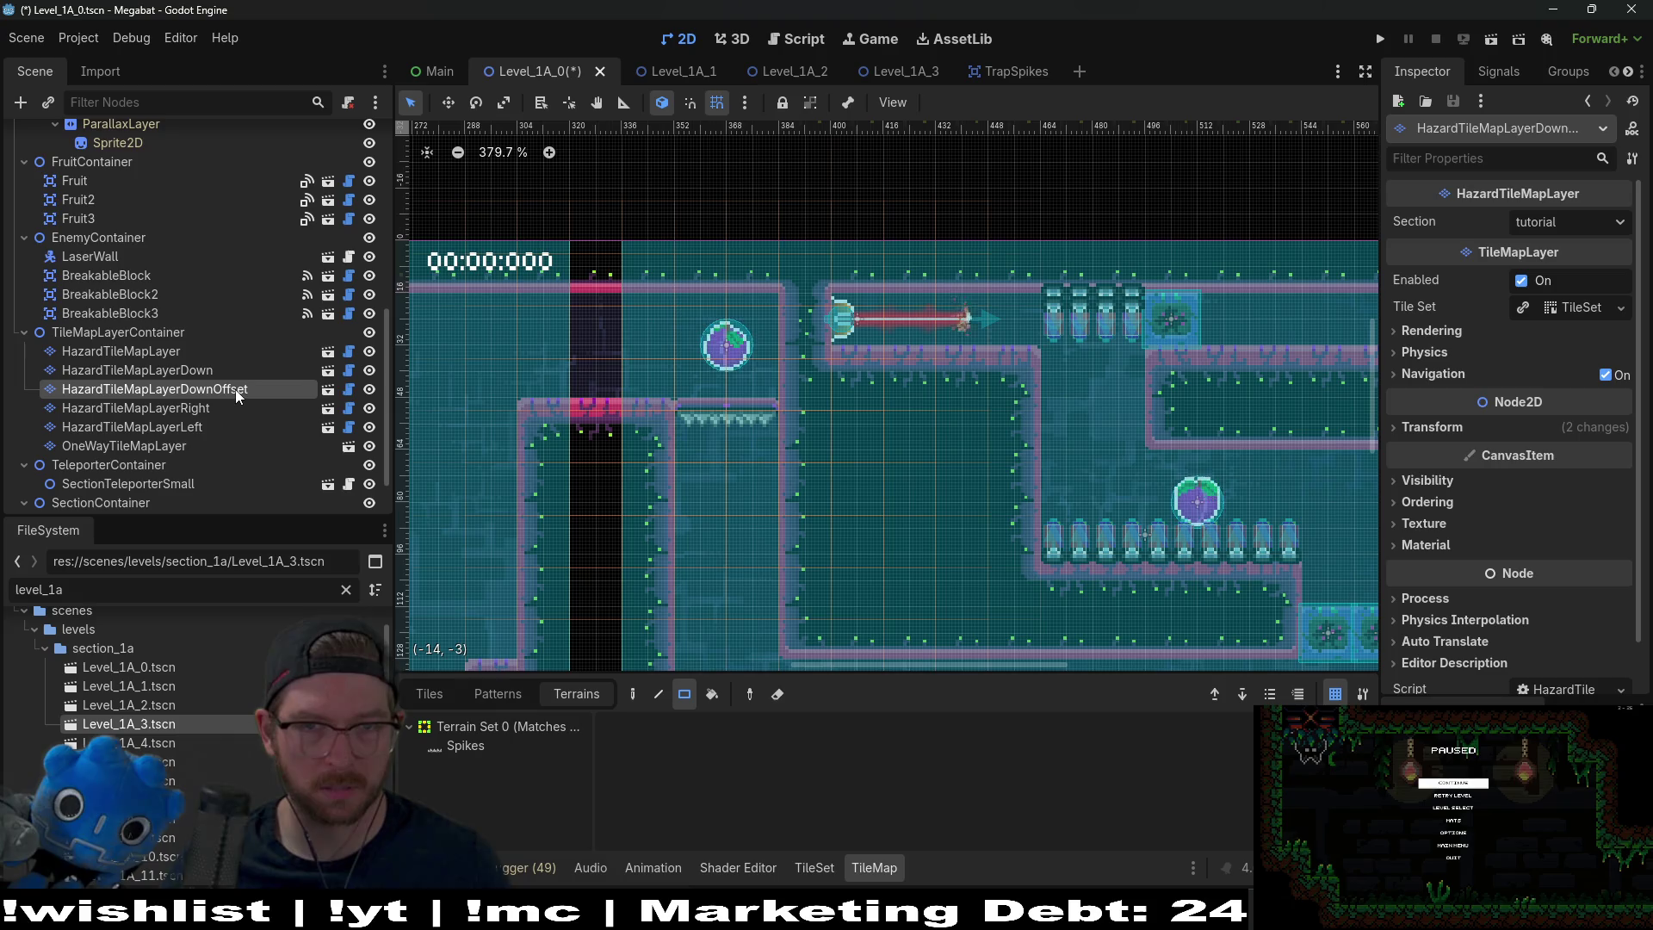
pyautogui.click(373, 391)
pyautogui.click(372, 391)
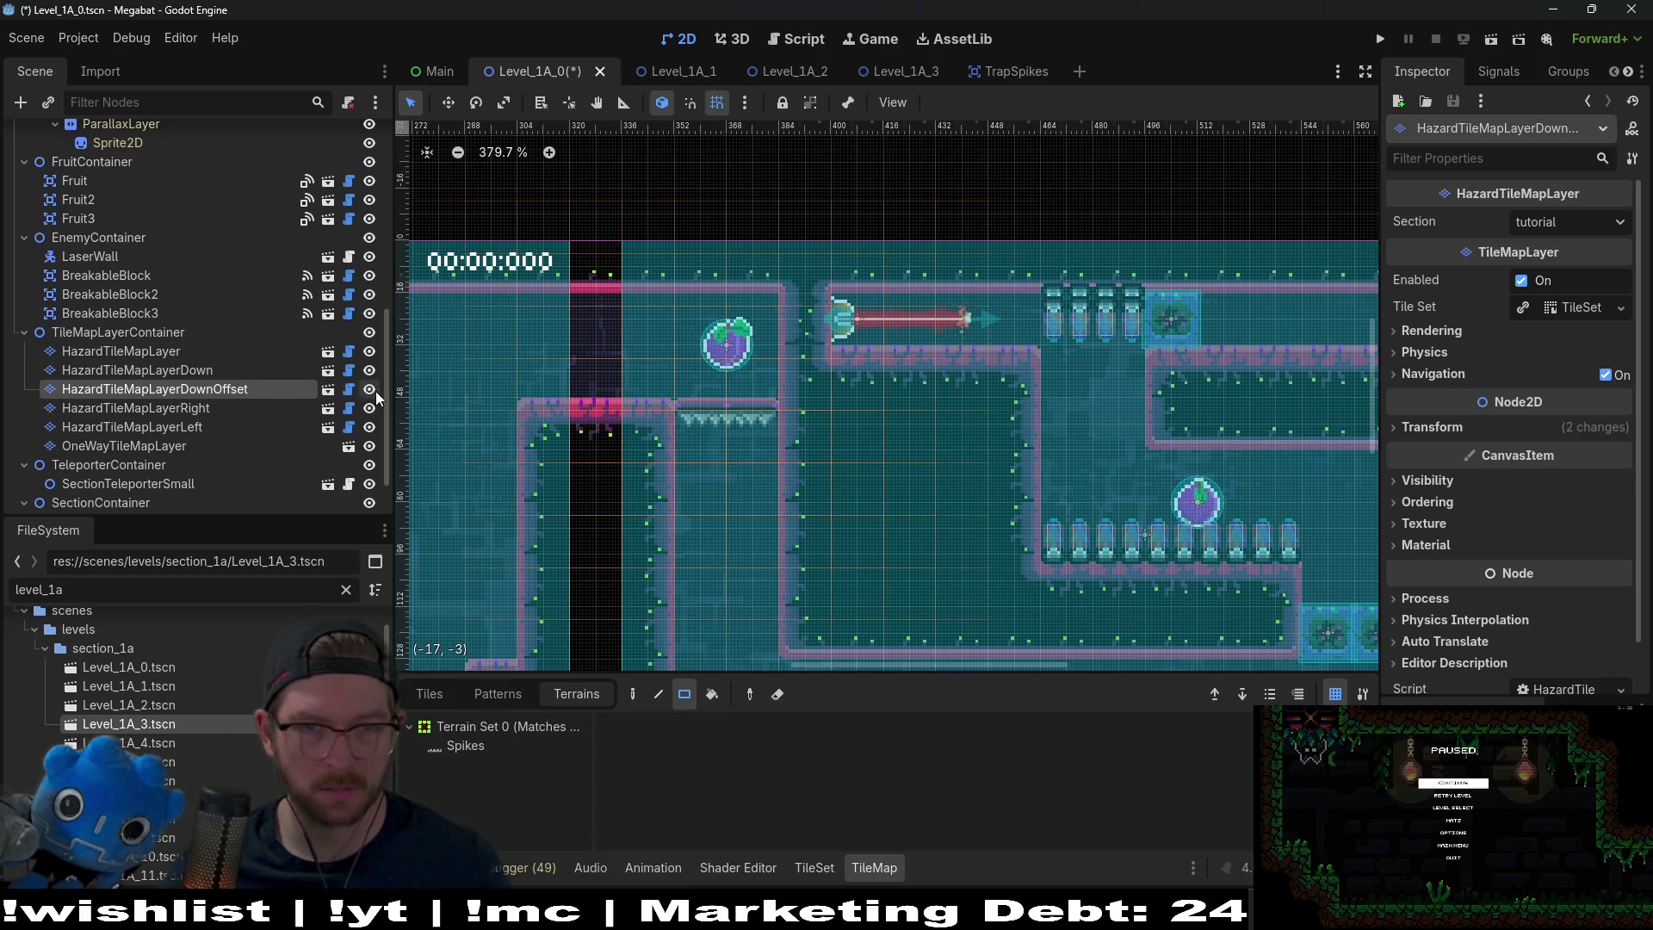
pyautogui.doubleClick(222, 390)
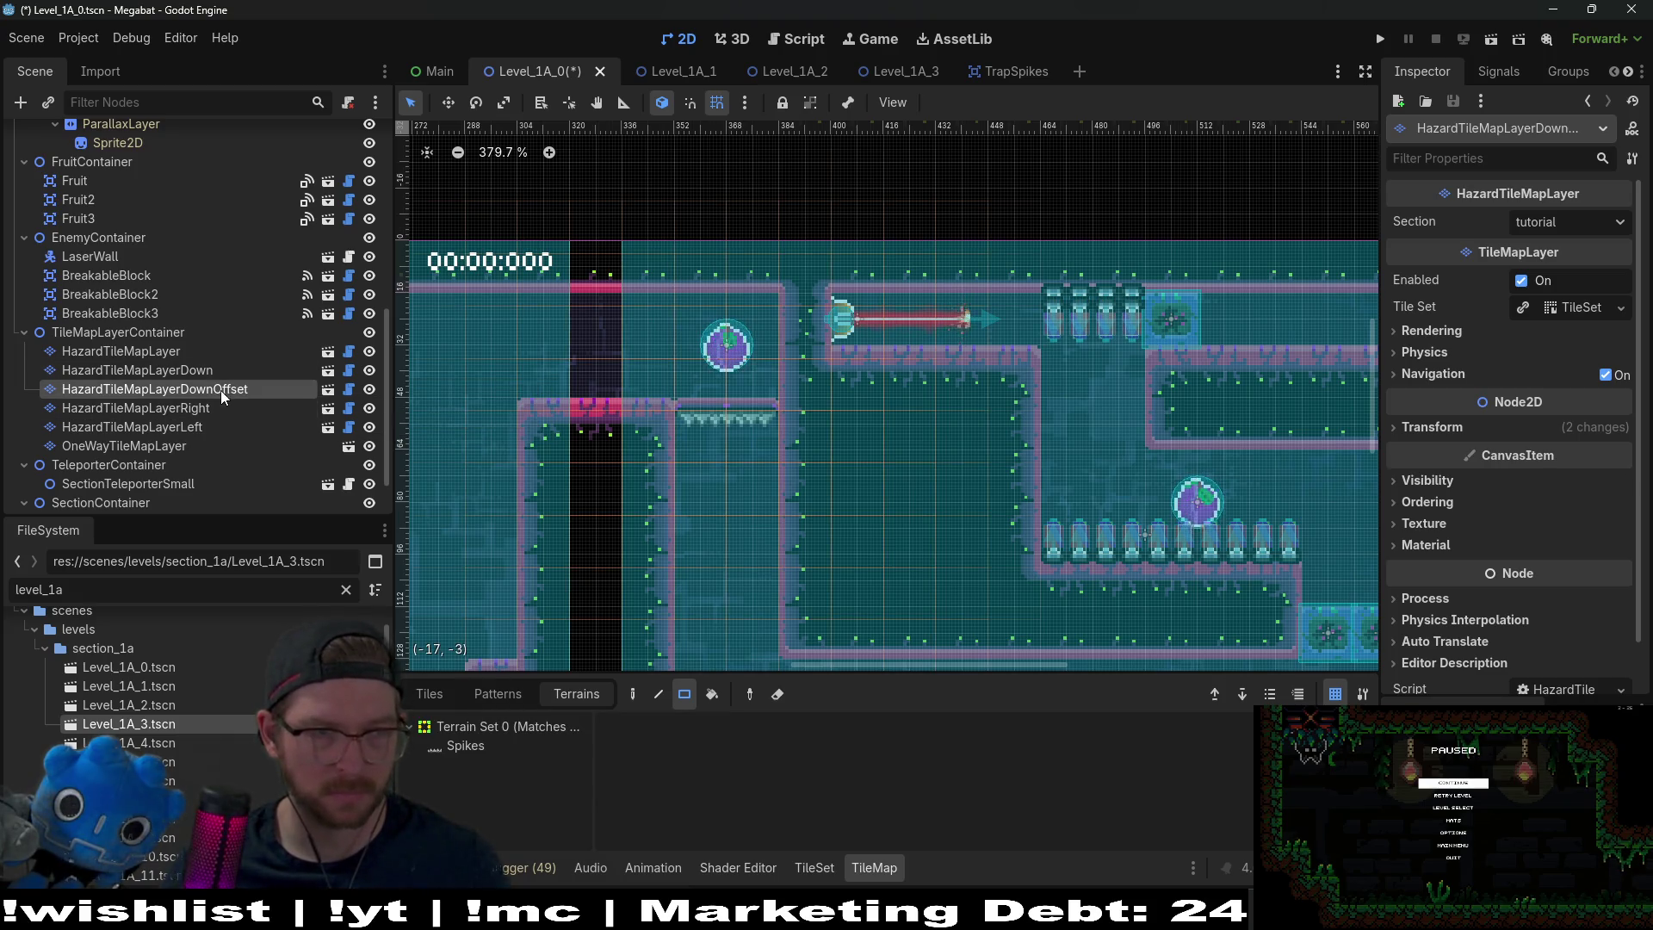
# Pick the ActionSpikes TrapSpikesUp tile and select the HazardTileMapLayerDownOffset layer
pyautogui.click(428, 693)
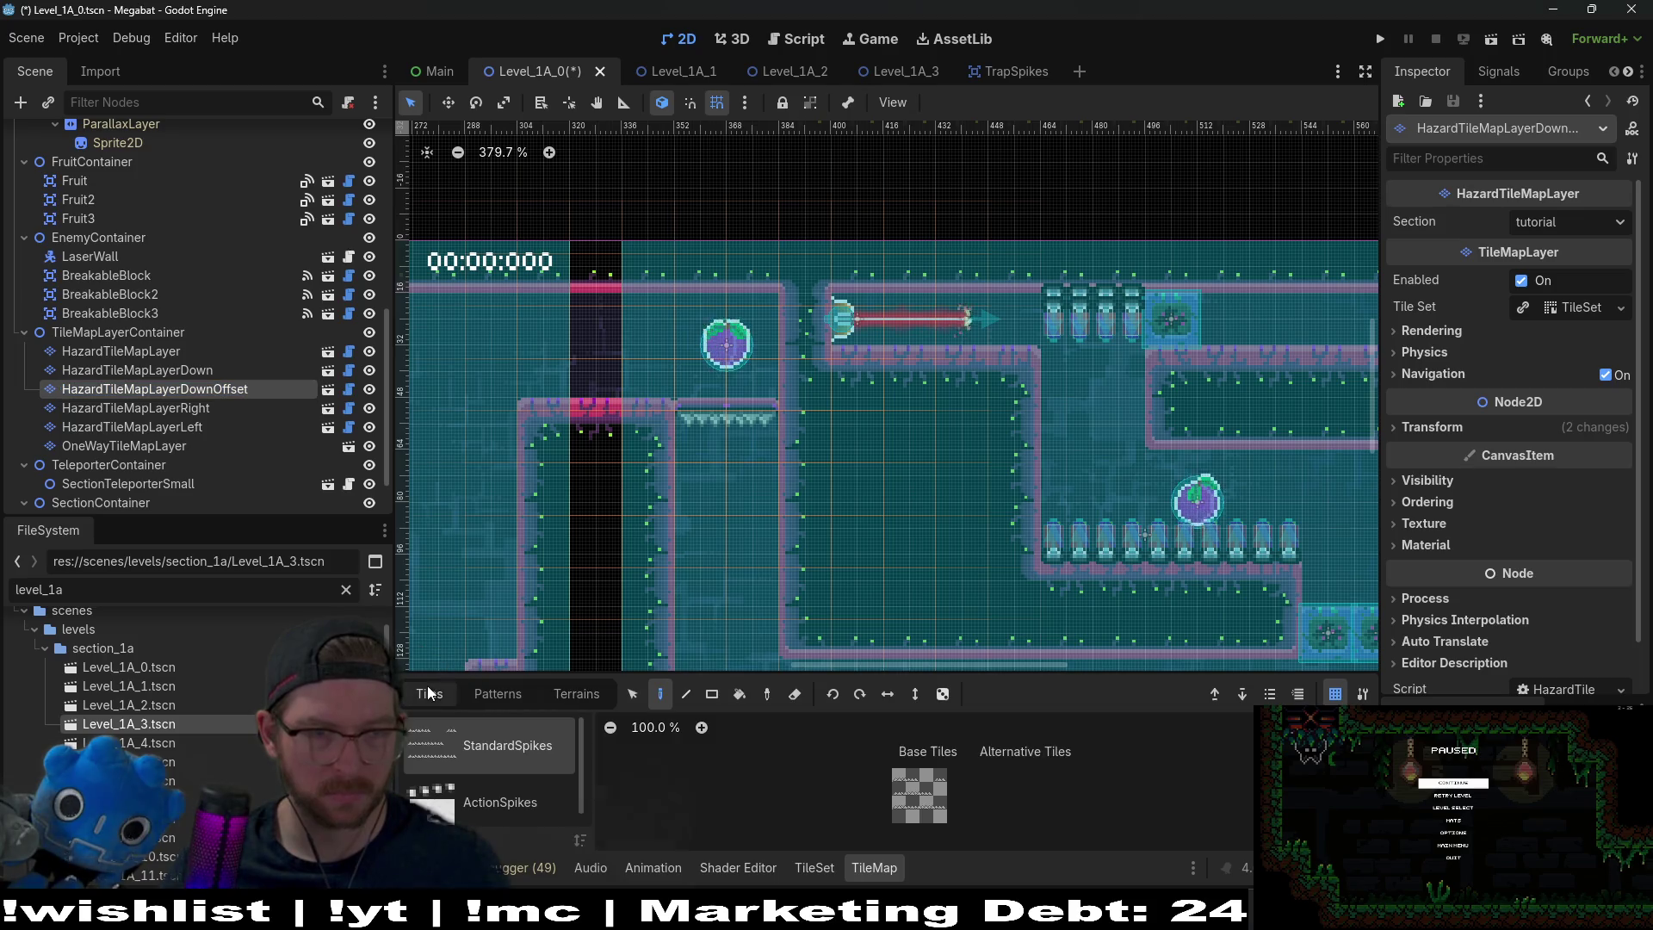
pyautogui.click(505, 805)
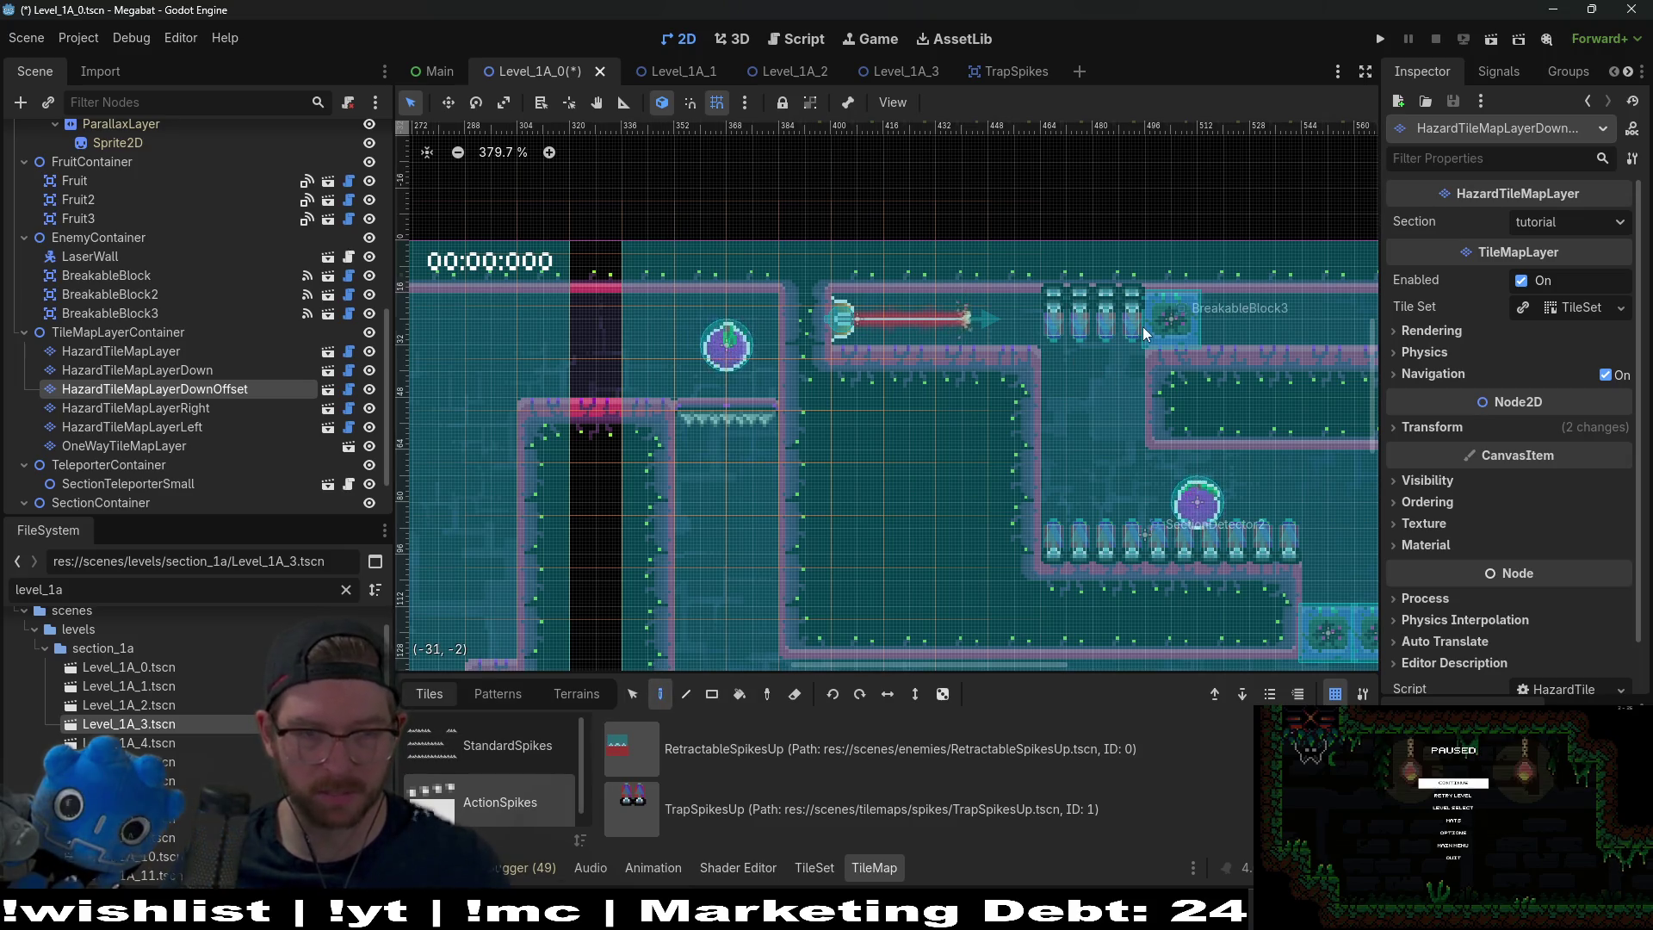
pyautogui.click(947, 809)
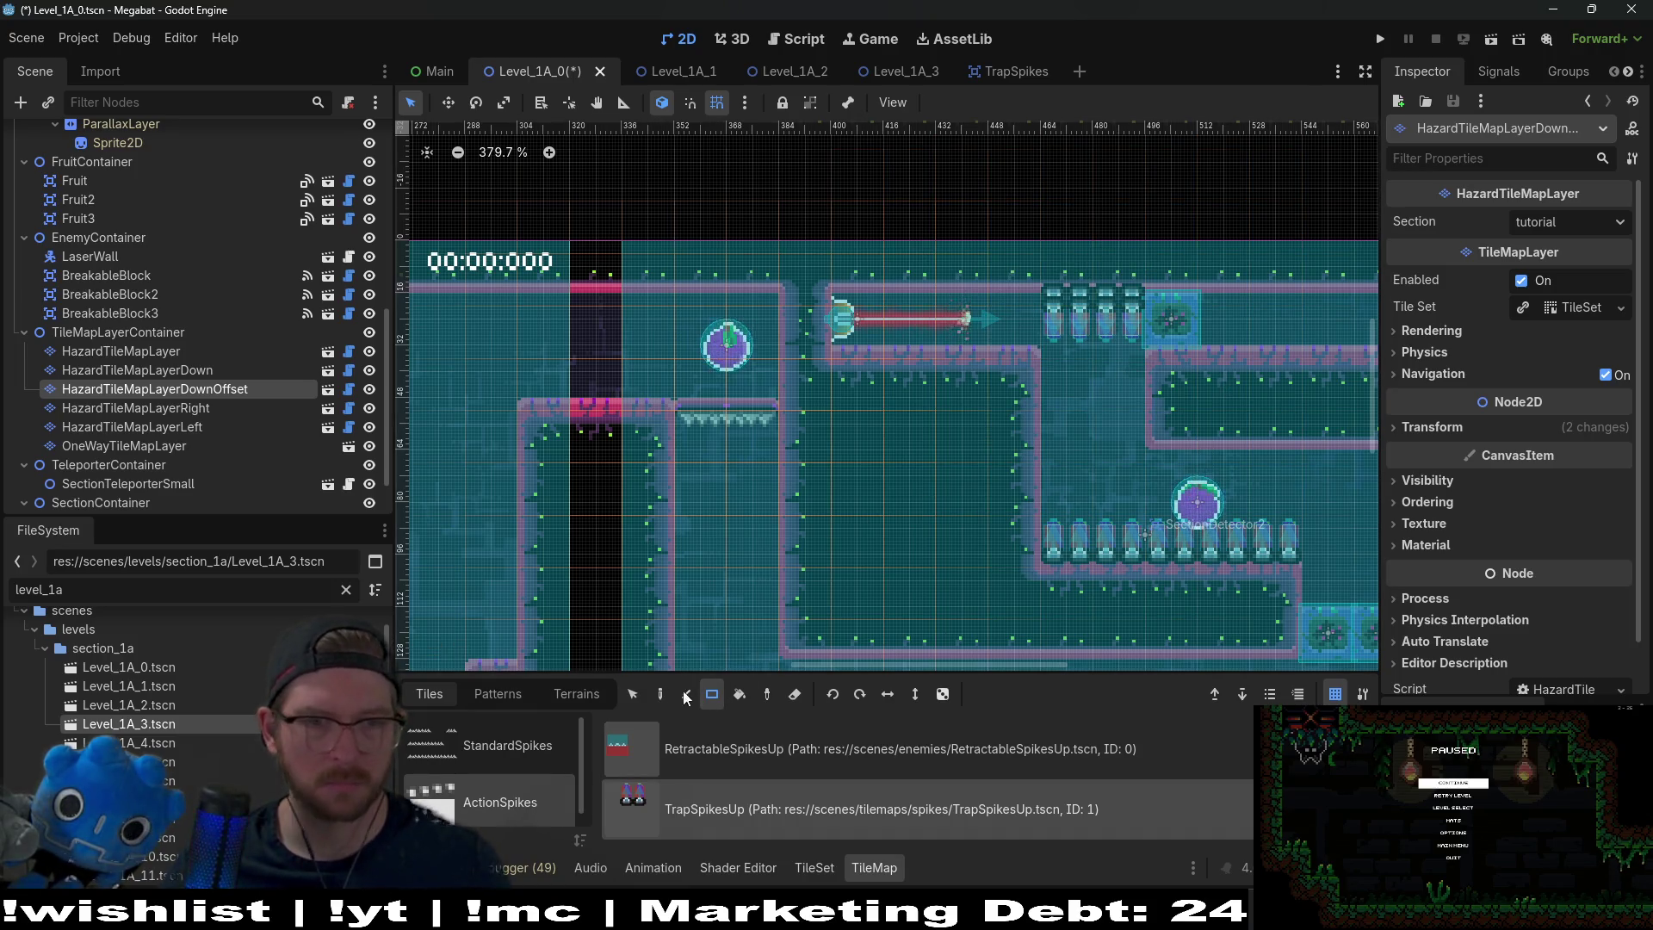
pyautogui.doubleClick(228, 372)
pyautogui.click(228, 393)
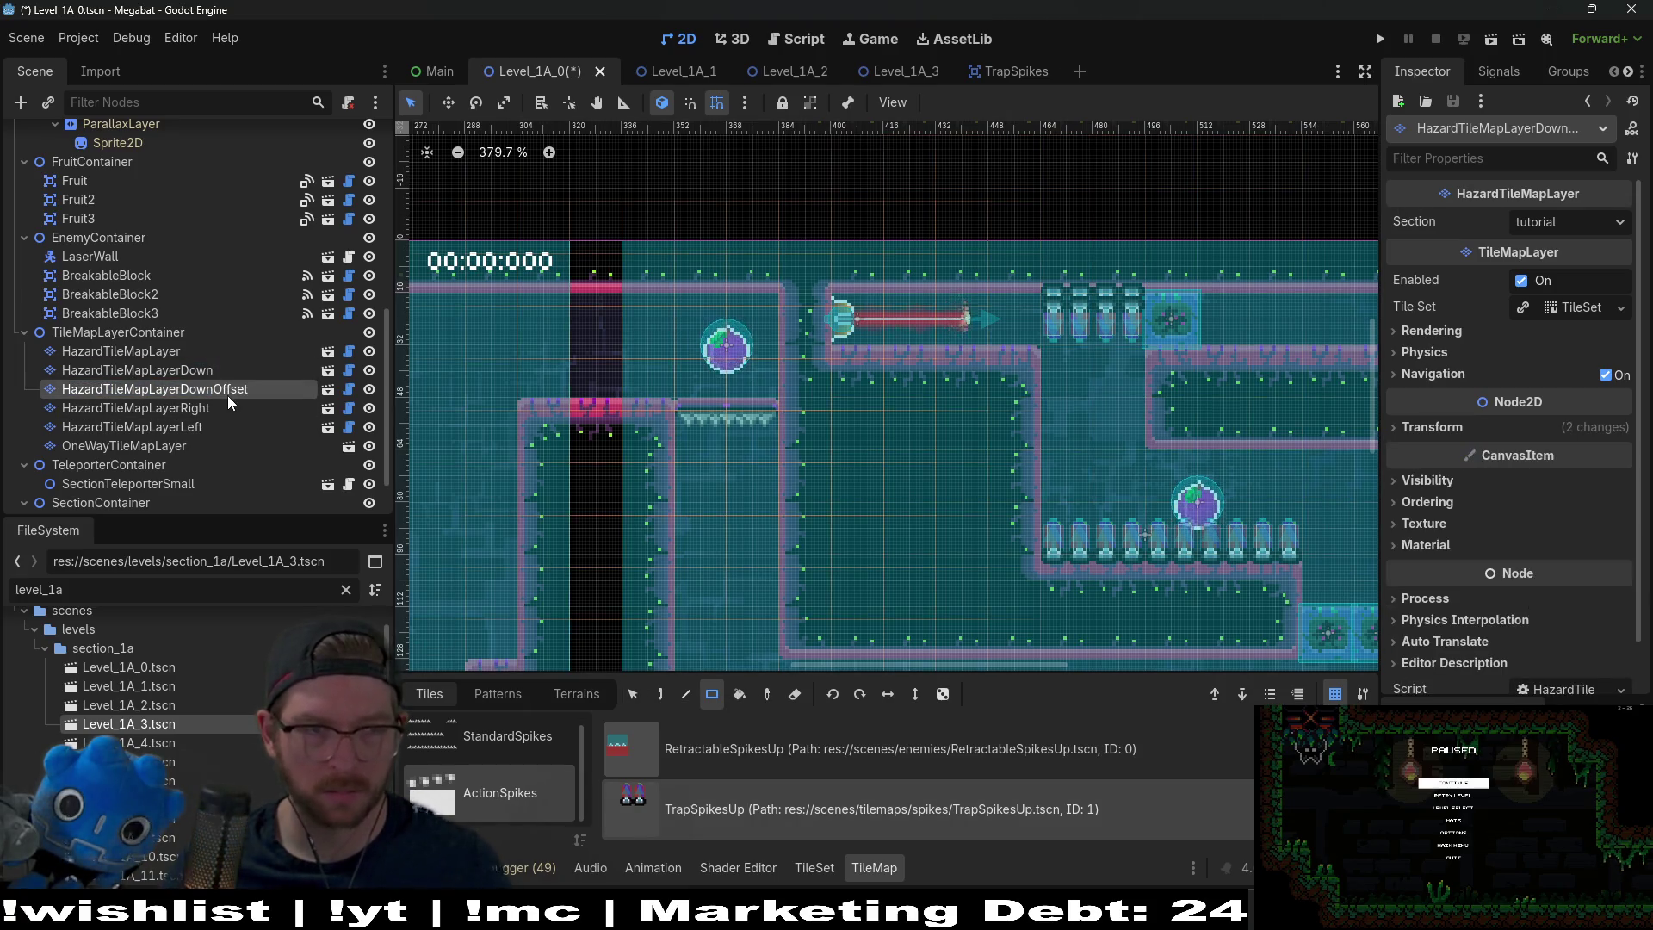
pyautogui.click(218, 408)
pyautogui.click(218, 389)
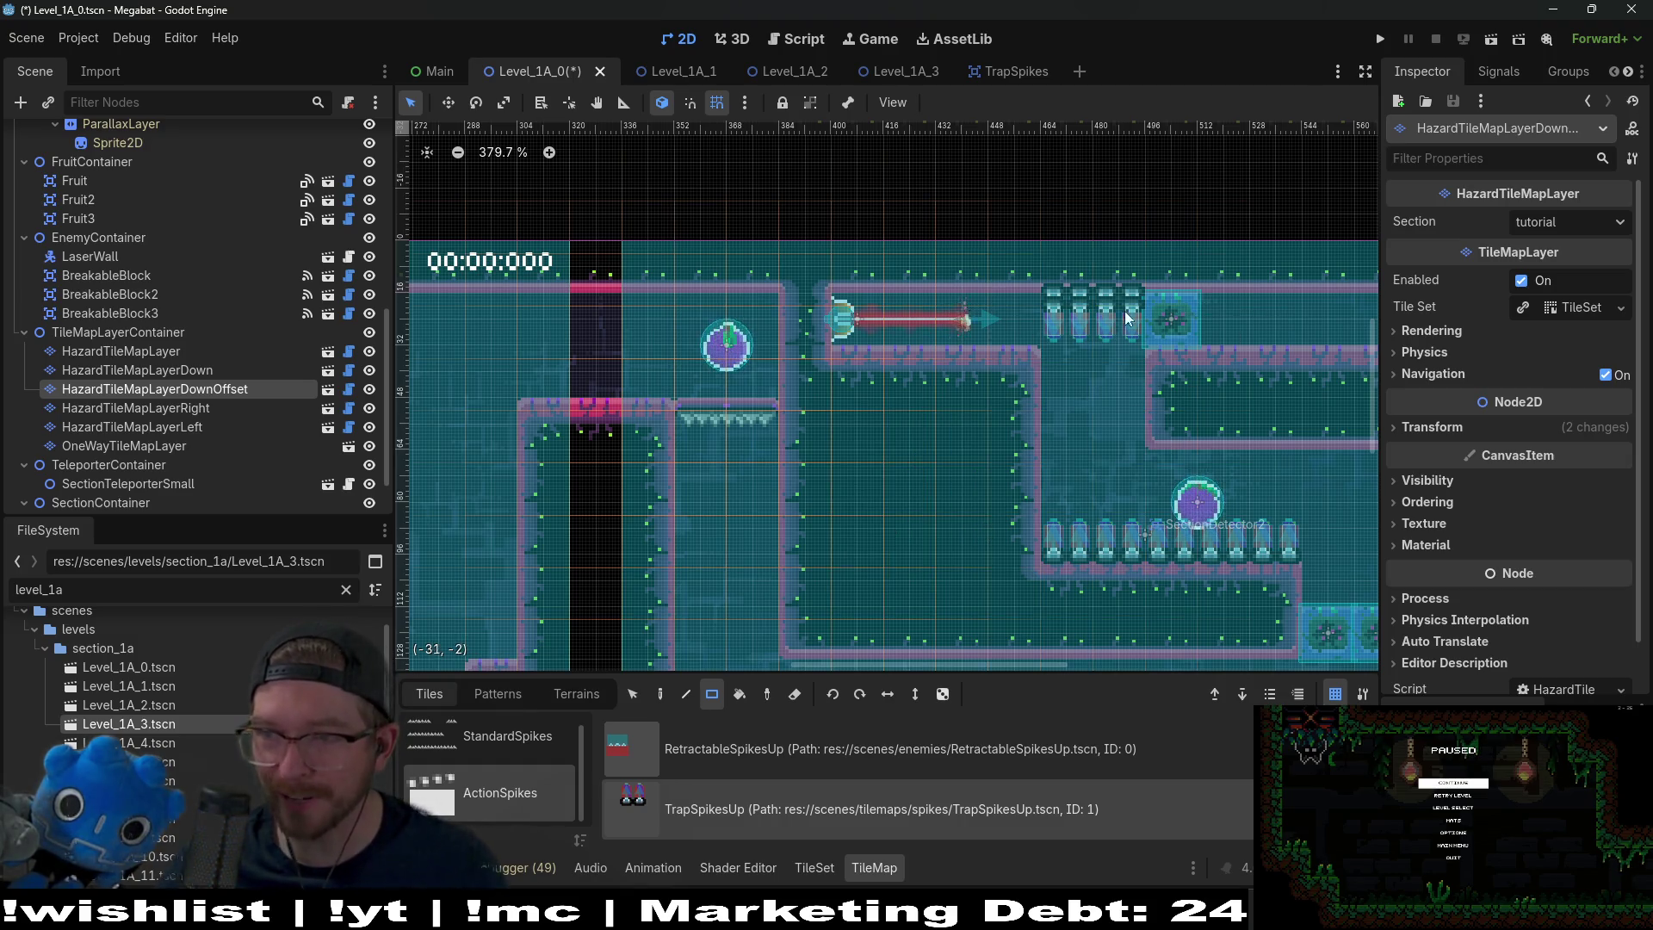
# Paint and erase a trial block of trap spikes, then delete the offset layer
pyautogui.moveTo(792, 361); pyautogui.dragTo(953, 510)
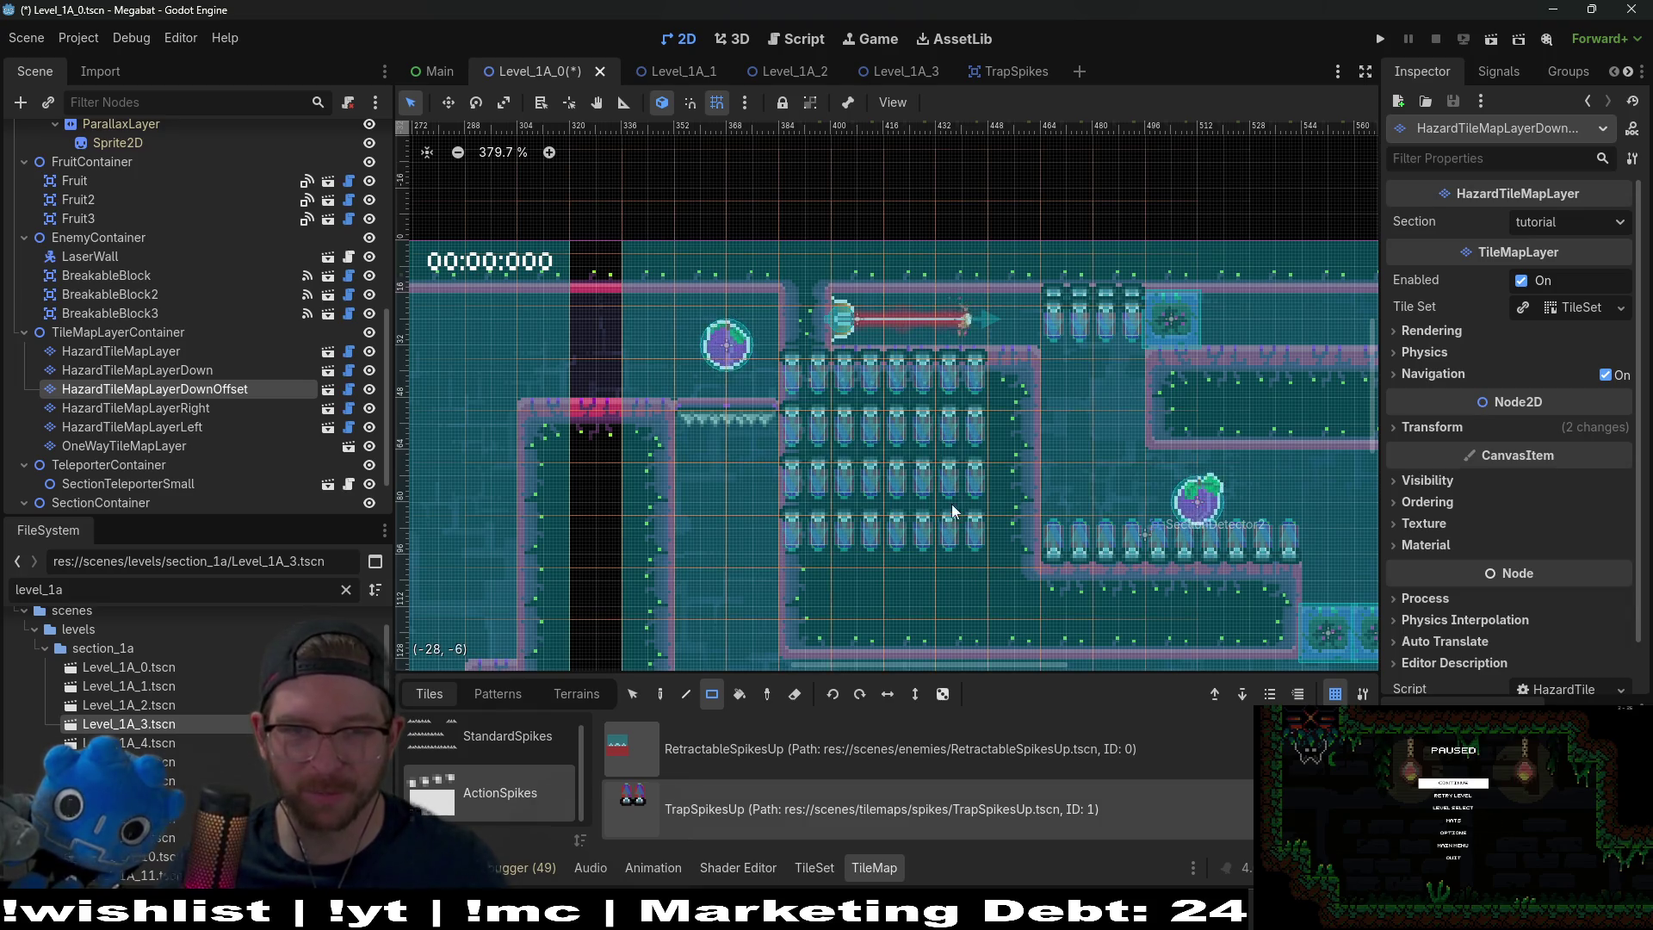
pyautogui.moveTo(781, 213); pyautogui.dragTo(1162, 552)
pyautogui.moveTo(1277, 600); pyautogui.dragTo(1263, 578)
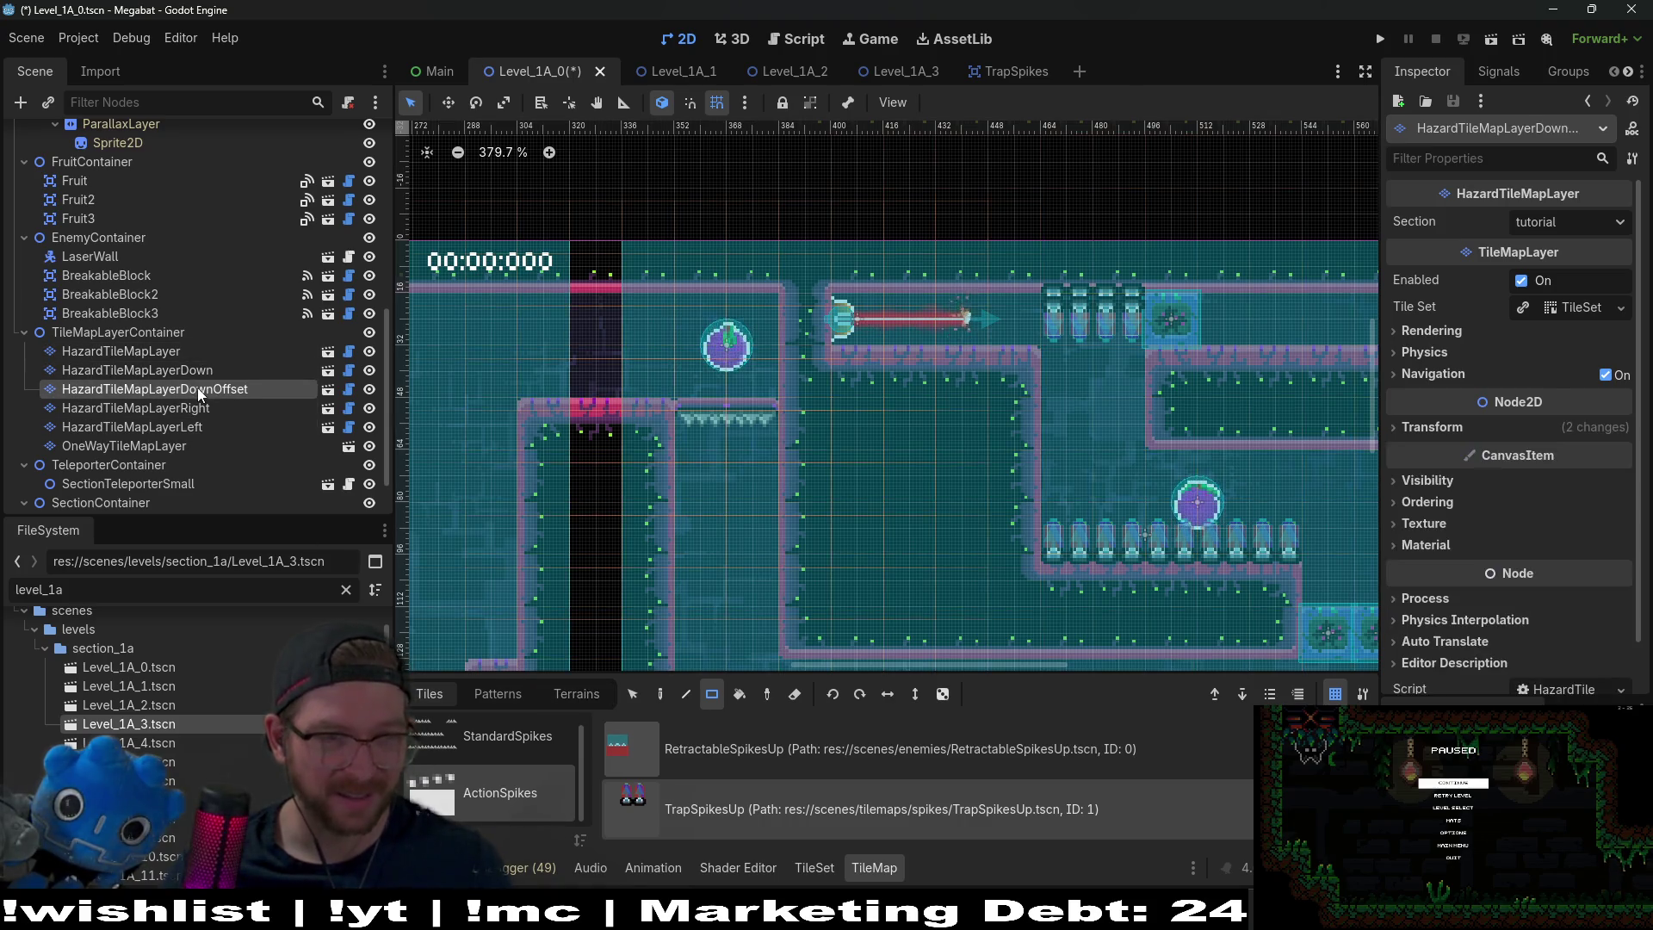
pyautogui.press('Delete')
pyautogui.click(757, 481)
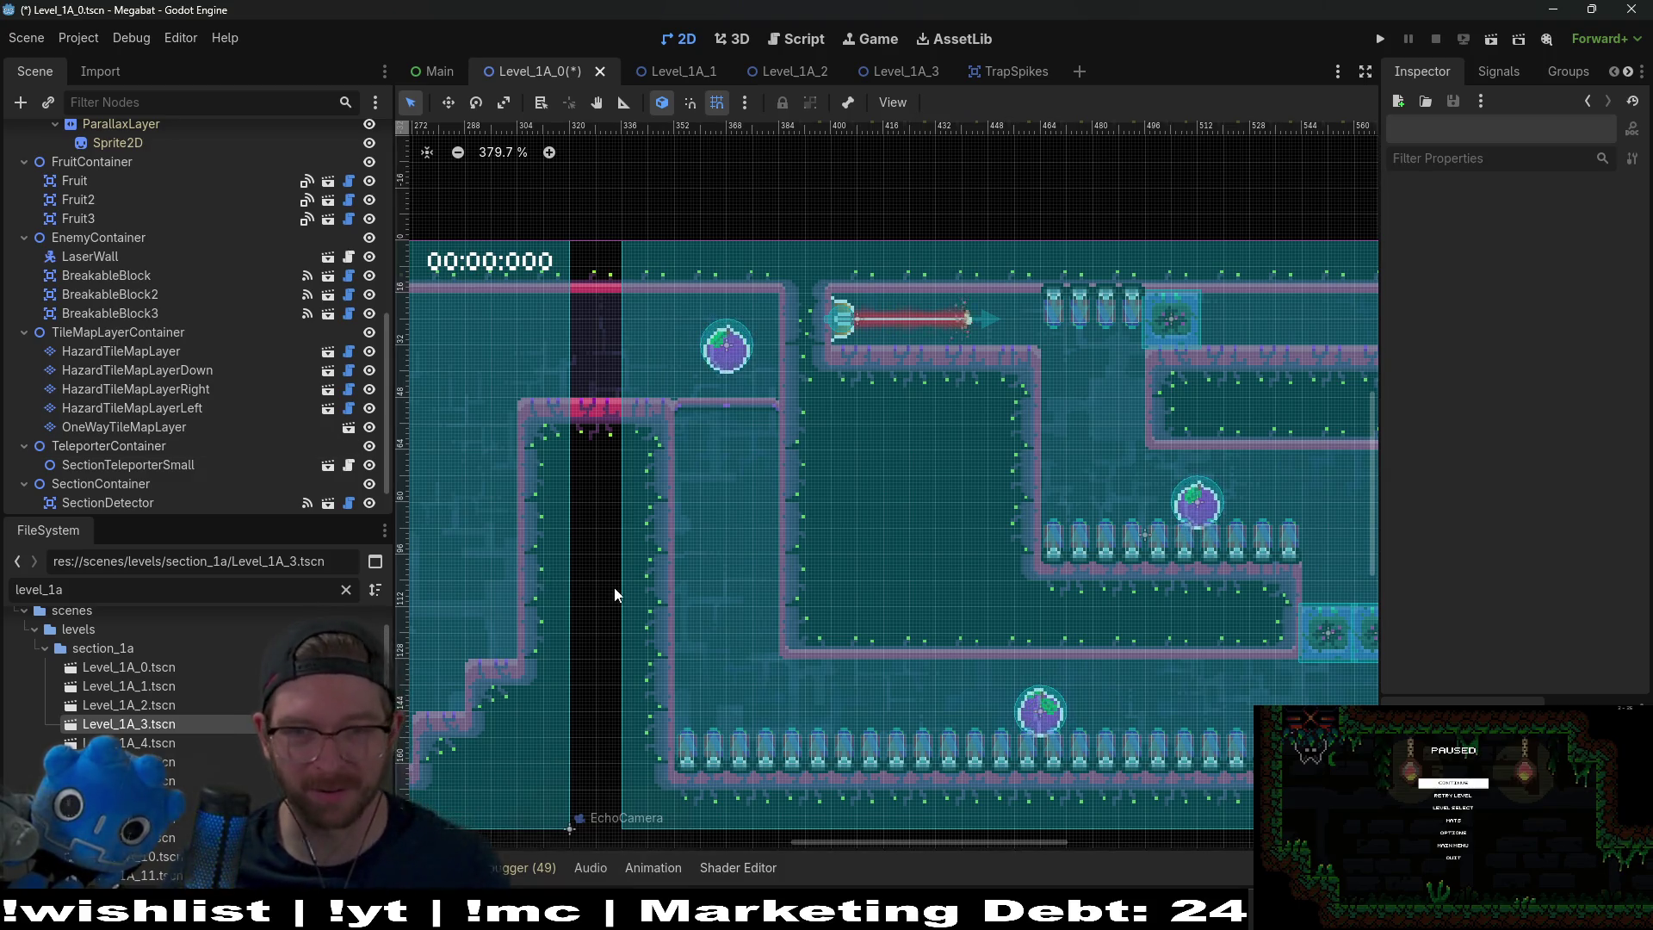
# Instantiate HazardTileMapLayer.tscn under TileMapLayerContainer by searching 'hazard'
pyautogui.rightClick(166, 334)
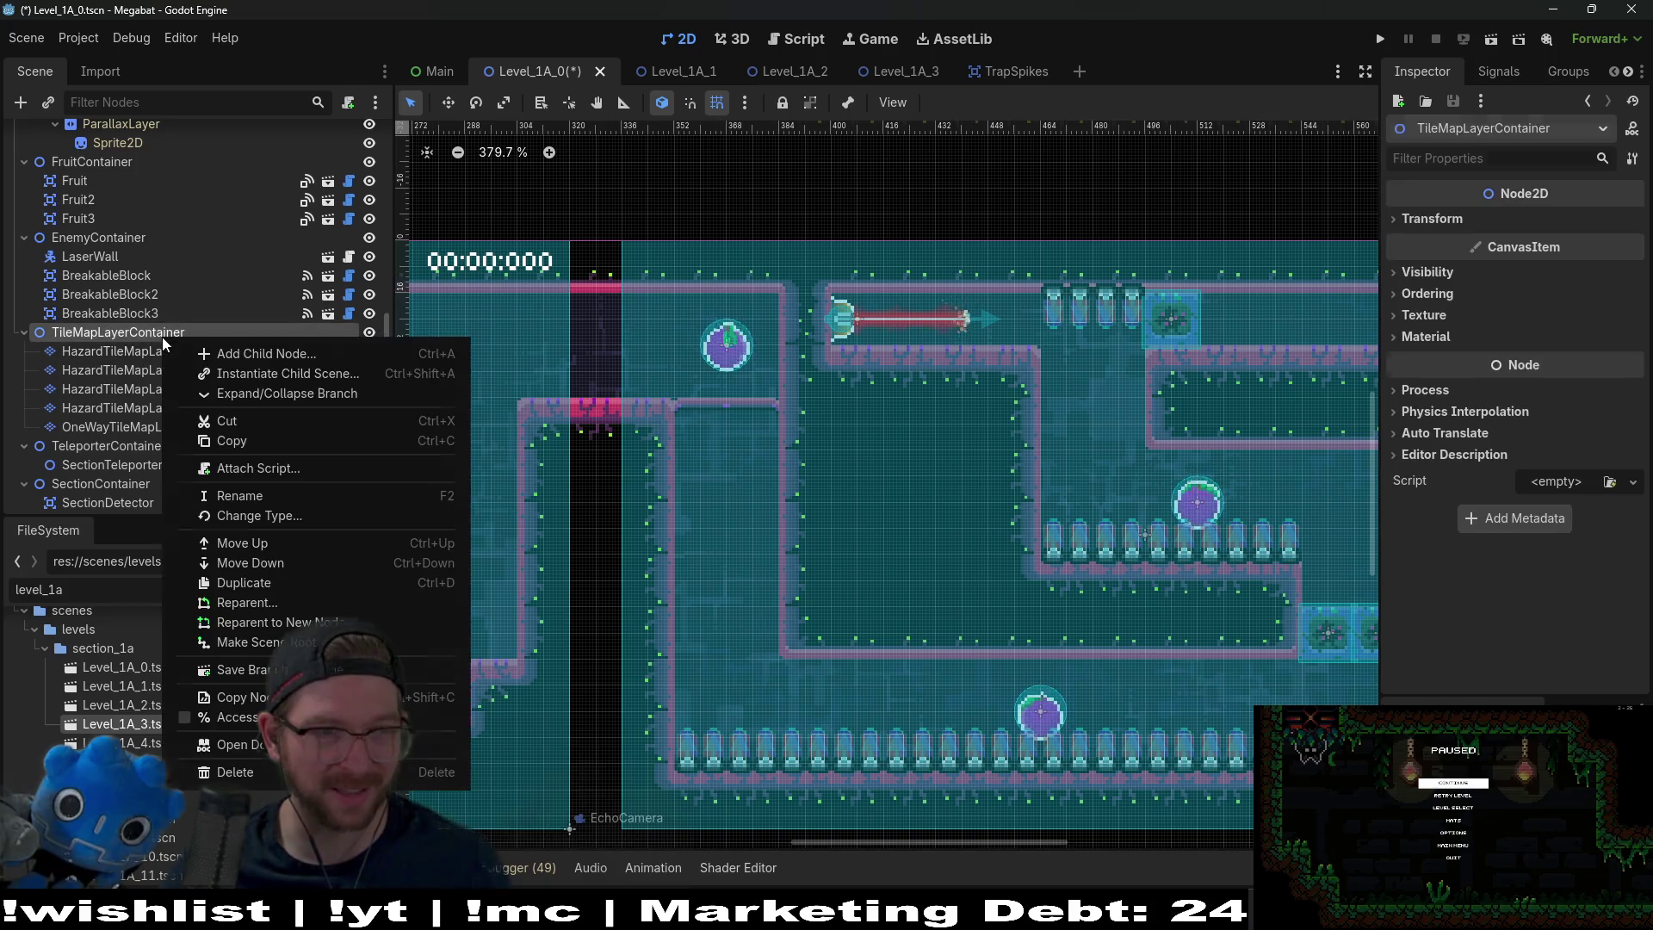
pyautogui.click(252, 375)
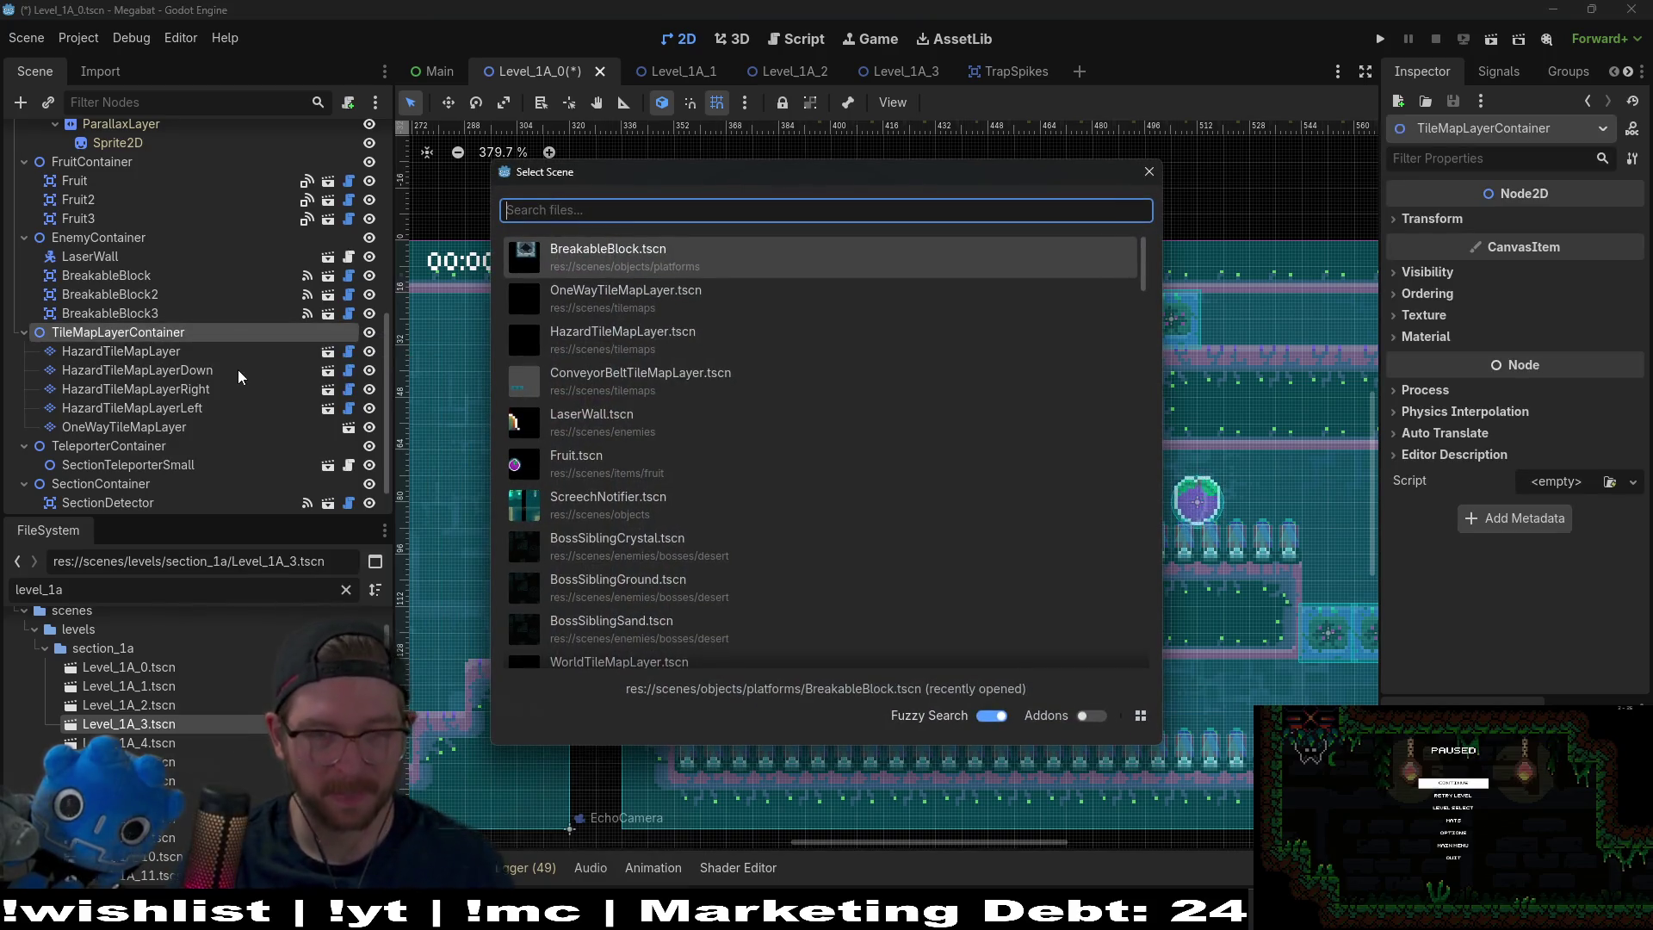
pyautogui.write('hazard')
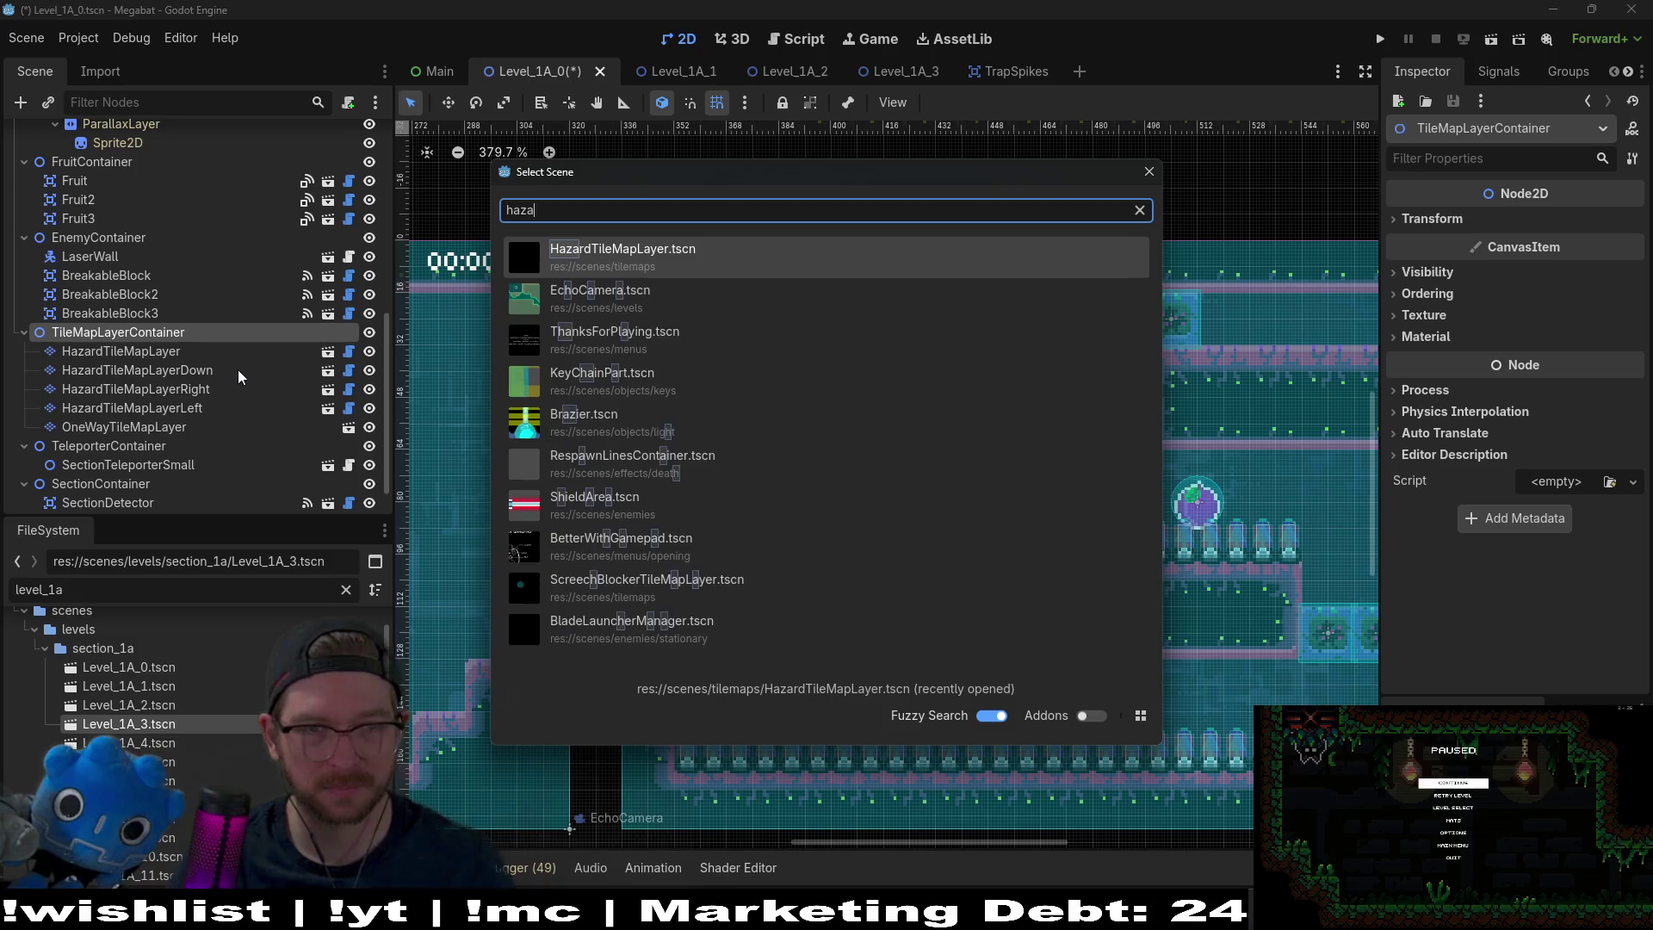
pyautogui.press('Return')
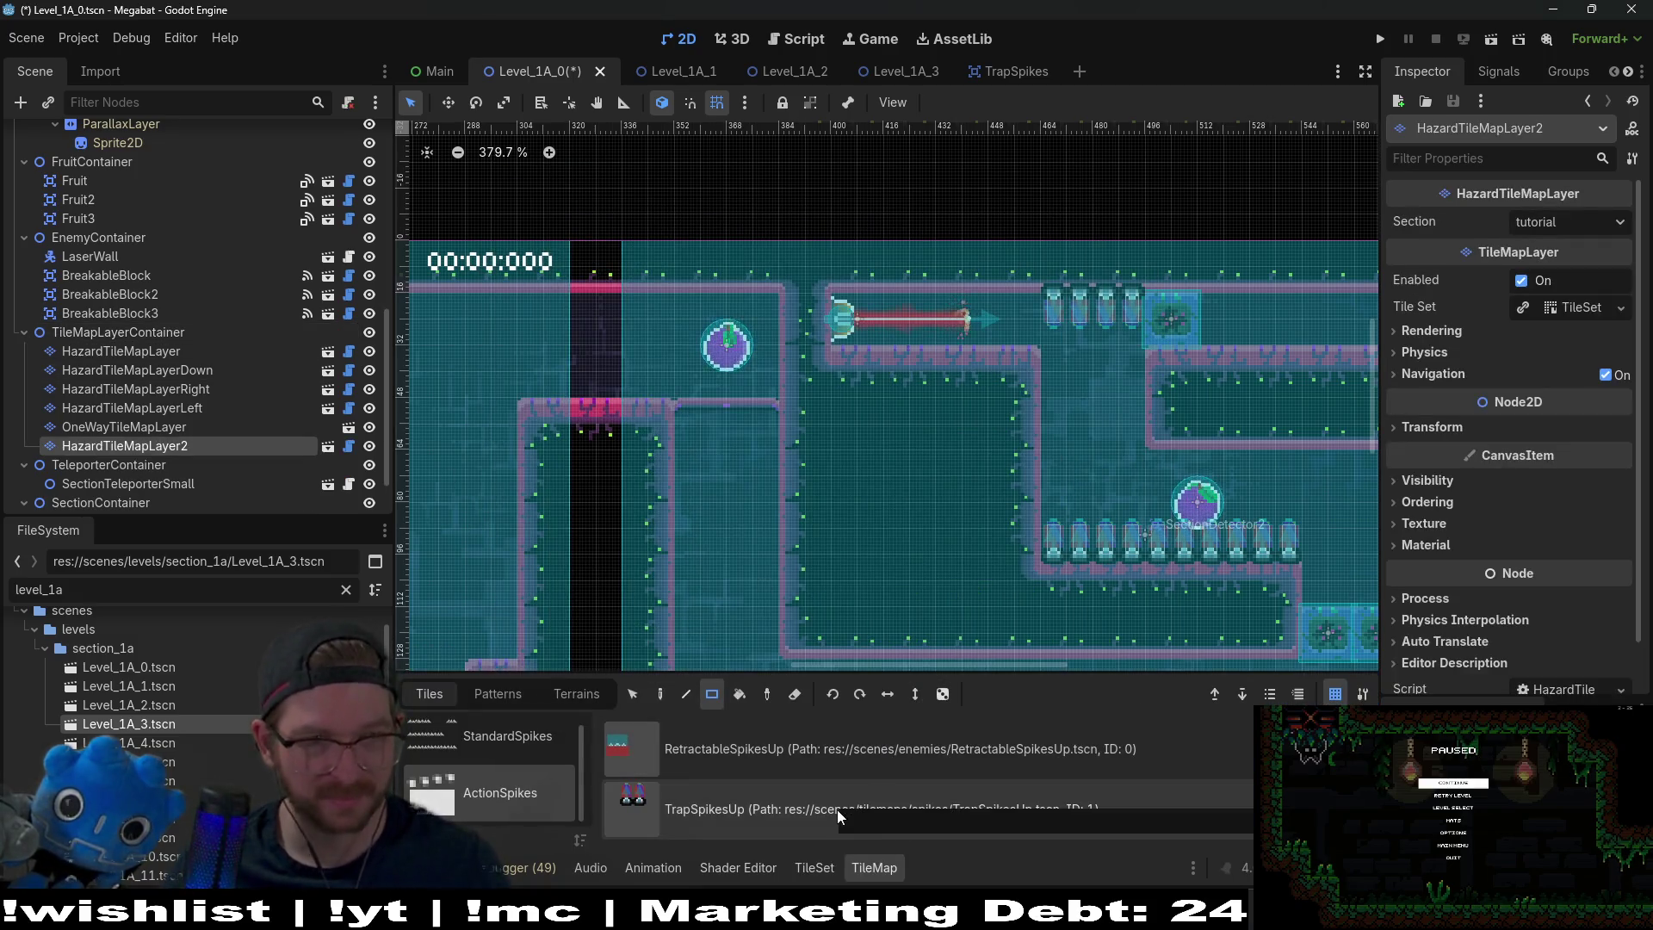
# Move the new layer below HazardTileMapLayerDown, rename it HazardTileMapLayerDownOffset, and rotate it 180°
pyautogui.moveTo(205, 395); pyautogui.dragTo(194, 384)
pyautogui.doubleClick(187, 388)
pyautogui.write('DownOff')
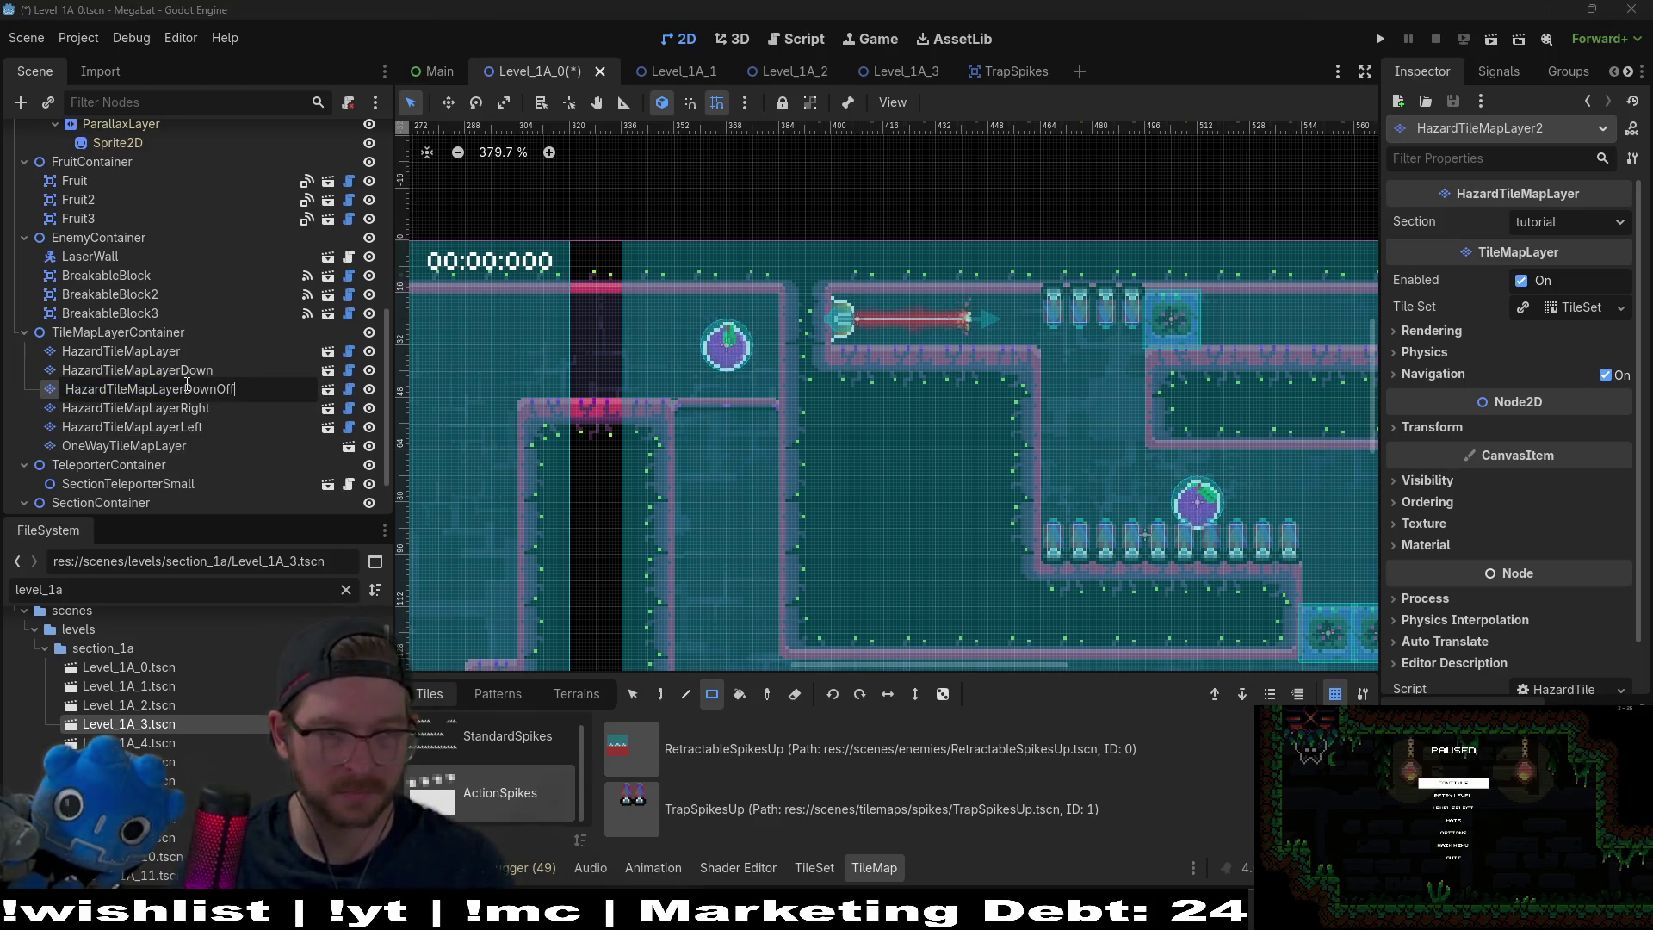
pyautogui.press('Escape')
pyautogui.click(1510, 444)
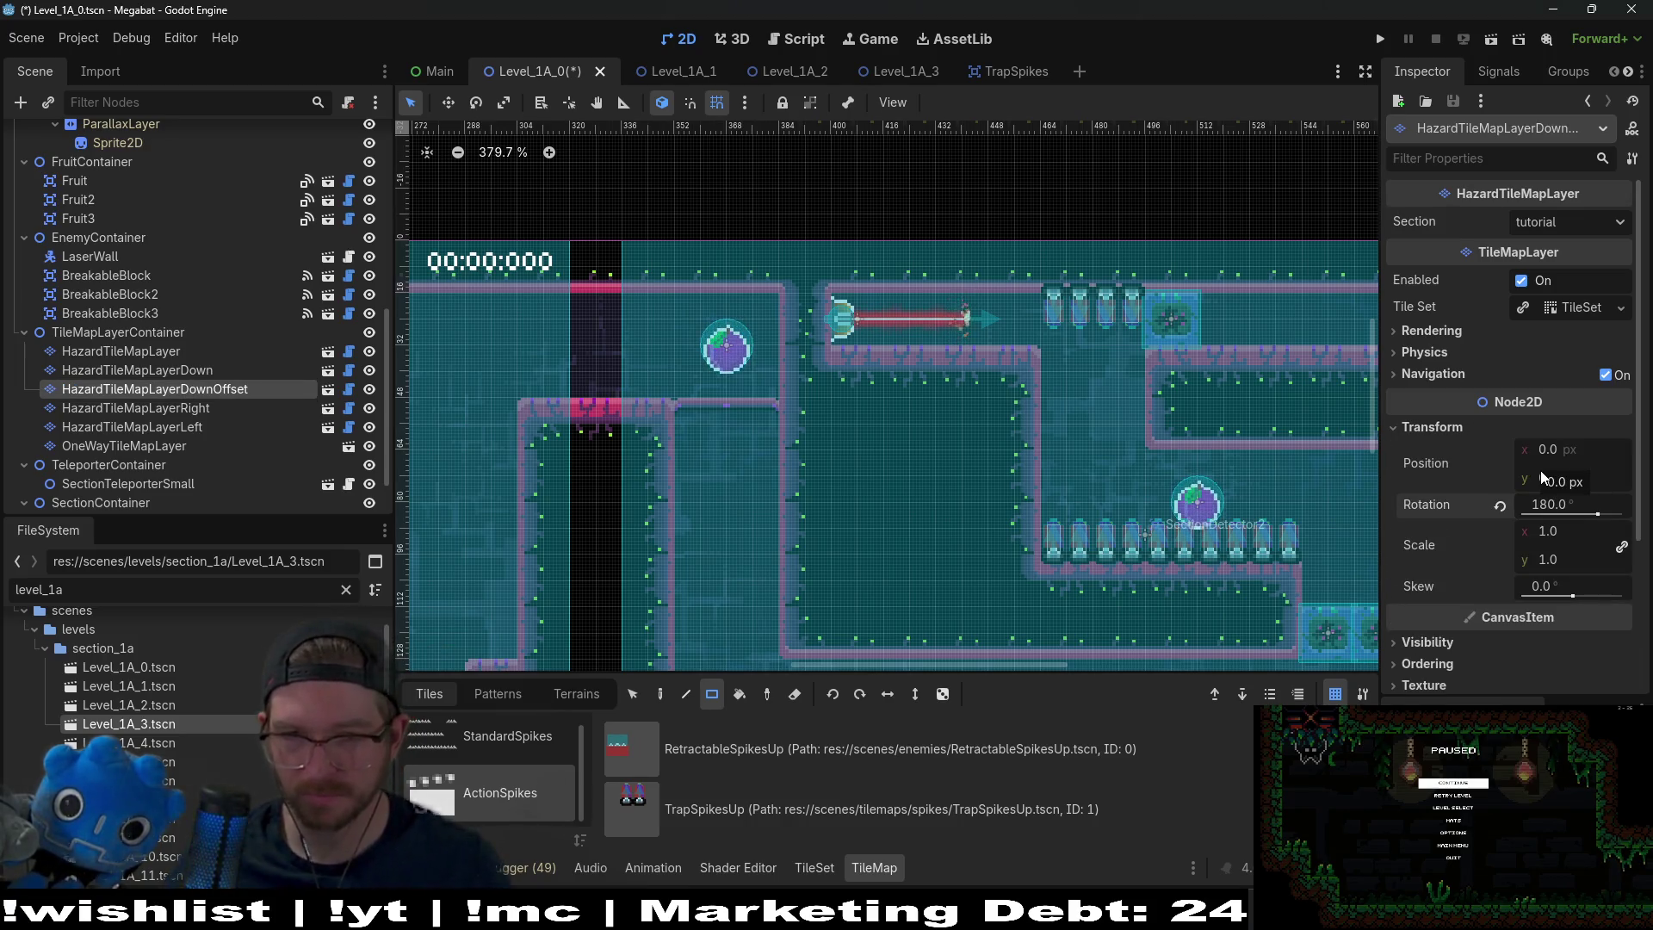
# Paint a StandardSpikes strip under the ledge gap, replacing an undone TrapSpikesUp attempt
pyautogui.click(775, 809)
pyautogui.moveTo(687, 421); pyautogui.dragTo(765, 422)
pyautogui.scroll(7, 733, 450)
pyautogui.hotkey('ctrl', 'z')
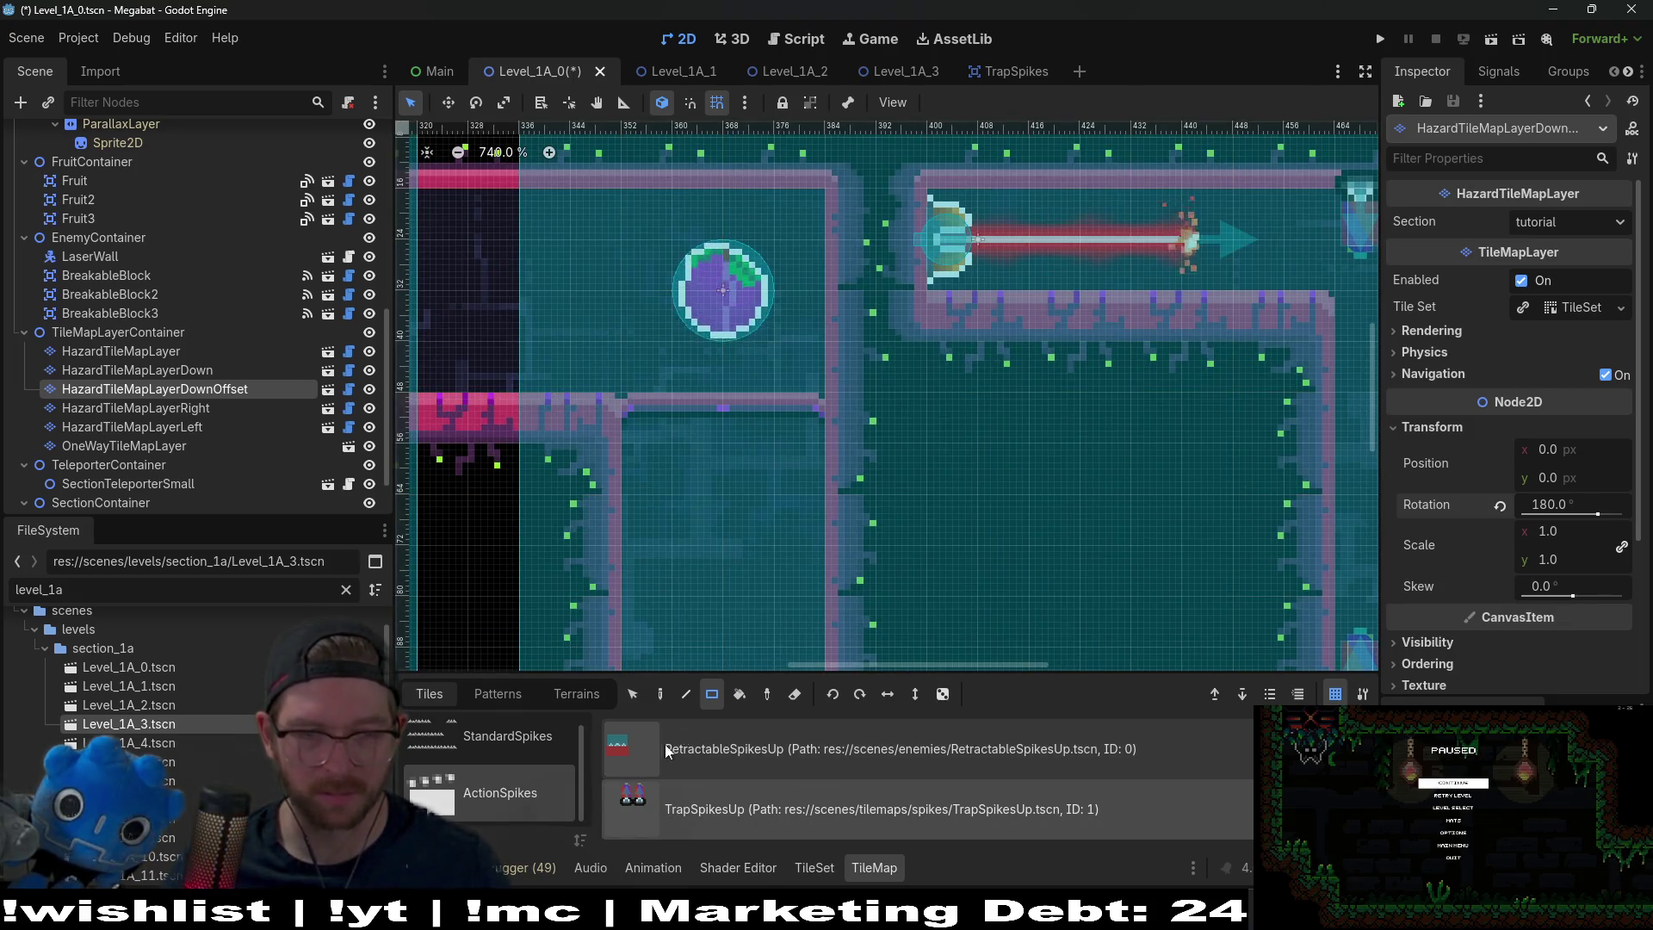
pyautogui.click(523, 755)
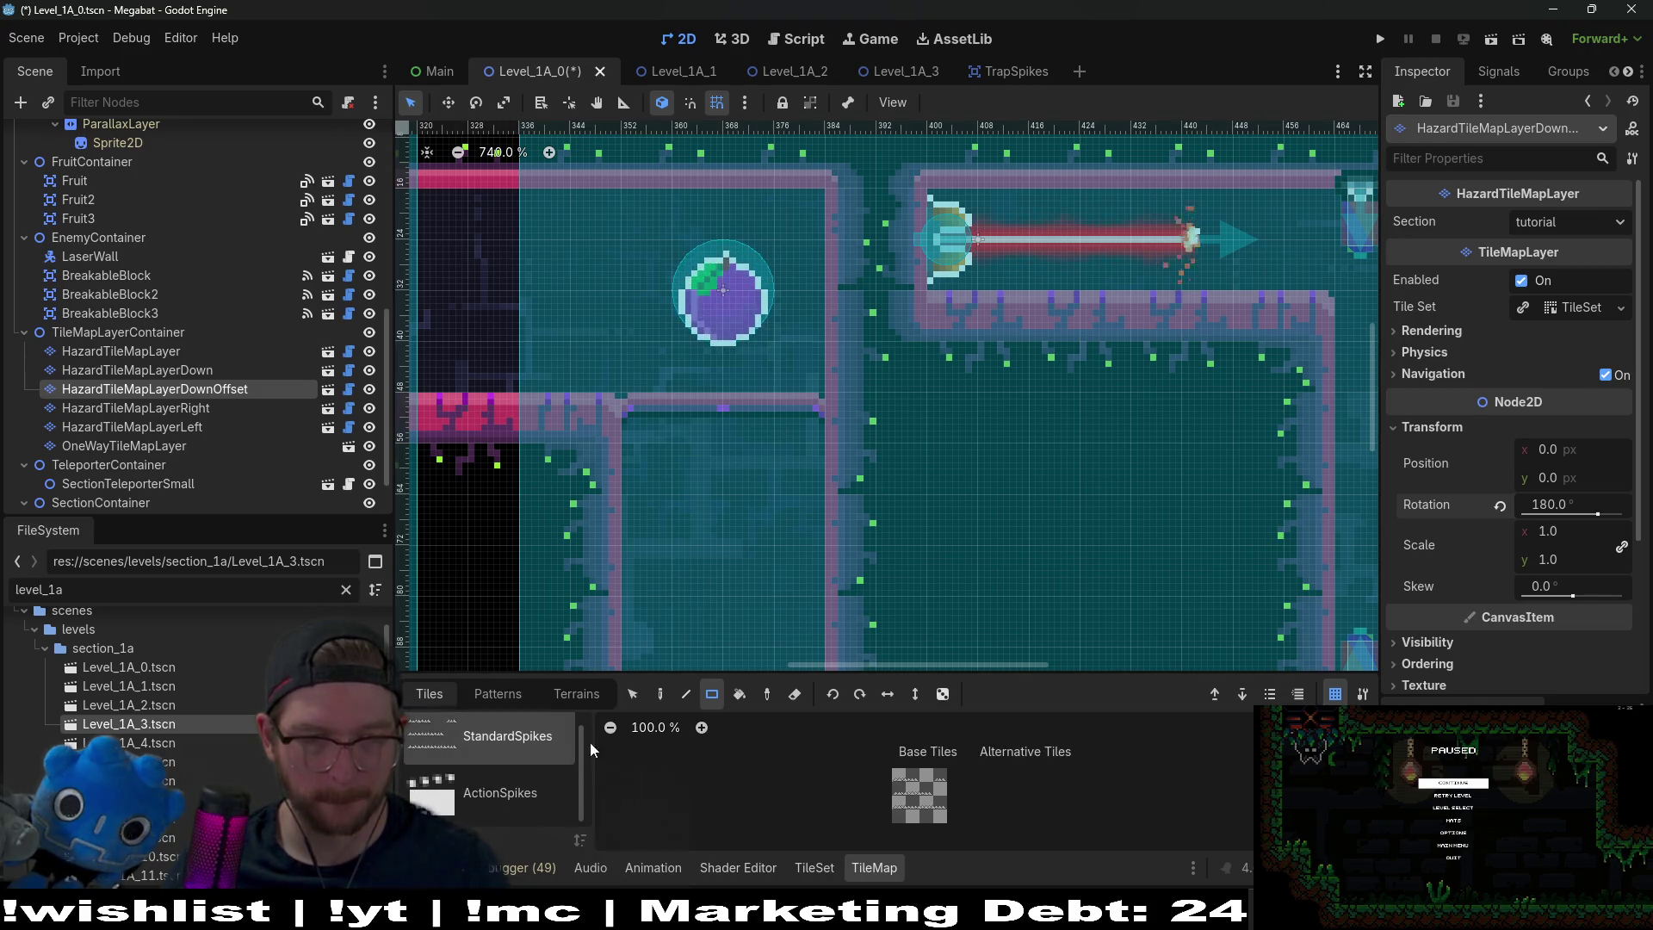
pyautogui.moveTo(665, 440)
pyautogui.mouseDown()
pyautogui.moveTo(742, 456)
pyautogui.moveTo(680, 467)
pyautogui.moveTo(772, 469)
pyautogui.mouseUp()
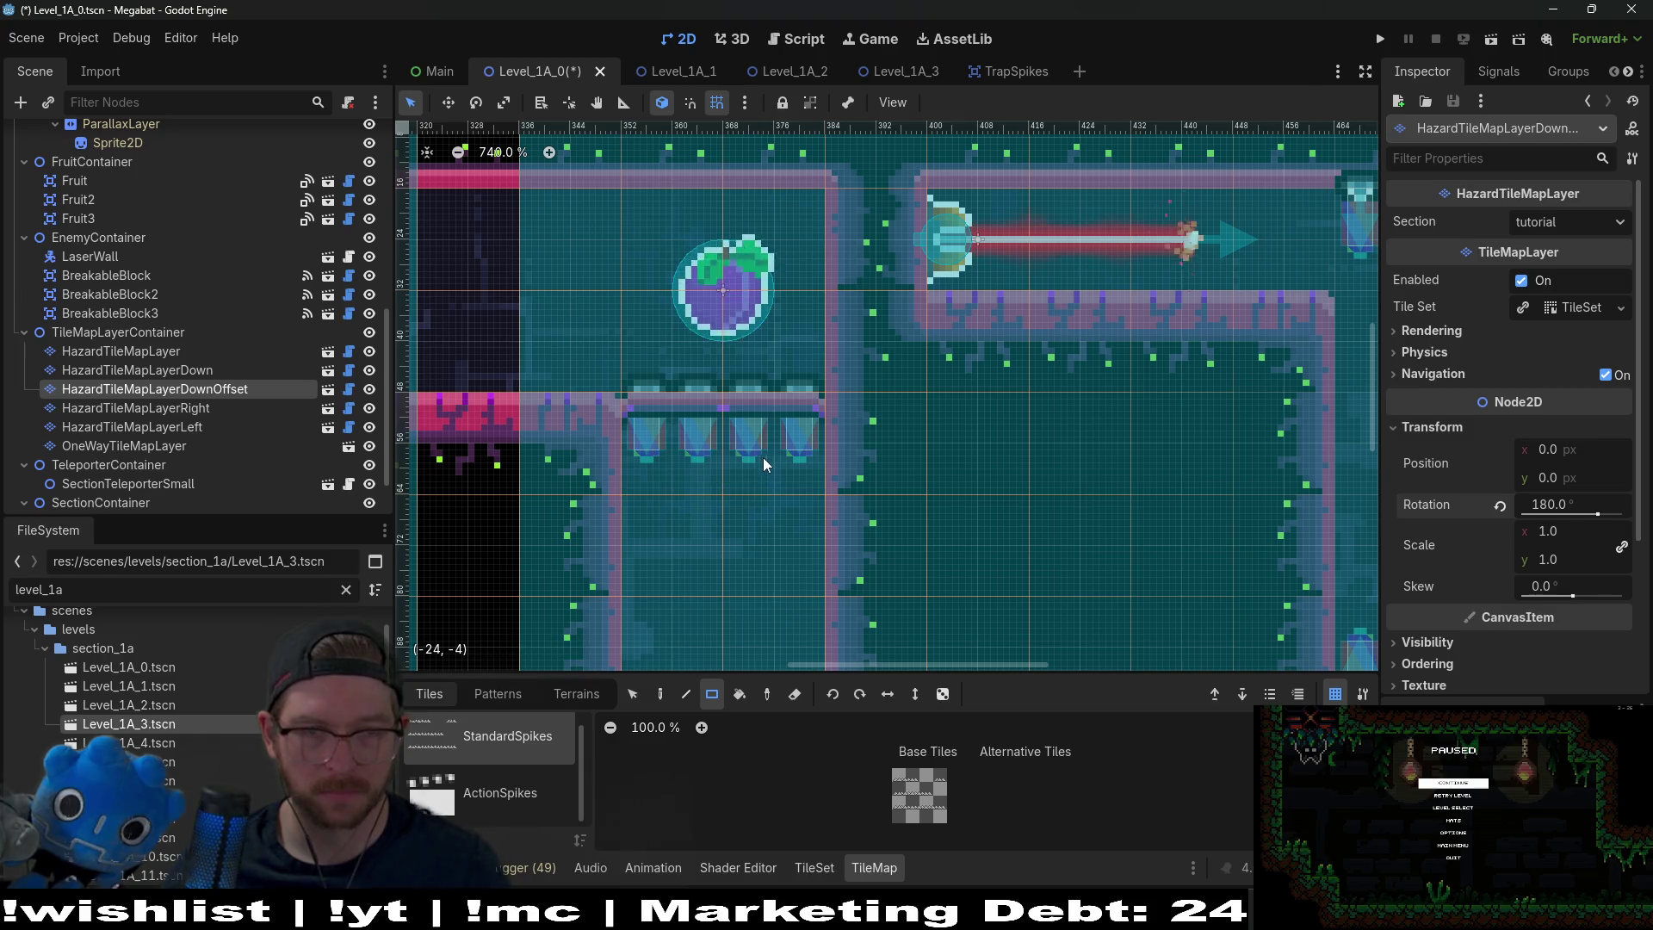
pyautogui.click(594, 693)
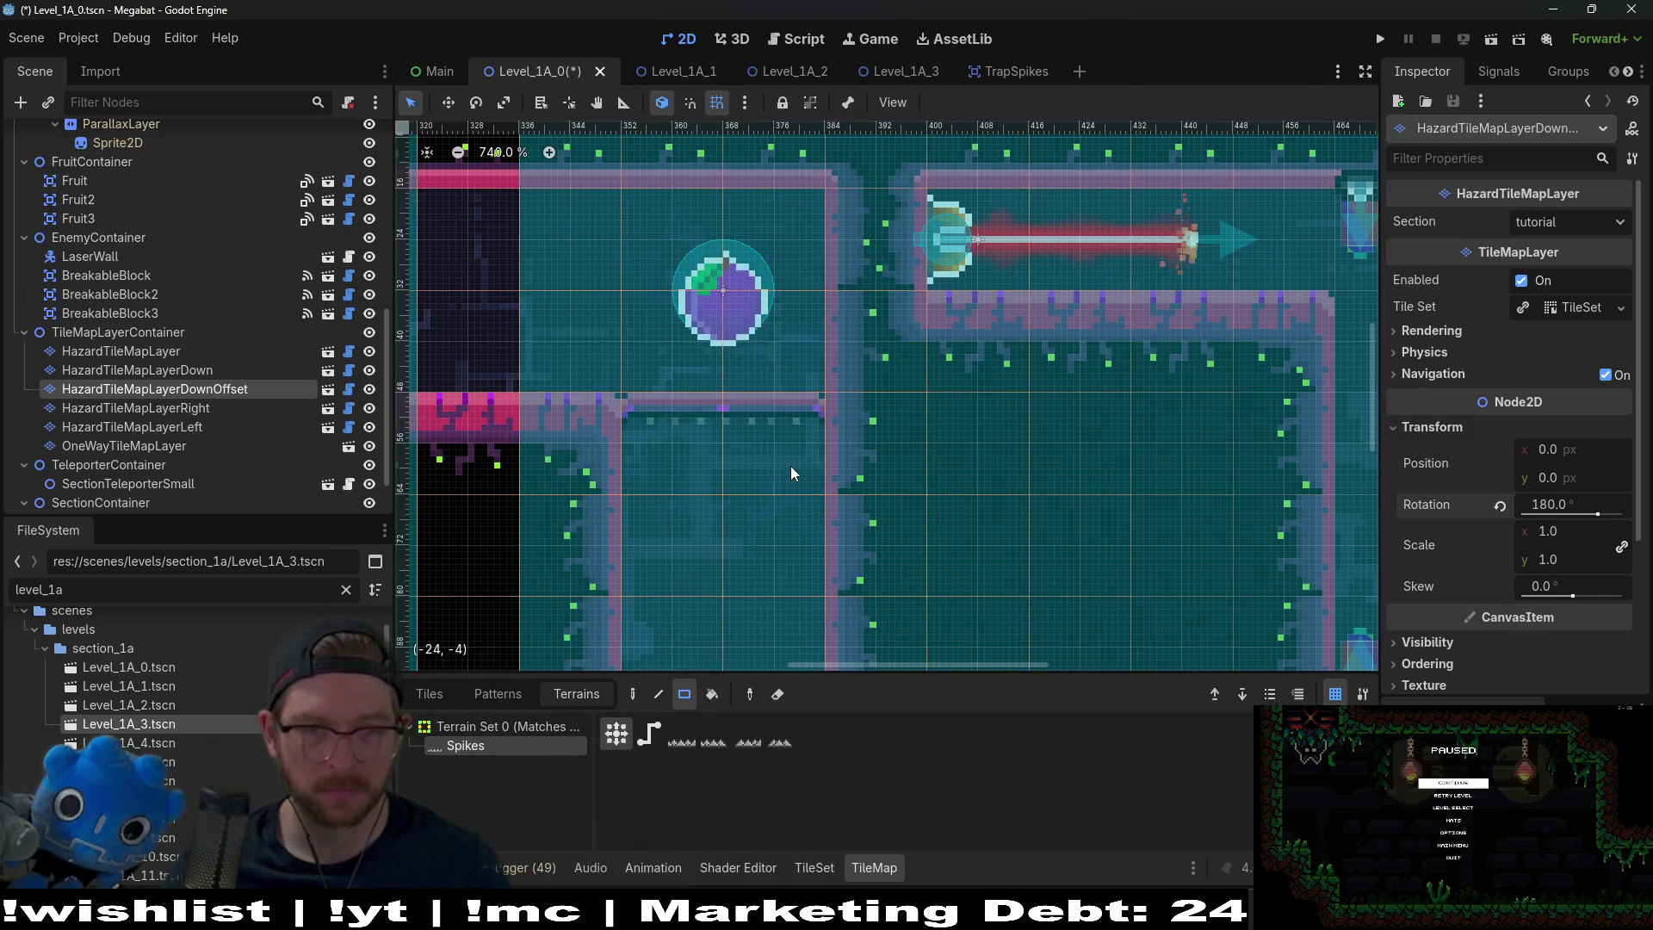
# Nudge HazardTileMapLayerDownOffset to Position y 4 and save Level_1A_0
pyautogui.click(137, 370)
pyautogui.click(155, 389)
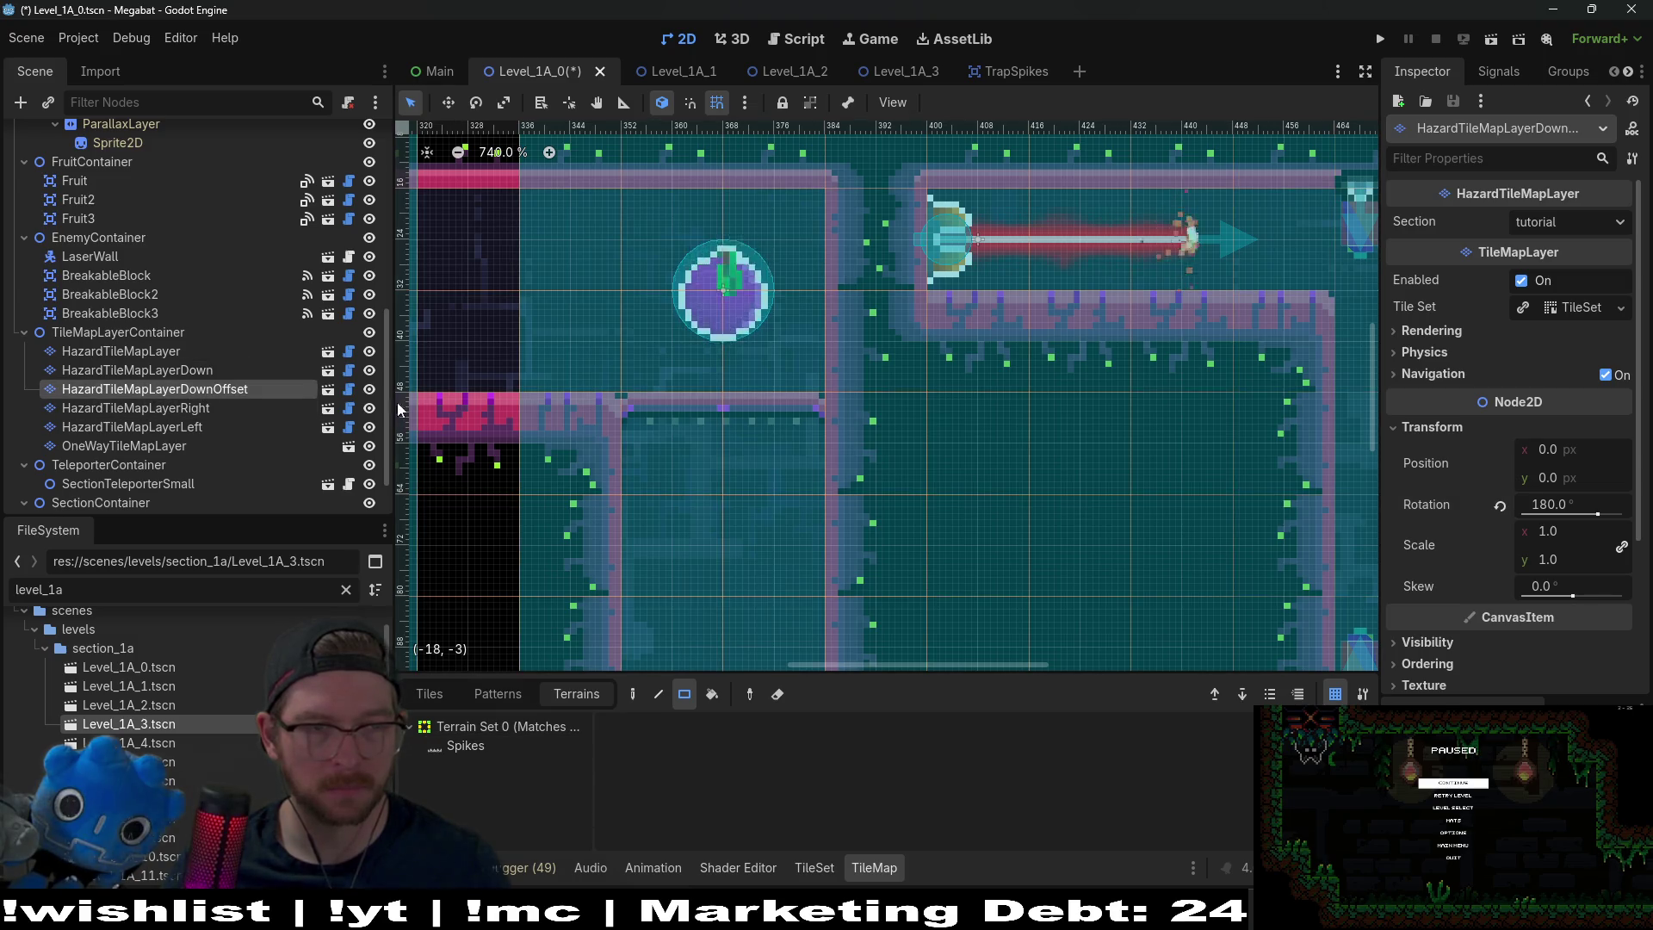
pyautogui.press('Down')
pyautogui.press('Down')
pyautogui.press('Down')
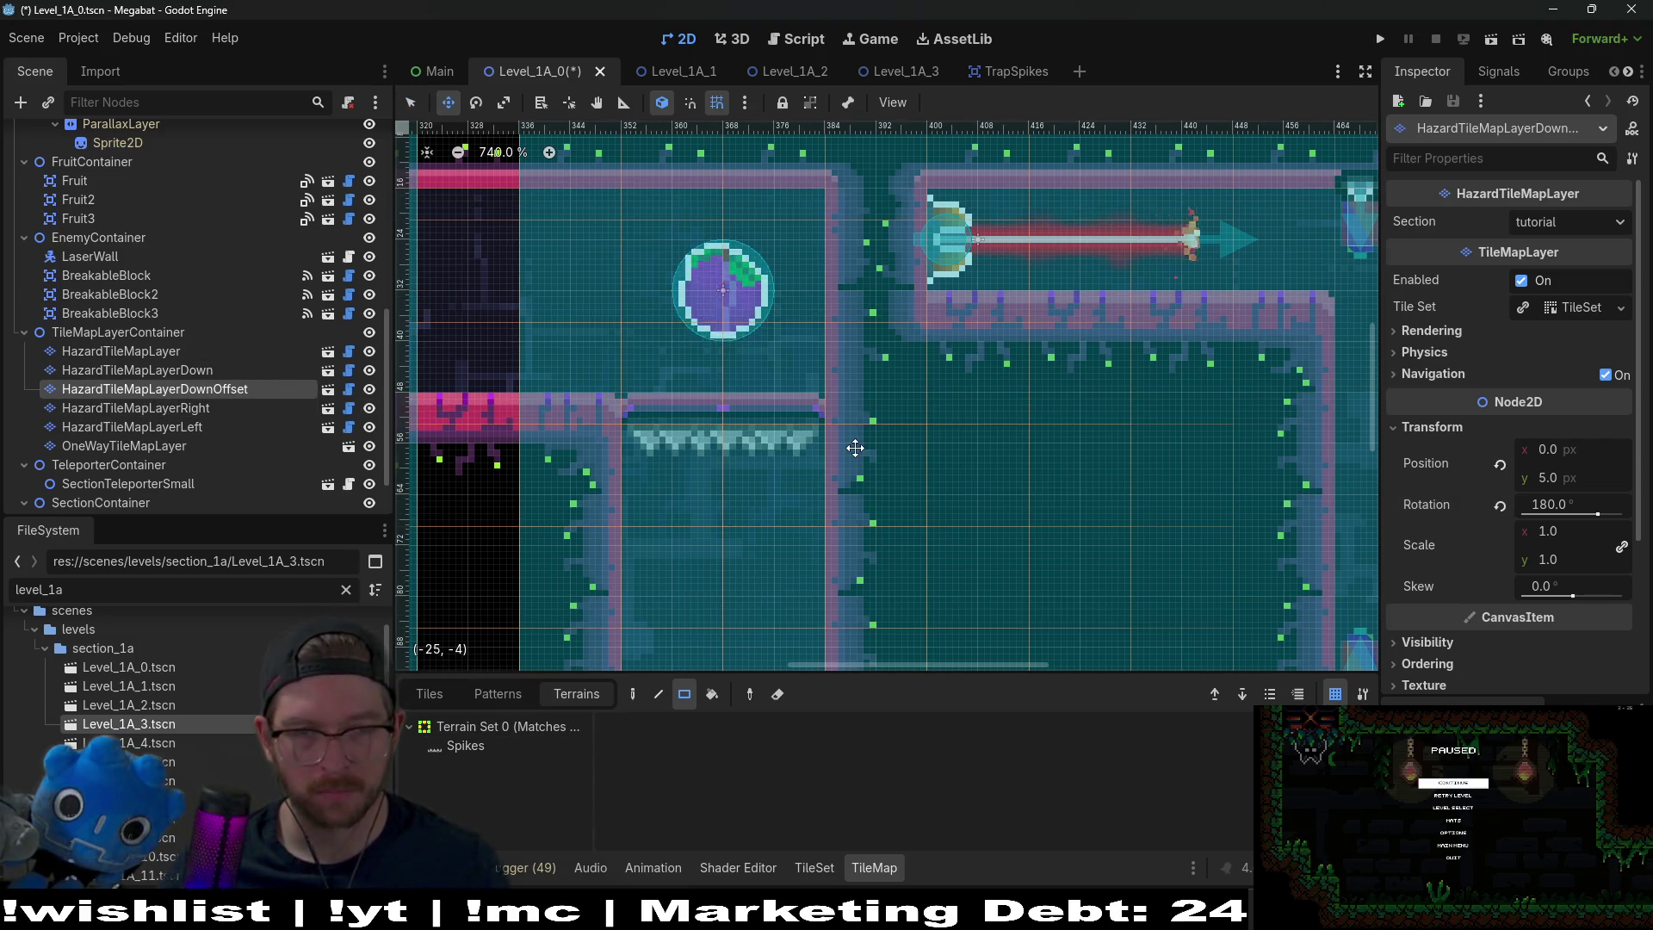
pyautogui.press('Up')
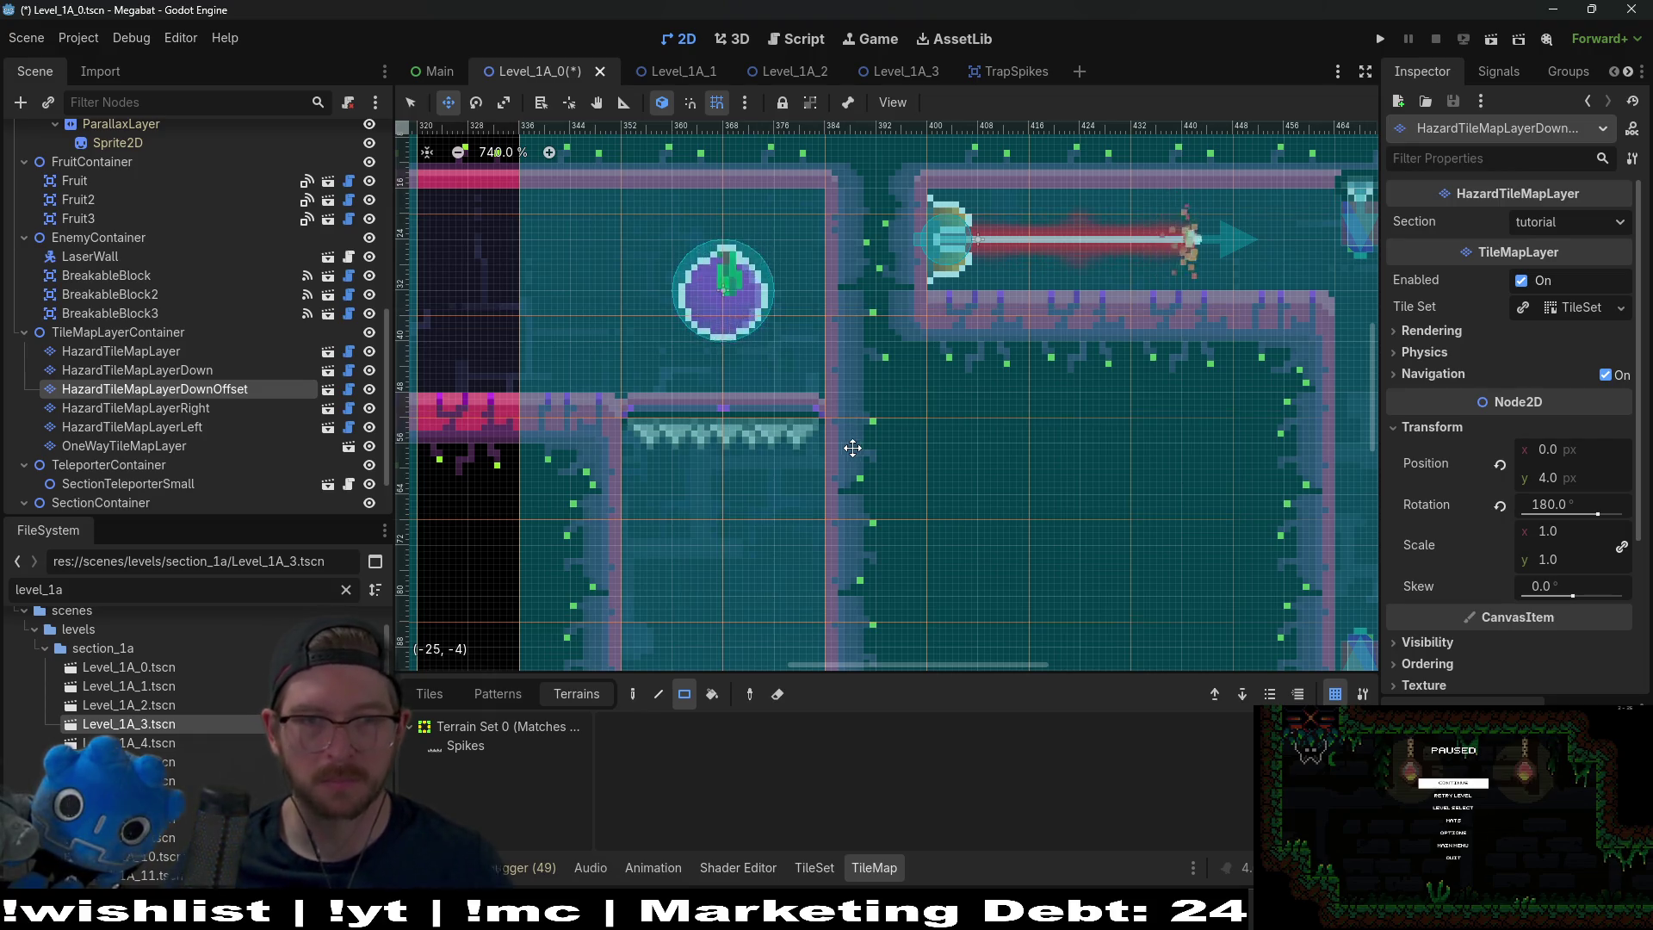
pyautogui.scroll(-6, 853, 448)
pyautogui.hotkey('ctrl', 's')
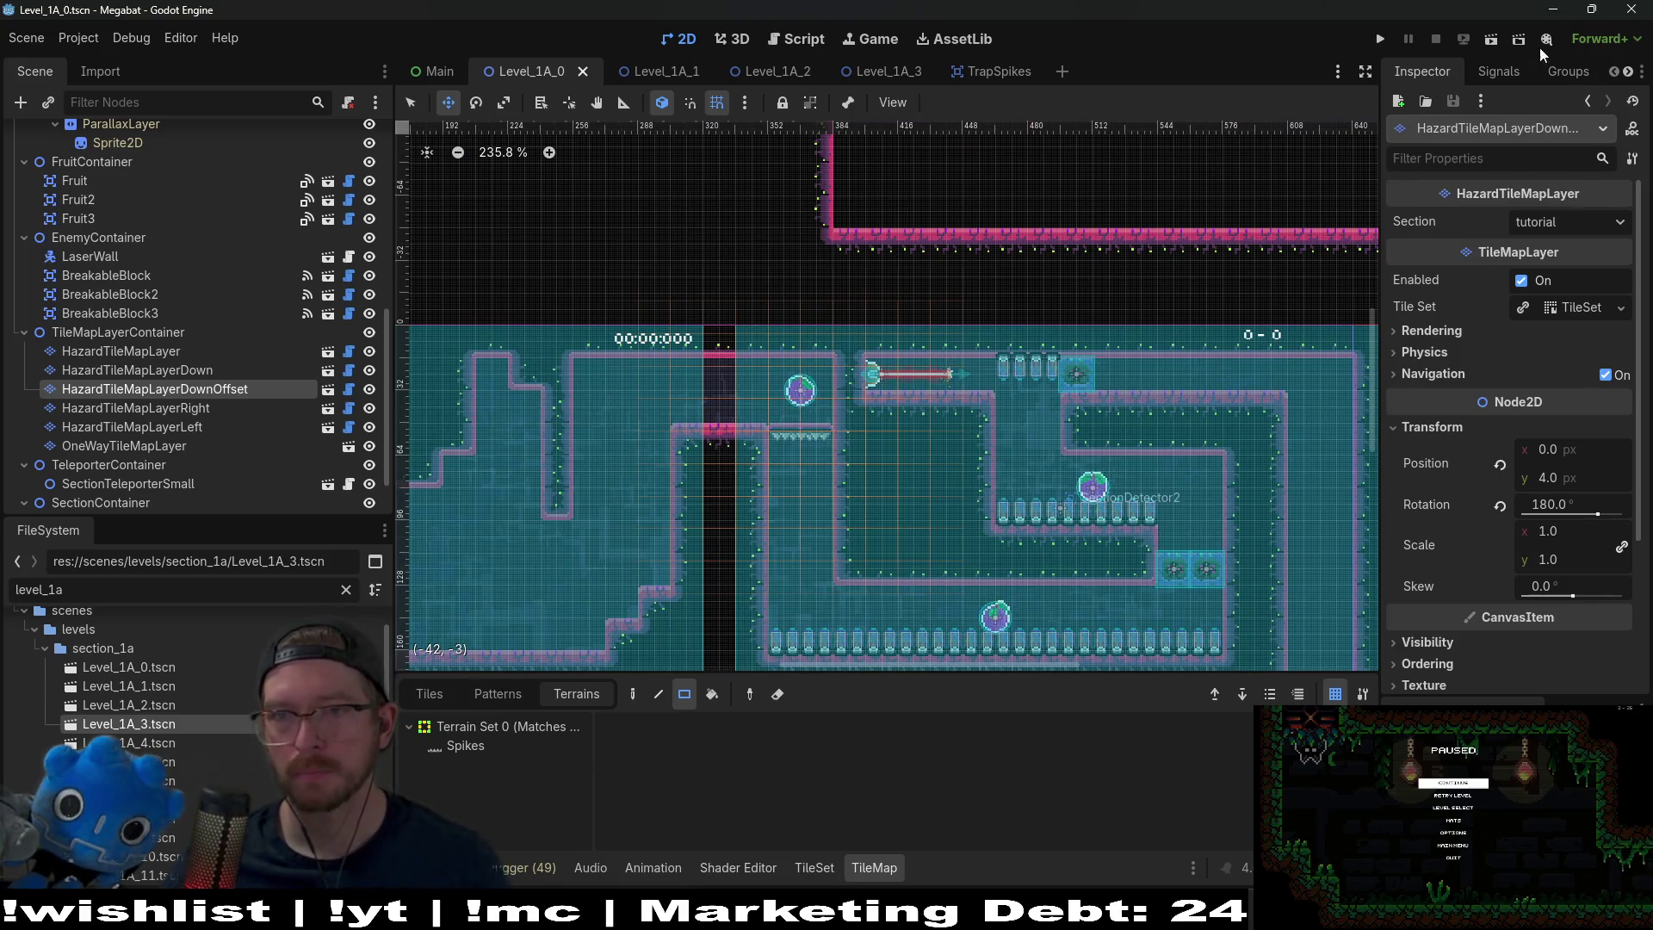
# Run the scene and fly the bat through the shafts and corridors, dashing through breakable blocks
pyautogui.click(1486, 43)
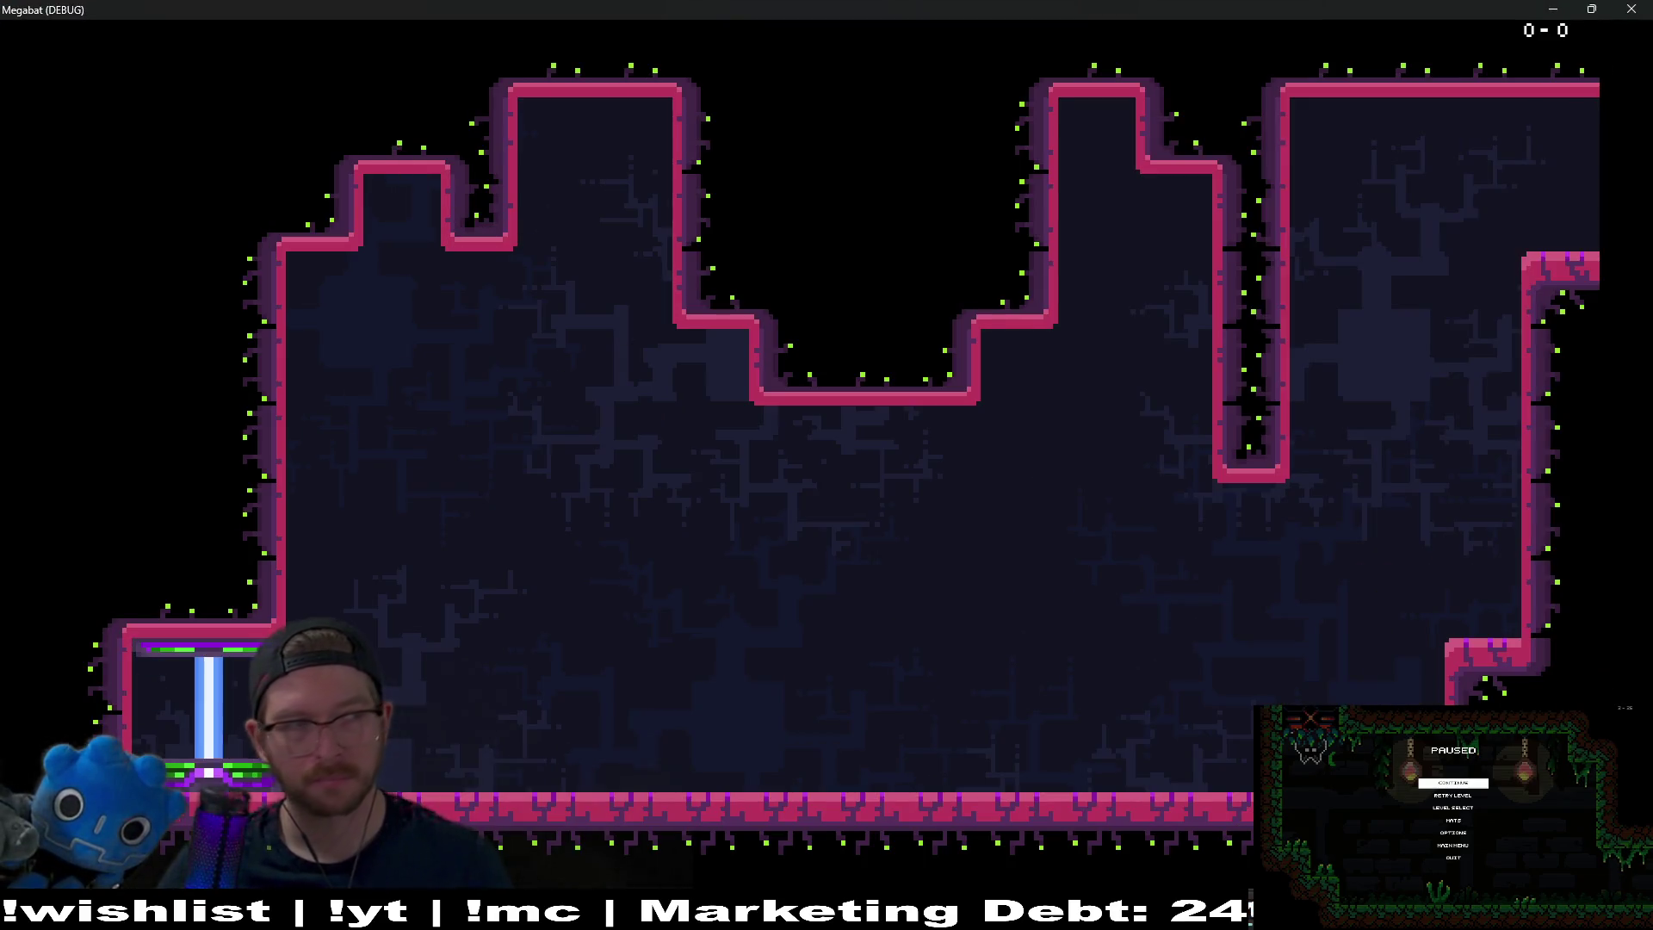
pyautogui.press('Right')
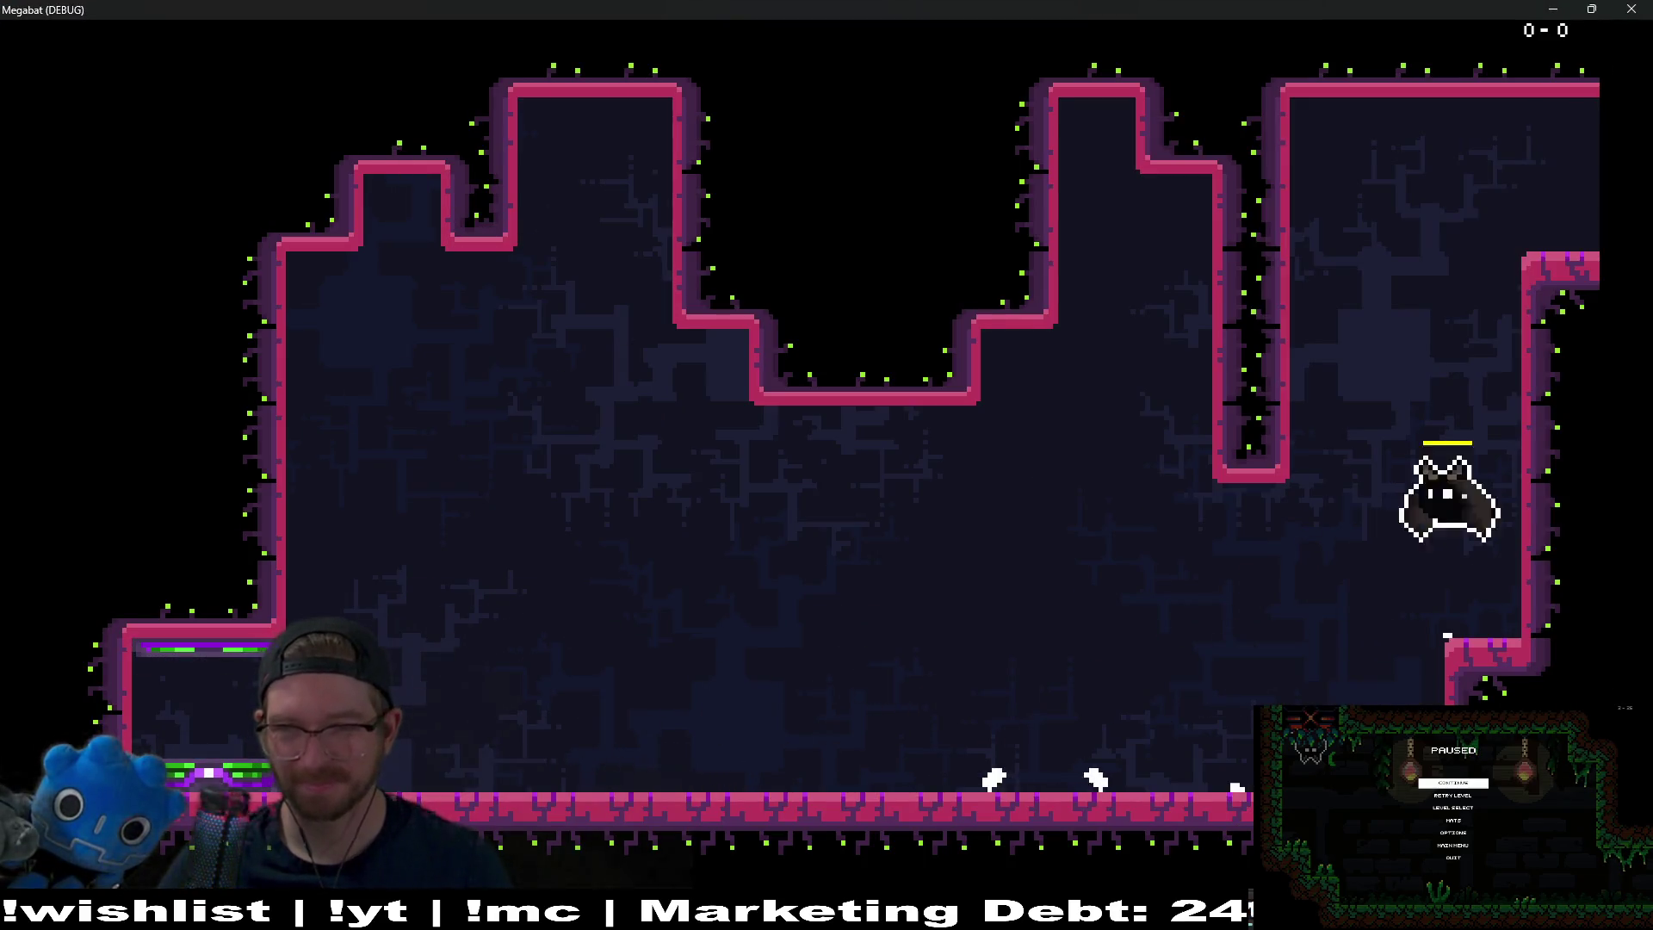
pyautogui.press('Up')
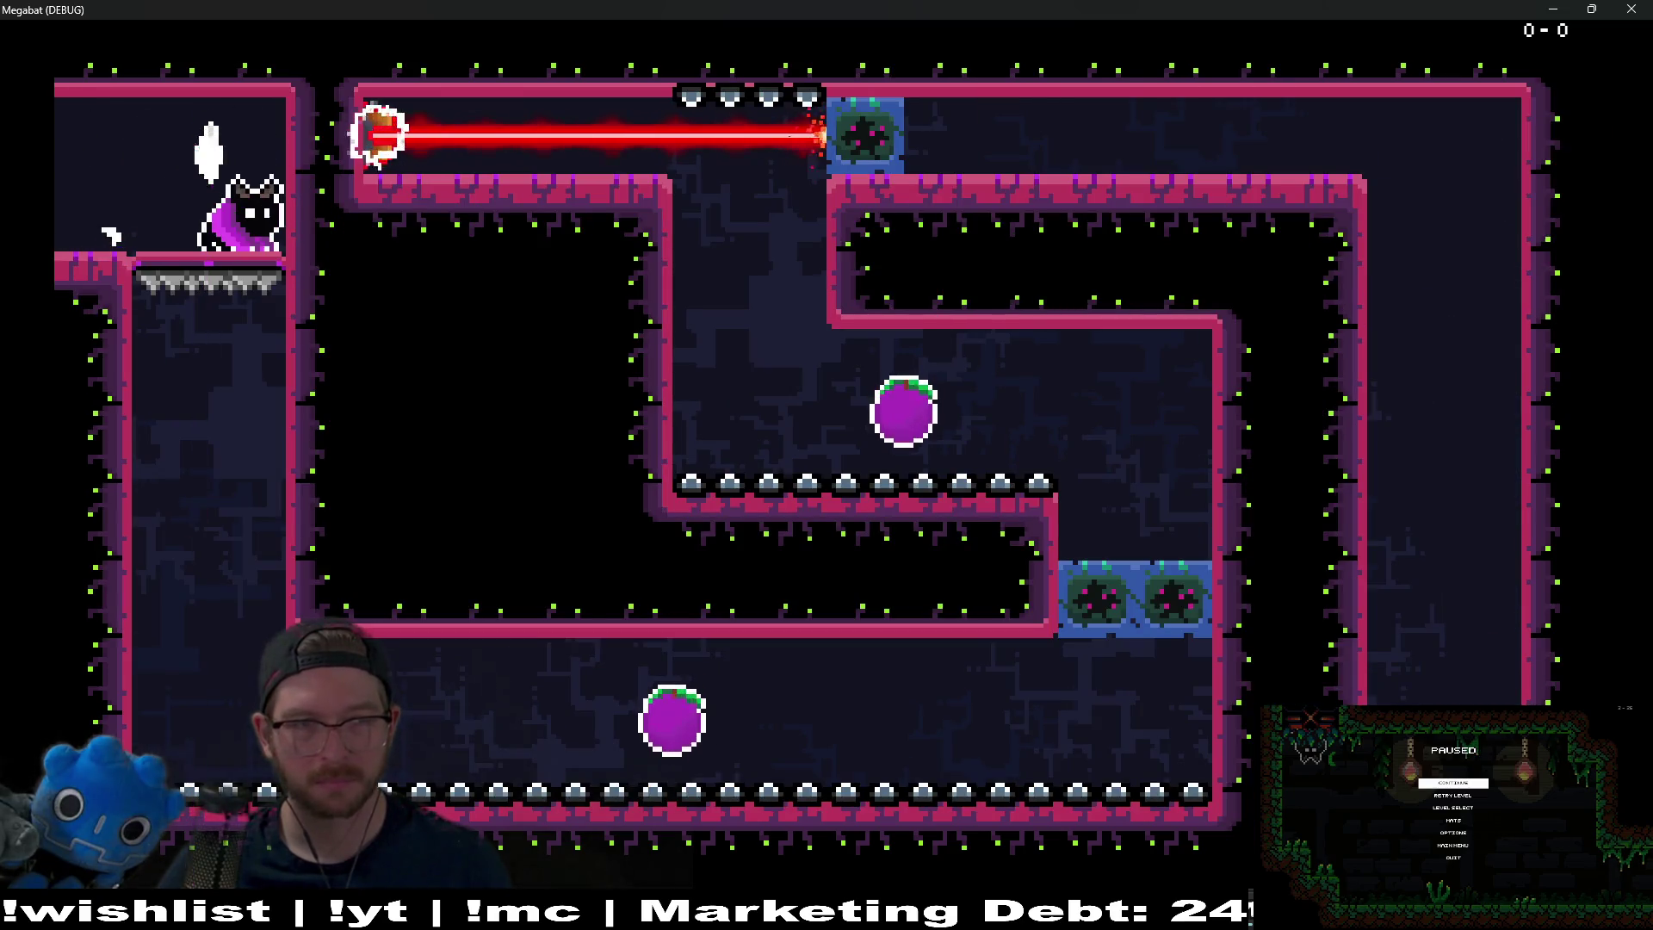
pyautogui.press('Down')
pyautogui.press('Right')
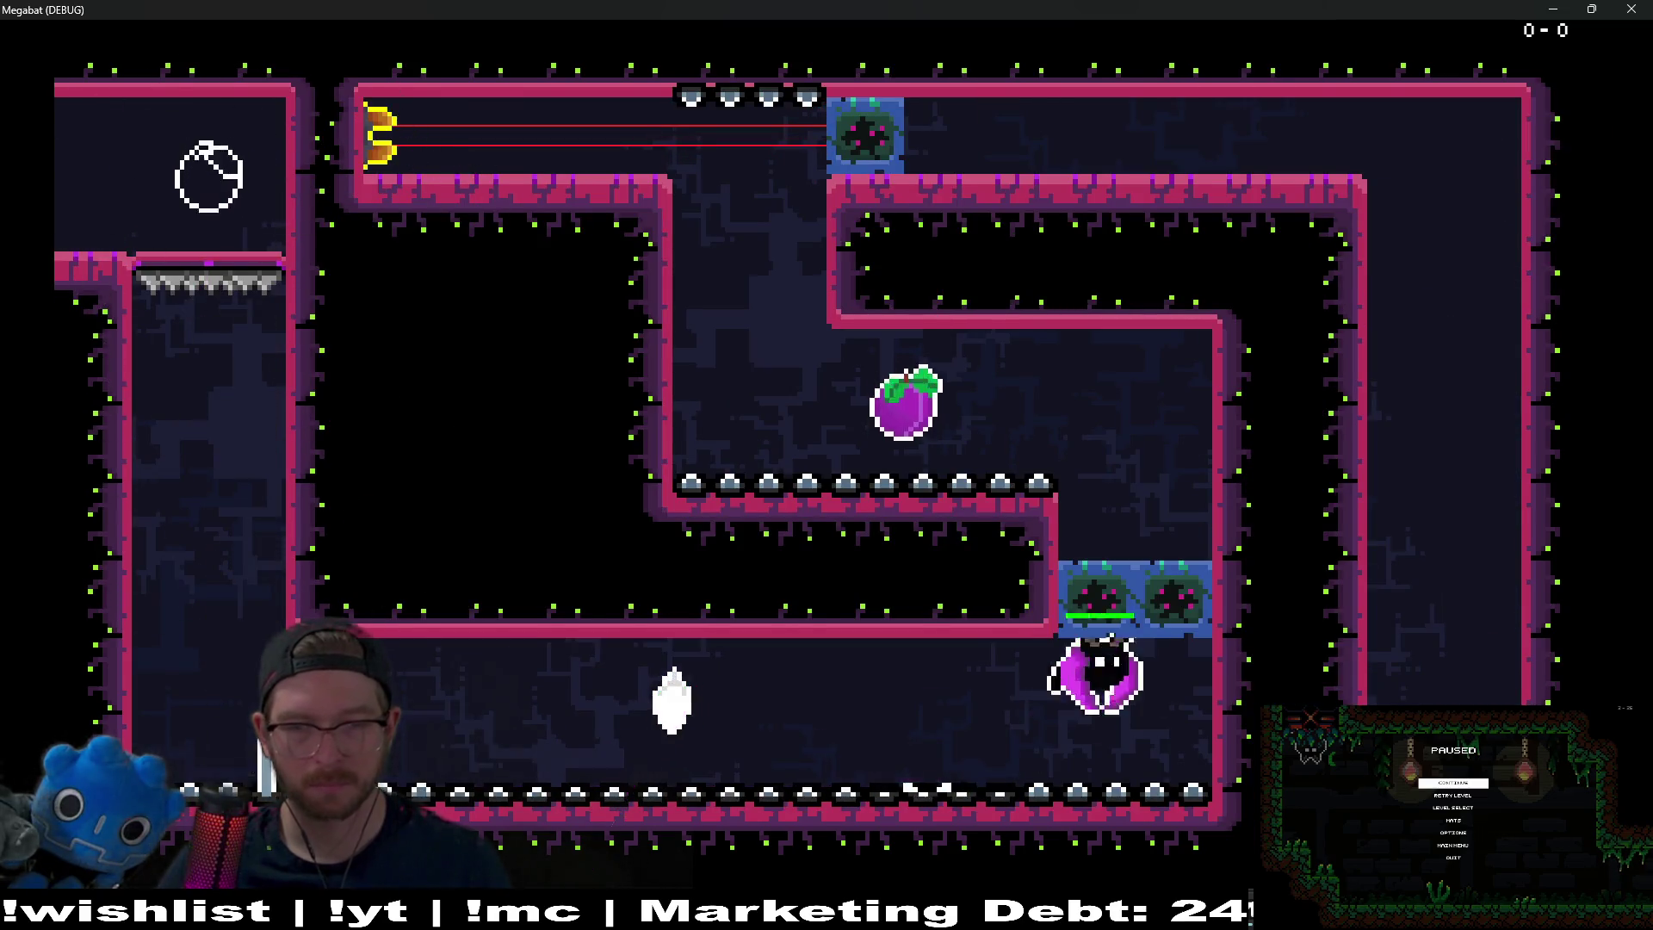
pyautogui.press('Up')
pyautogui.press('Left')
pyautogui.press('Right')
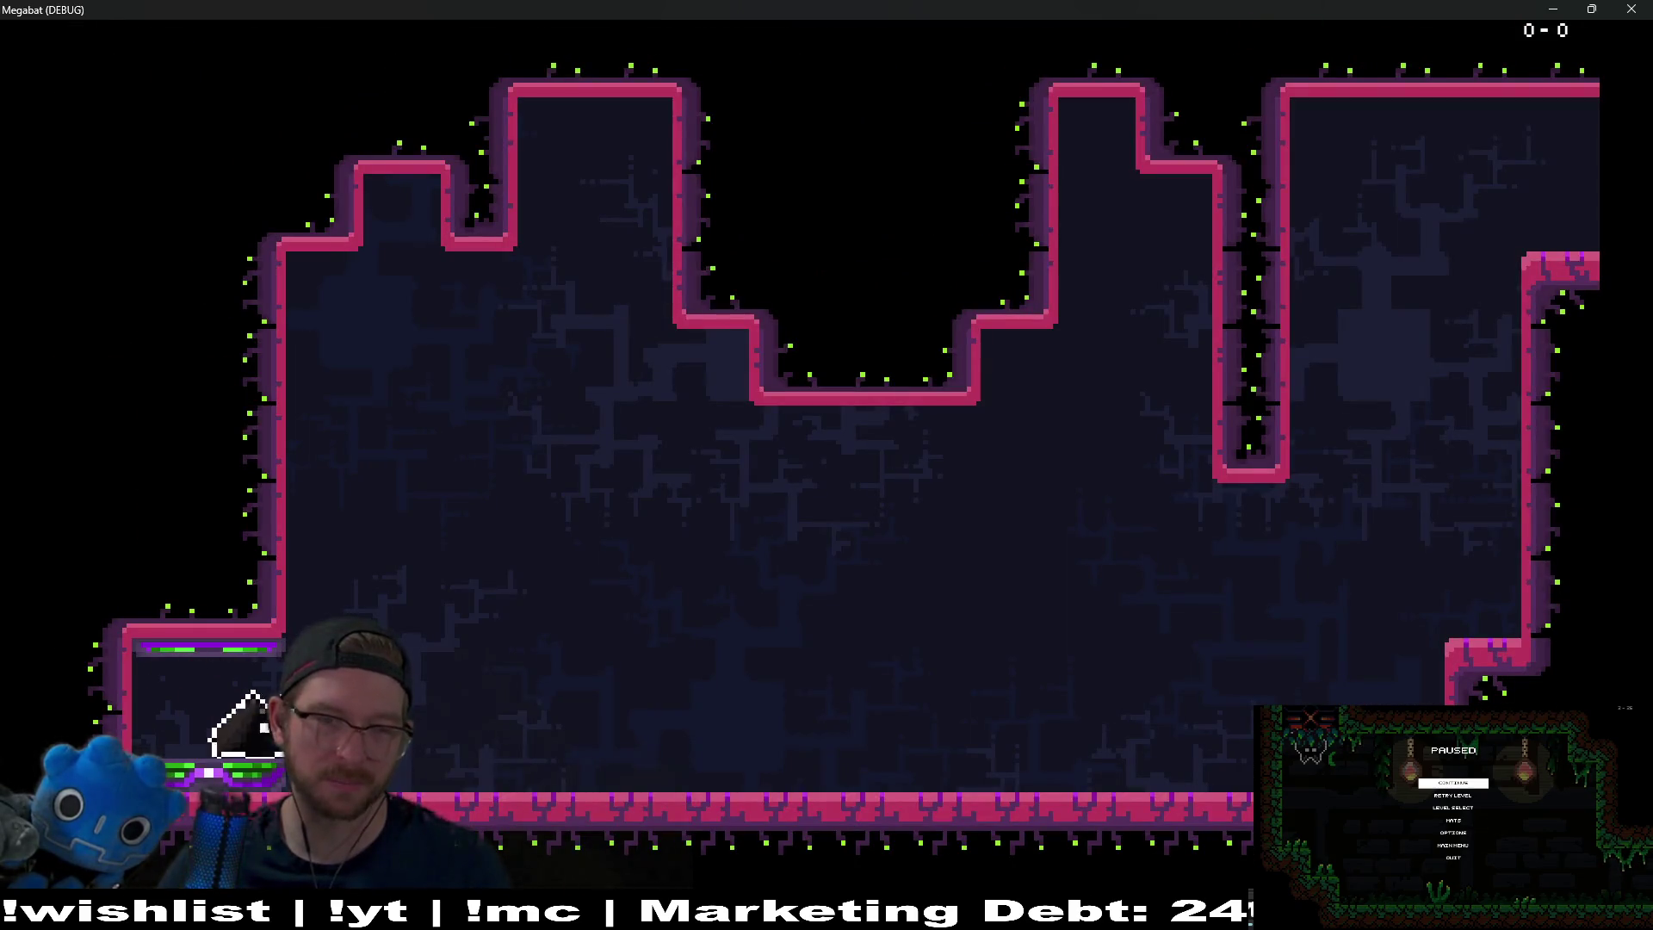
pyautogui.press('Right')
pyautogui.press('Up')
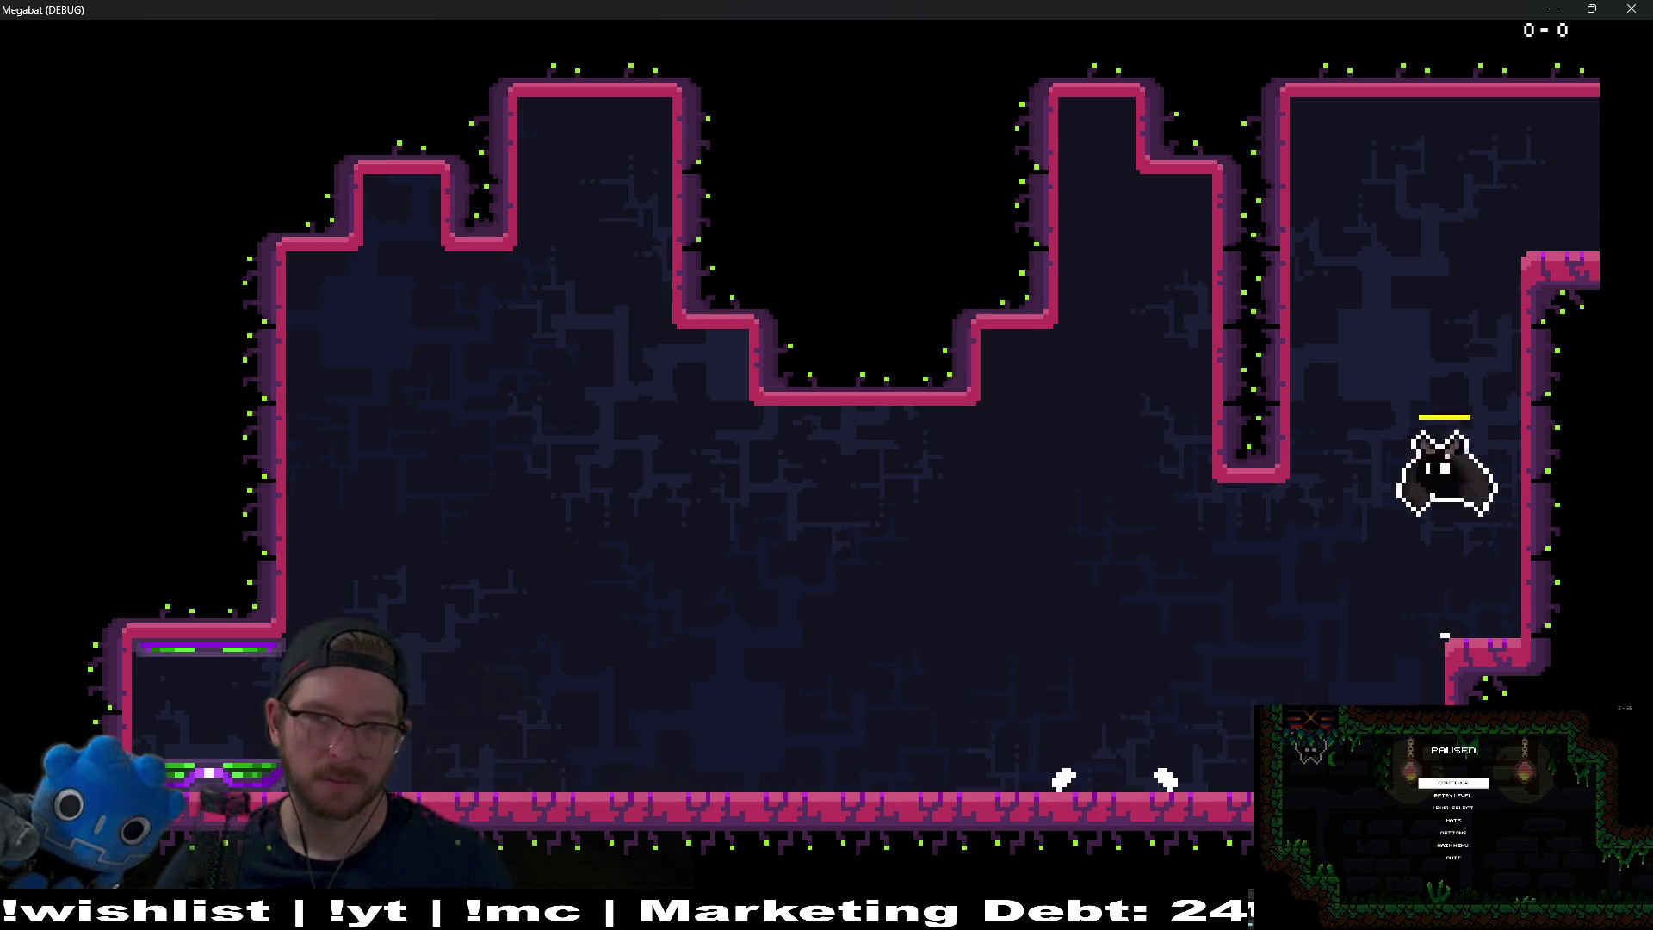
pyautogui.press('Up')
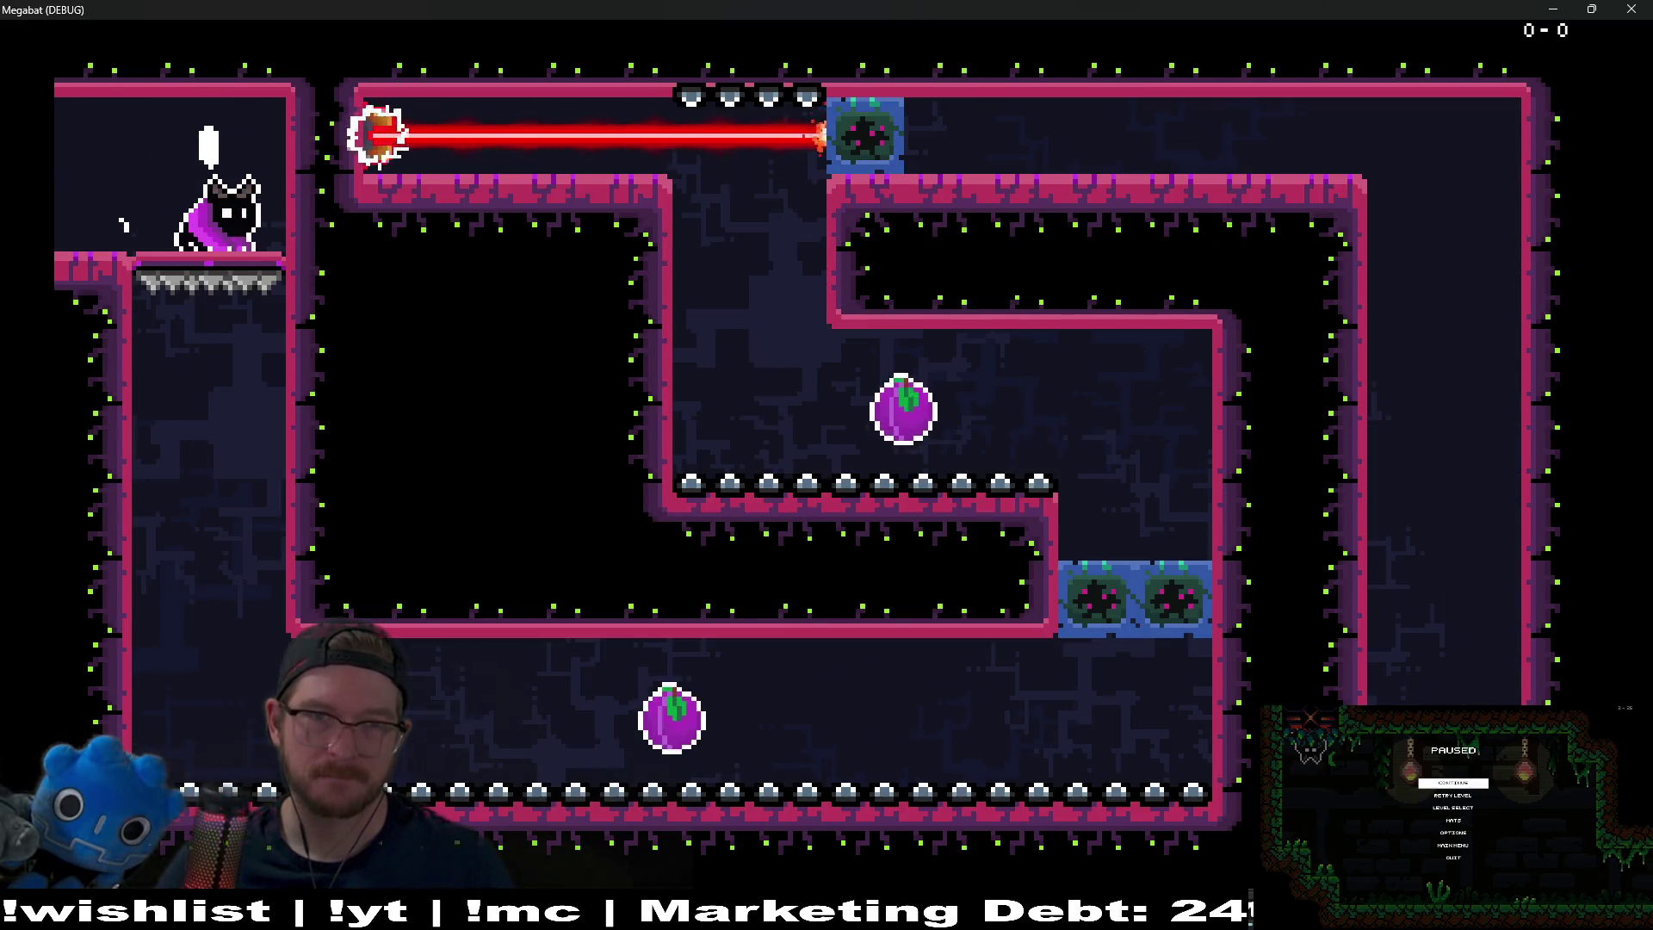
pyautogui.press('Down')
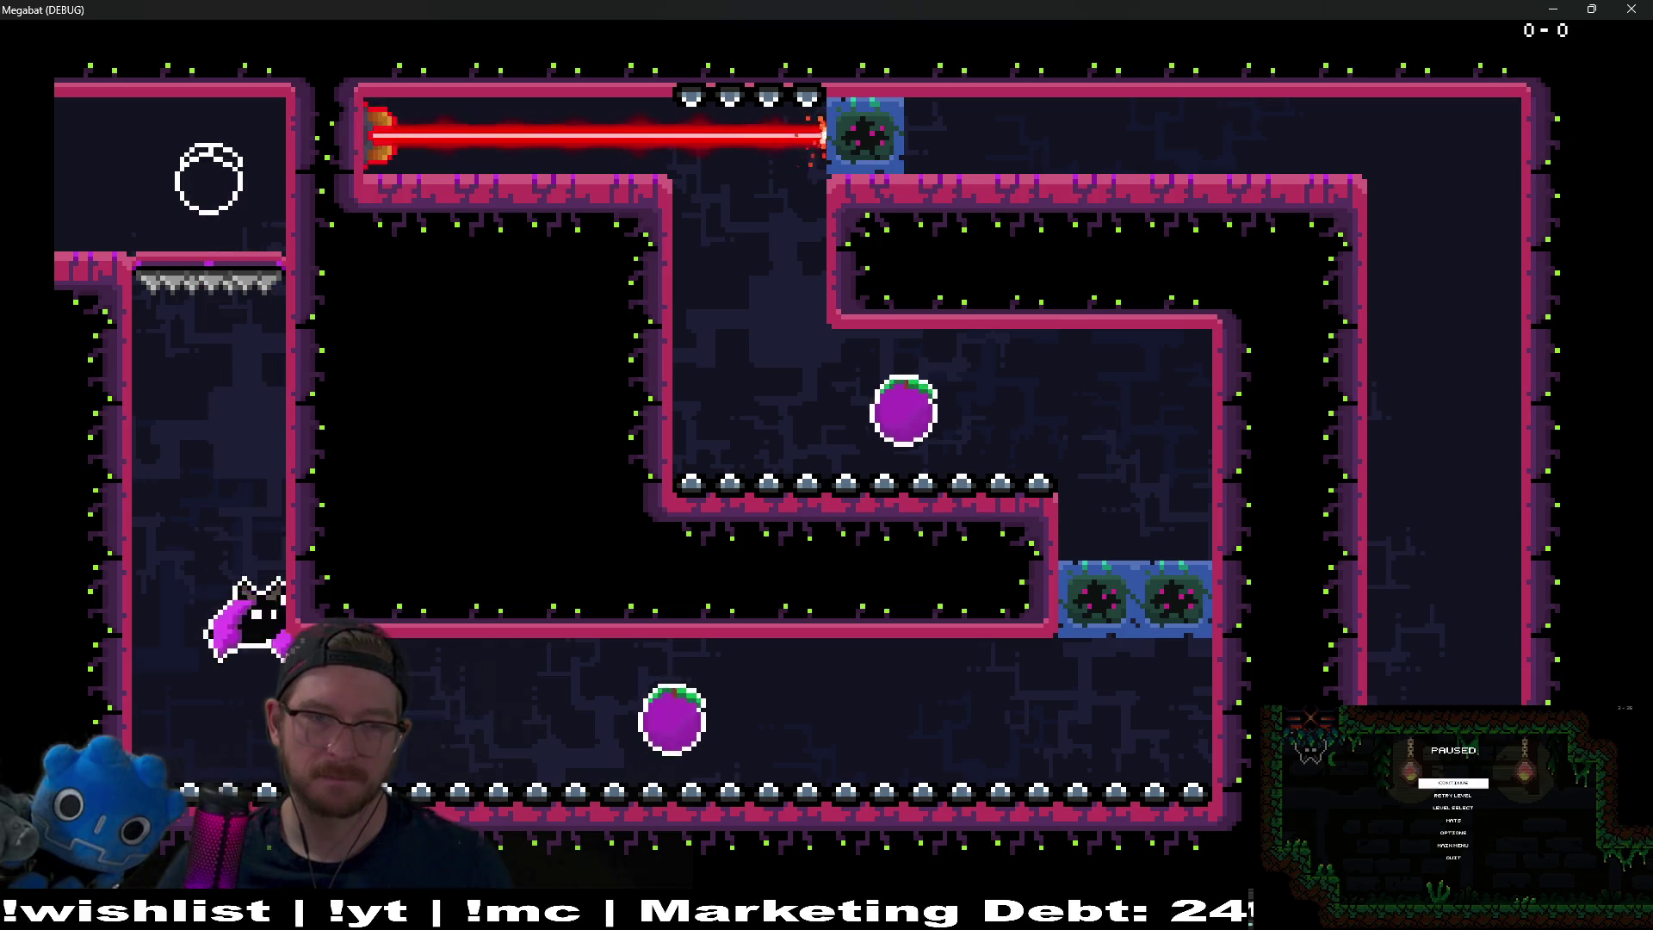
pyautogui.press('Right')
pyautogui.press('Up')
pyautogui.press('Left')
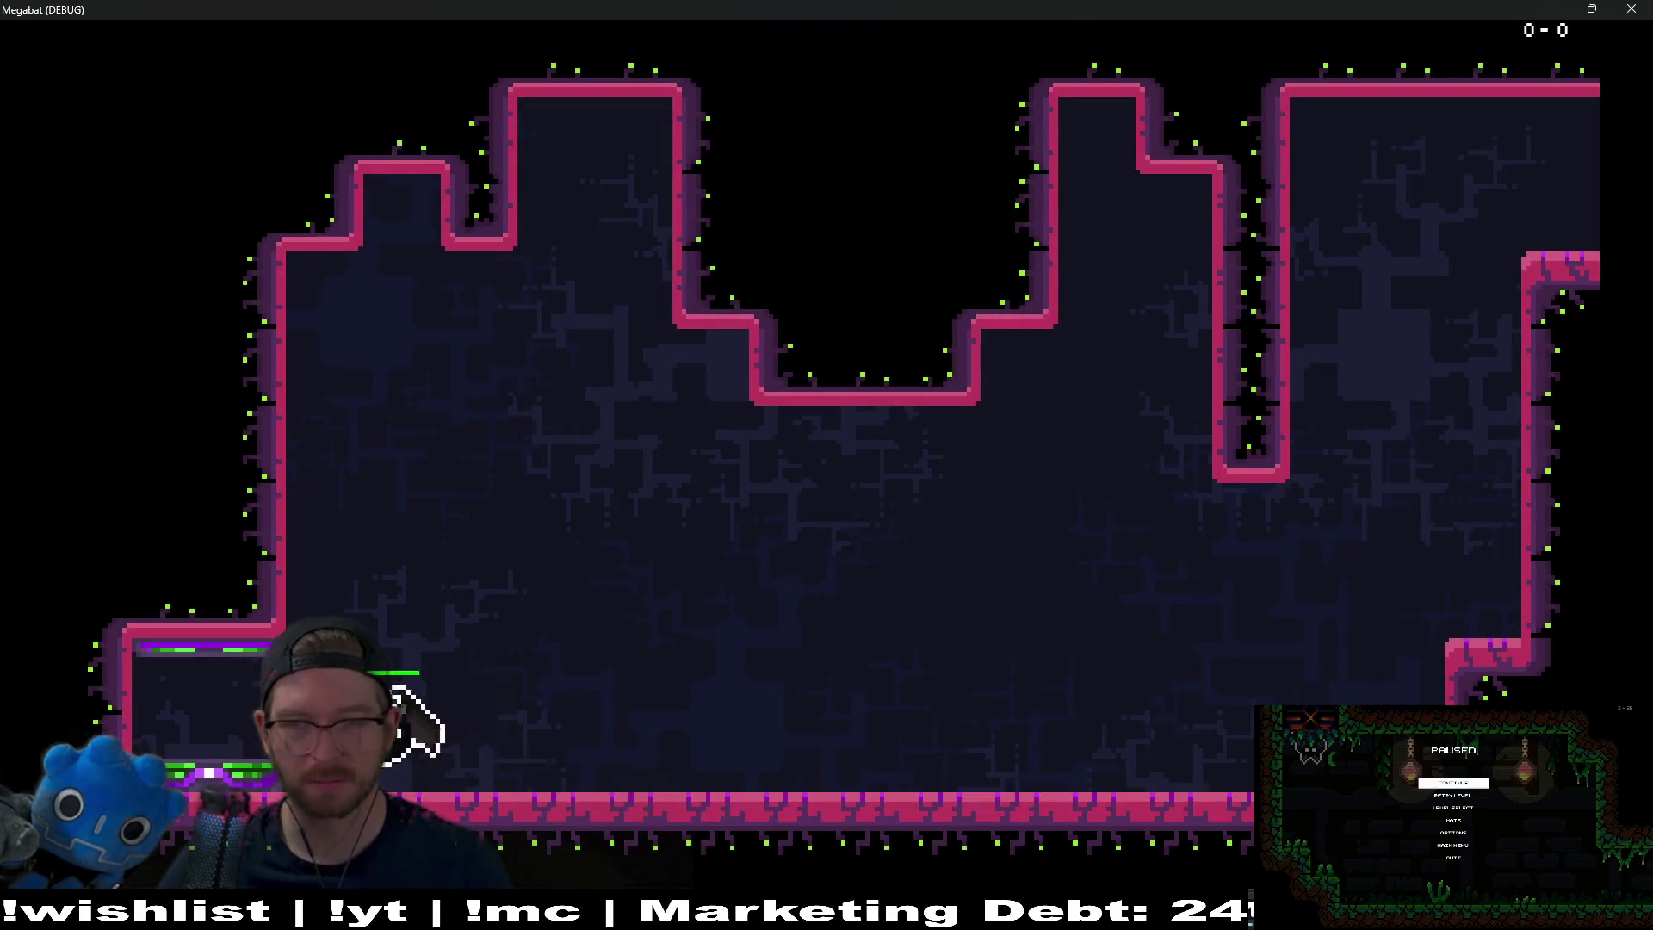
# Collect the remaining plums and bring the bat to rest on the upper-right ledge
pyautogui.press('Right')
pyautogui.press('Up')
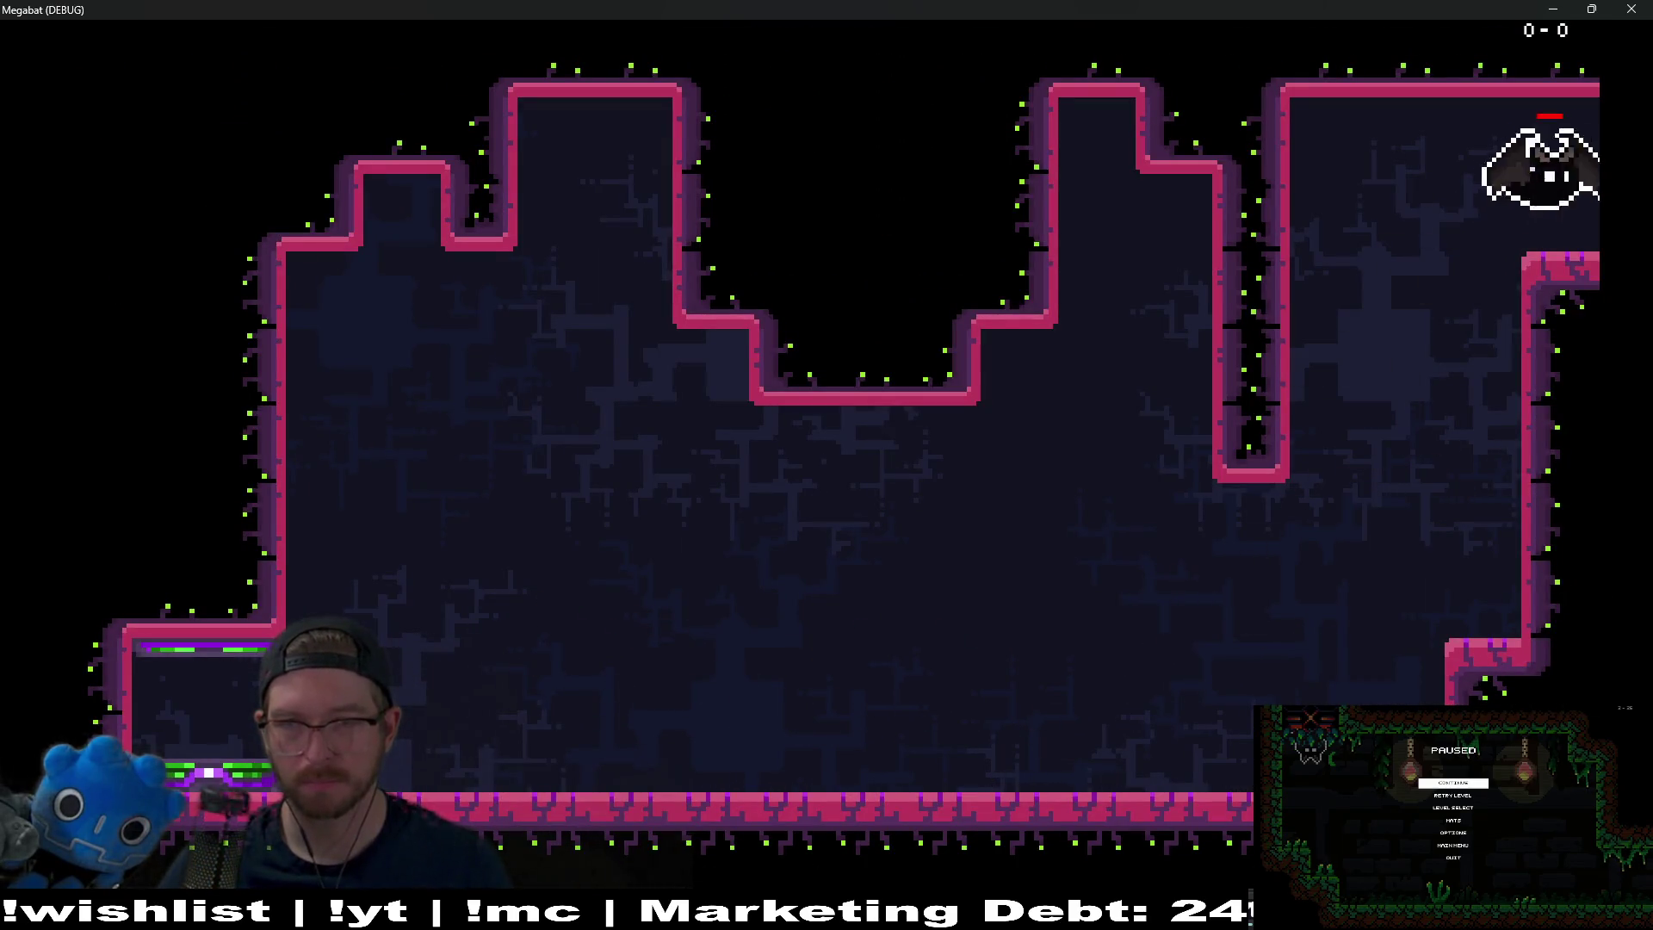
pyautogui.press('Down')
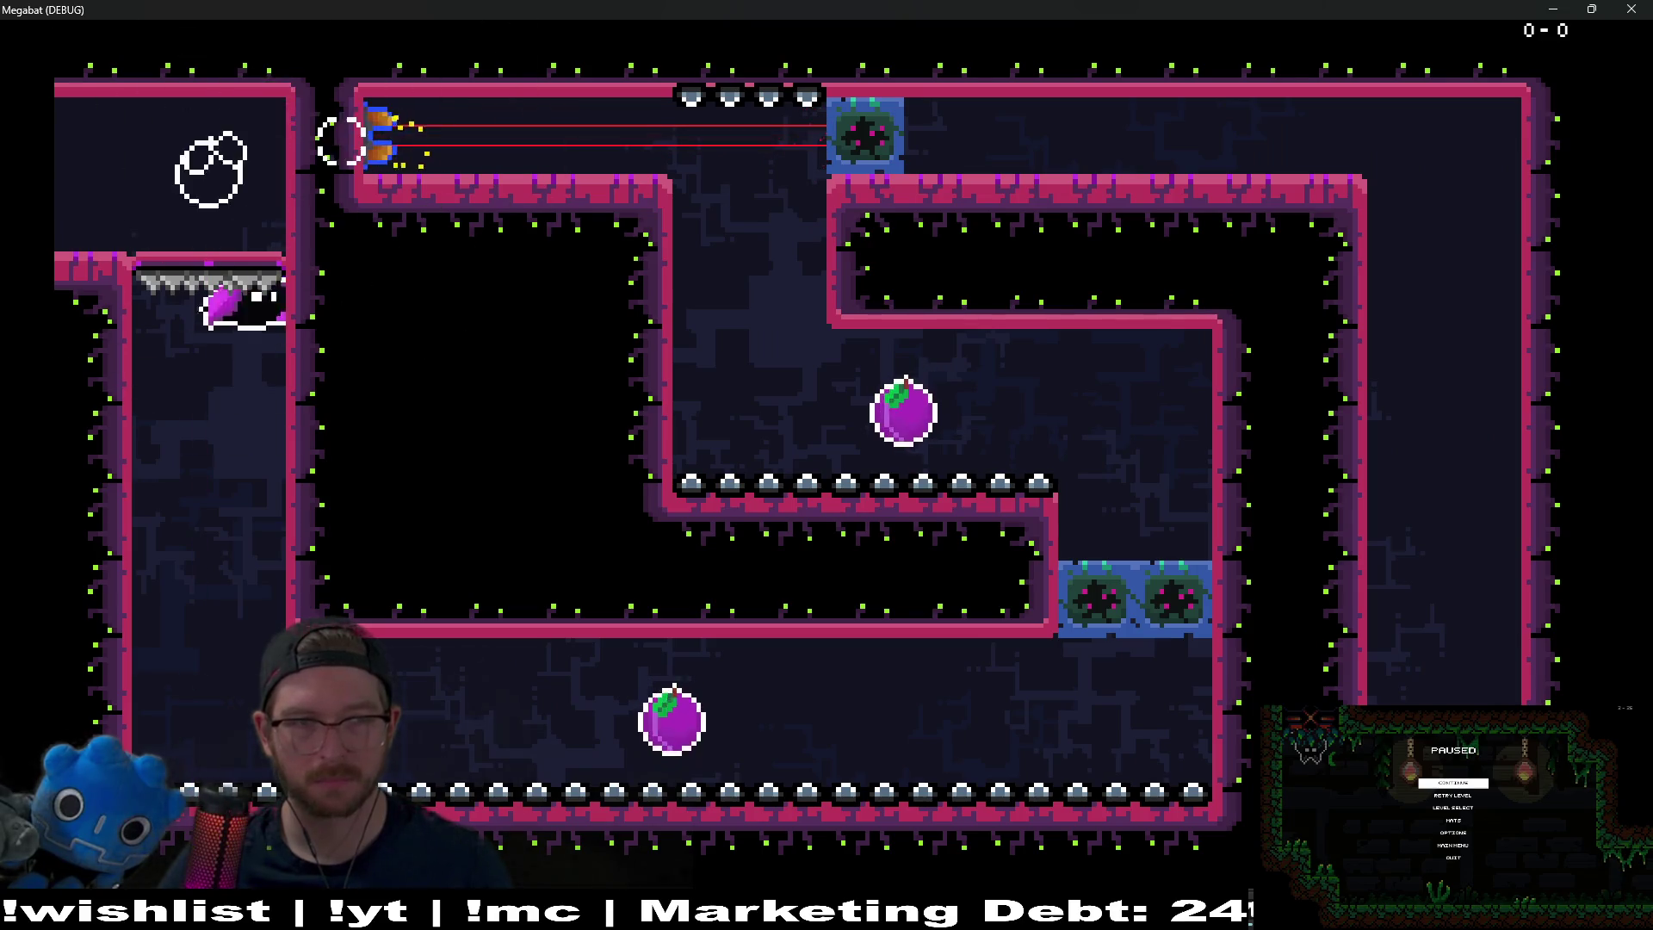
pyautogui.press('Up')
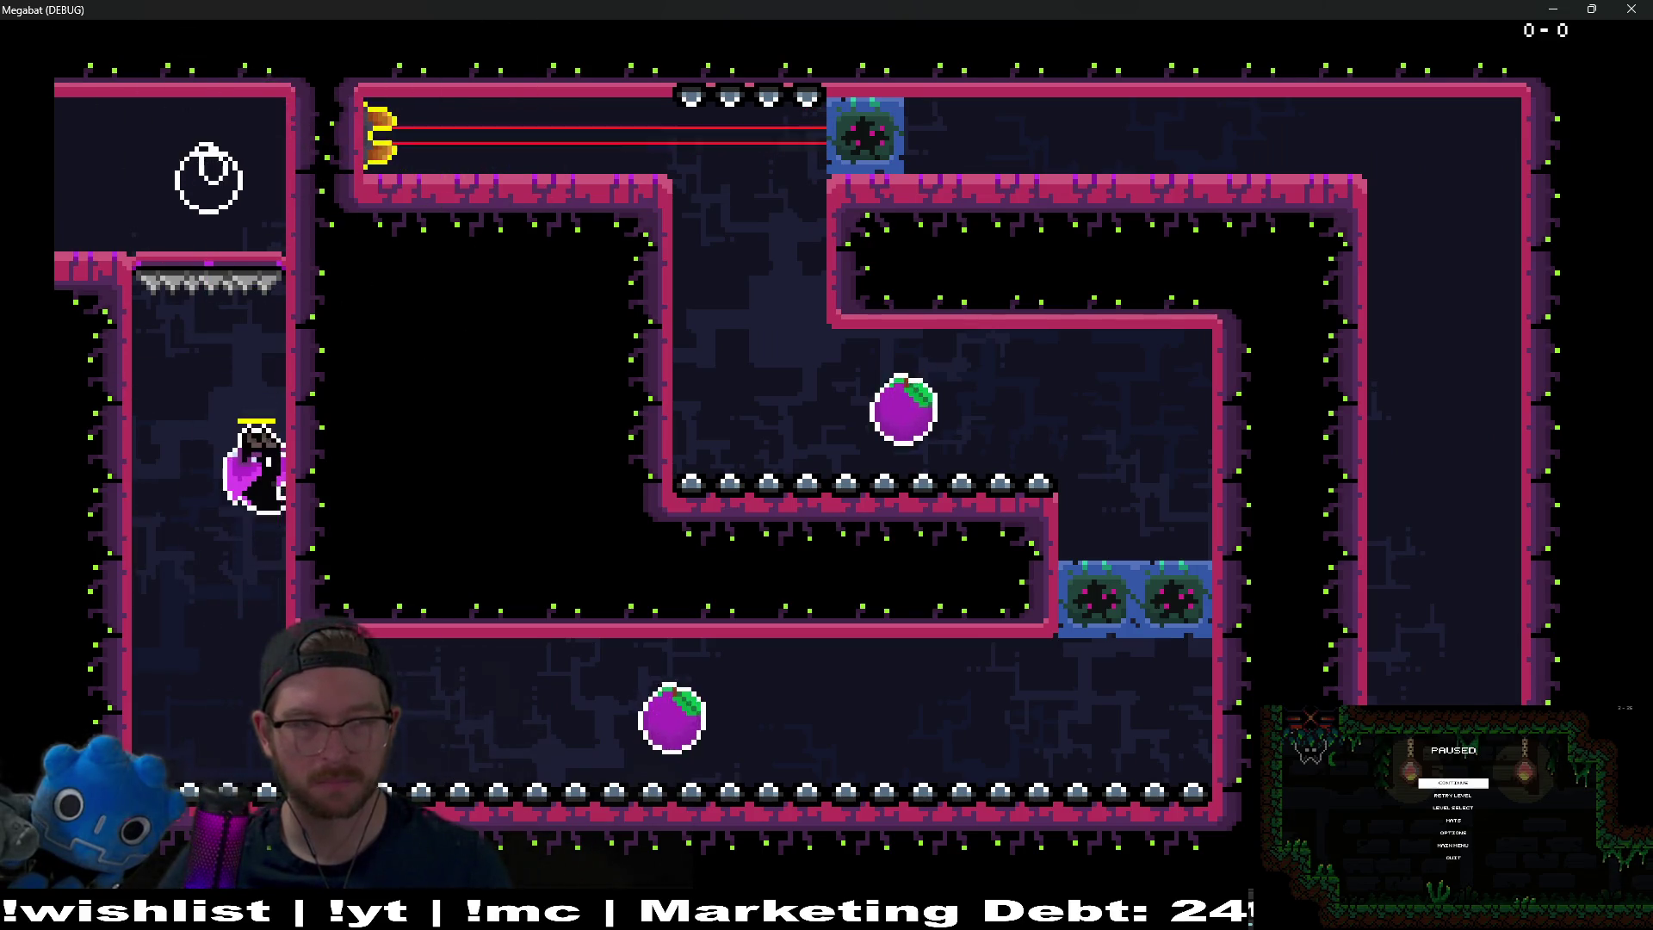
pyautogui.press('Down')
pyautogui.press('Right')
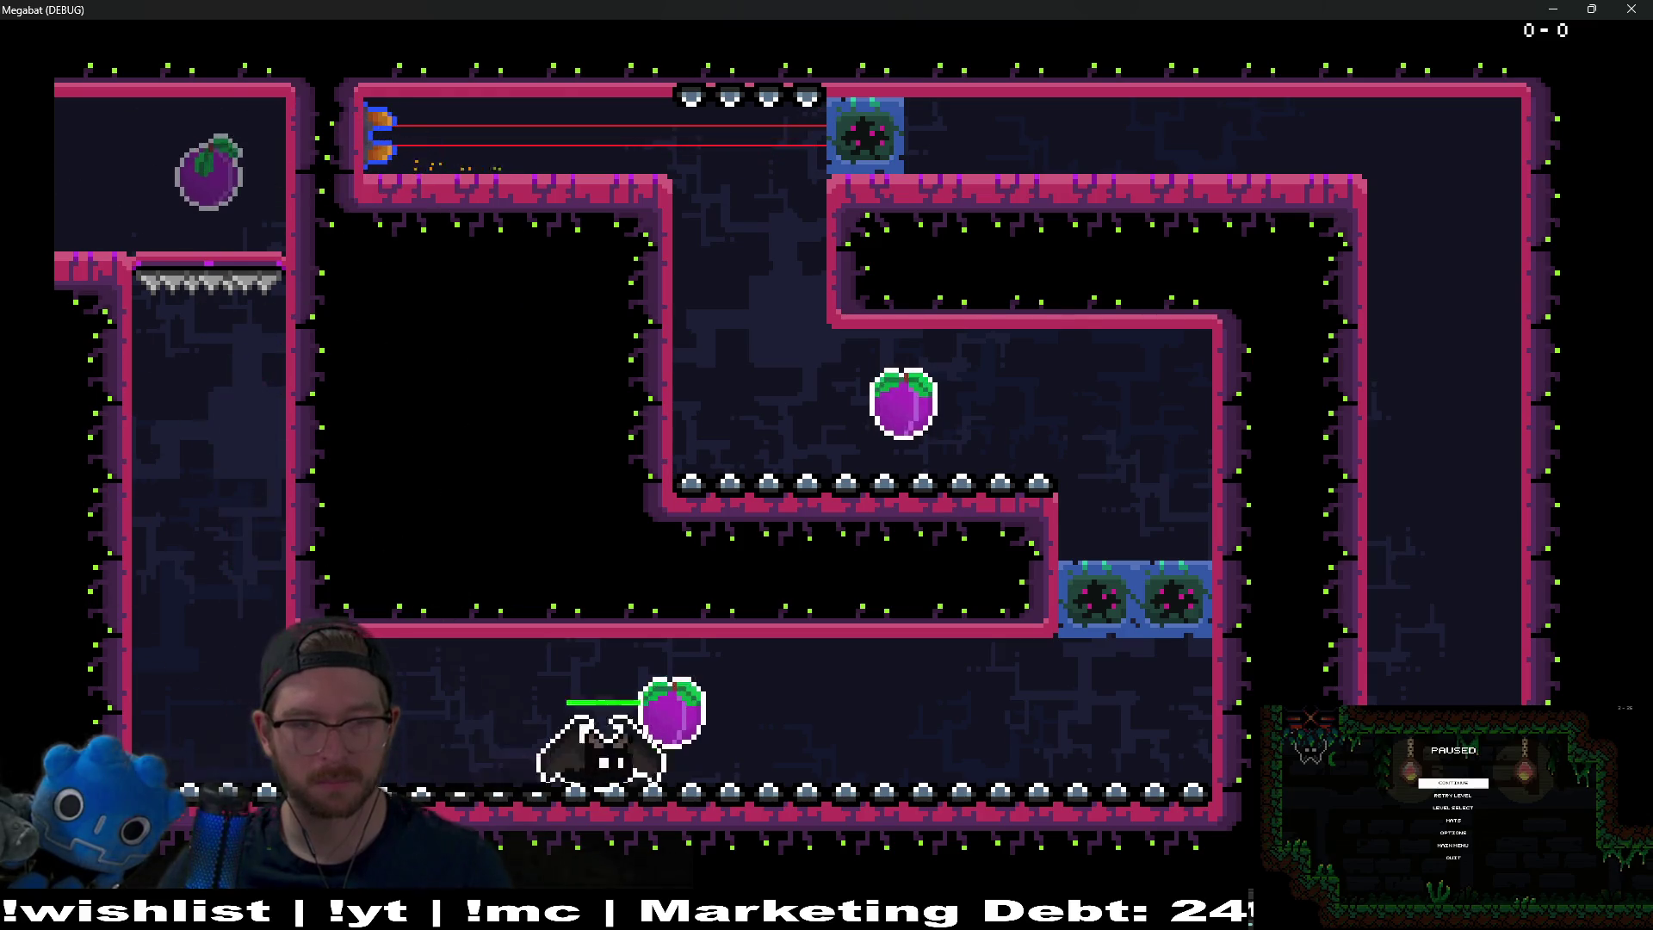
pyautogui.press('Up')
pyautogui.press('Right')
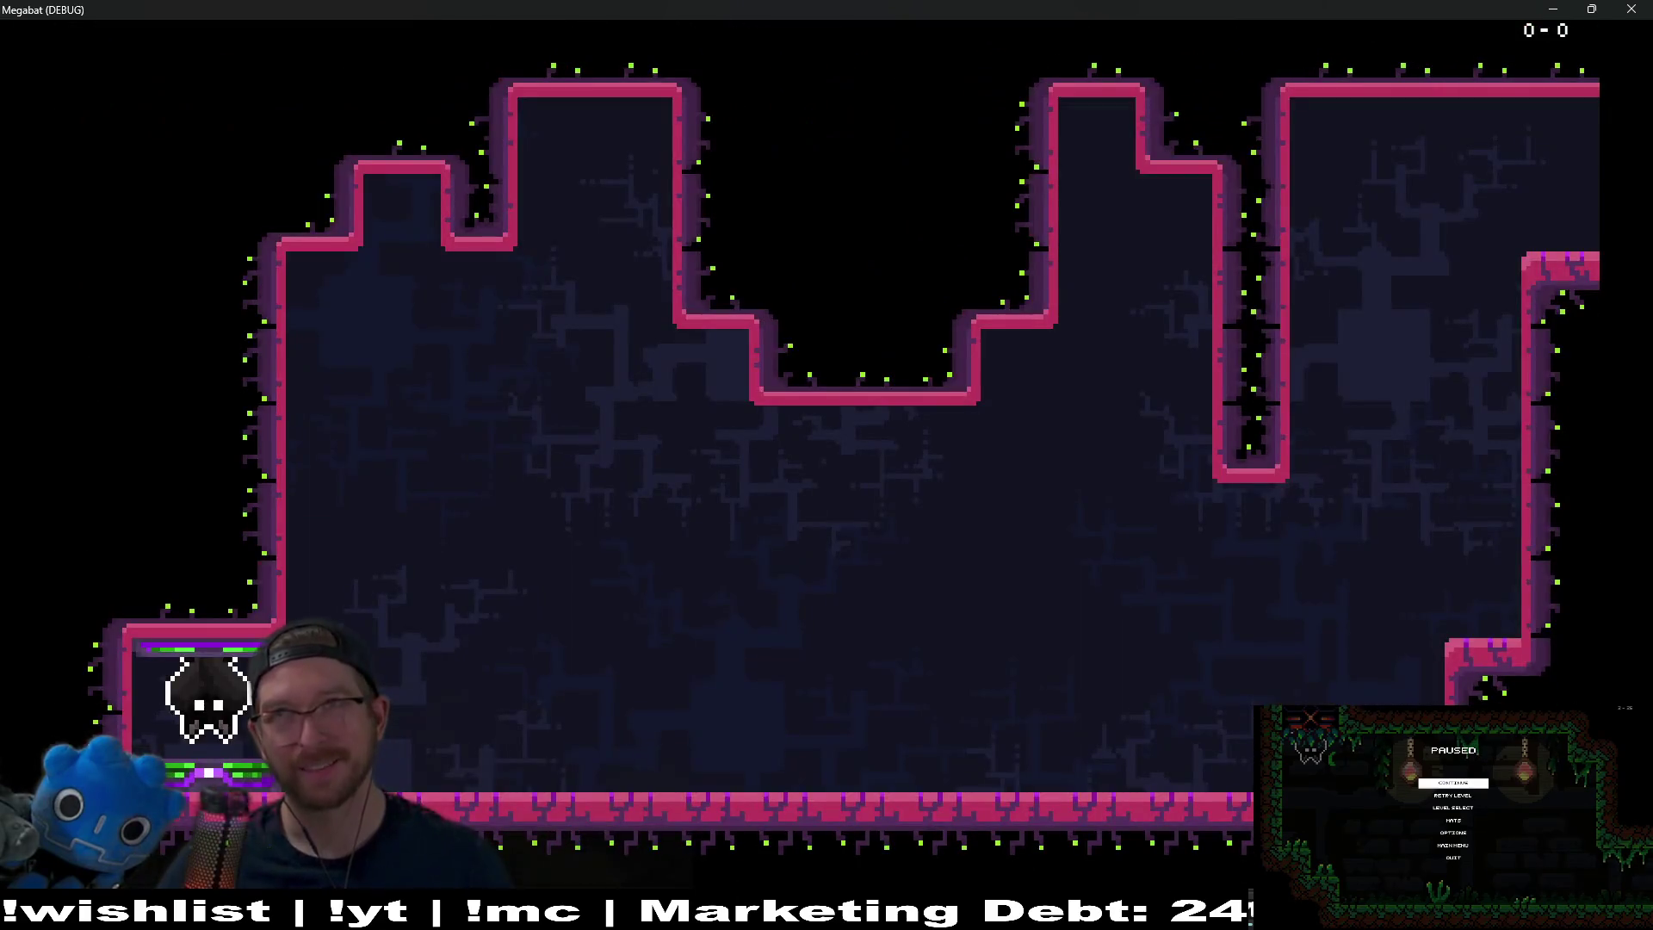
pyautogui.press('Right')
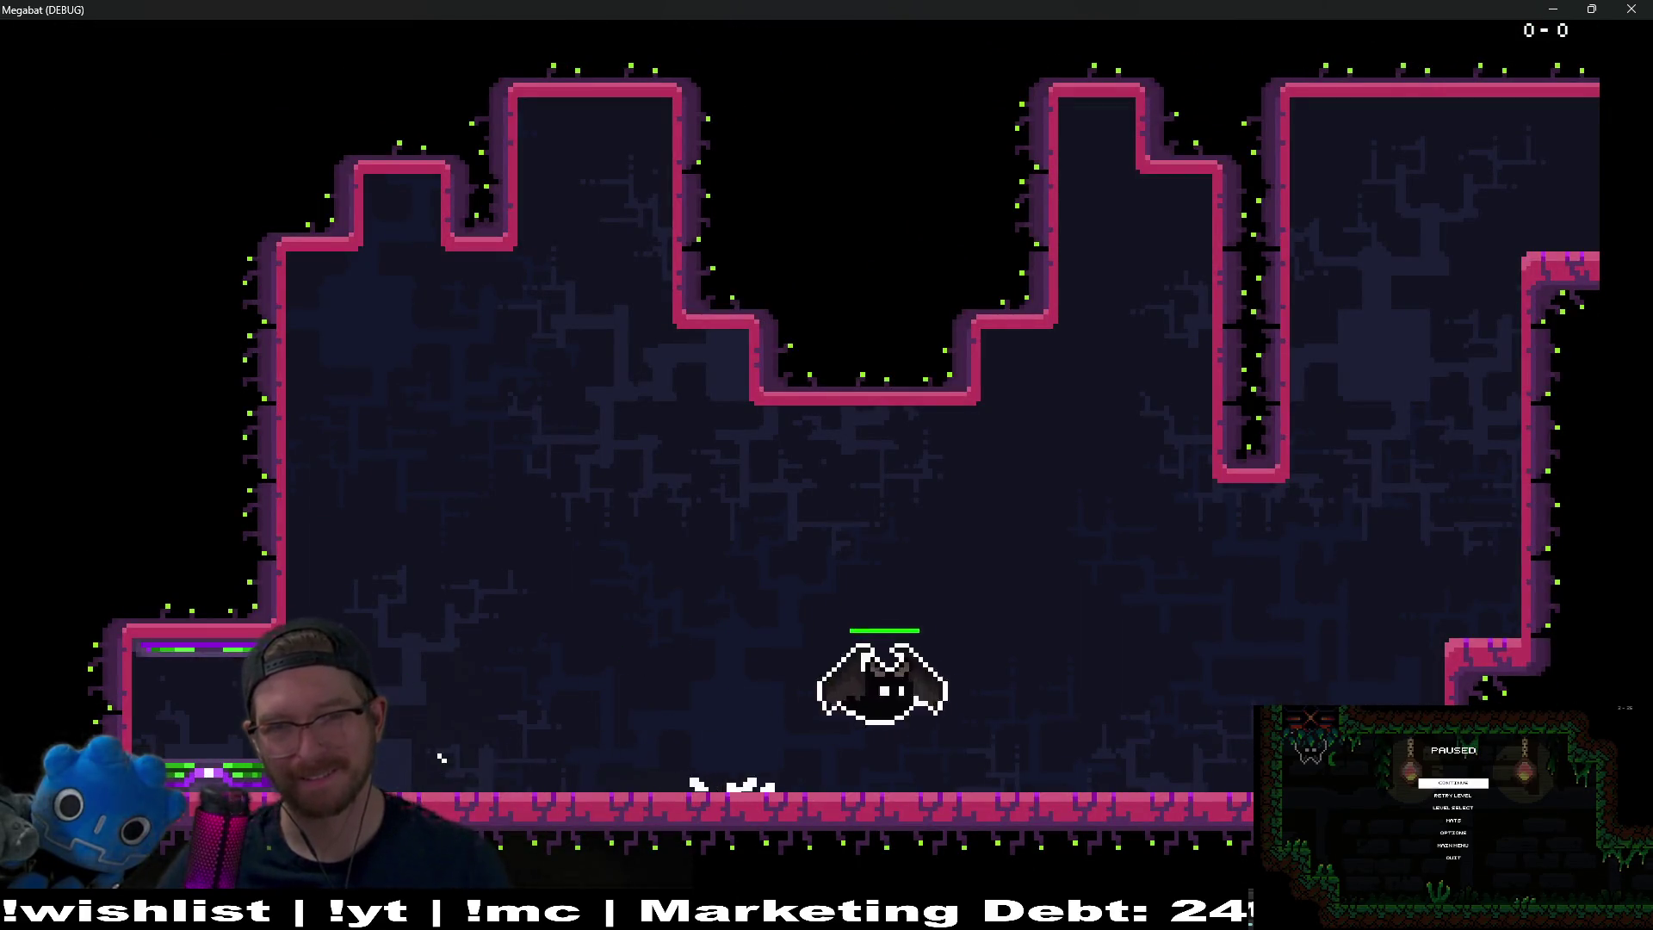
pyautogui.press('Up')
pyautogui.press('Right')
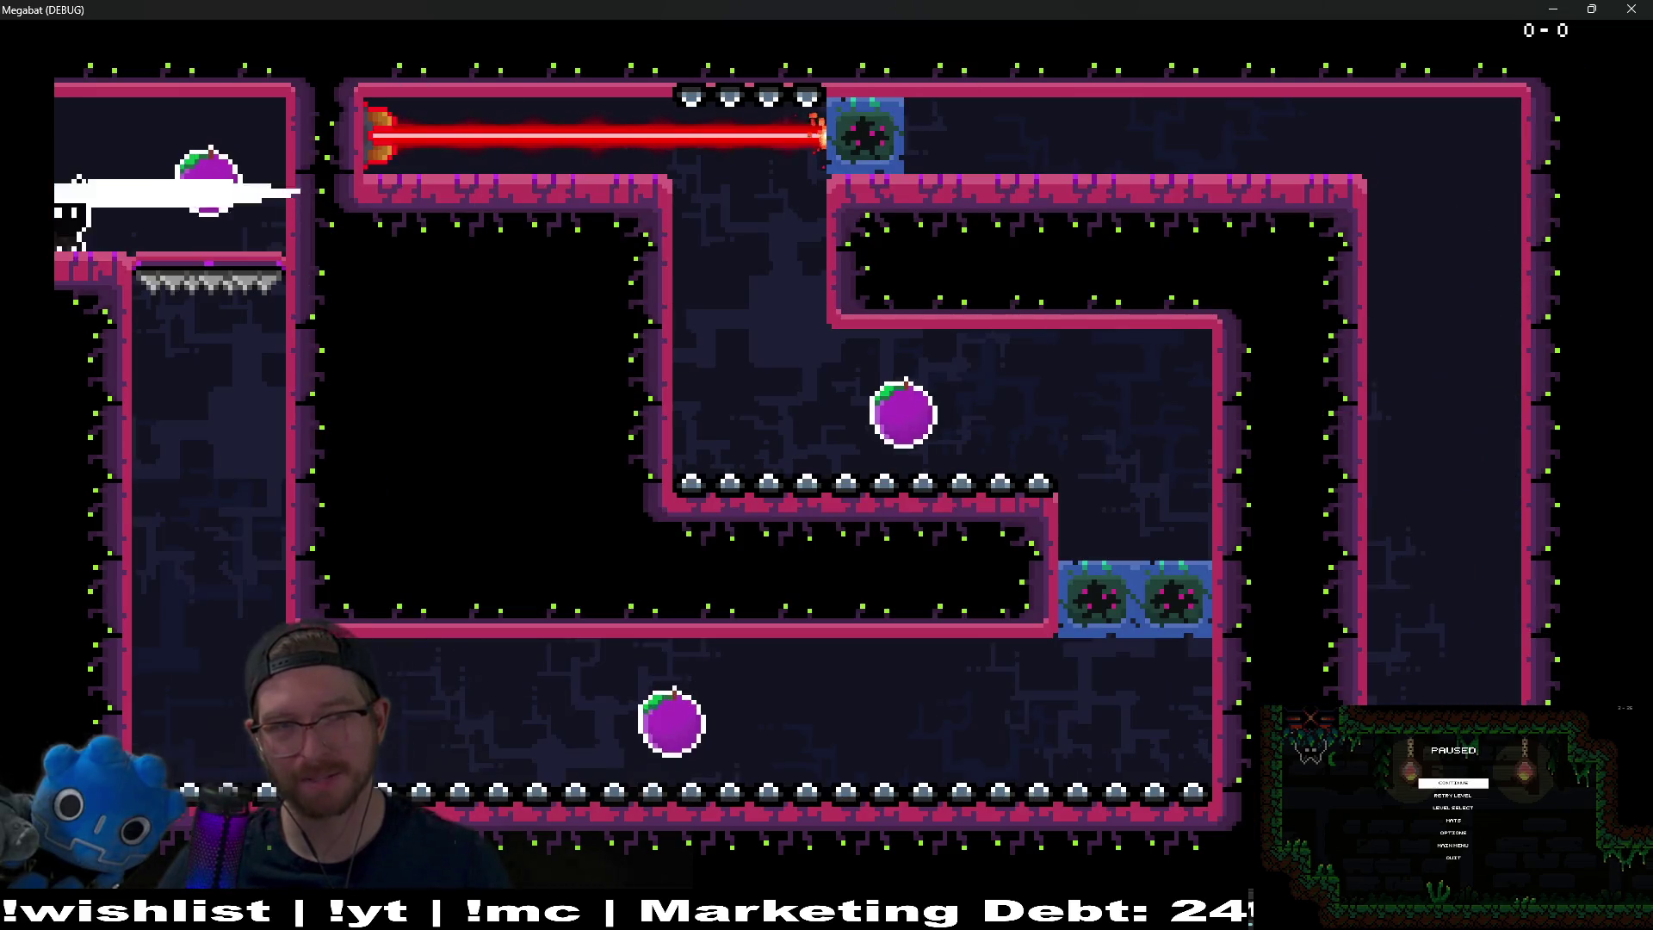
pyautogui.press('Down')
pyautogui.press('Right')
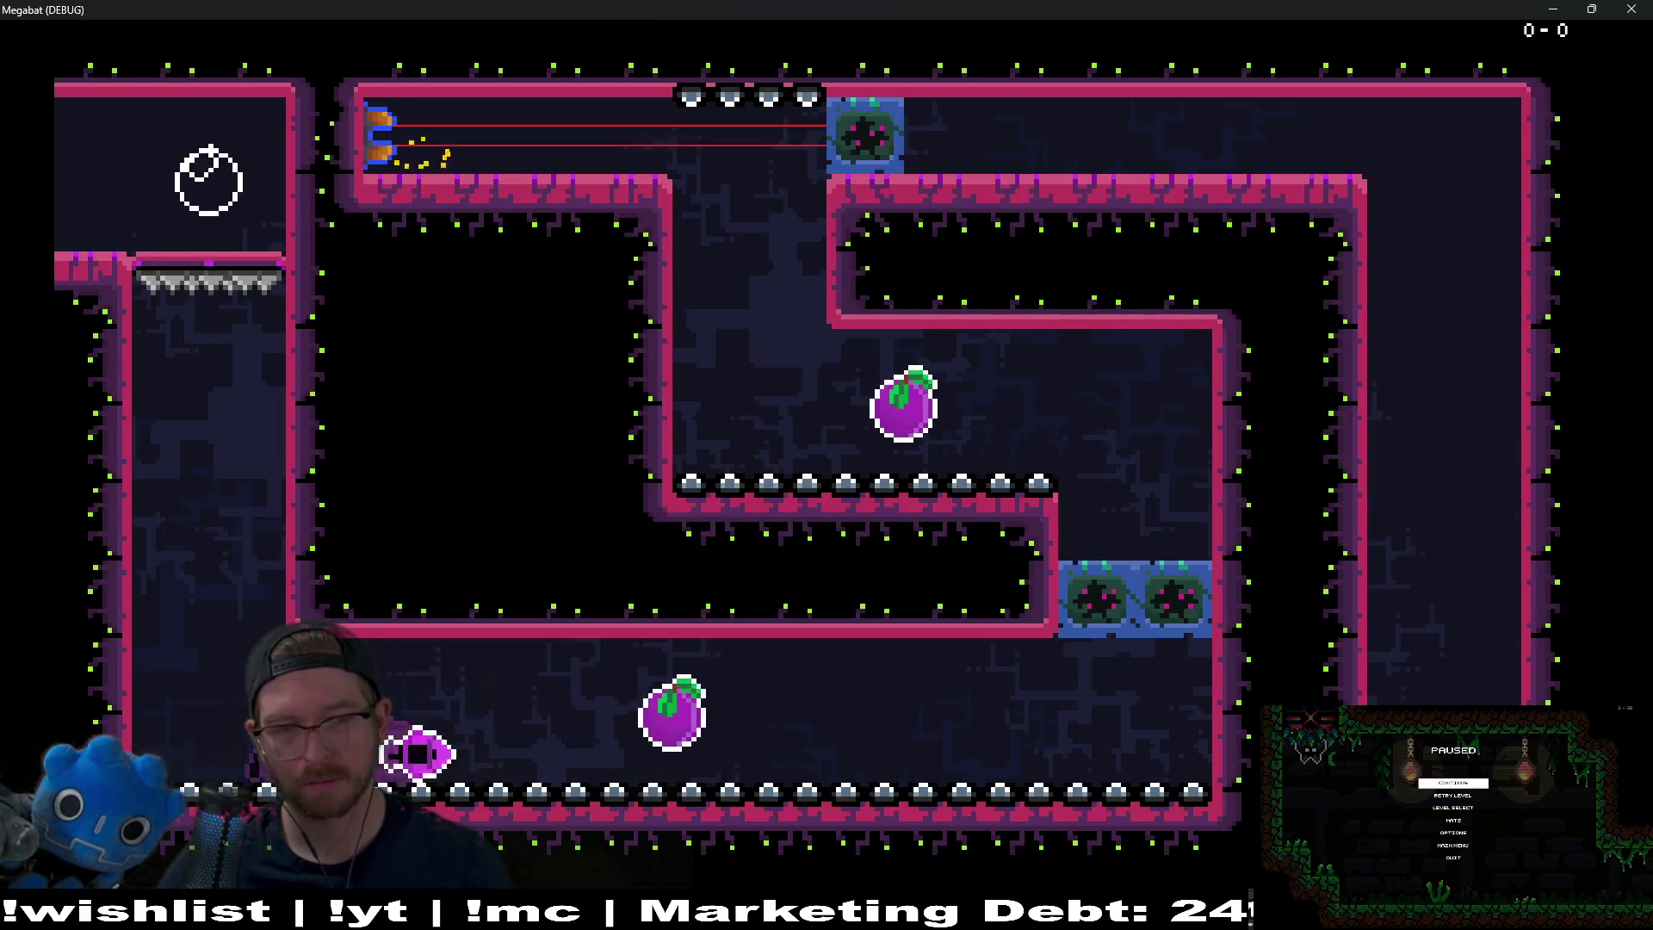
pyautogui.press('Up')
pyautogui.press('Left')
pyautogui.press('Up')
pyautogui.press('Right')
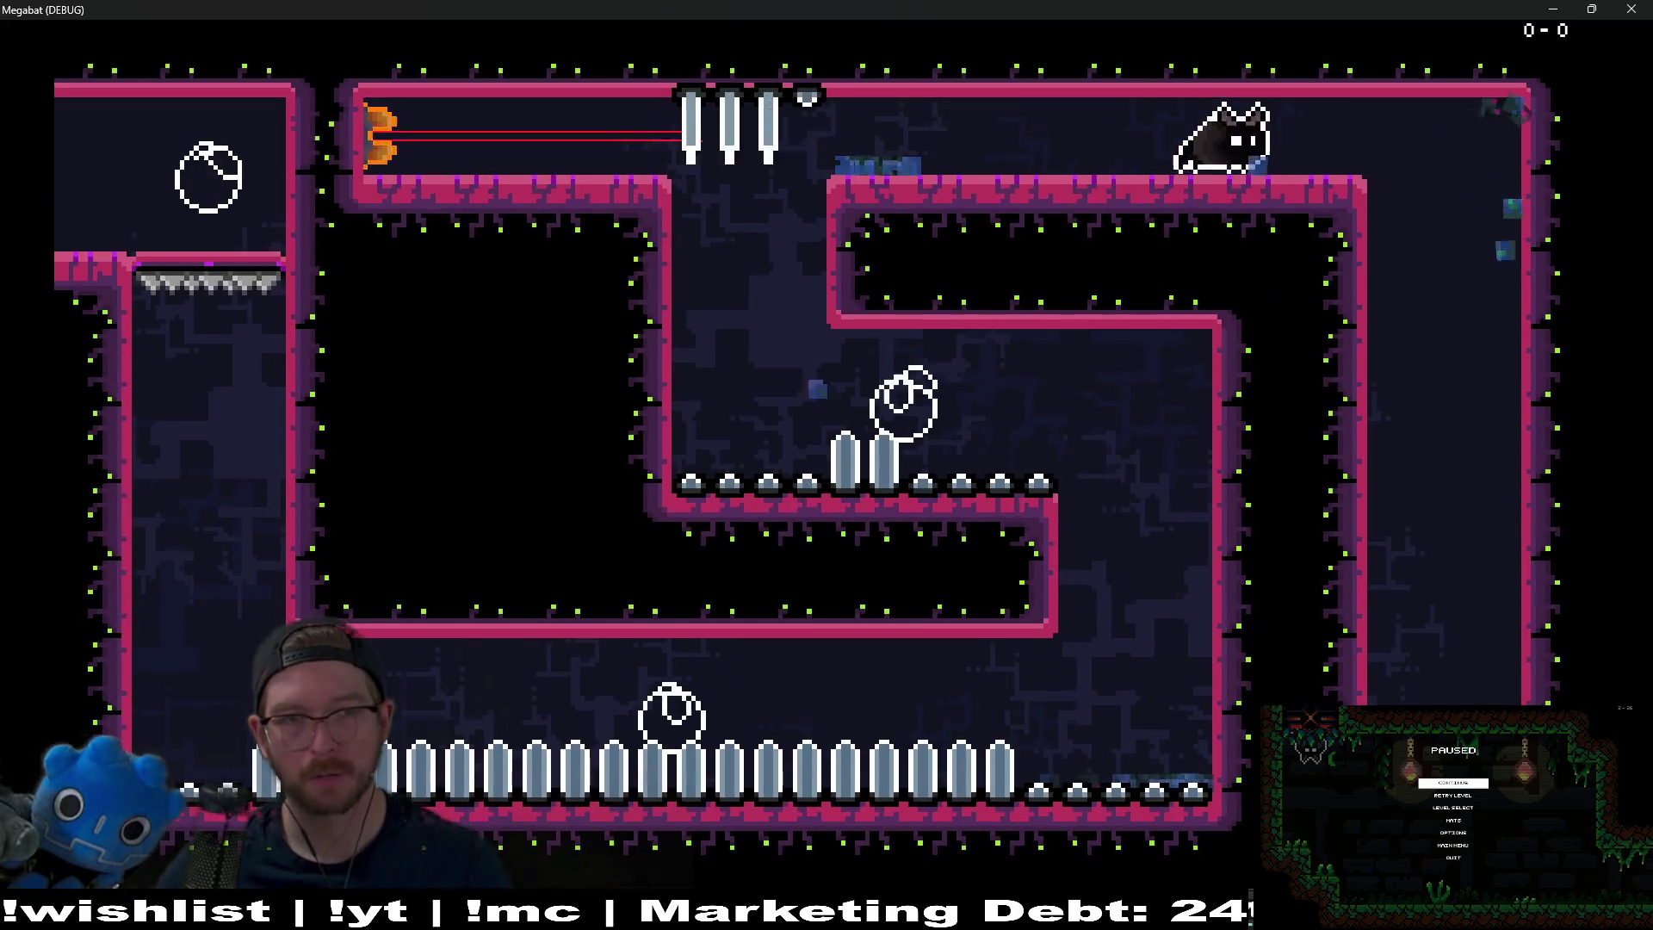
pyautogui.press('Left')
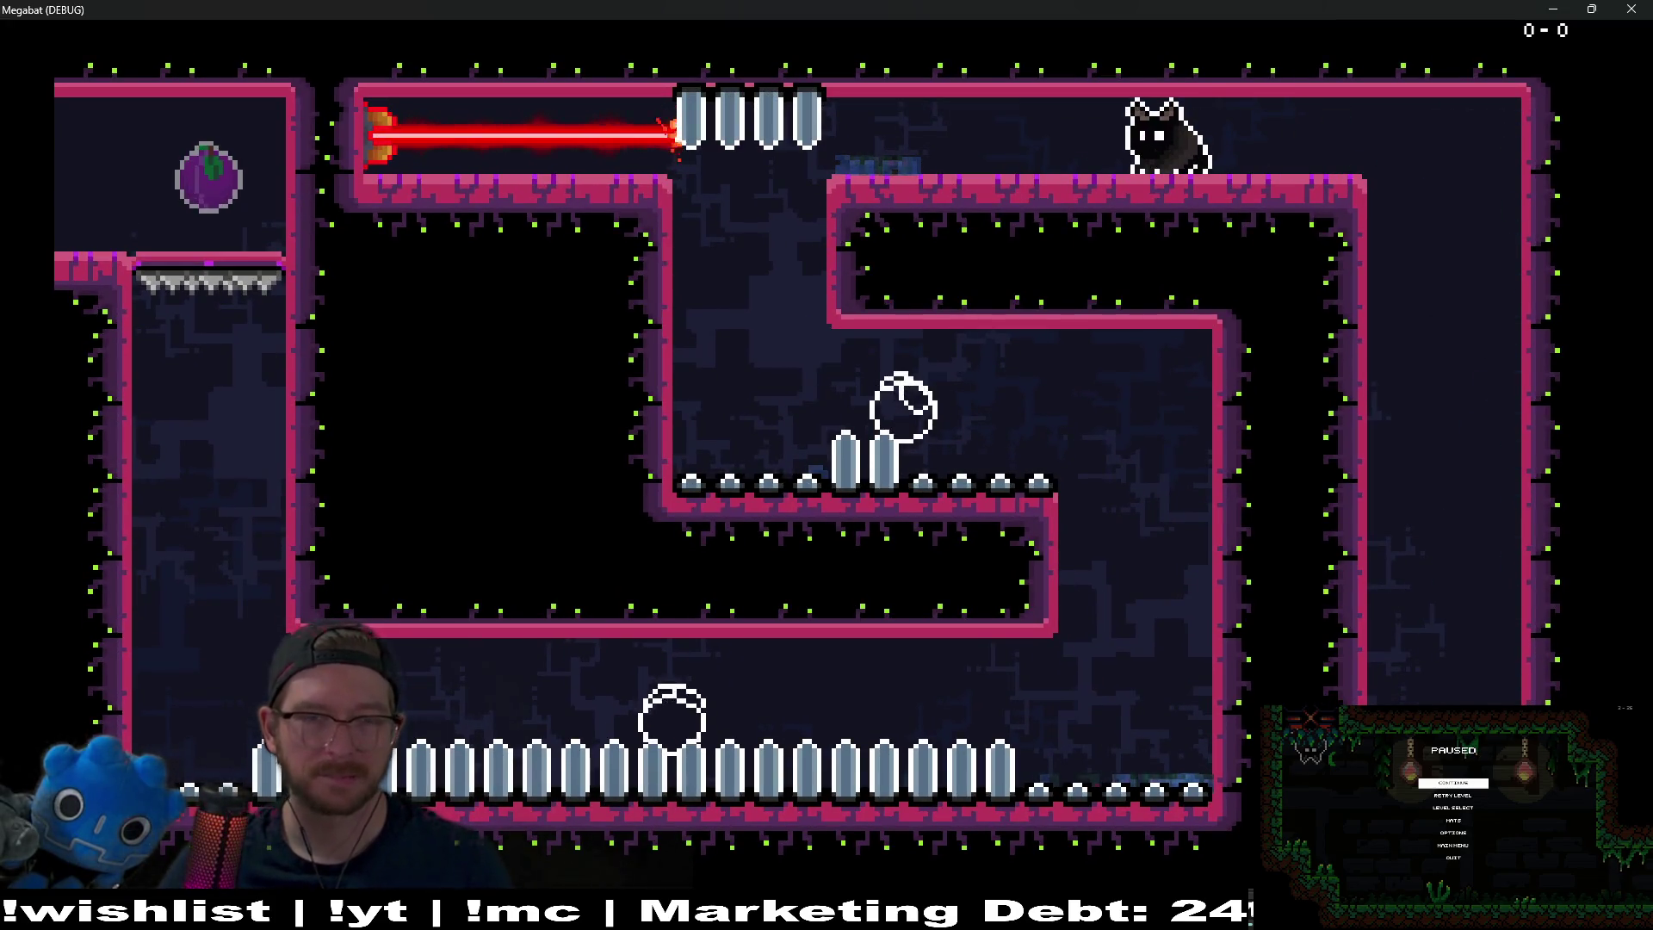
pyautogui.press('Left')
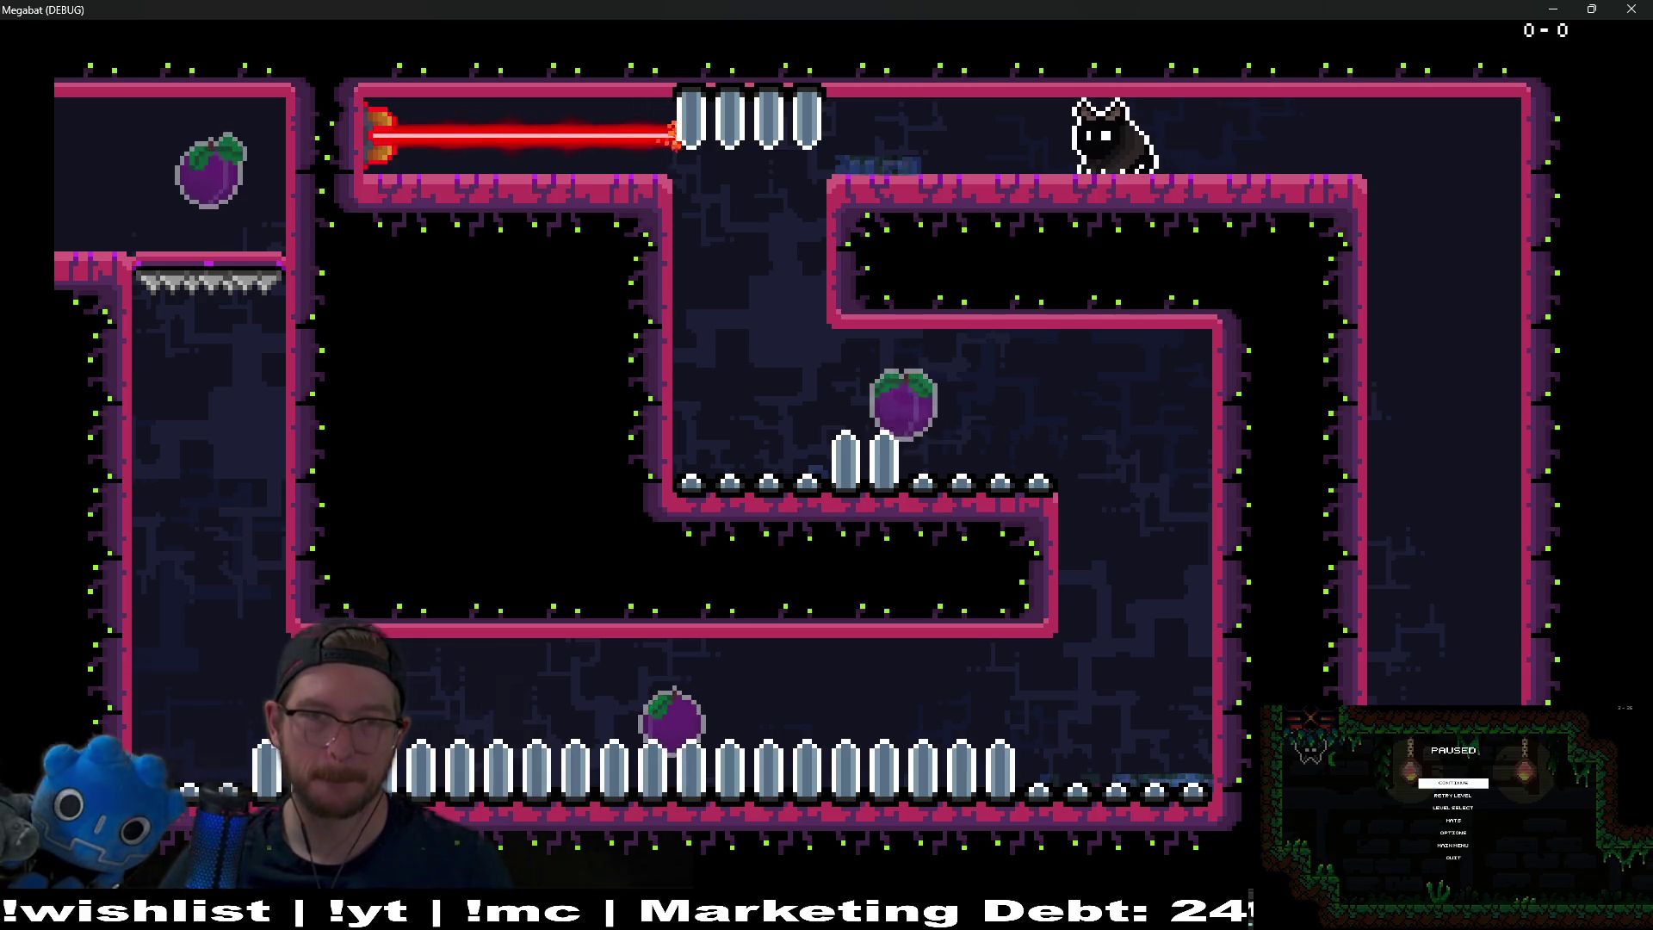
pyautogui.press('Left')
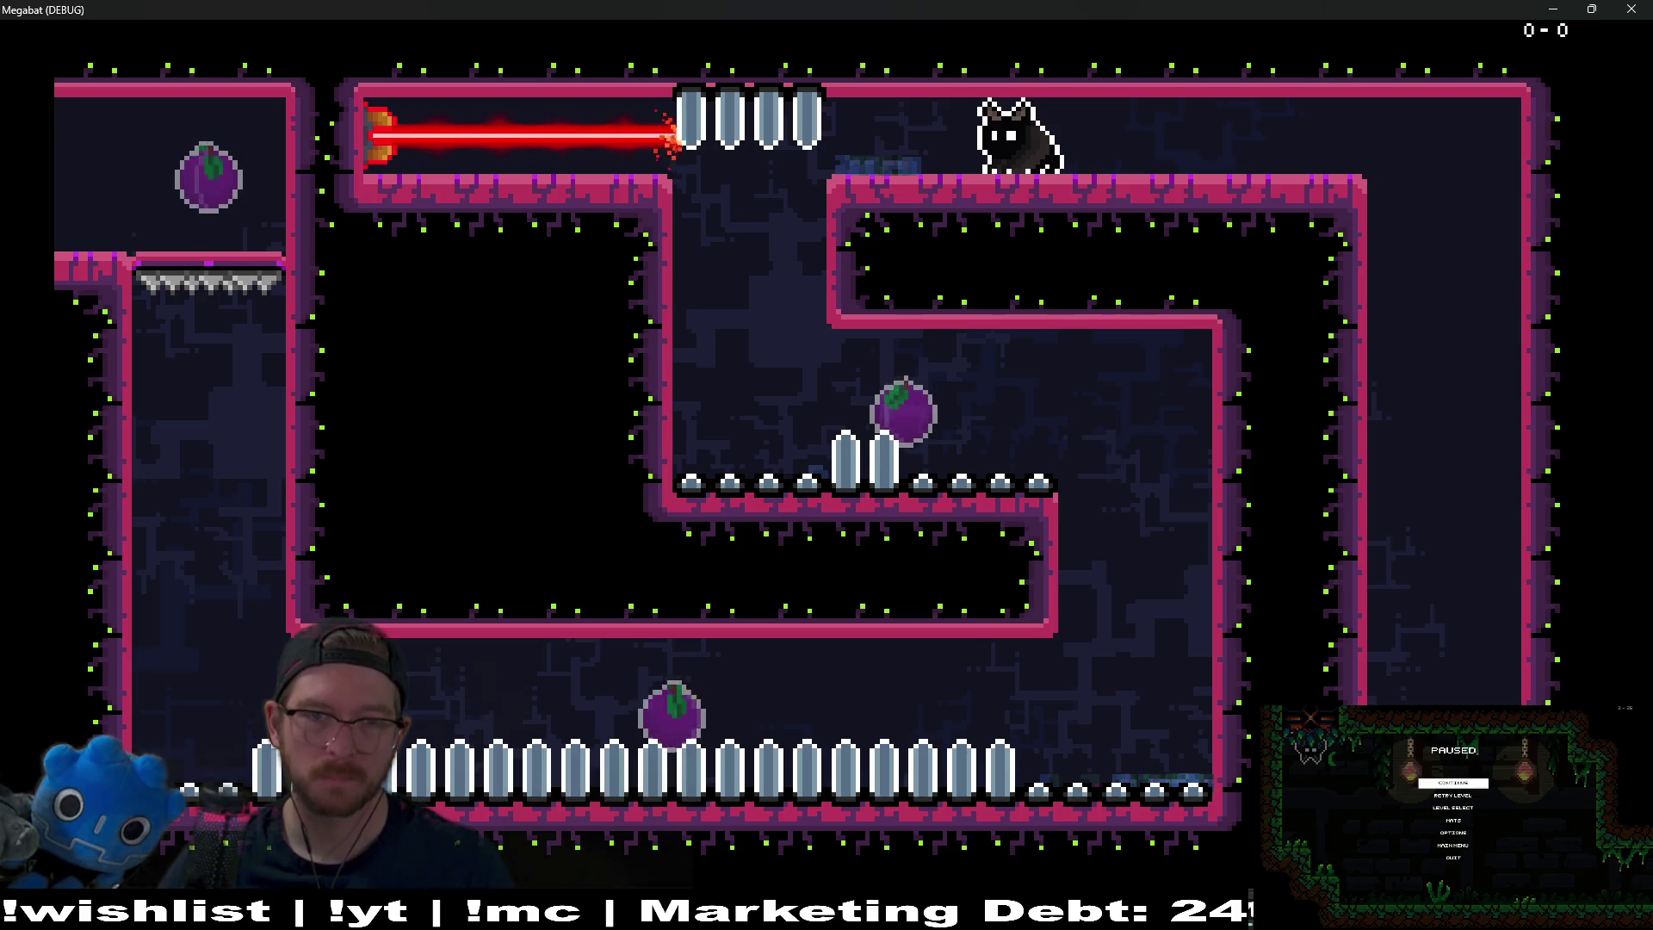
pyautogui.press('Right')
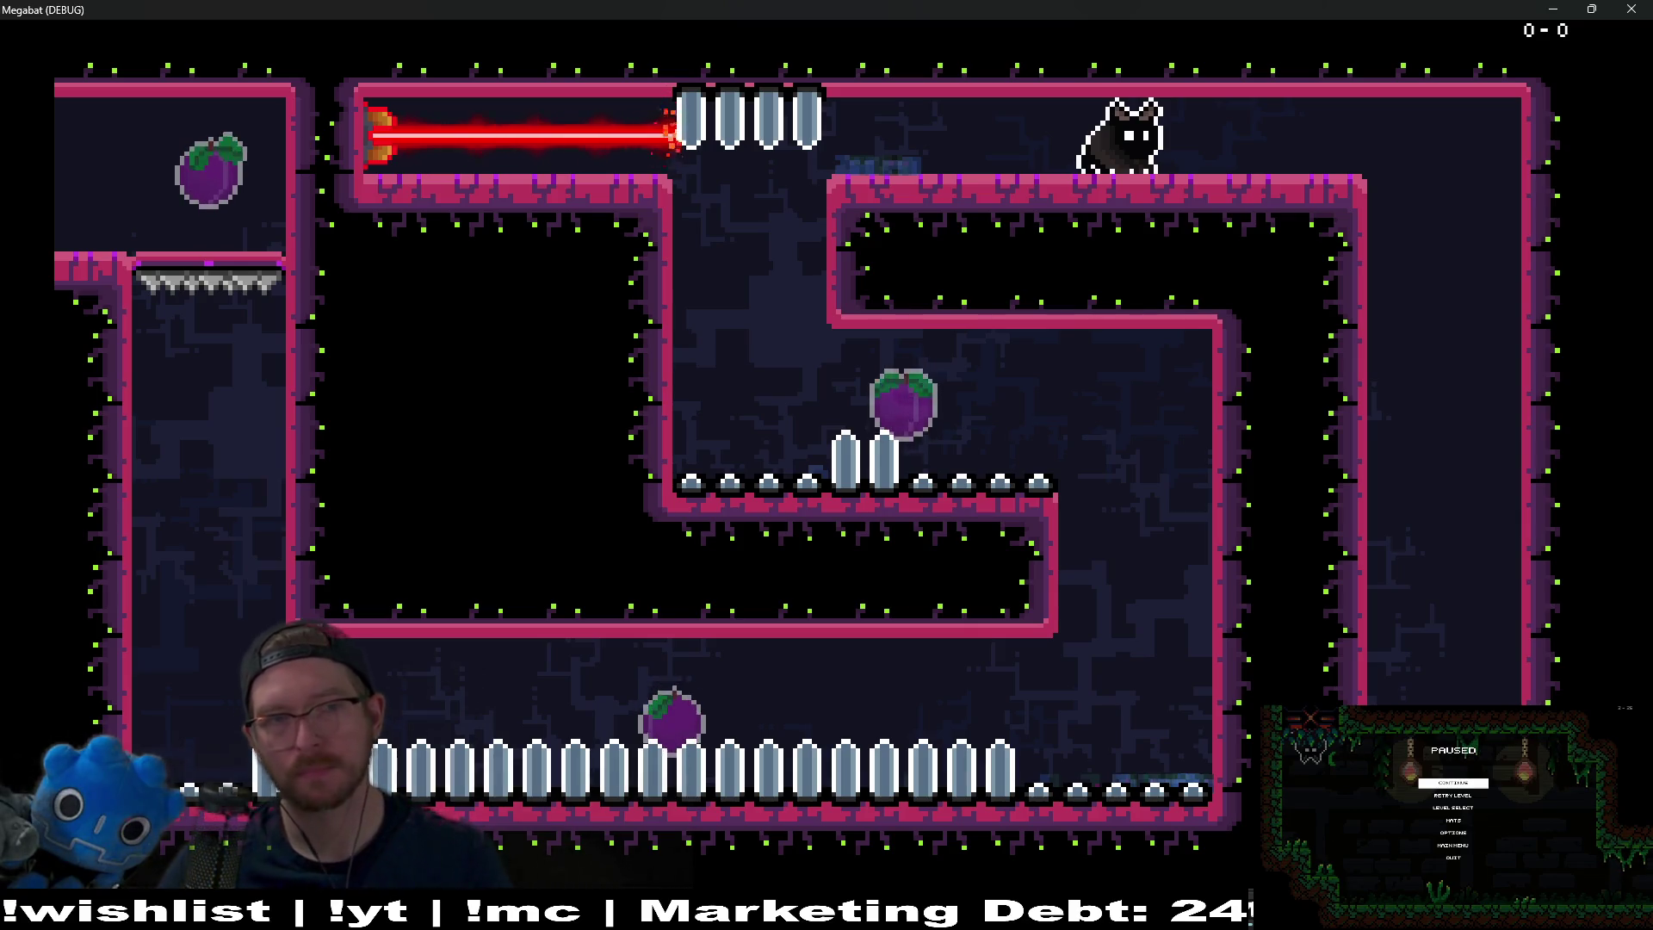
# Close the Megabat debug window and zoom and pan around Level_1A_0 in the 2D editor
pyautogui.click(1630, 8)
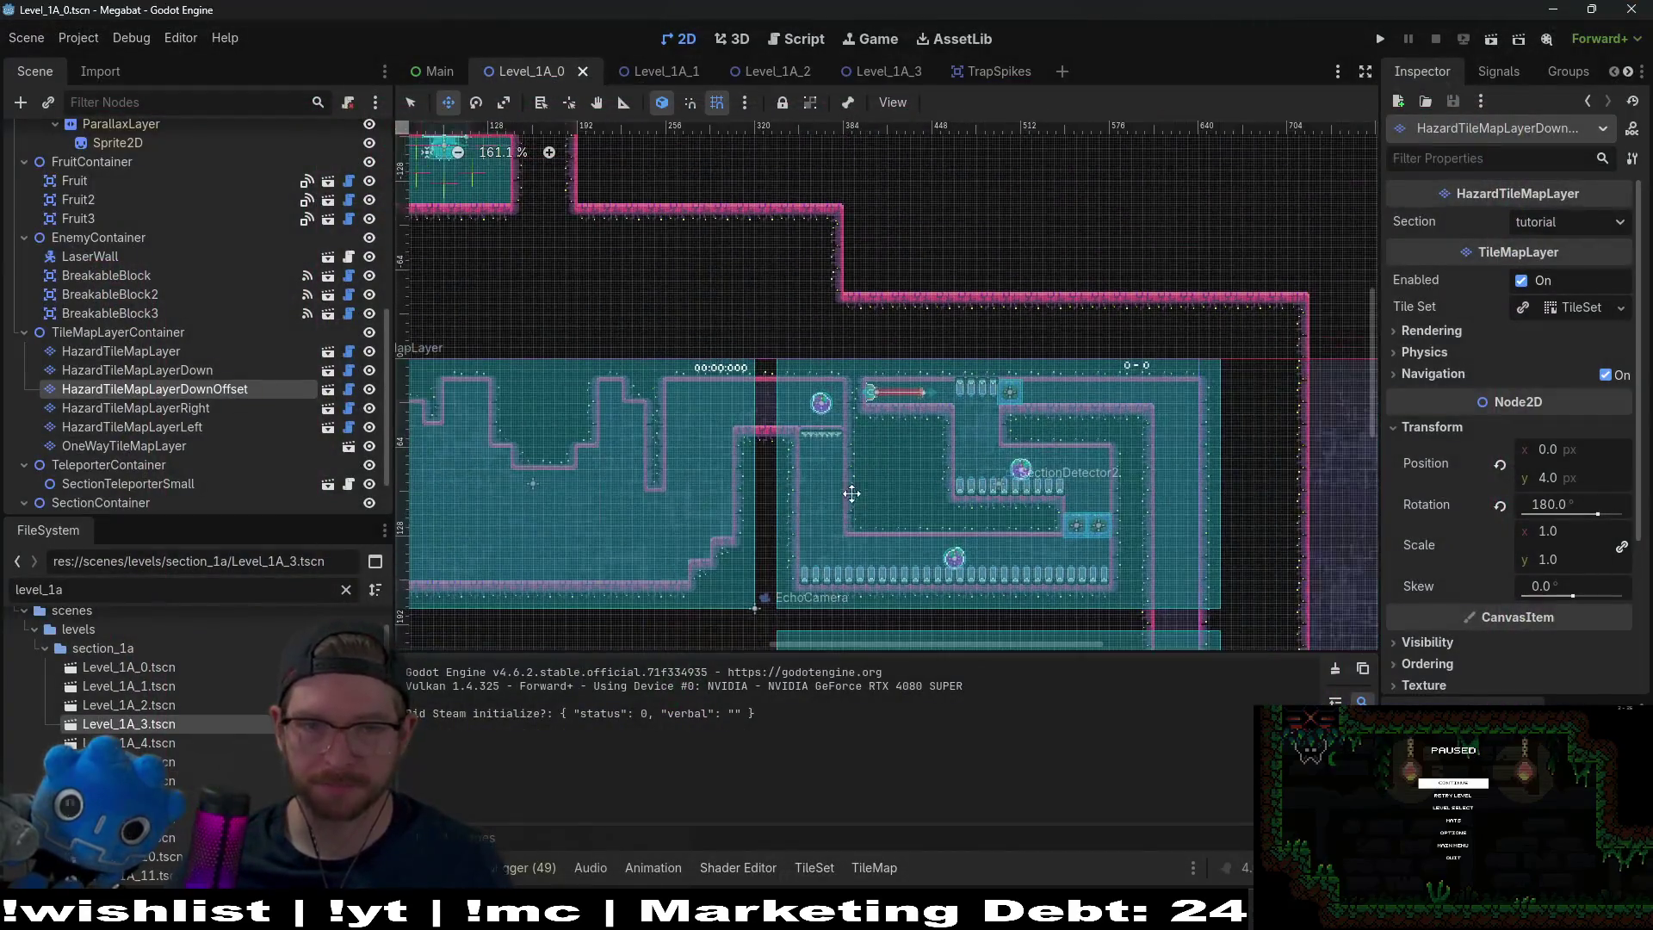
pyautogui.scroll(-2, 972, 338)
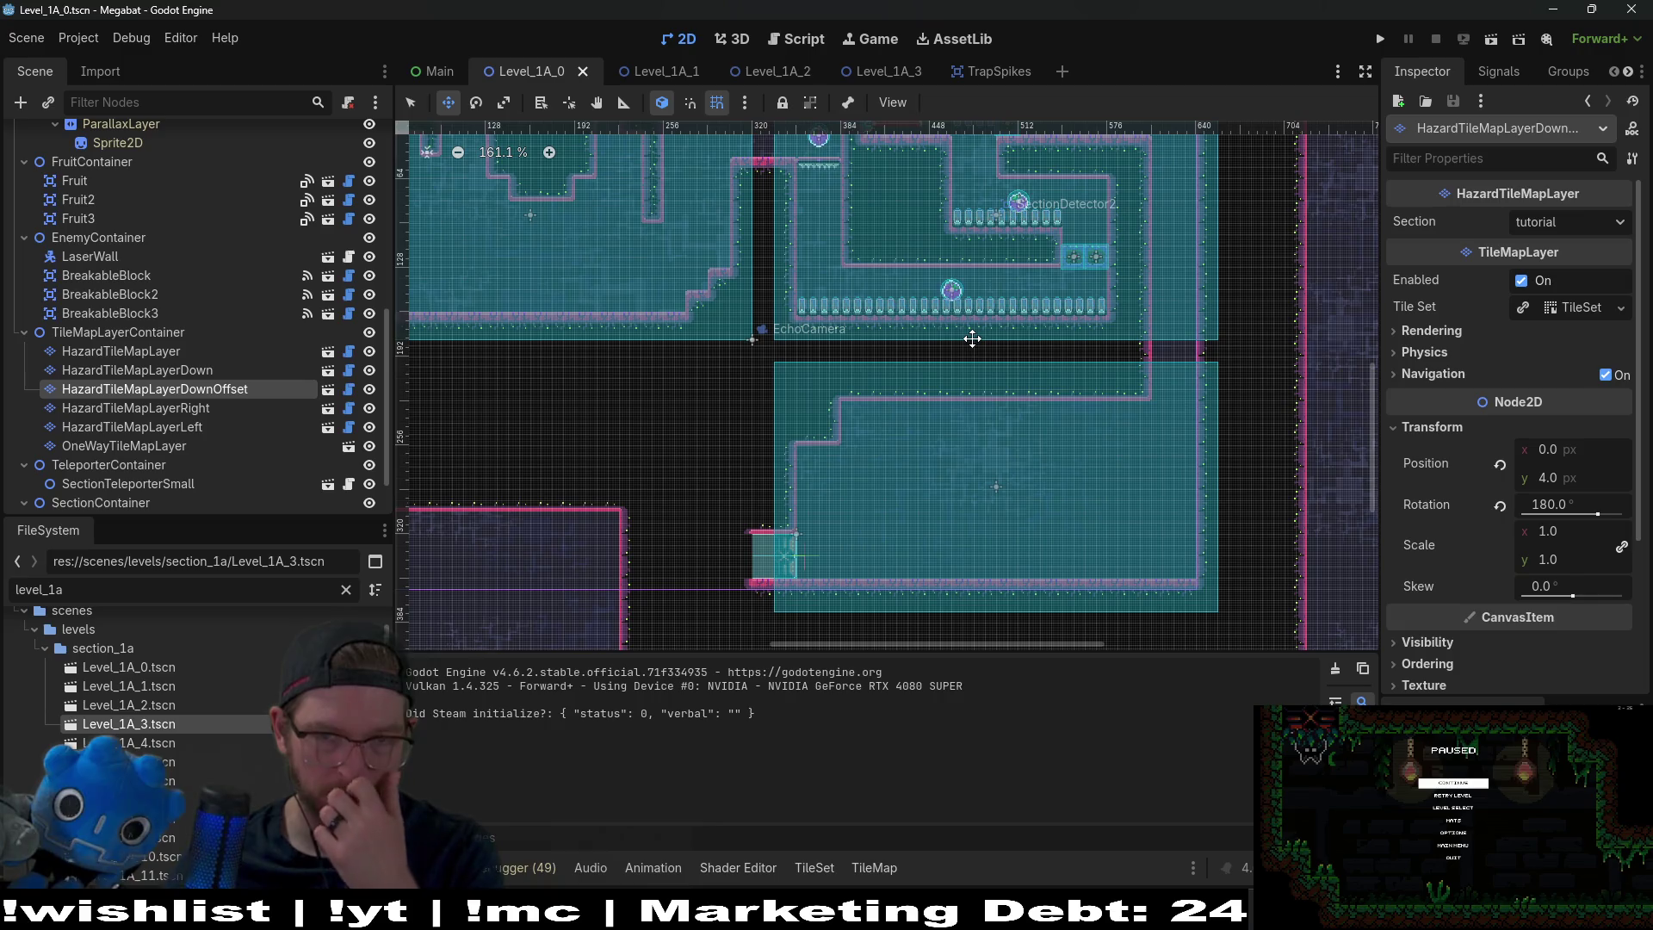
pyautogui.scroll(-2, 974, 370)
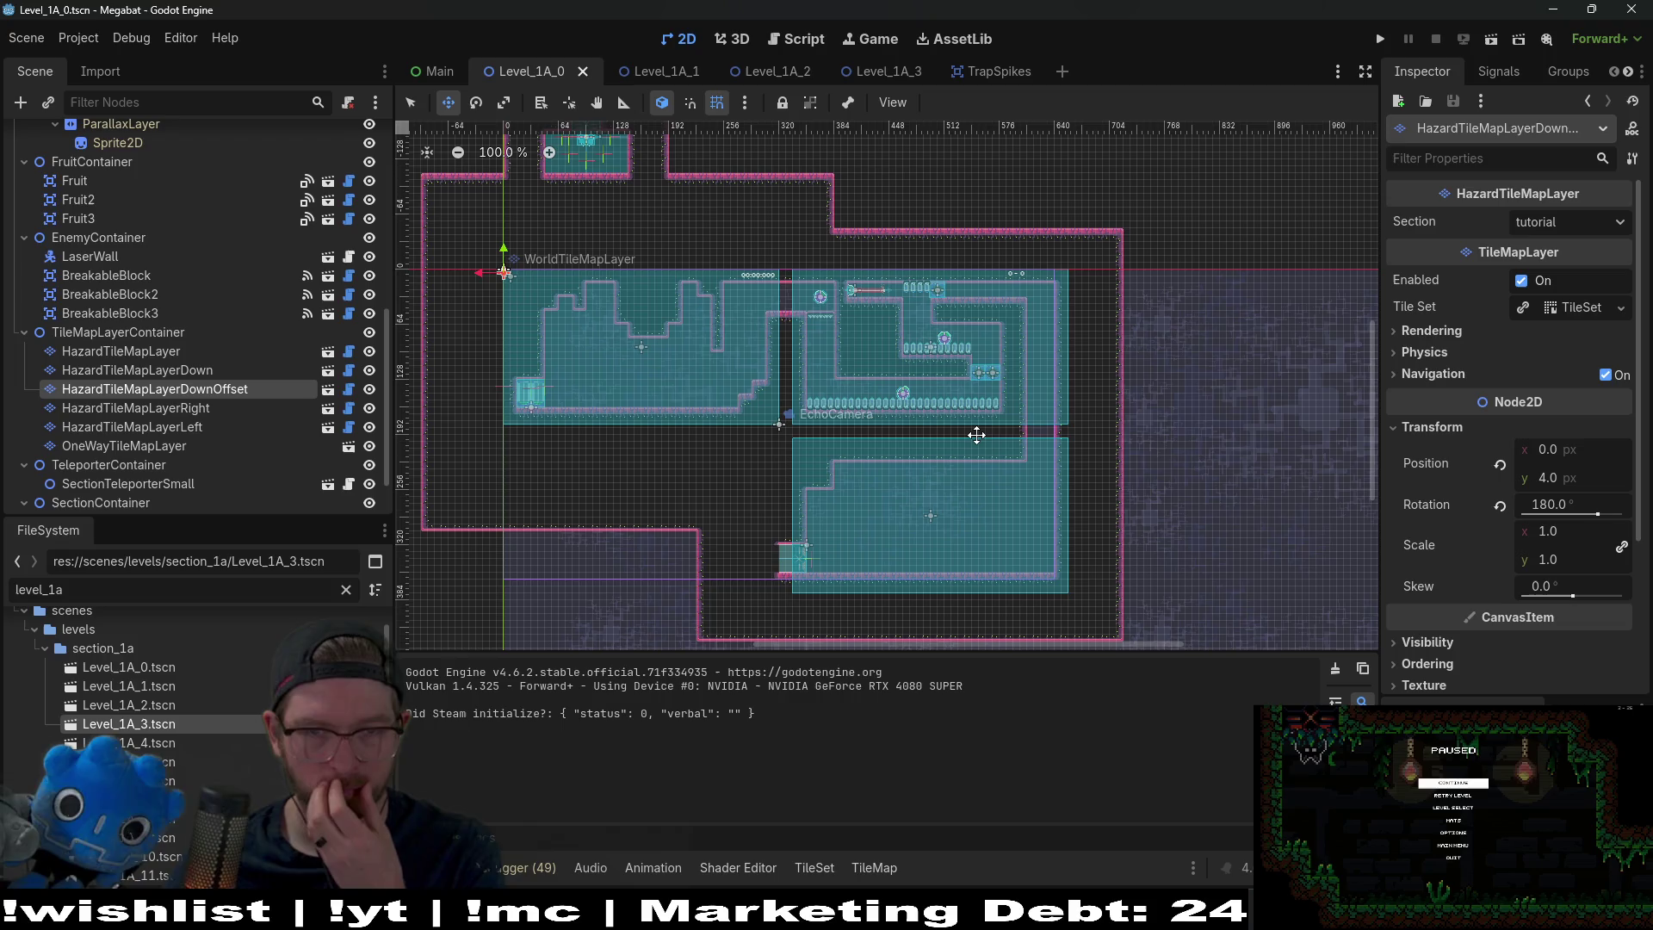
pyautogui.scroll(5, 977, 435)
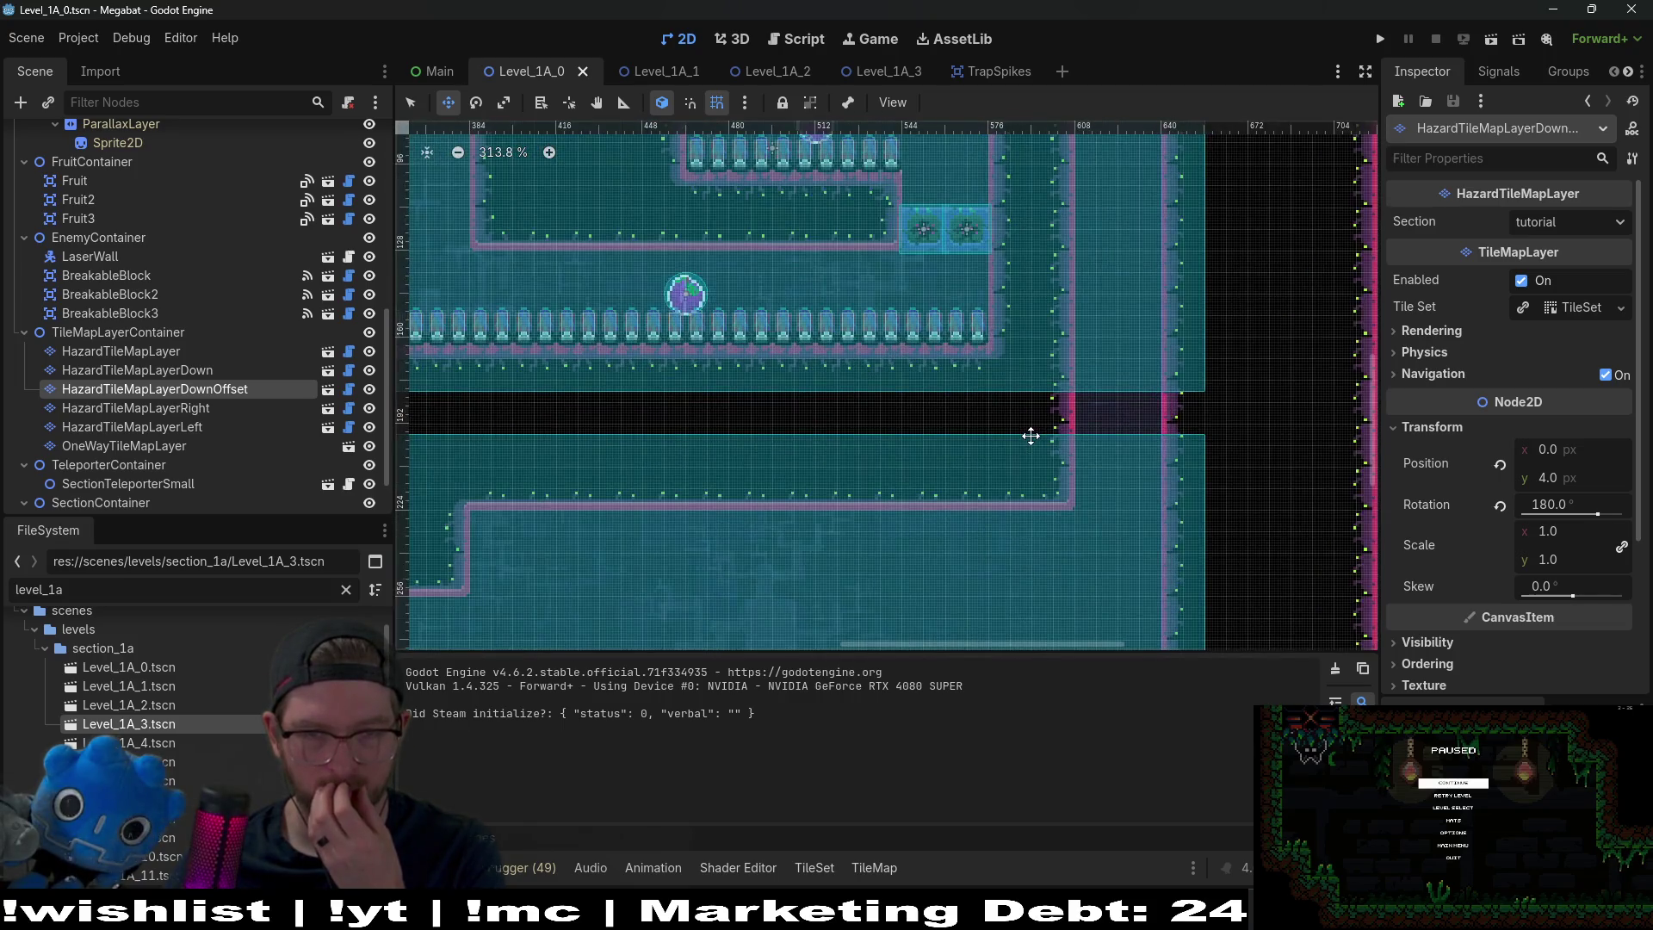
pyautogui.scroll(1, 1030, 436)
pyautogui.scroll(1, 1030, 436)
pyautogui.scroll(-5, 1031, 435)
pyautogui.scroll(-3, 966, 394)
pyautogui.hscroll(-2, 966, 394)
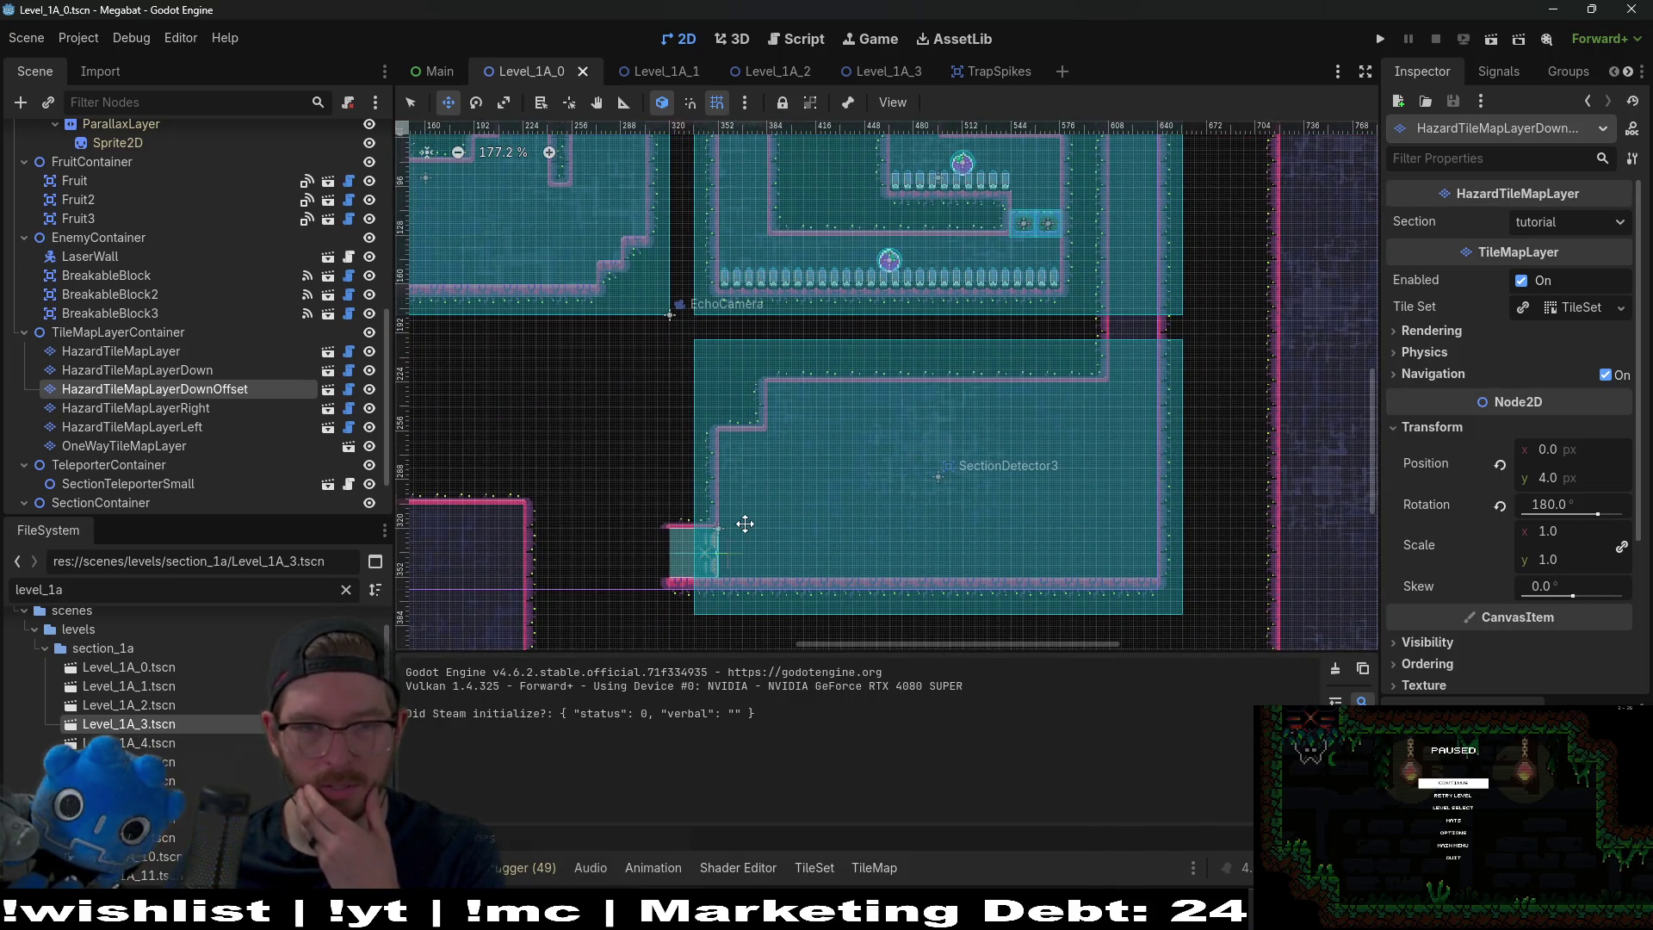
pyautogui.scroll(3, 1065, 466)
pyautogui.hscroll(2, 1066, 466)
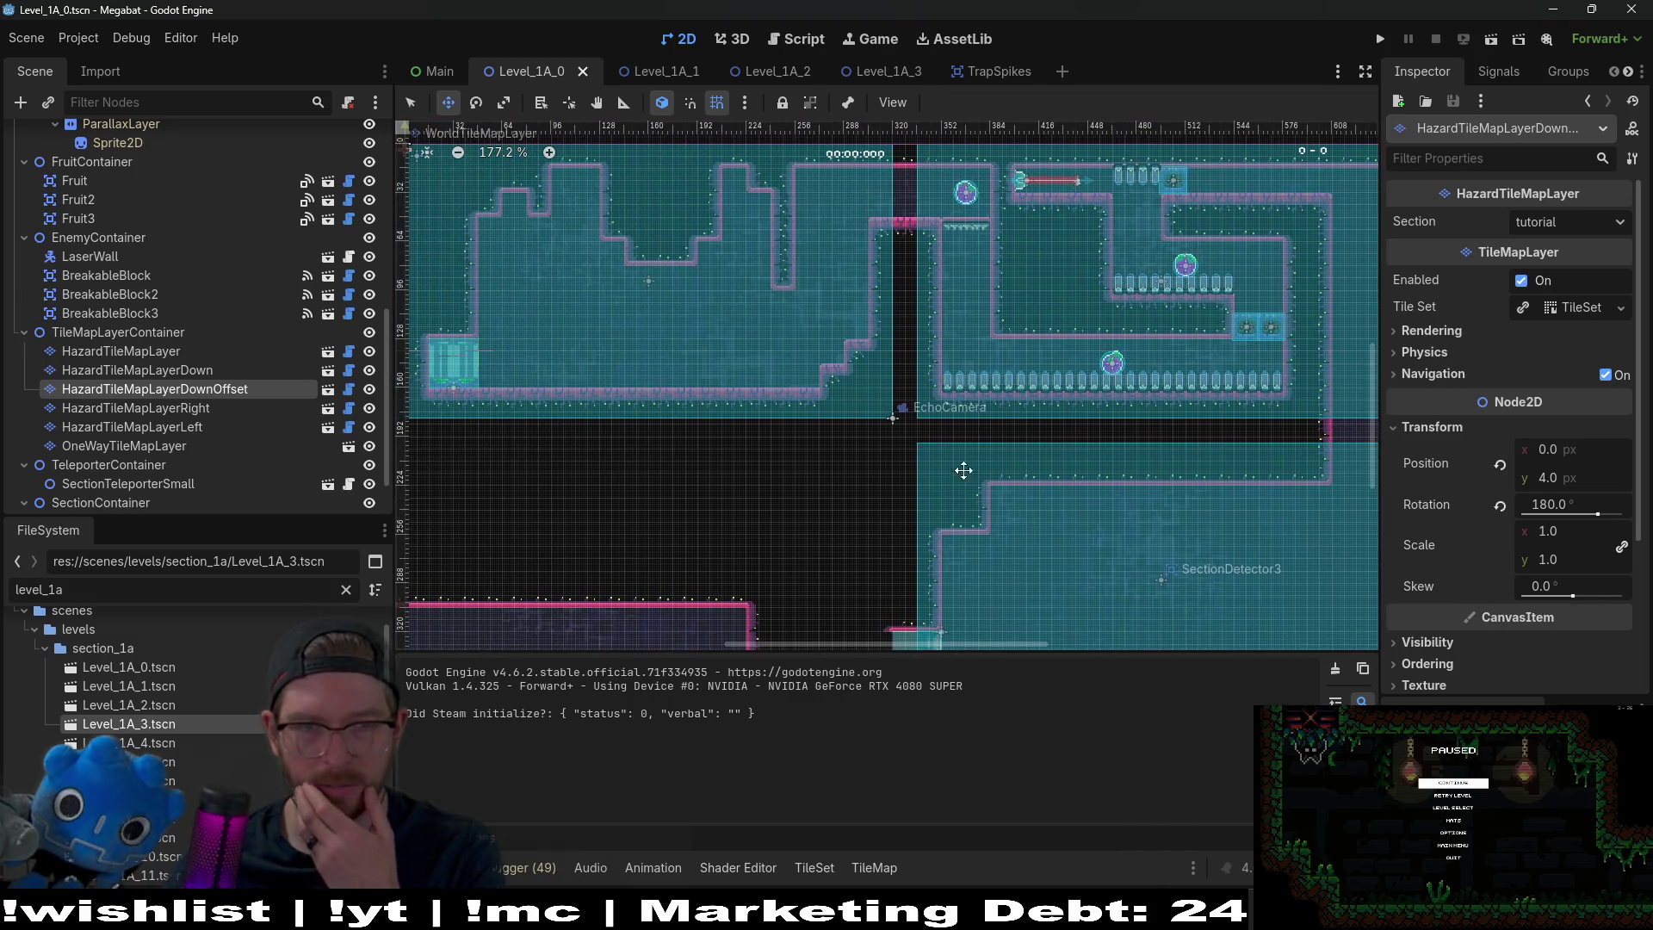
pyautogui.hscroll(-10, 923, 463)
pyautogui.scroll(2, 923, 463)
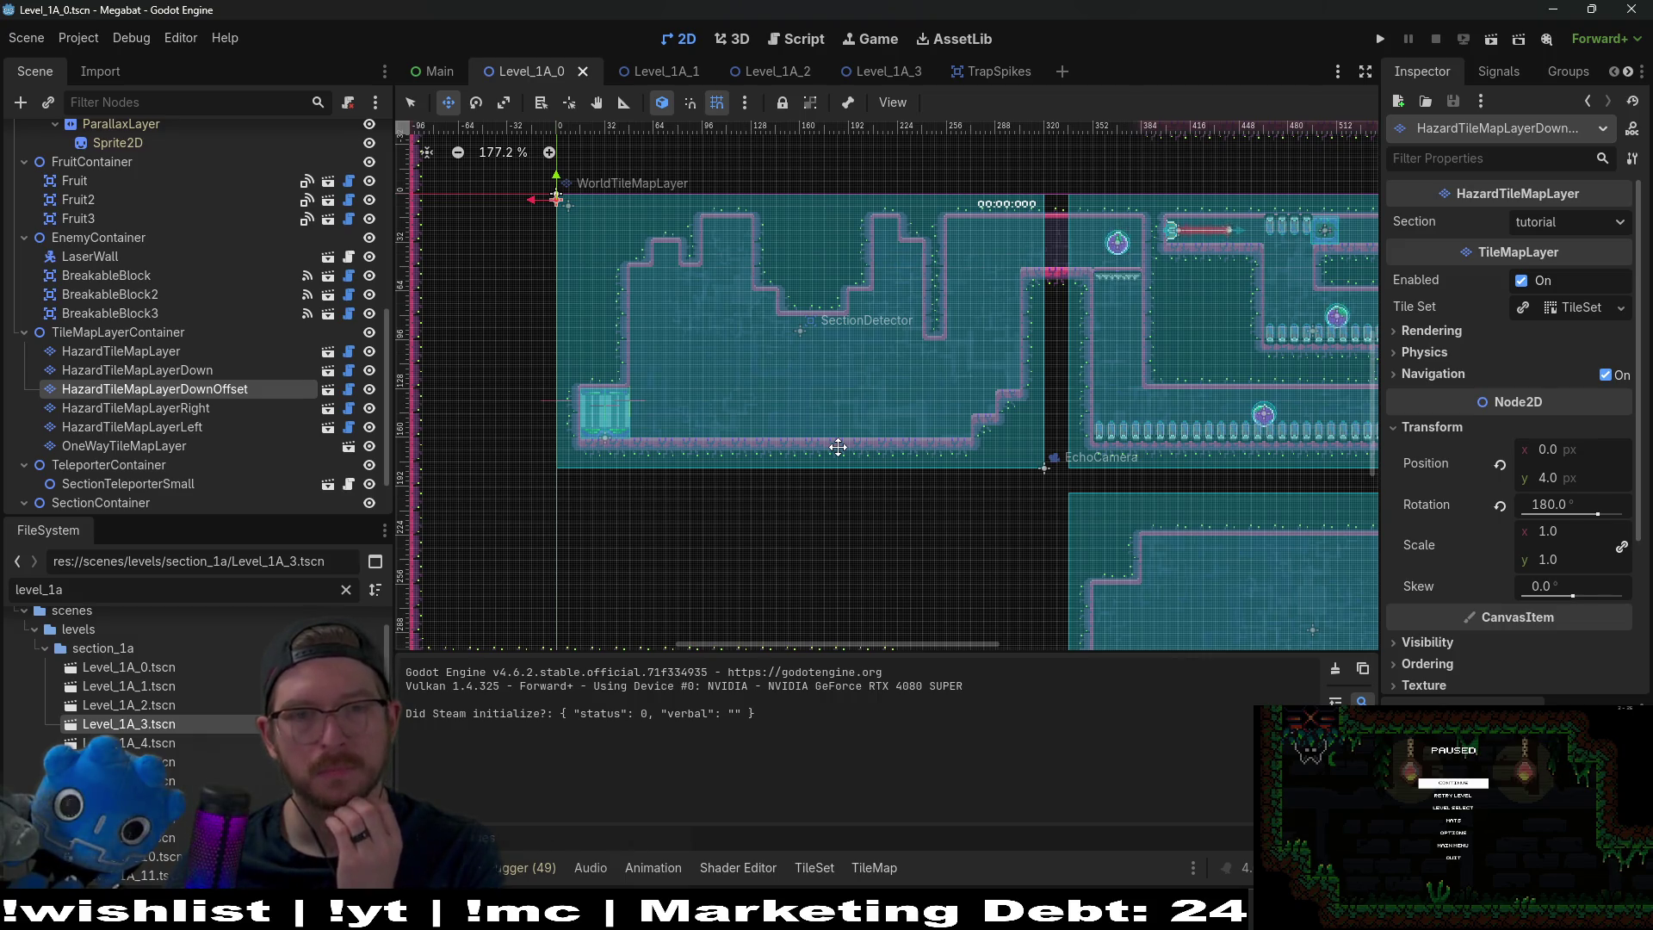
pyautogui.scroll(-5, 1115, 515)
pyautogui.hscroll(8, 1116, 515)
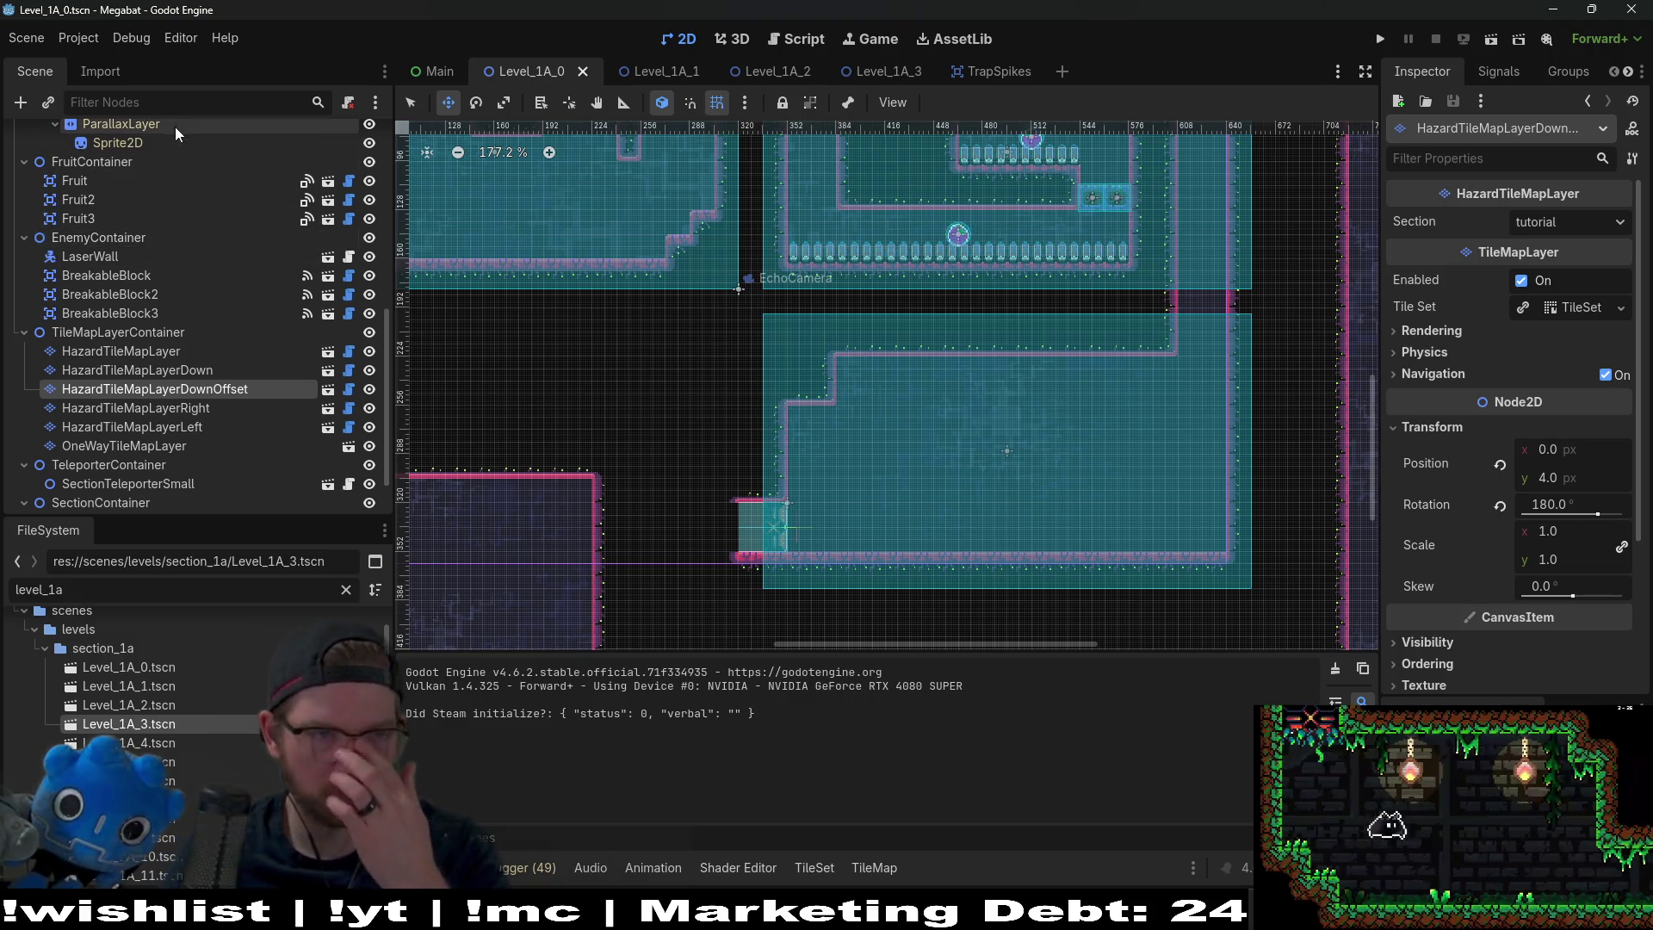
# On ClimbTileMapLayer, paint a LAB-terrain vine column down the lower room's right wall
pyautogui.click(180, 358)
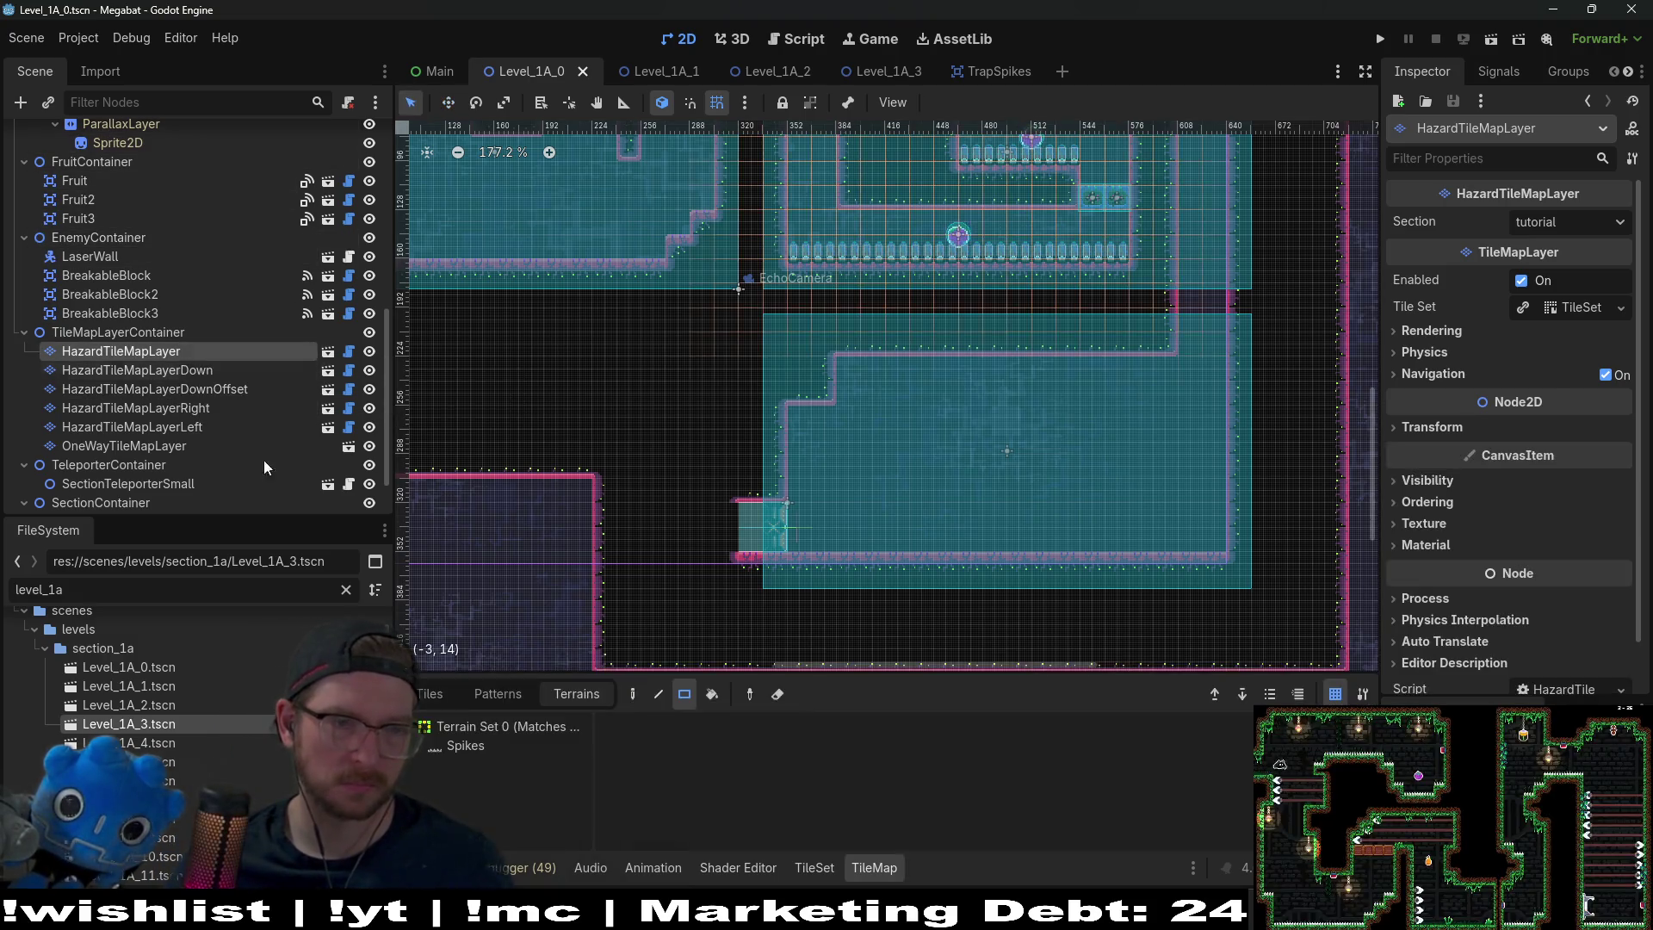
pyautogui.click(459, 747)
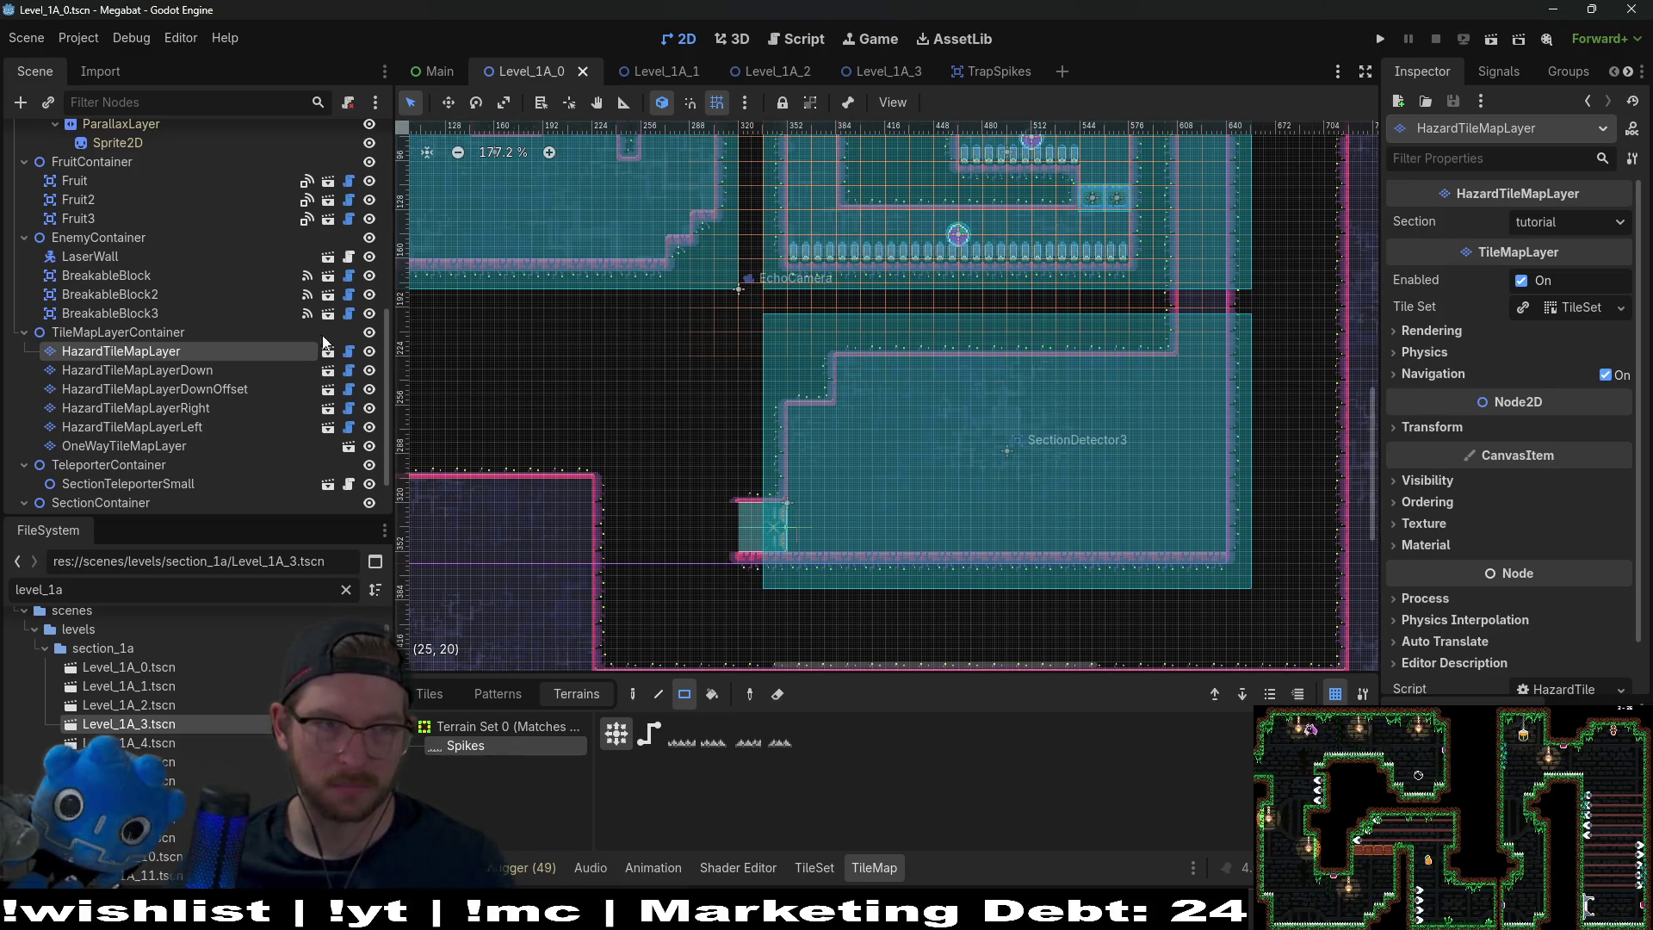
pyautogui.scroll(10, 205, 297)
pyautogui.click(141, 229)
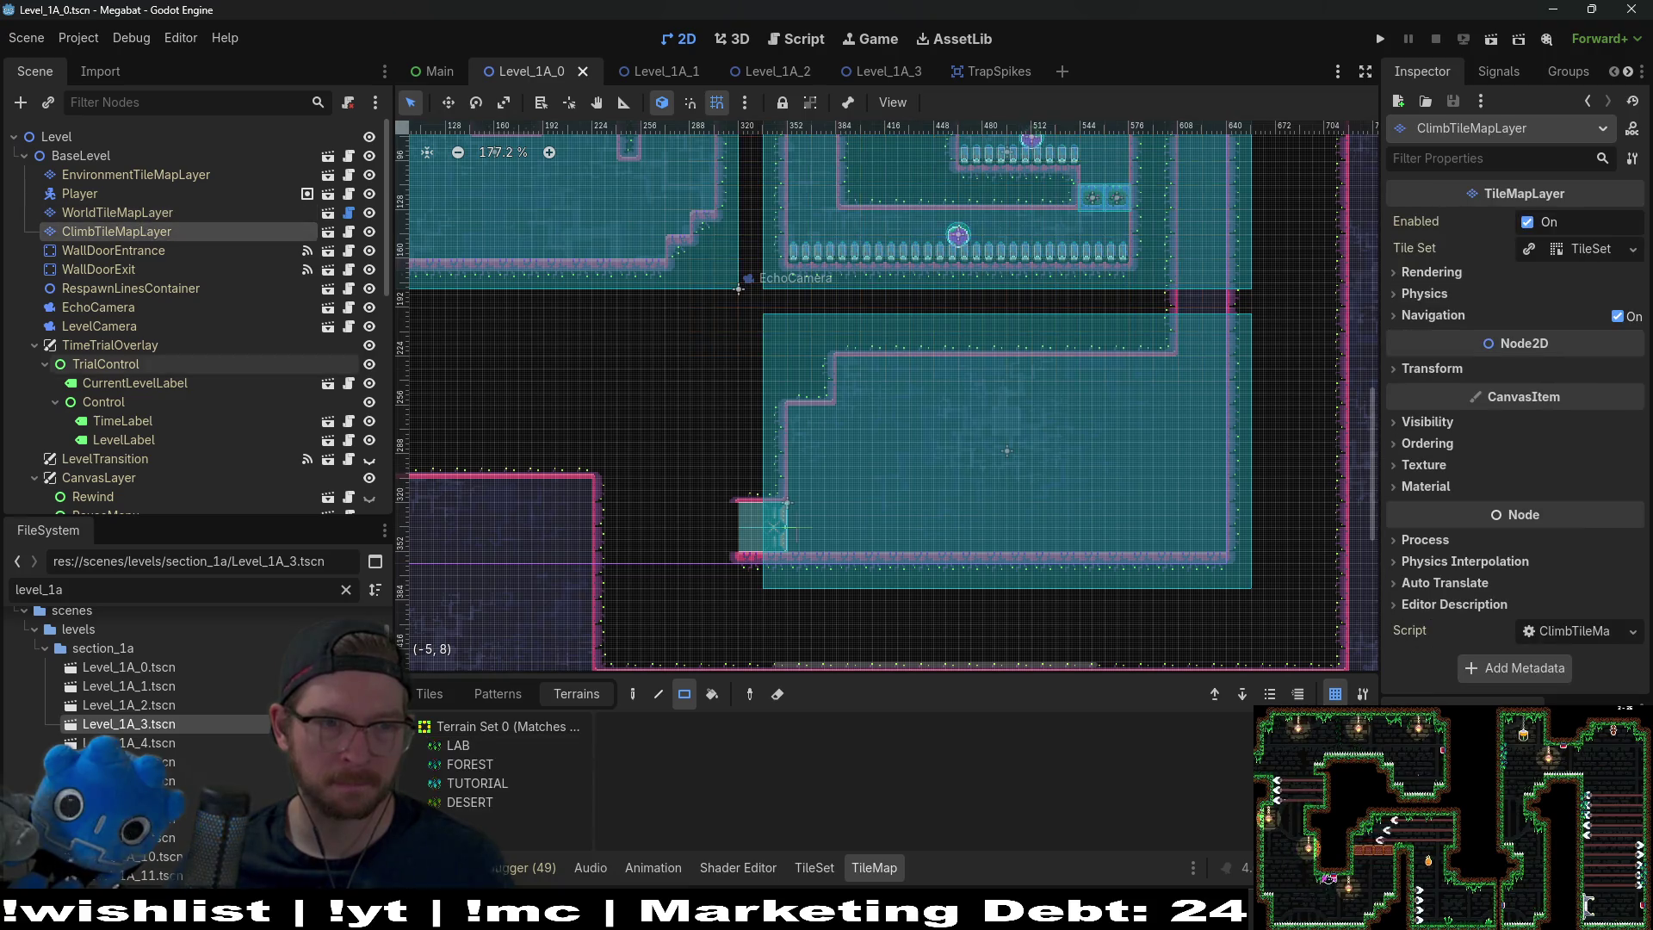
pyautogui.click(482, 782)
pyautogui.click(493, 759)
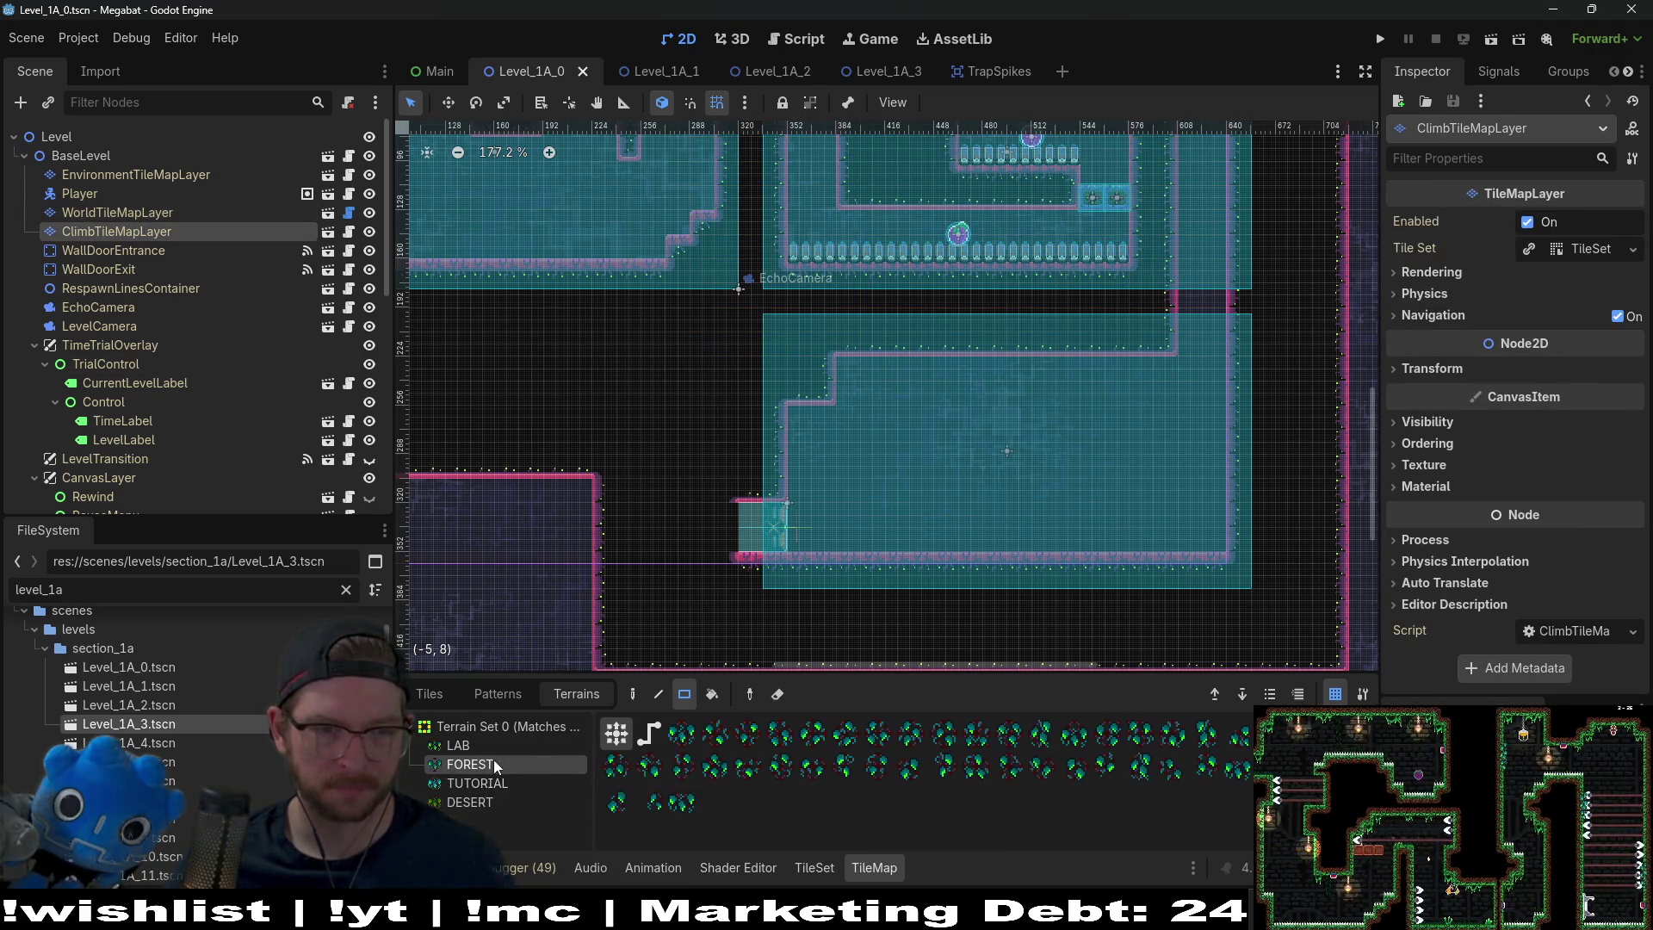
pyautogui.click(510, 802)
pyautogui.click(469, 746)
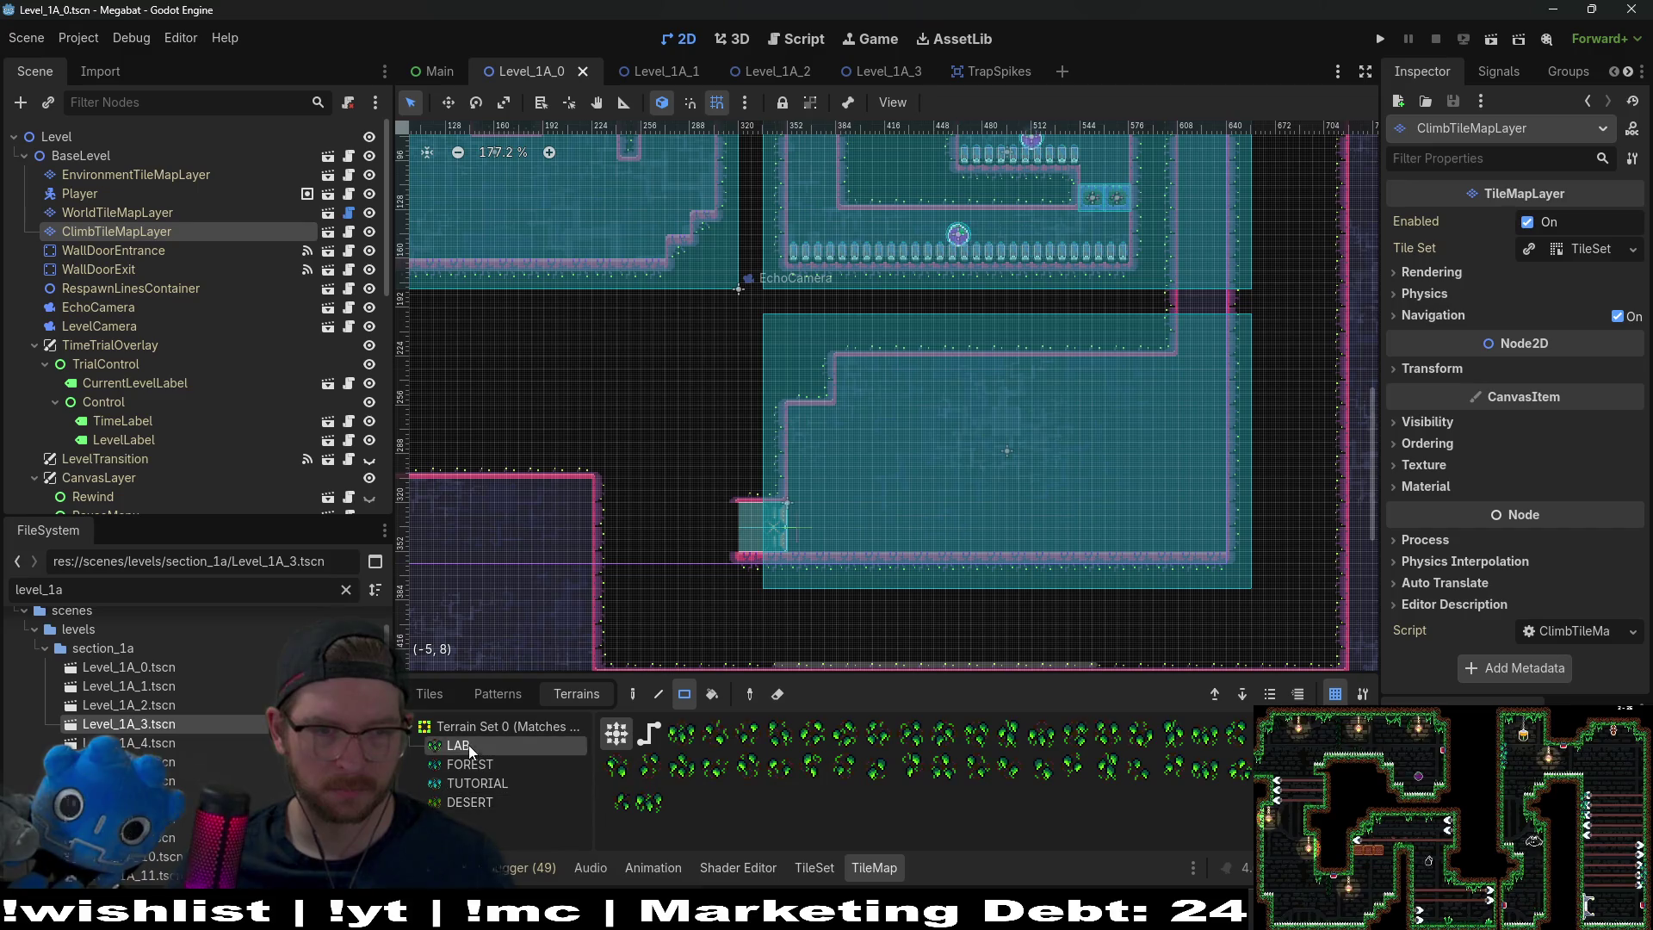
pyautogui.moveTo(1227, 316); pyautogui.dragTo(1227, 435)
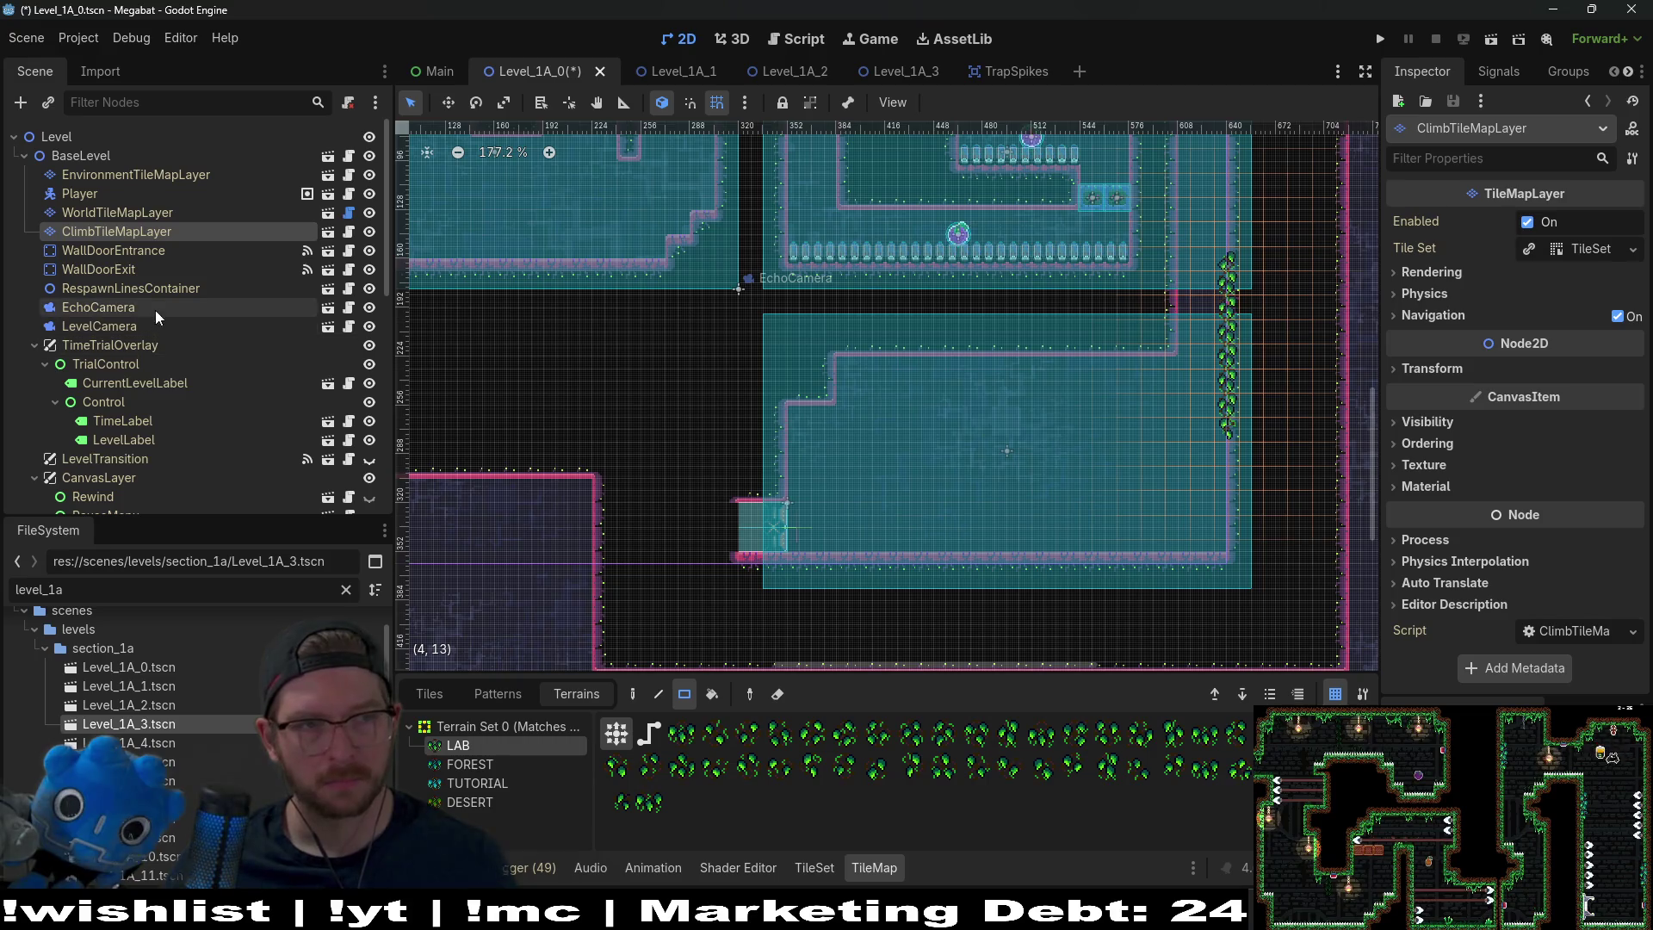
pyautogui.click(121, 212)
# Choose the LAB_V2 terrain and fill rectangular blocks under the lower room's ceiling
pyautogui.click(496, 783)
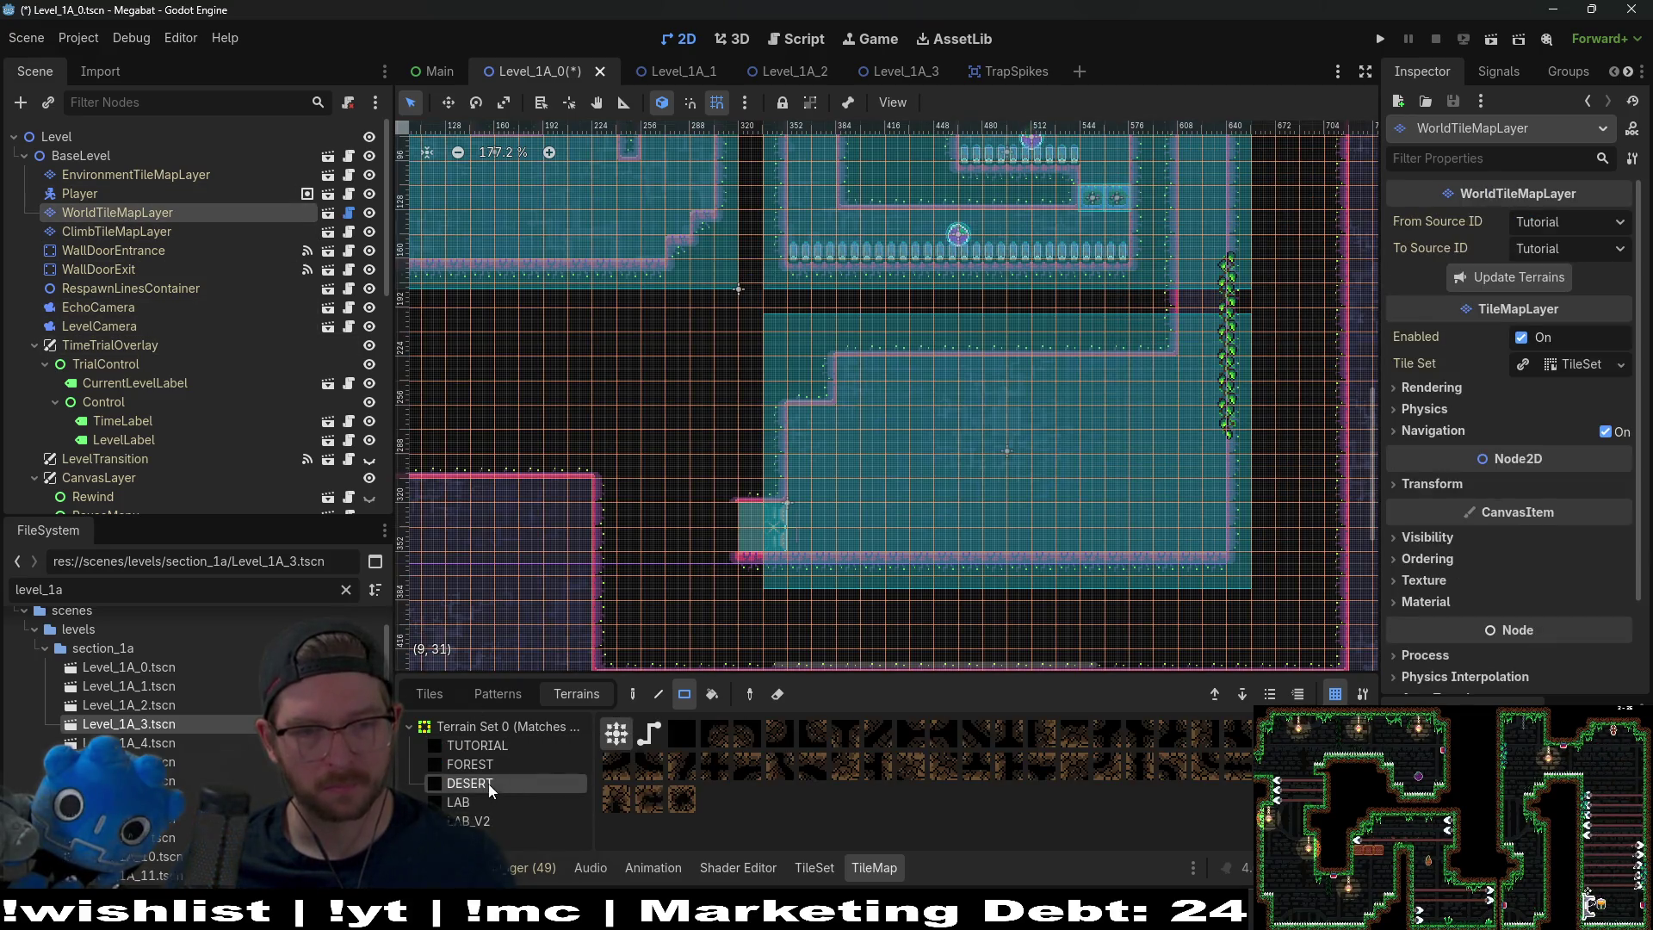
pyautogui.click(486, 764)
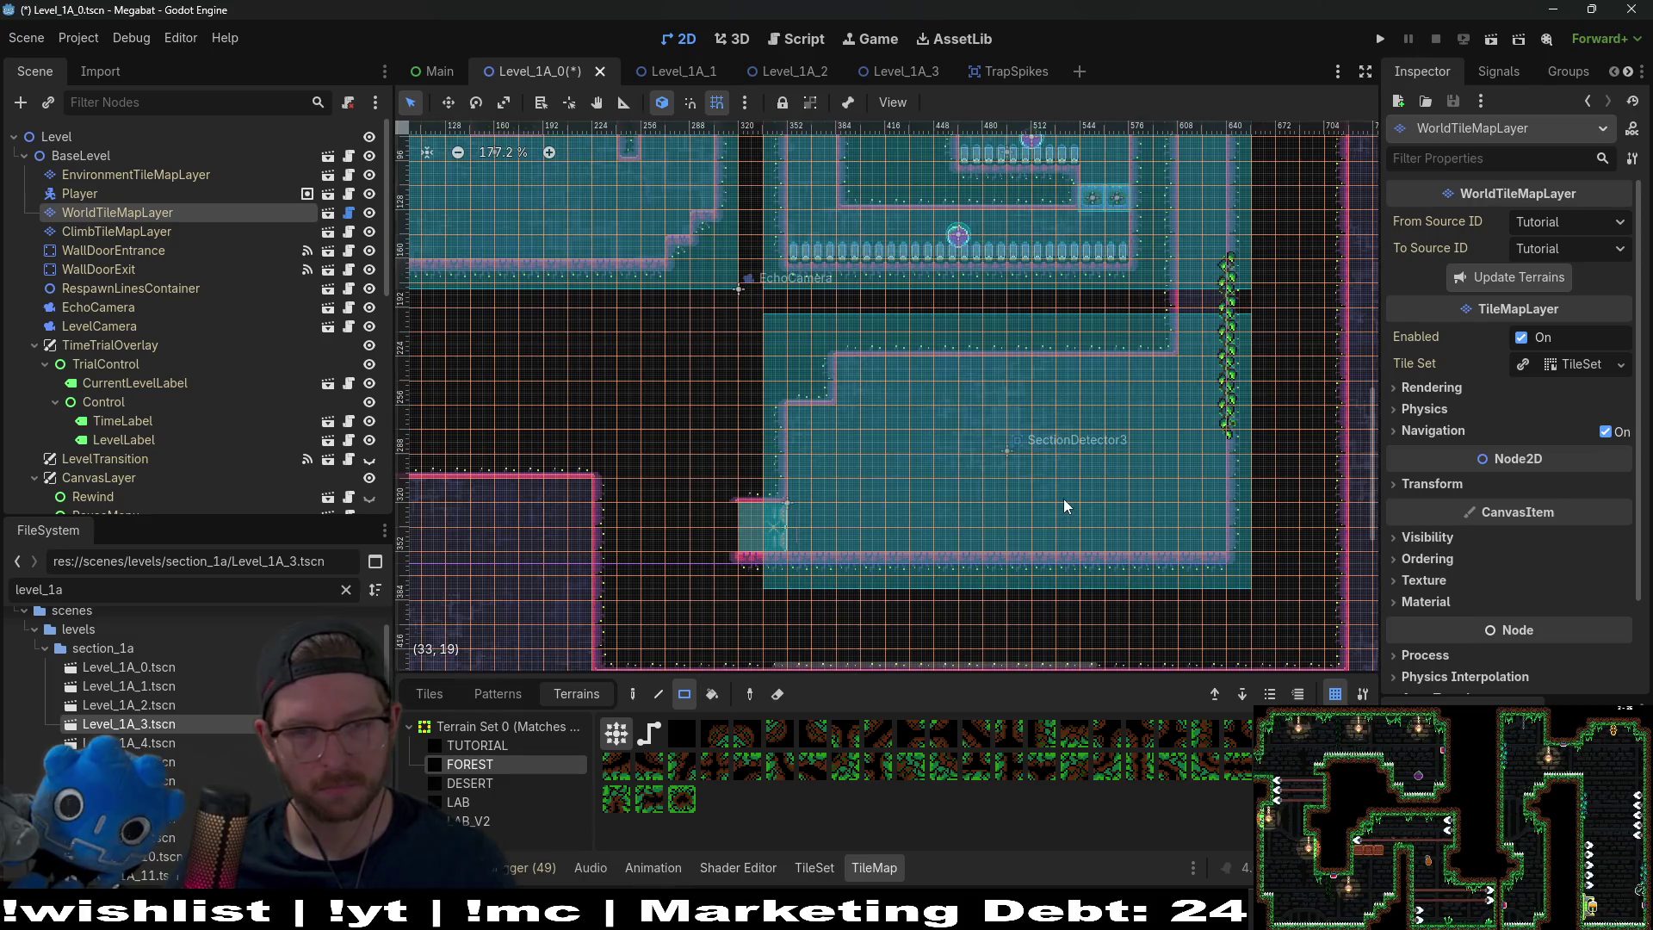
pyautogui.scroll(3, 1061, 489)
pyautogui.click(469, 820)
pyautogui.moveTo(1136, 355)
pyautogui.mouseDown()
pyautogui.moveTo(923, 394)
pyautogui.moveTo(936, 494)
pyautogui.mouseUp()
pyautogui.moveTo(892, 341)
pyautogui.mouseDown()
pyautogui.moveTo(967, 401)
pyautogui.moveTo(937, 410)
pyautogui.mouseUp()
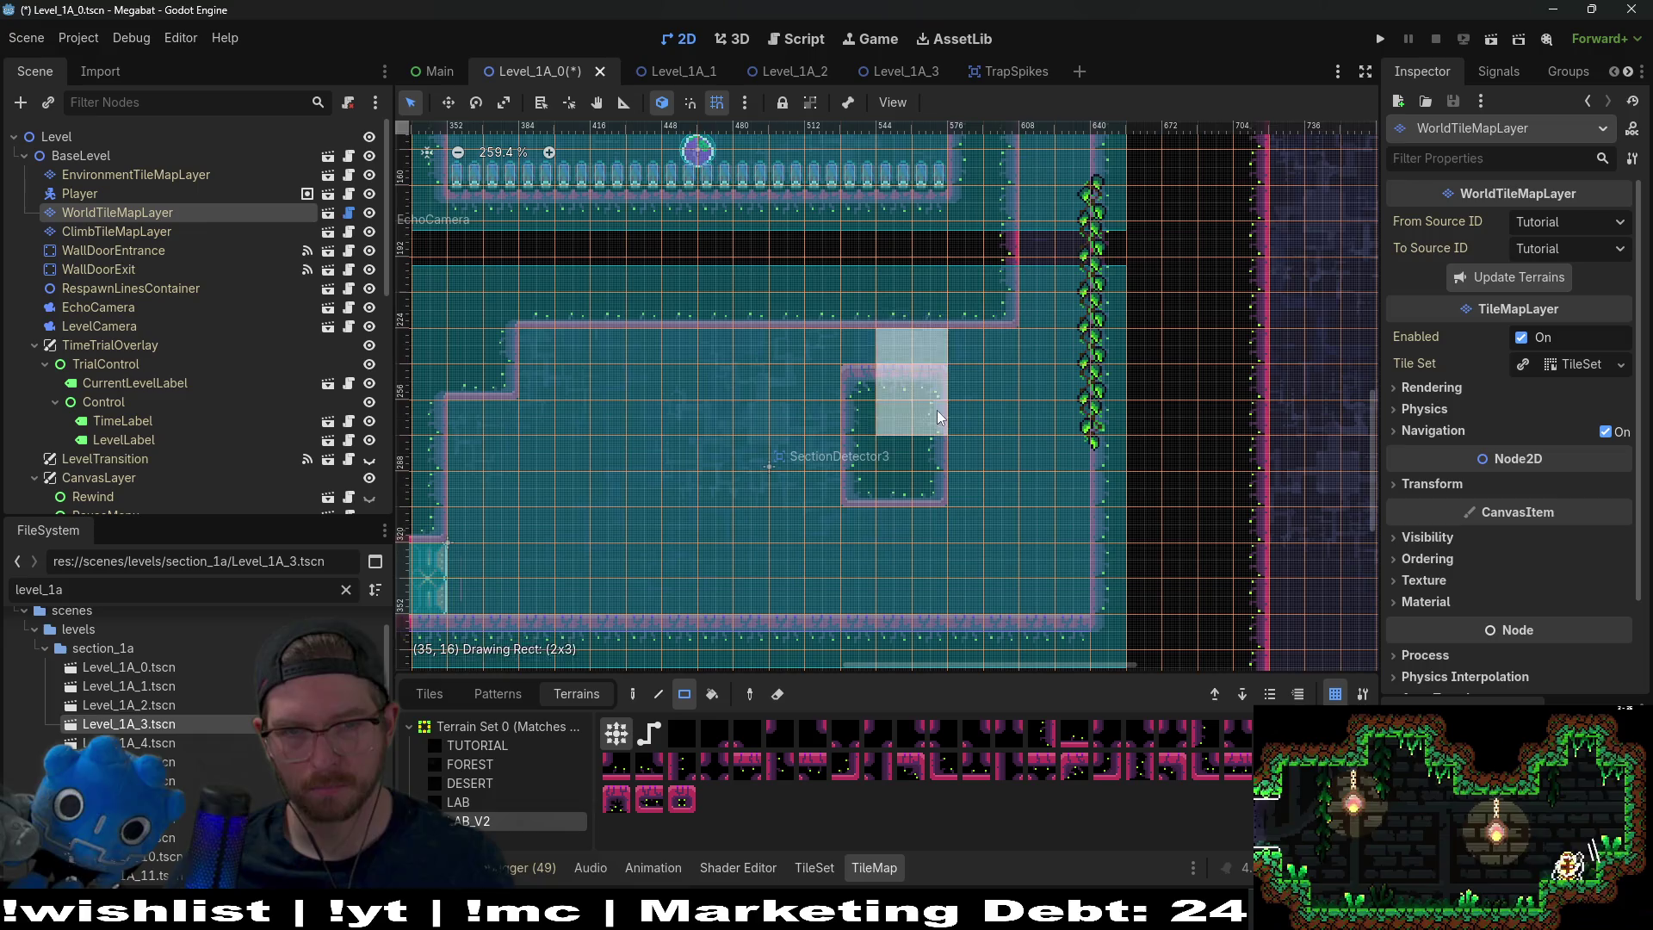
pyautogui.moveTo(814, 337)
pyautogui.mouseDown()
pyautogui.moveTo(948, 425)
pyautogui.moveTo(959, 474)
pyautogui.mouseUp()
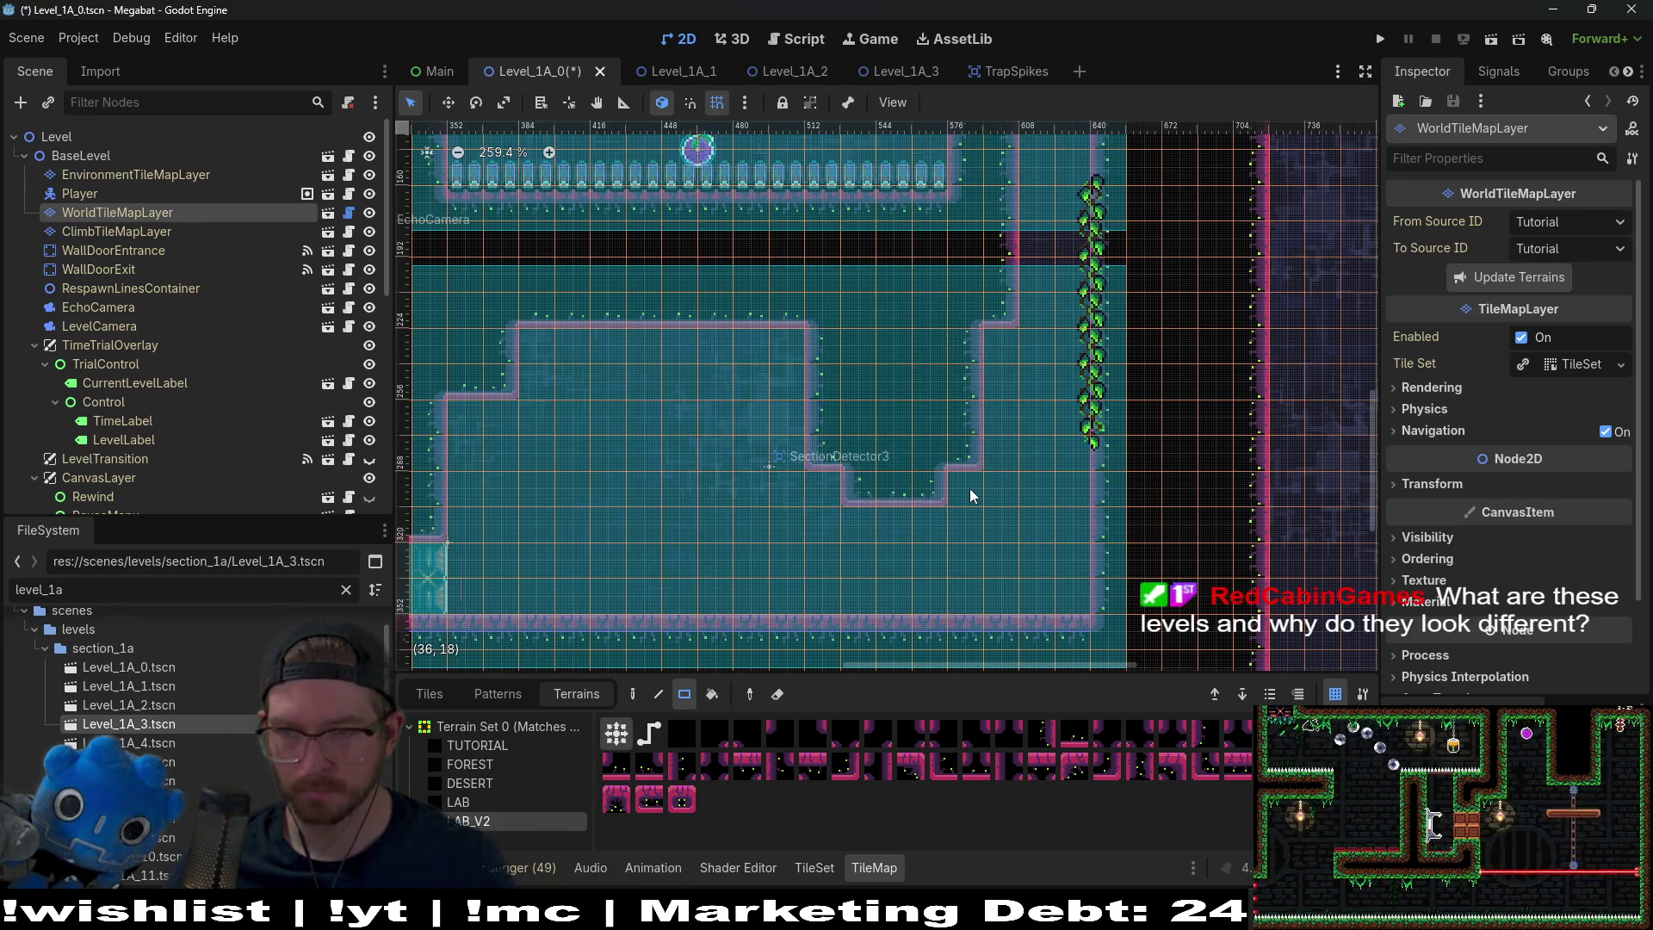
pyautogui.moveTo(970, 488); pyautogui.dragTo(831, 495)
# Widen the ceiling block's right side and fill its lowest row
pyautogui.scroll(1, 990, 382)
pyautogui.hscroll(2, 942, 363)
pyautogui.moveTo(942, 363); pyautogui.dragTo(943, 518)
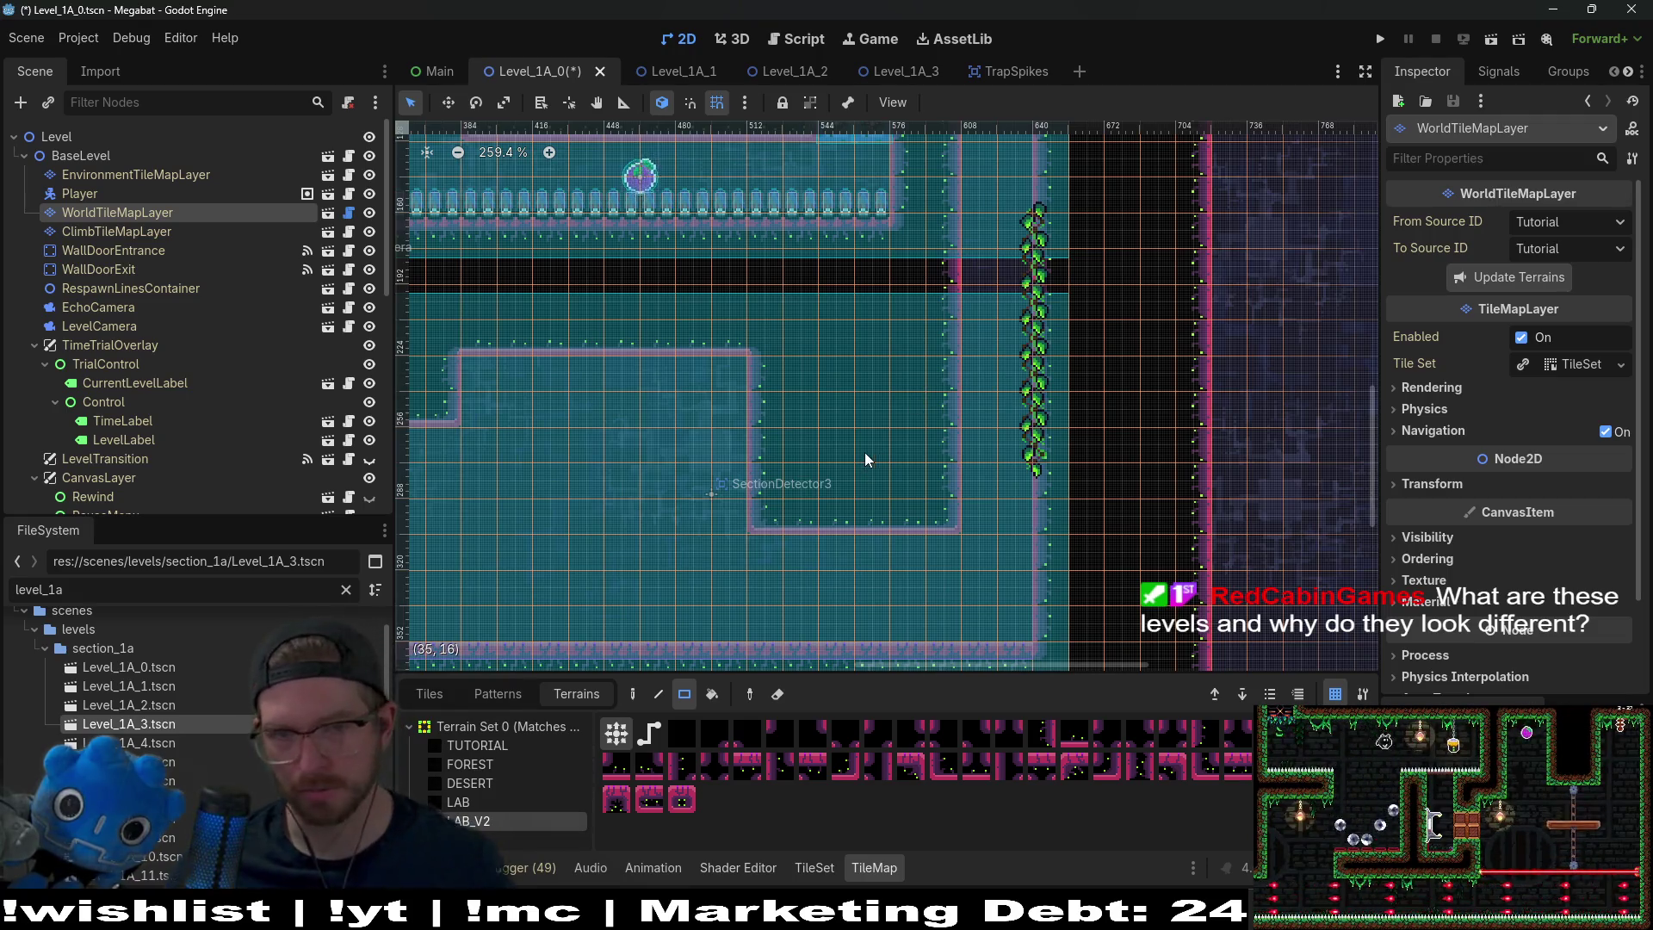
pyautogui.moveTo(943, 514); pyautogui.dragTo(767, 510)
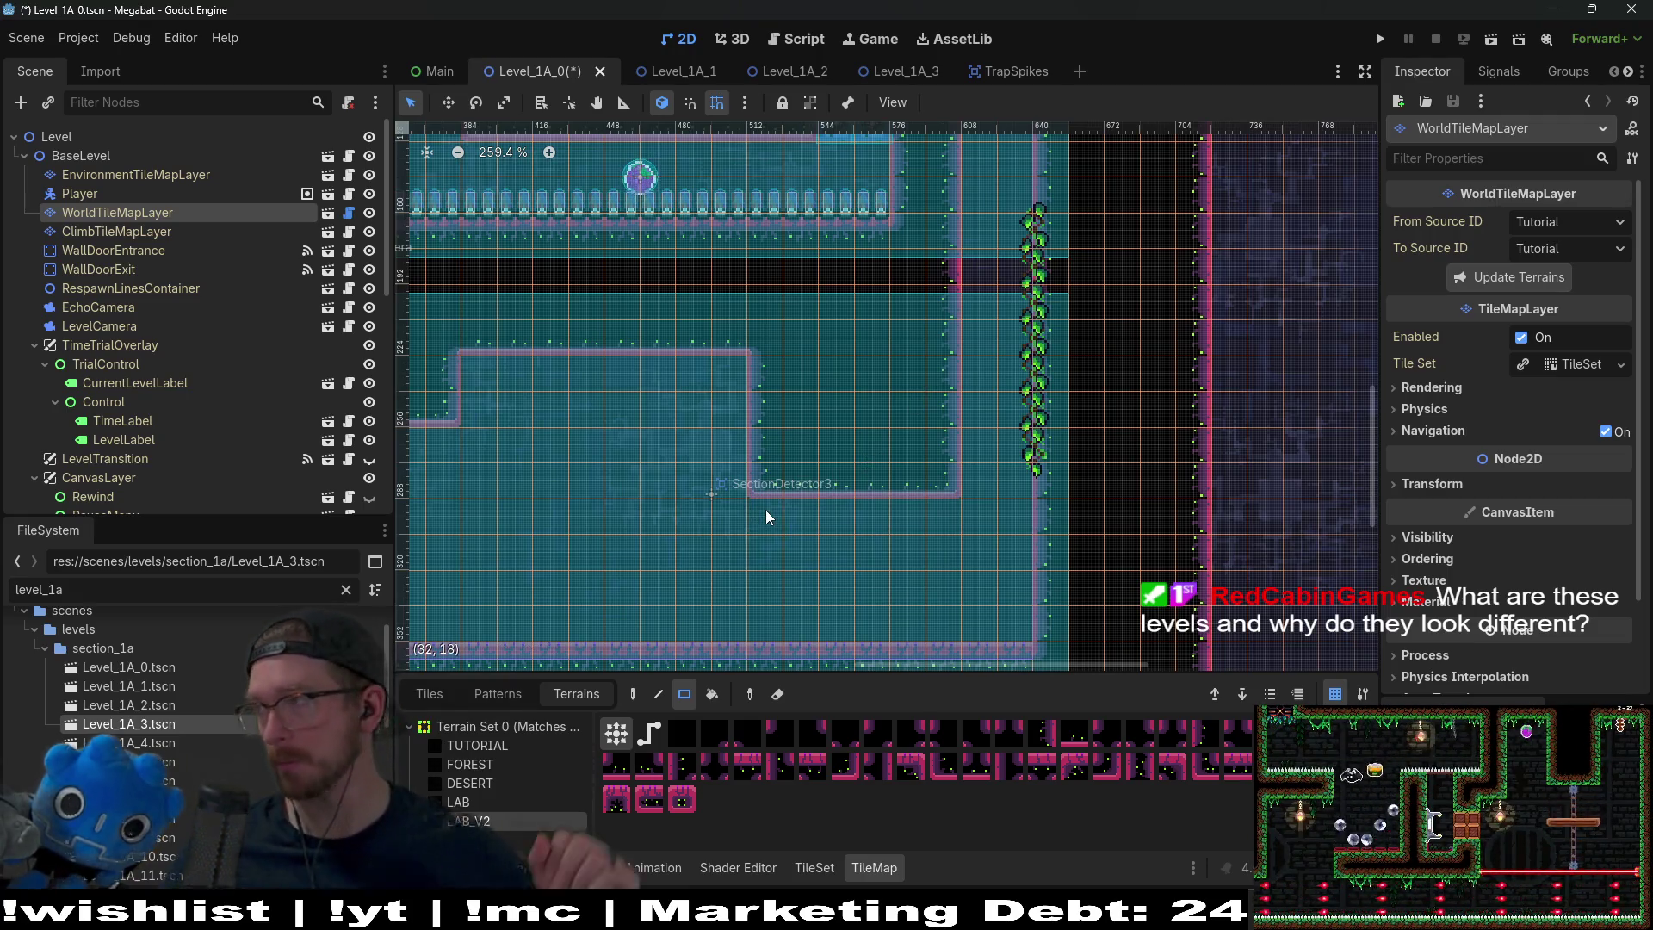
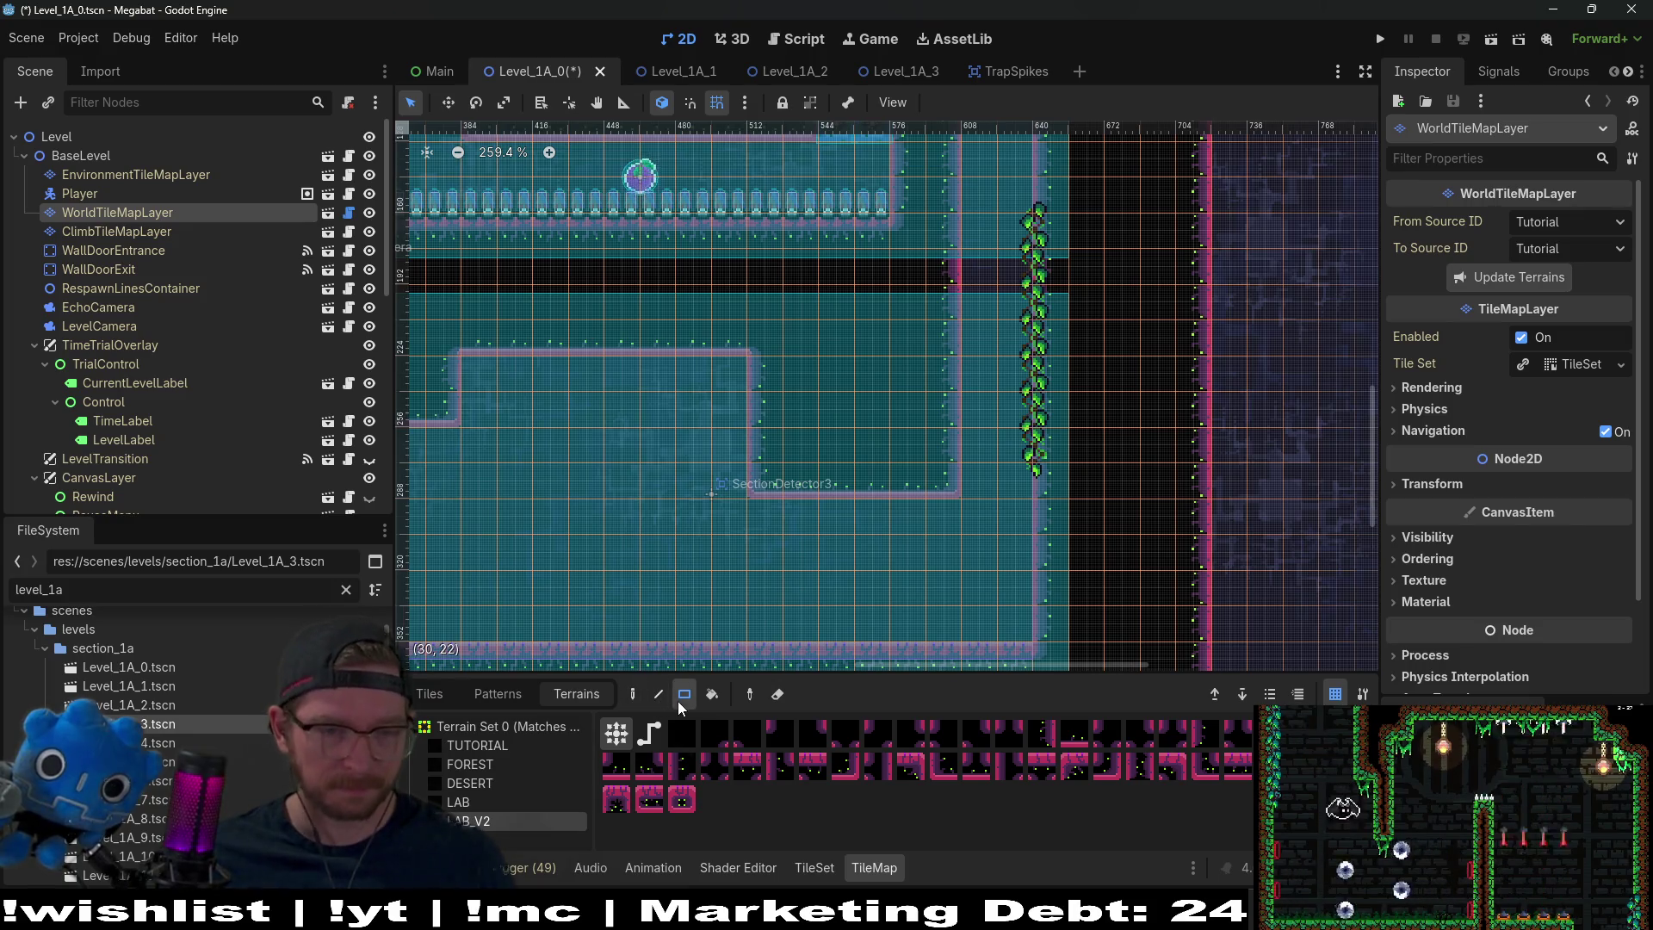
# Paint LAB_V2 terrain rectangles over the raised floor block in the lower room to flatten it
pyautogui.scroll(-2, 786, 616)
pyautogui.moveTo(736, 559); pyautogui.dragTo(914, 580)
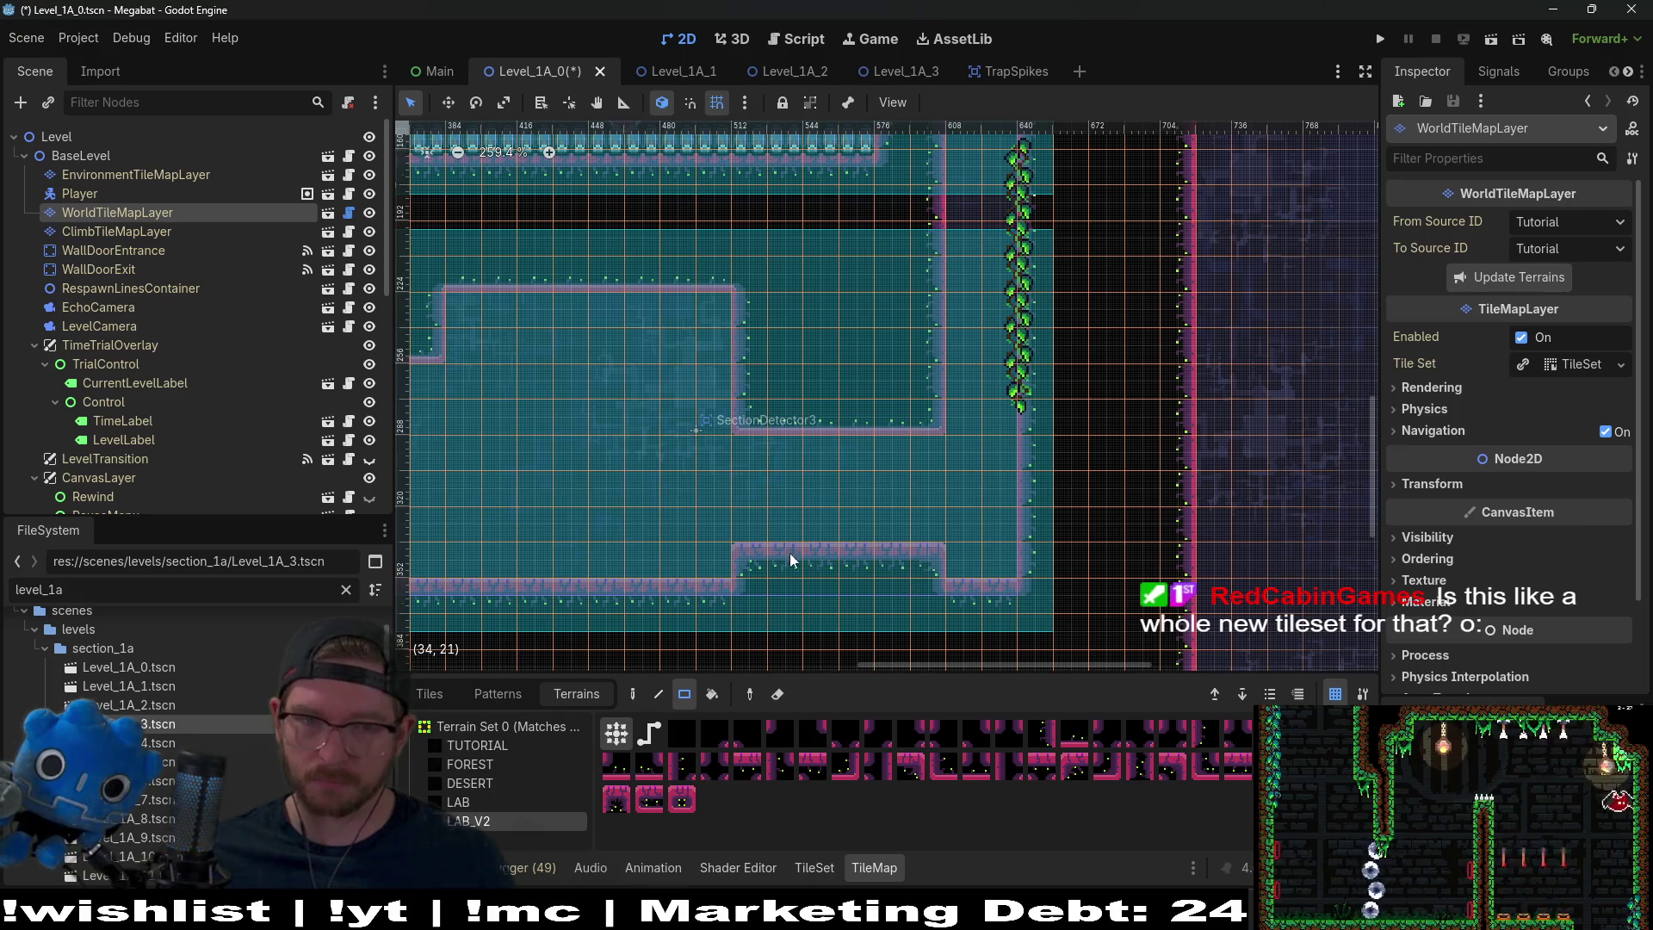
pyautogui.moveTo(740, 516)
pyautogui.mouseDown()
pyautogui.moveTo(916, 568)
pyautogui.moveTo(905, 541)
pyautogui.mouseUp()
pyautogui.scroll(2, 902, 540)
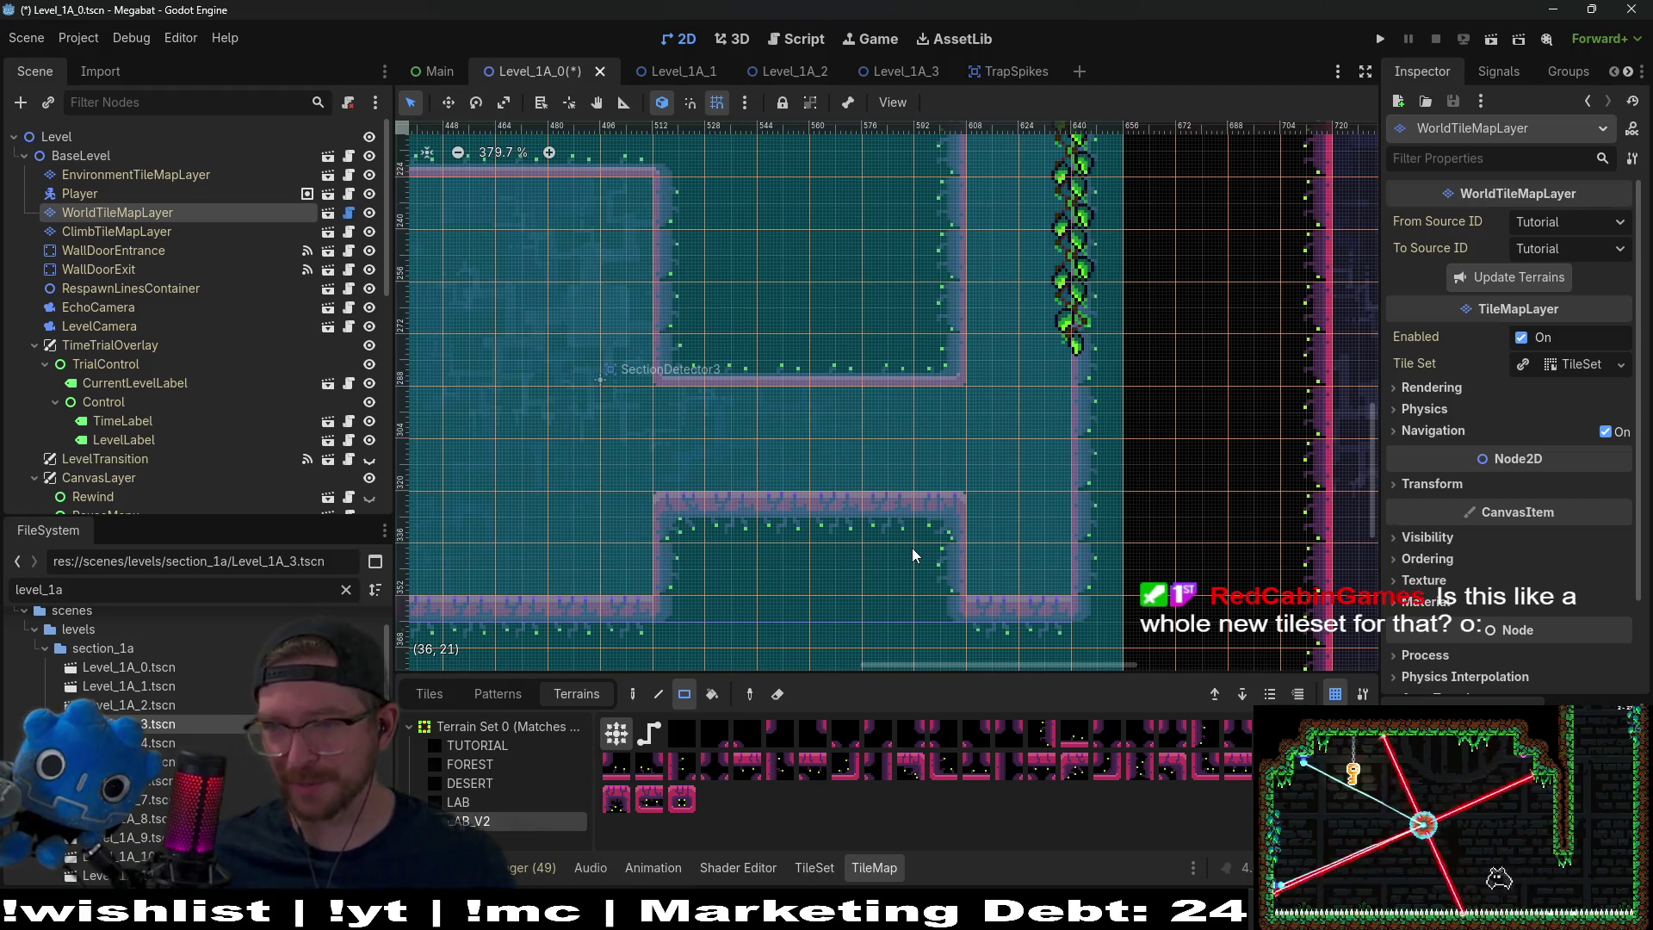
pyautogui.scroll(-2, 886, 504)
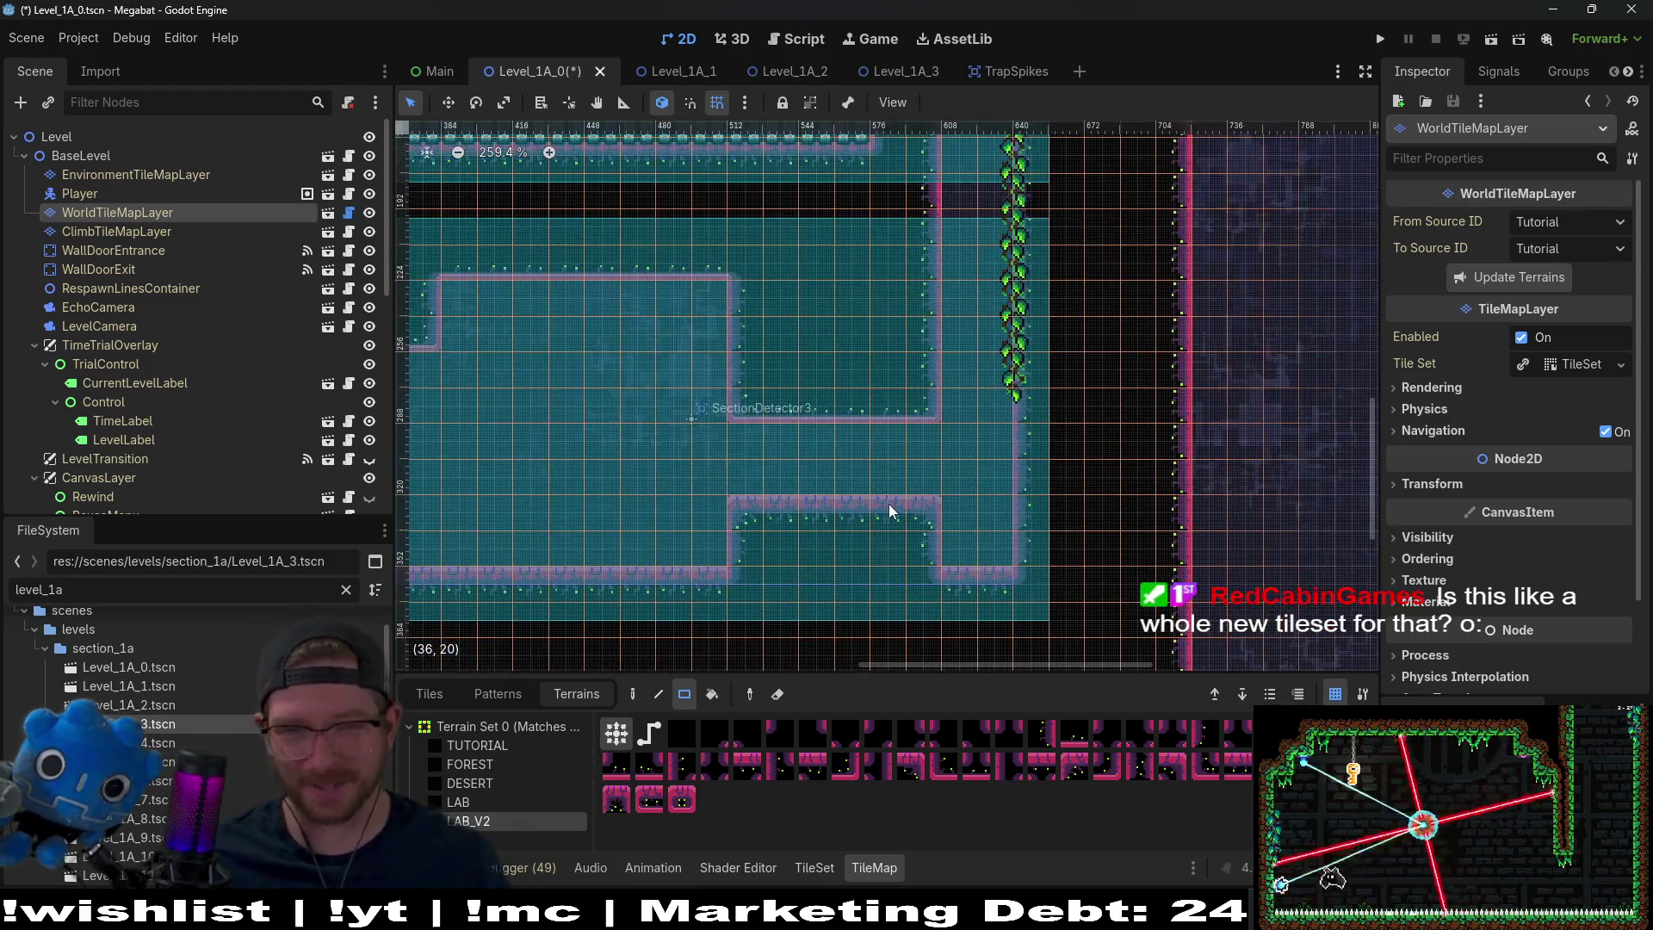
pyautogui.scroll(-3, 869, 427)
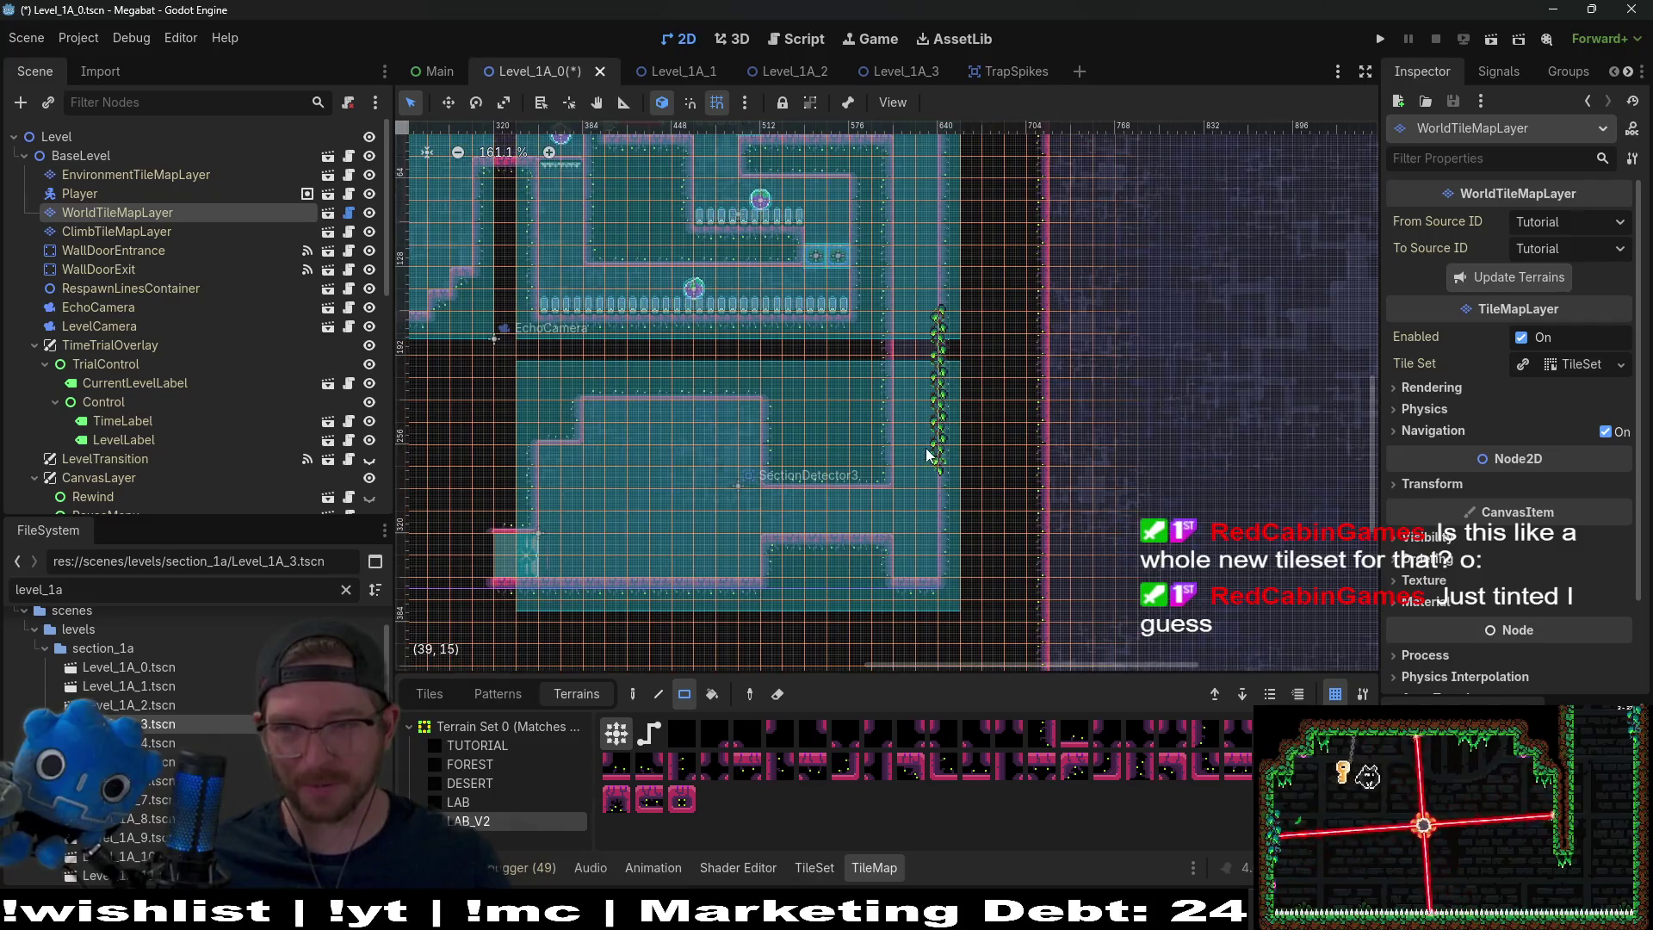
pyautogui.scroll(3, 895, 544)
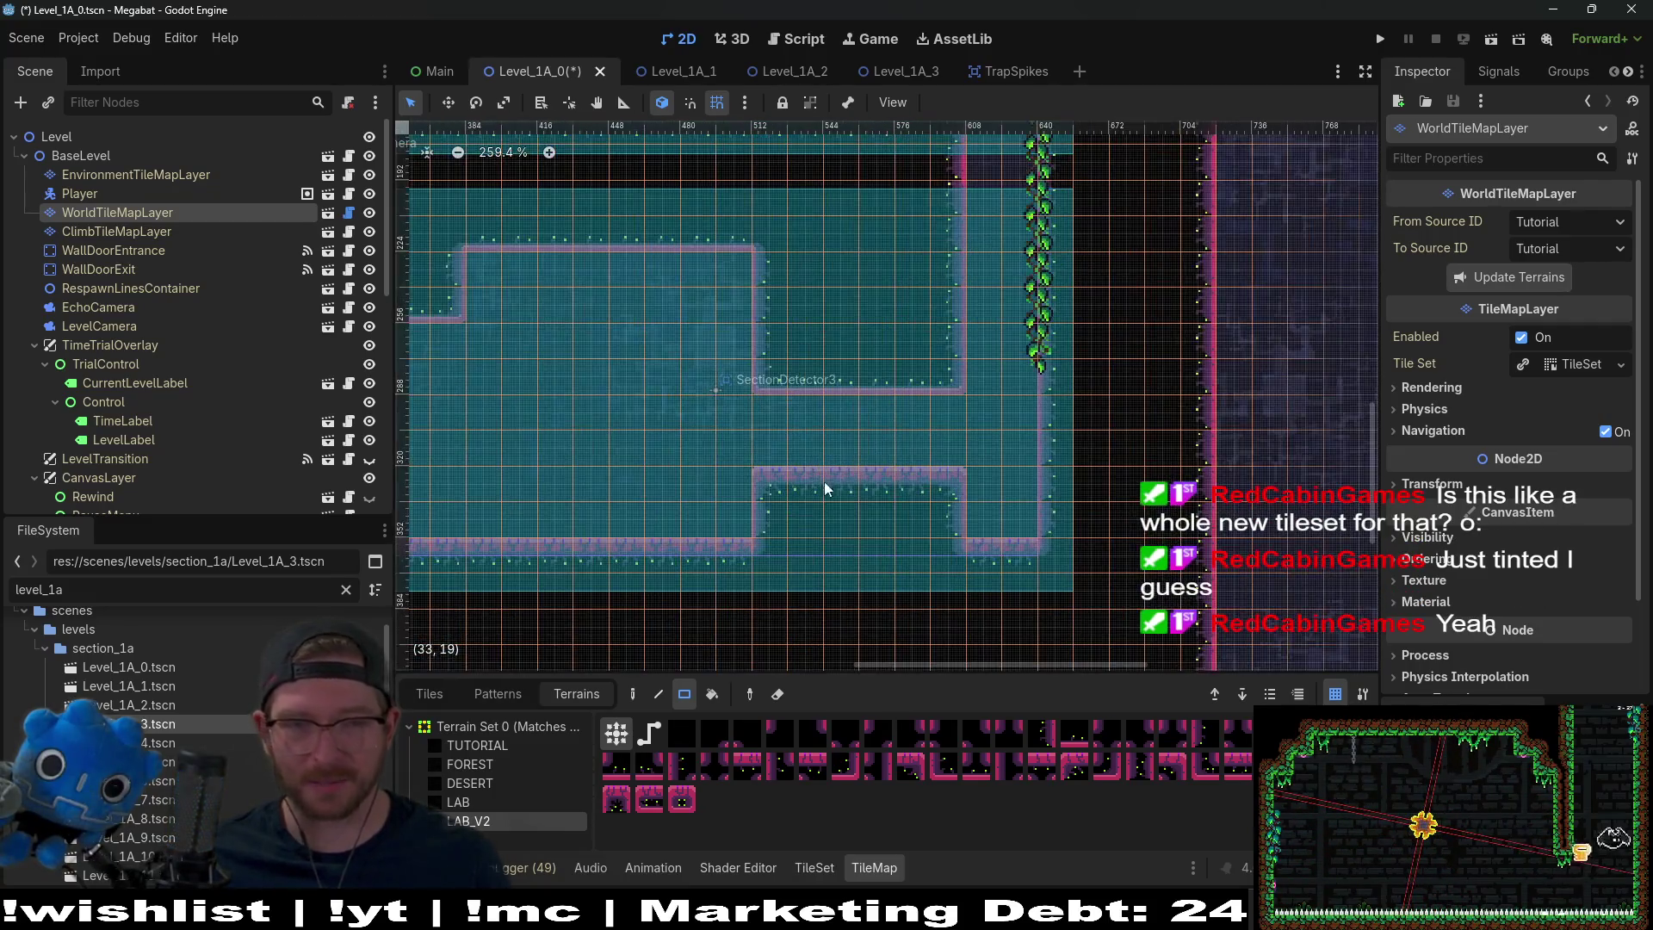
pyautogui.moveTo(771, 462); pyautogui.dragTo(953, 514)
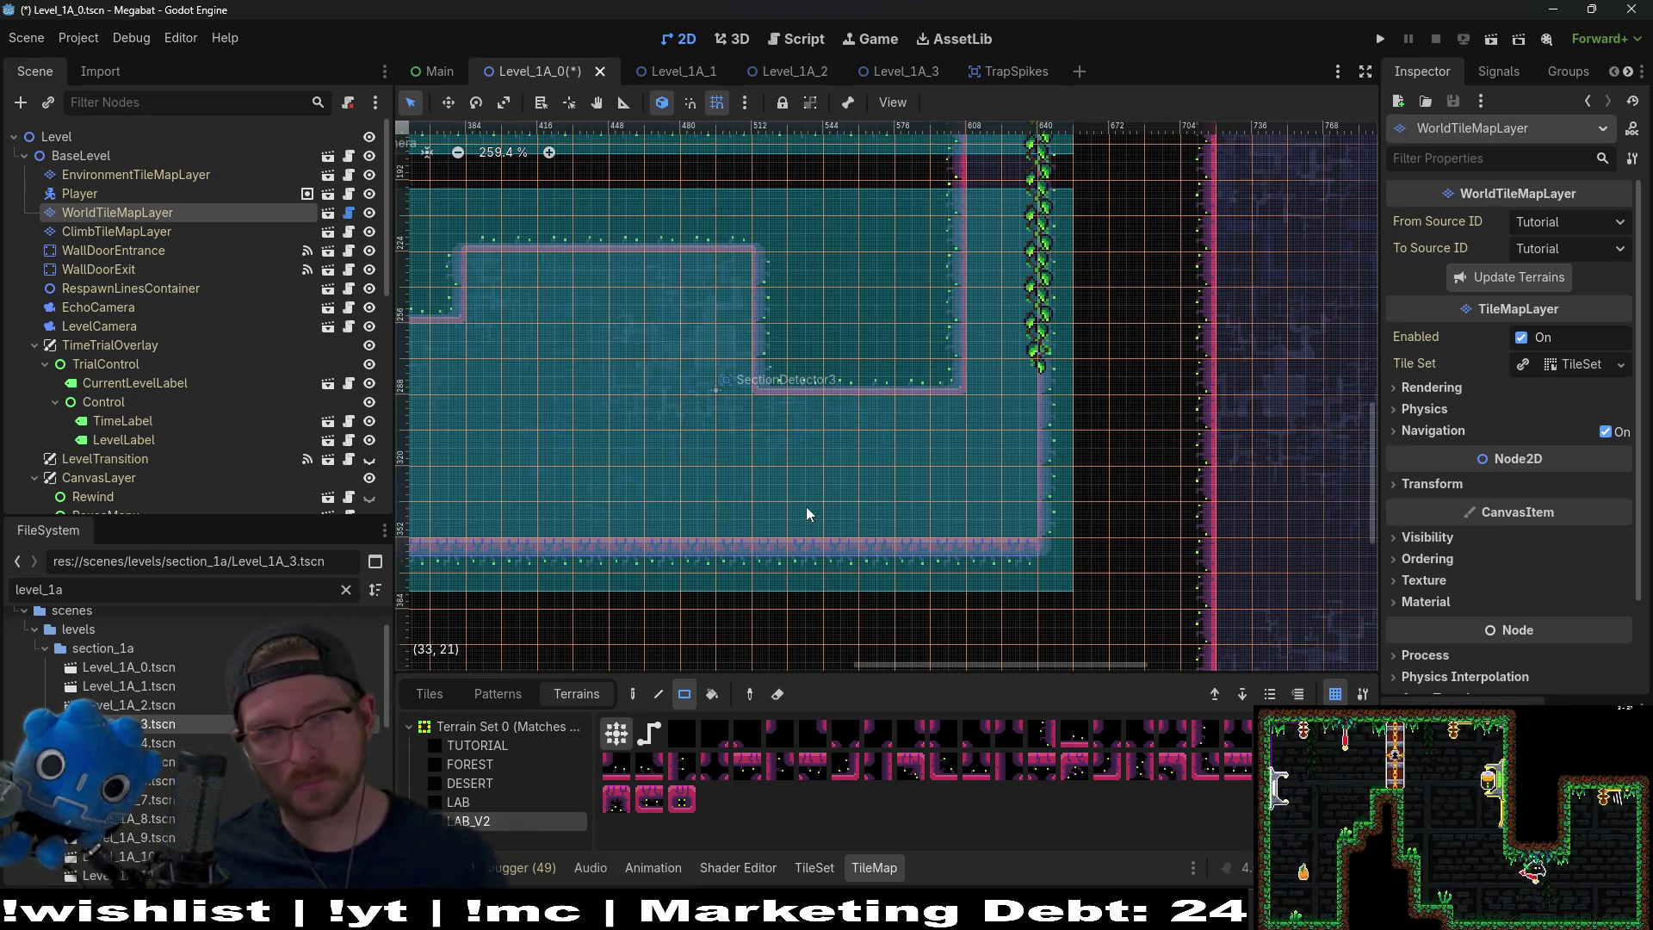
pyautogui.scroll(-2, 810, 483)
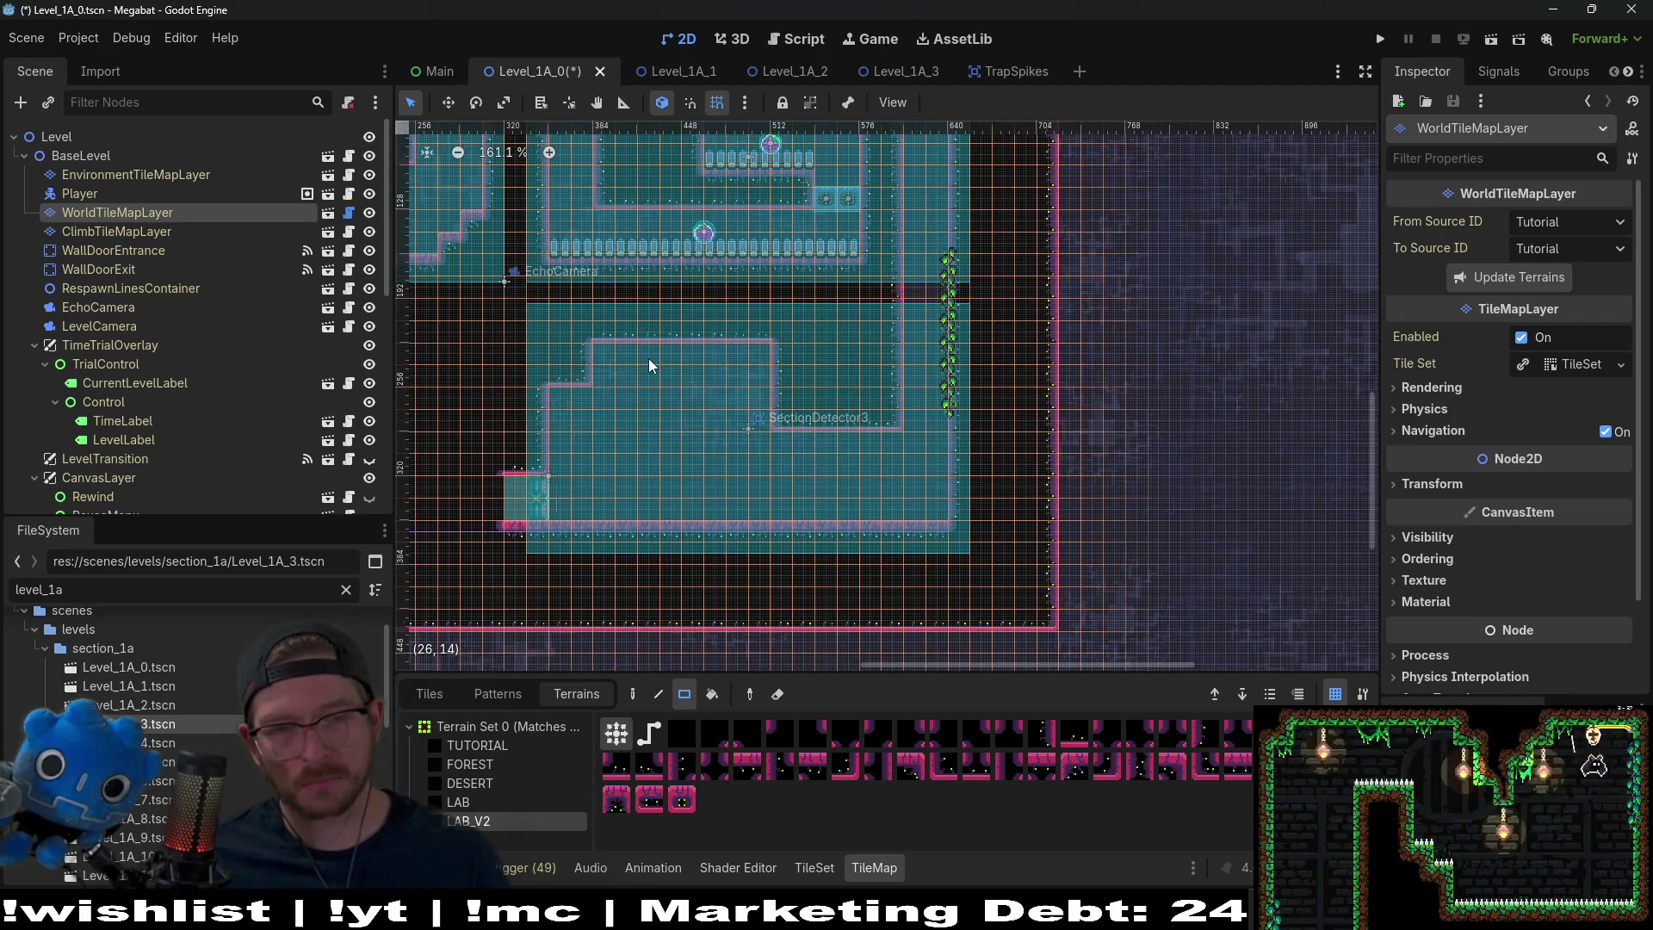
# Raise the inner wall's top edge a row and build stepped ledges on the floor, squaring off the notch
pyautogui.moveTo(779, 418); pyautogui.dragTo(901, 425)
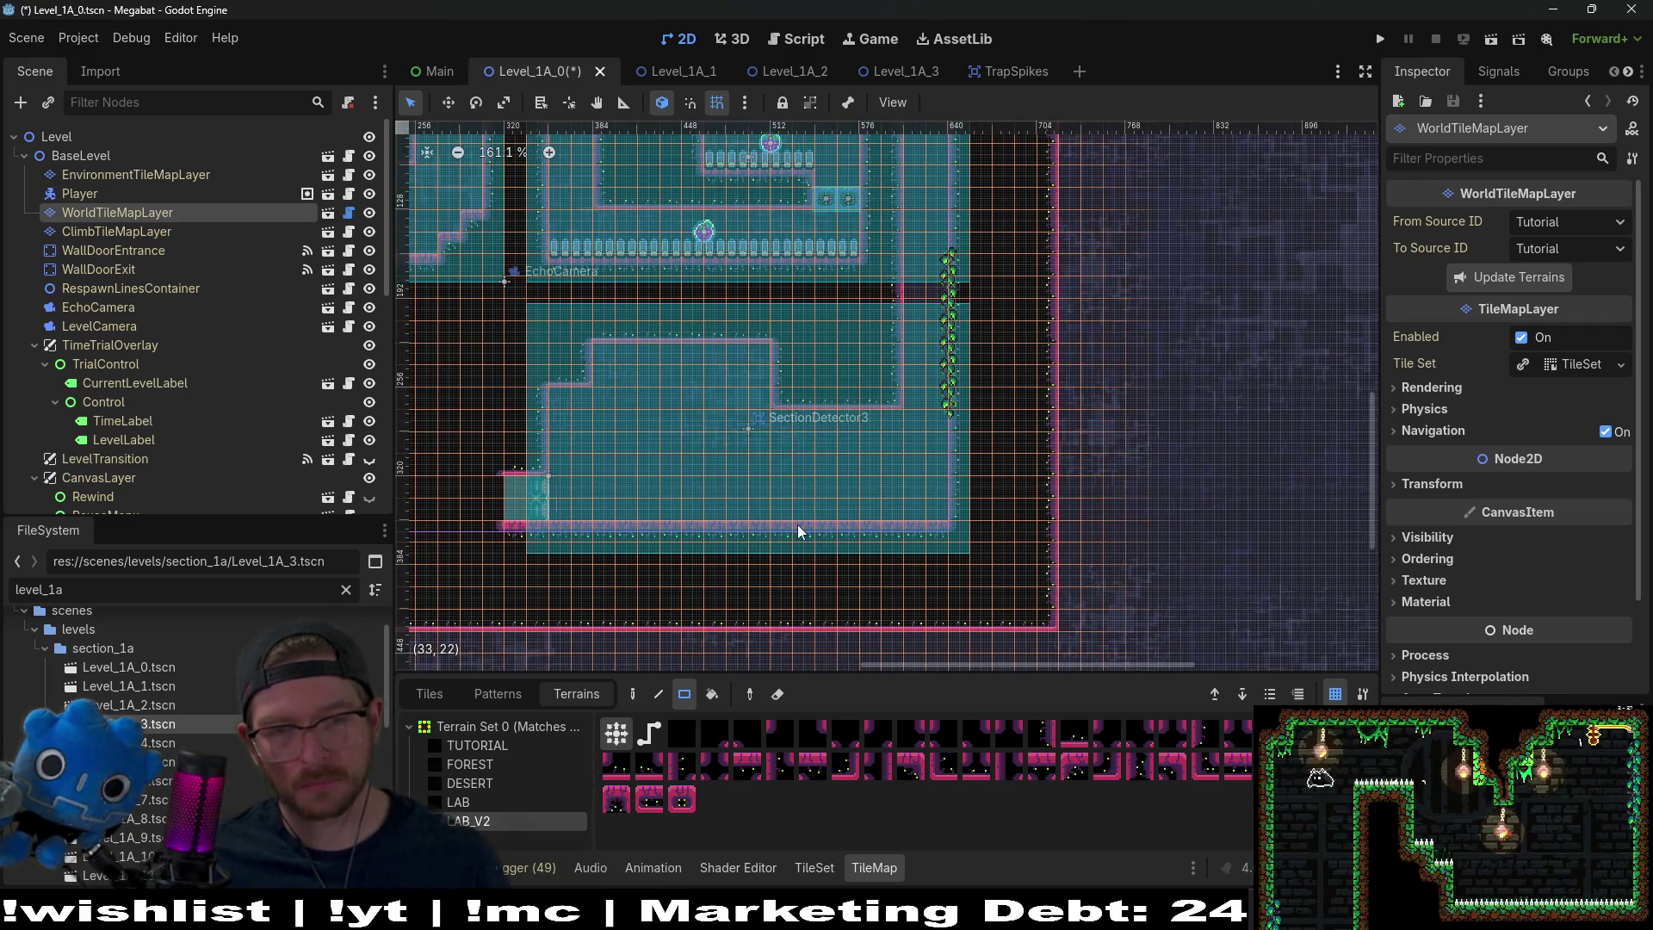
pyautogui.moveTo(782, 510)
pyautogui.mouseDown()
pyautogui.moveTo(896, 508)
pyautogui.moveTo(893, 486)
pyautogui.mouseUp()
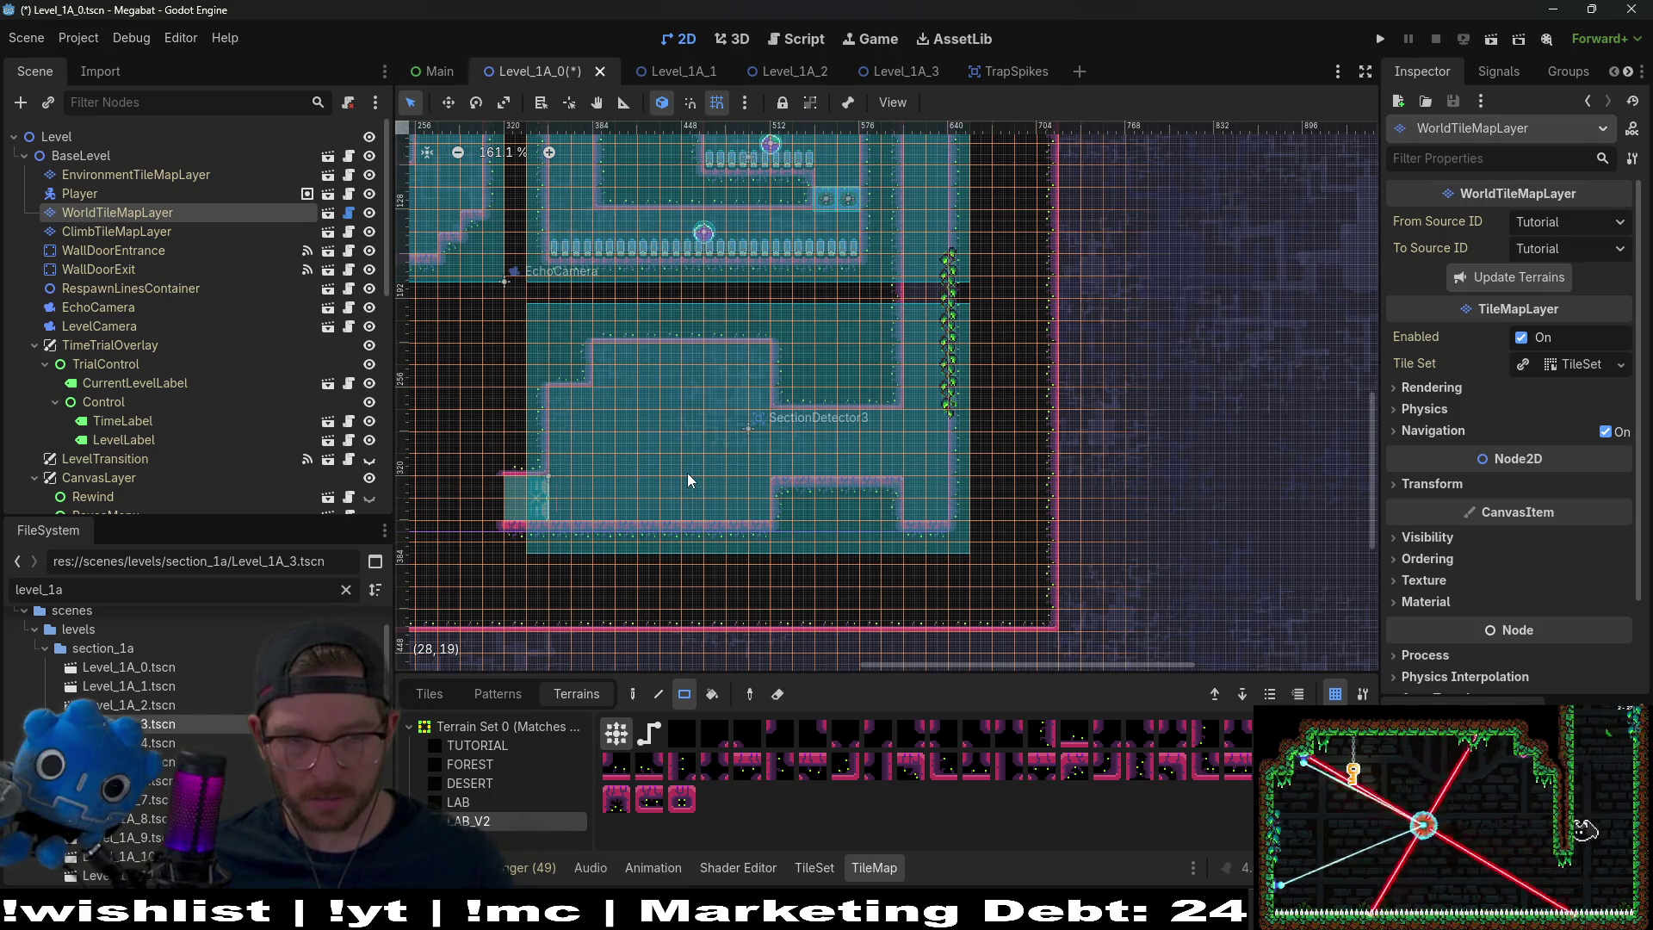
pyautogui.moveTo(669, 438); pyautogui.dragTo(766, 517)
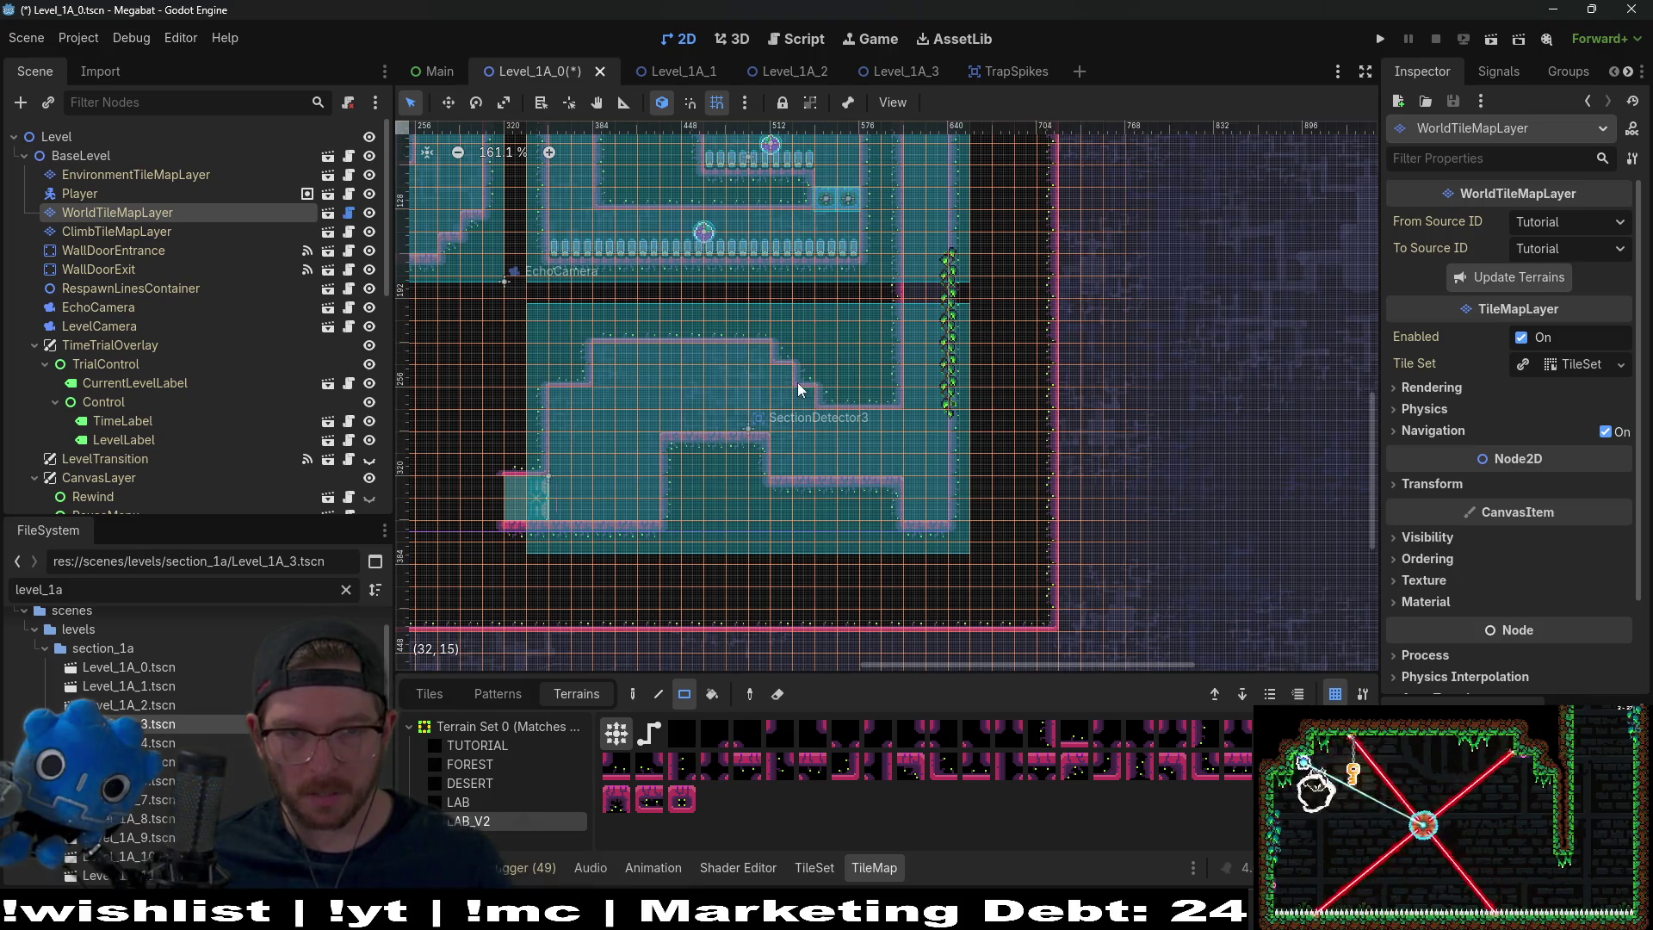
pyautogui.moveTo(832, 400); pyautogui.dragTo(892, 393)
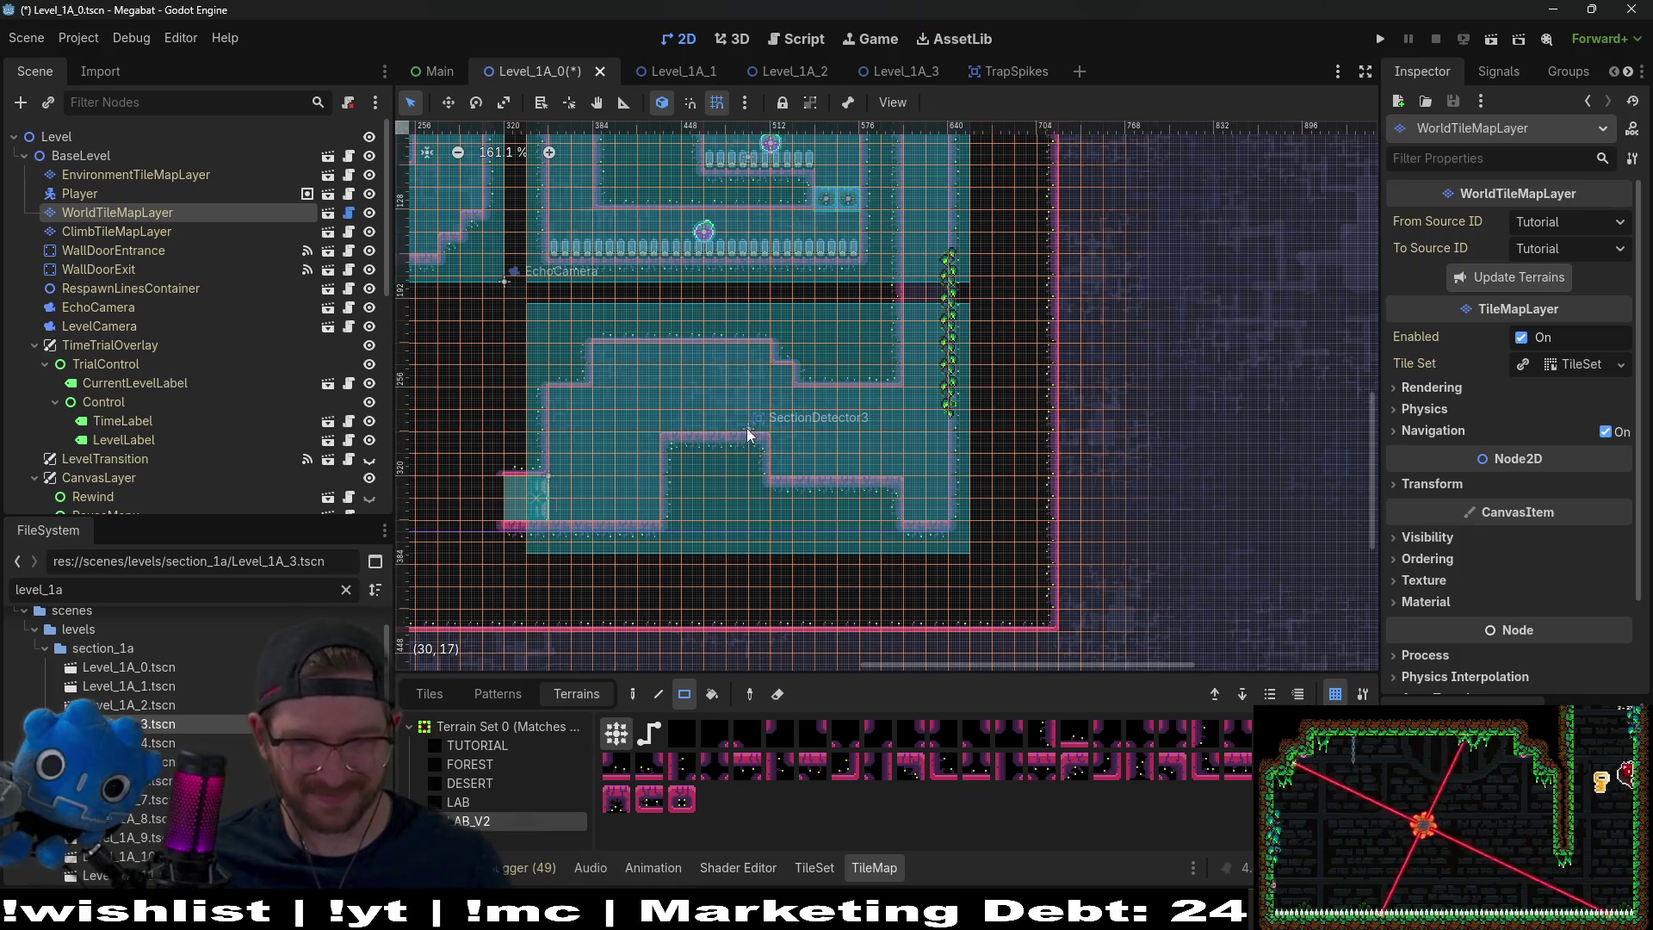
pyautogui.moveTo(757, 425); pyautogui.dragTo(679, 420)
pyautogui.click(797, 374)
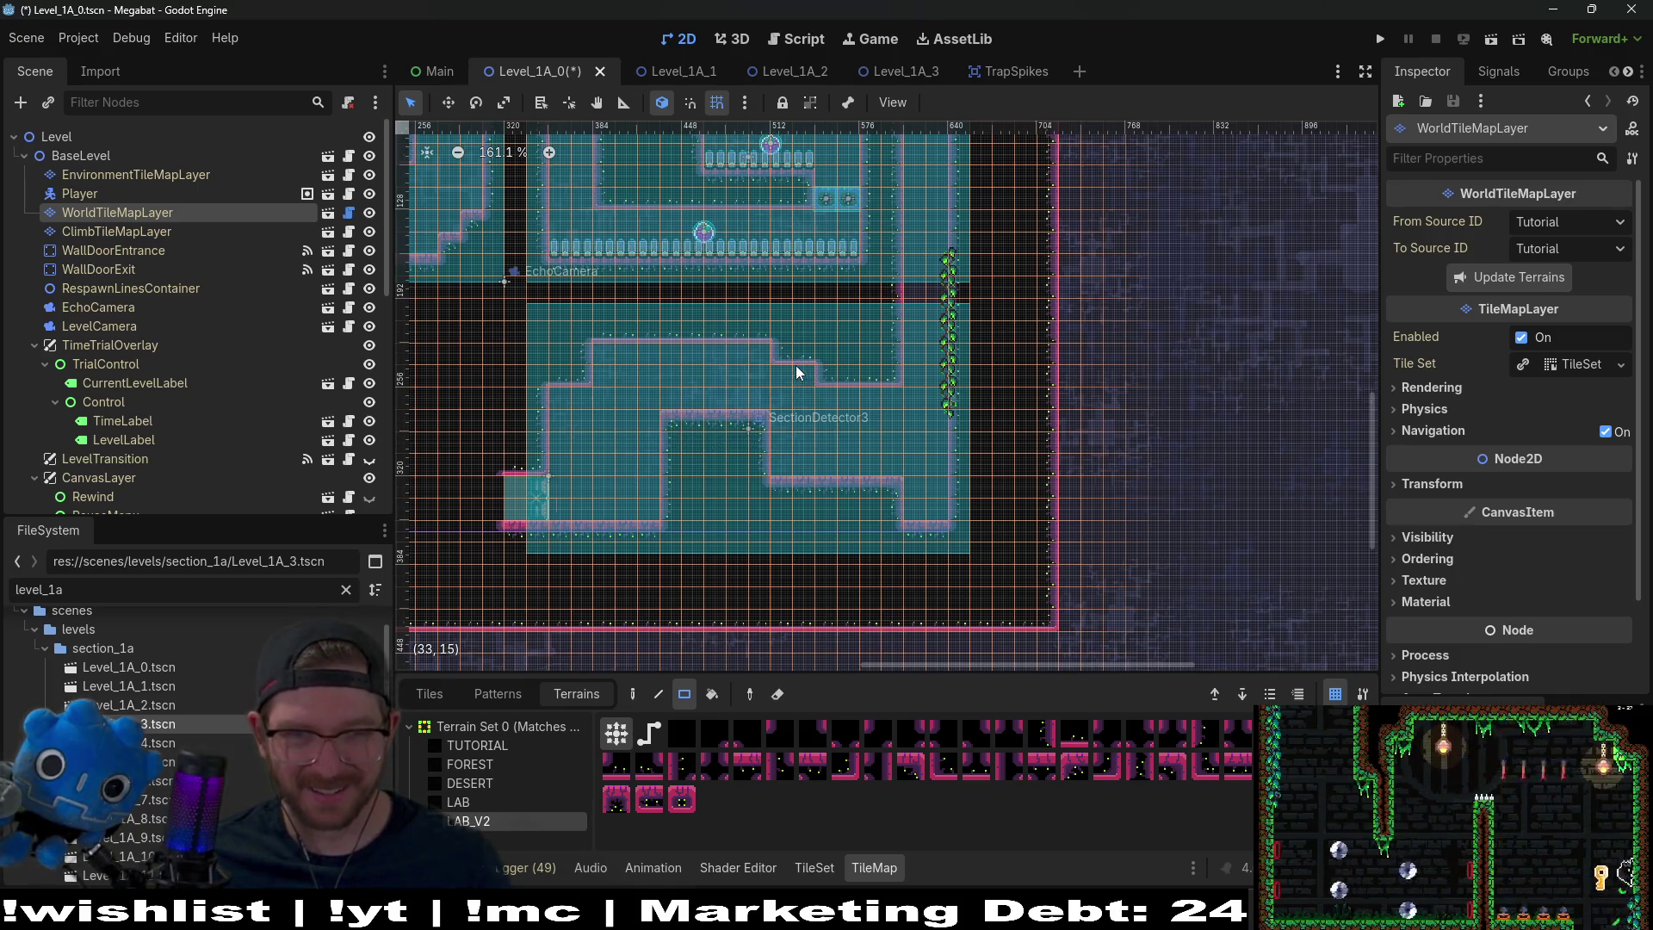
# Fill the four-tile gap beside the inner wall and paint a five-tile terrain column
pyautogui.scroll(2, 828, 404)
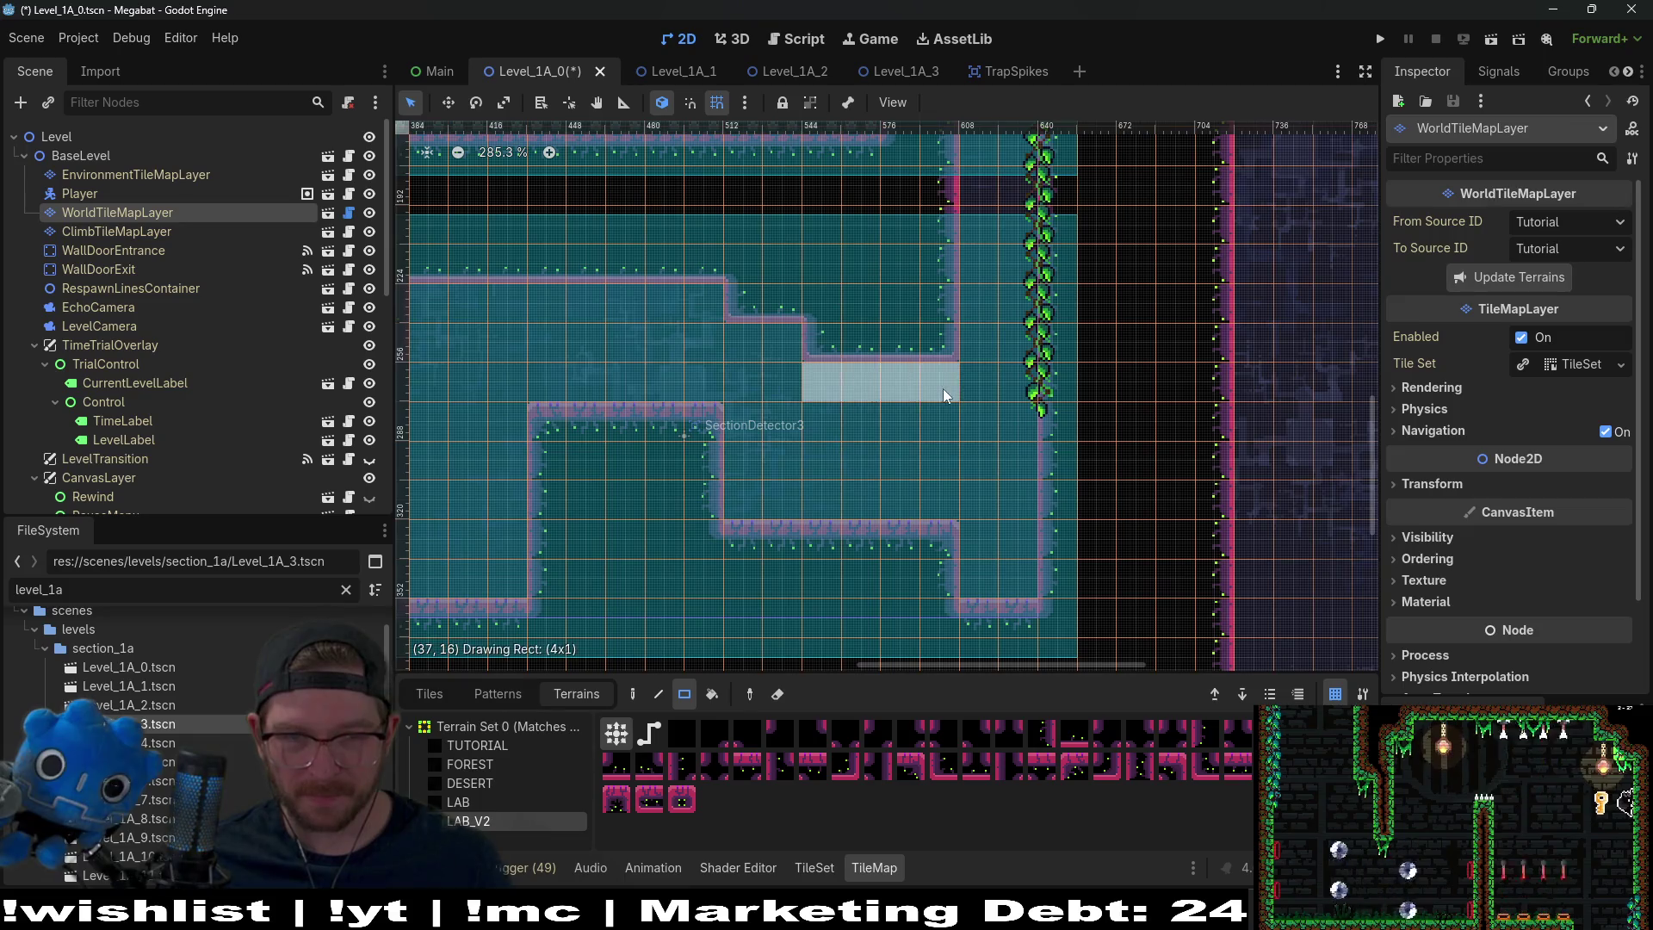
pyautogui.moveTo(943, 389); pyautogui.dragTo(821, 411)
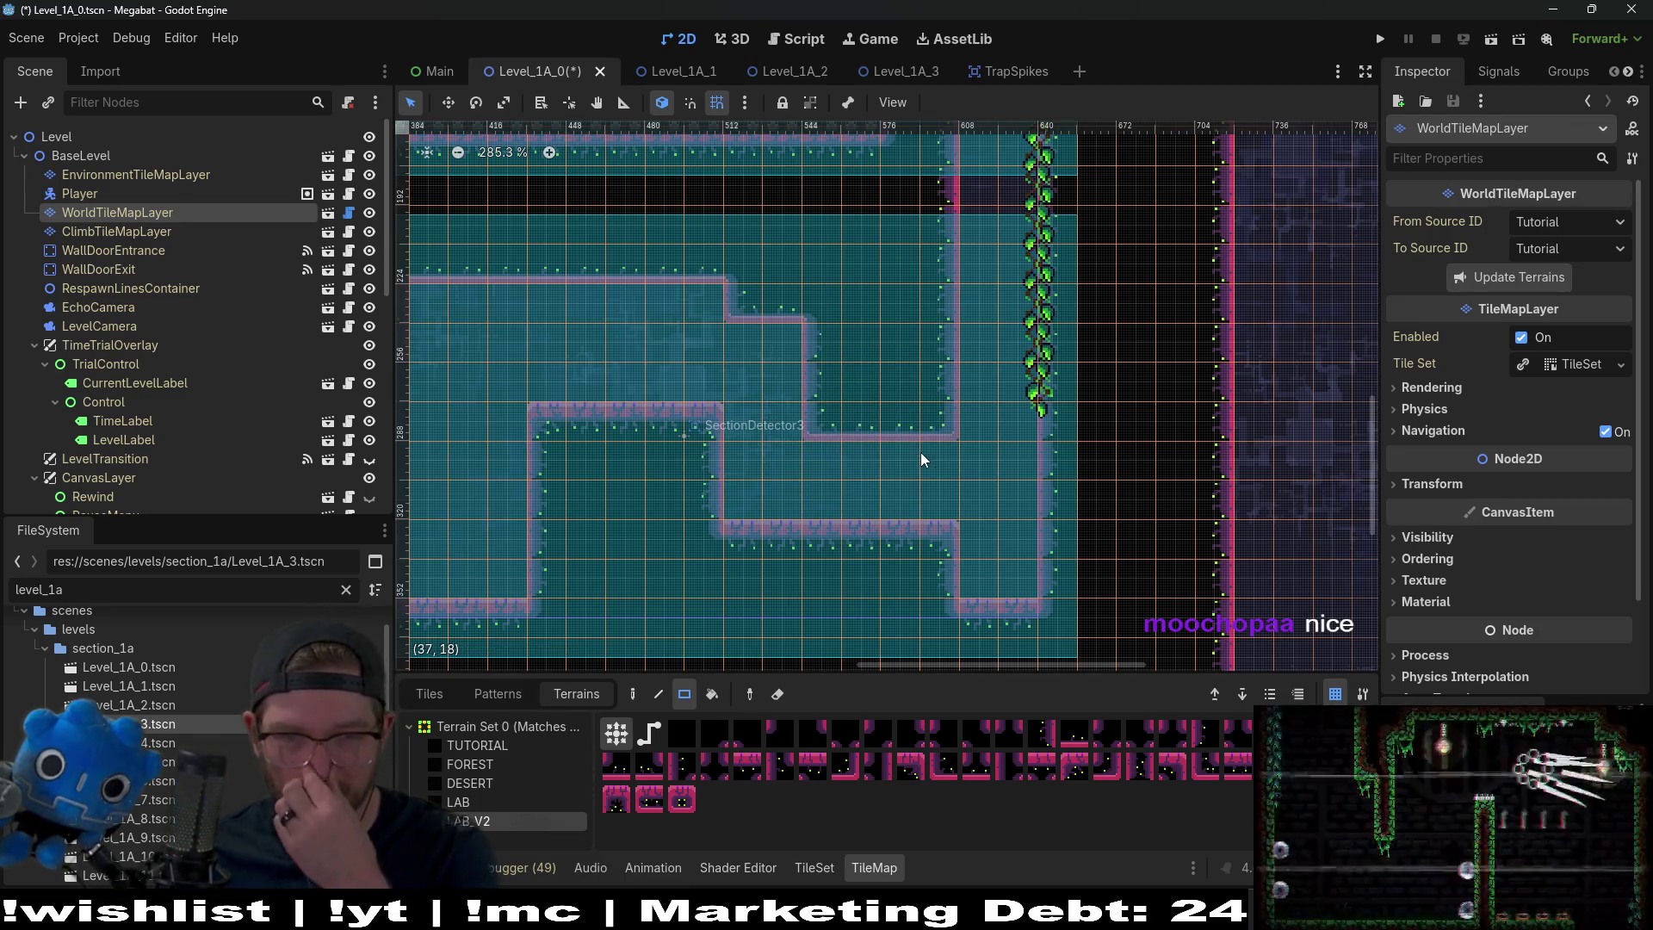
pyautogui.scroll(-1, 967, 527)
pyautogui.scroll(-2, 878, 543)
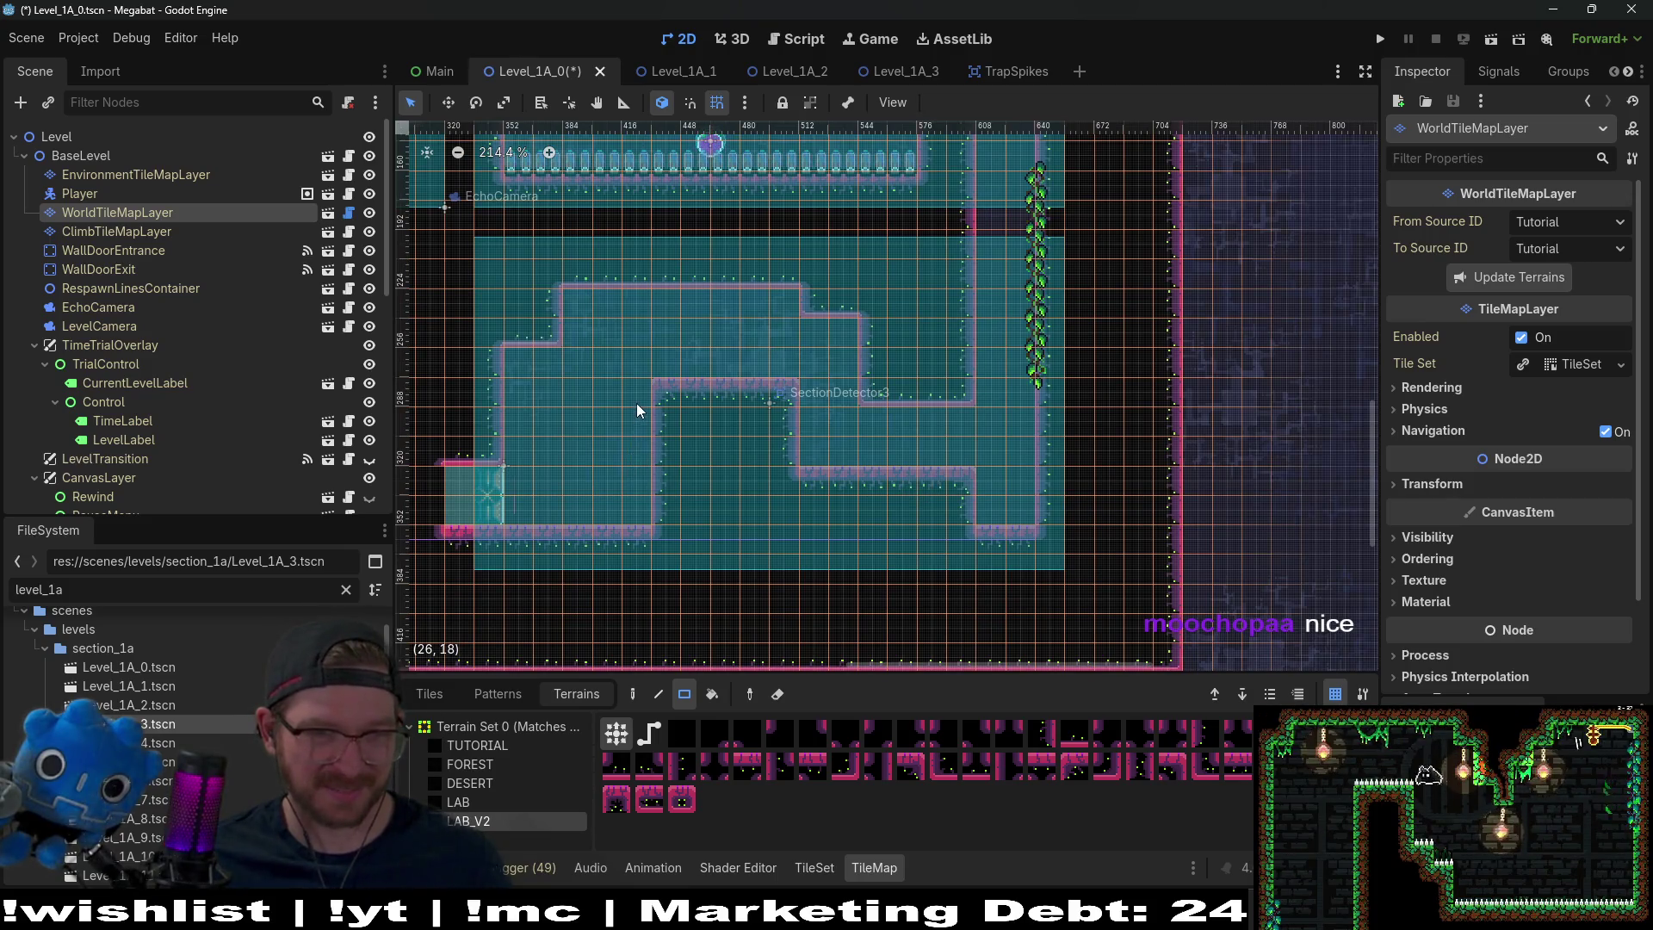
pyautogui.moveTo(637, 505); pyautogui.dragTo(637, 505)
pyautogui.scroll(-2, 897, 447)
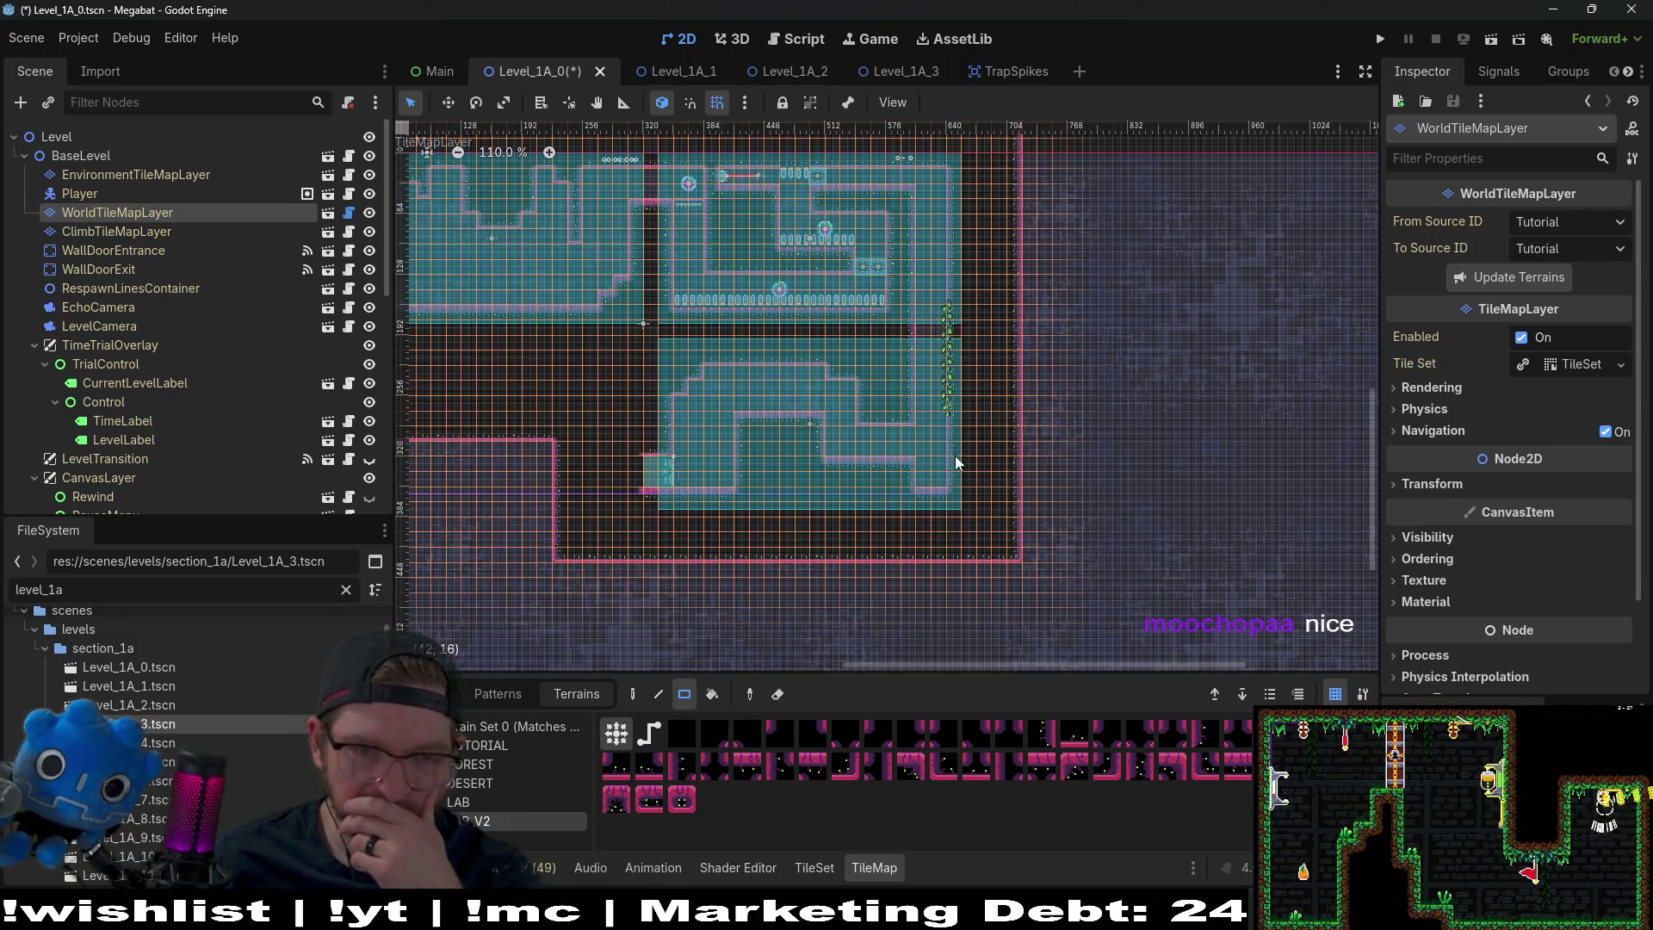
pyautogui.scroll(2, 897, 453)
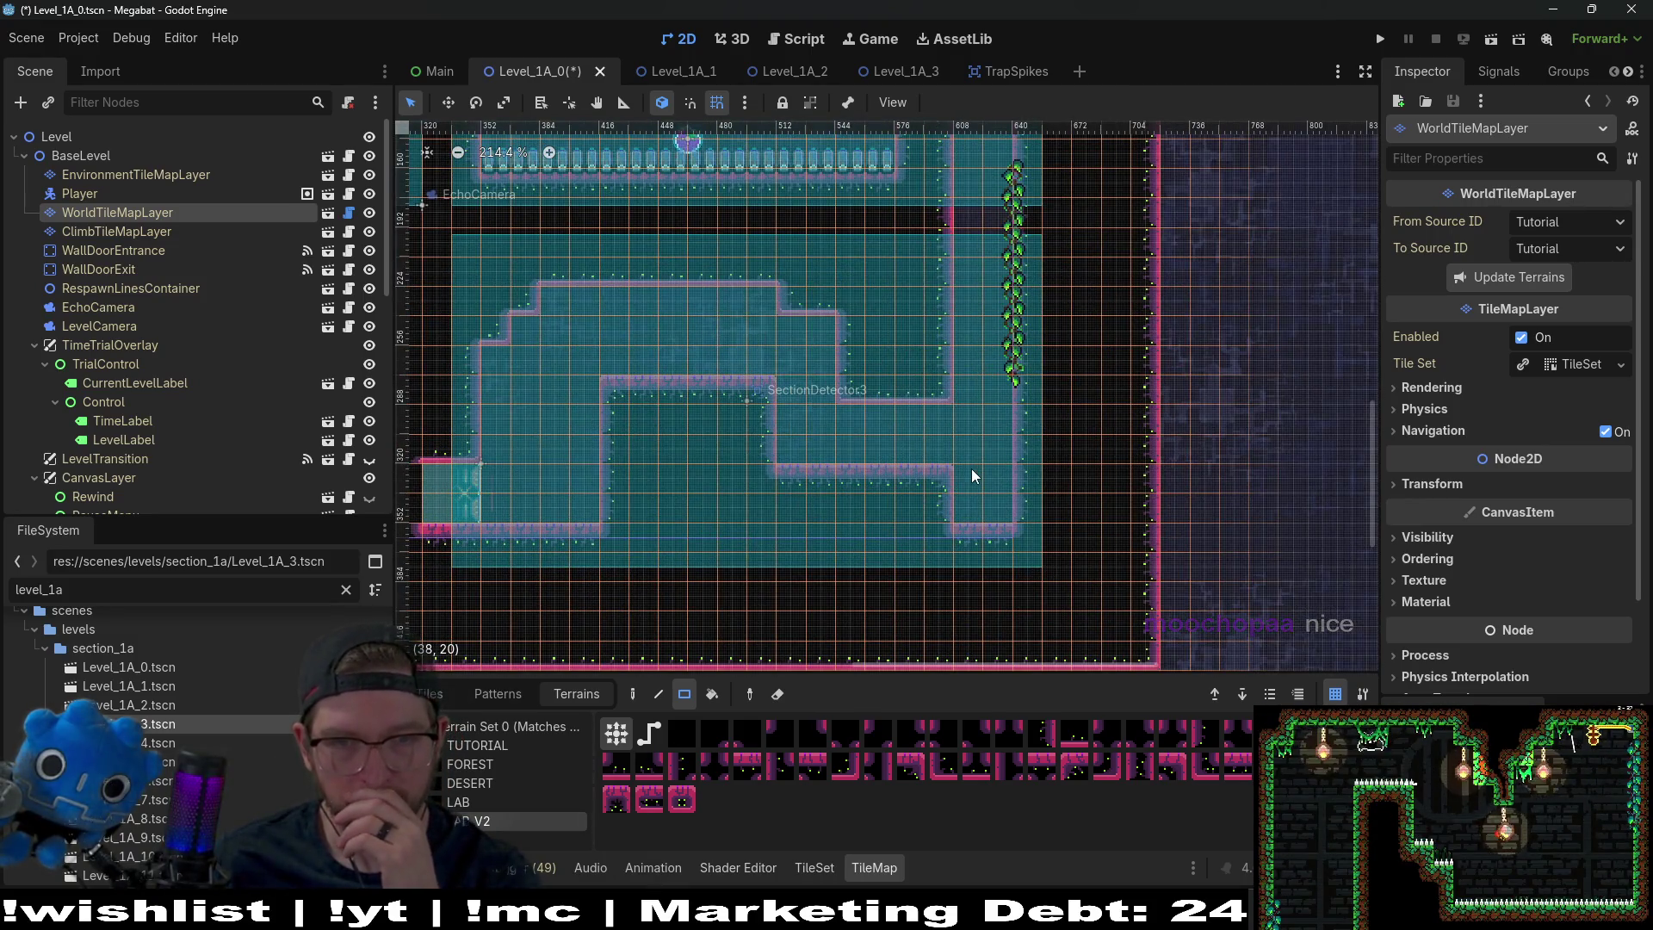
# Paint a 3x2 terrain rectangle near the right wall's ceiling, leaving a new pocket
pyautogui.moveTo(865, 316)
pyautogui.mouseDown()
pyautogui.moveTo(947, 354)
pyautogui.moveTo(955, 378)
pyautogui.mouseUp()
pyautogui.scroll(2, 900, 387)
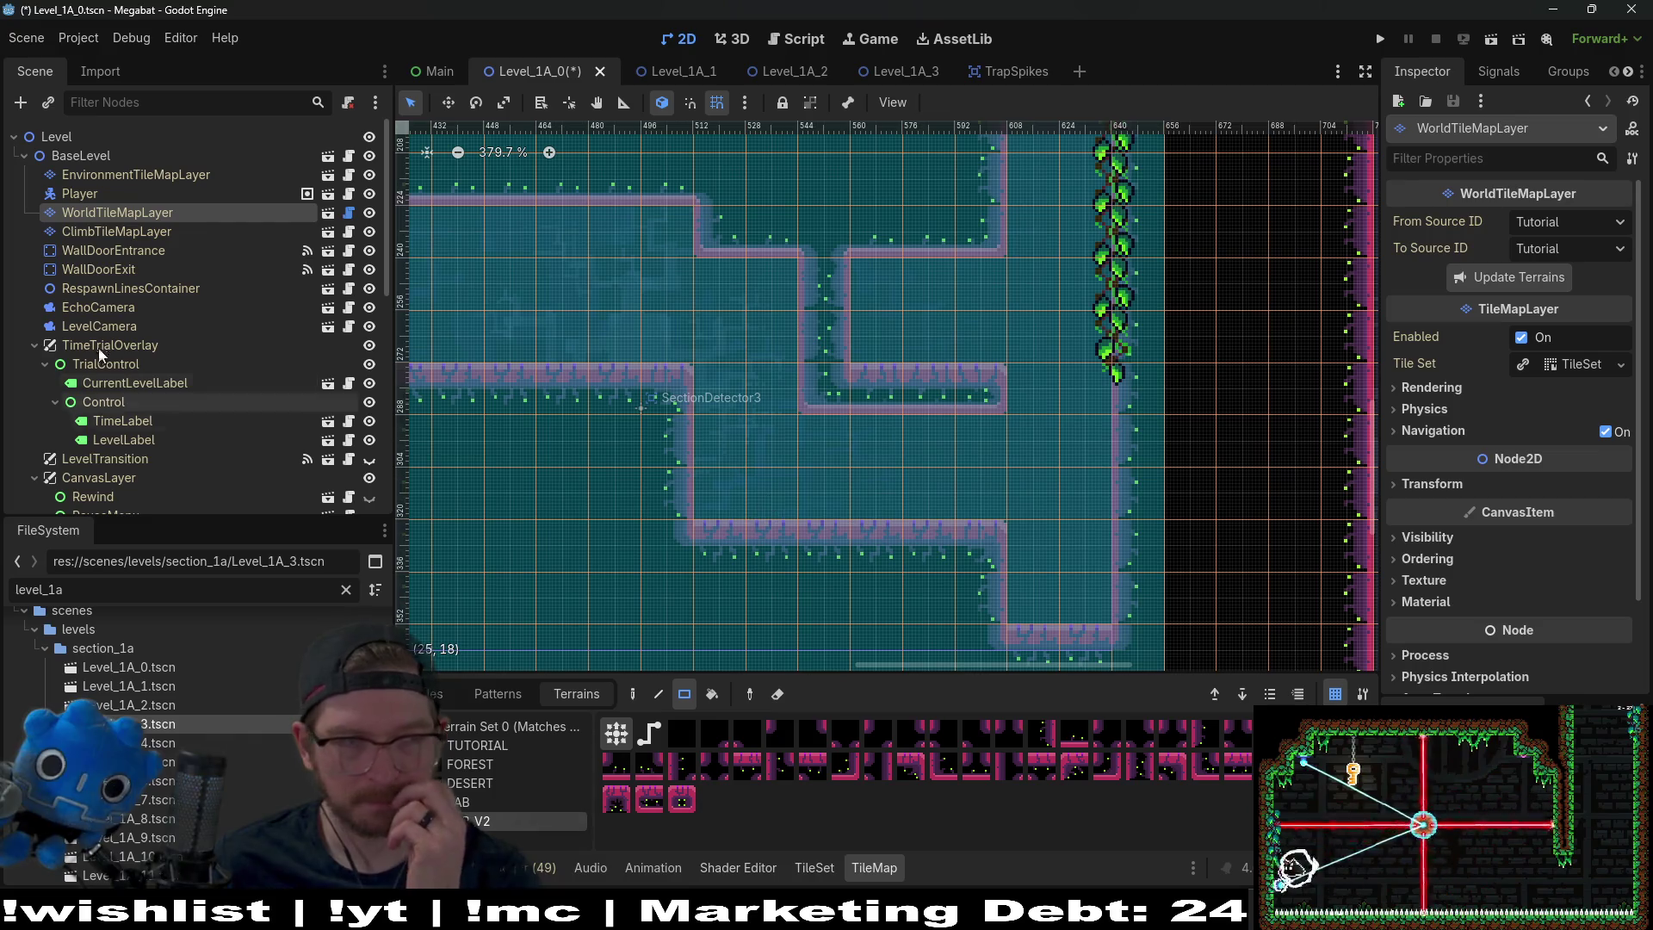
pyautogui.scroll(-10, 99, 343)
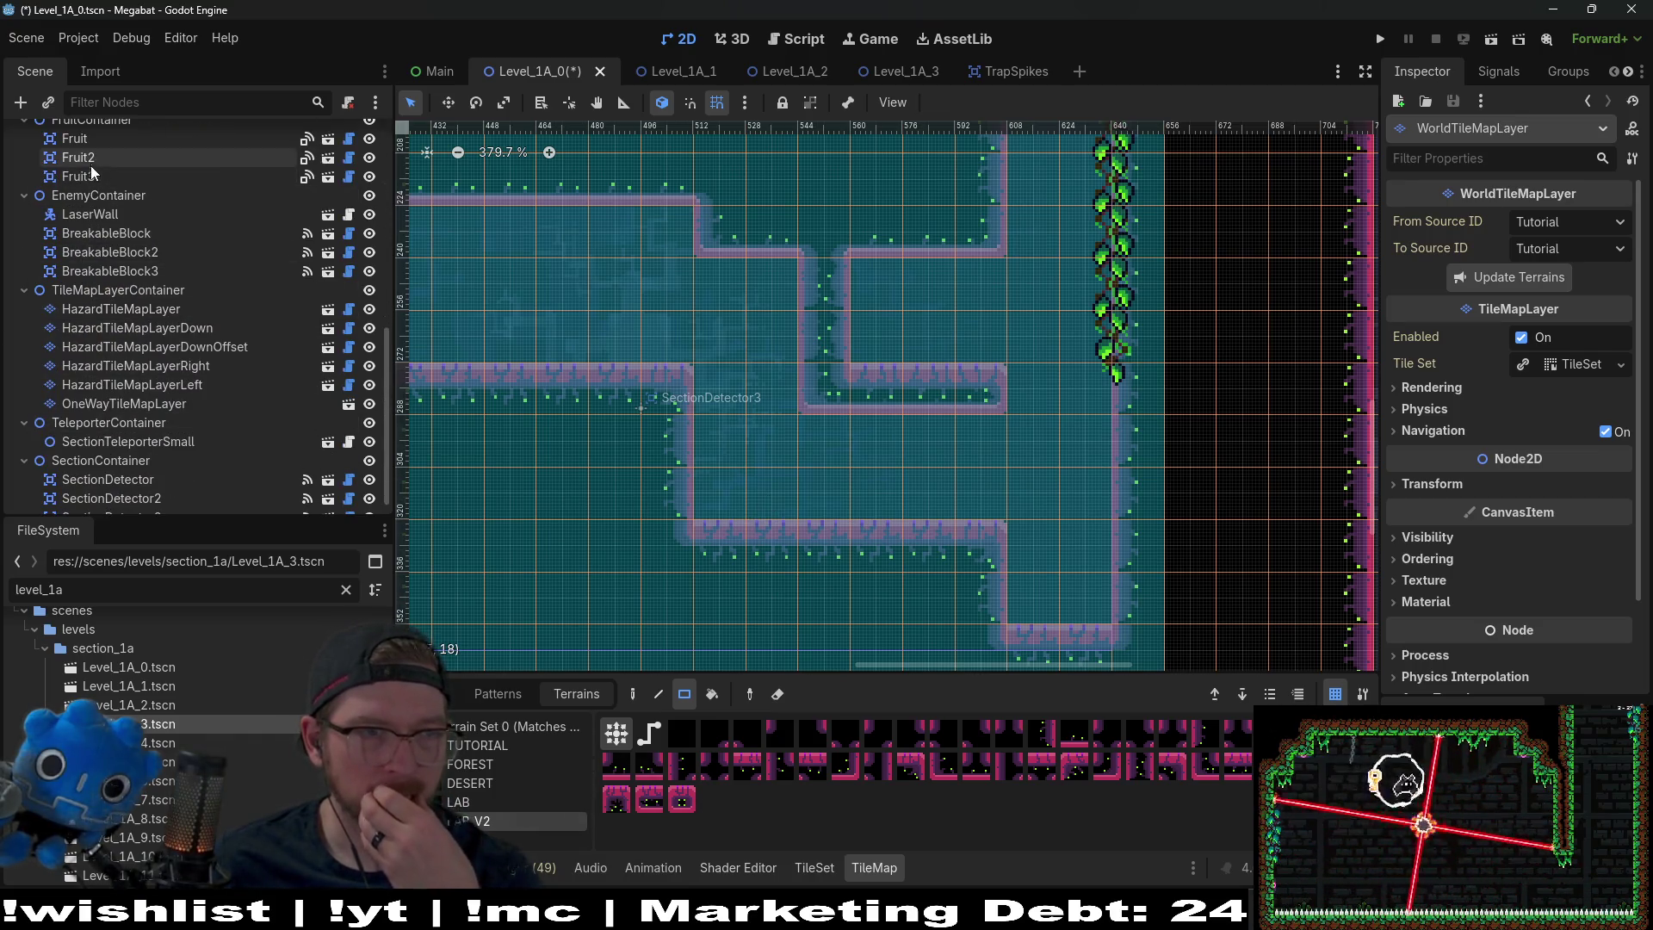
# Save the scene with the LaserWall turret selected, keeping it at its original position
pyautogui.click(110, 217)
pyautogui.scroll(-3, 692, 332)
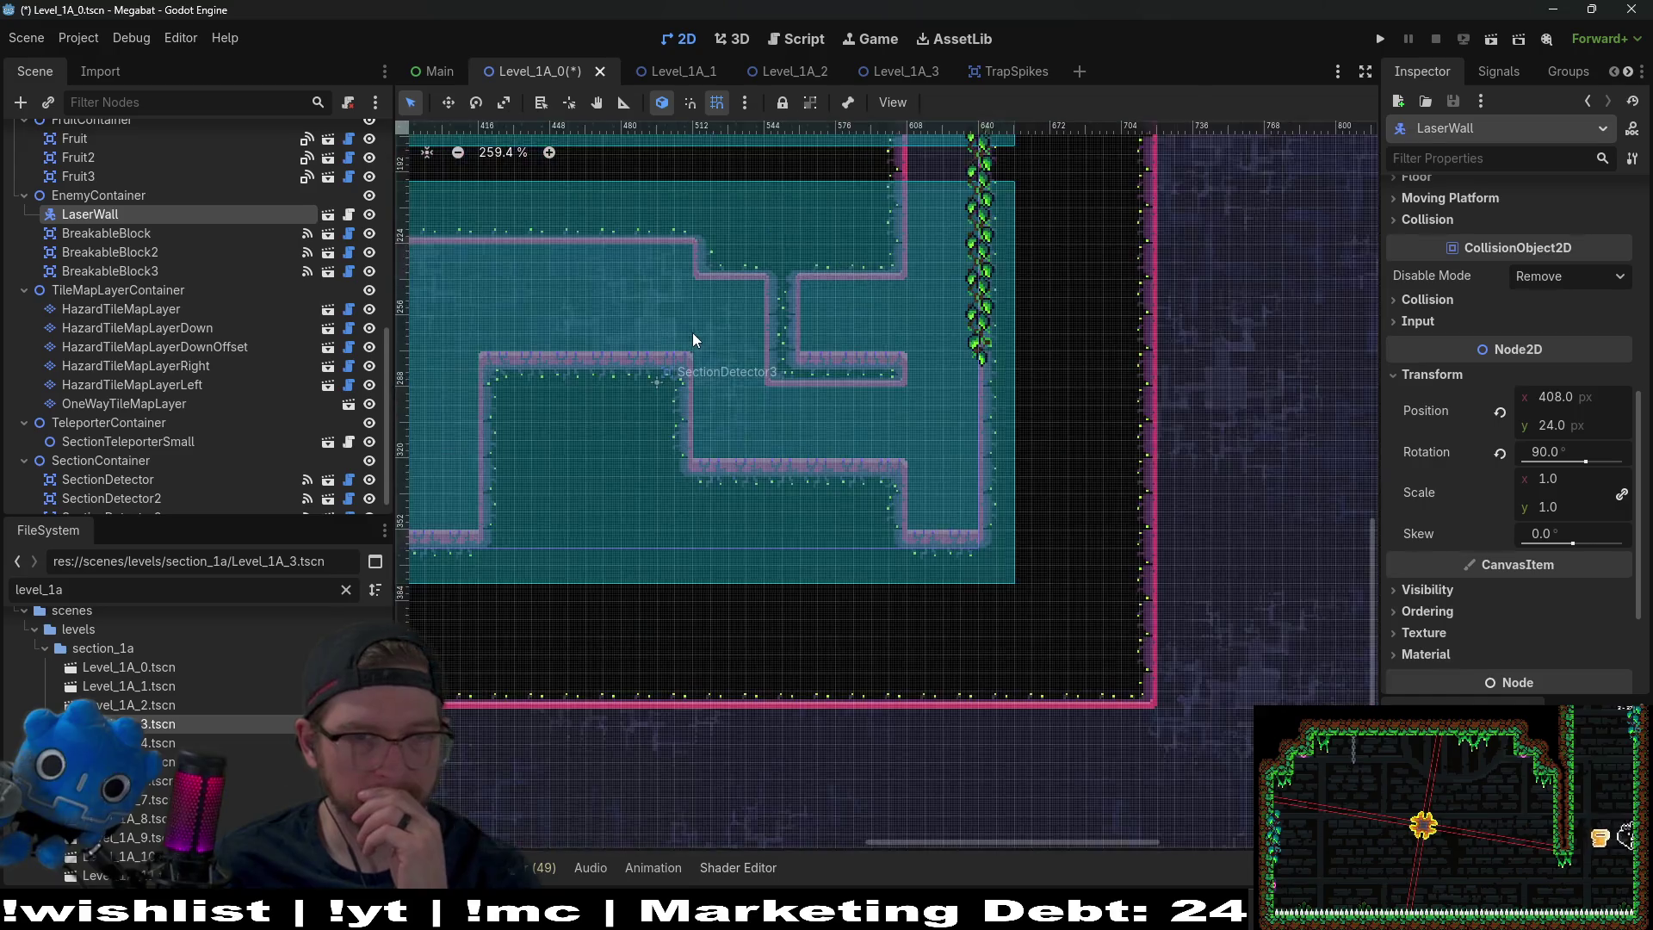
pyautogui.hotkey('ctrl', 's')
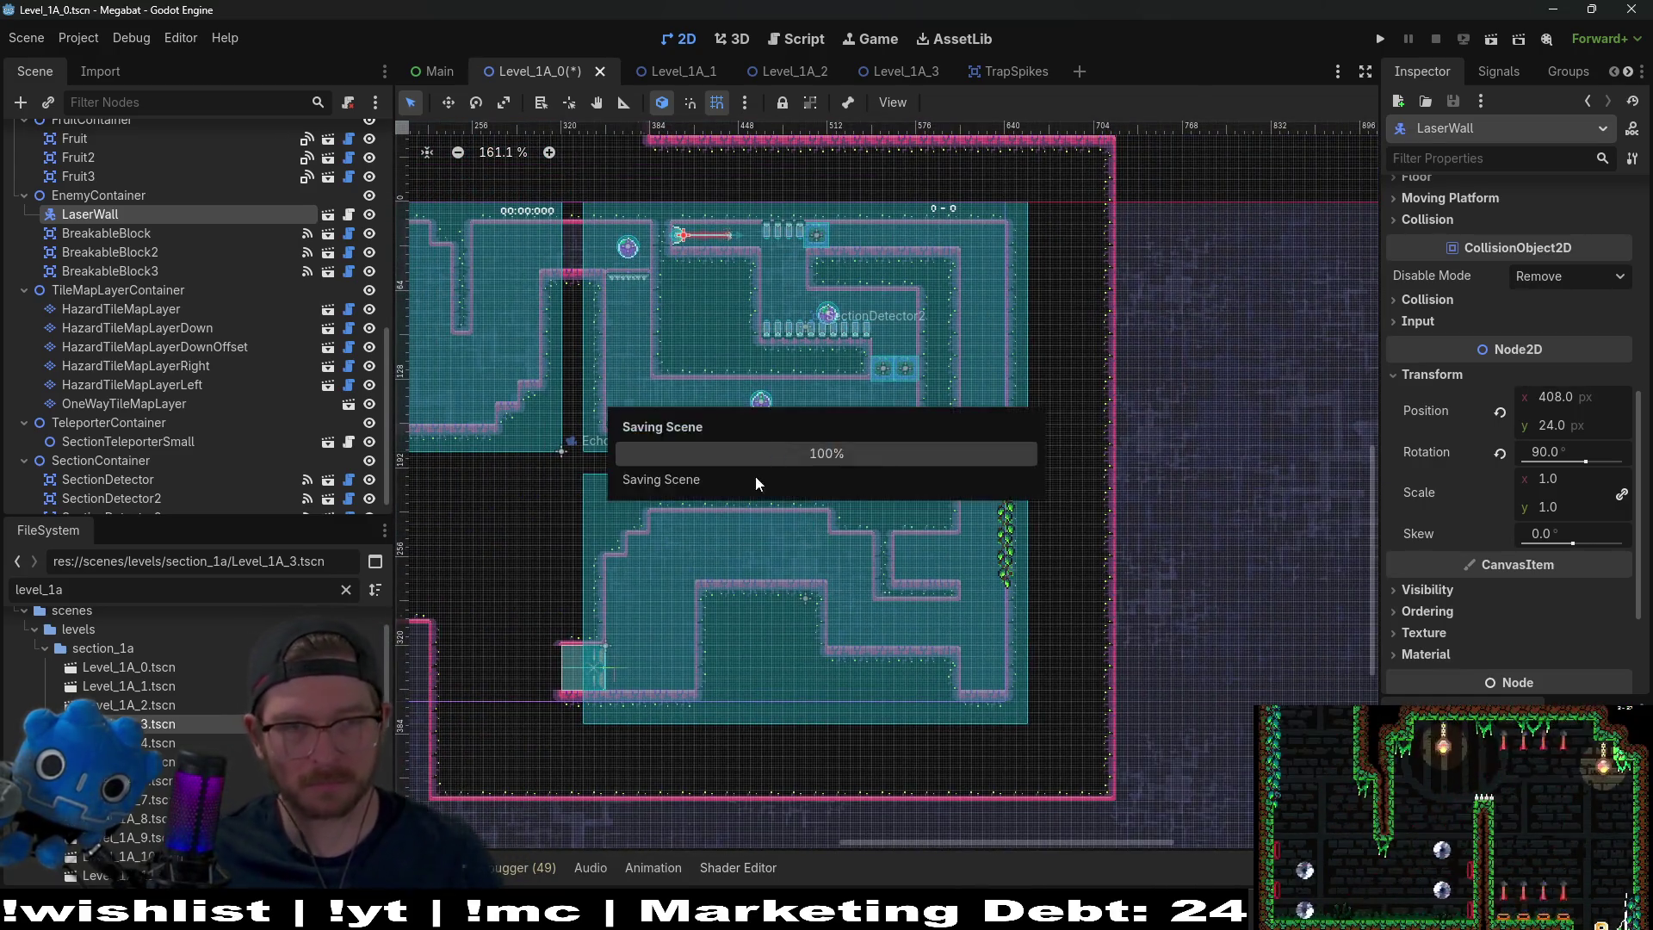
pyautogui.press('w')
pyautogui.moveTo(687, 250)
pyautogui.mouseDown()
pyautogui.moveTo(765, 362)
pyautogui.moveTo(879, 622)
pyautogui.mouseUp()
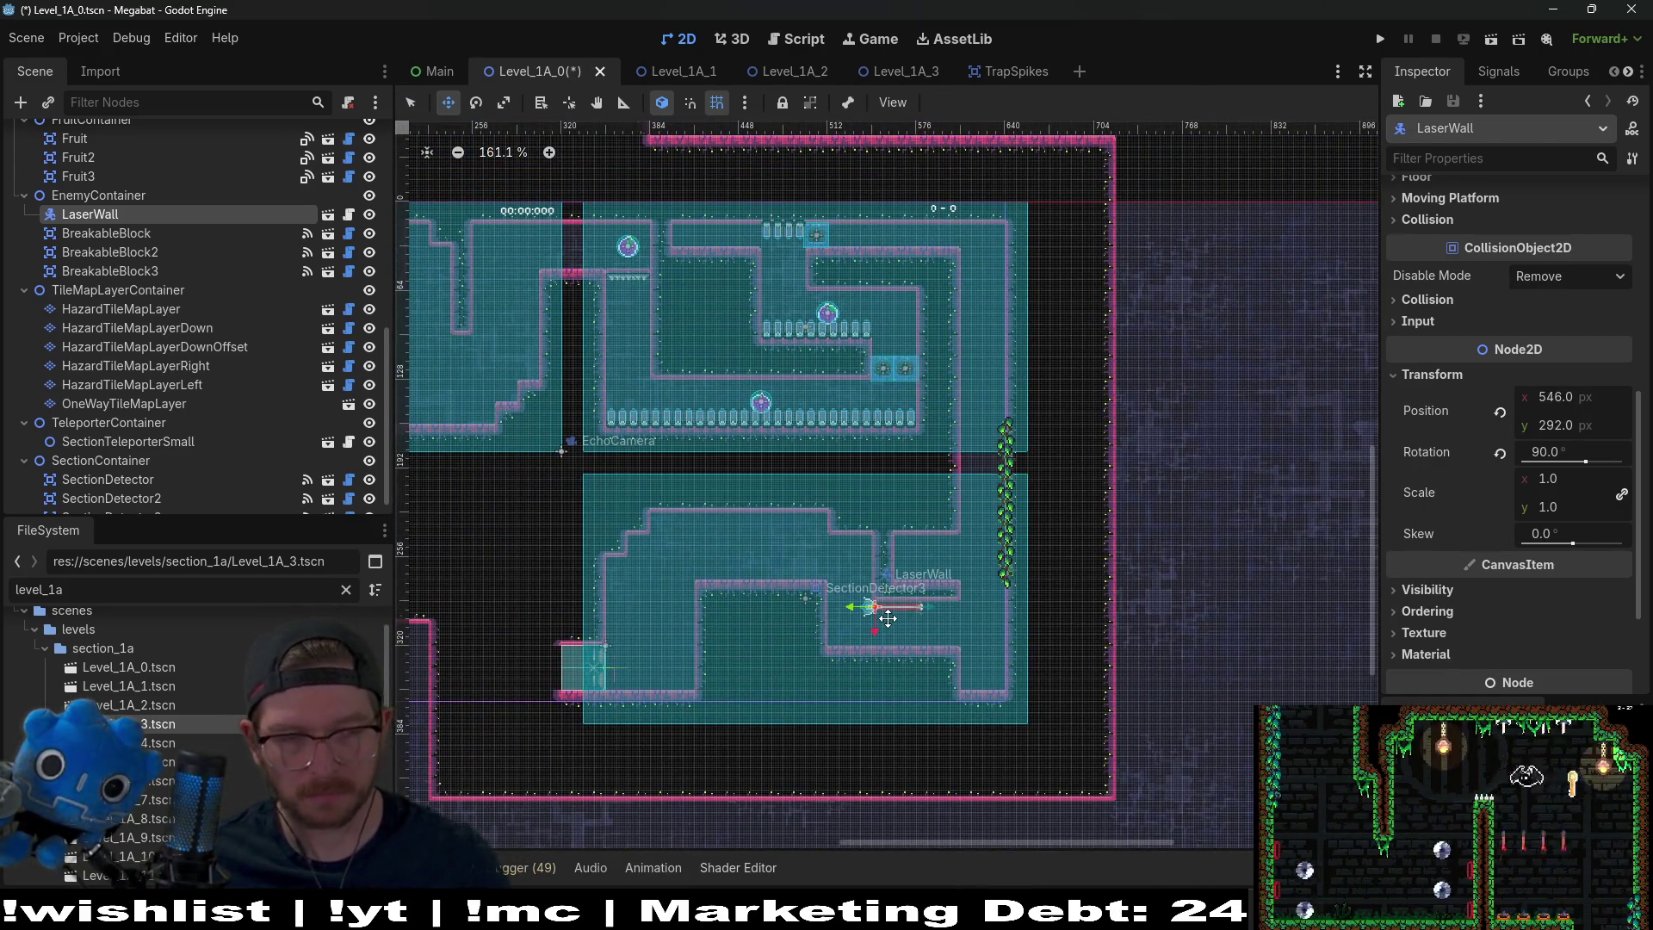
pyautogui.hotkey('ctrl', 'z')
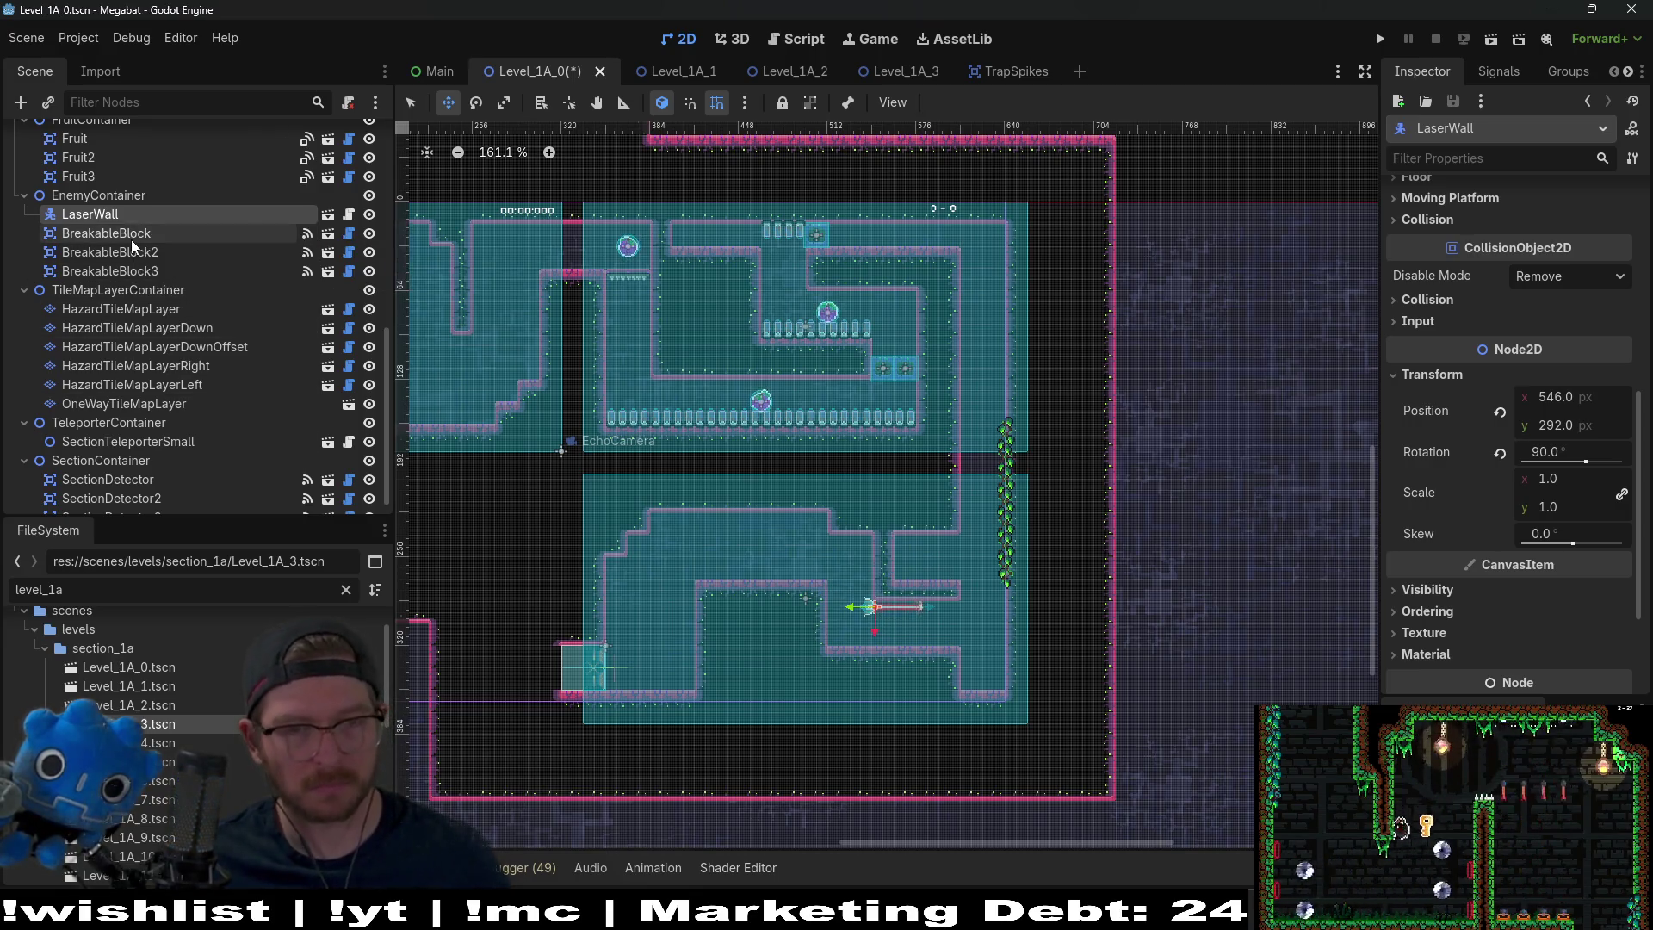
# Duplicate LaserWall as LaserWall2 and move it into the lower corridor
pyautogui.hotkey('ctrl', 'd')
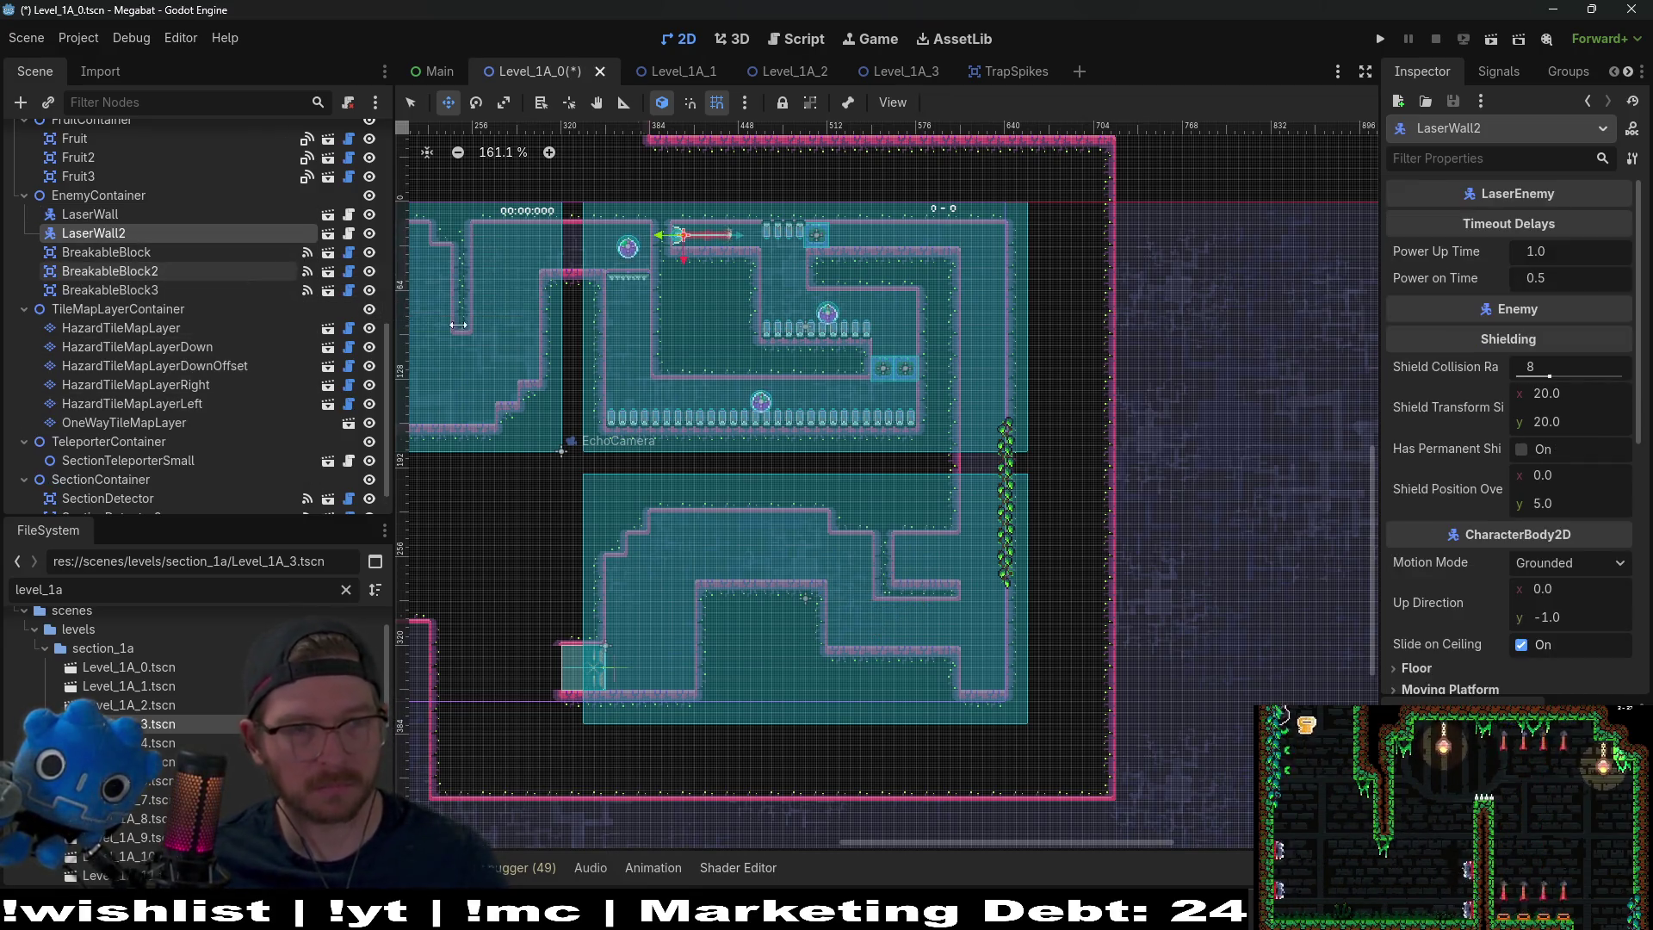
pyautogui.scroll(7, 917, 566)
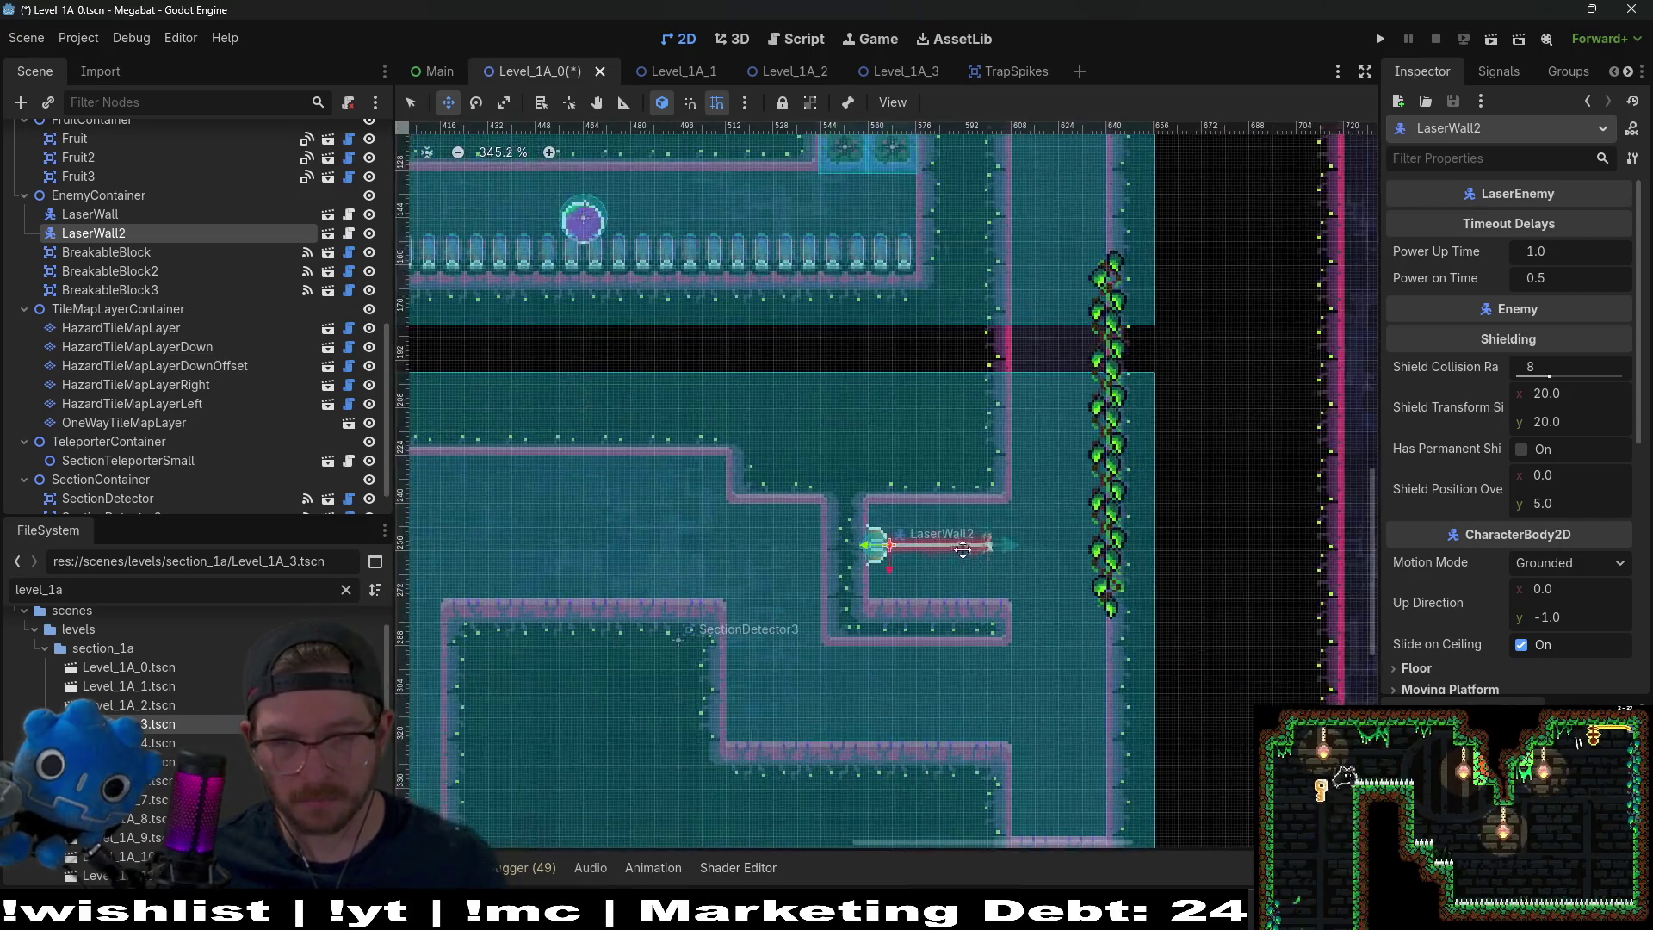
pyautogui.moveTo(854, 510); pyautogui.dragTo(613, 761)
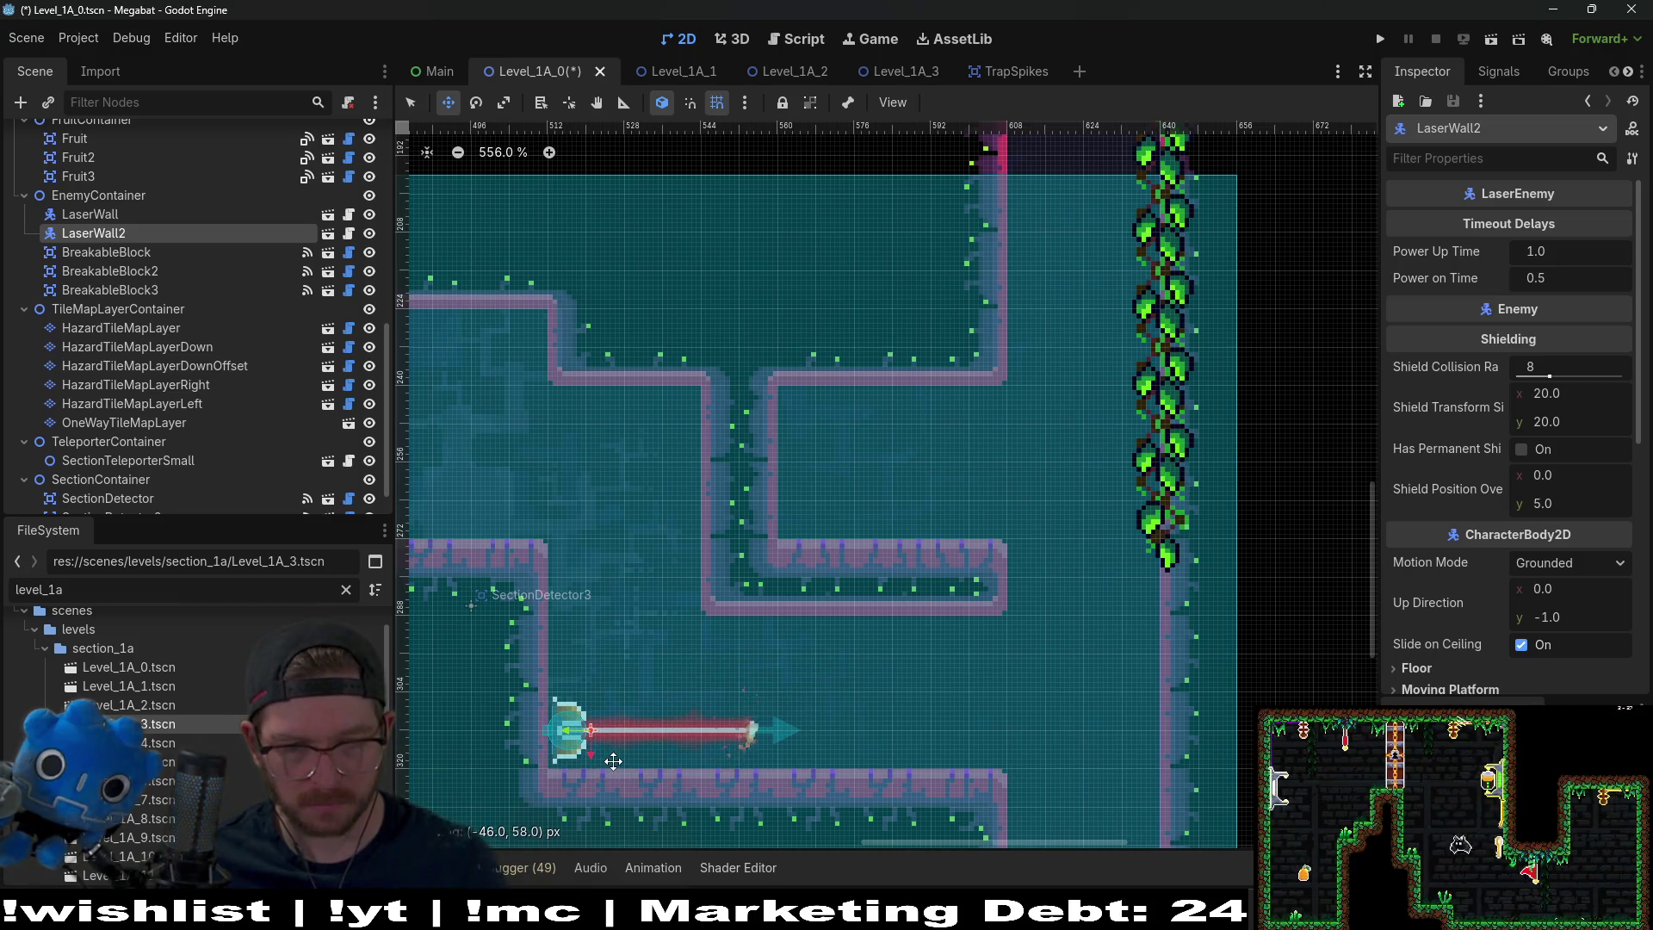
pyautogui.scroll(-2, 800, 706)
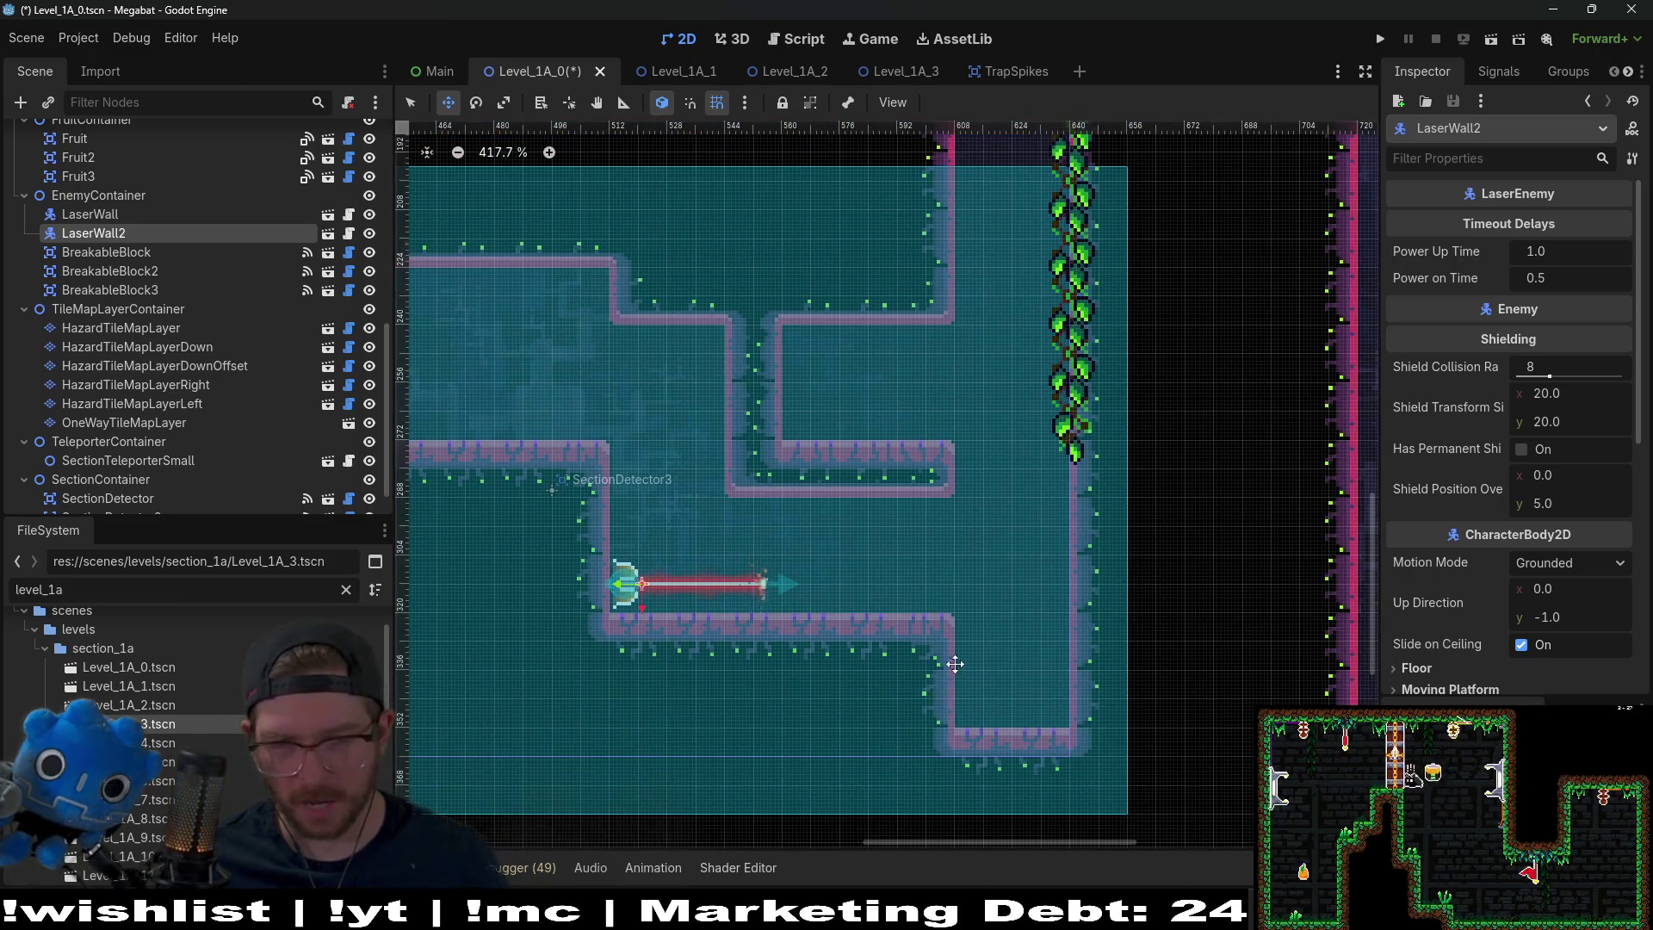
pyautogui.scroll(4, 713, 630)
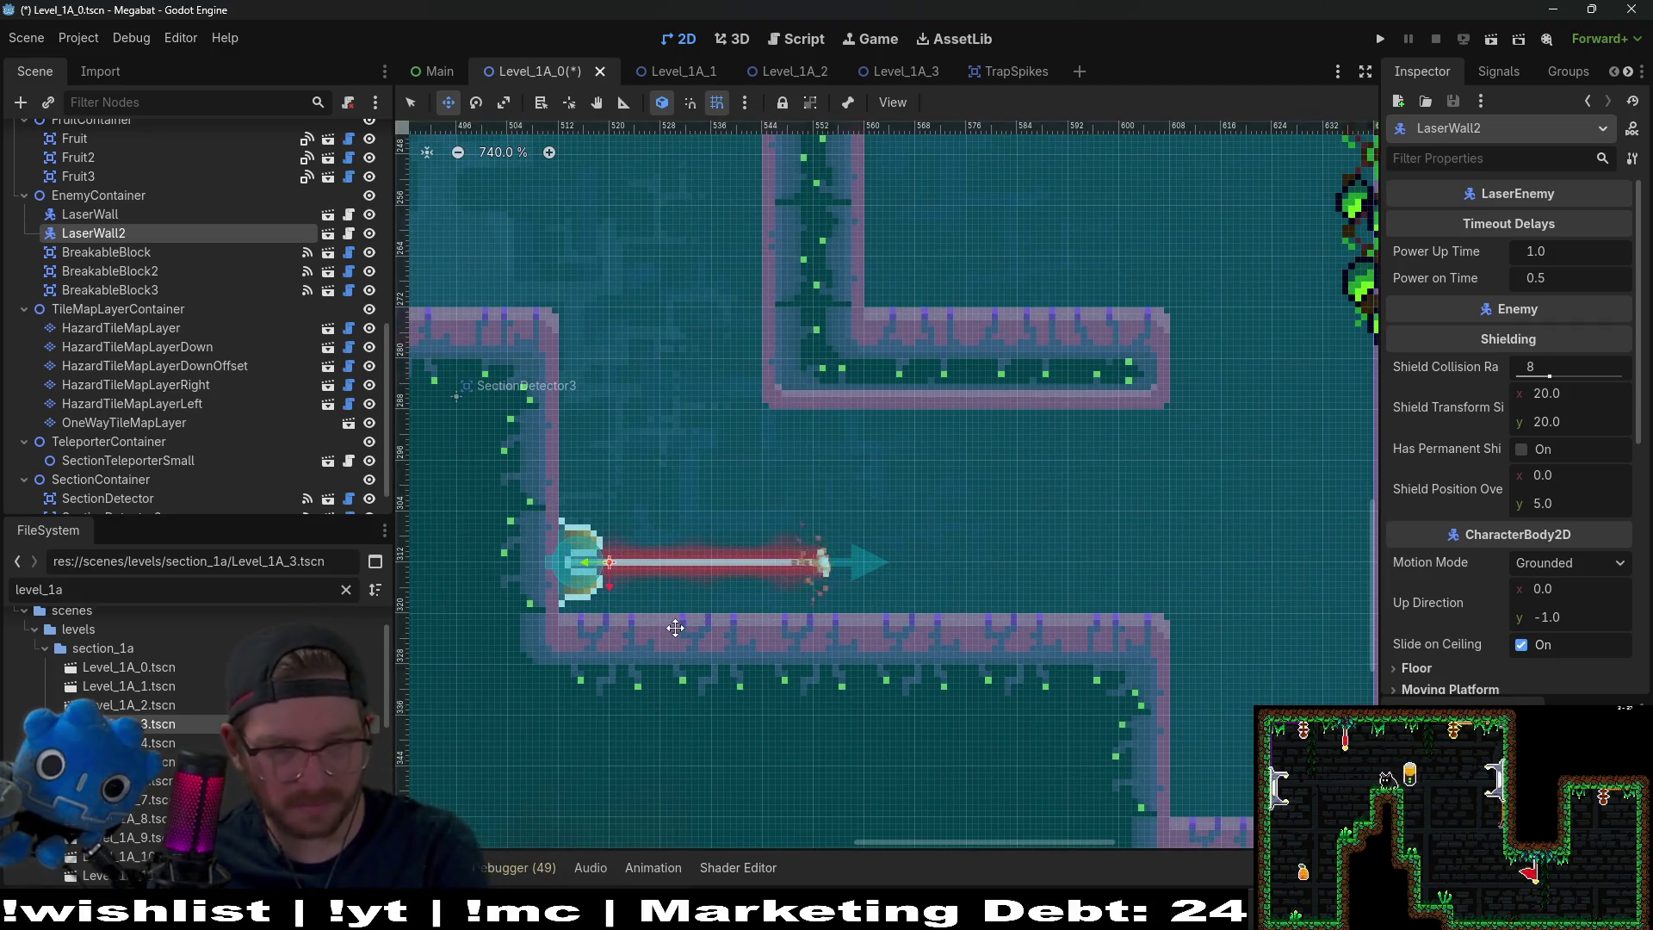
pyautogui.scroll(-4, 676, 627)
# Duplicate LaserWall2 as LaserWall3, offset one tile (16 px) to stack them
pyautogui.hotkey('ctrl', 'd')
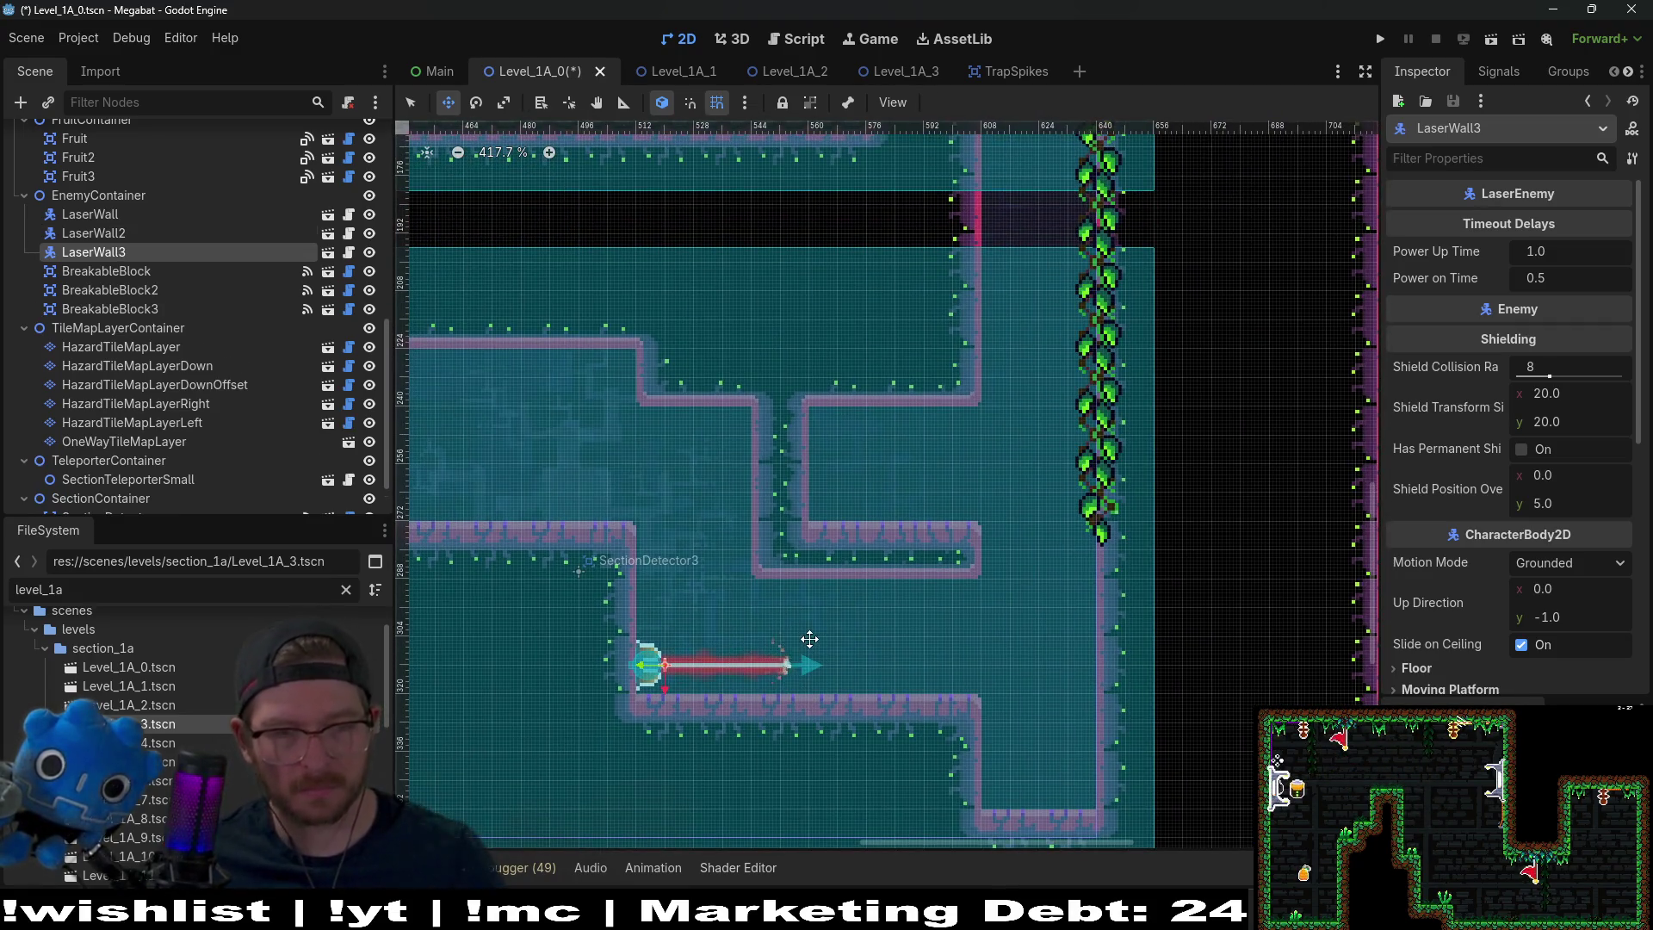
pyautogui.moveTo(669, 680); pyautogui.dragTo(667, 623)
pyautogui.scroll(4, 746, 625)
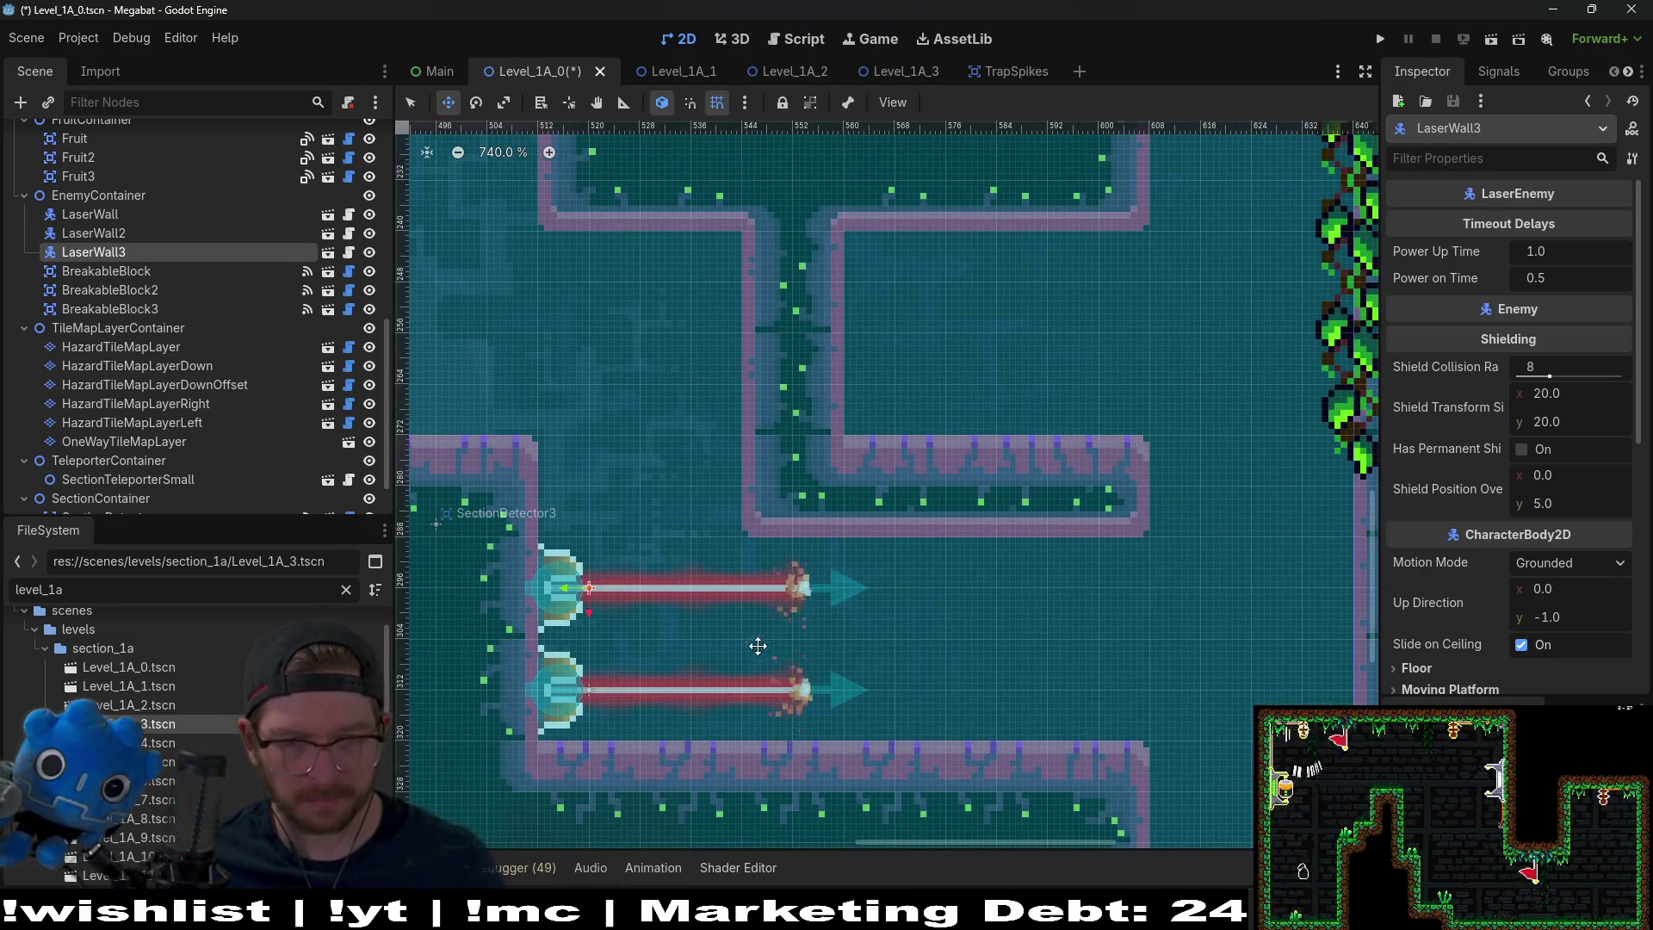
pyautogui.scroll(-4, 973, 689)
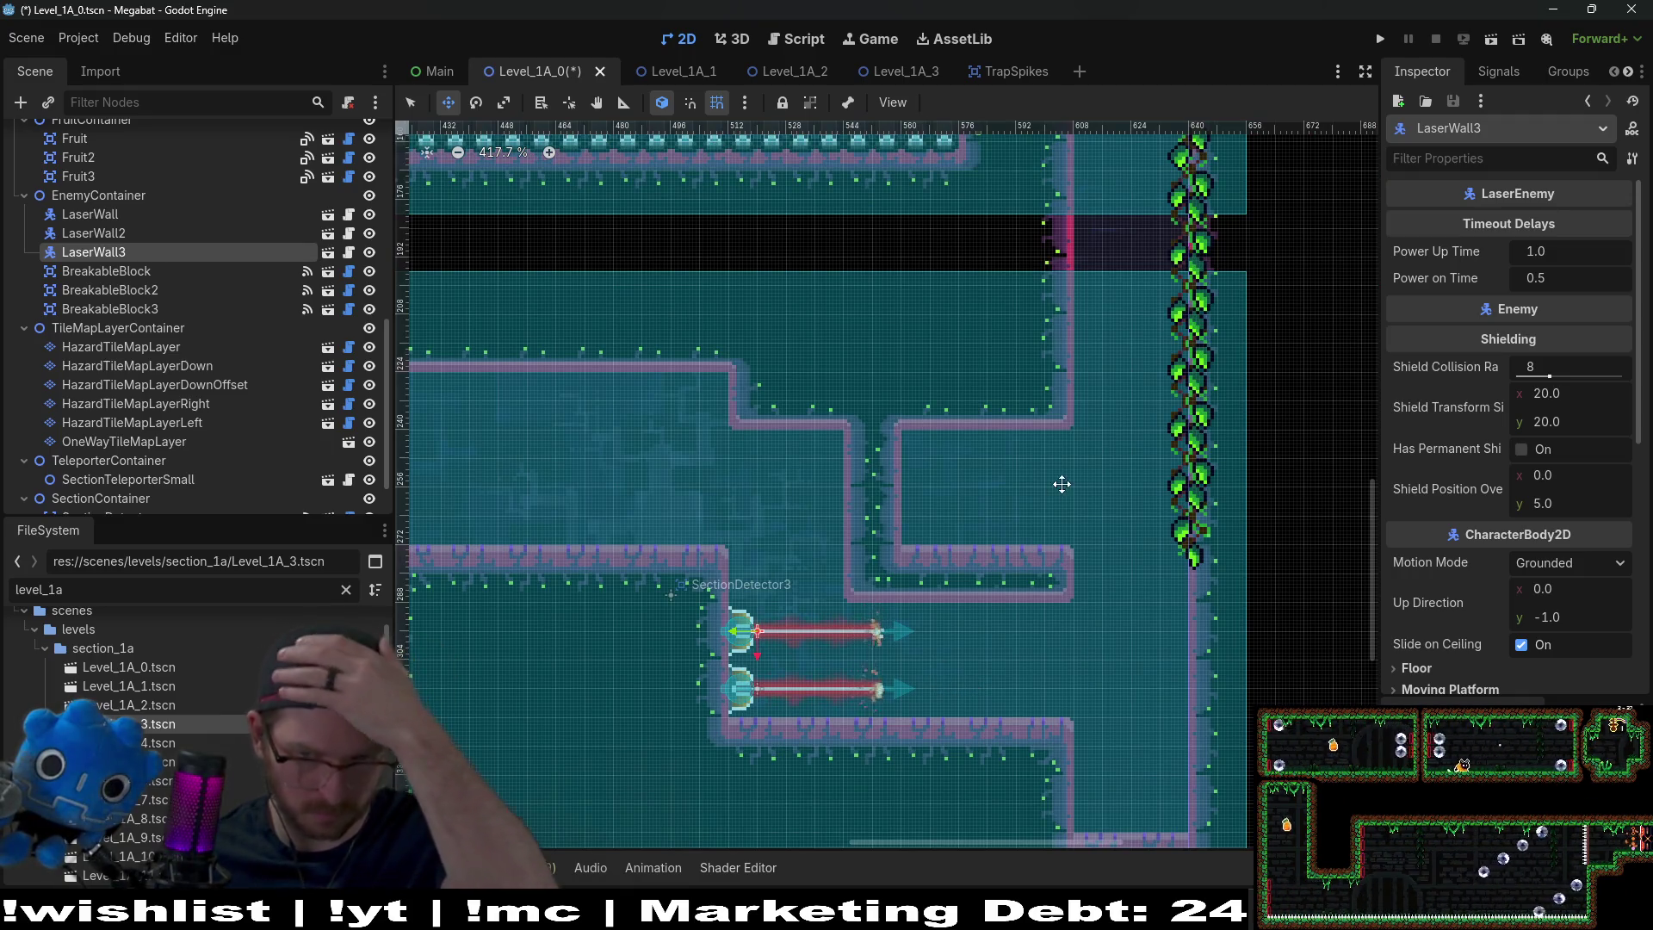
# Save and run the level, flying the bat through the corridor room and collecting the plums
pyautogui.click(1486, 36)
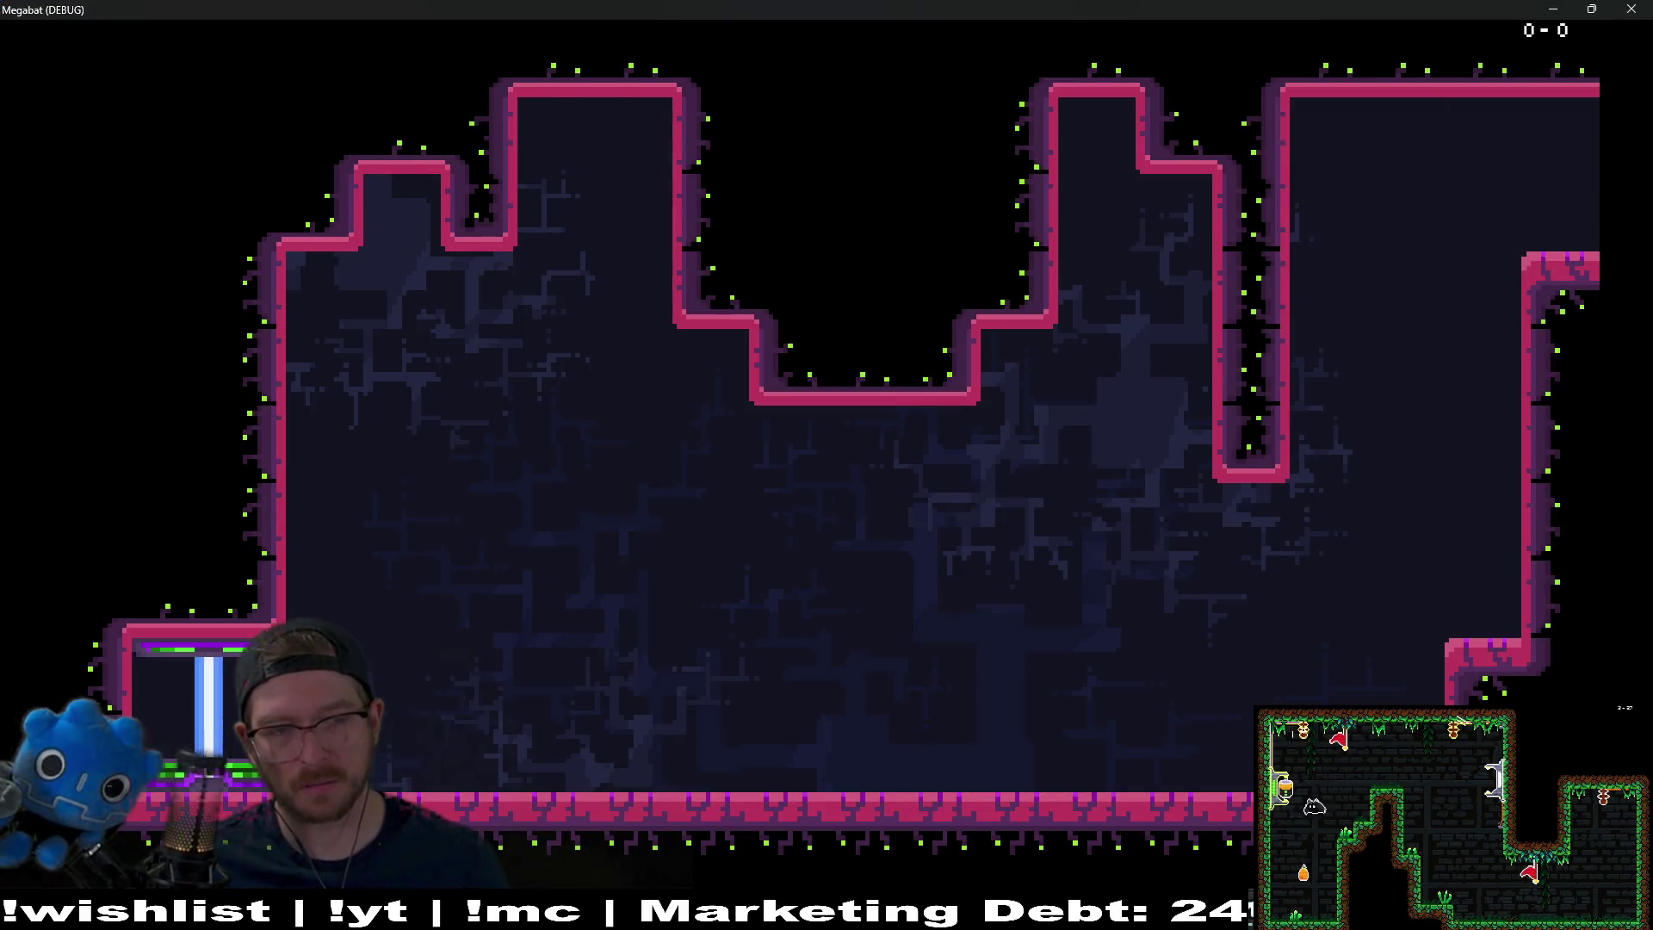
pyautogui.press('Right')
pyautogui.press('Up')
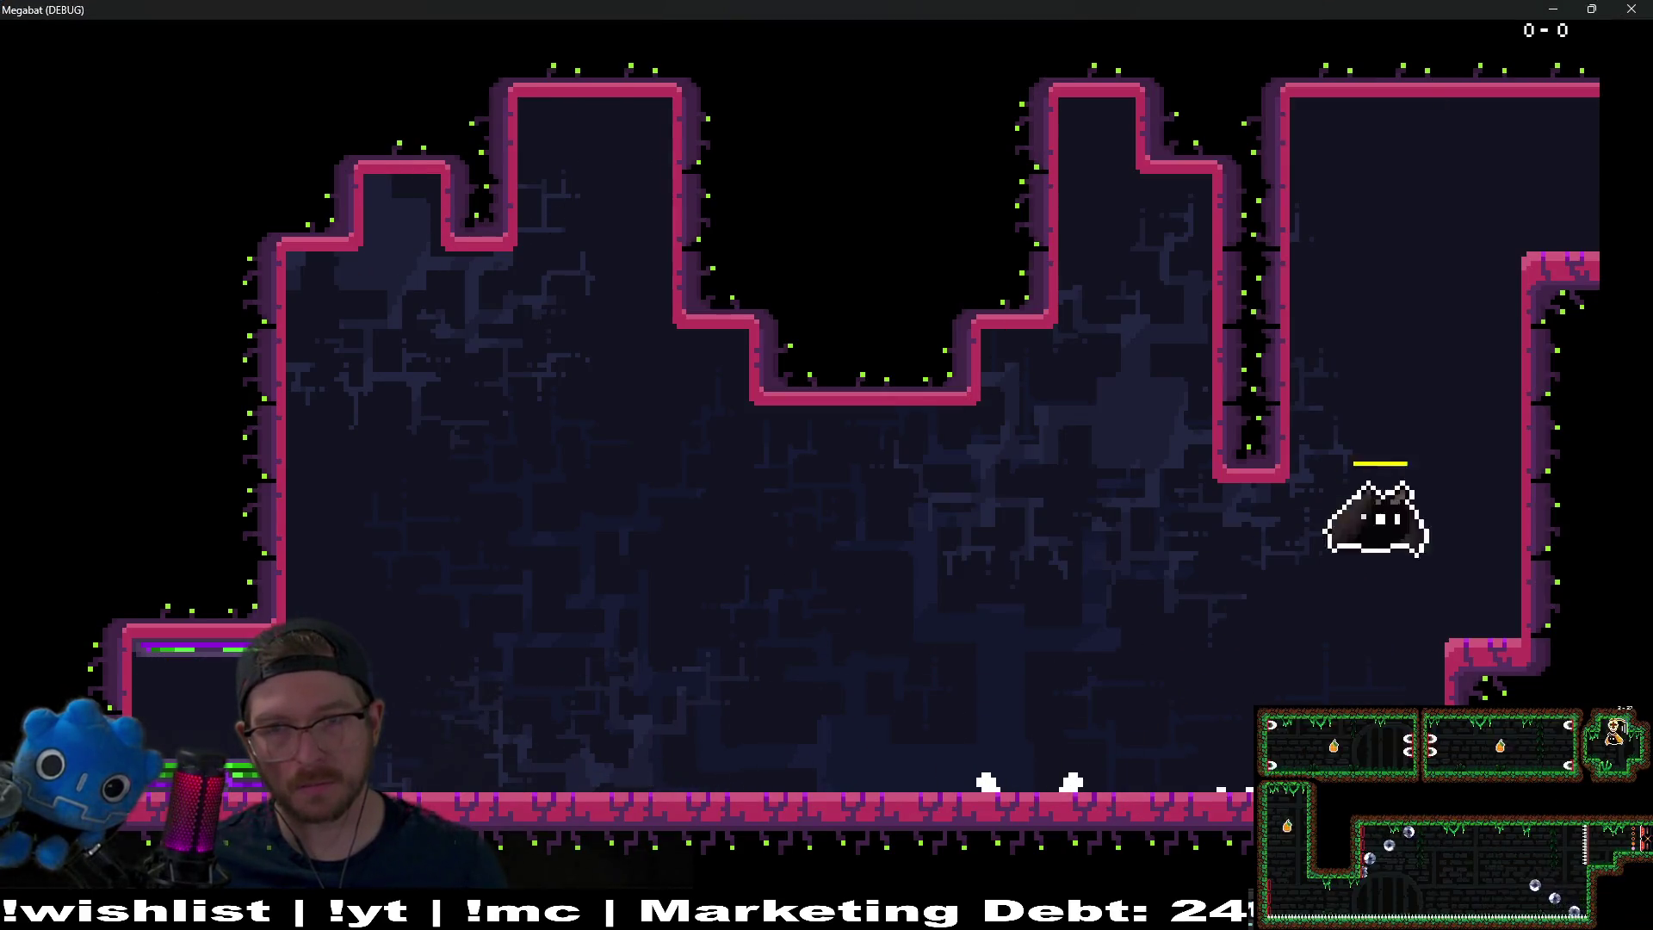
pyautogui.press('Right')
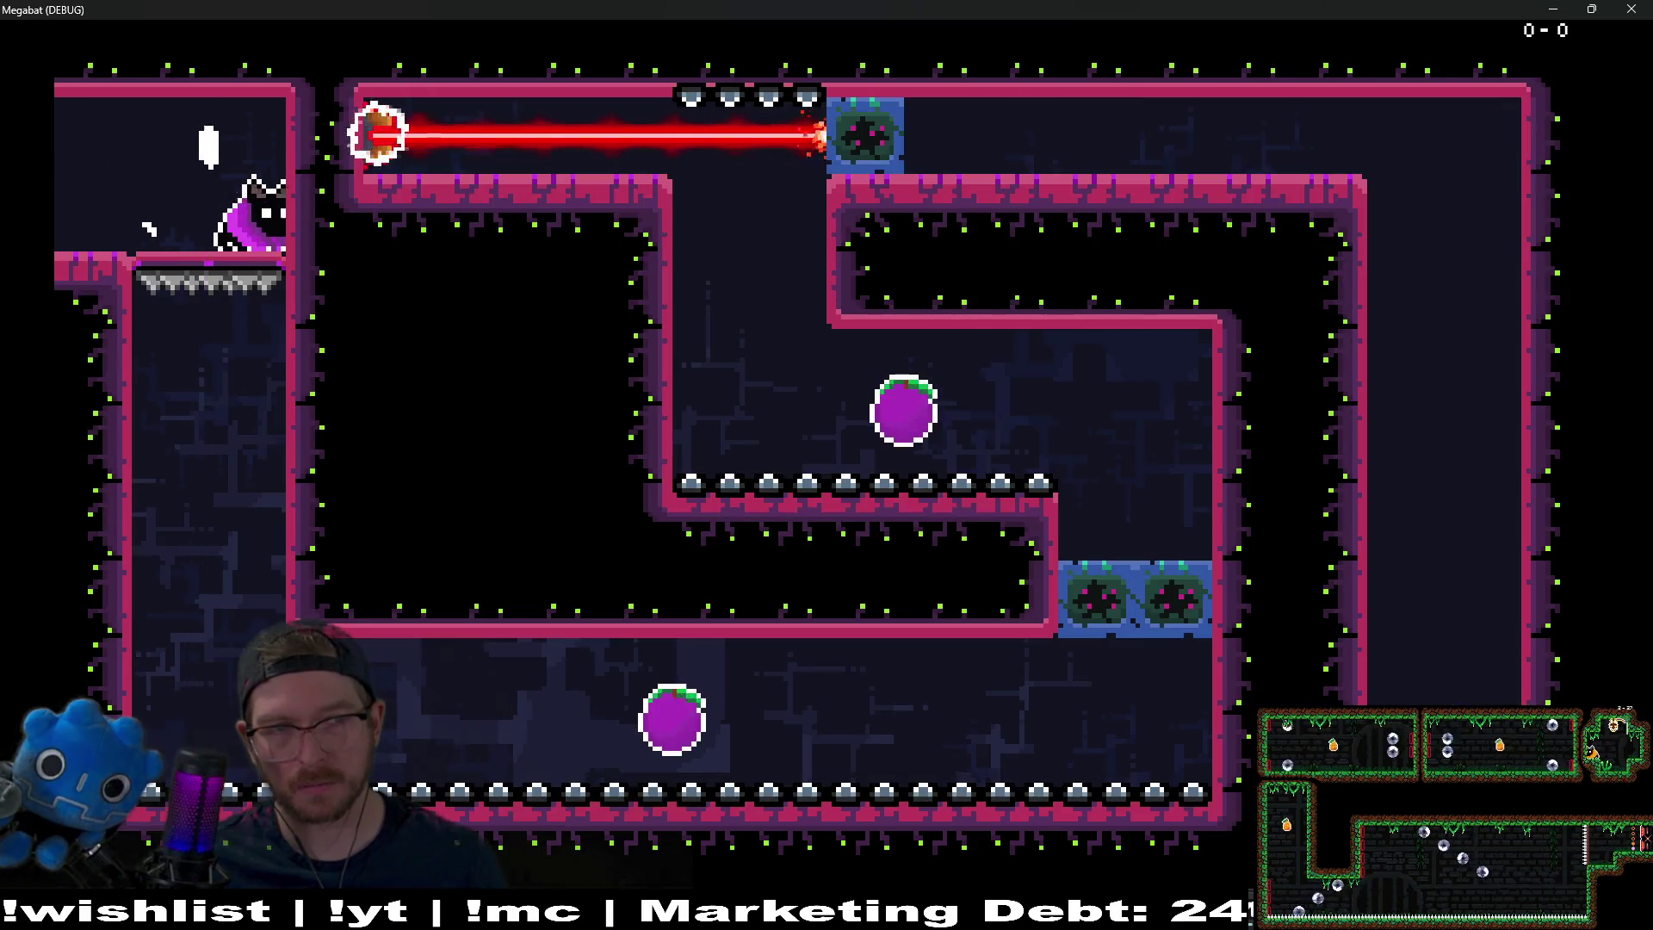
pyautogui.press('Down')
pyautogui.press('Right')
pyautogui.press('Up')
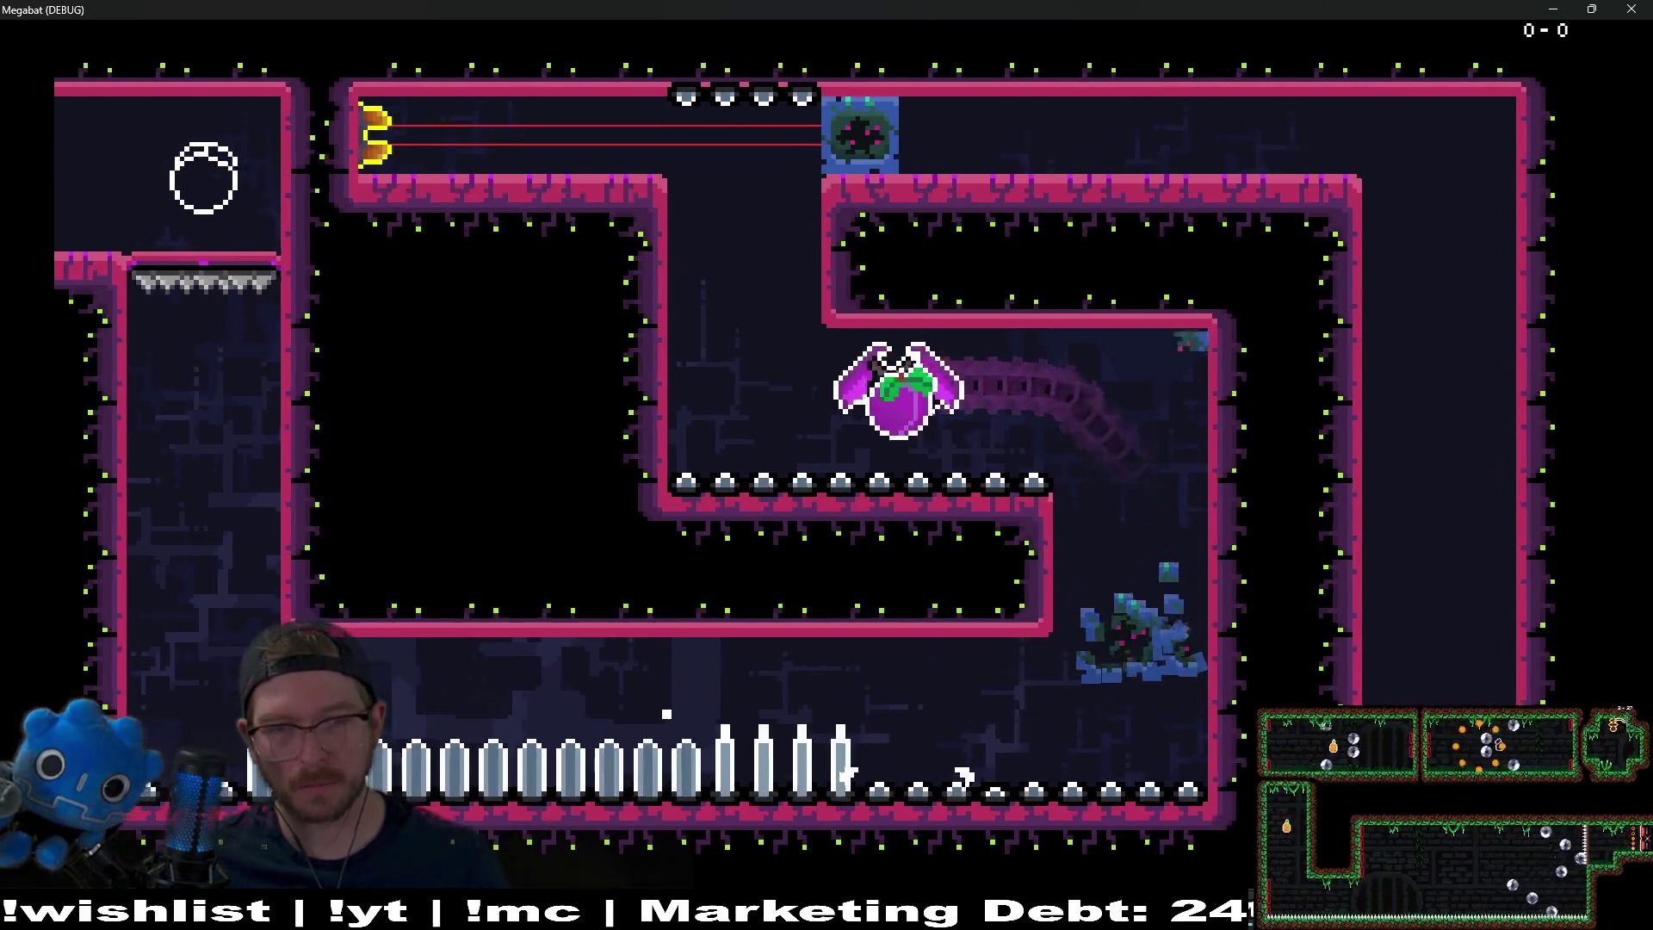
pyautogui.press('Right')
pyautogui.press('Down')
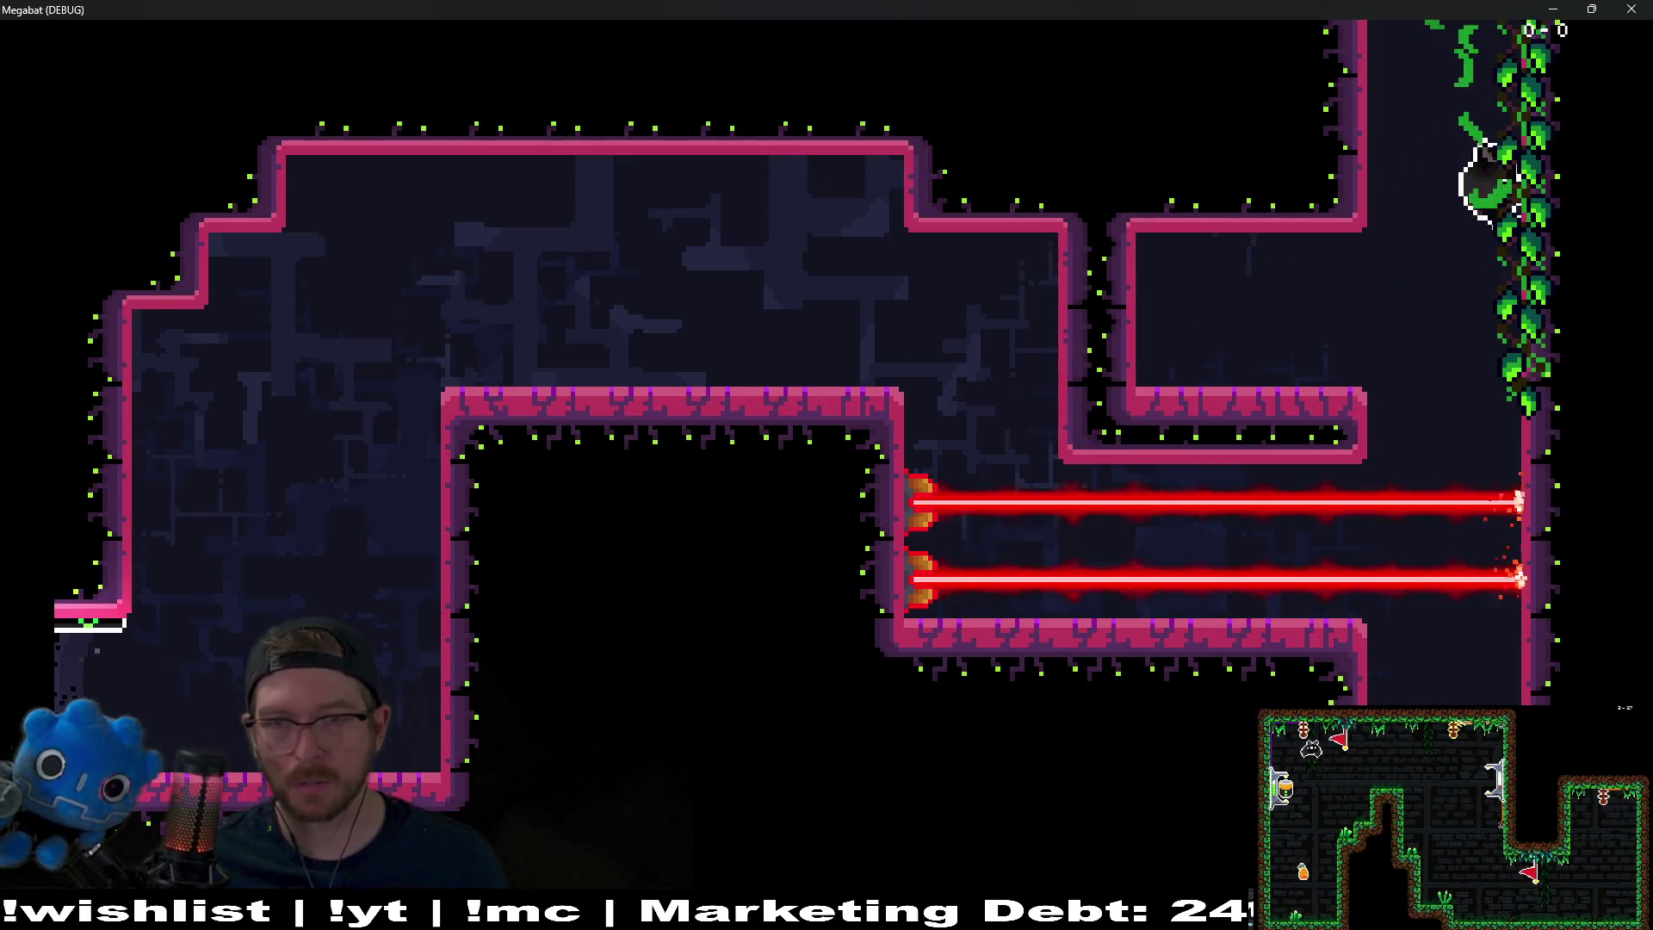
# Slip under the two laser emitters between shots, back onto the ledge, then close the game
pyautogui.press('Left')
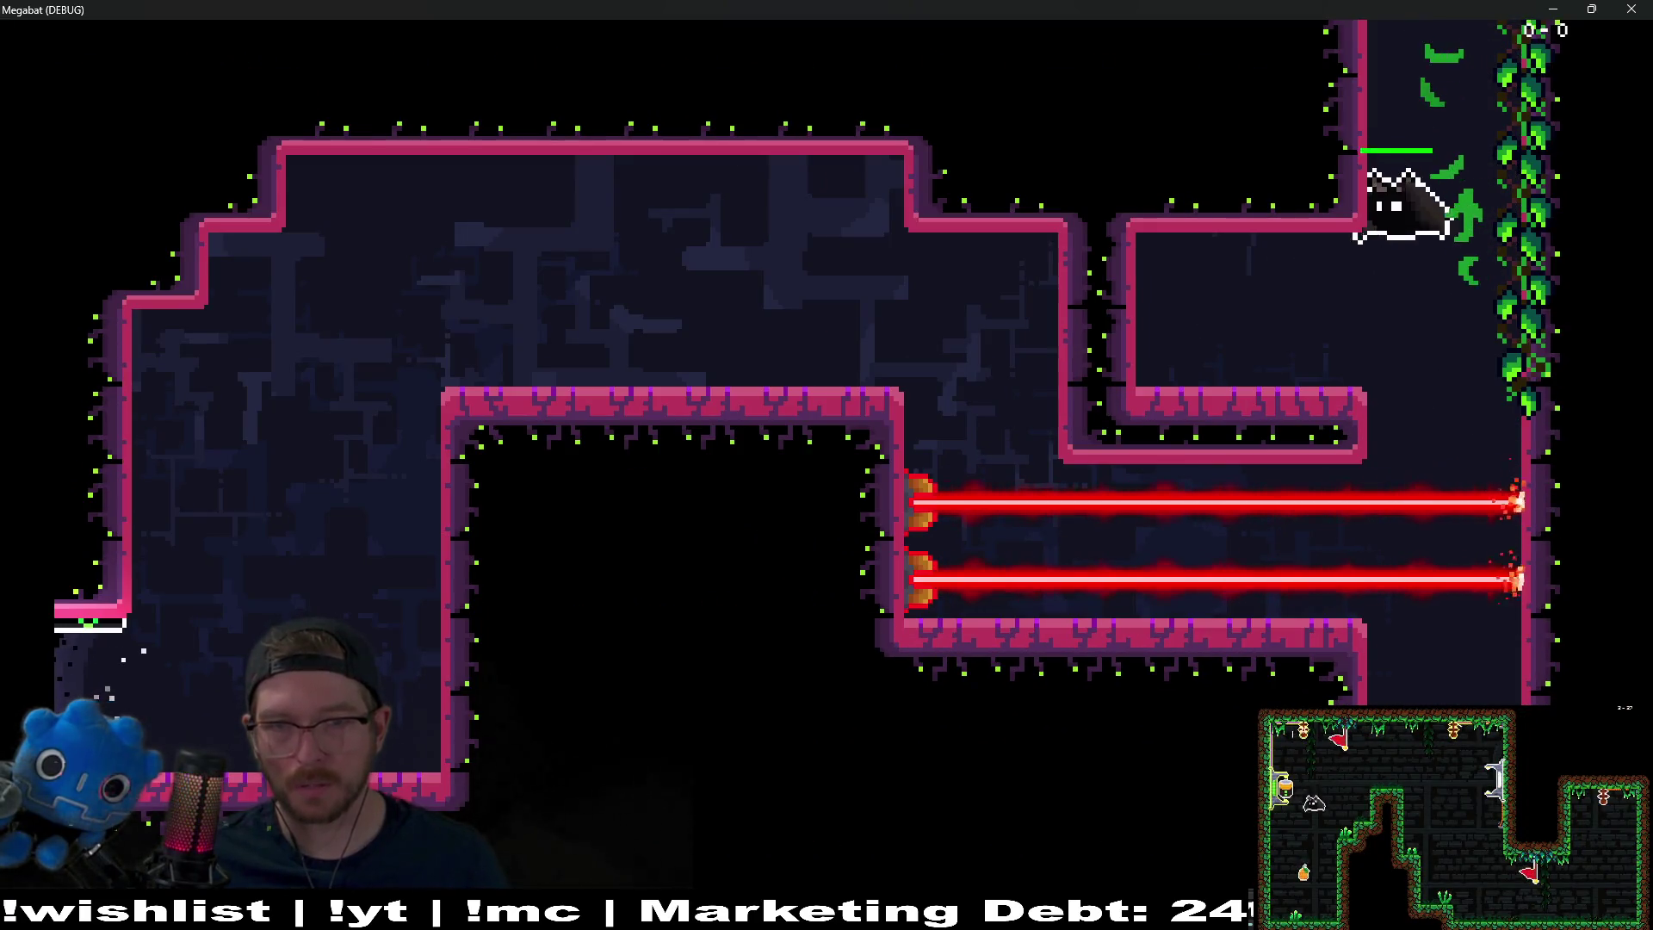
pyautogui.press('Left')
pyautogui.press('Right')
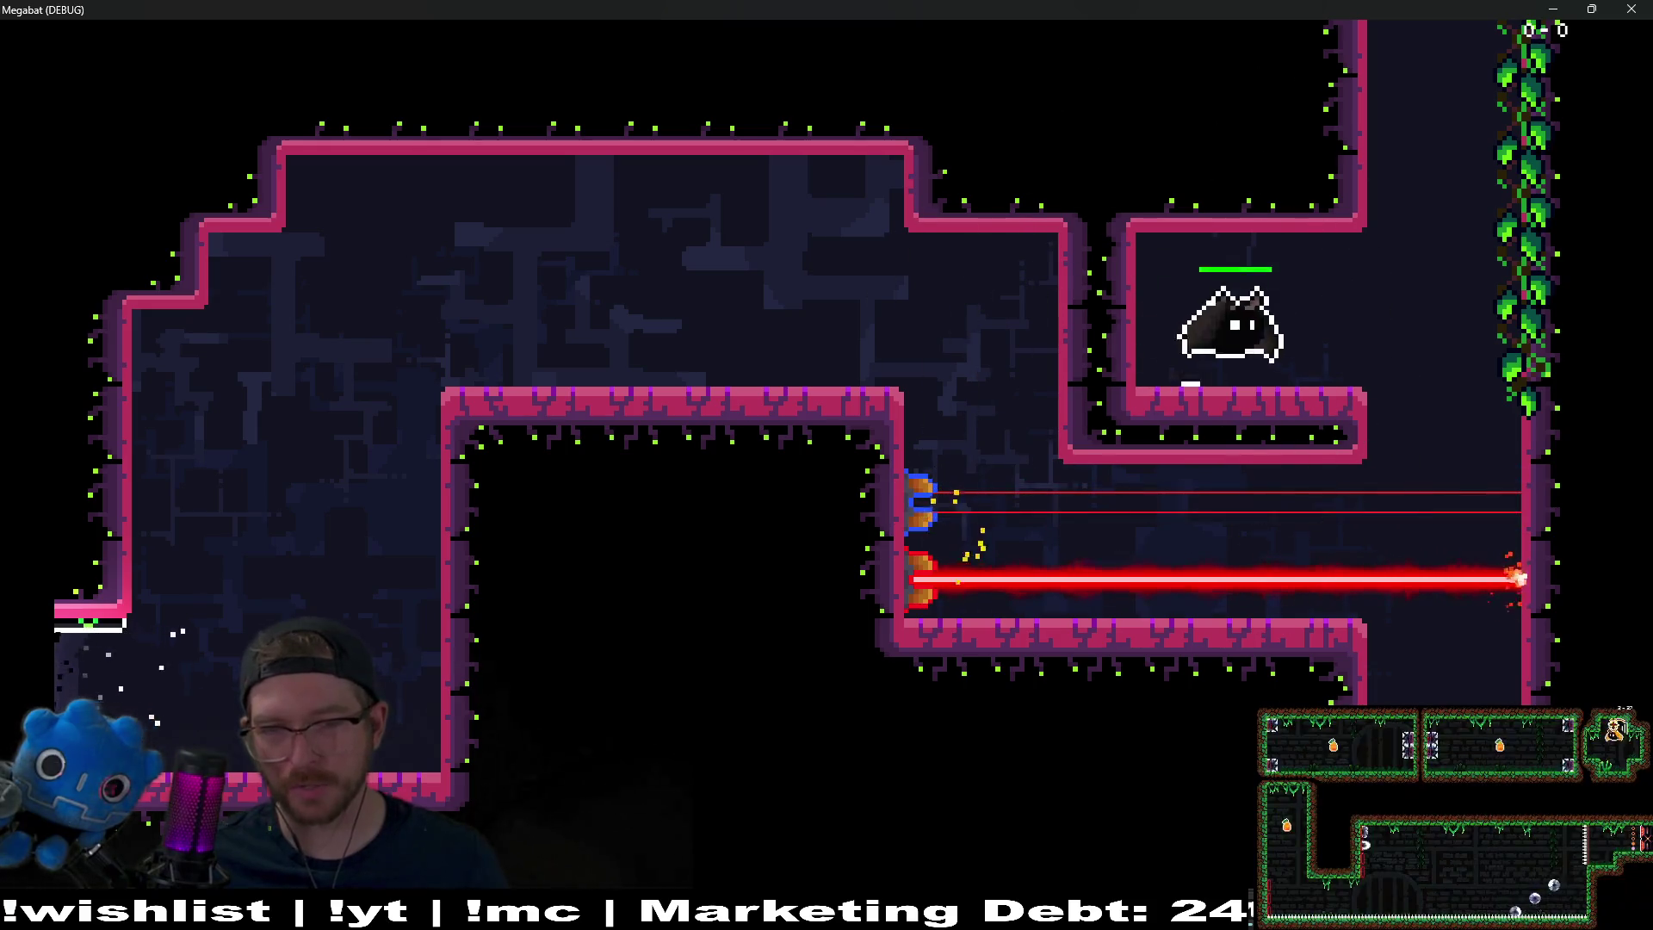
pyautogui.press('Left')
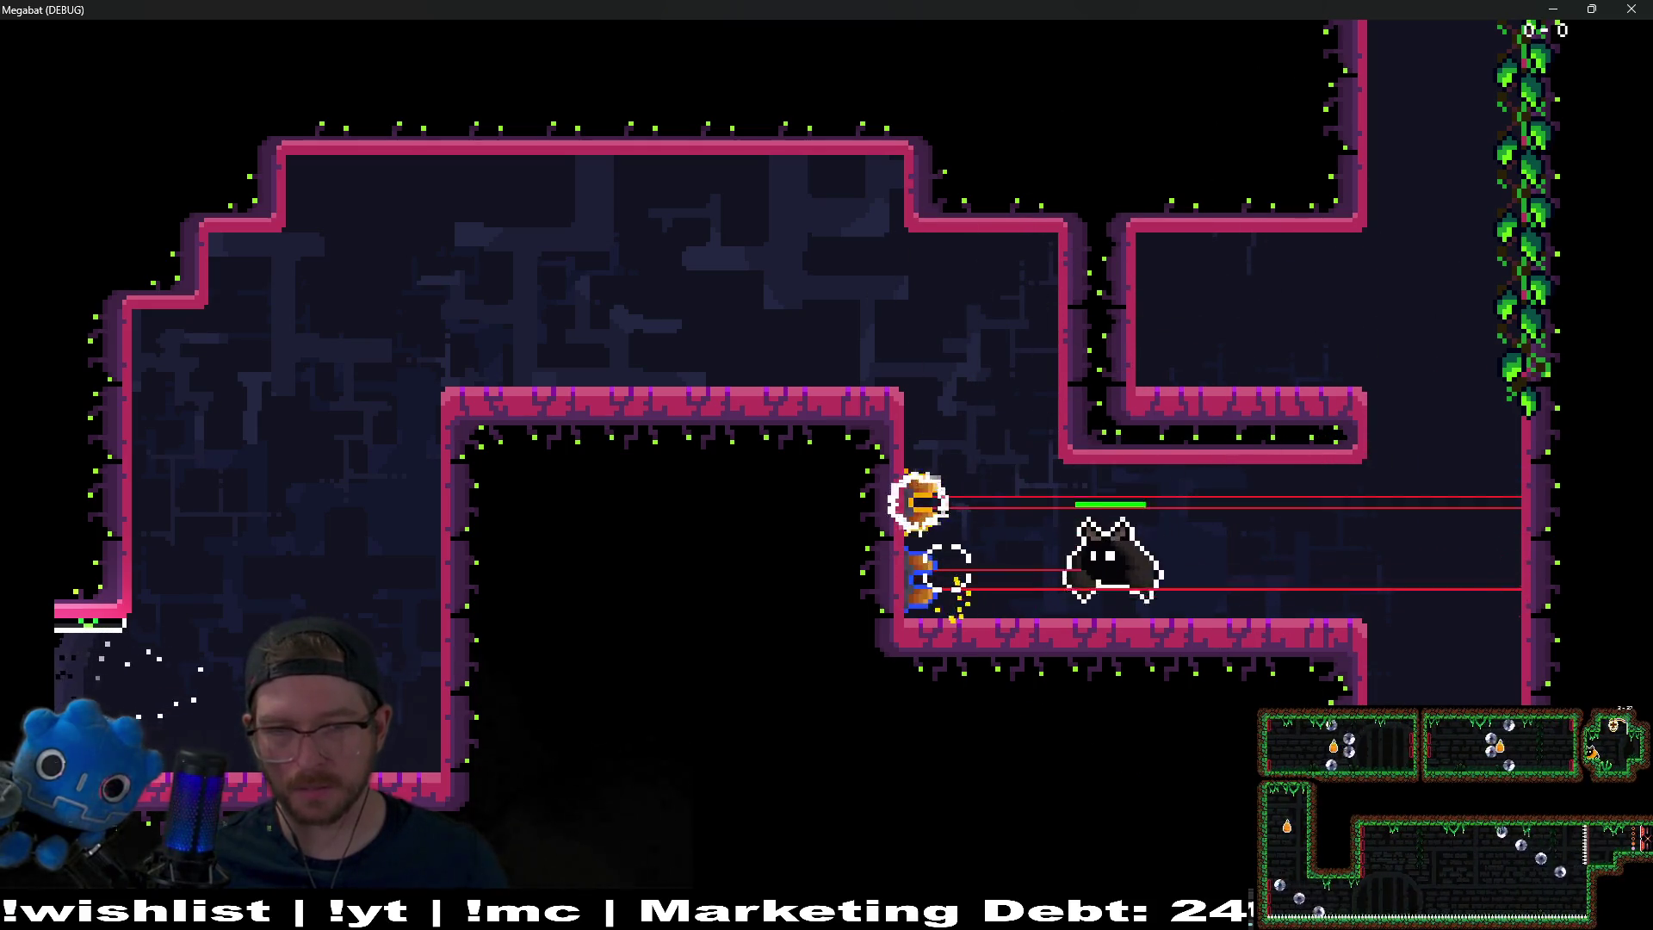
pyautogui.press('Right')
pyautogui.press('Left')
pyautogui.press('Up')
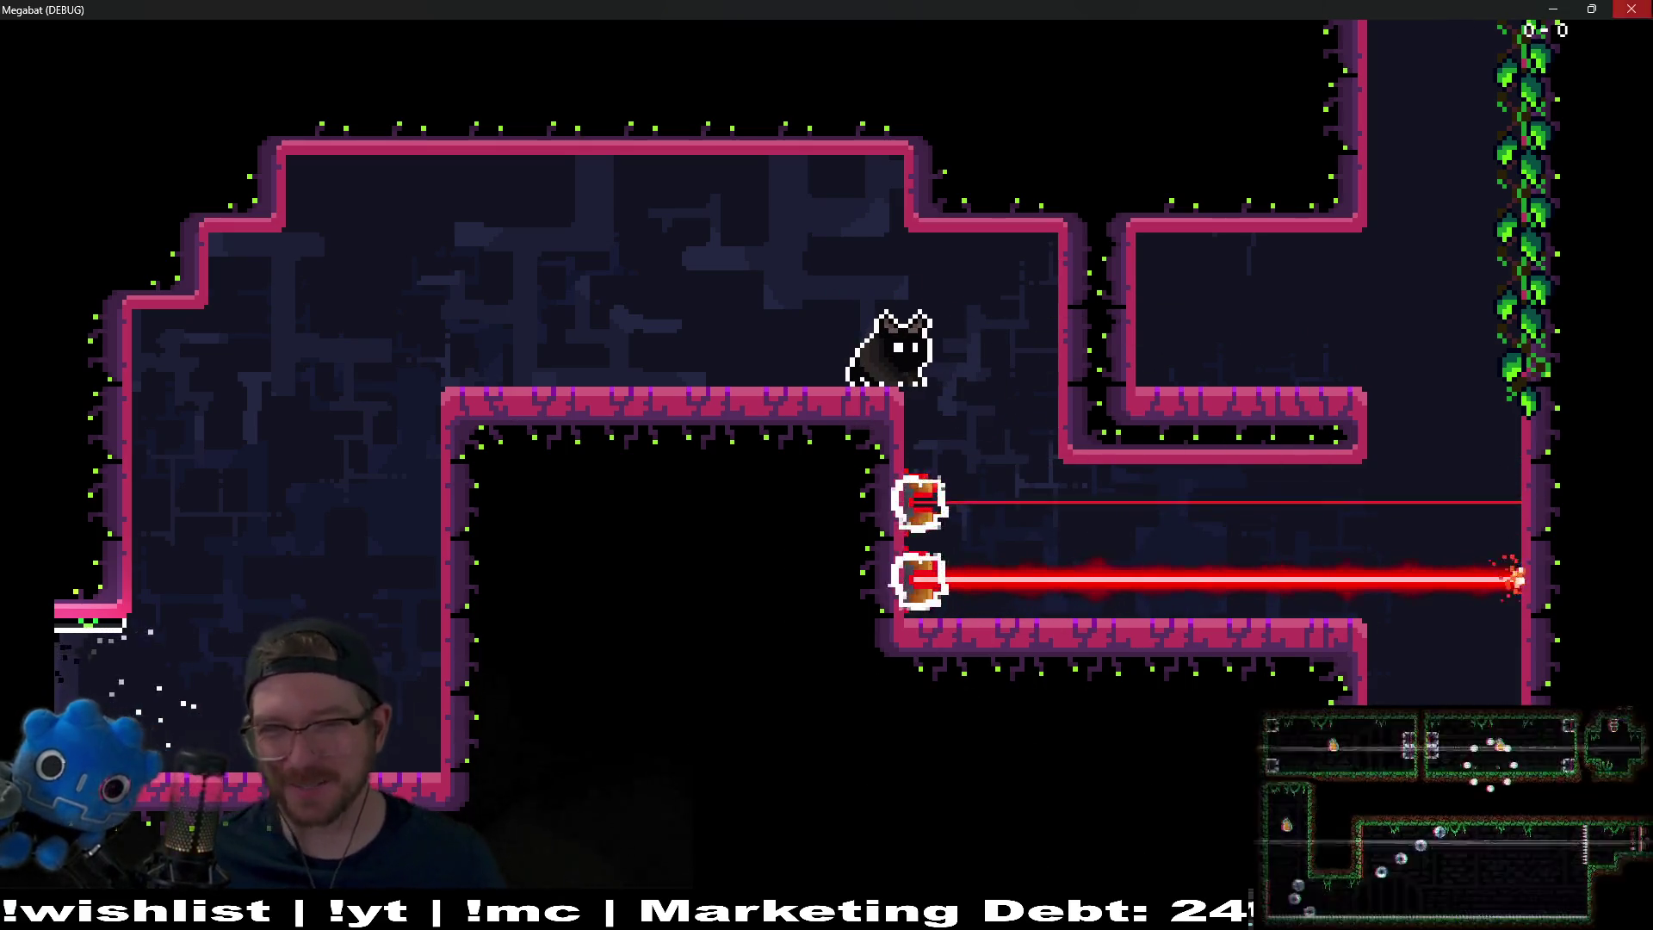
pyautogui.hotkey('alt', 'F4')
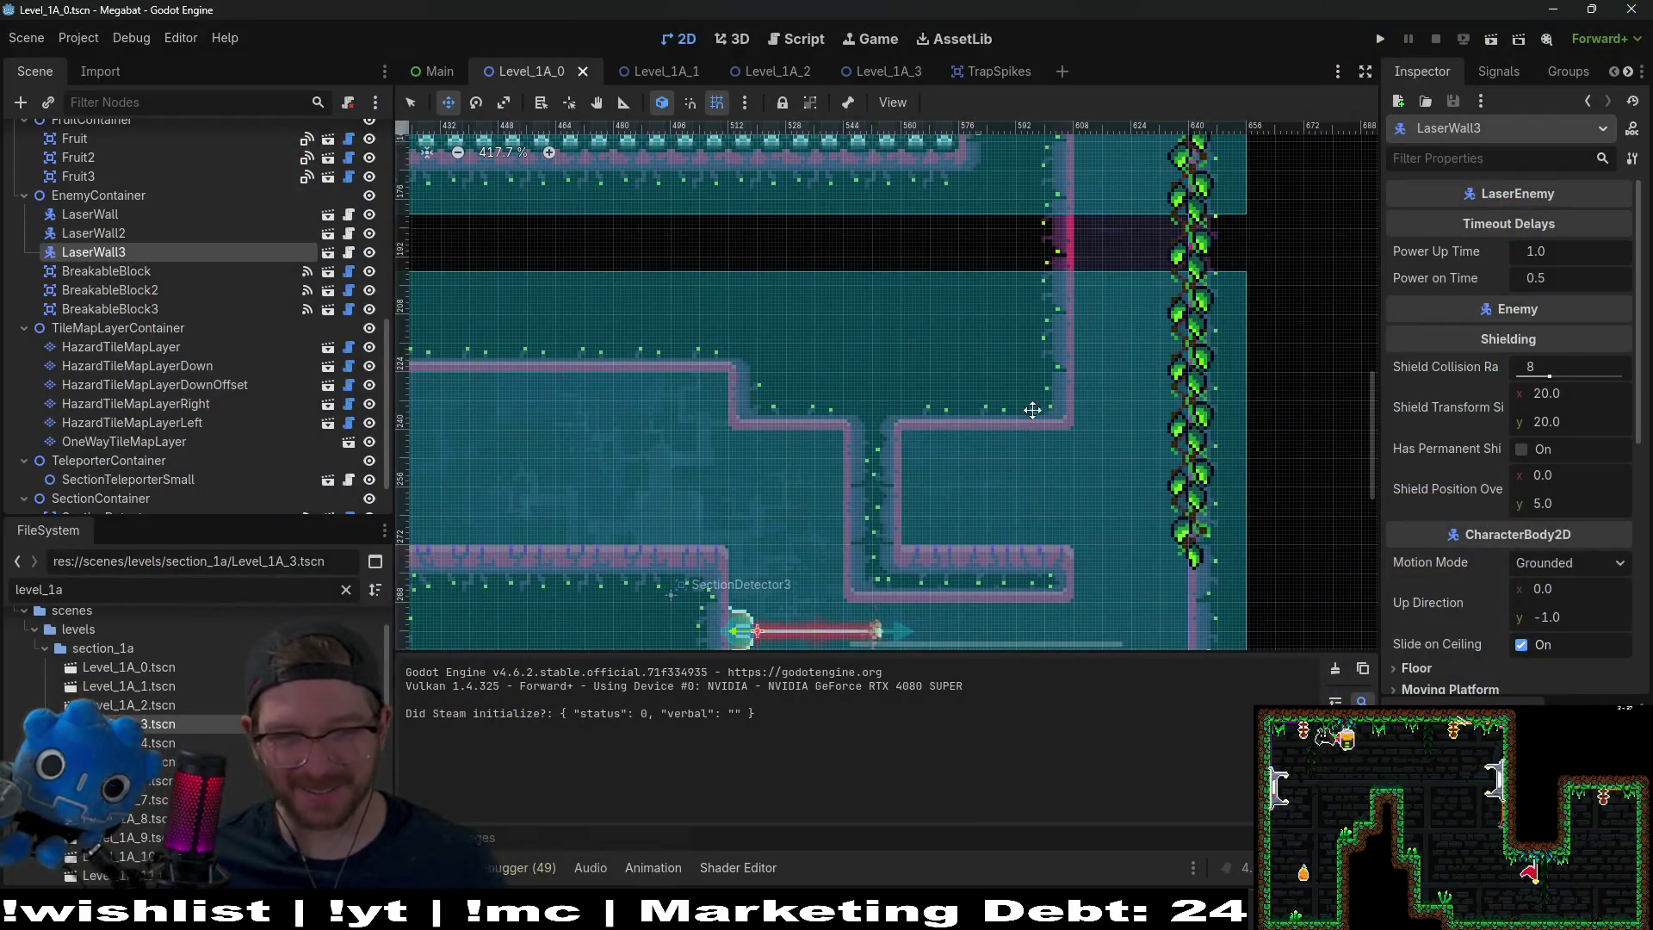
# Select the WorldTileMapLayer and pick the LAB_V2 terrain for painting
pyautogui.scroll(-5, 1177, 399)
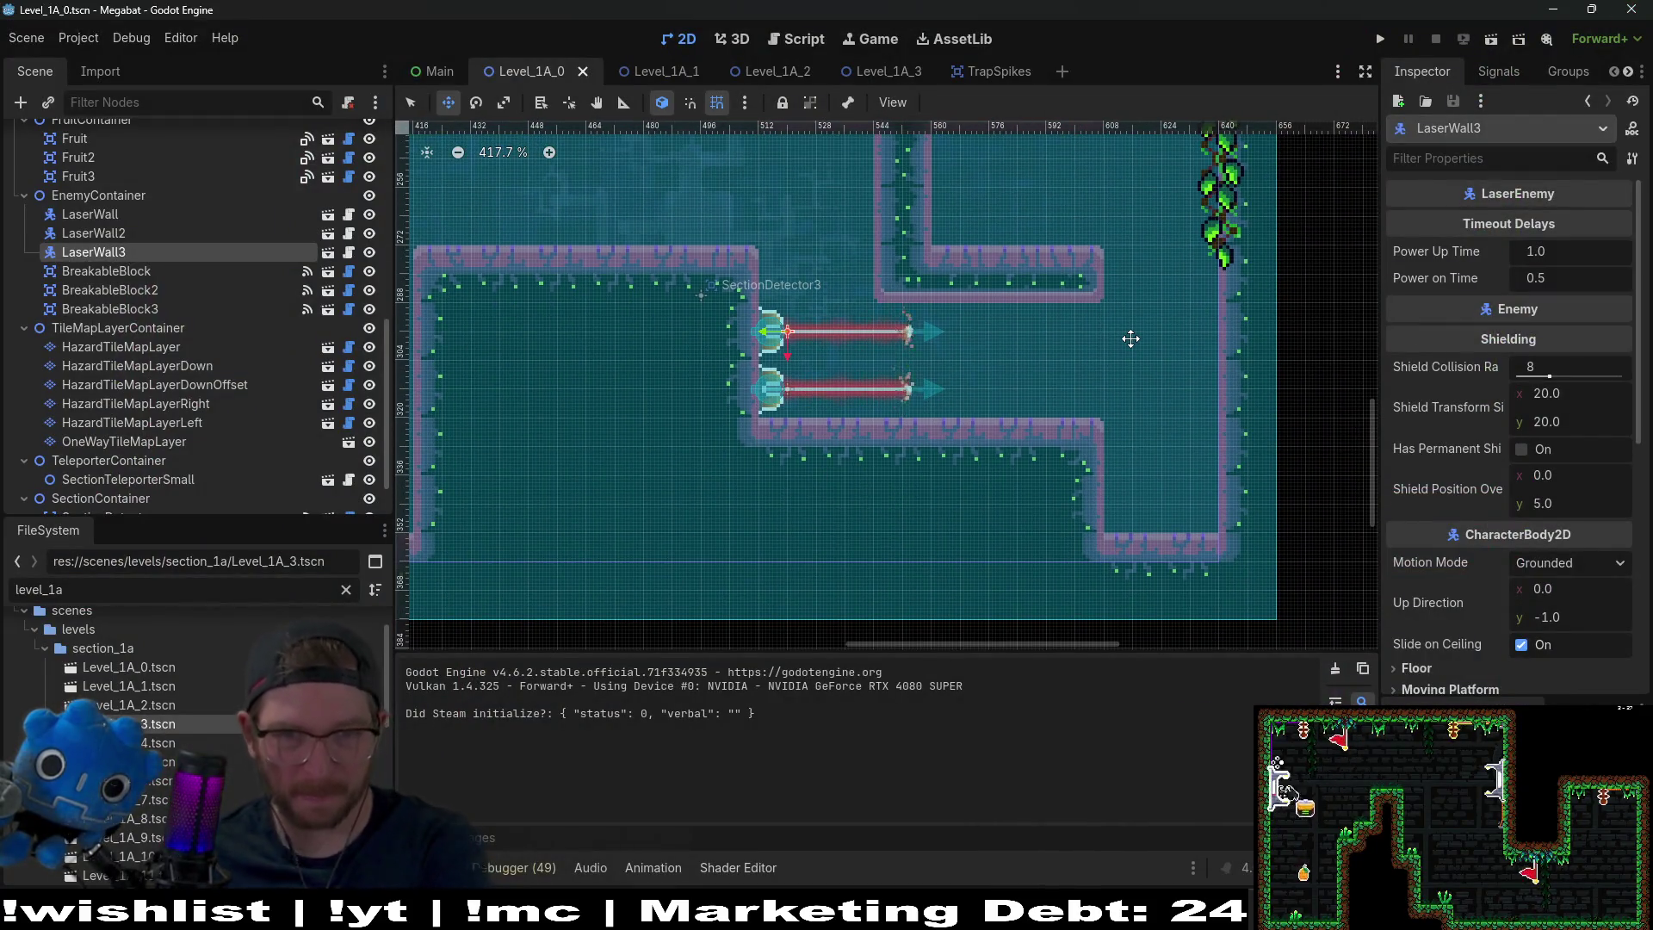
pyautogui.scroll(-1, 1090, 320)
pyautogui.scroll(-3, 1090, 321)
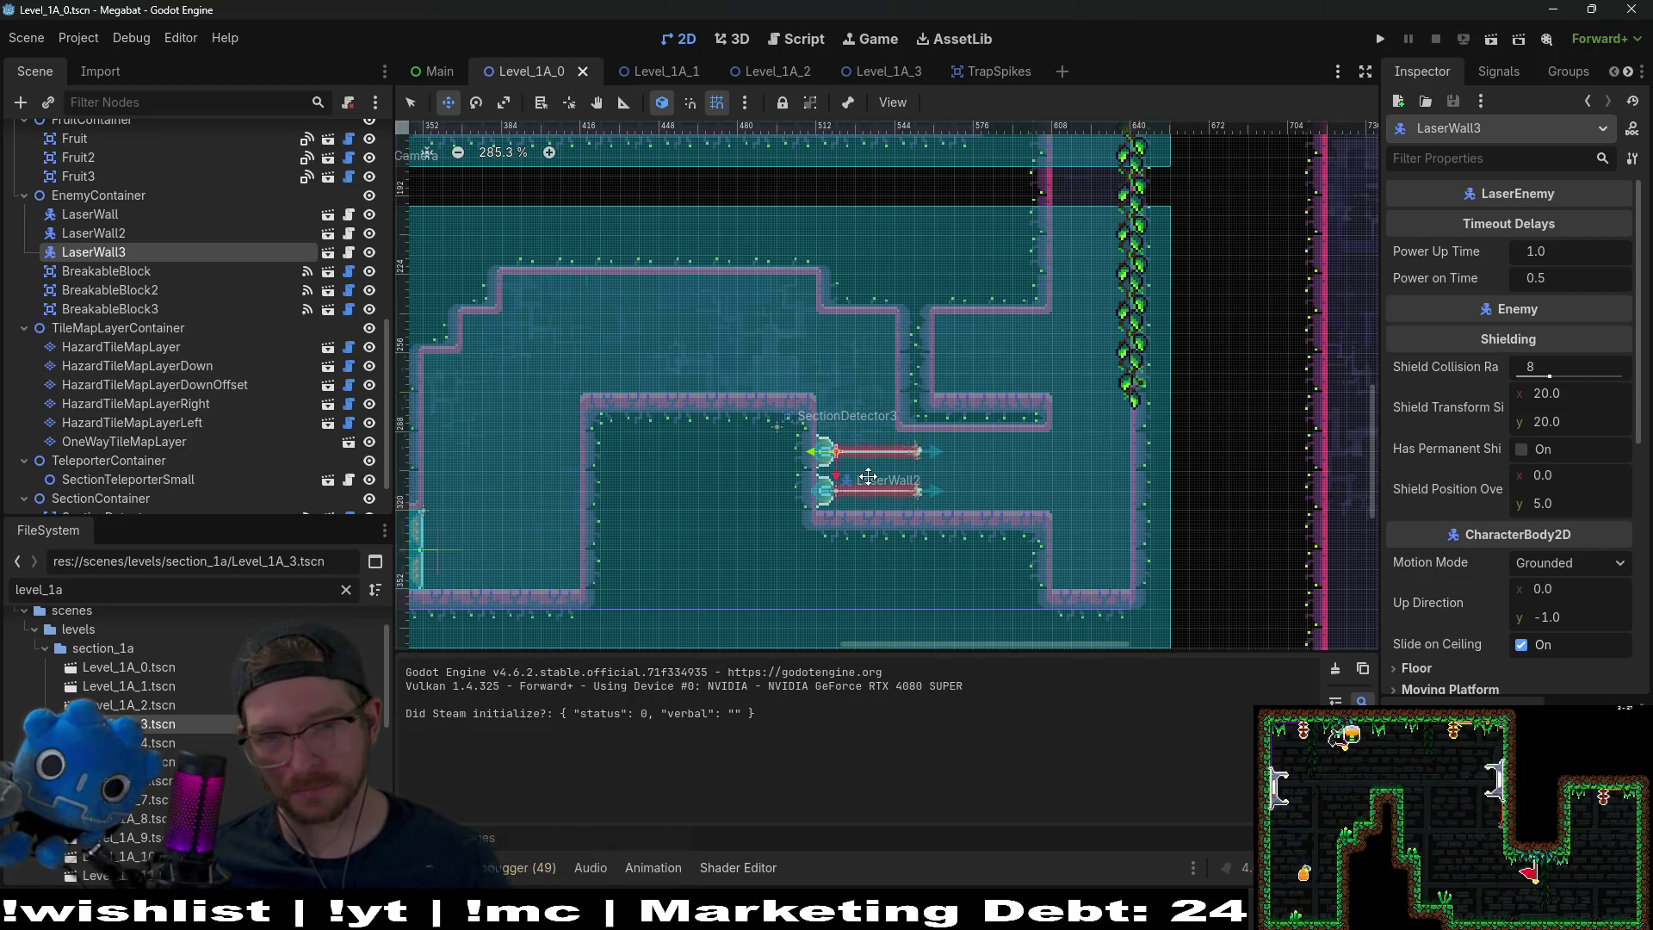
pyautogui.scroll(10, 131, 296)
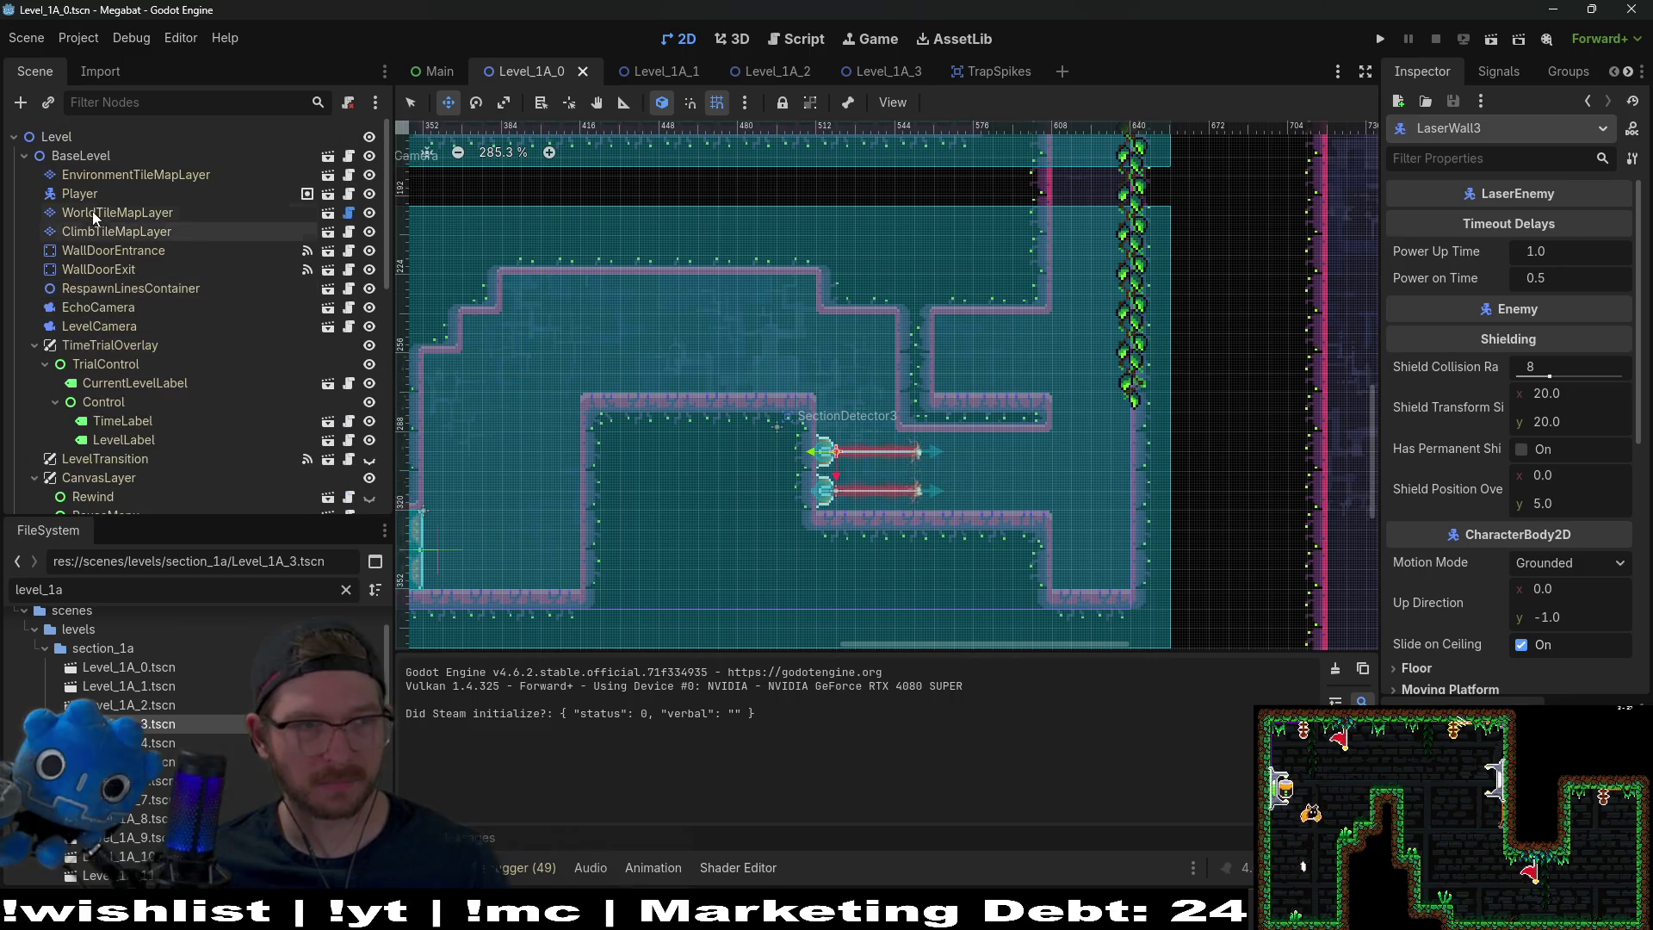
pyautogui.click(91, 212)
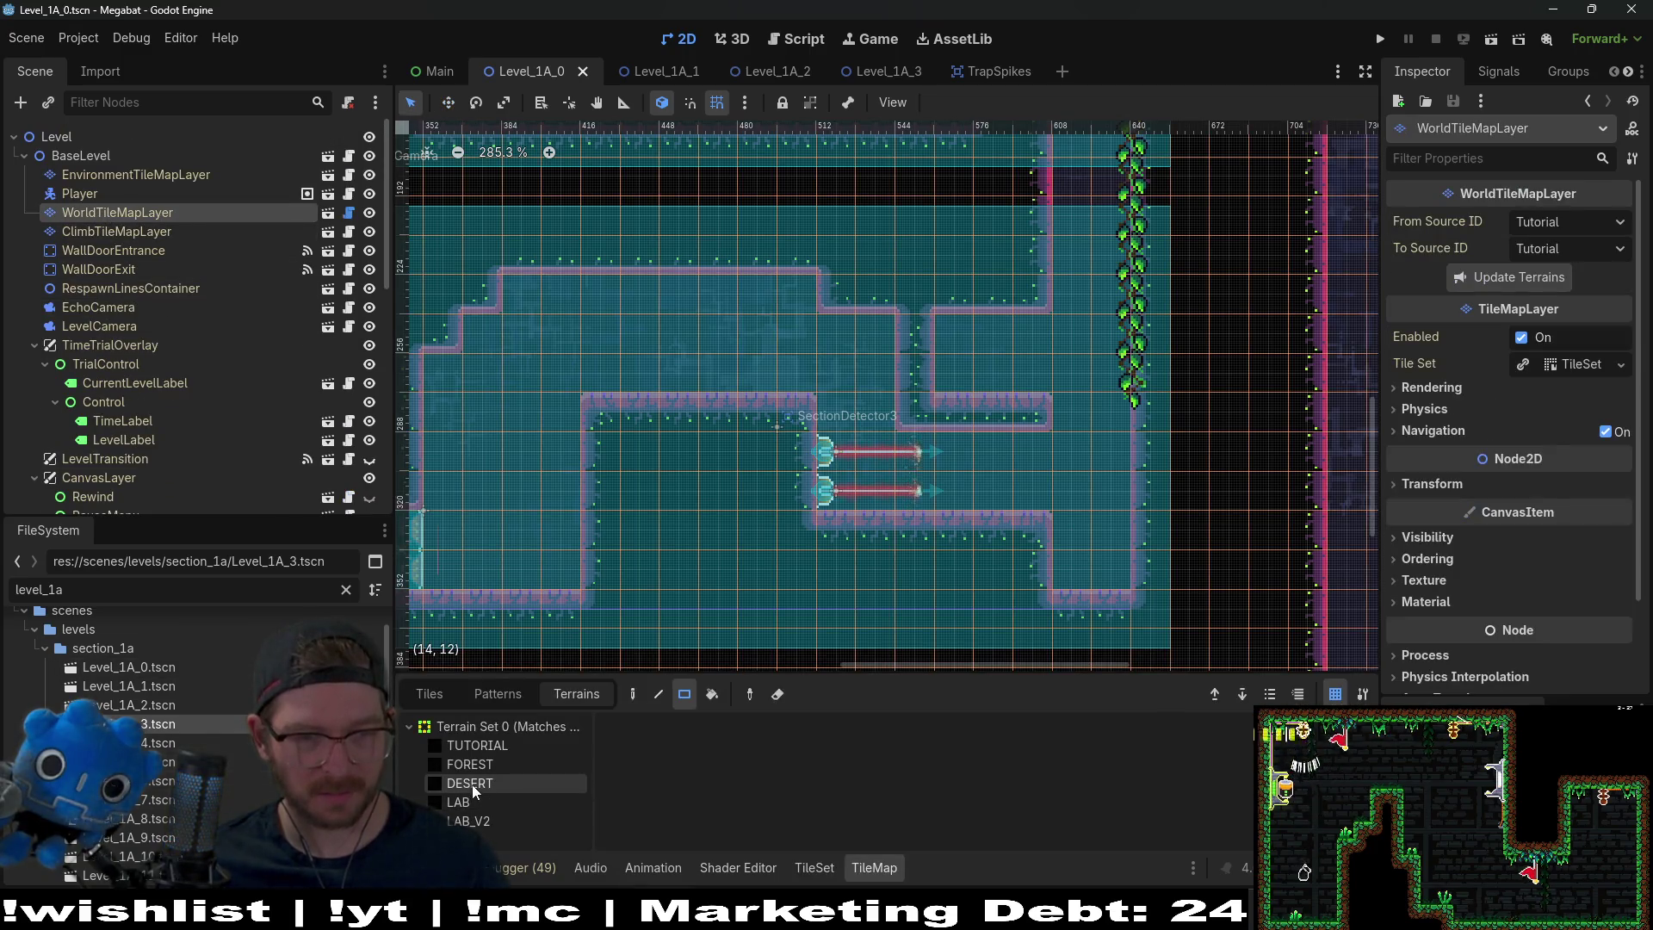
pyautogui.click(469, 820)
pyautogui.scroll(4, 902, 480)
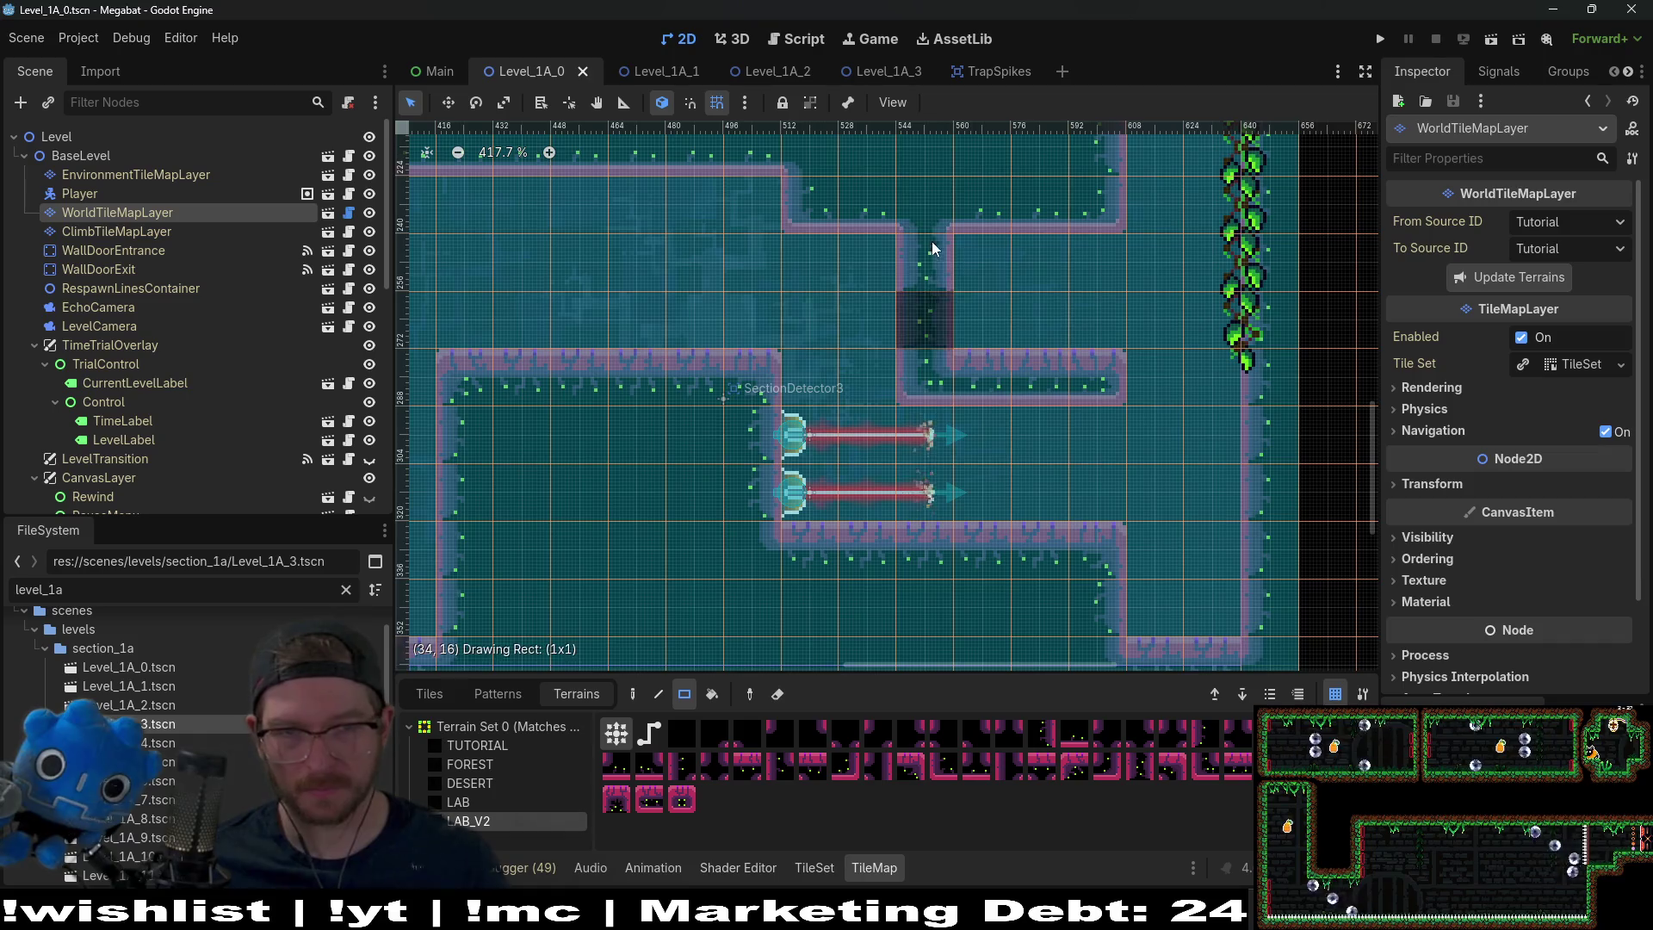
# Close the gaps in the vertical shaft and upper corridor walls, filling the corridor pocket
pyautogui.moveTo(932, 249); pyautogui.dragTo(930, 259)
pyautogui.moveTo(873, 371); pyautogui.dragTo(818, 374)
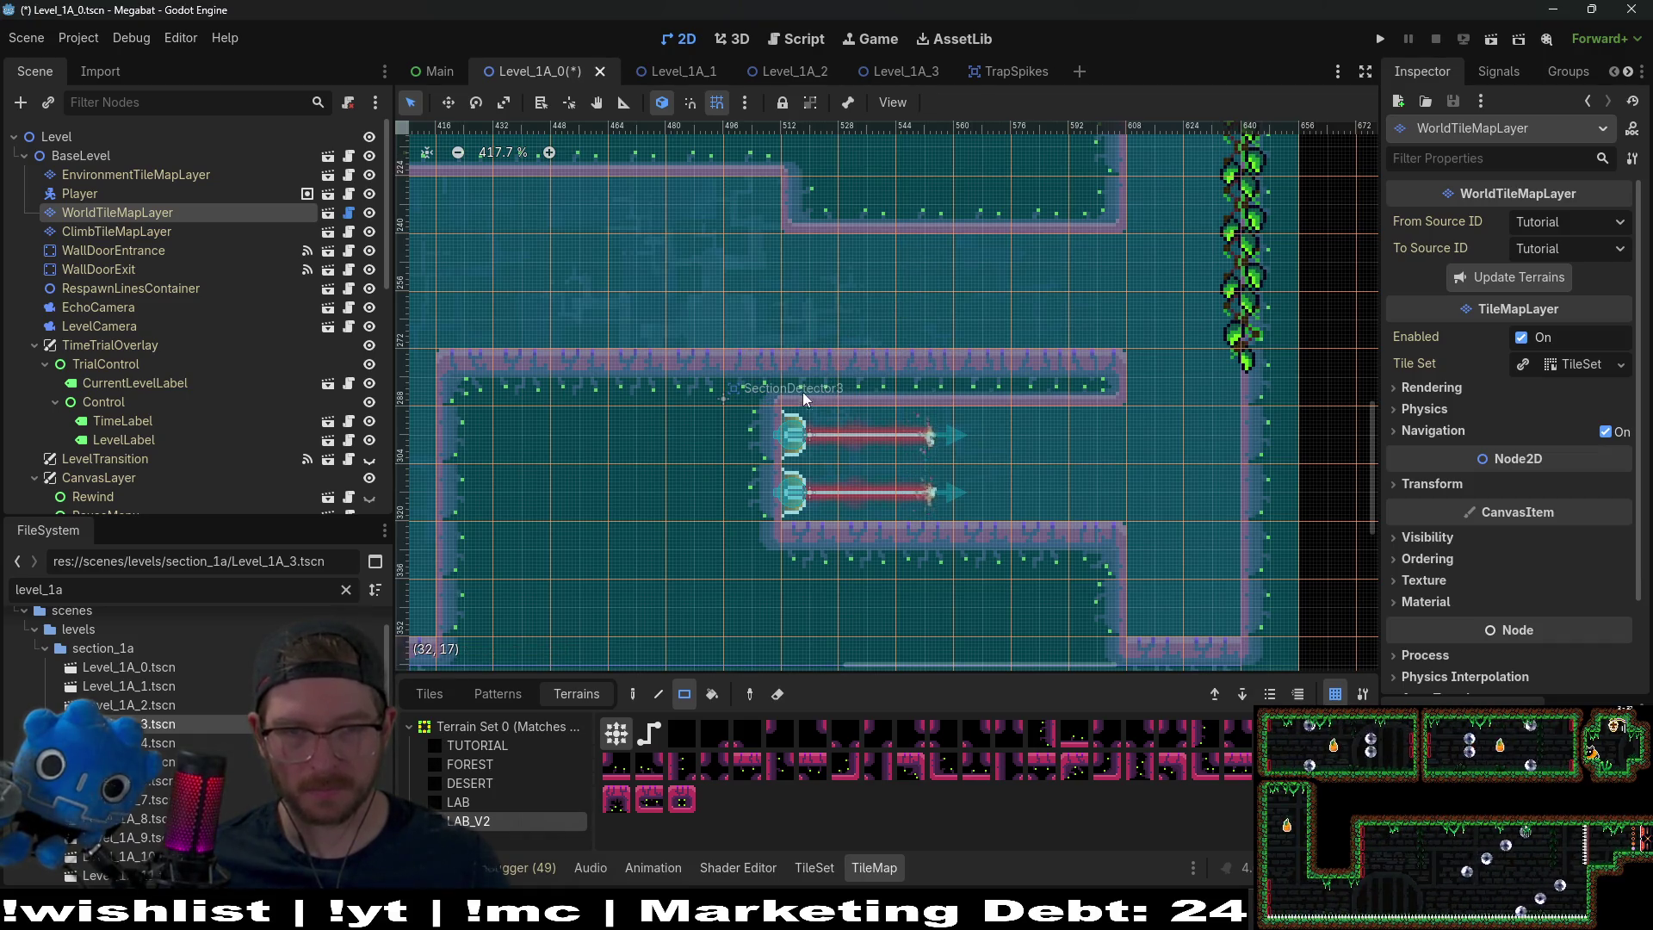
pyautogui.moveTo(751, 494); pyautogui.dragTo(755, 342)
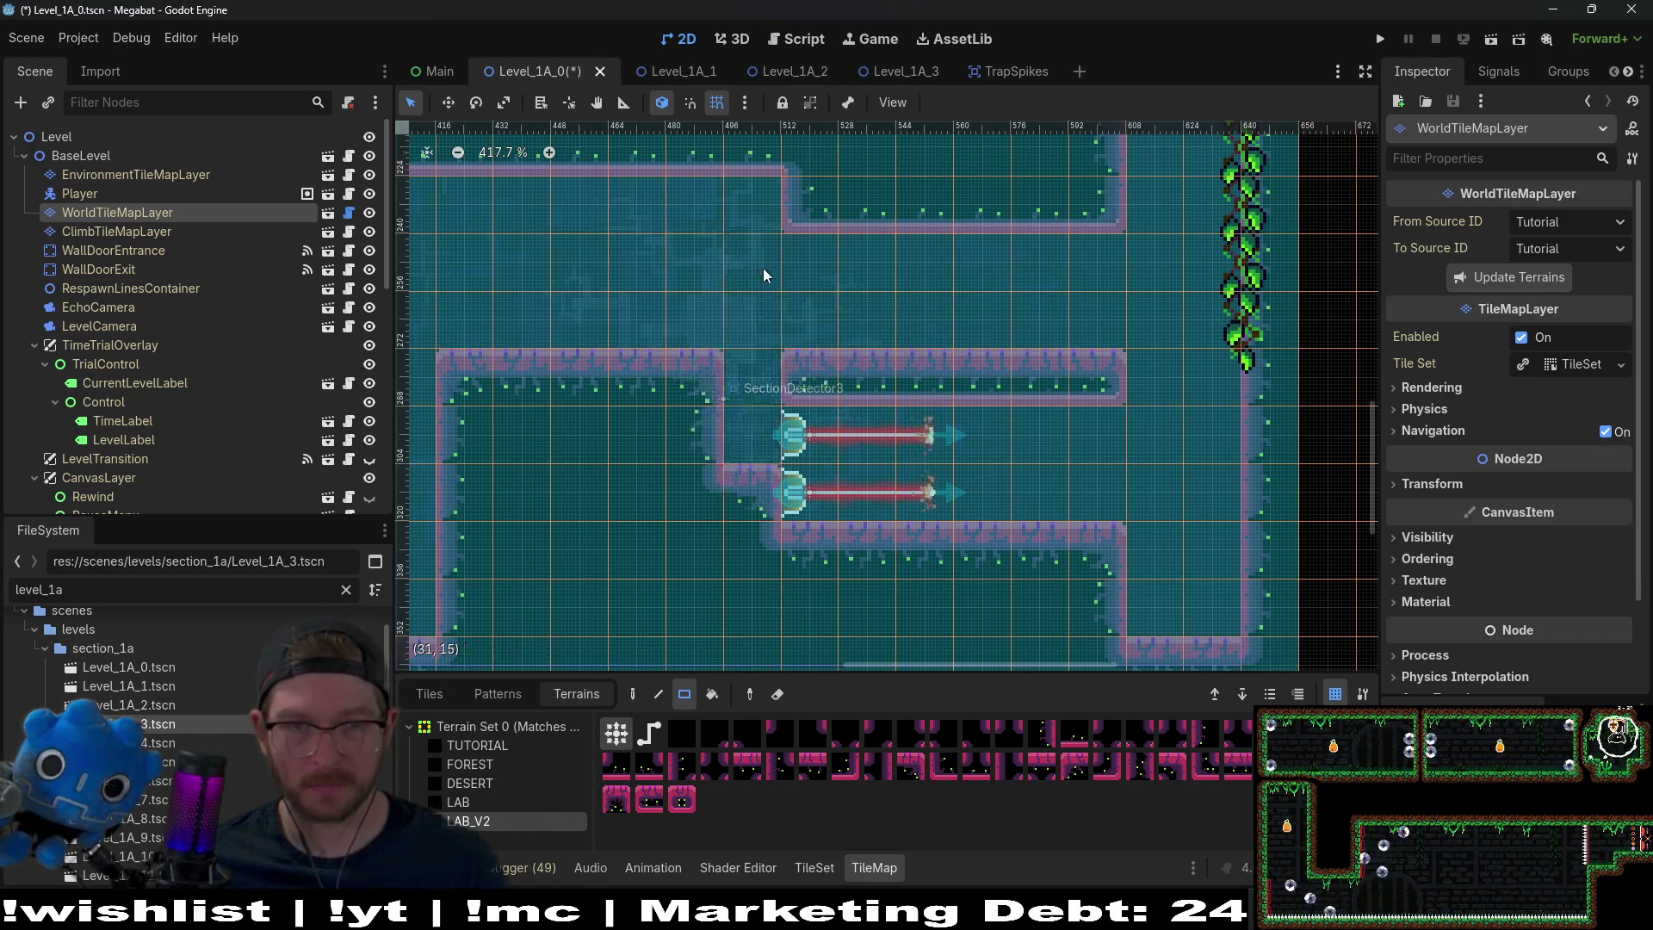
pyautogui.moveTo(787, 226); pyautogui.dragTo(1114, 181)
pyautogui.scroll(2, 917, 373)
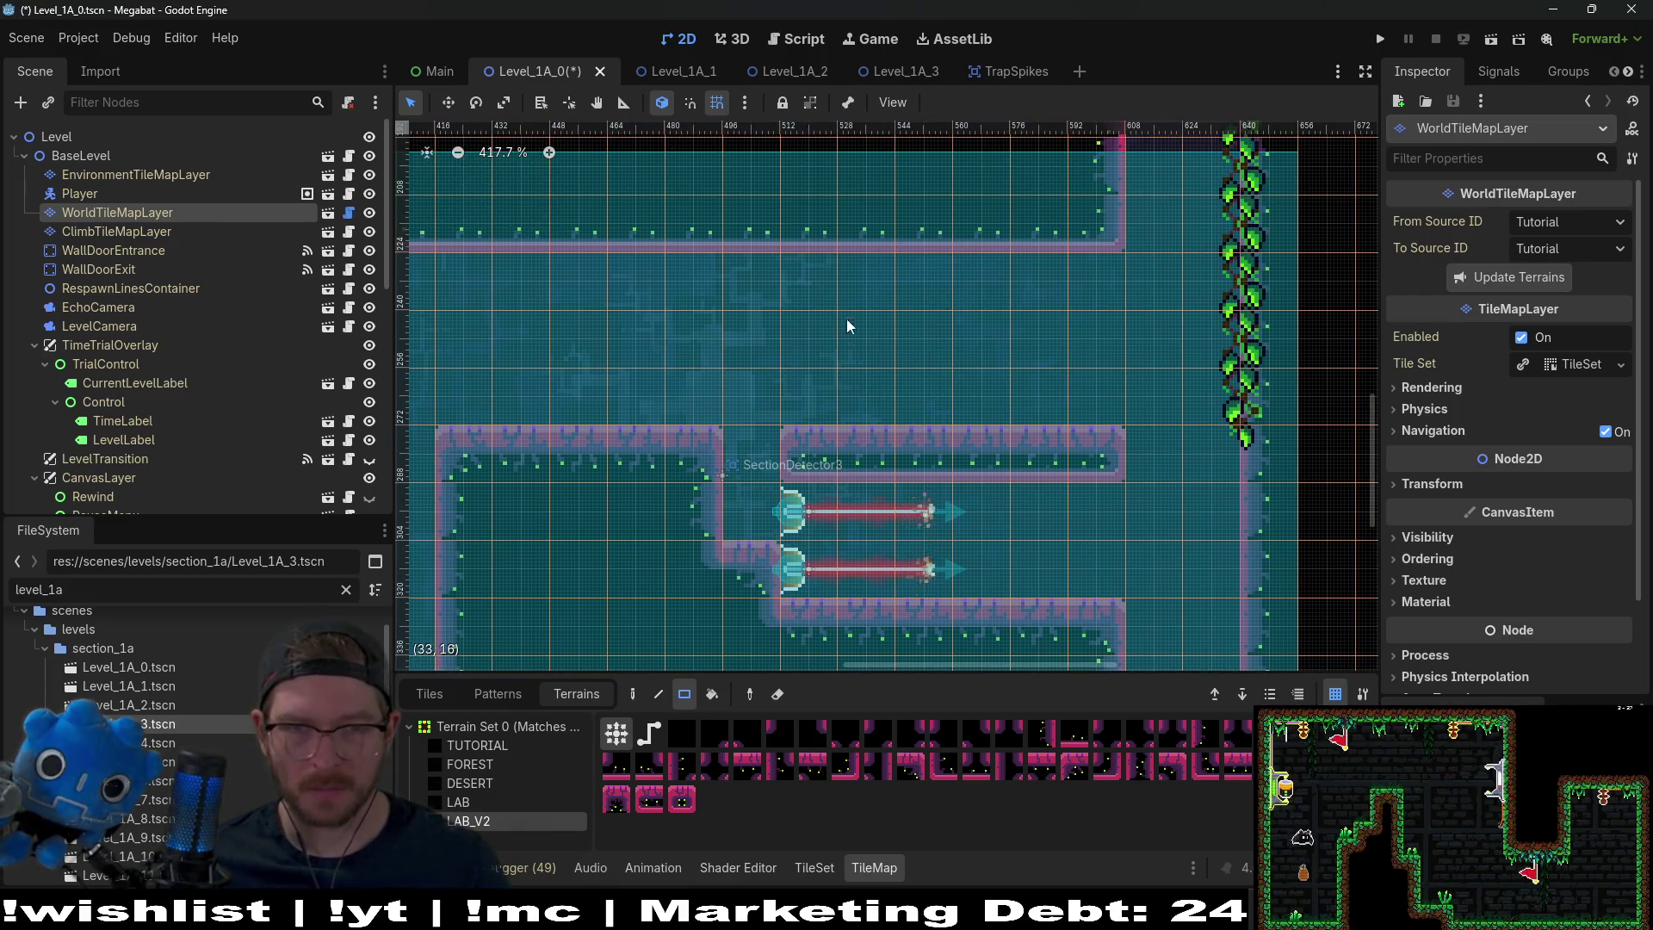
# Rework walls around the lasers: paint wall columns and a horizontal wall, erase the lower-left block
pyautogui.moveTo(754, 565); pyautogui.dragTo(754, 565)
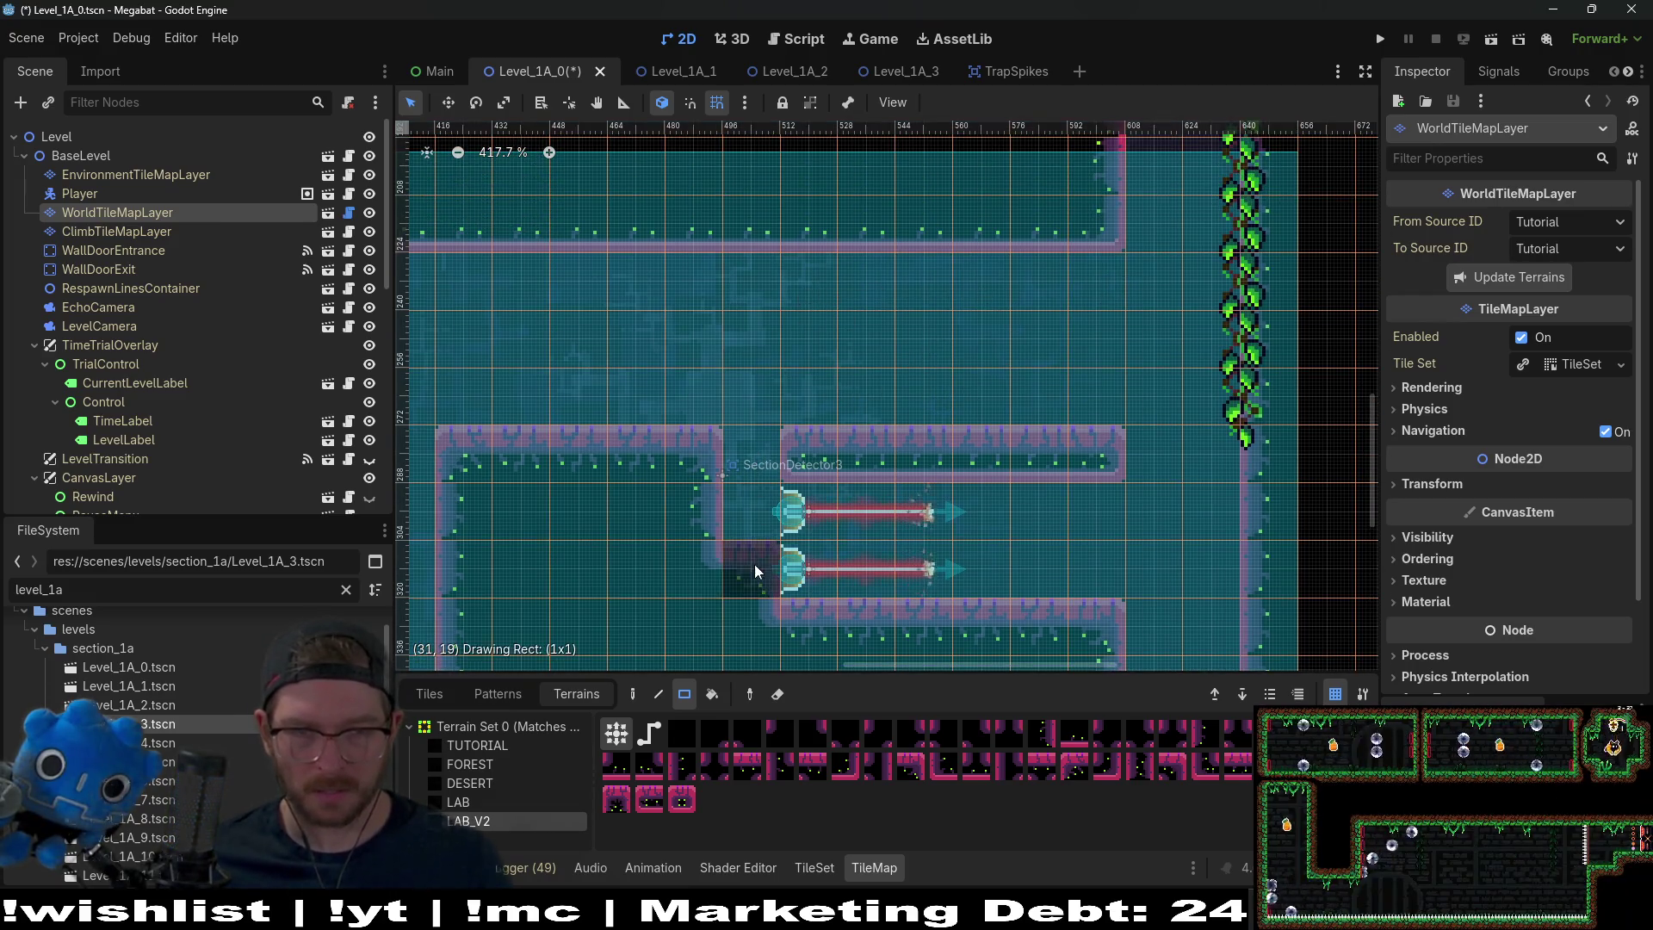
pyautogui.scroll(-3, 1159, 446)
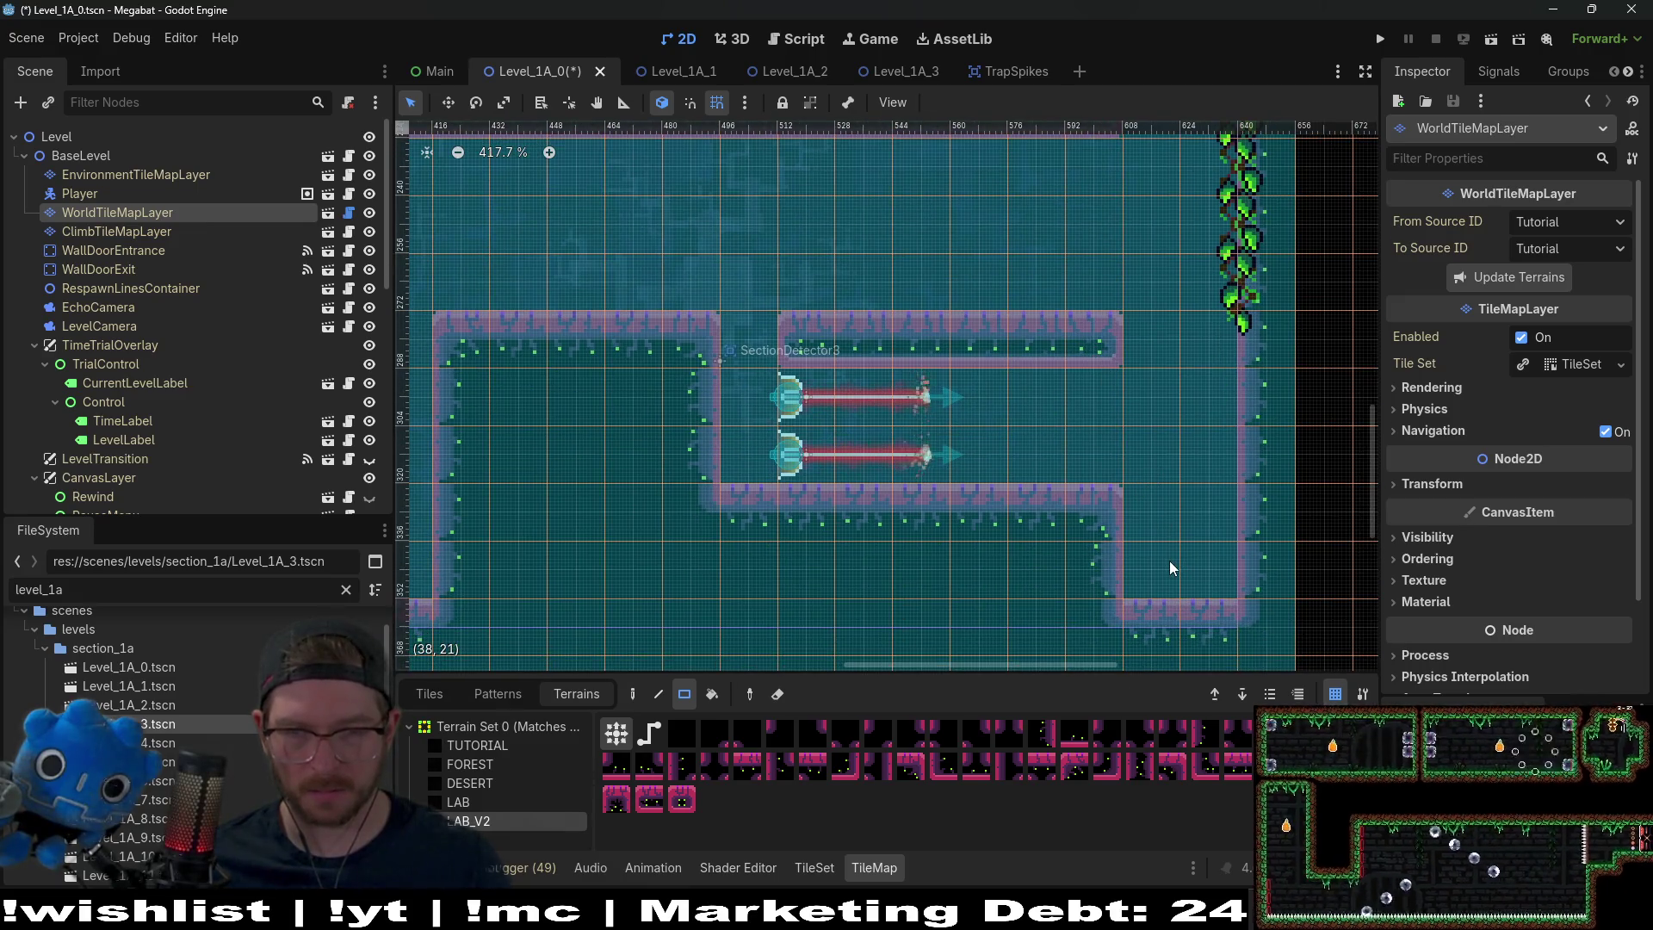
pyautogui.moveTo(1111, 340); pyautogui.dragTo(761, 332)
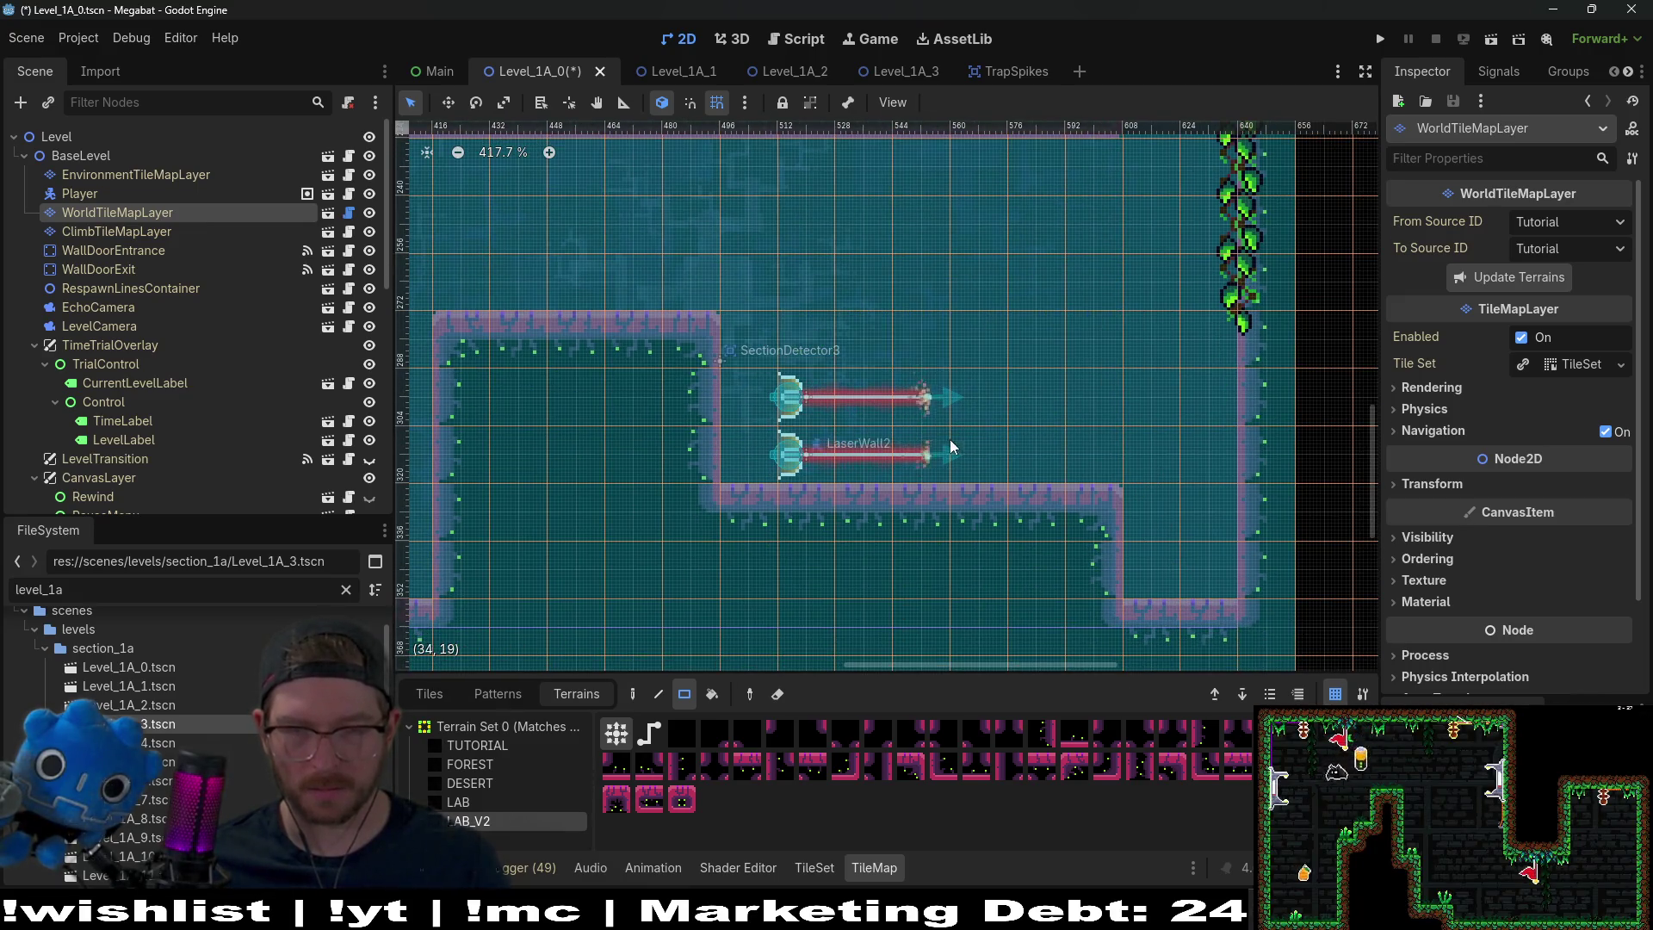
pyautogui.scroll(3, 964, 456)
pyautogui.moveTo(689, 562); pyautogui.dragTo(689, 561)
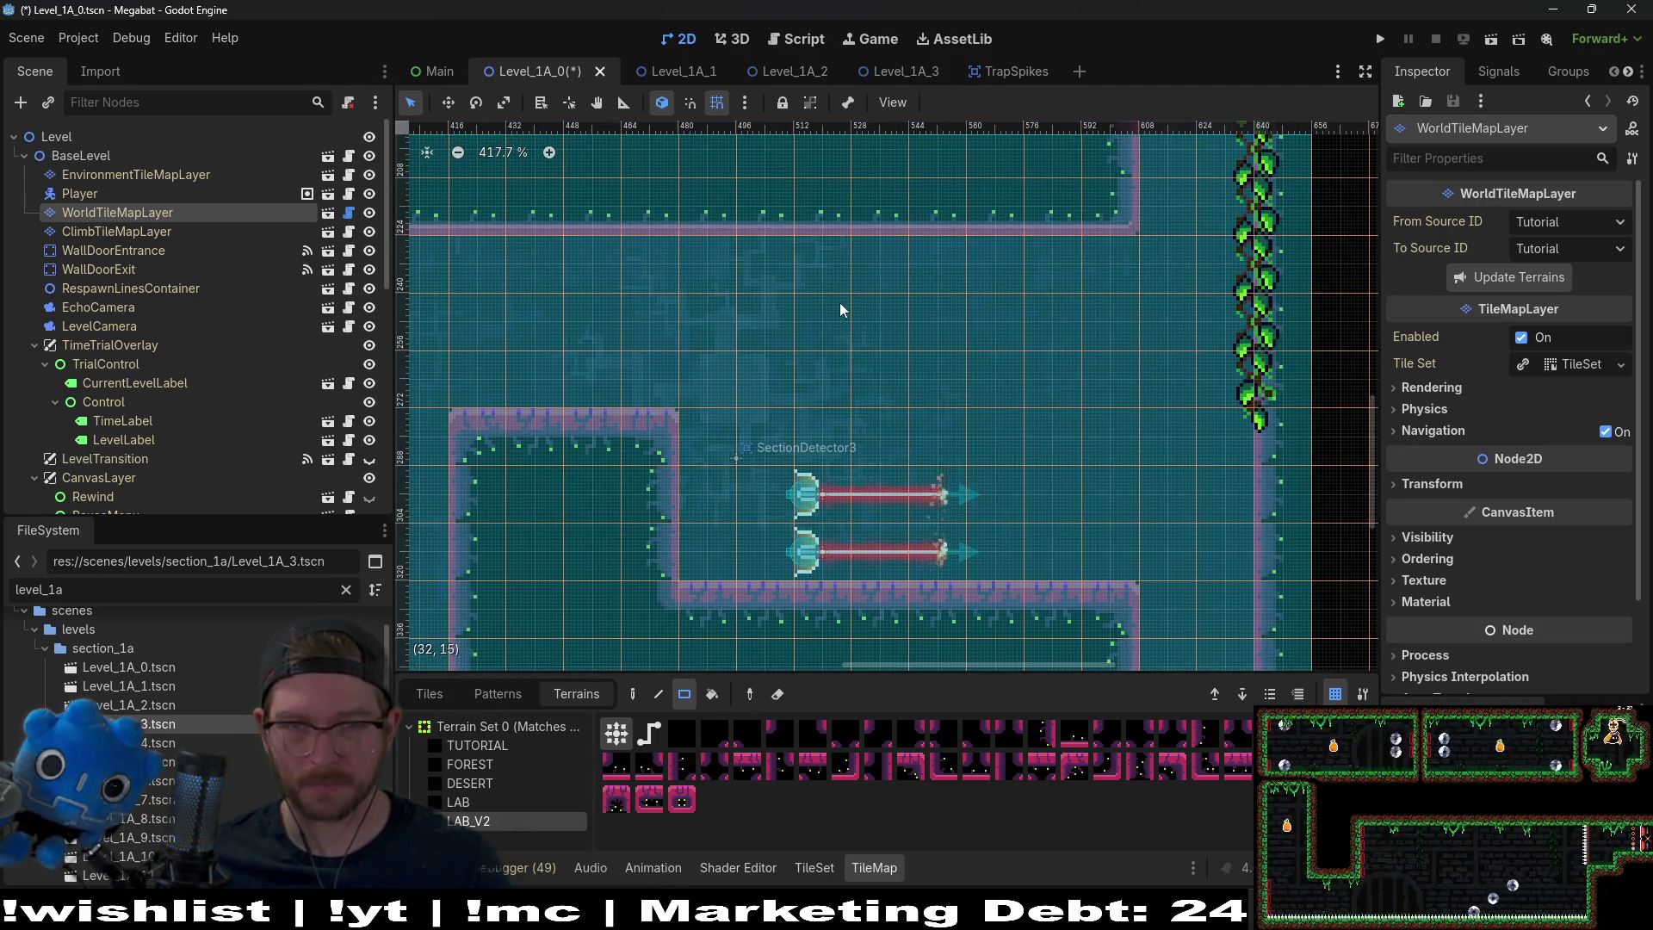
pyautogui.moveTo(770, 277)
pyautogui.mouseDown()
pyautogui.moveTo(773, 323)
pyautogui.moveTo(876, 327)
pyautogui.moveTo(772, 312)
pyautogui.moveTo(775, 332)
pyautogui.moveTo(890, 374)
pyautogui.moveTo(1131, 369)
pyautogui.mouseUp()
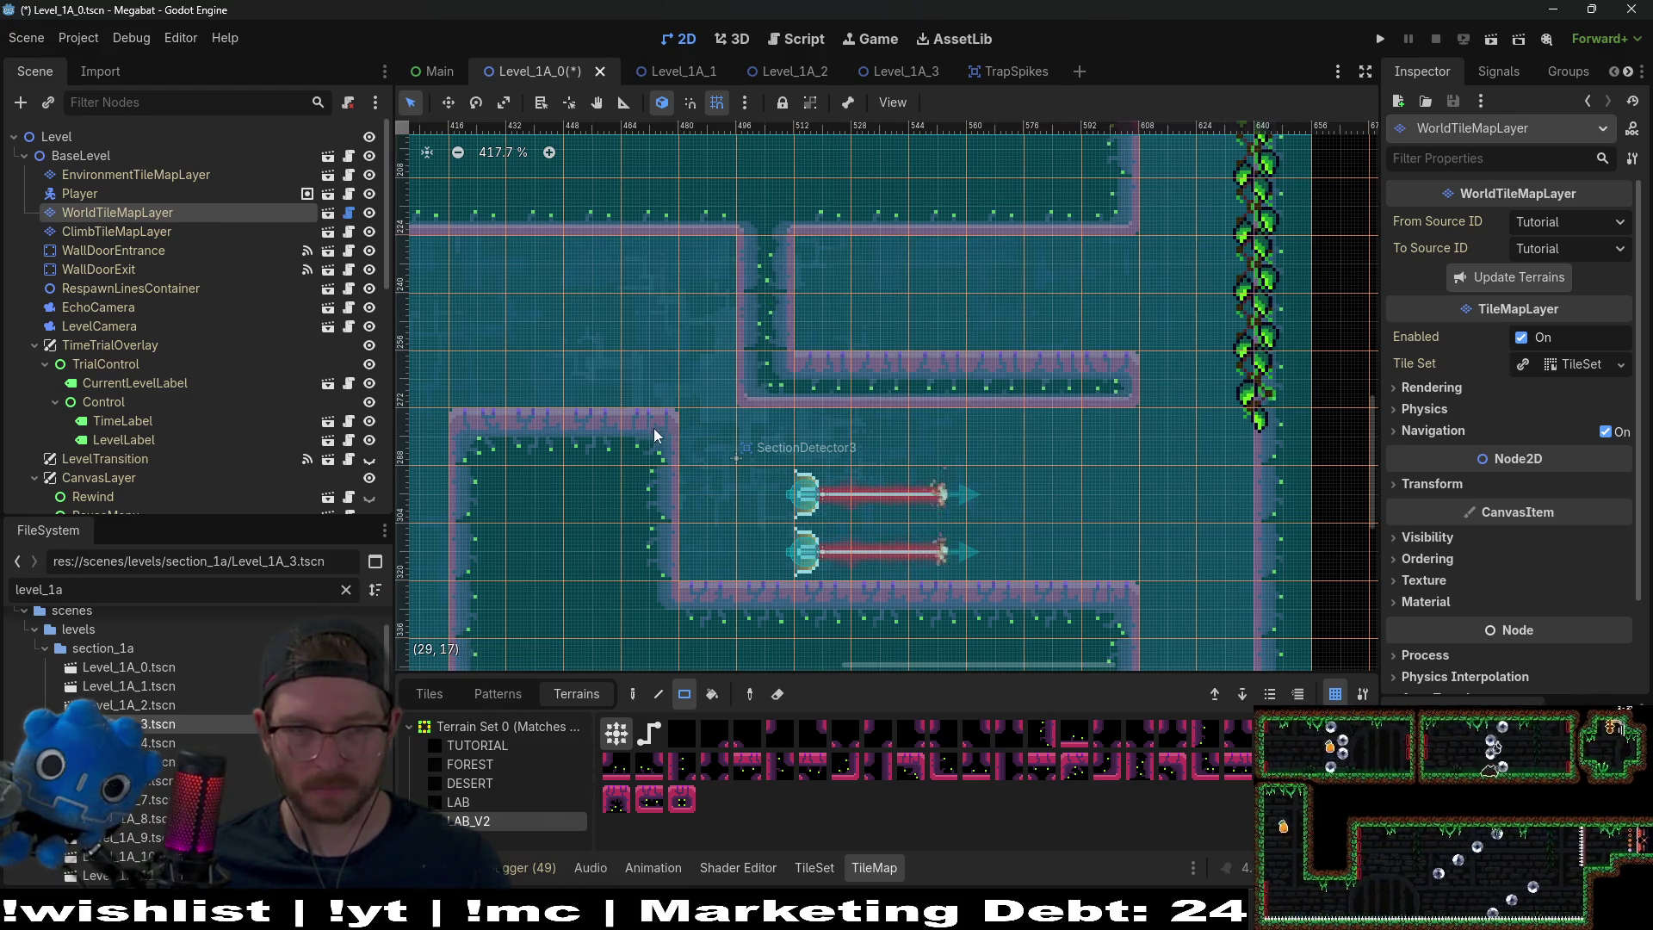
pyautogui.moveTo(654, 427)
pyautogui.mouseDown()
pyautogui.moveTo(484, 462)
pyautogui.moveTo(617, 556)
pyautogui.moveTo(637, 602)
pyautogui.mouseUp()
pyautogui.moveTo(676, 469); pyautogui.dragTo(628, 602)
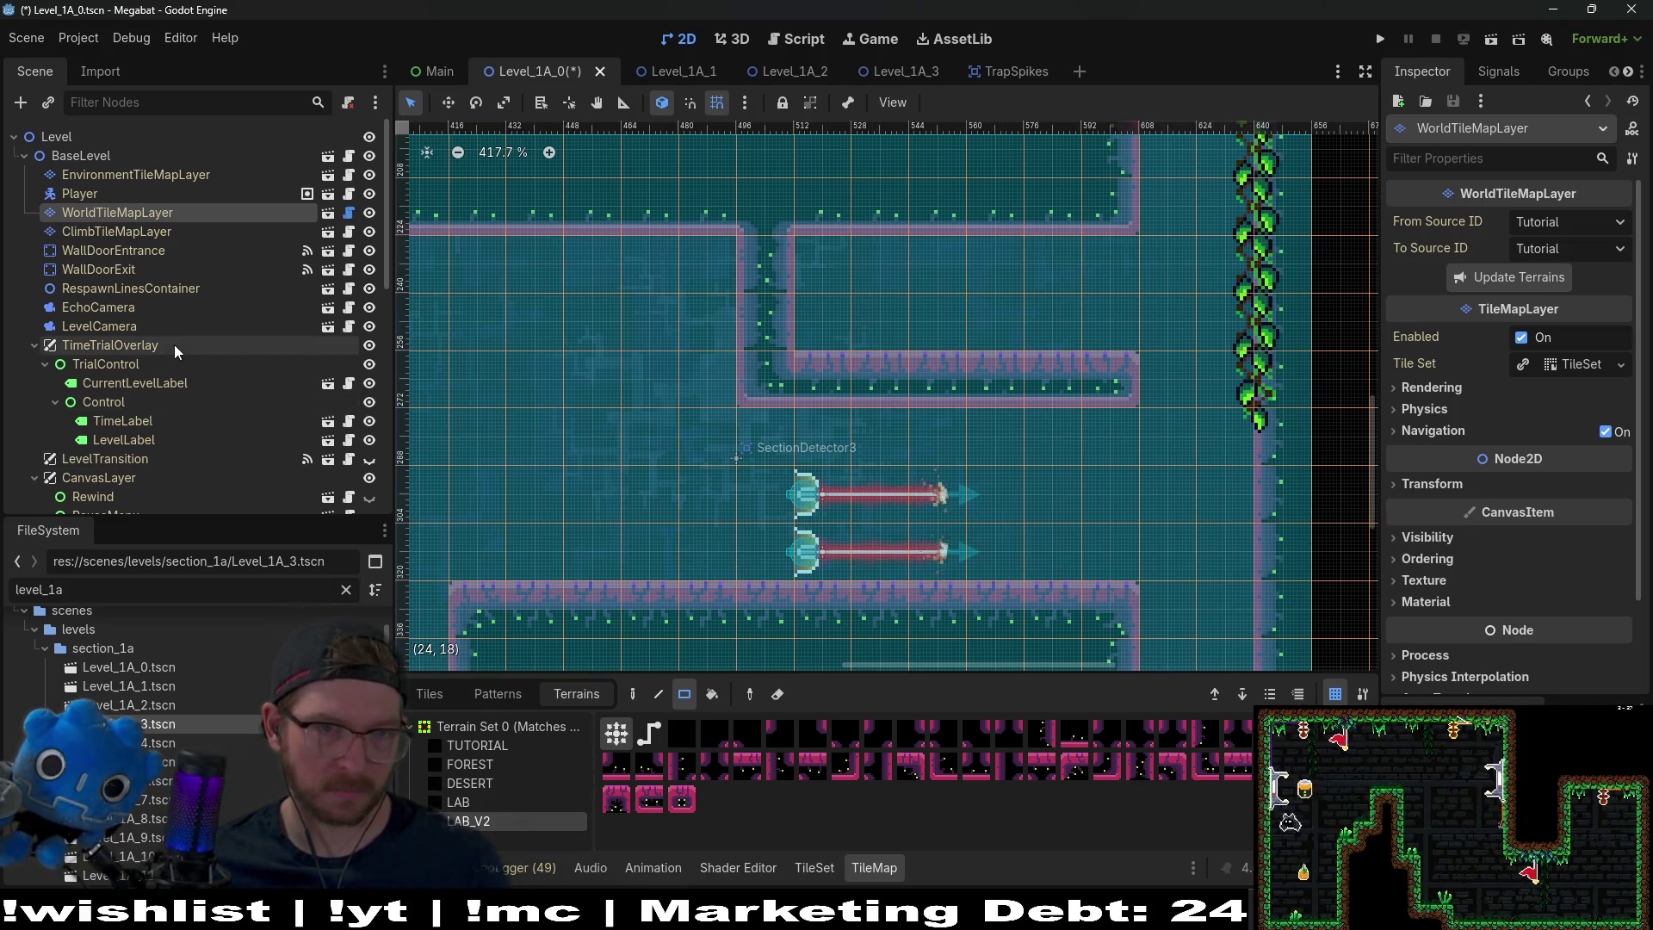
# Extend the upper corridor wall downward and add a short wall pillar left of the lasers
pyautogui.moveTo(1103, 446); pyautogui.dragTo(1093, 415)
pyautogui.scroll(-3, 1034, 428)
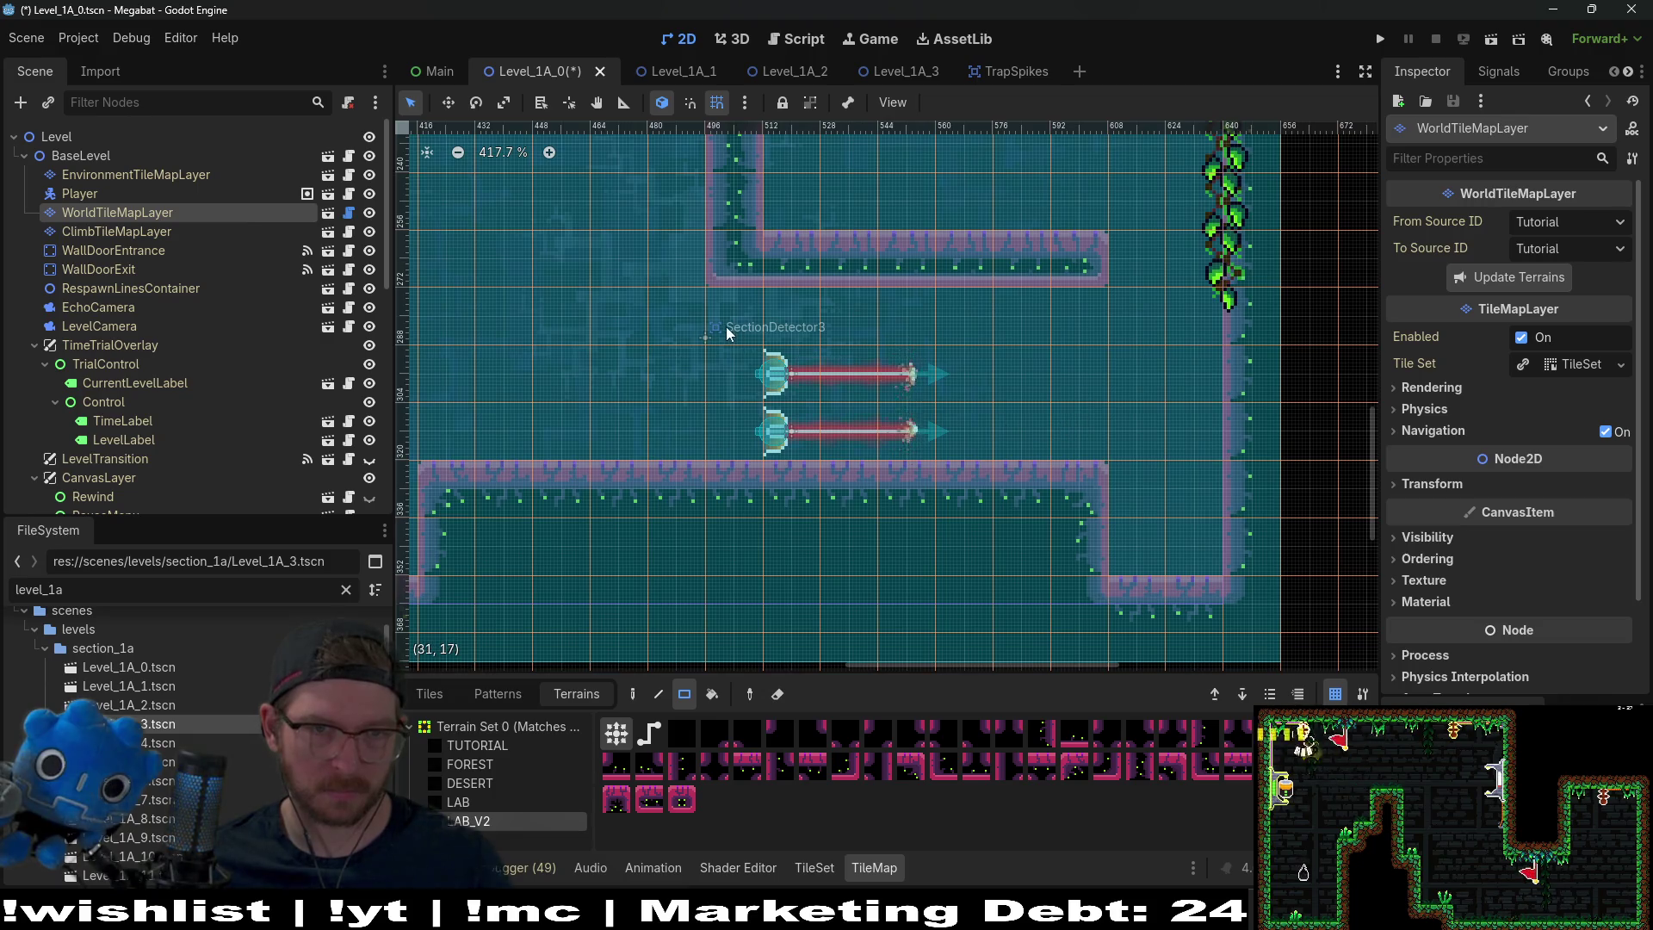
pyautogui.moveTo(726, 334); pyautogui.dragTo(1086, 320)
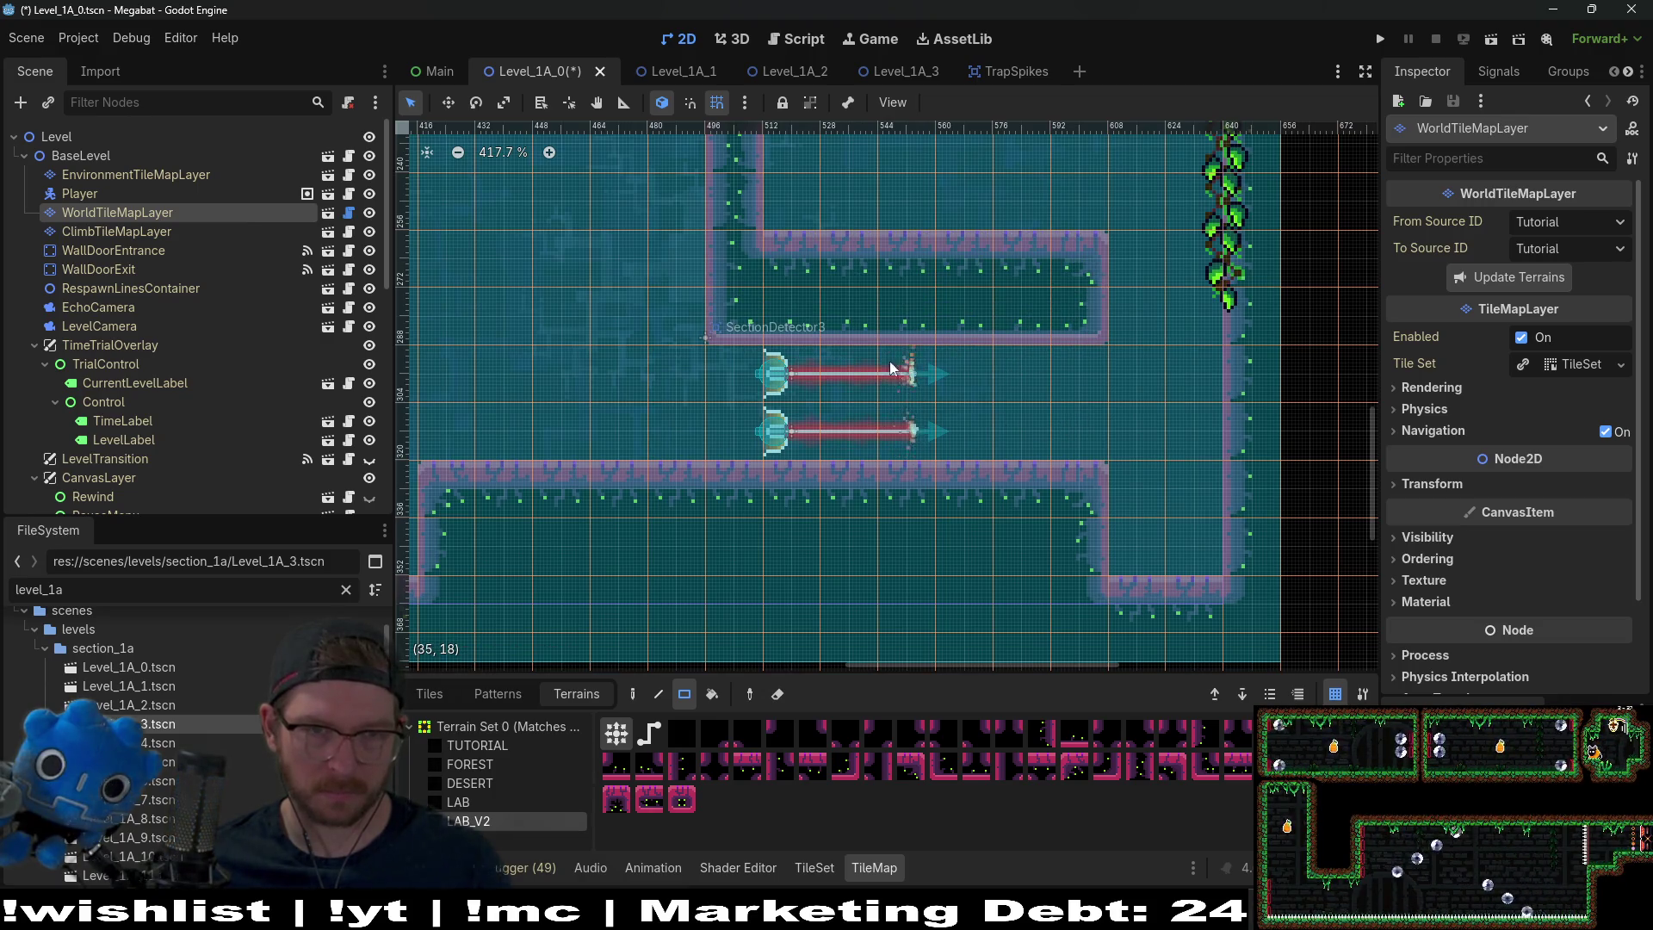
pyautogui.hscroll(-3, 951, 399)
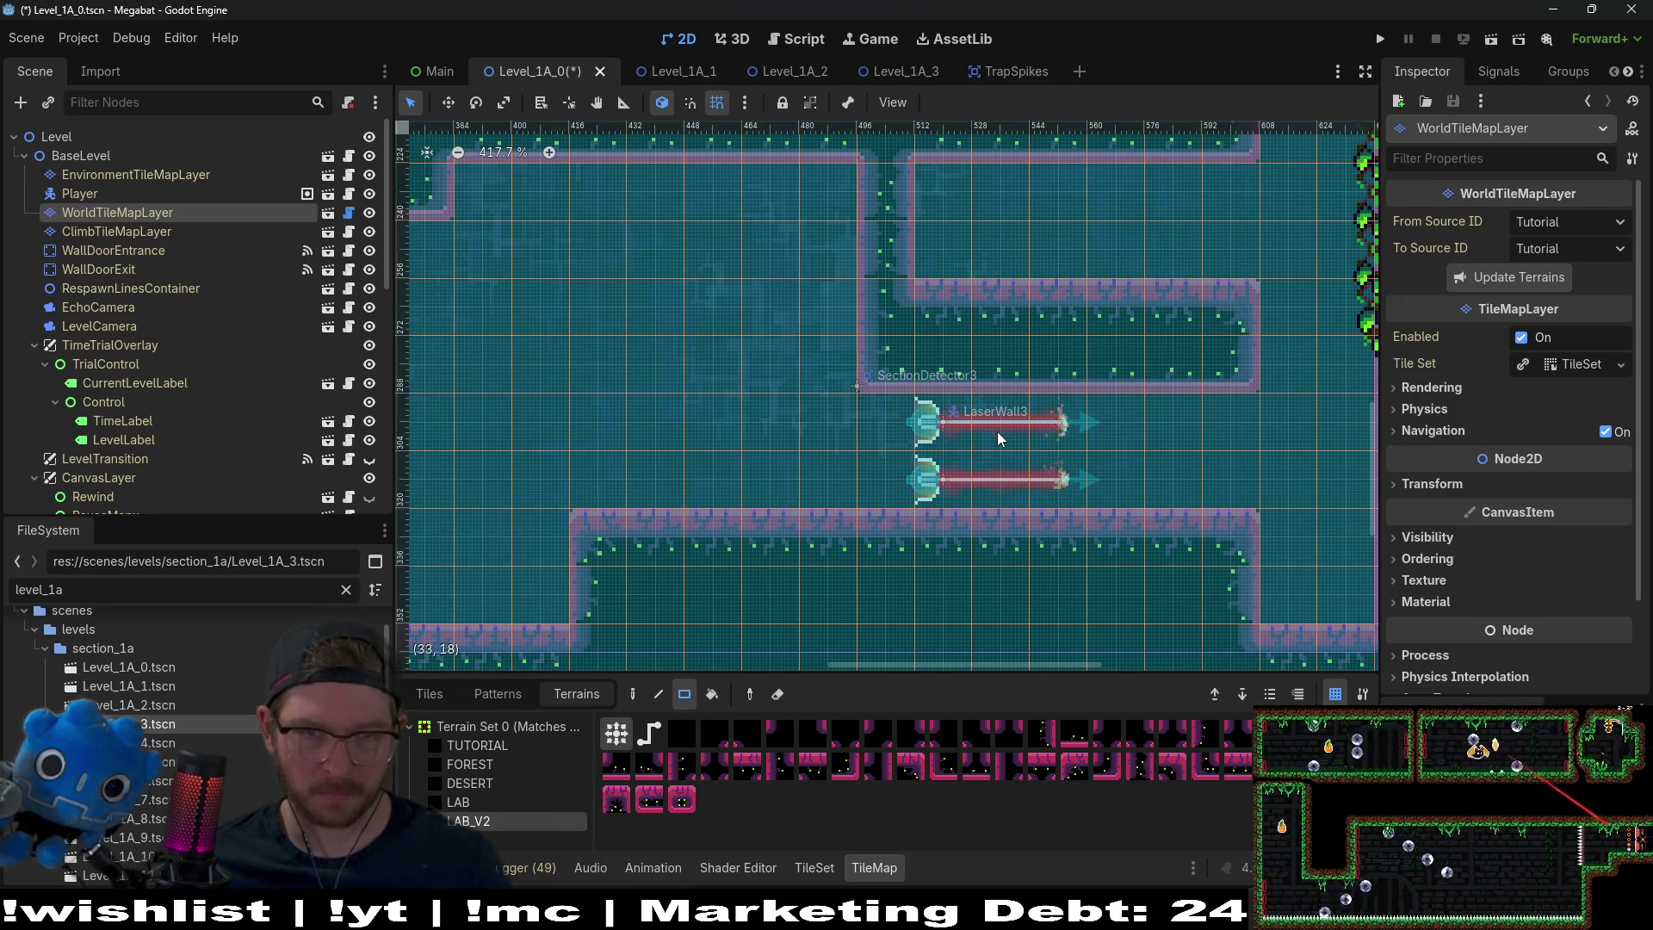
pyautogui.hscroll(3, 942, 410)
pyautogui.scroll(-1, 942, 410)
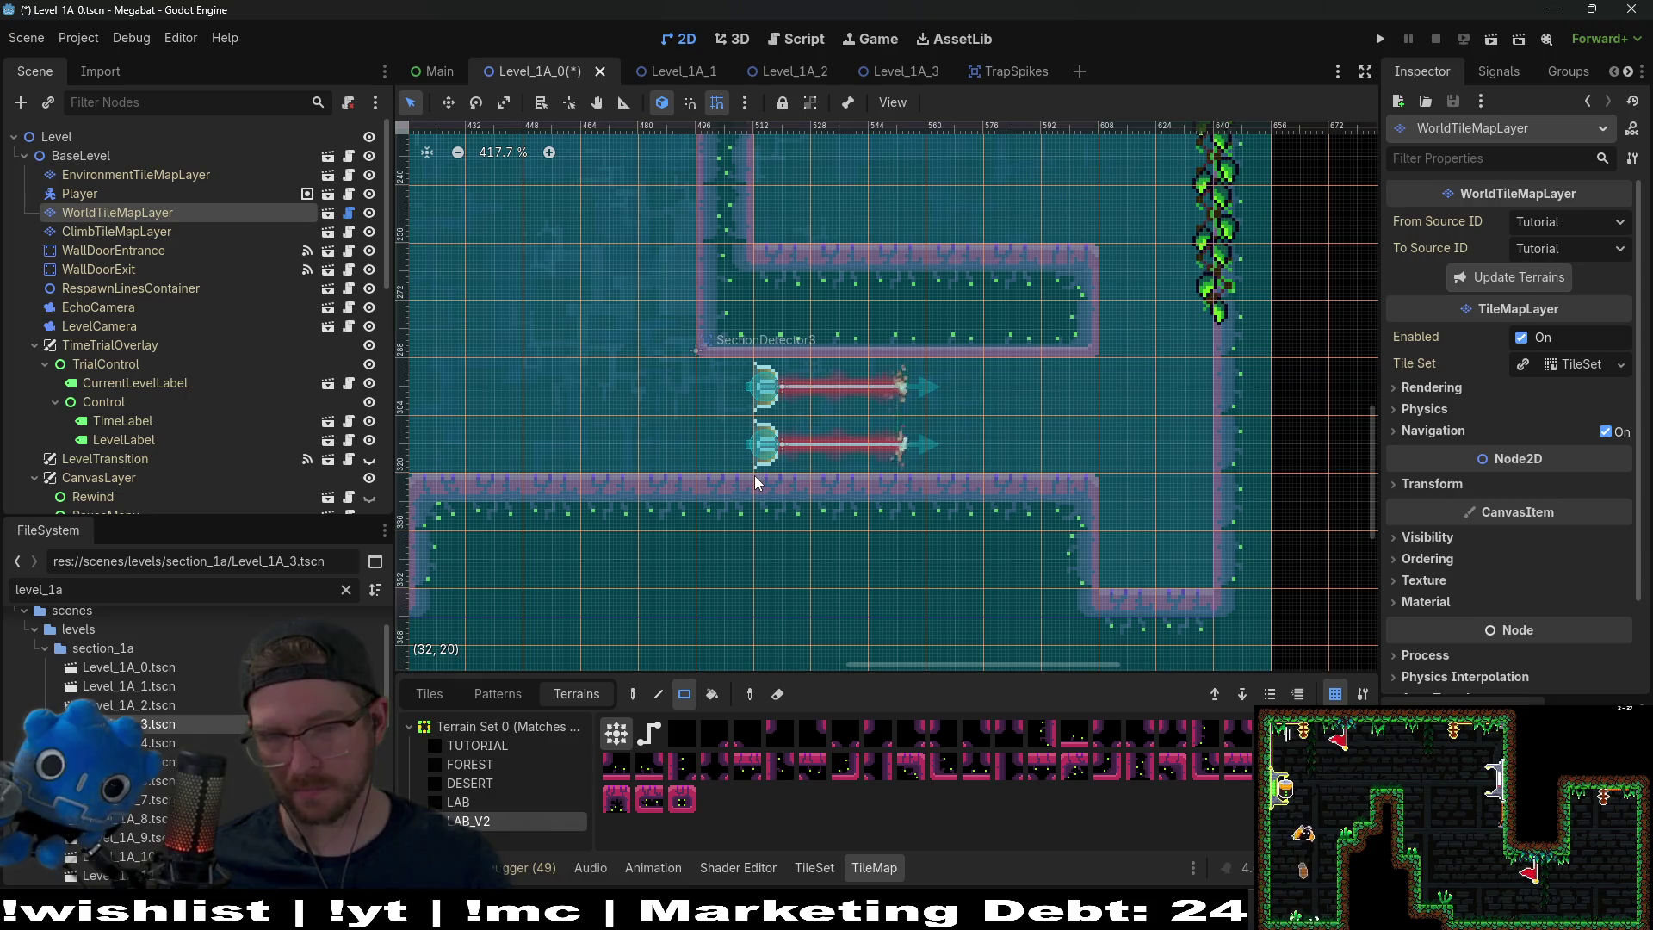
pyautogui.scroll(-6, 896, 472)
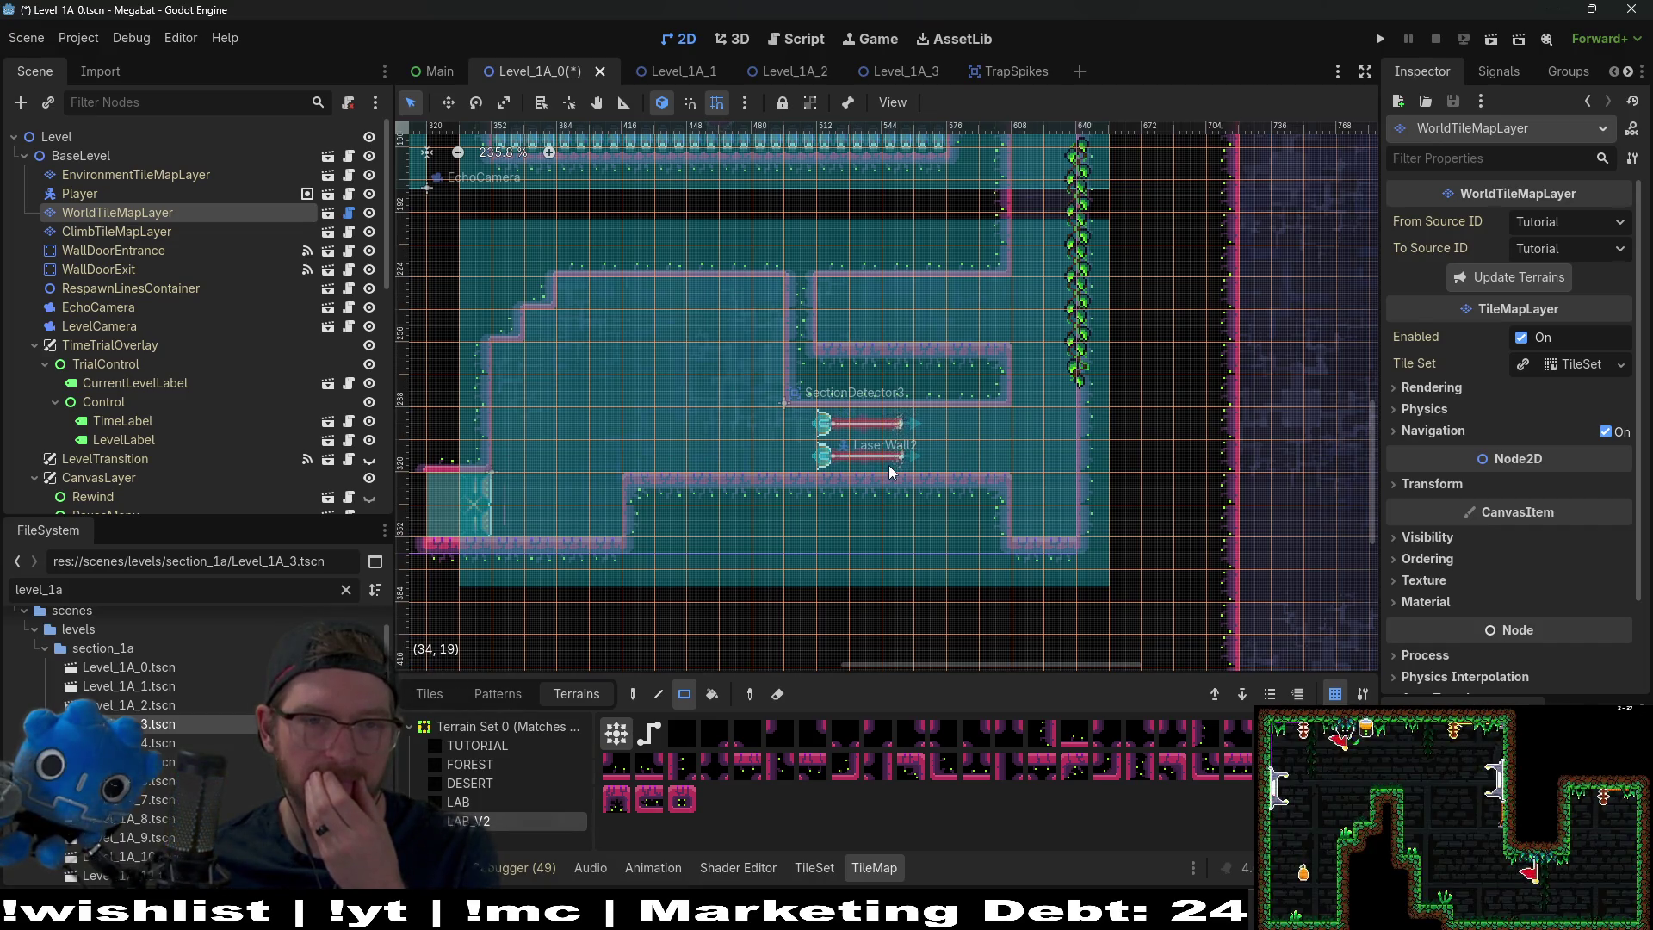
pyautogui.moveTo(725, 418)
pyautogui.mouseDown()
pyautogui.moveTo(735, 453)
pyautogui.moveTo(723, 418)
pyautogui.mouseUp()
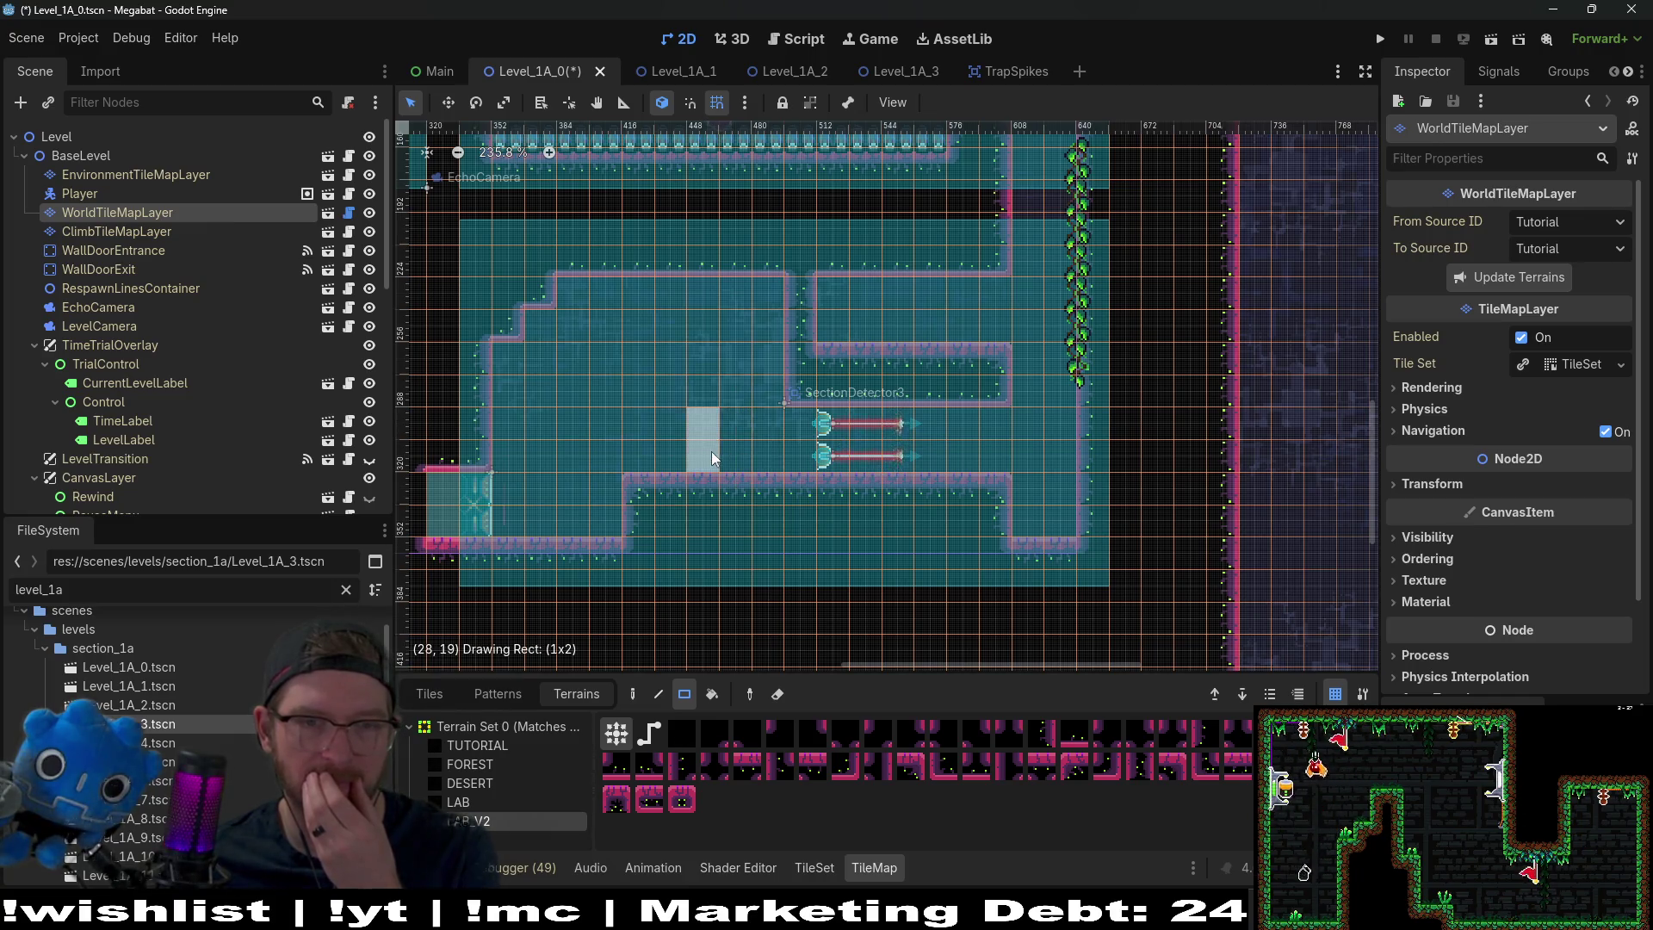
# Move LaserWall2 and LaserWall3 together left until they sit against the new pillar
pyautogui.scroll(-10, 137, 349)
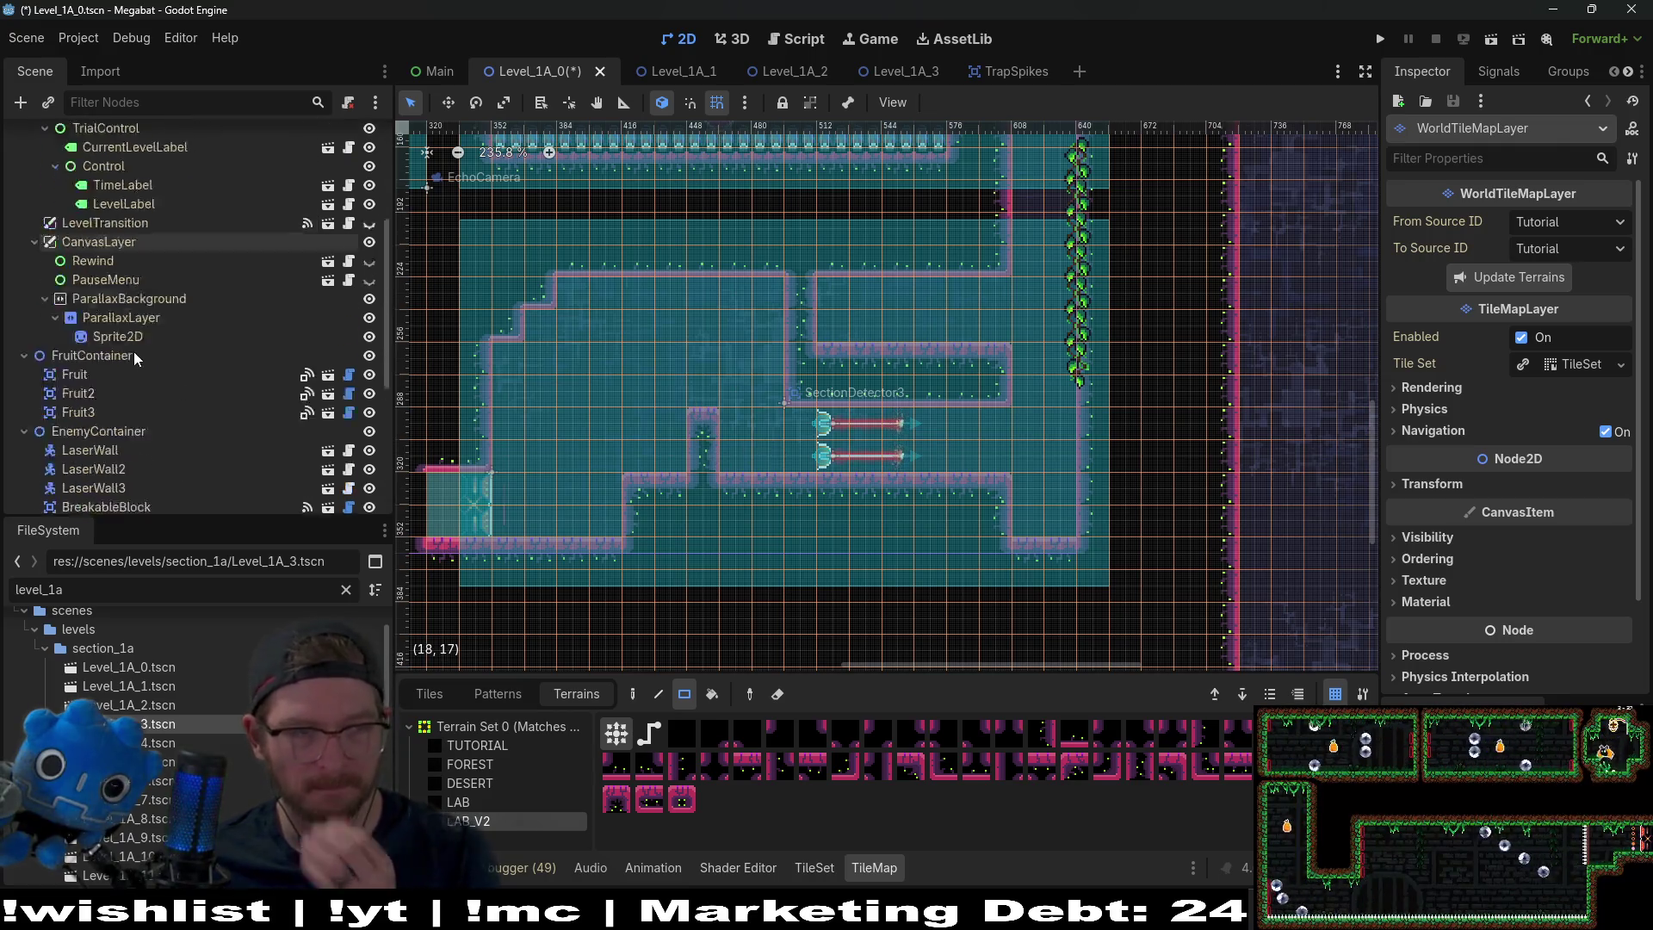
pyautogui.click(129, 364)
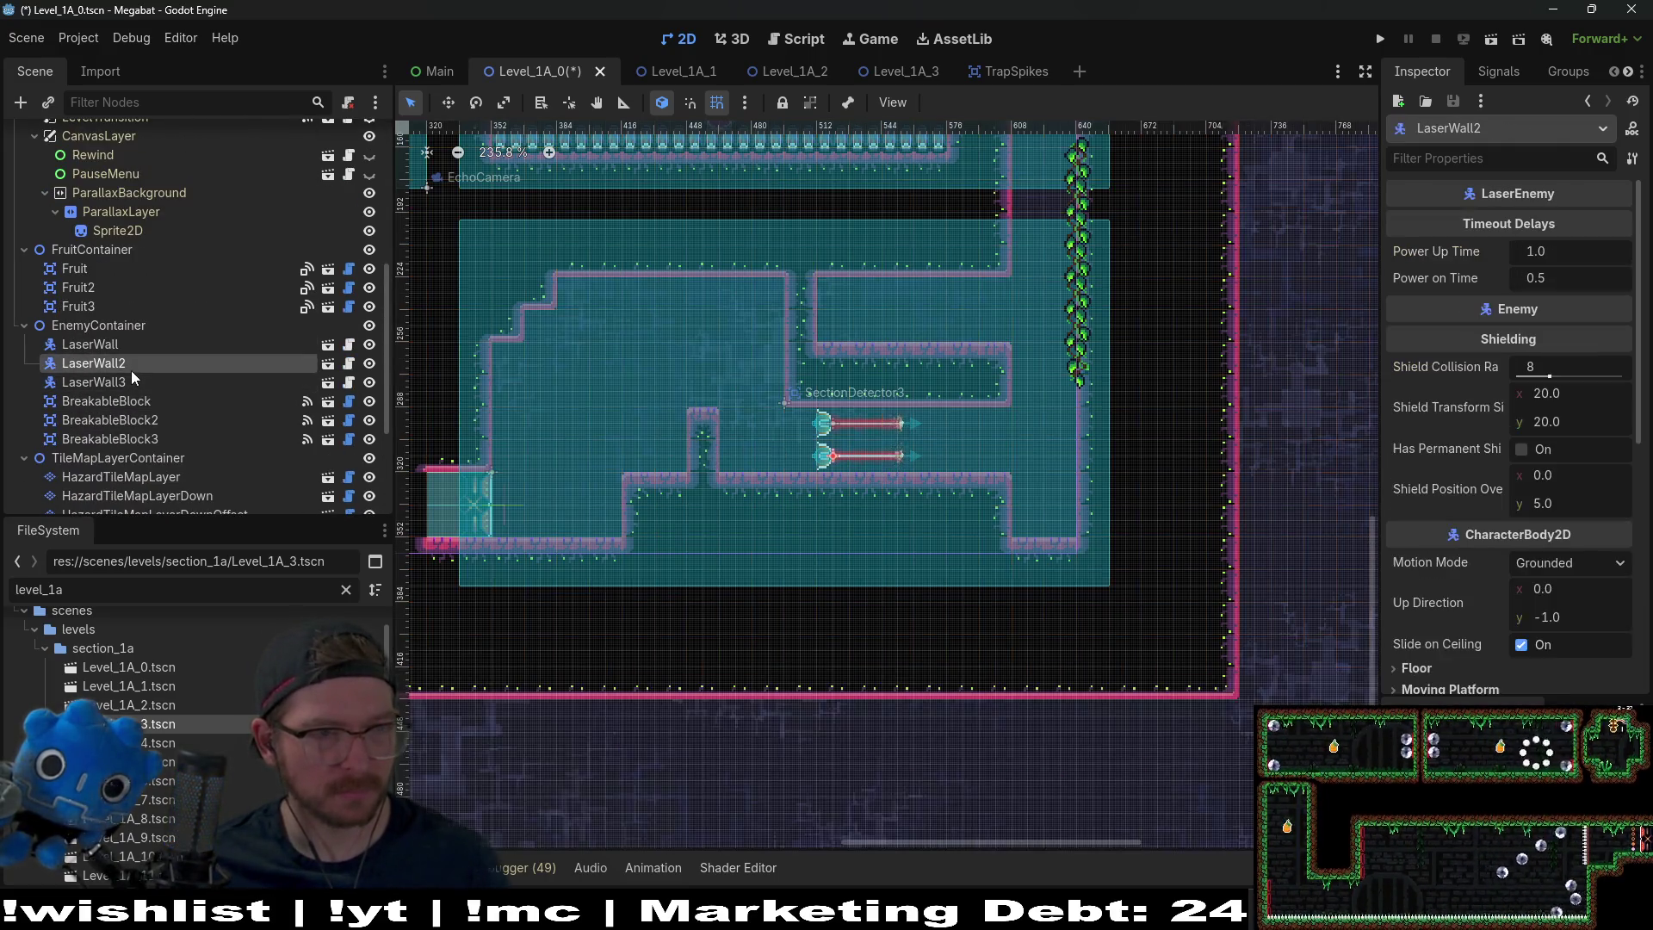
pyautogui.keyDown('shift'); pyautogui.click(120, 381); pyautogui.keyUp('shift')
pyautogui.press('w')
pyautogui.moveTo(825, 460); pyautogui.dragTo(743, 460)
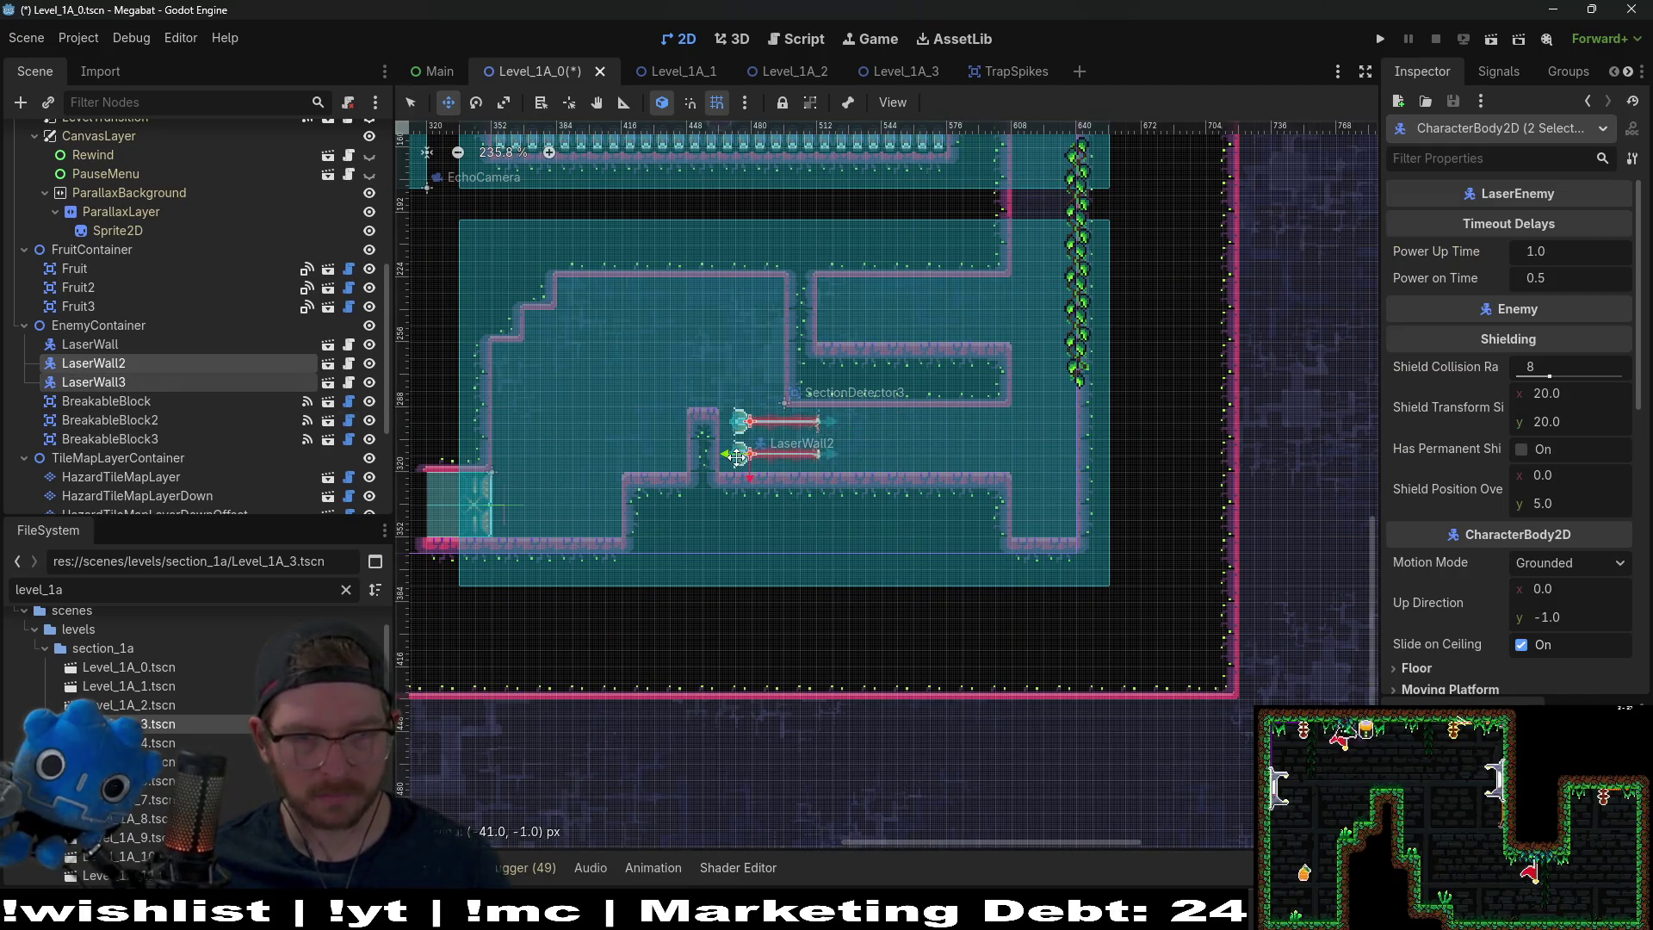
pyautogui.scroll(5, 743, 460)
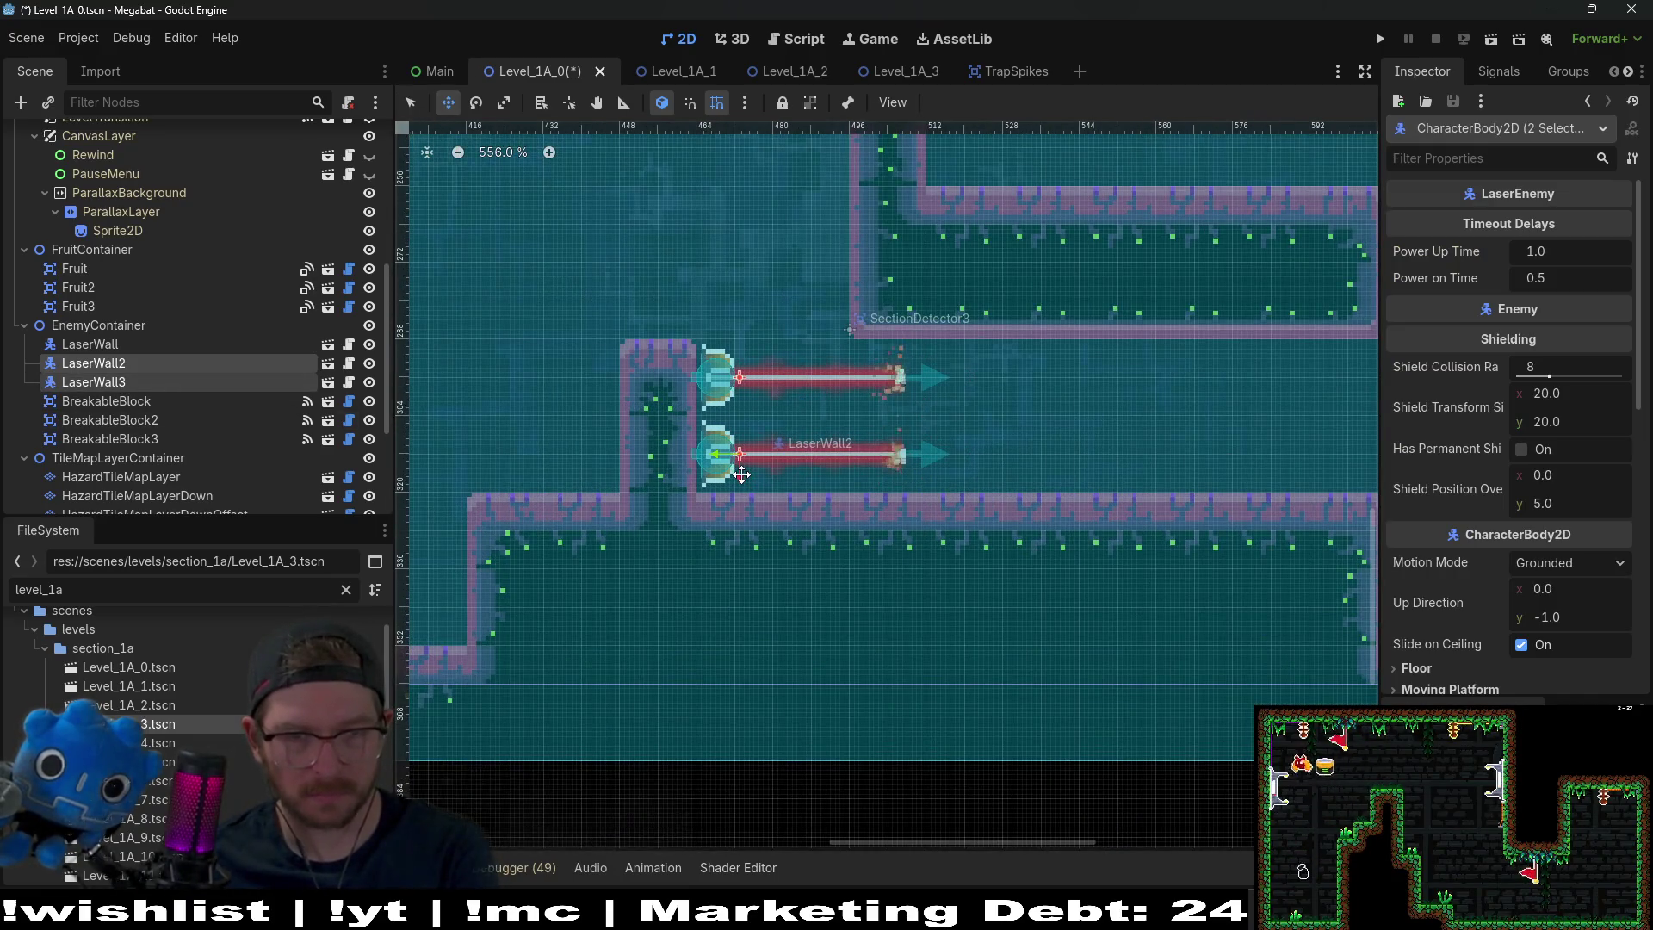
pyautogui.scroll(-3, 922, 449)
pyautogui.scroll(-2, 963, 430)
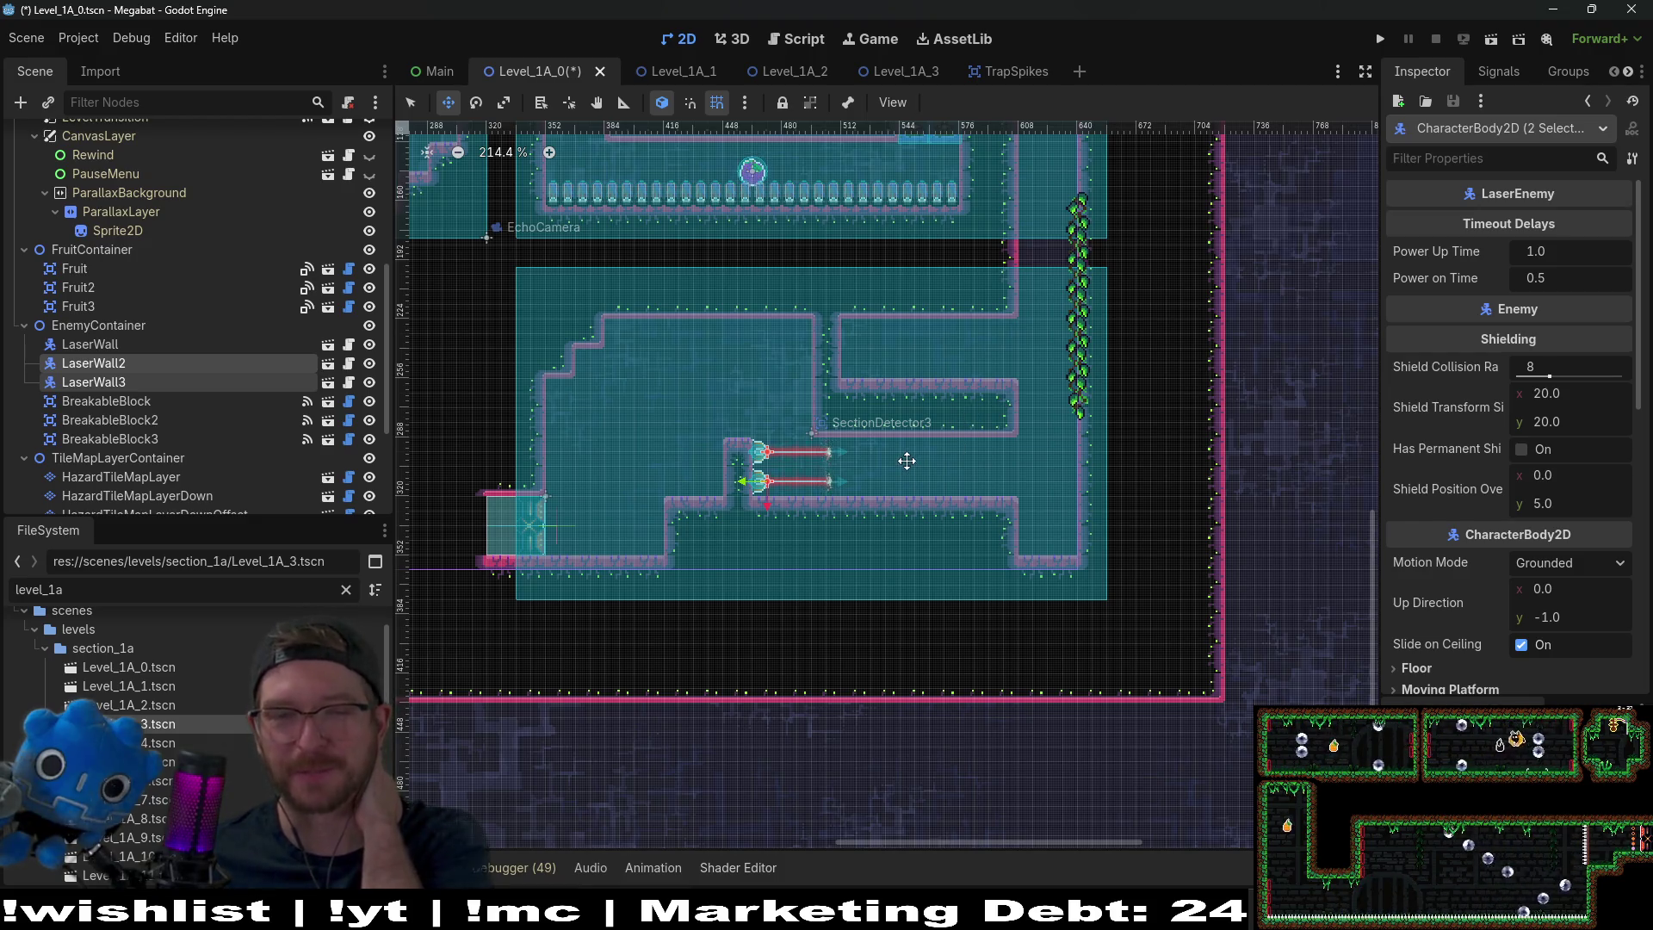
pyautogui.scroll(4, 906, 460)
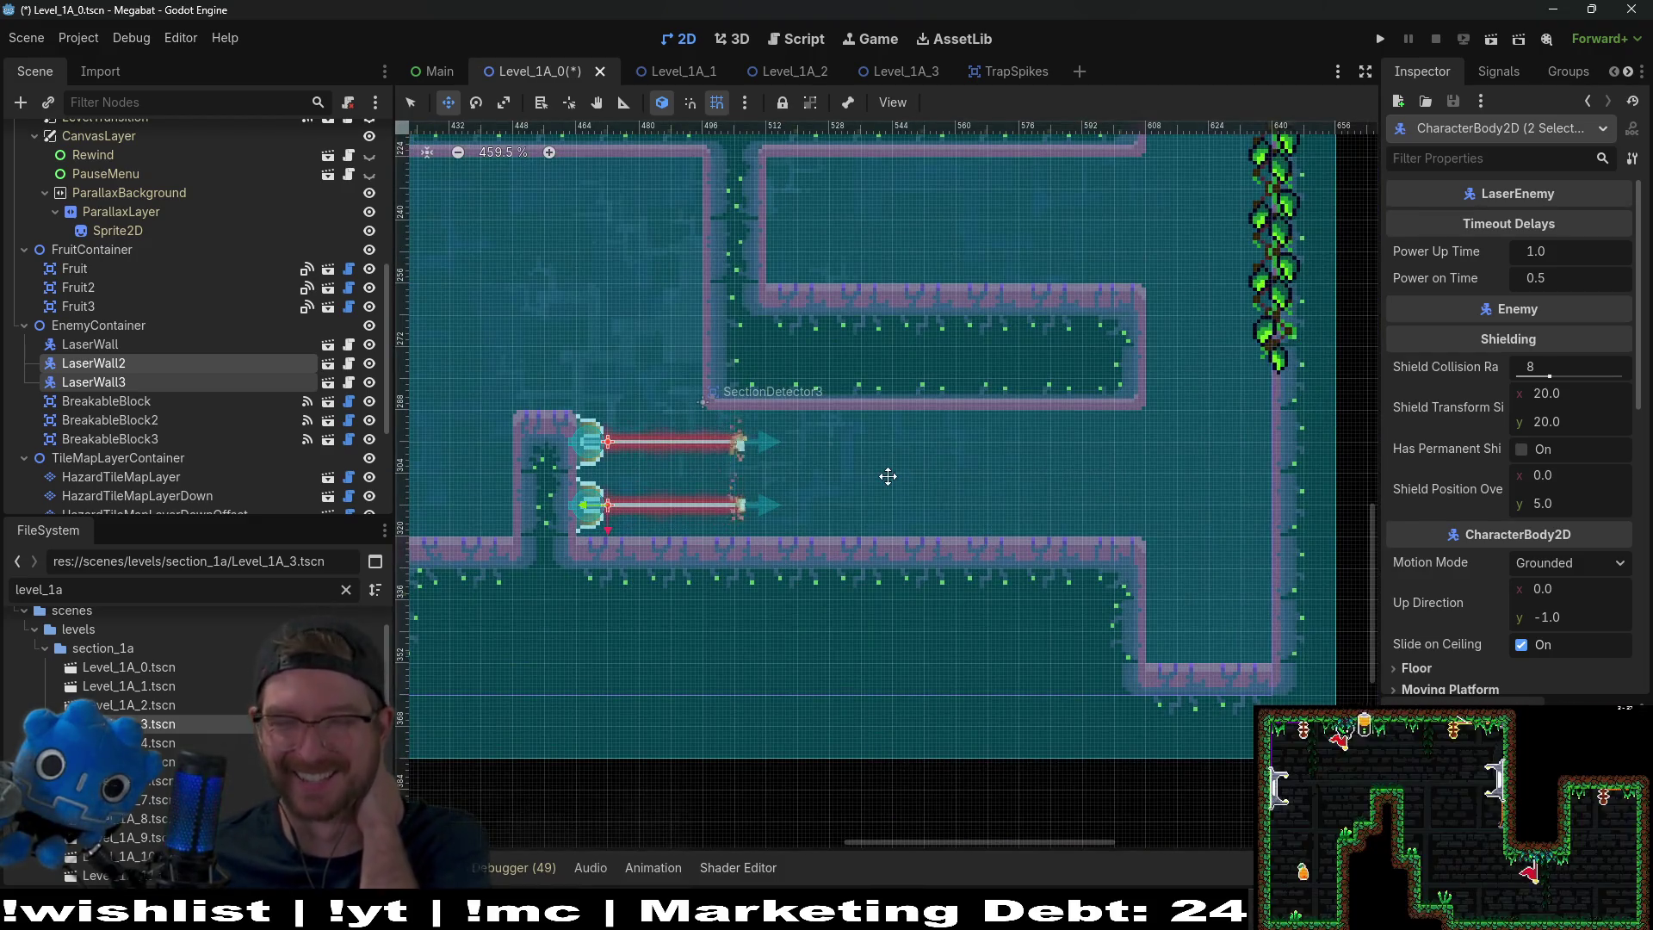
pyautogui.scroll(-2, 809, 426)
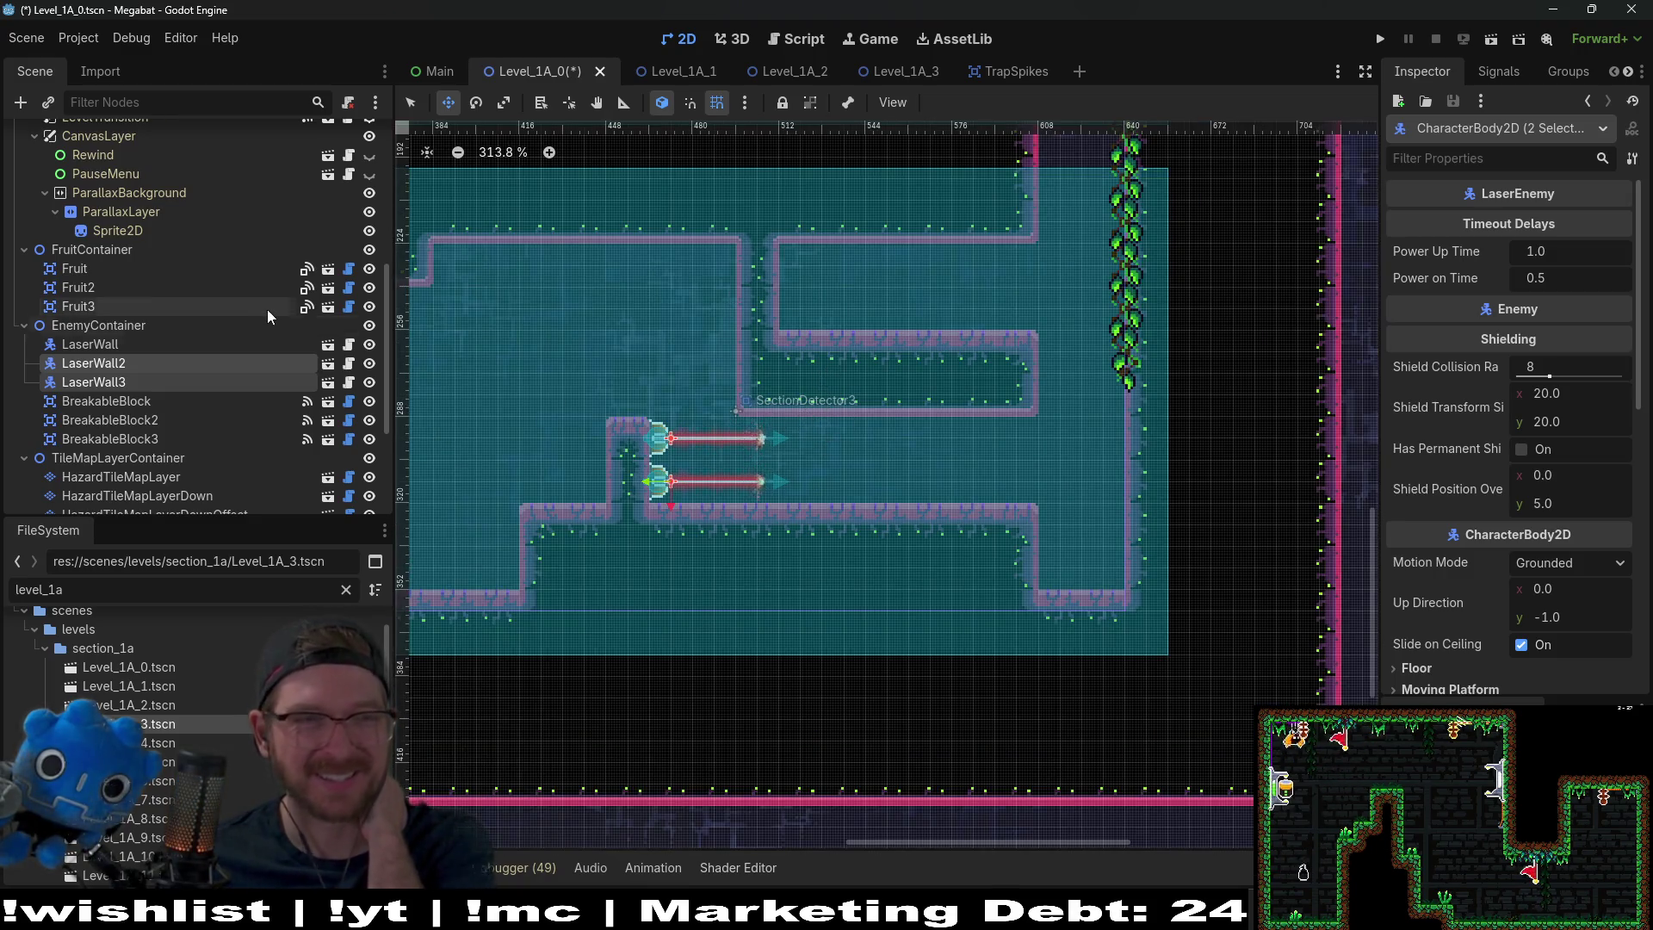
pyautogui.scroll(5, 267, 308)
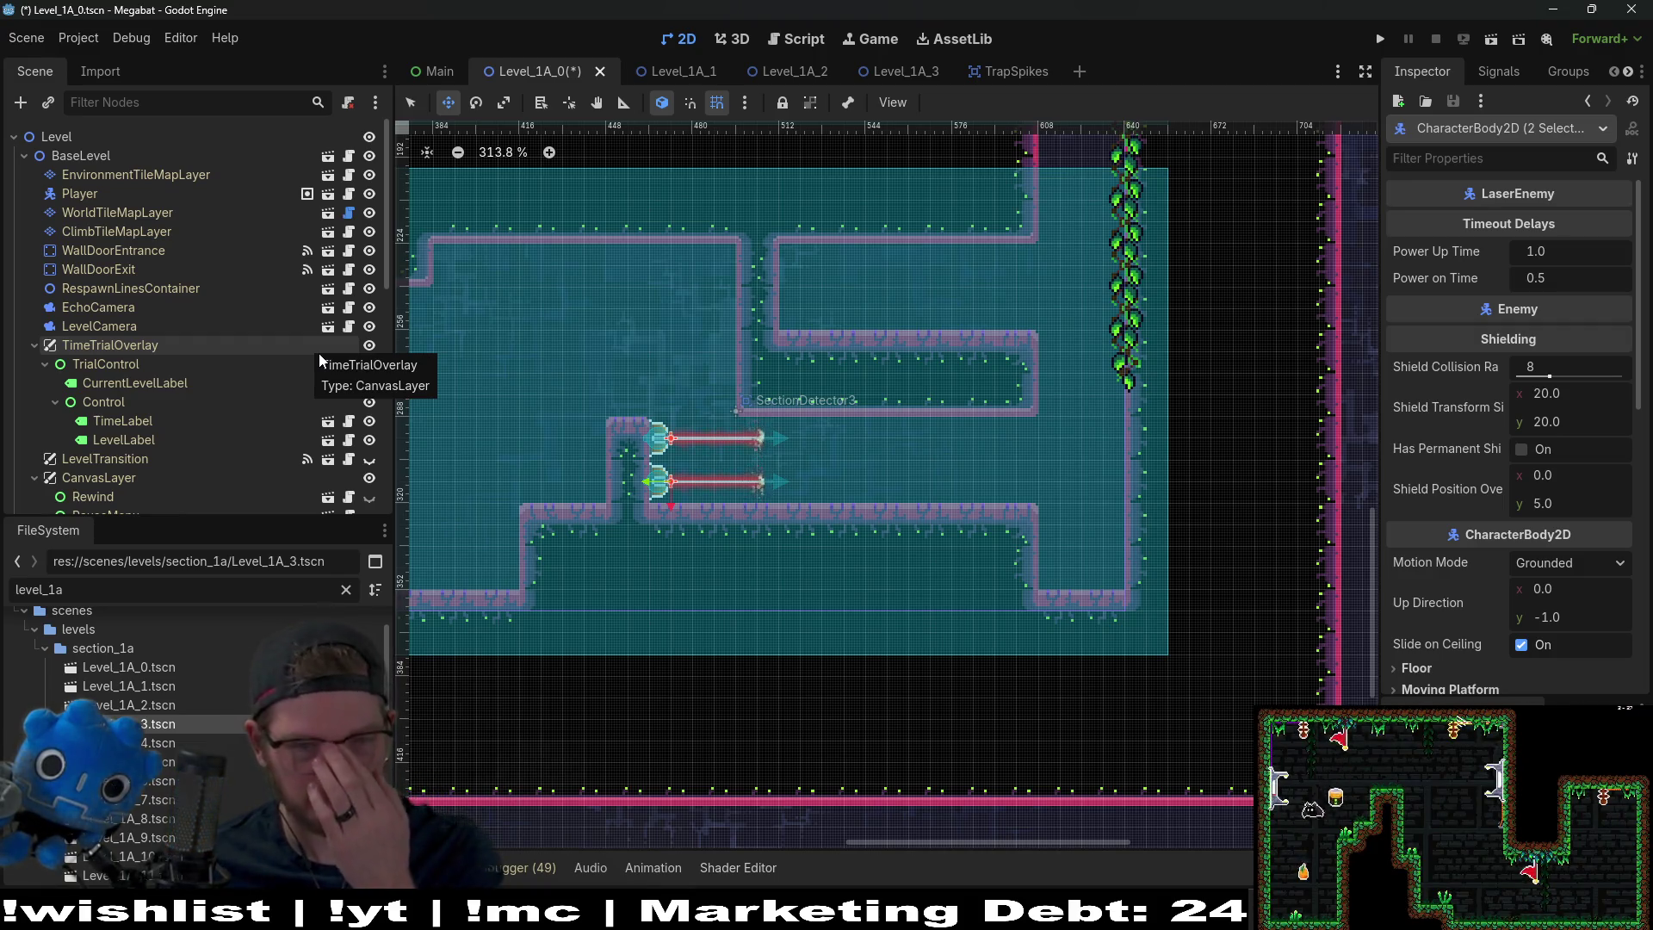
# Select the WorldTileMapLayer and choose the LAB_V2 wall terrain
pyautogui.click(163, 214)
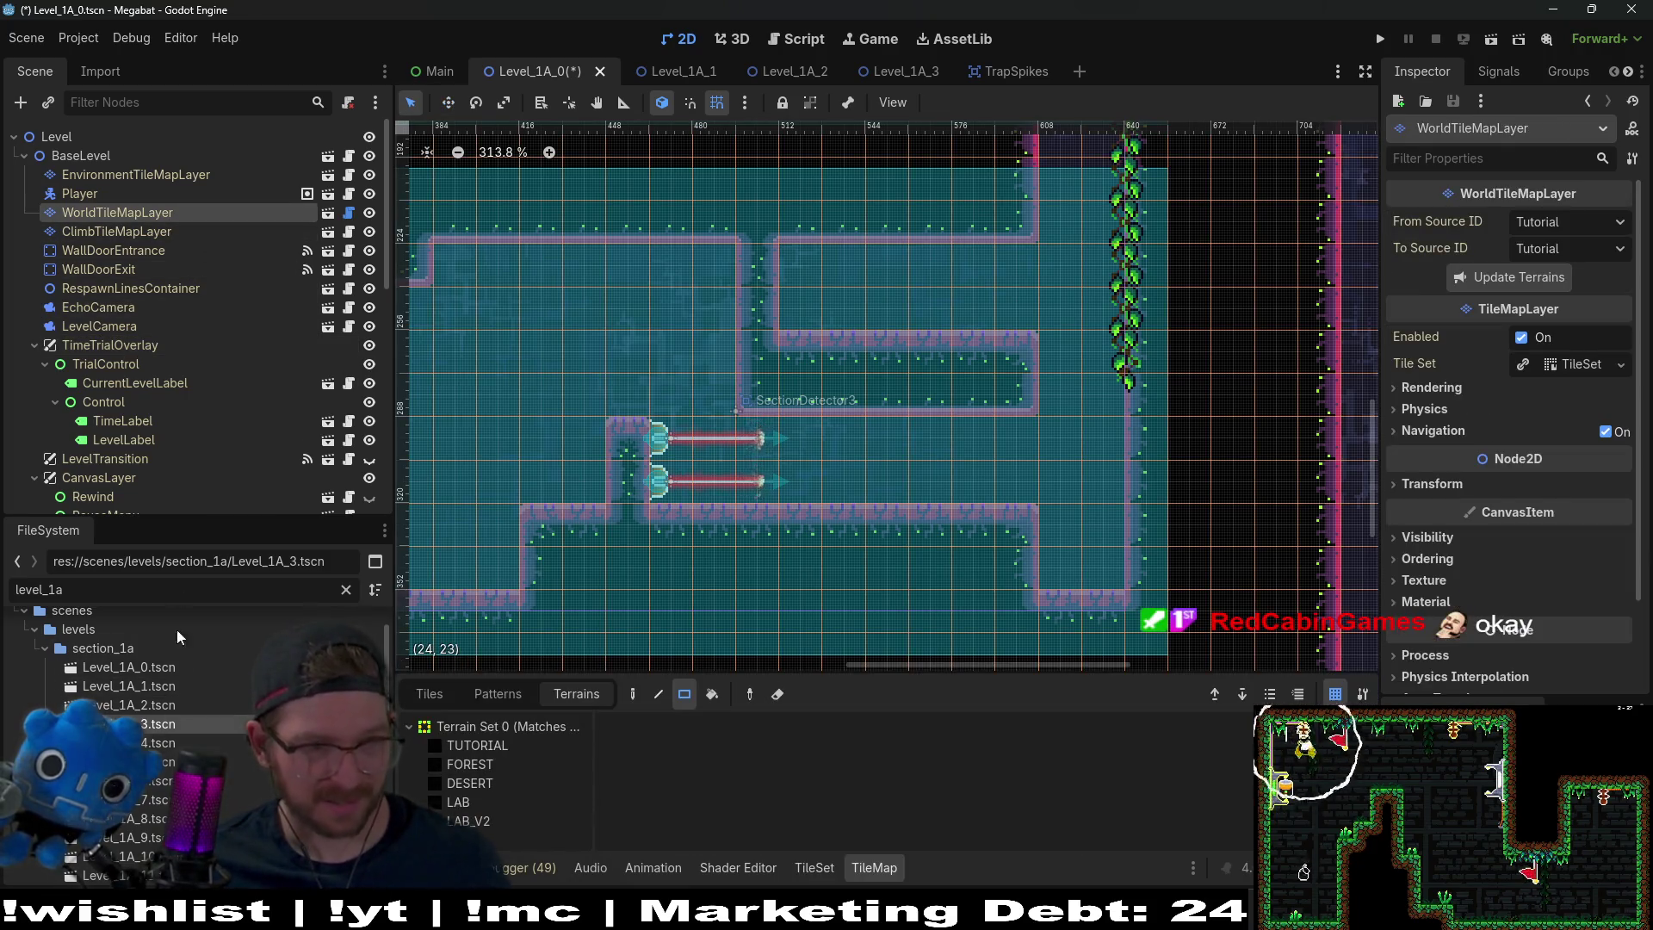
pyautogui.click(141, 226)
pyautogui.click(141, 220)
pyautogui.click(503, 821)
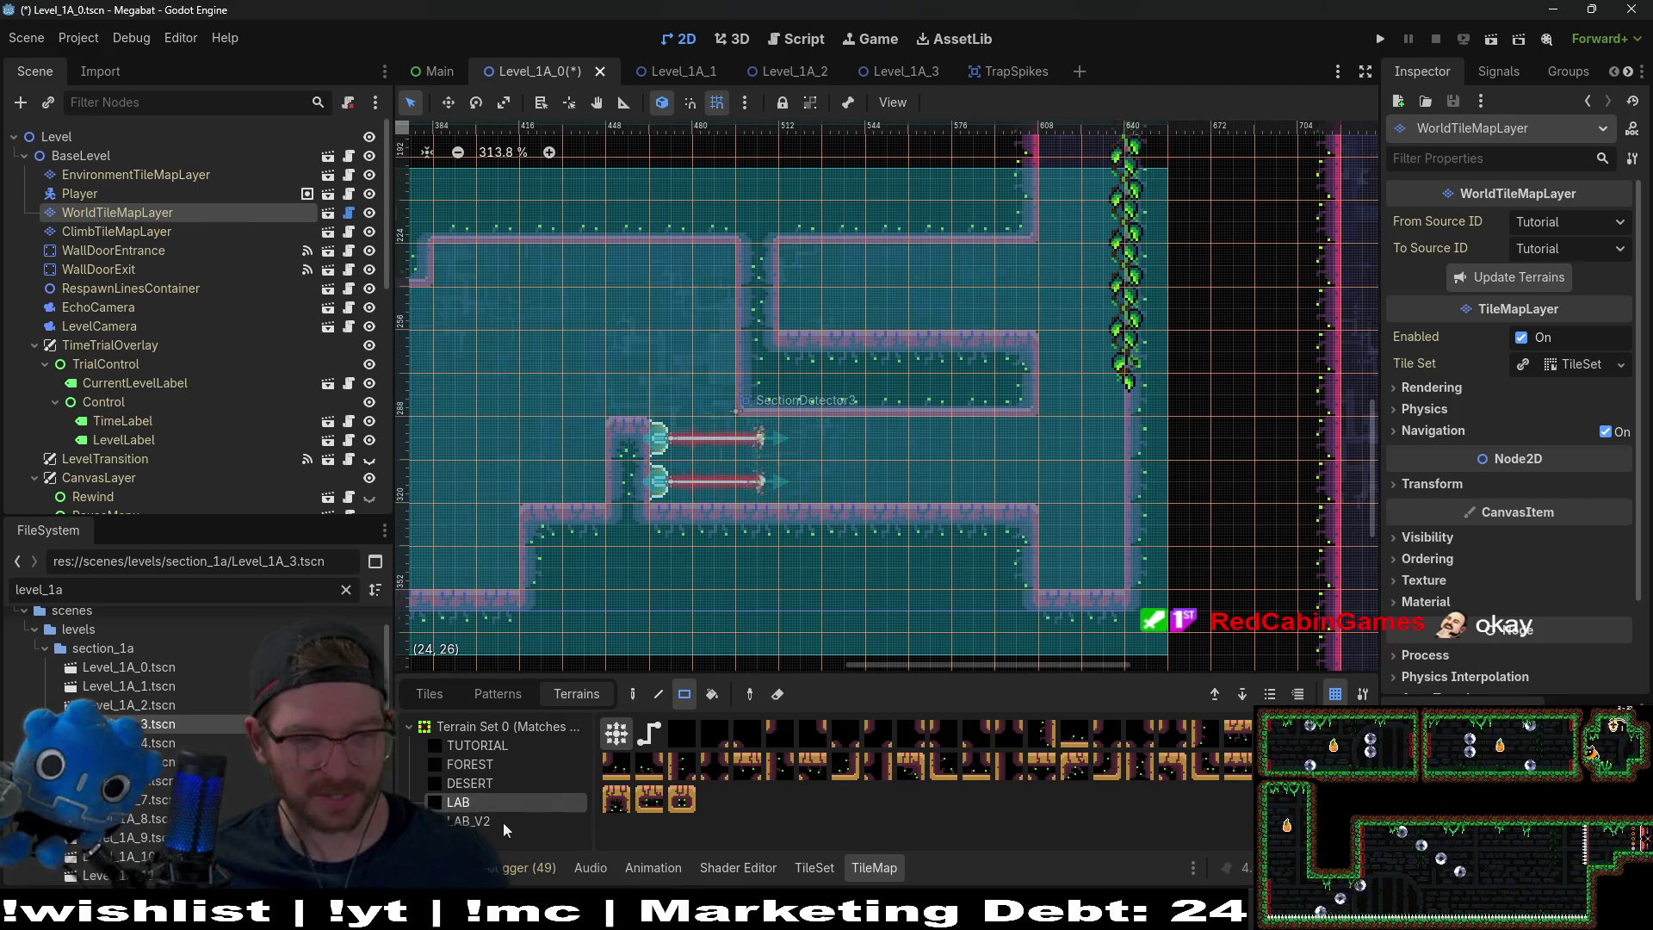
# Paint wall blocks right of the turrets, including a 6x3 block, forming a ledge above the beams
pyautogui.moveTo(682, 518)
pyautogui.mouseDown()
pyautogui.moveTo(1003, 566)
pyautogui.moveTo(1026, 551)
pyautogui.mouseUp()
pyautogui.moveTo(766, 446); pyautogui.dragTo(997, 492)
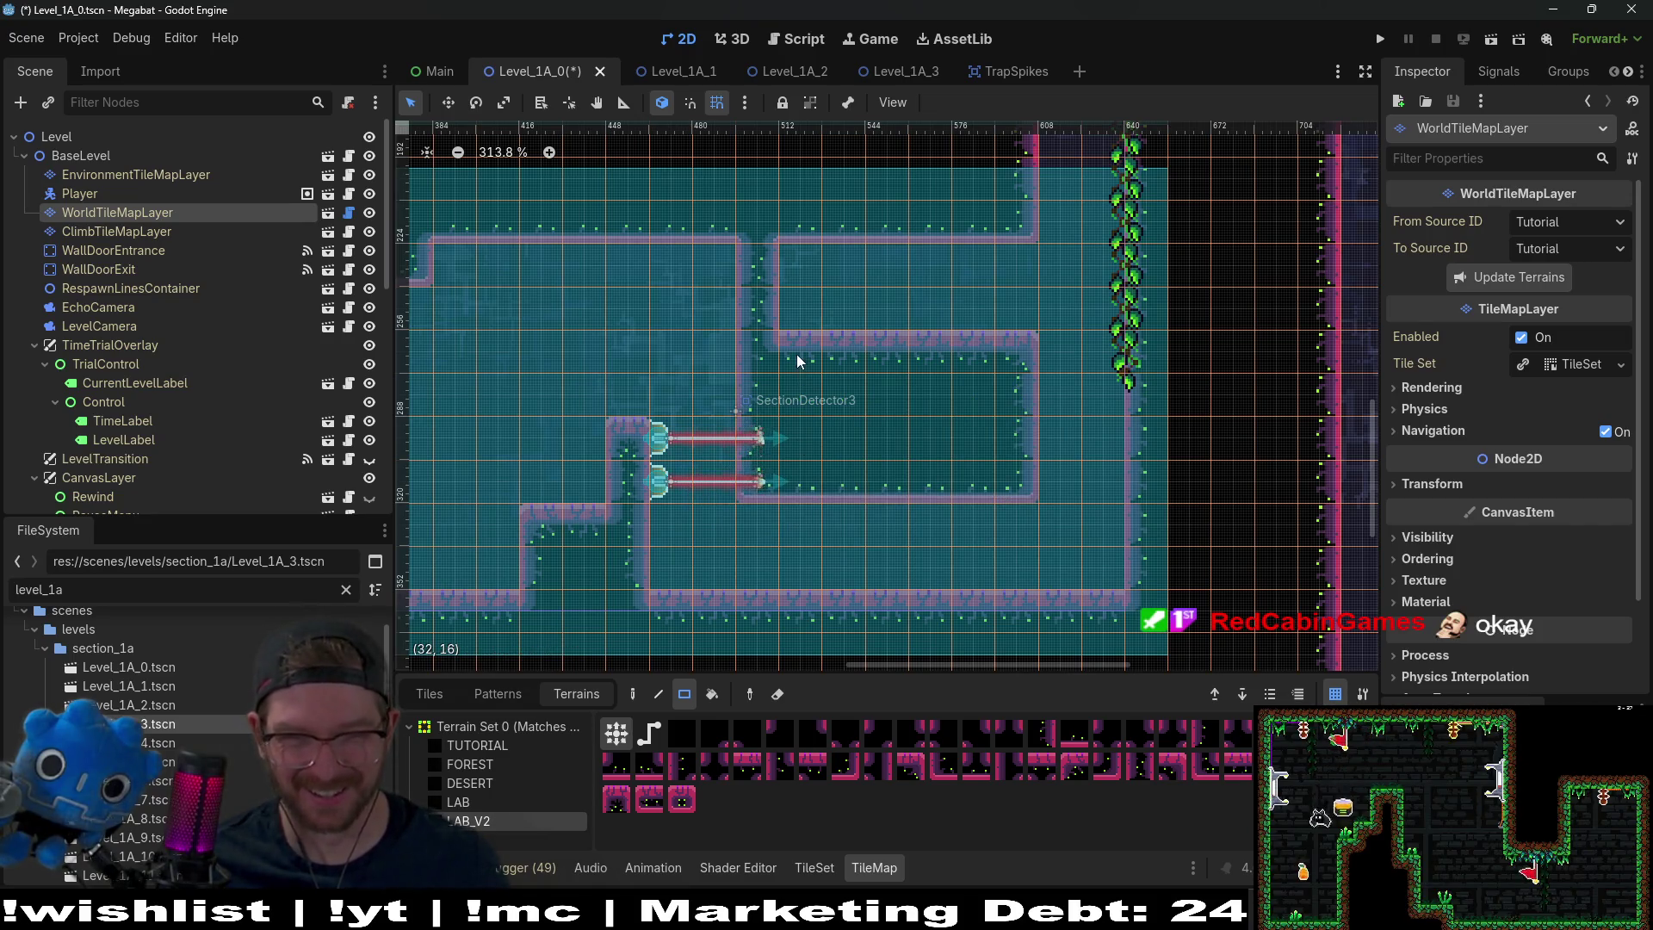
pyautogui.moveTo(797, 354); pyautogui.dragTo(1011, 436)
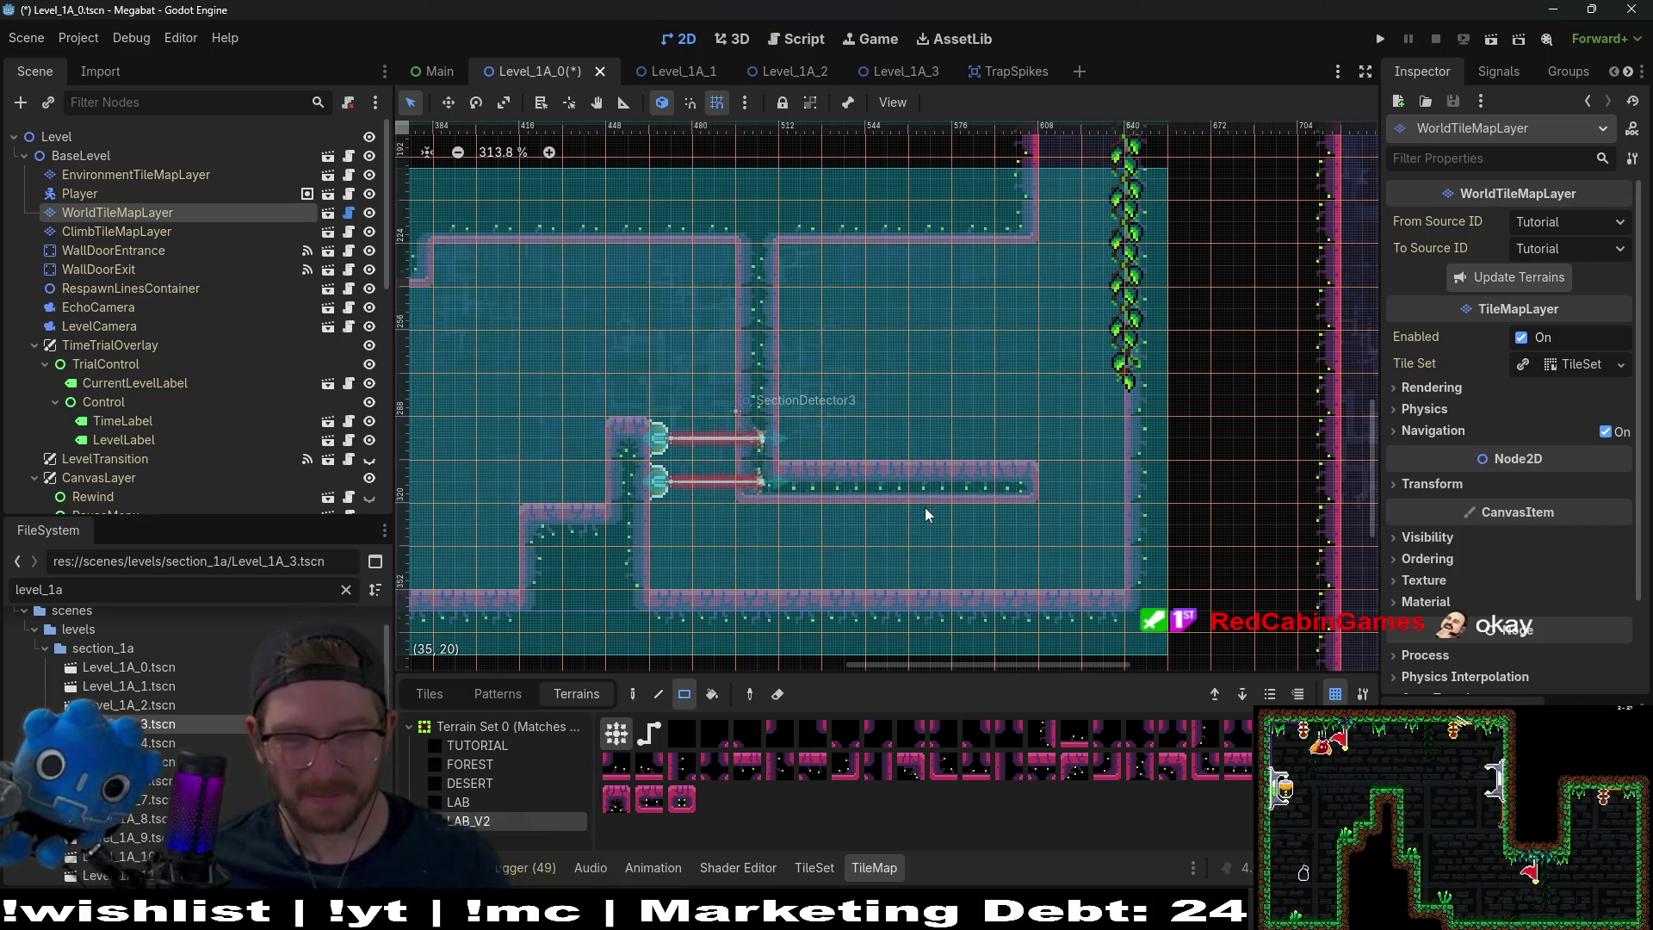
pyautogui.moveTo(788, 265)
pyautogui.mouseDown()
pyautogui.moveTo(983, 373)
pyautogui.moveTo(1006, 369)
pyautogui.mouseUp()
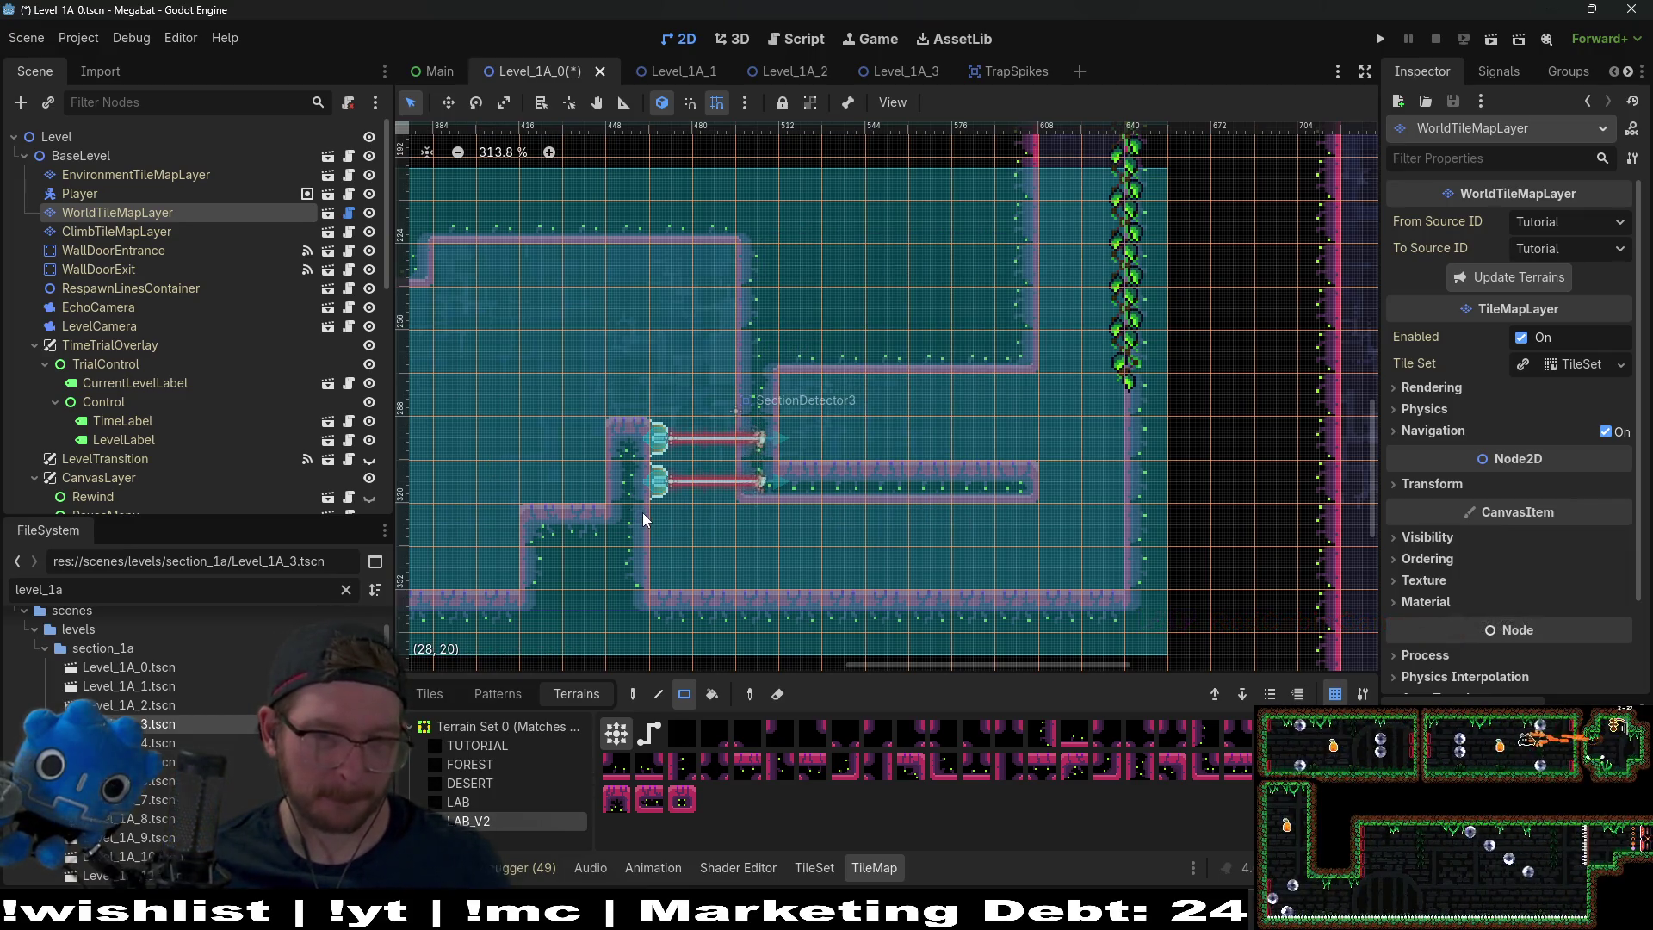
pyautogui.scroll(-10, 193, 282)
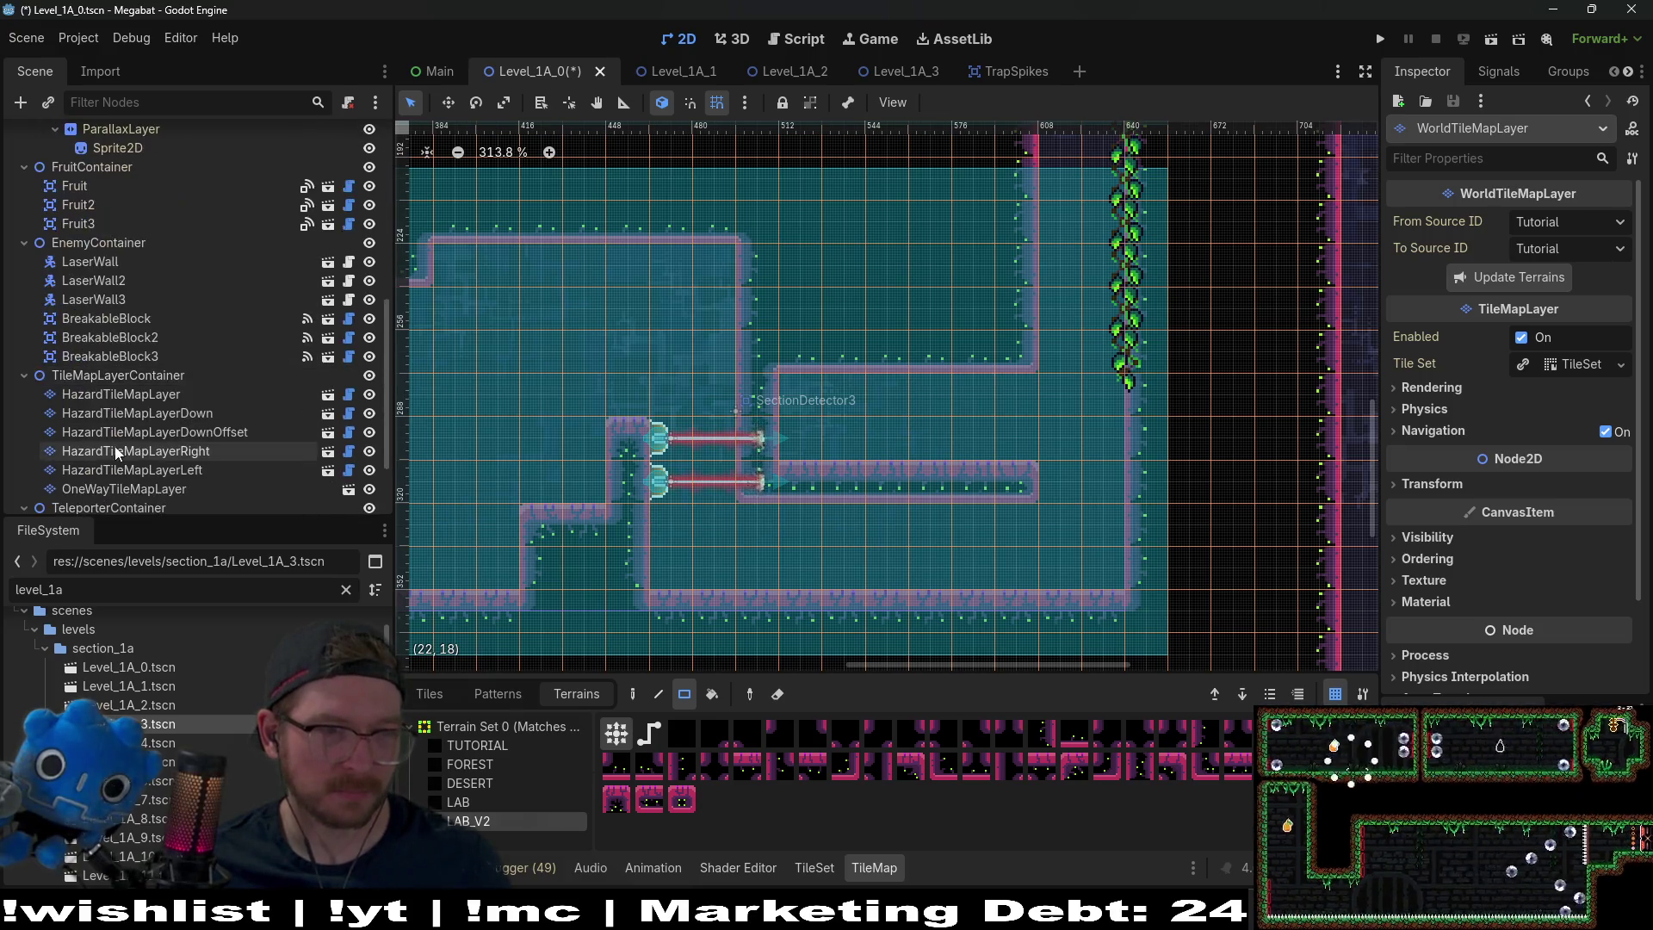
pyautogui.scroll(-5, 115, 451)
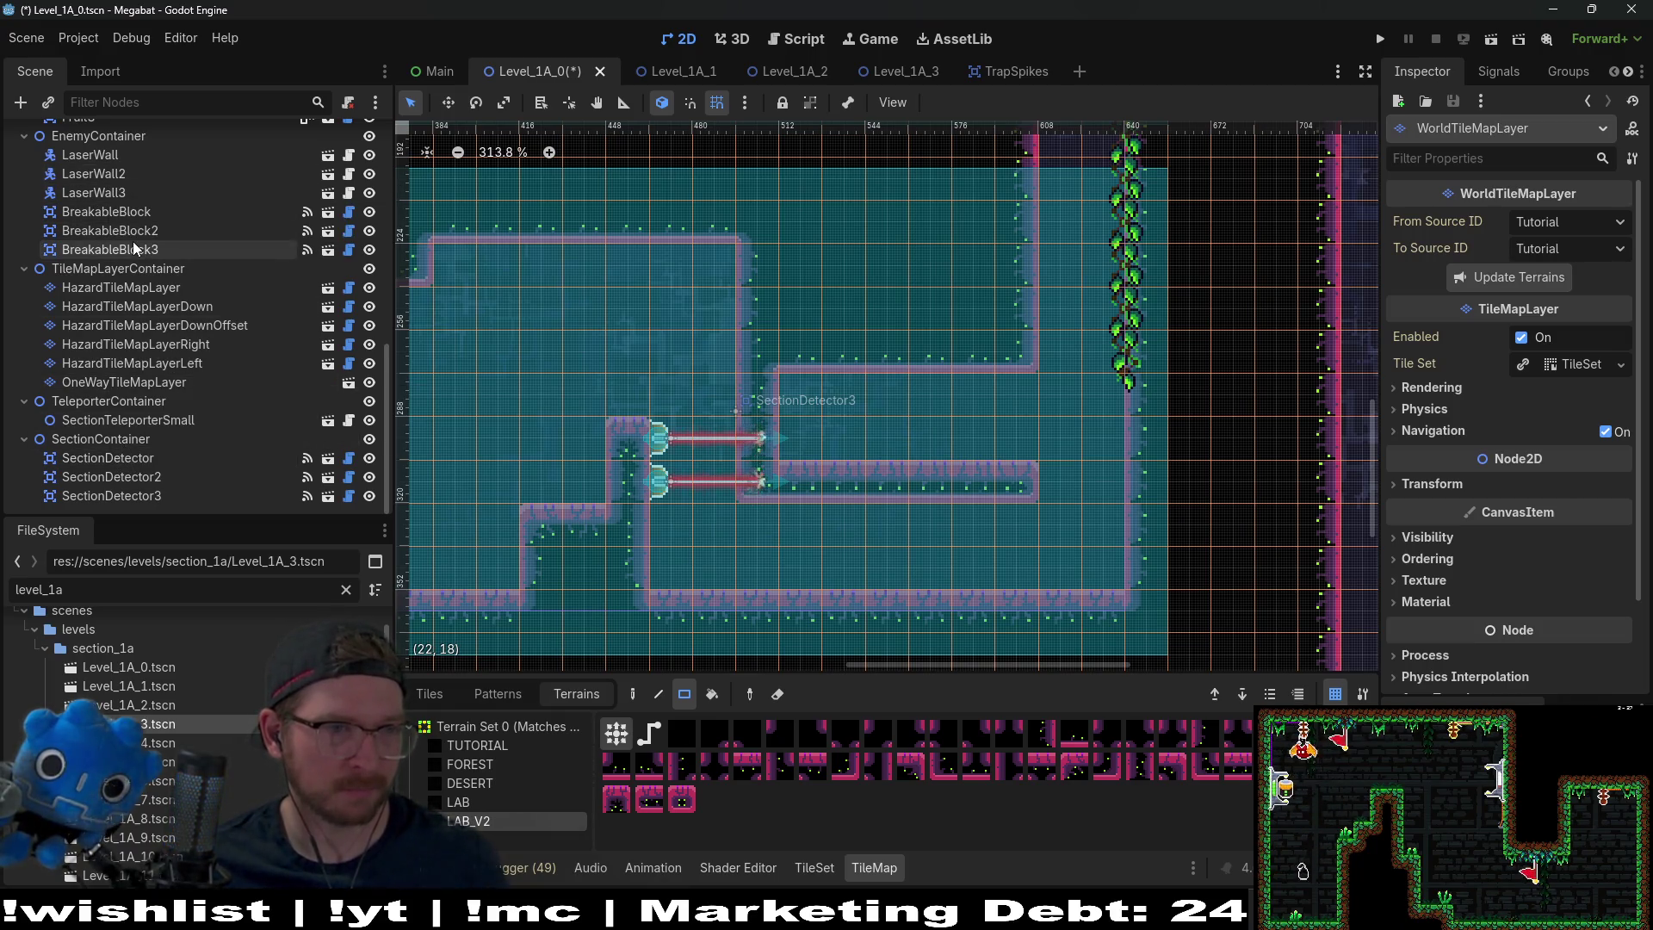
# Nudge LaserWall2 and LaserWall3 down so their beams run just above the corridor floor
pyautogui.scroll(4, 114, 270)
pyautogui.click(120, 316)
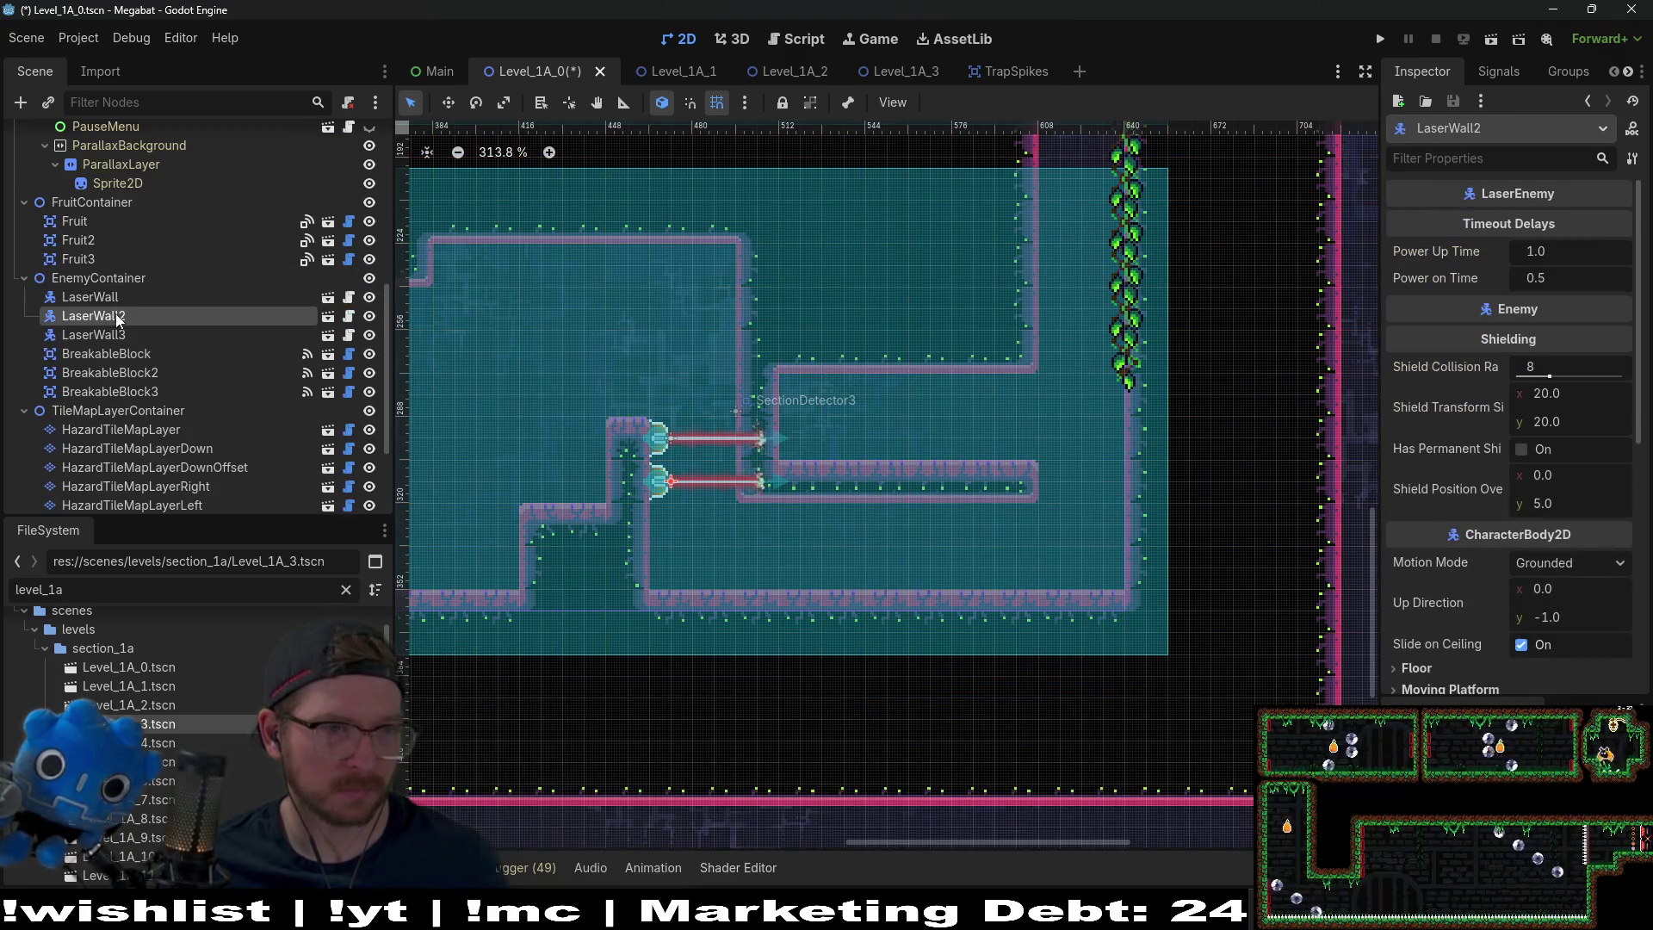
pyautogui.keyDown('shift'); pyautogui.click(110, 334); pyautogui.keyUp('shift')
pyautogui.press('w')
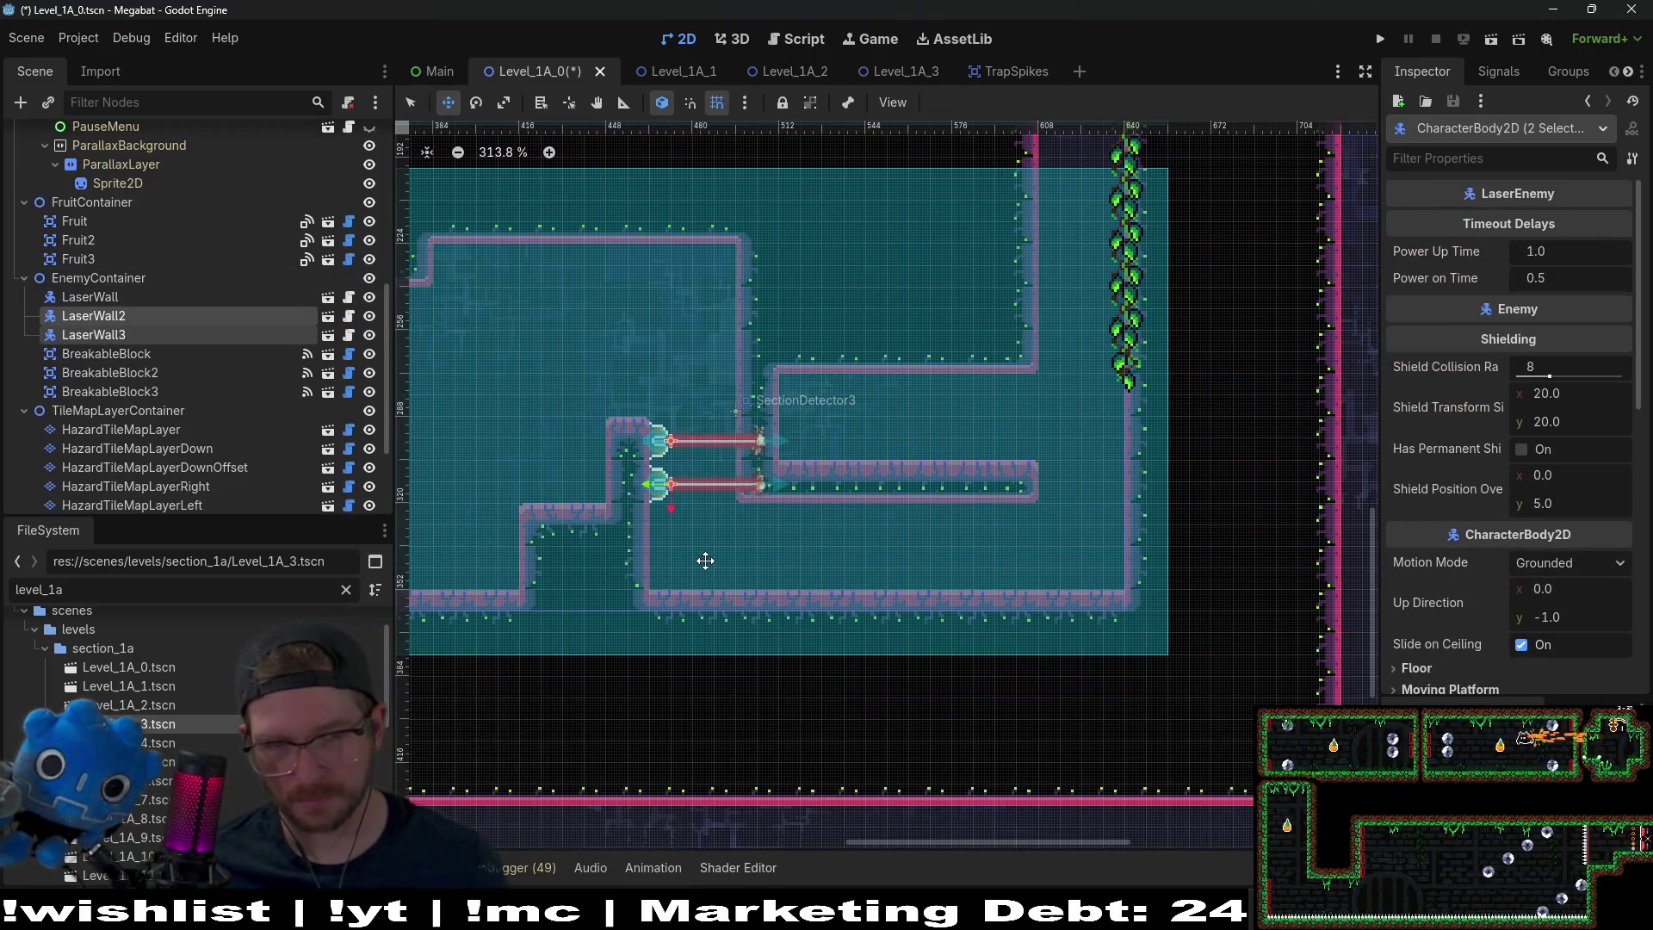
pyautogui.press('Down')
pyautogui.press('Down')
pyautogui.press('Down')
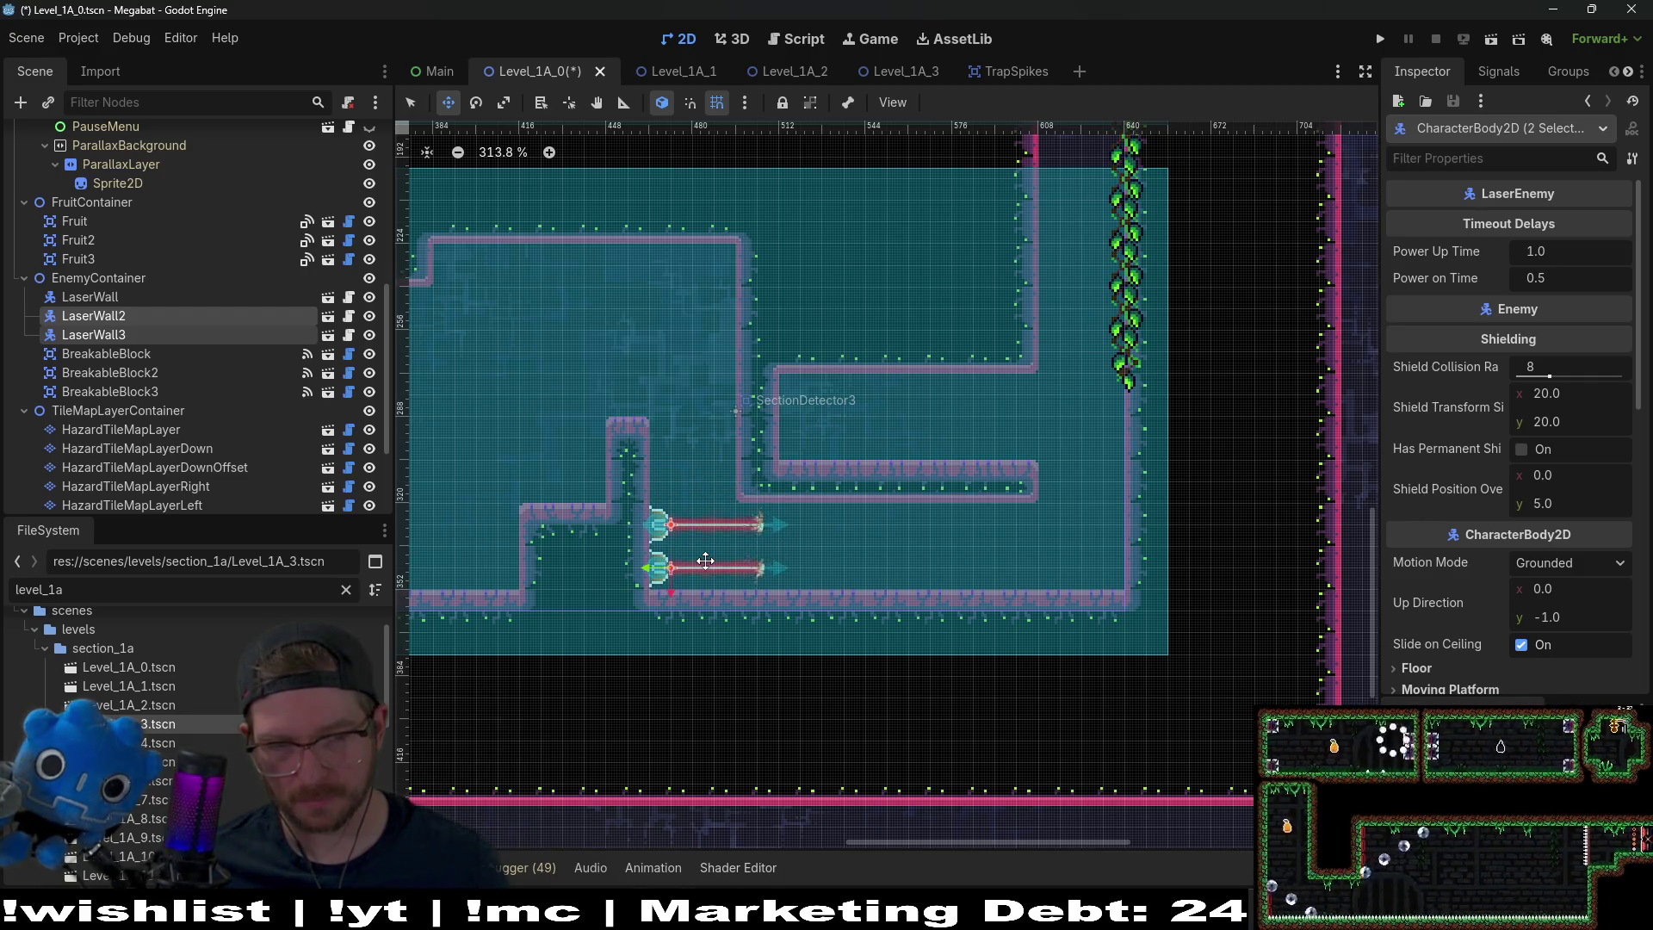
pyautogui.press('Up')
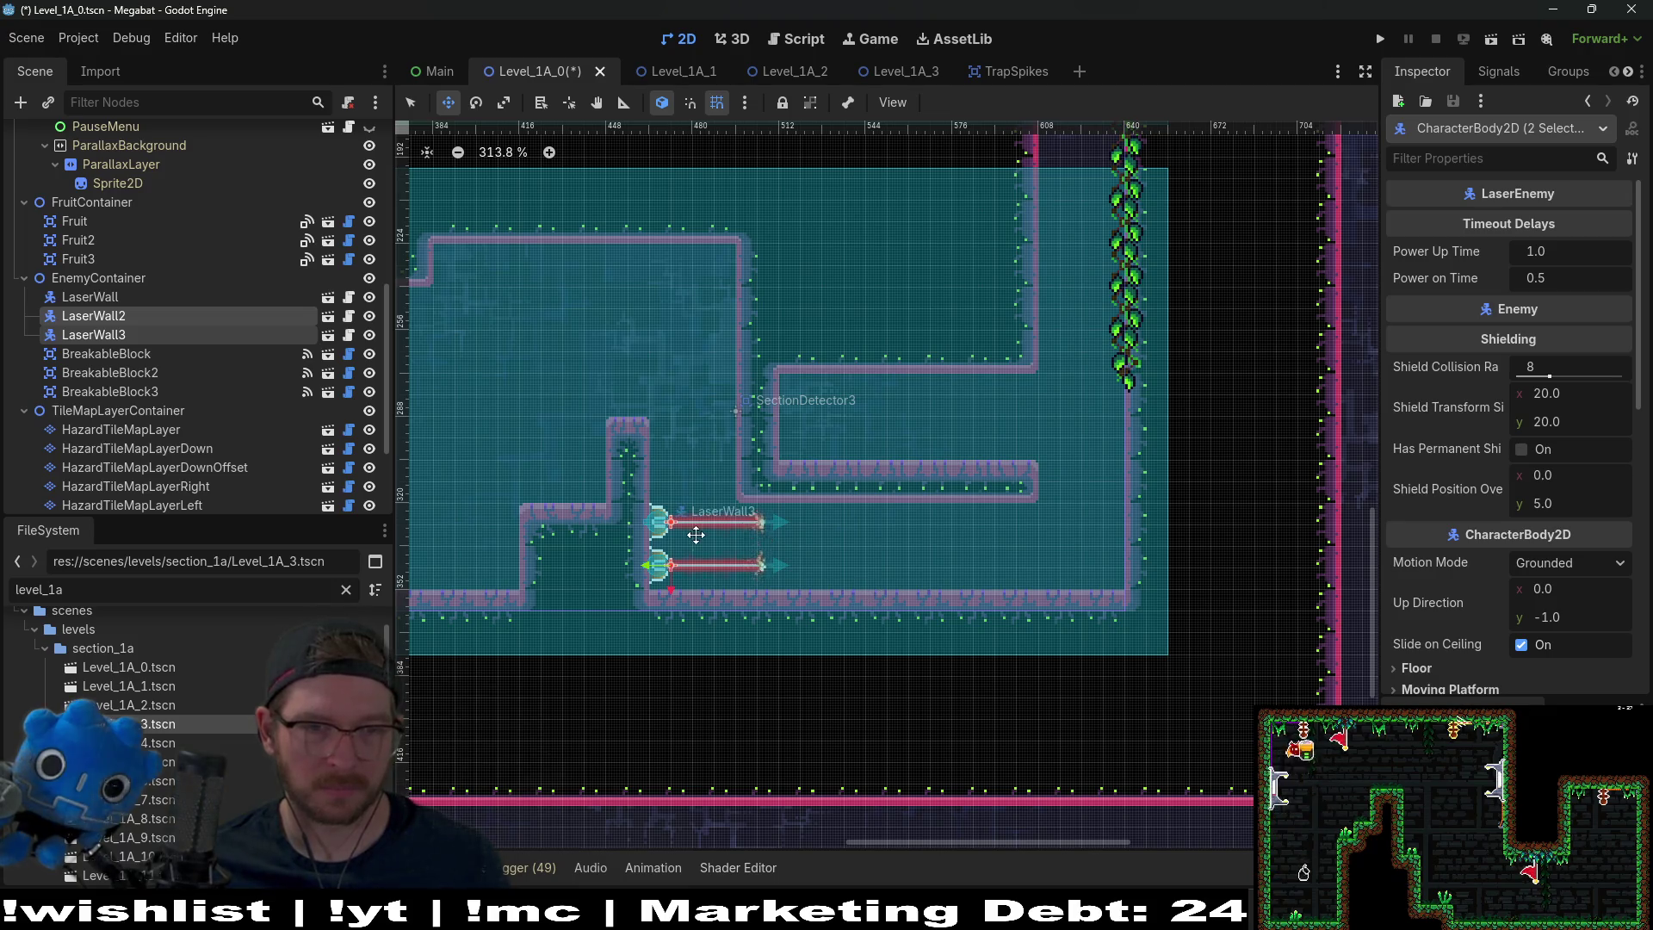
pyautogui.scroll(8, 695, 534)
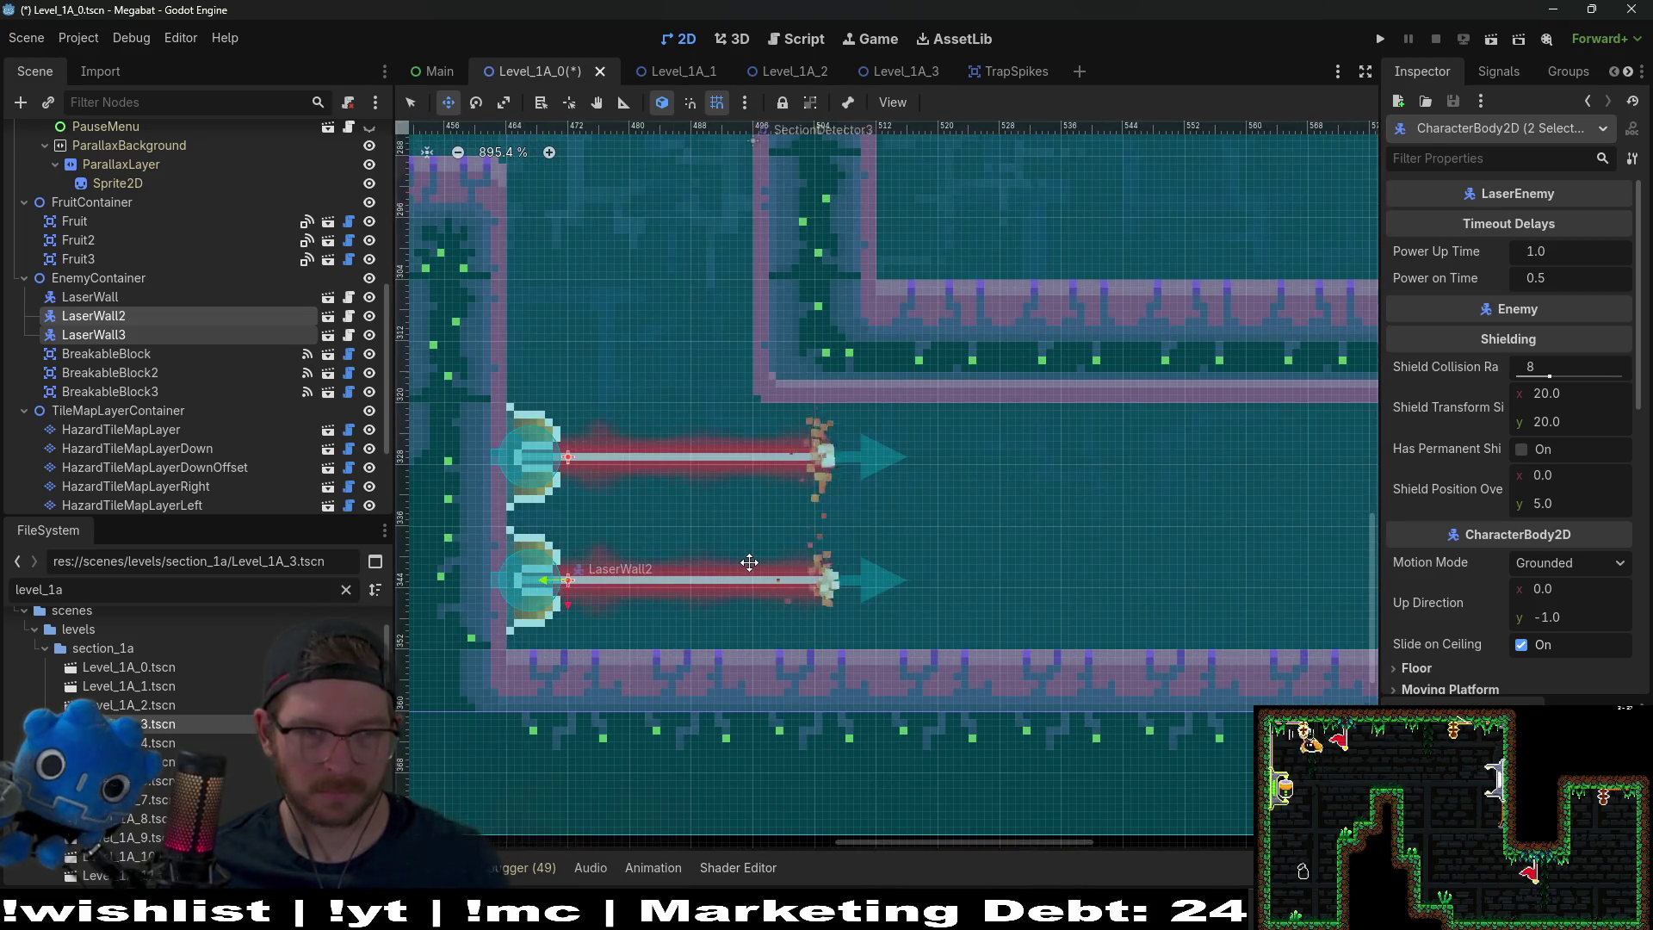
pyautogui.scroll(-8, 749, 562)
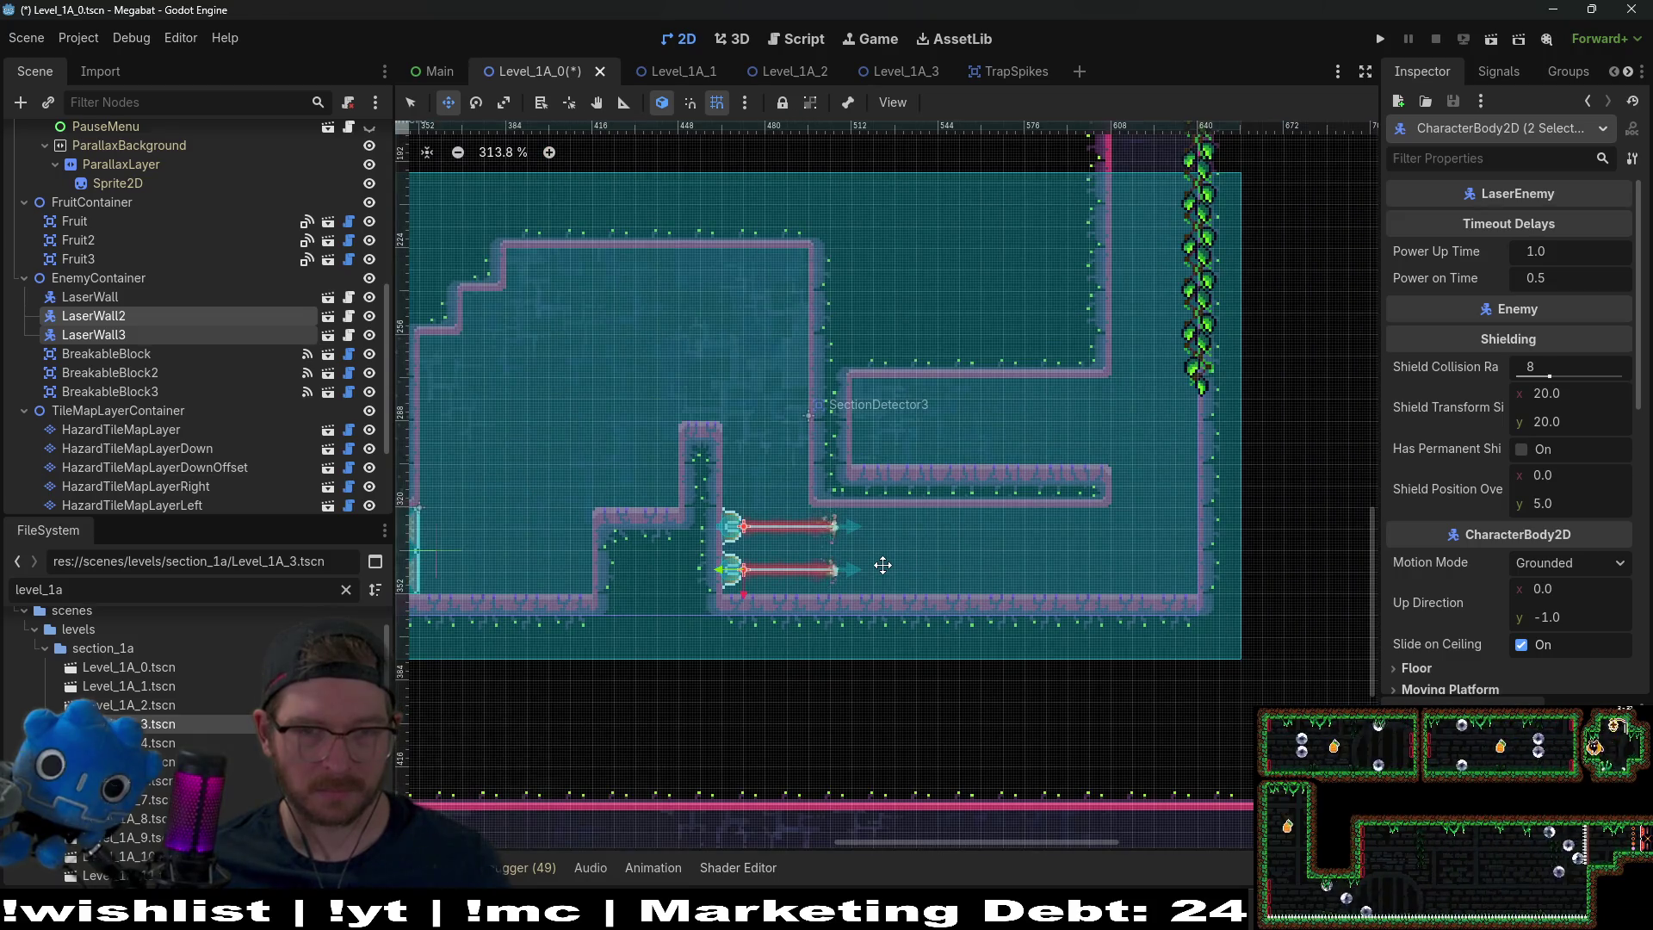
pyautogui.scroll(4, 879, 564)
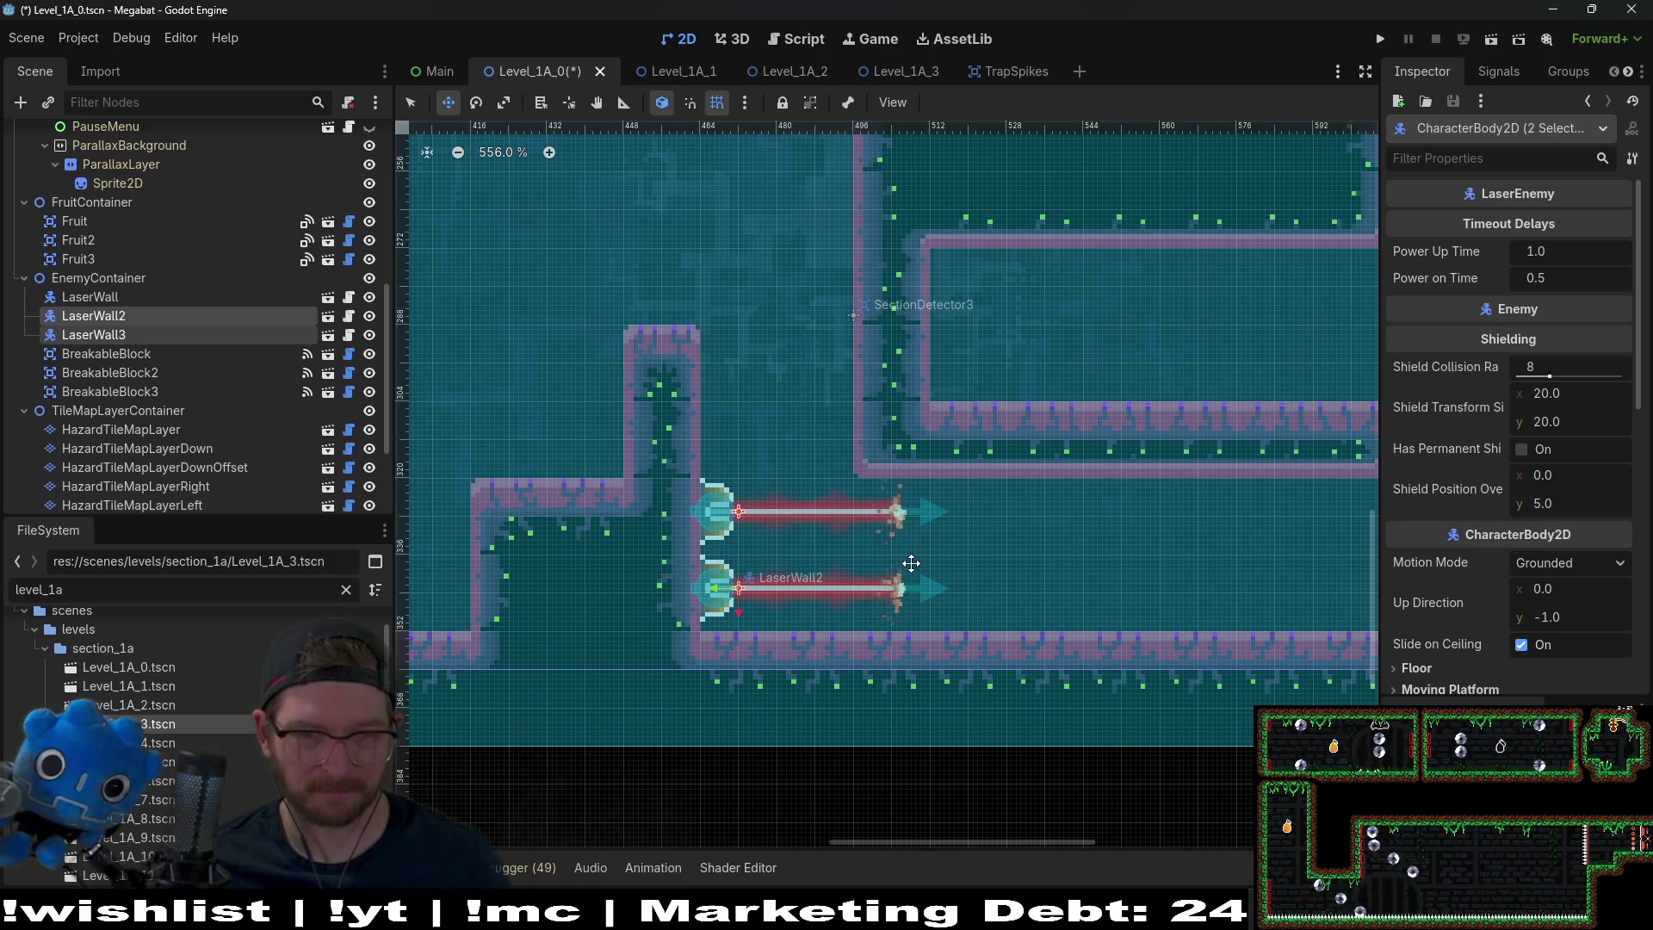
pyautogui.scroll(-4, 984, 546)
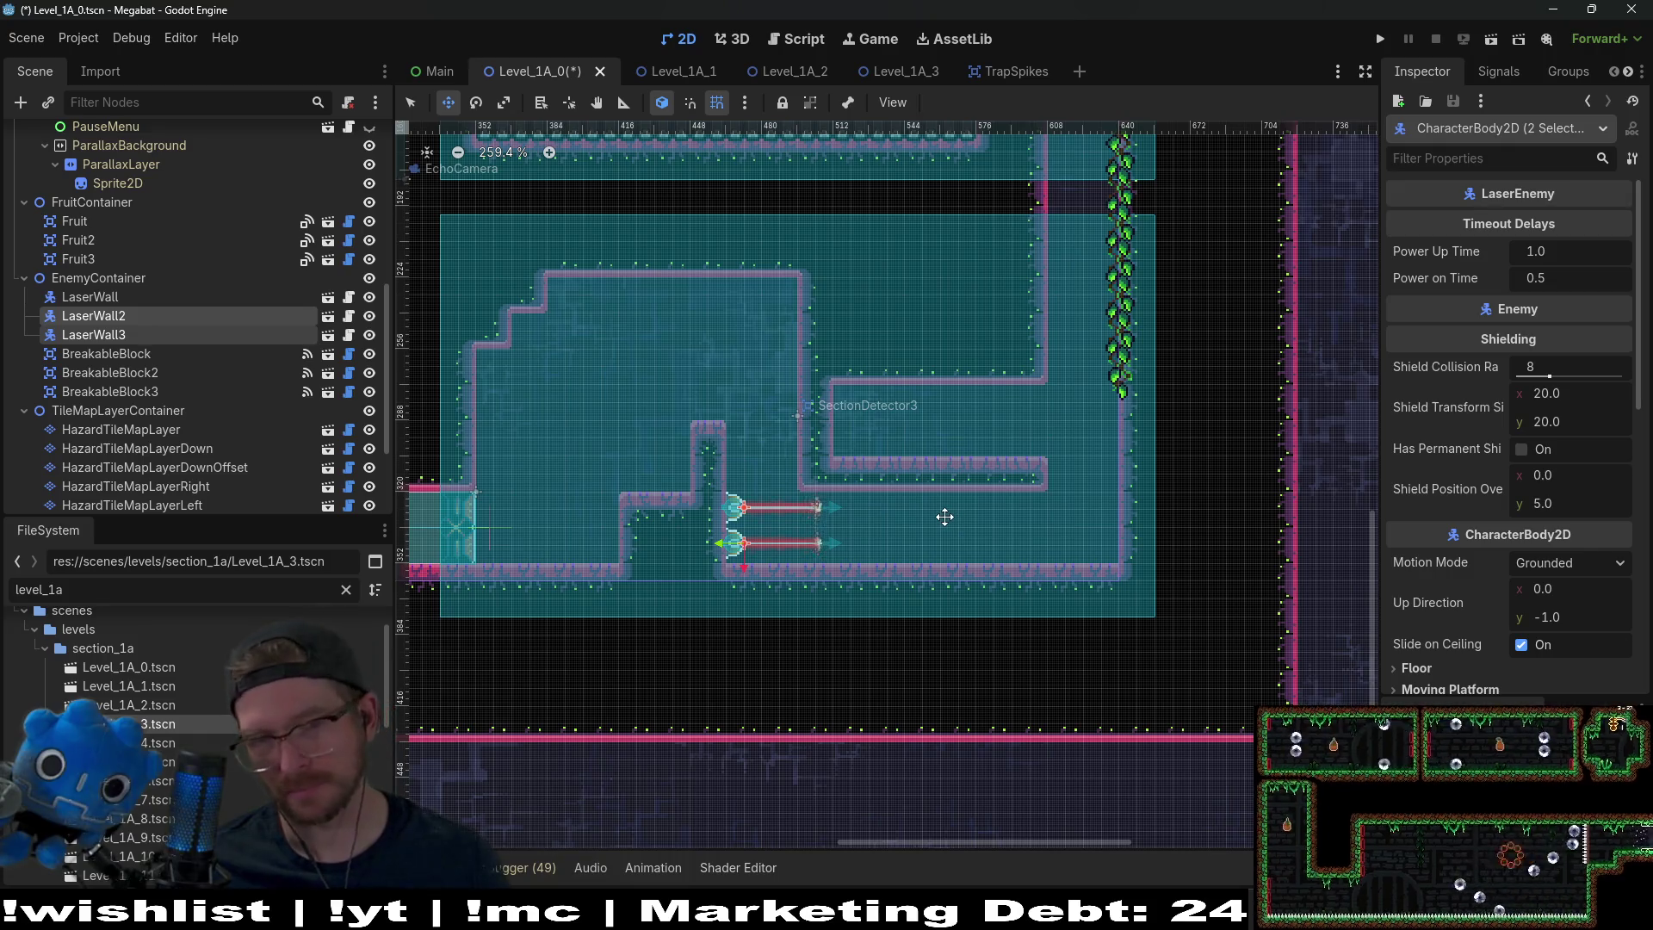
# Save and run the game, then fly the bat through the first rooms to the top-right exit
pyautogui.click(1499, 43)
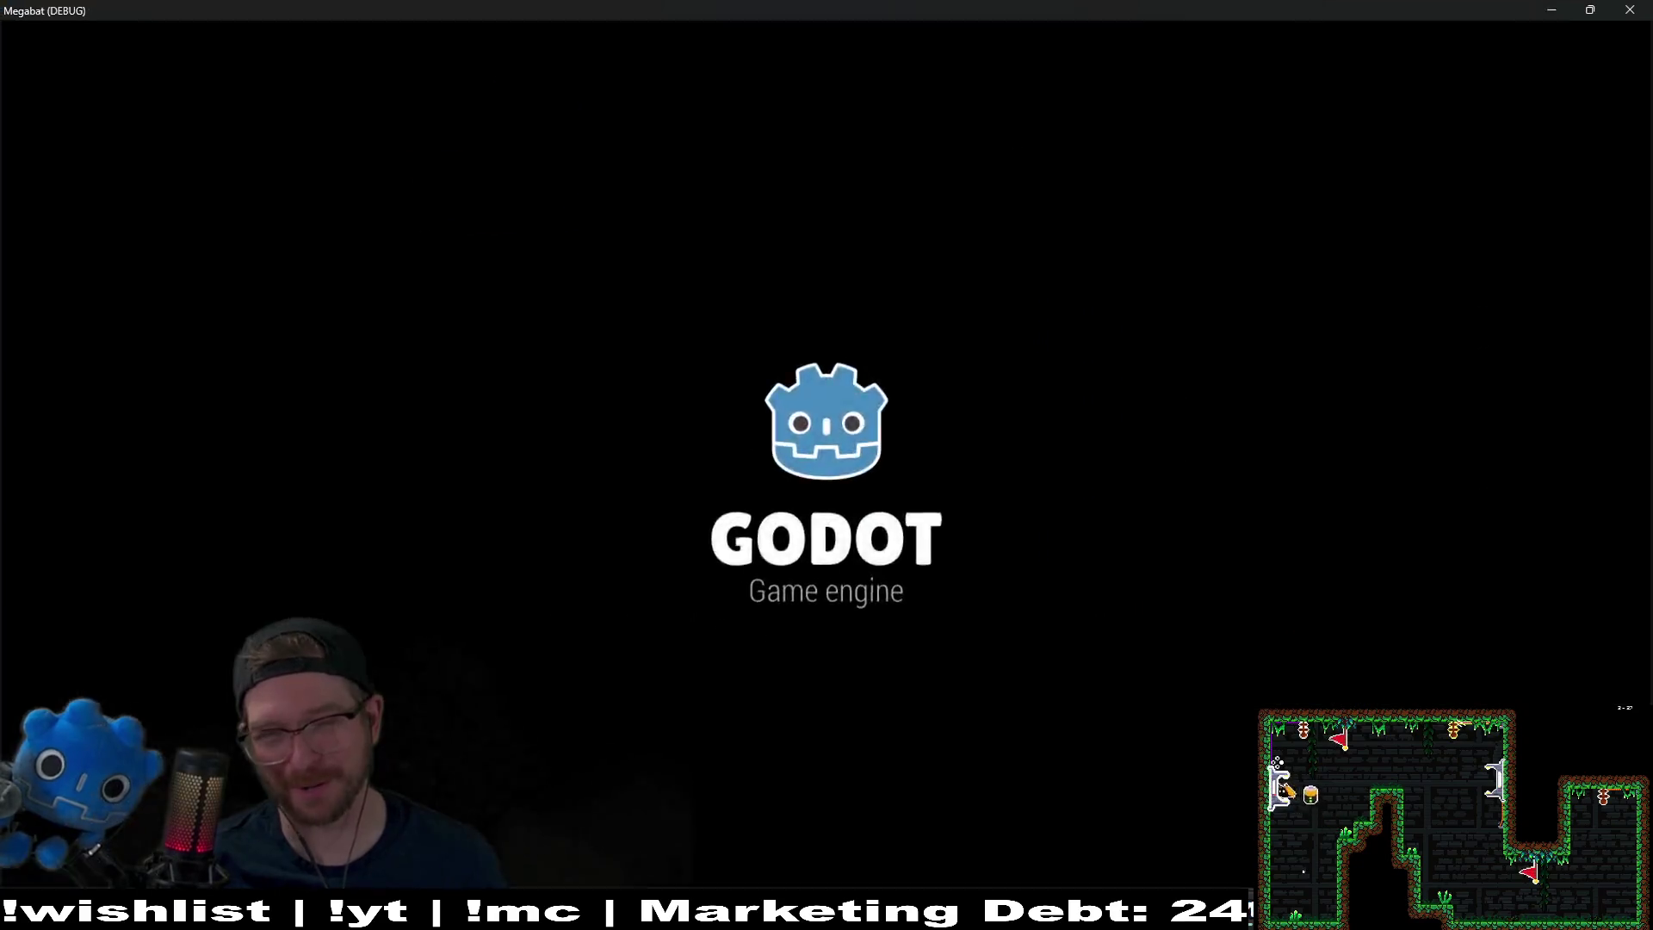
pyautogui.press('Right')
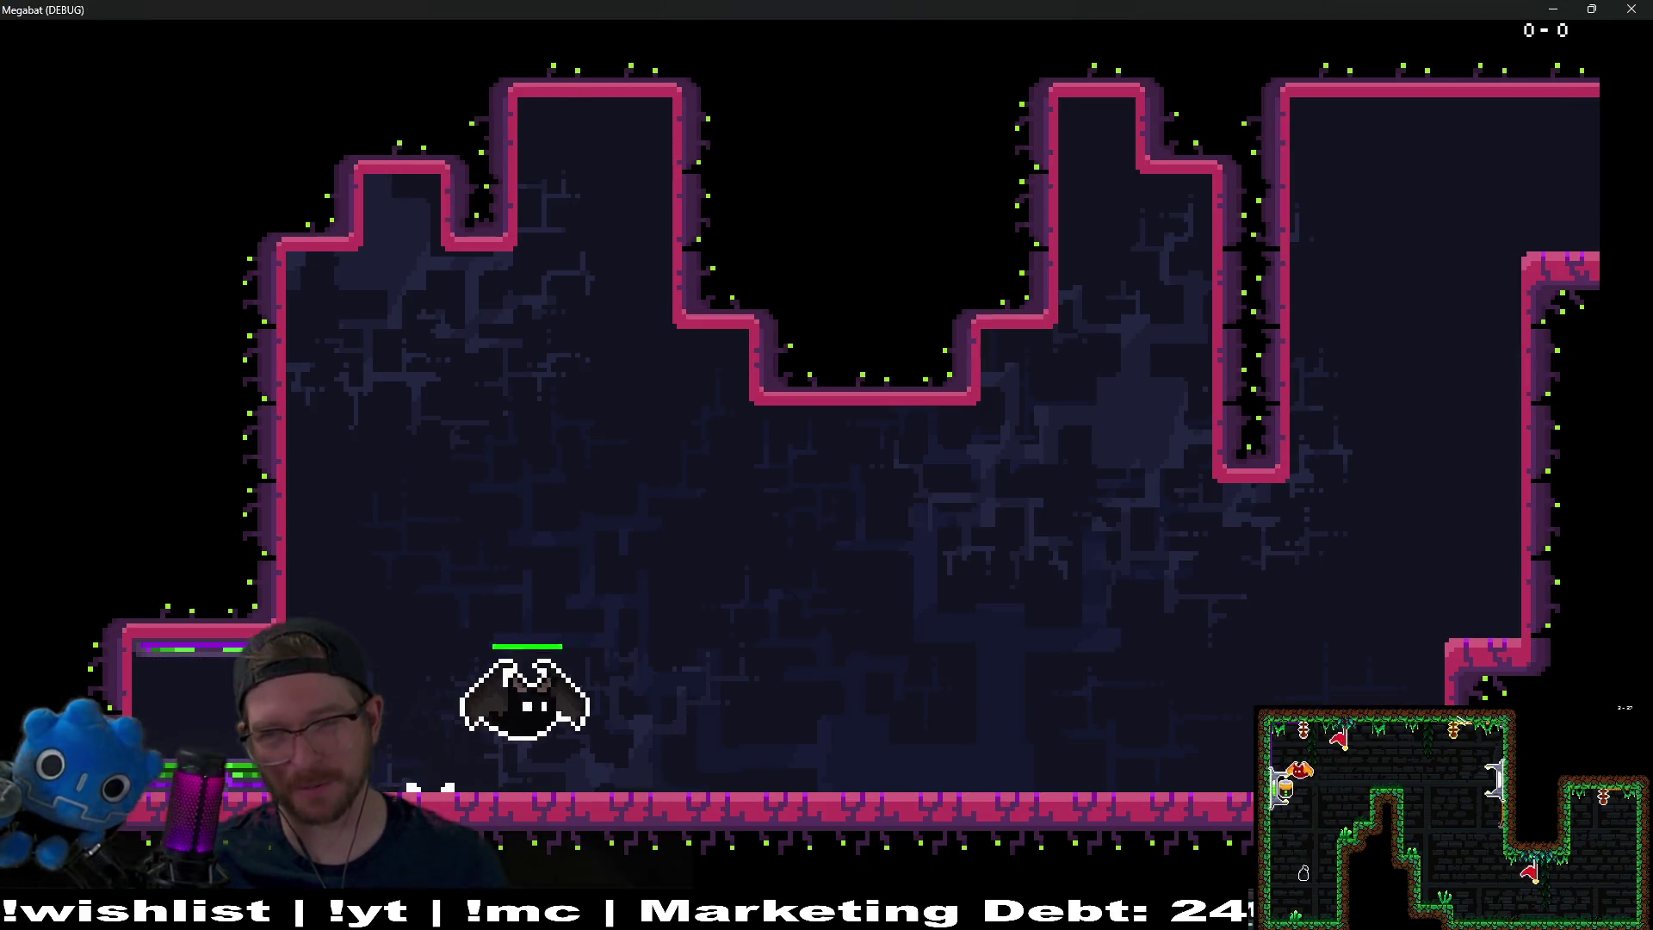
pyautogui.press('Up')
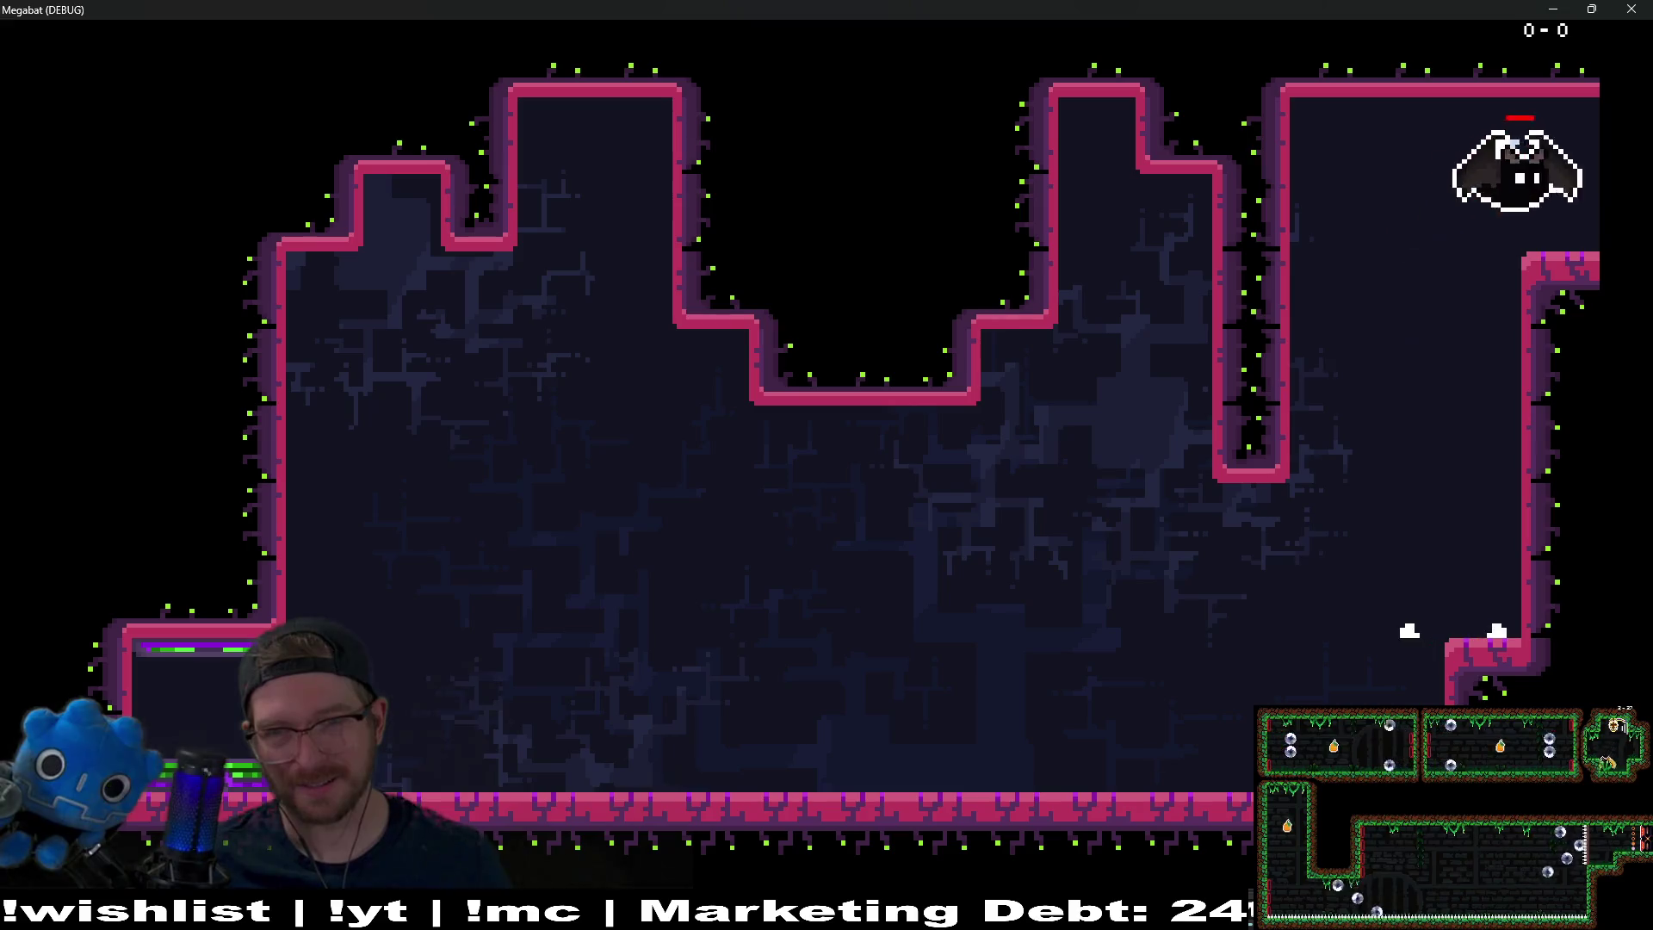
pyautogui.press('Down')
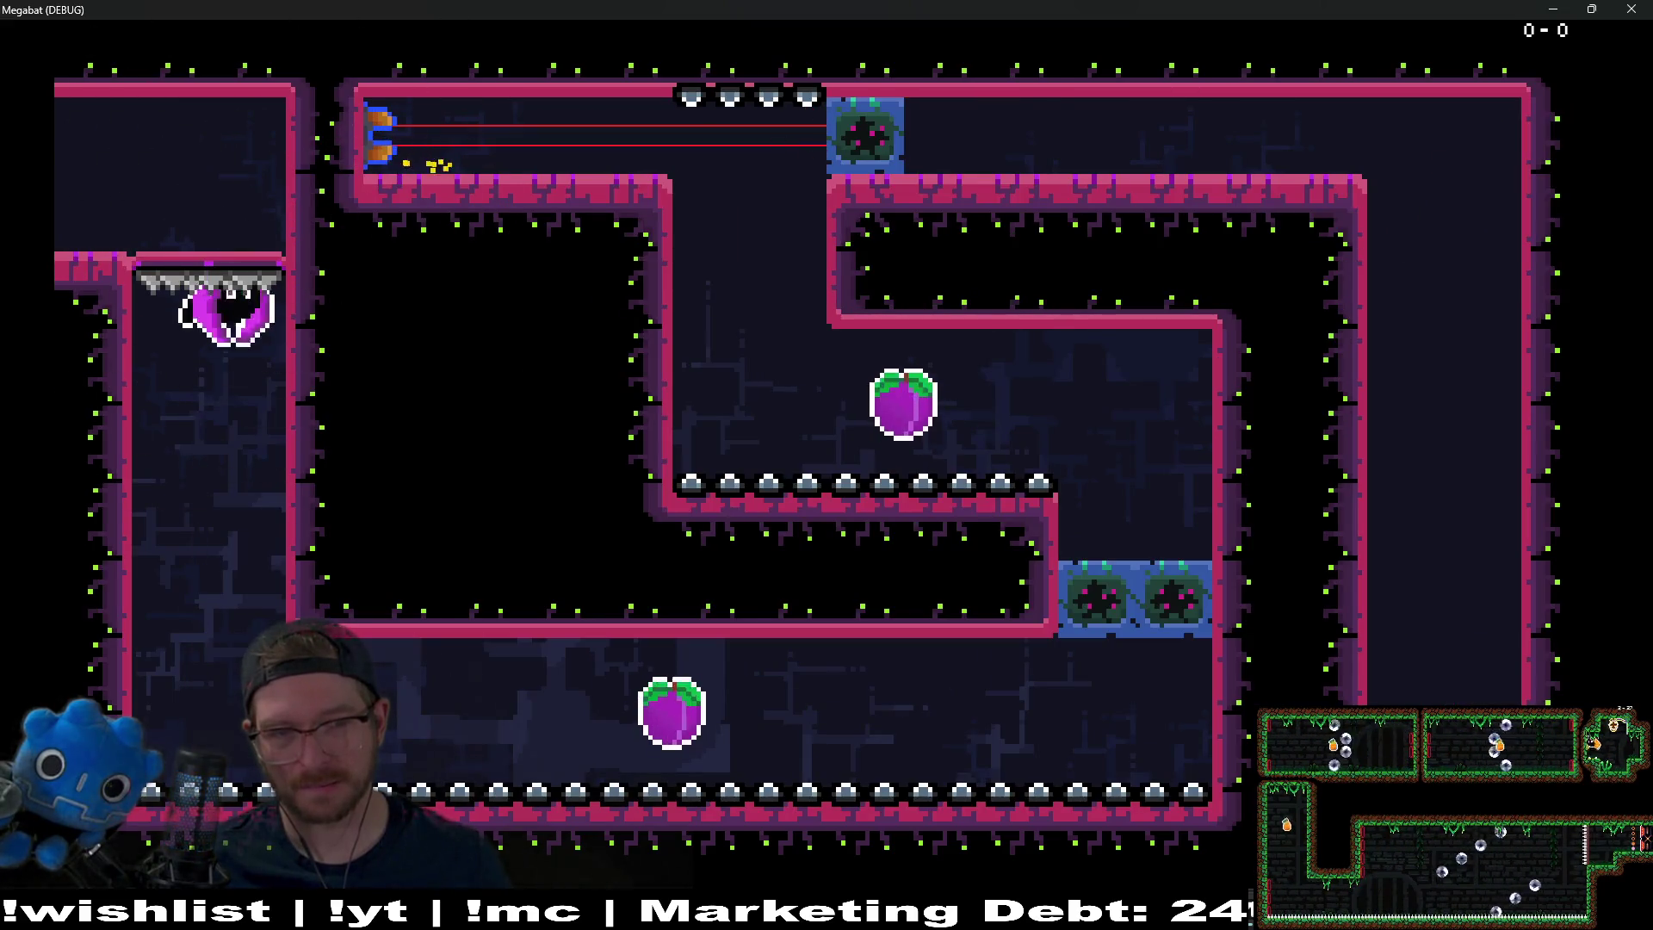
pyautogui.press('Right')
pyautogui.press('Up')
pyautogui.press('Left')
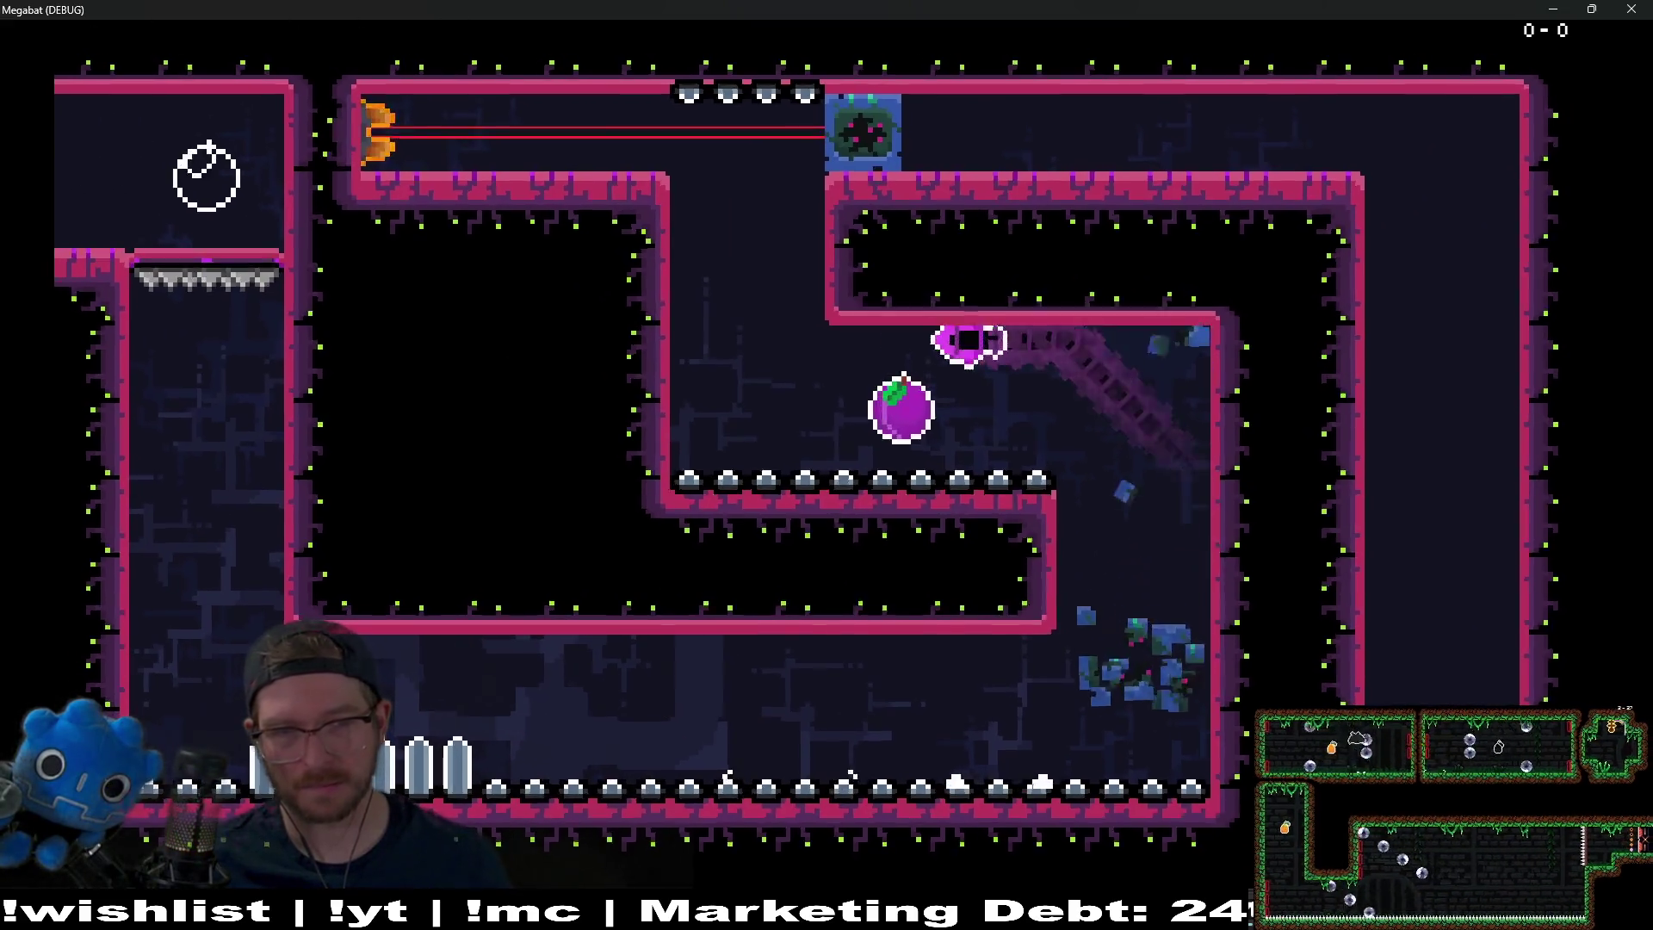
pyautogui.press('Up')
pyautogui.press('Down')
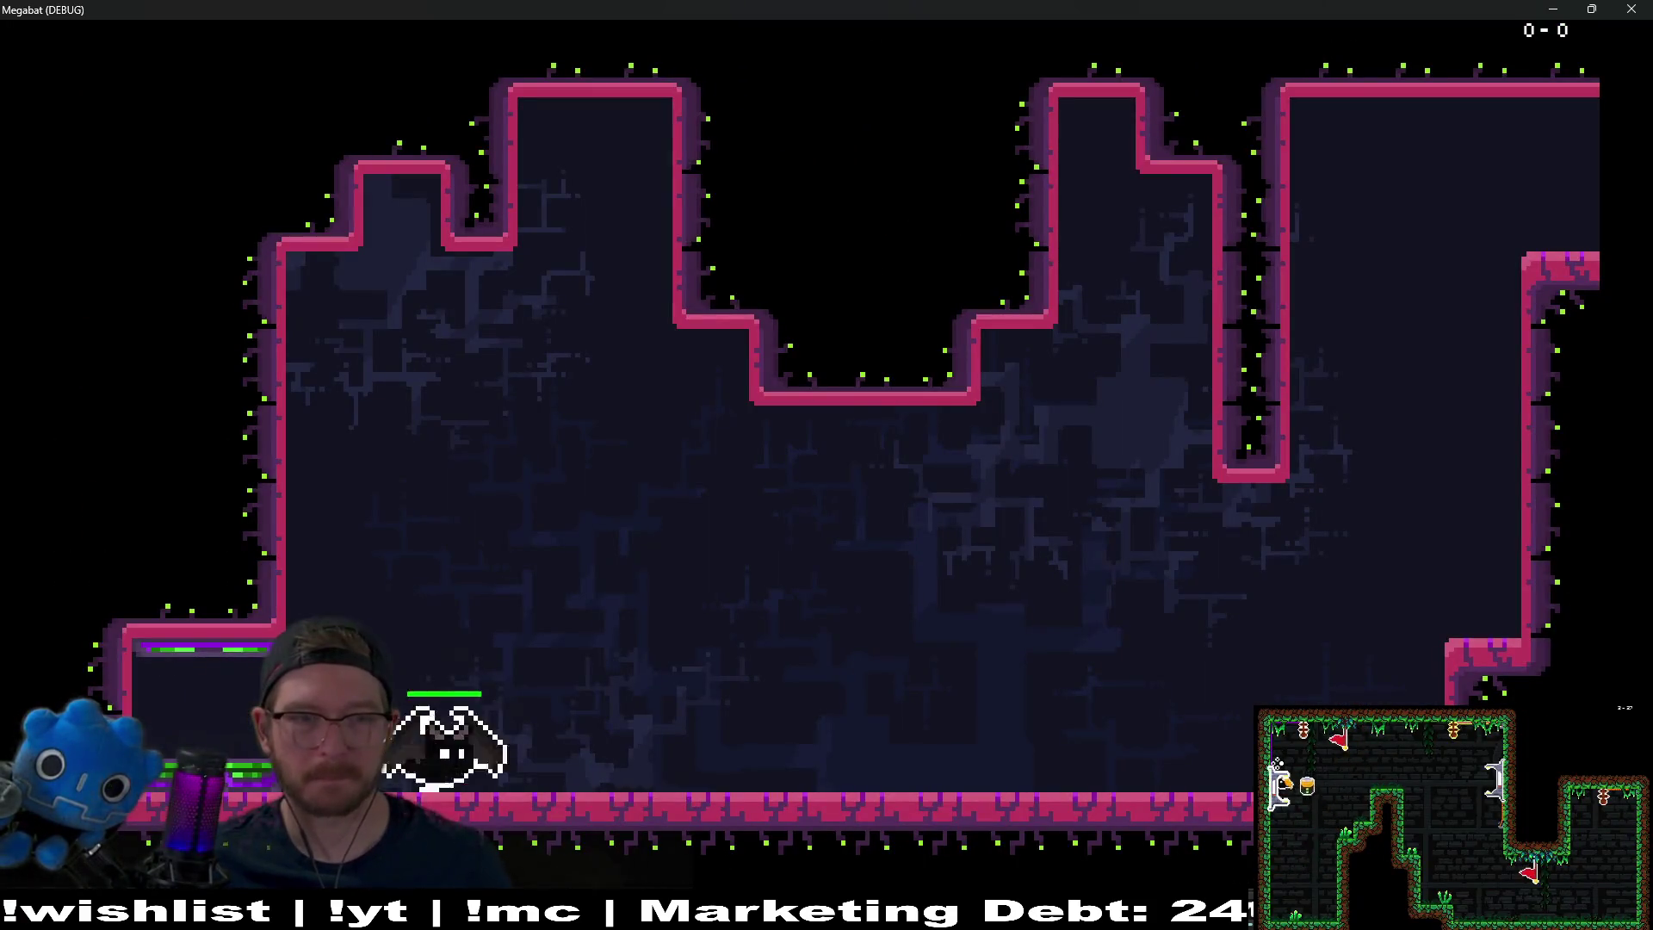
pyautogui.press('Right')
pyautogui.press('Up')
pyautogui.press('Right')
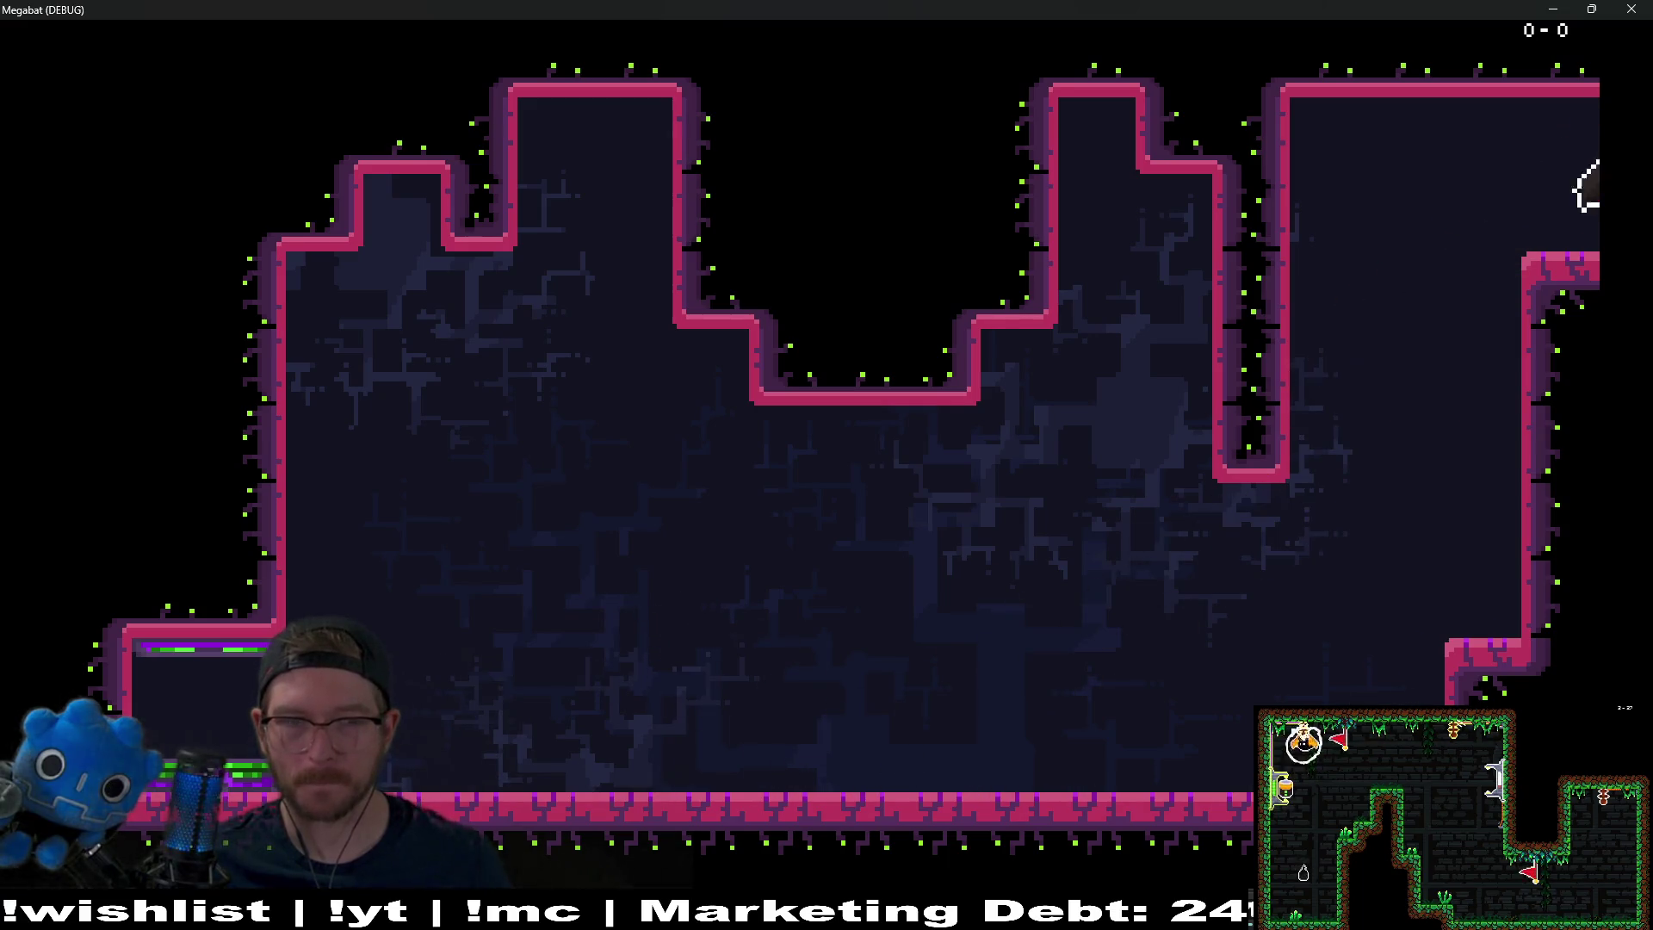
# Grab the fruit and fly through the next room down into the laser corridor
pyautogui.press('Right')
pyautogui.press('Down')
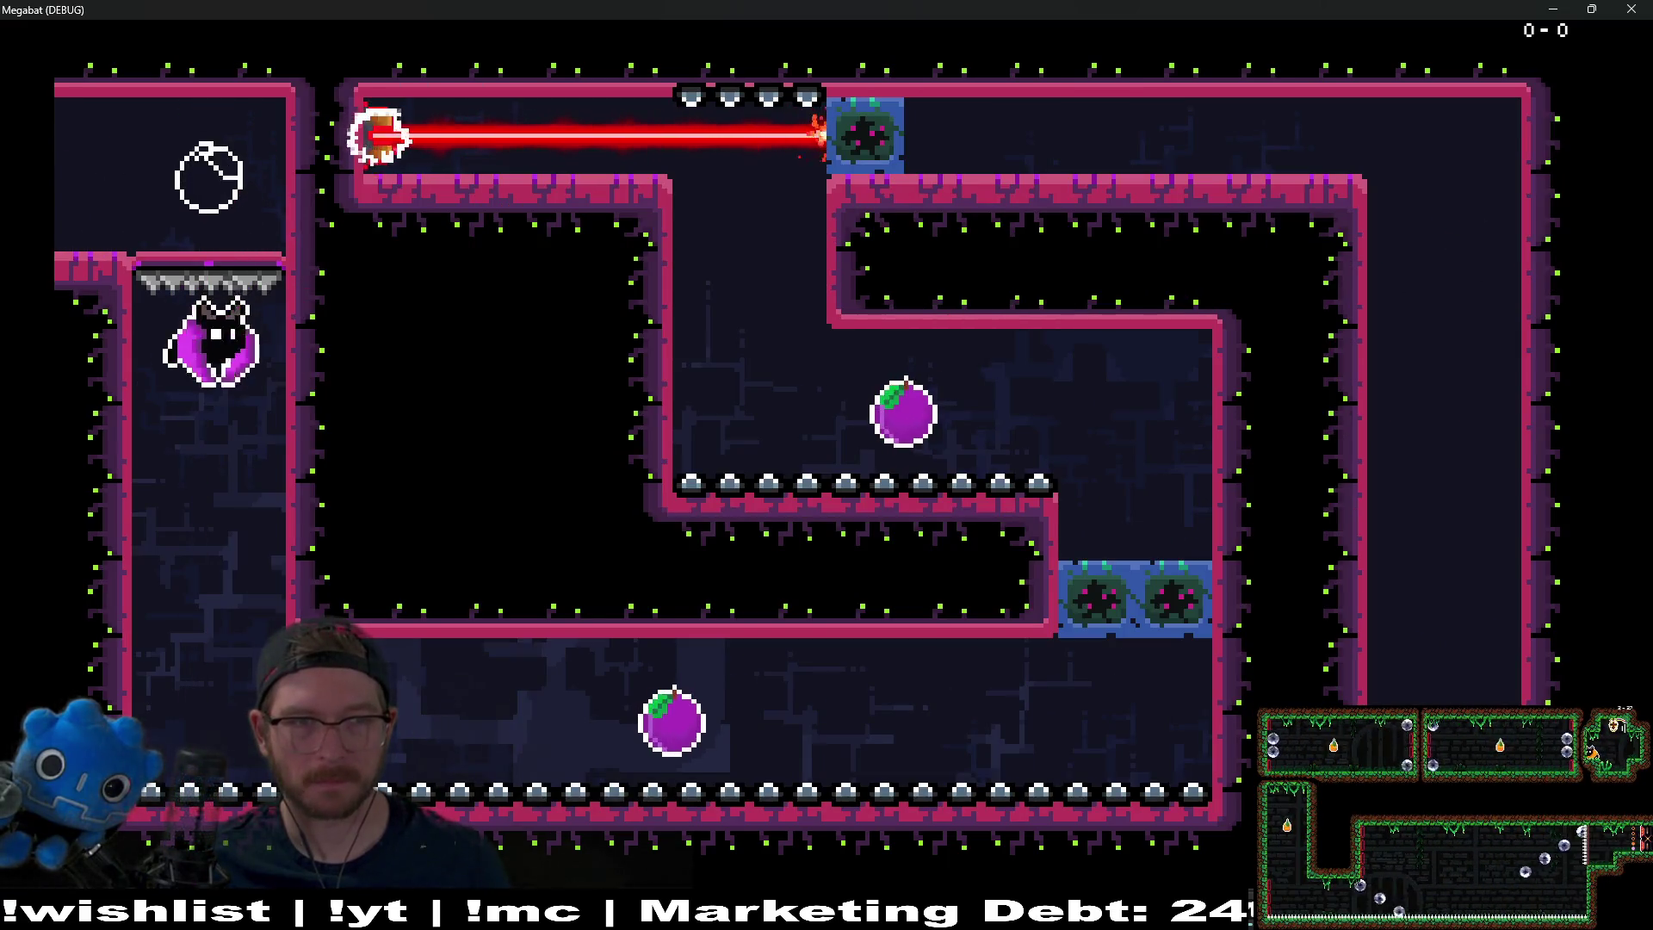
pyautogui.press('Right')
pyautogui.press('Up')
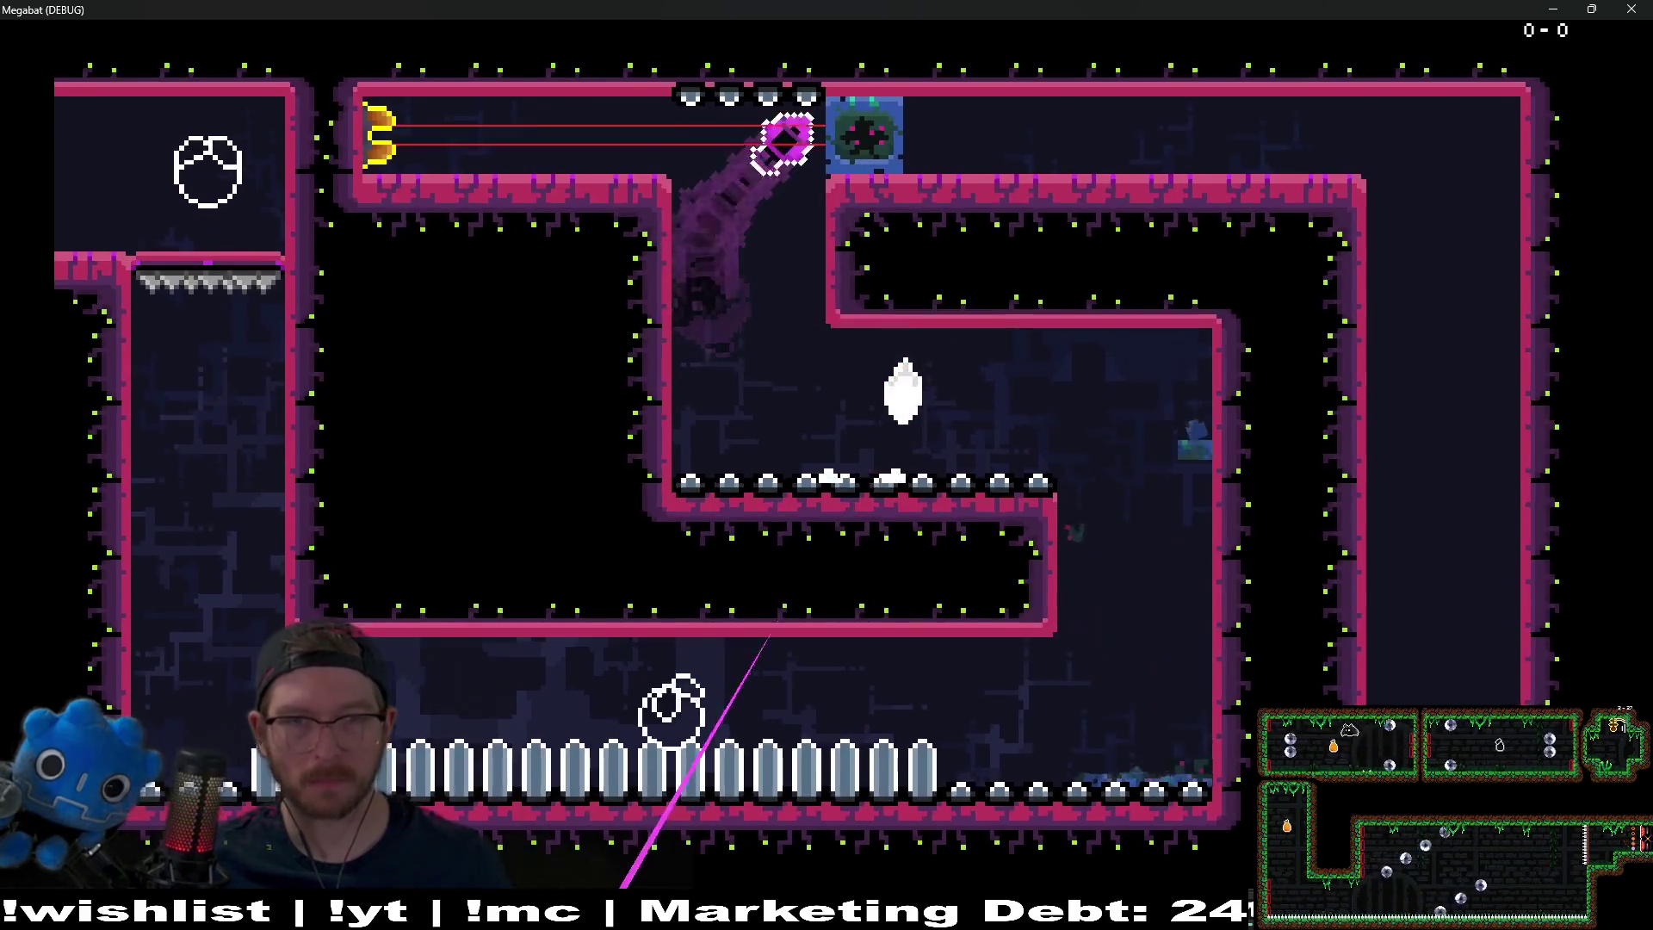
pyautogui.press('Right')
pyautogui.press('Down')
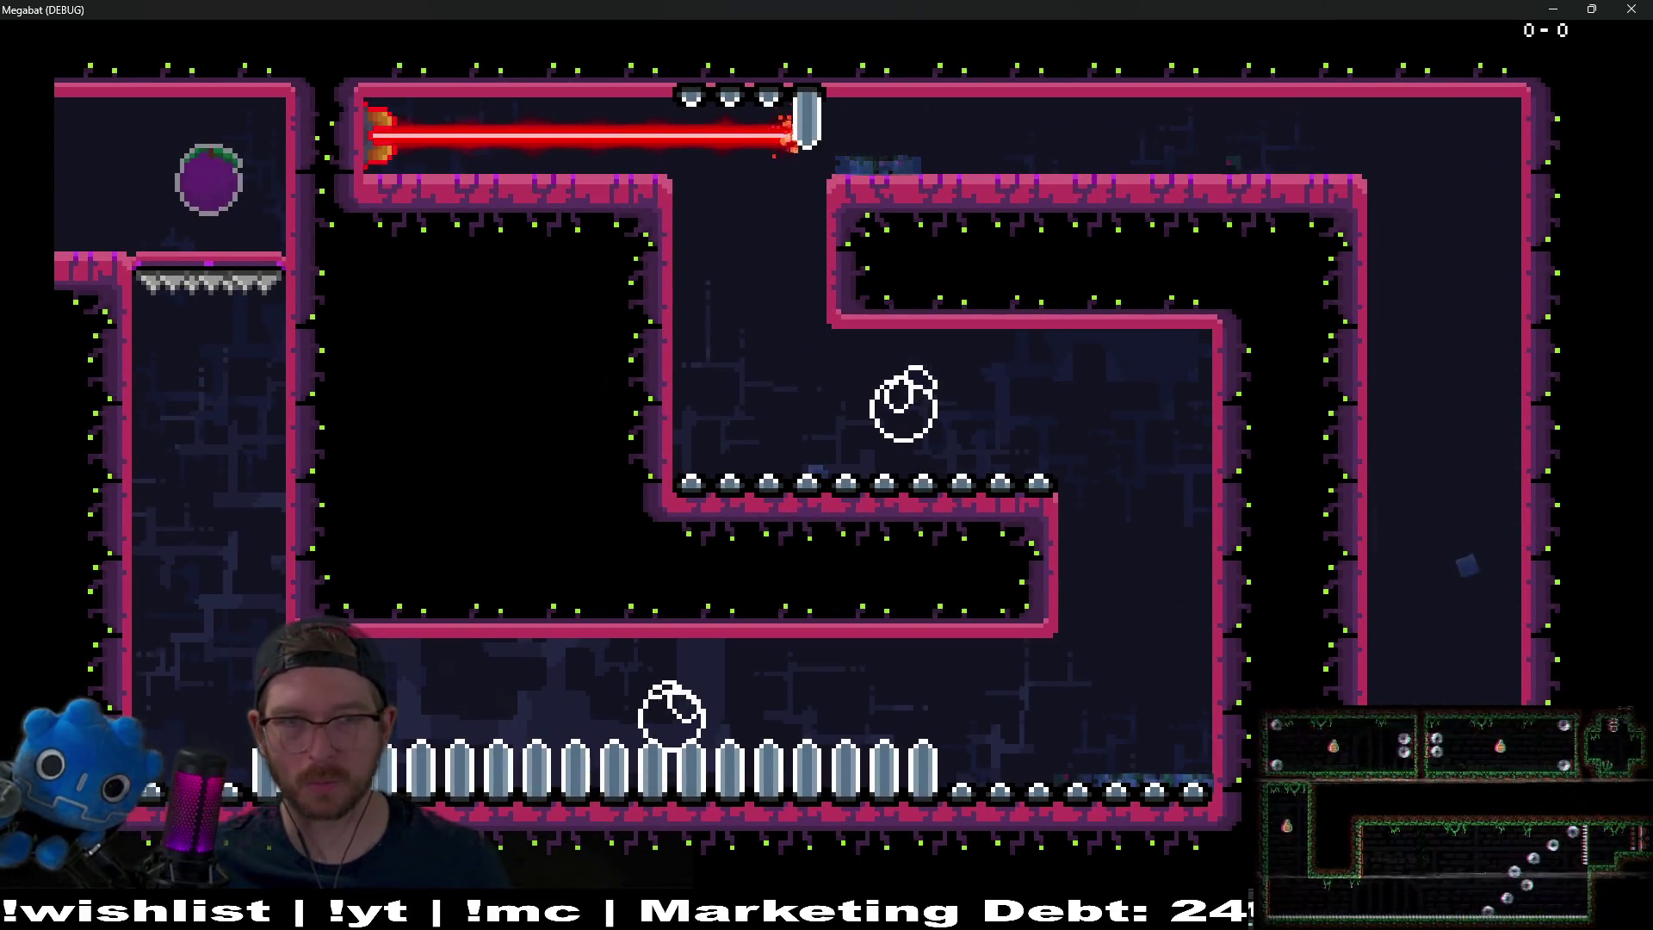
pyautogui.press('Left')
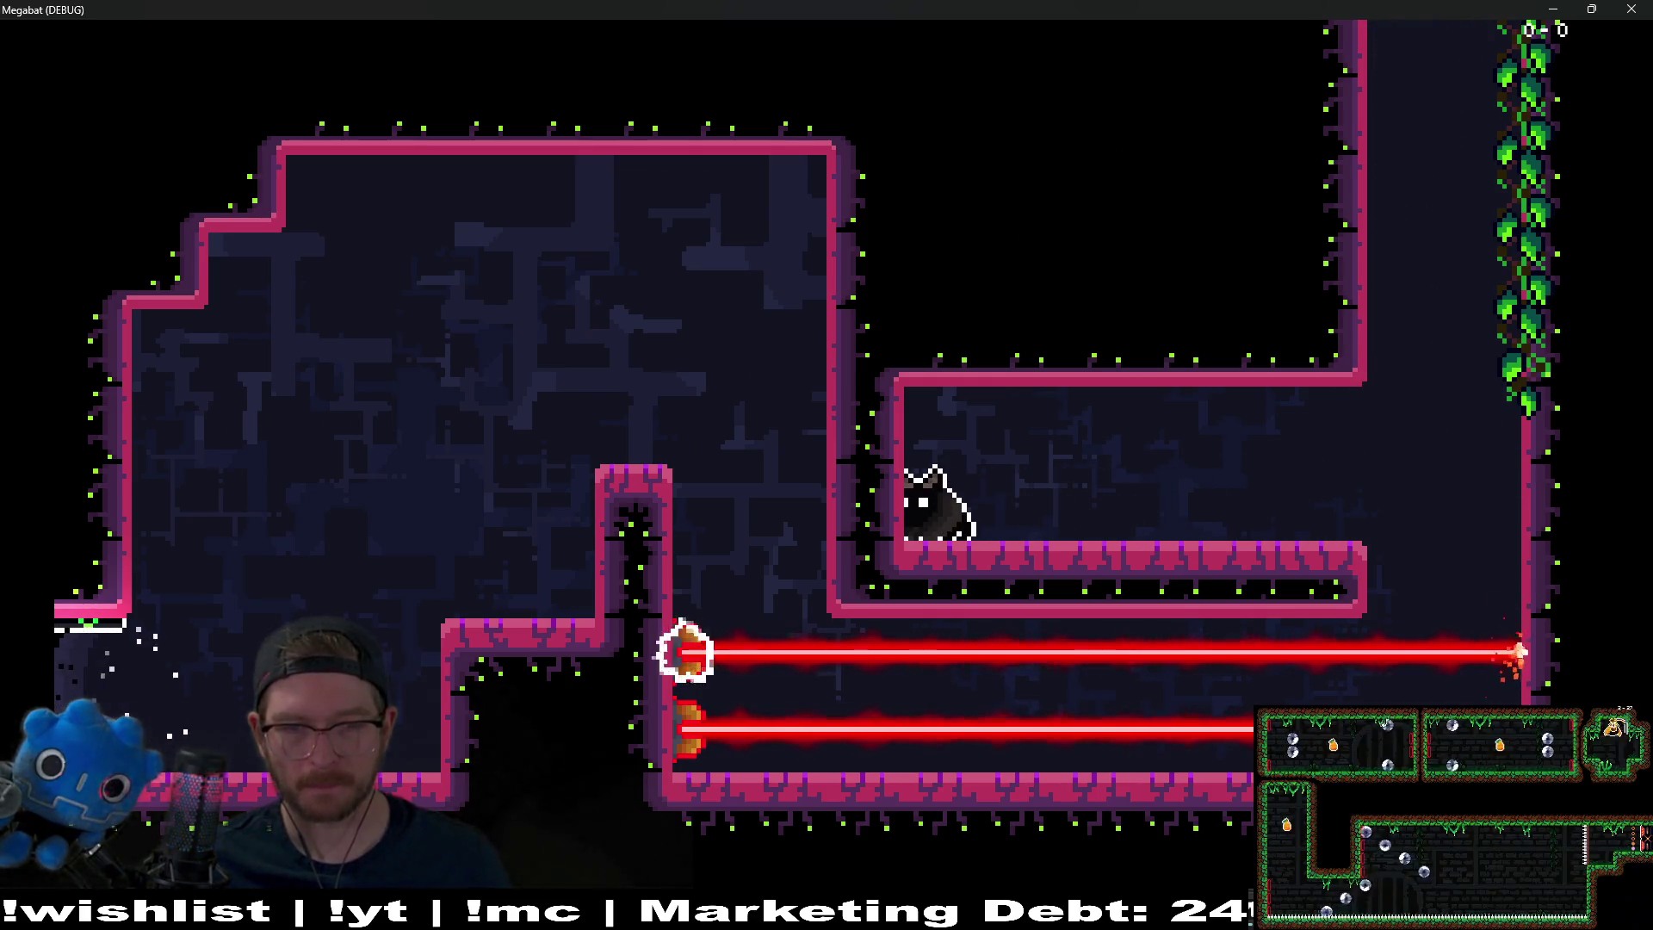
pyautogui.press('x')
pyautogui.press('Right')
pyautogui.press('Right')
pyautogui.press('Left')
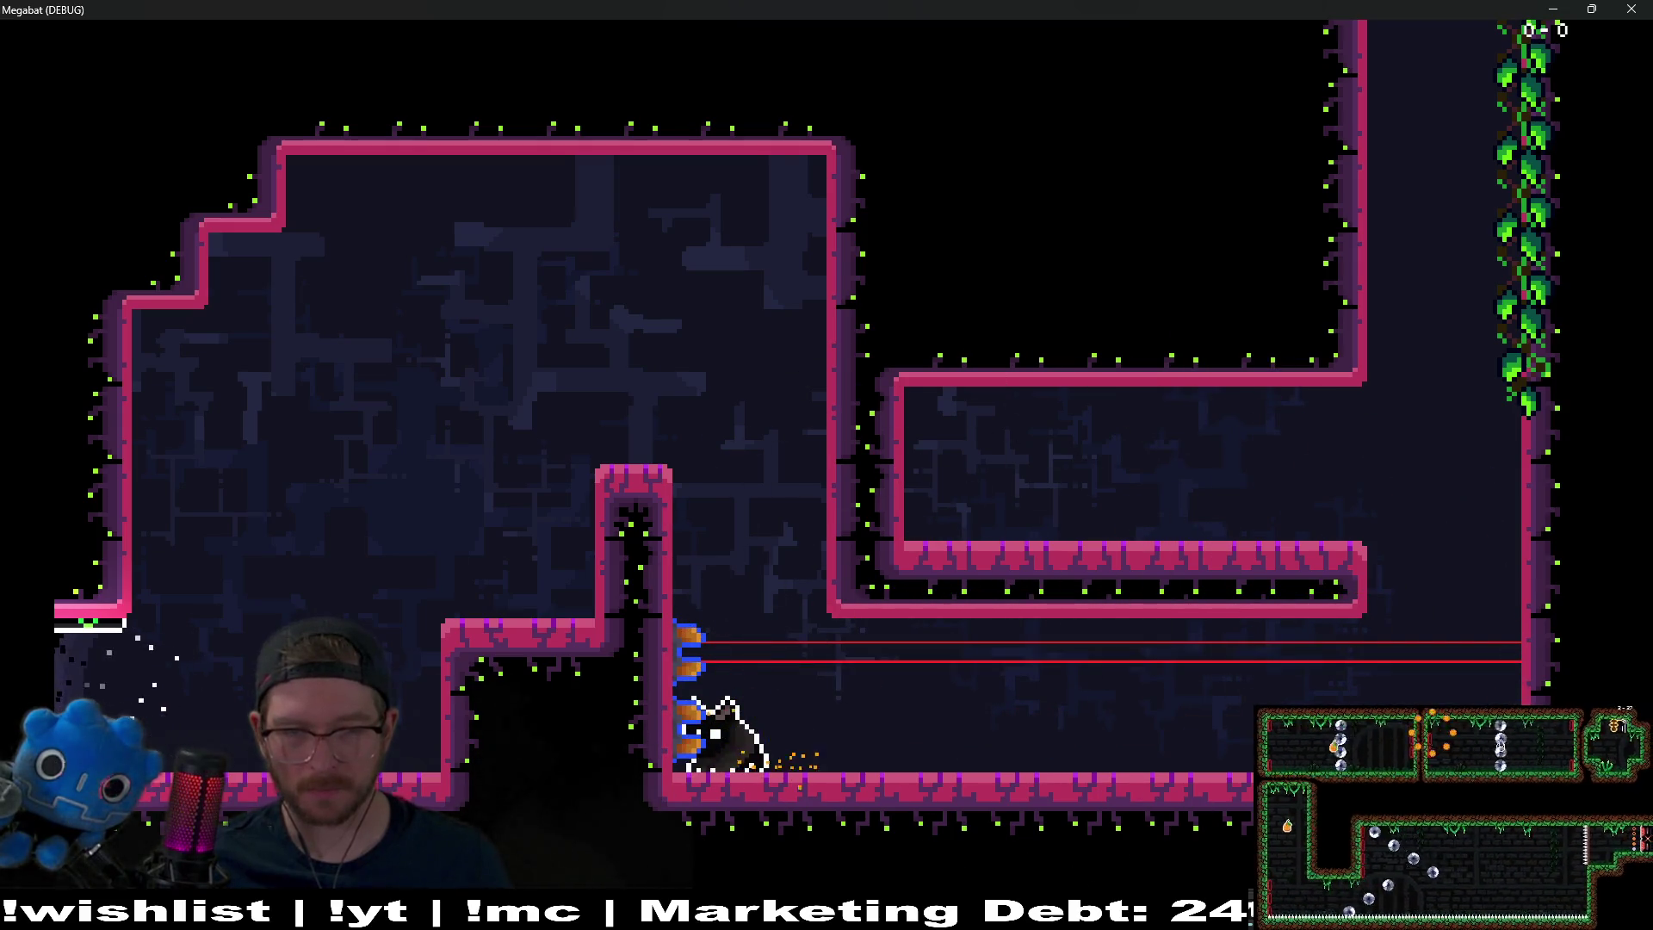
# Hop past the lasers, collect the plums, then return to land near the laser emitters
pyautogui.press('Right')
pyautogui.press('x')
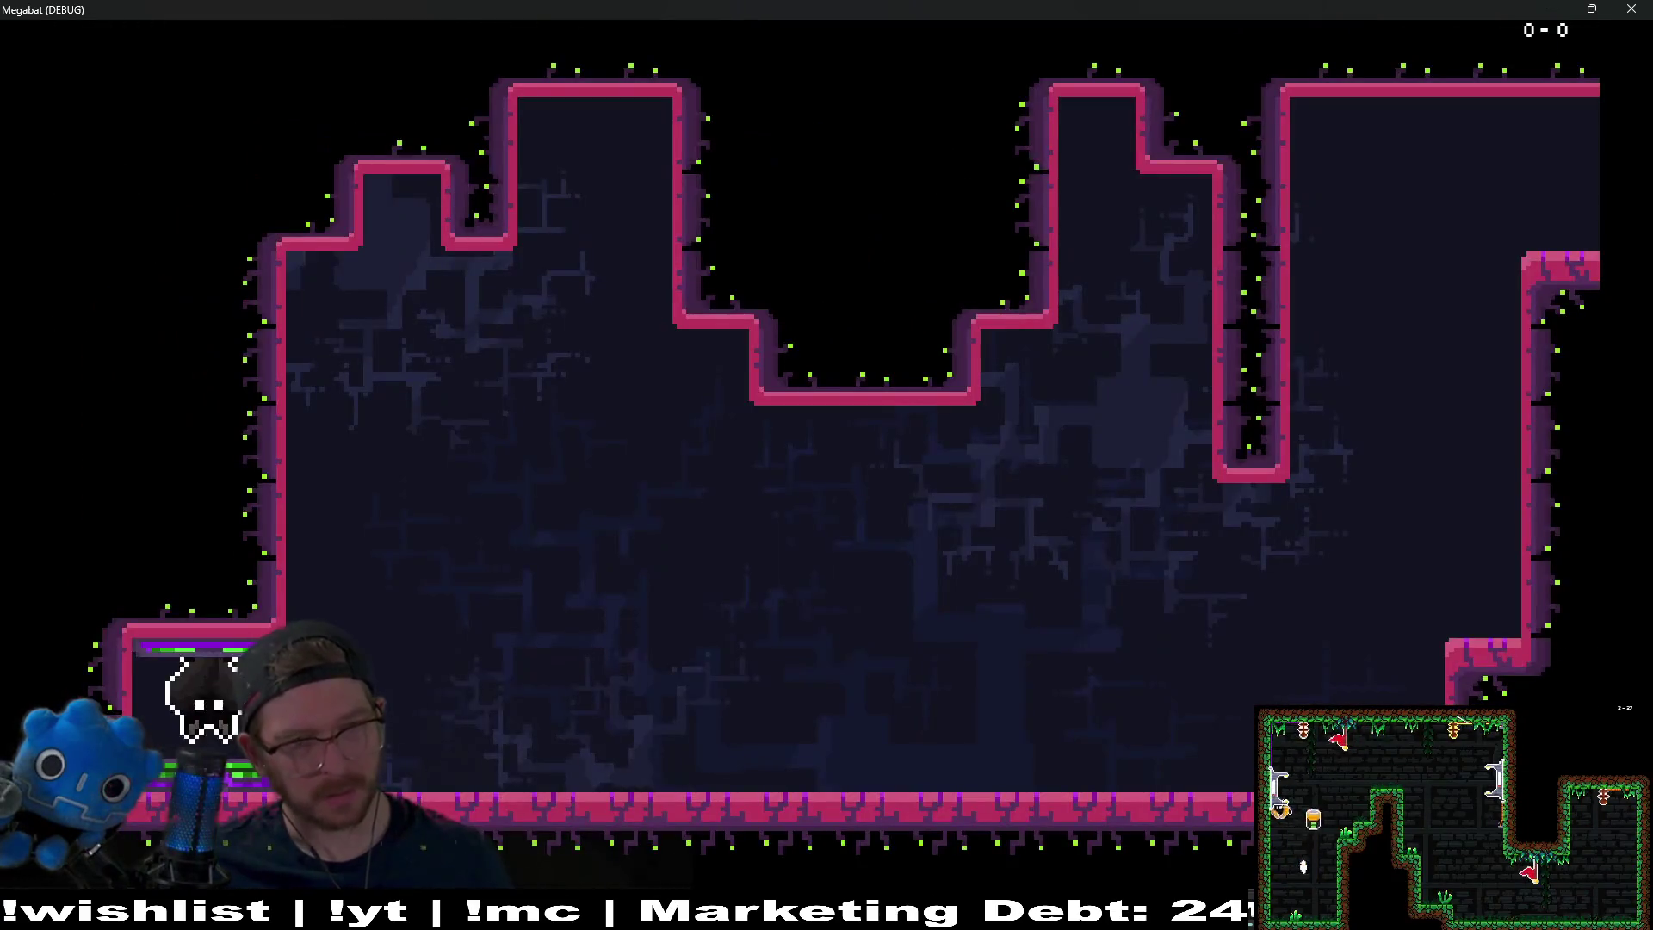
pyautogui.press('x')
pyautogui.press('Right')
pyautogui.press('x')
pyautogui.press('Right')
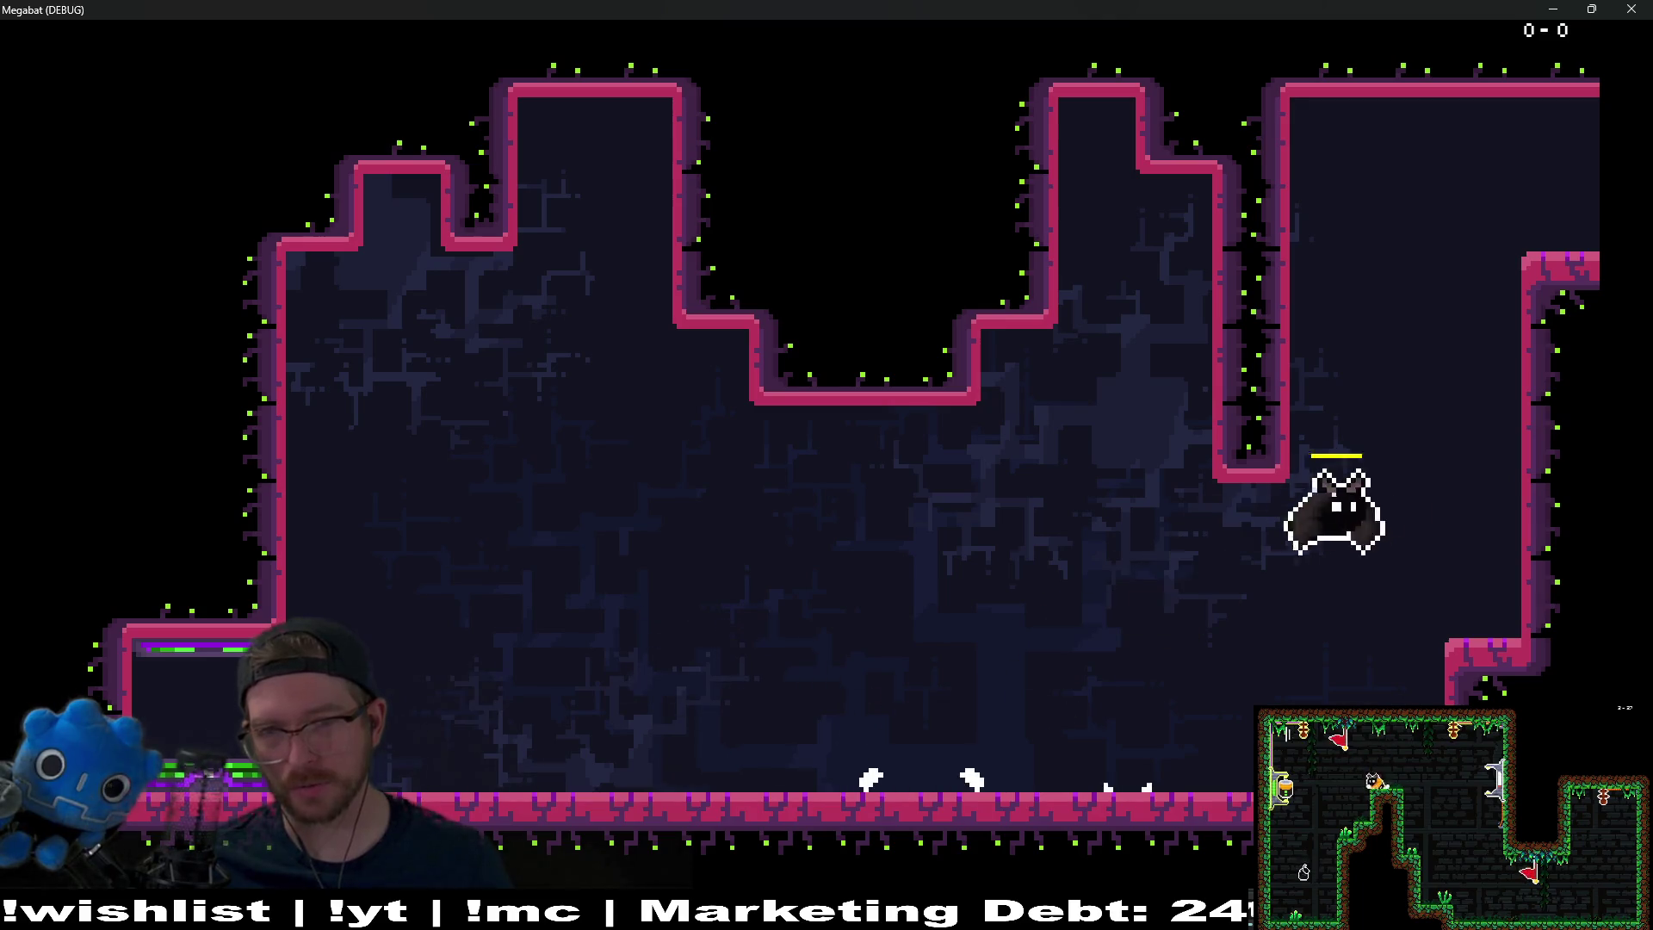
pyautogui.press('x')
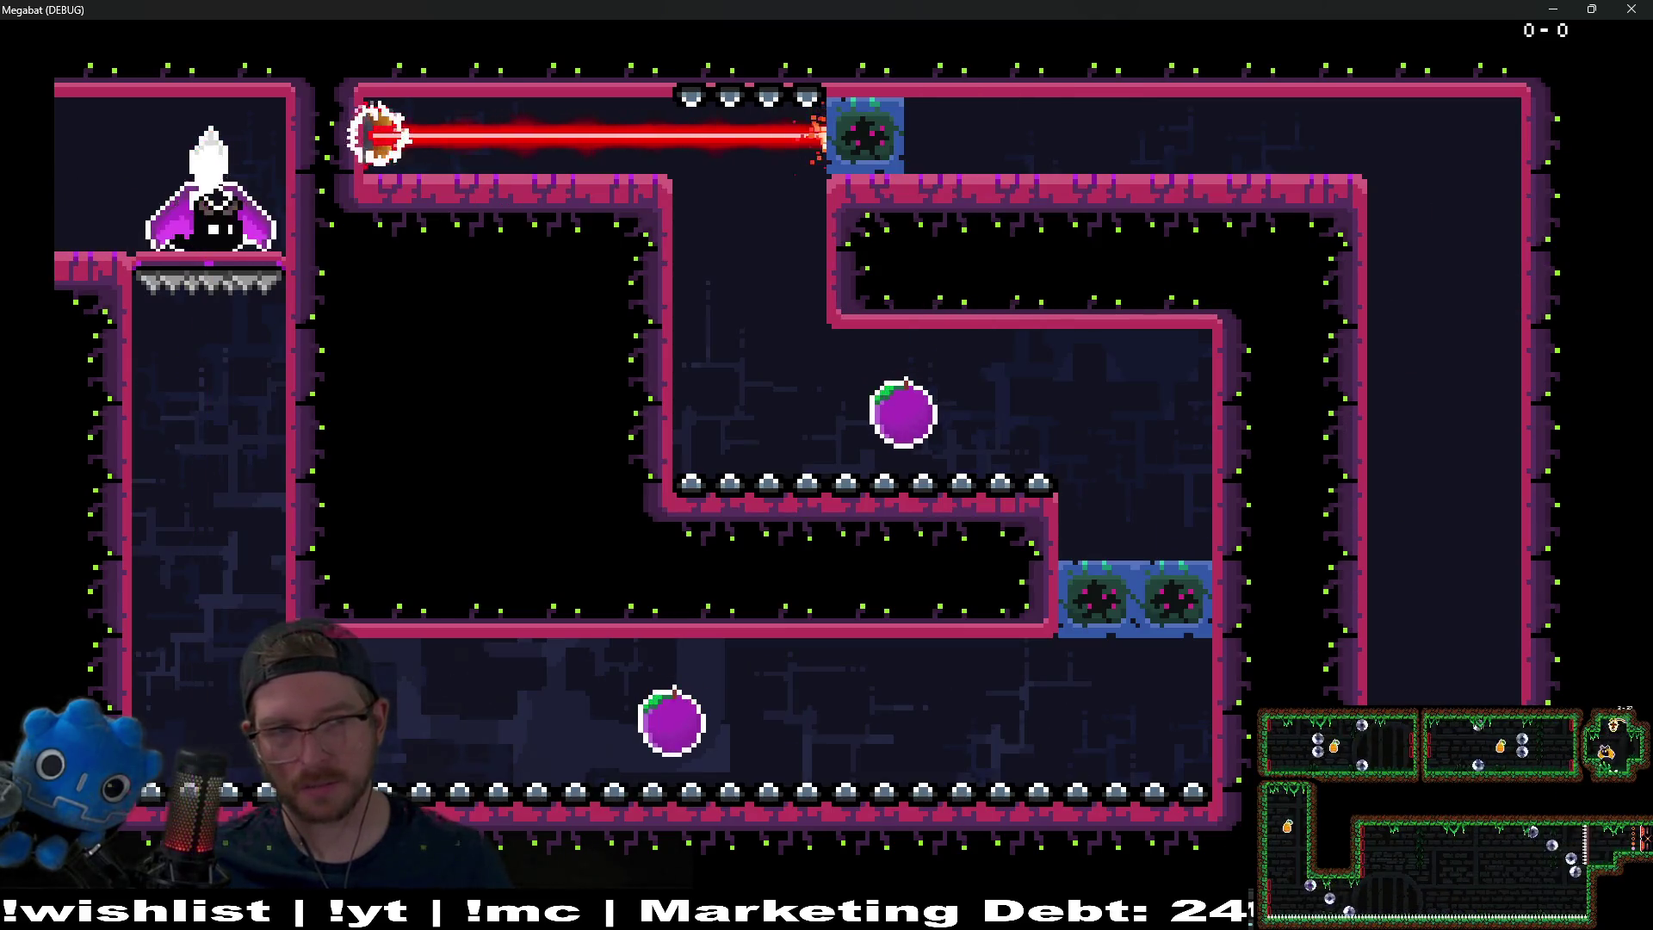
pyautogui.press('Down')
pyautogui.press('Right')
pyautogui.press('Up')
pyautogui.press('Left')
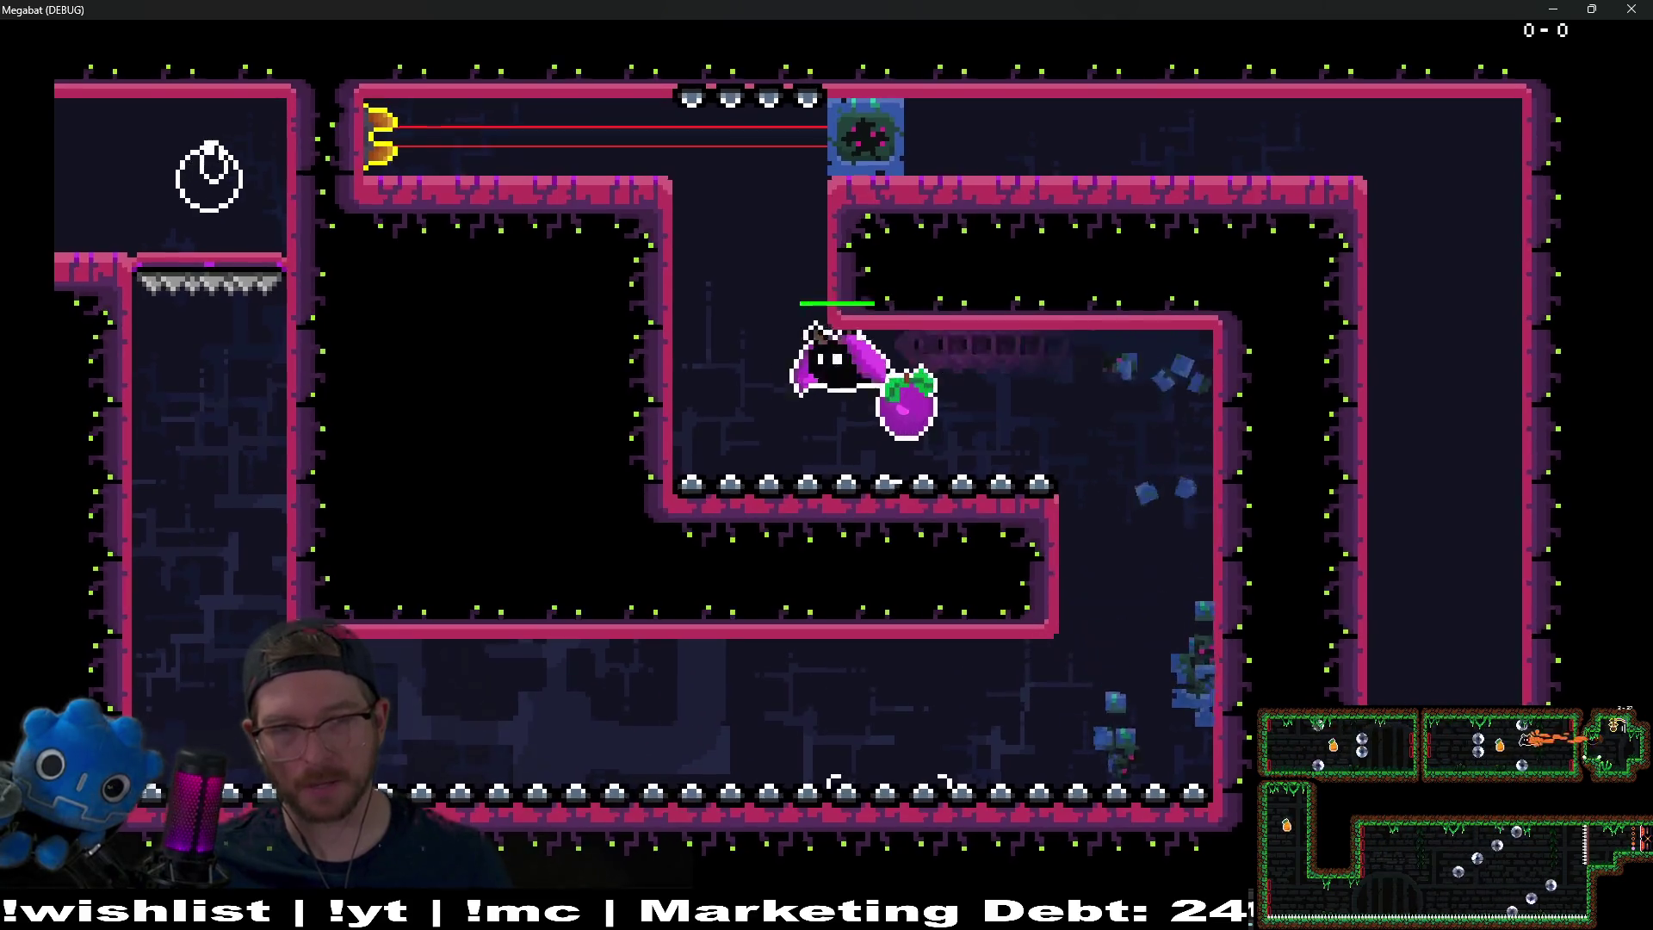
pyautogui.press('Right')
pyautogui.press('Down')
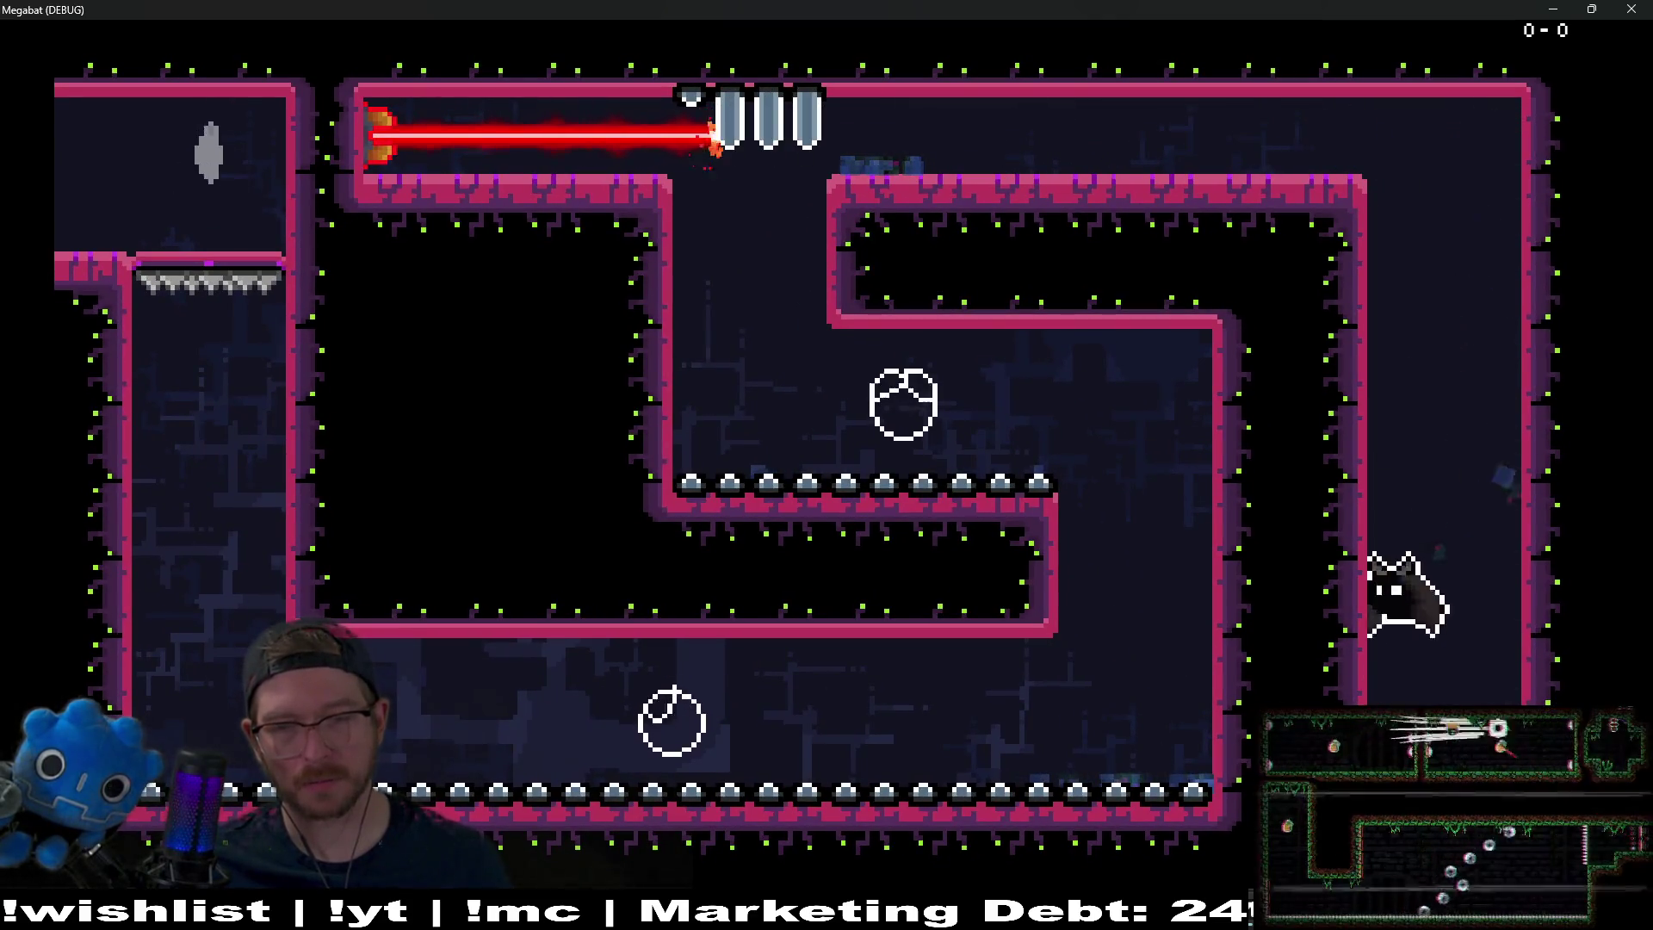
pyautogui.press('Left')
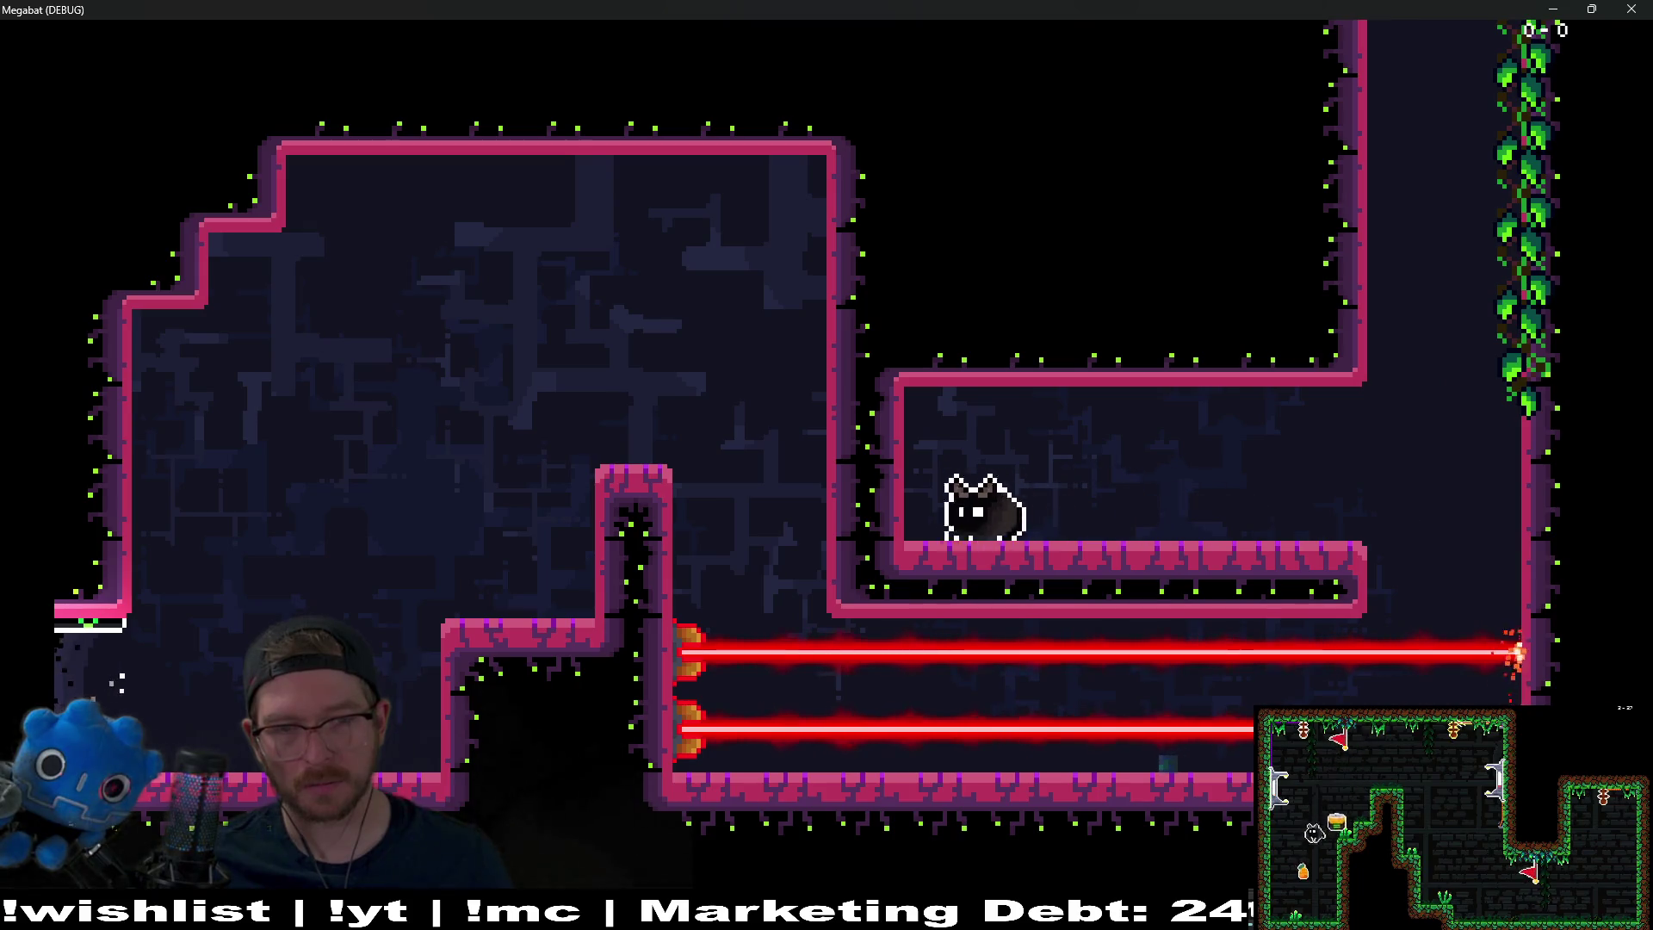
pyautogui.press('x')
pyautogui.press('Right')
pyautogui.press('Left')
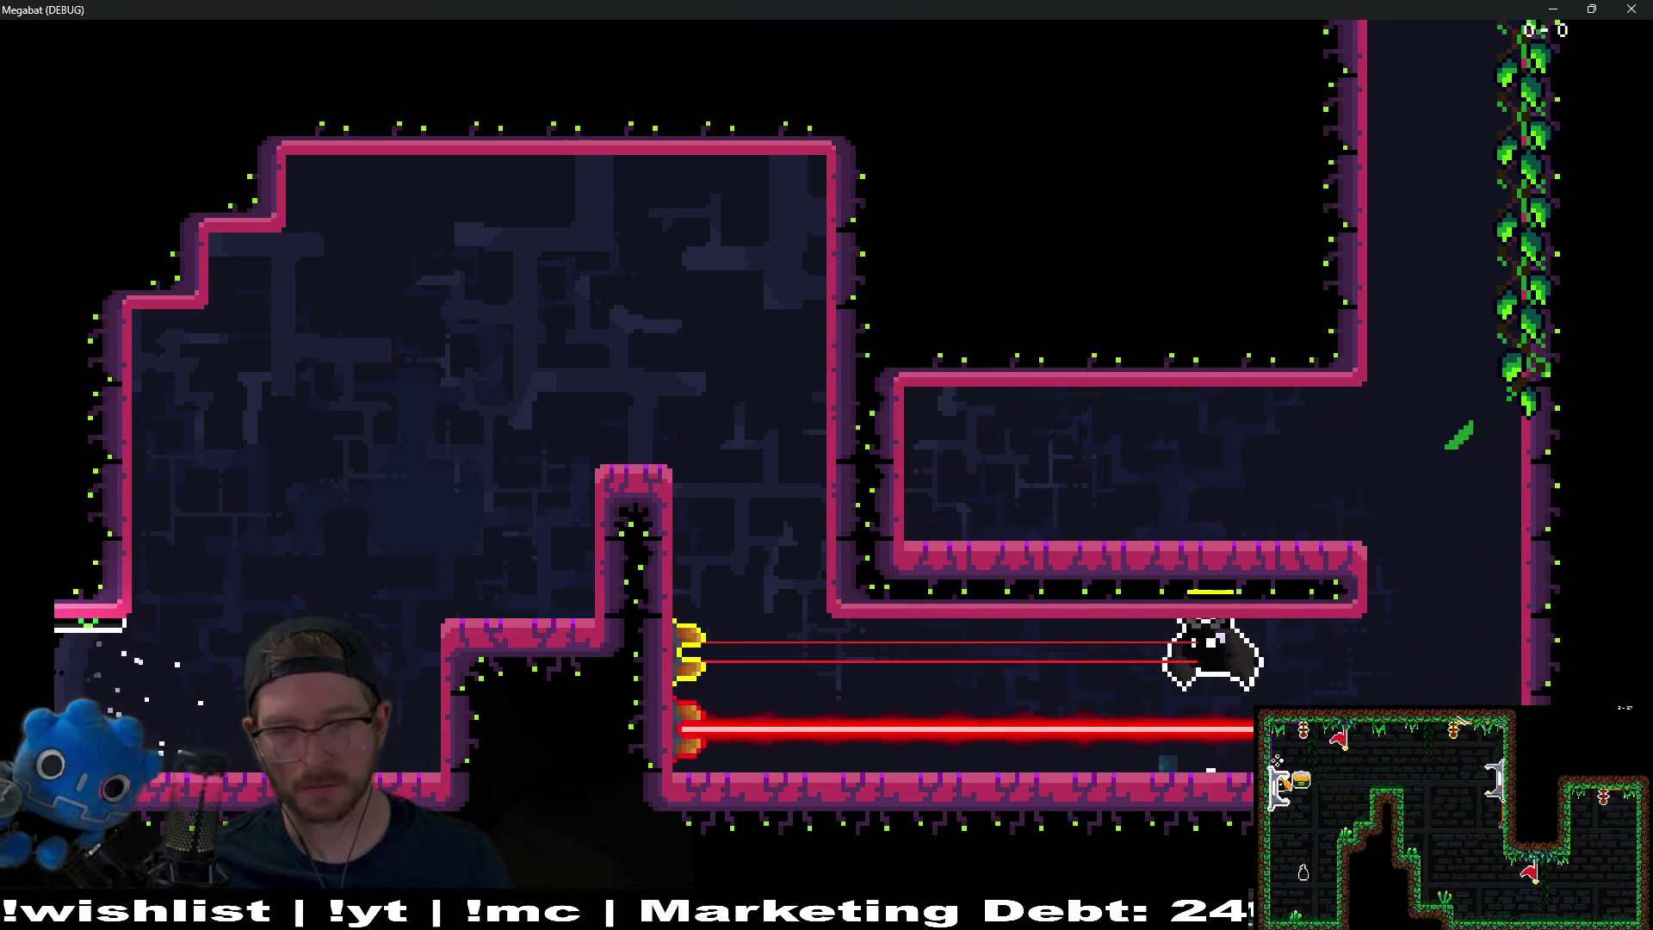
pyautogui.press('x')
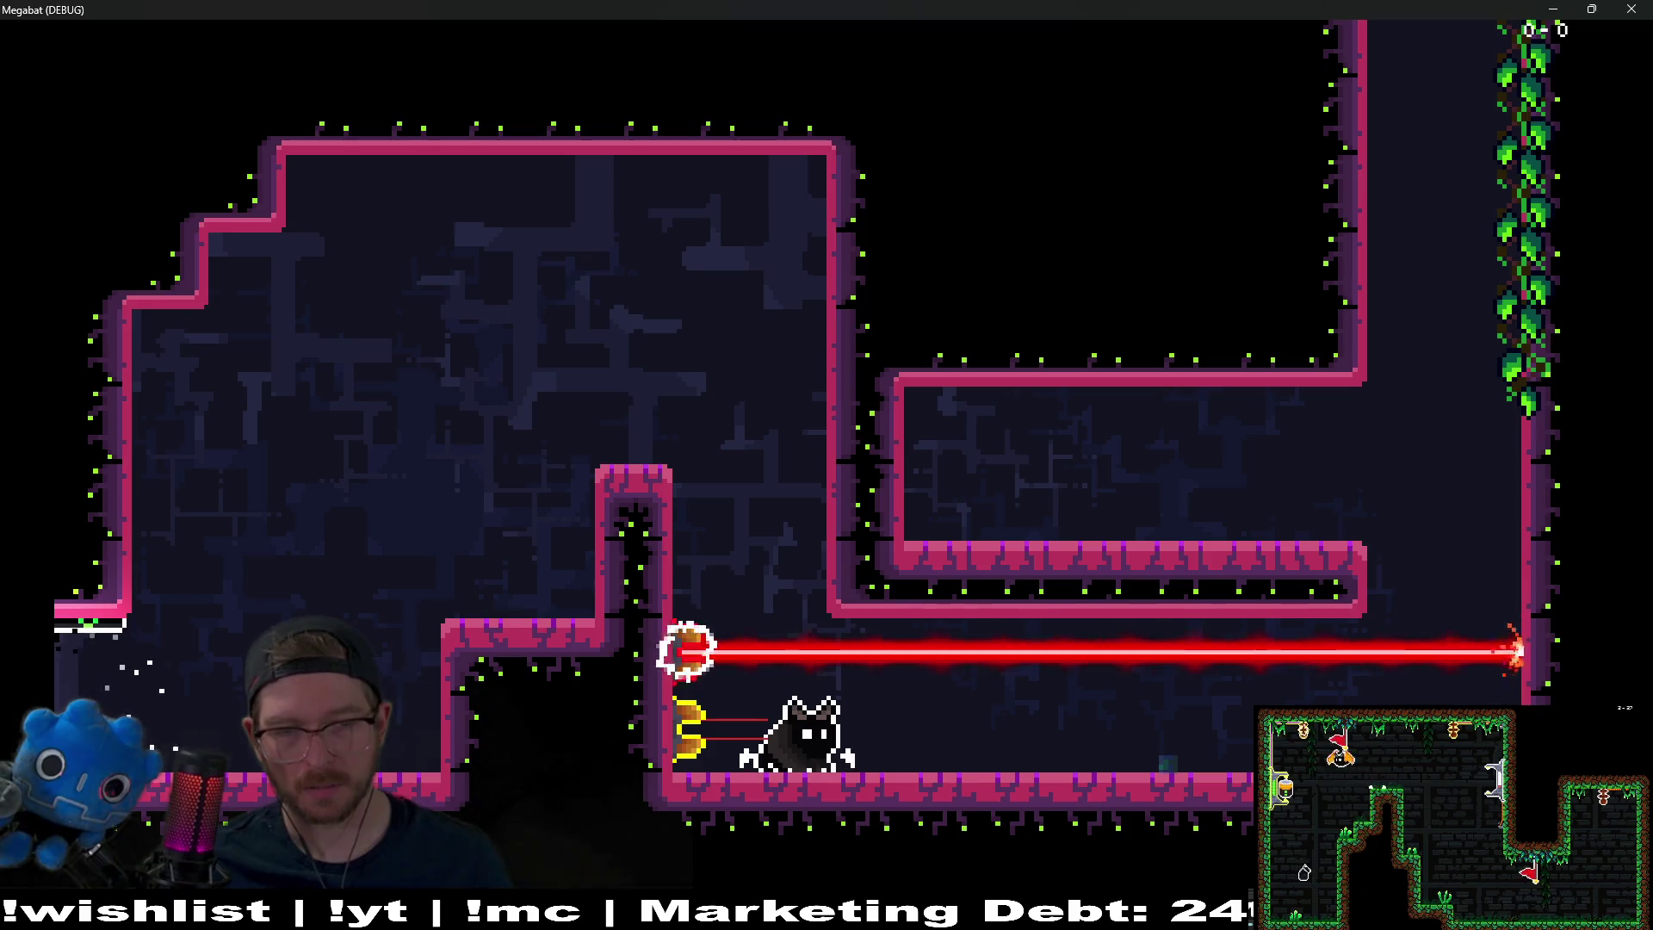
# Stop the playtest with F8 and pick LAB_V2 terrain on WorldTileMapLayer
pyautogui.press('x')
pyautogui.press('F8')
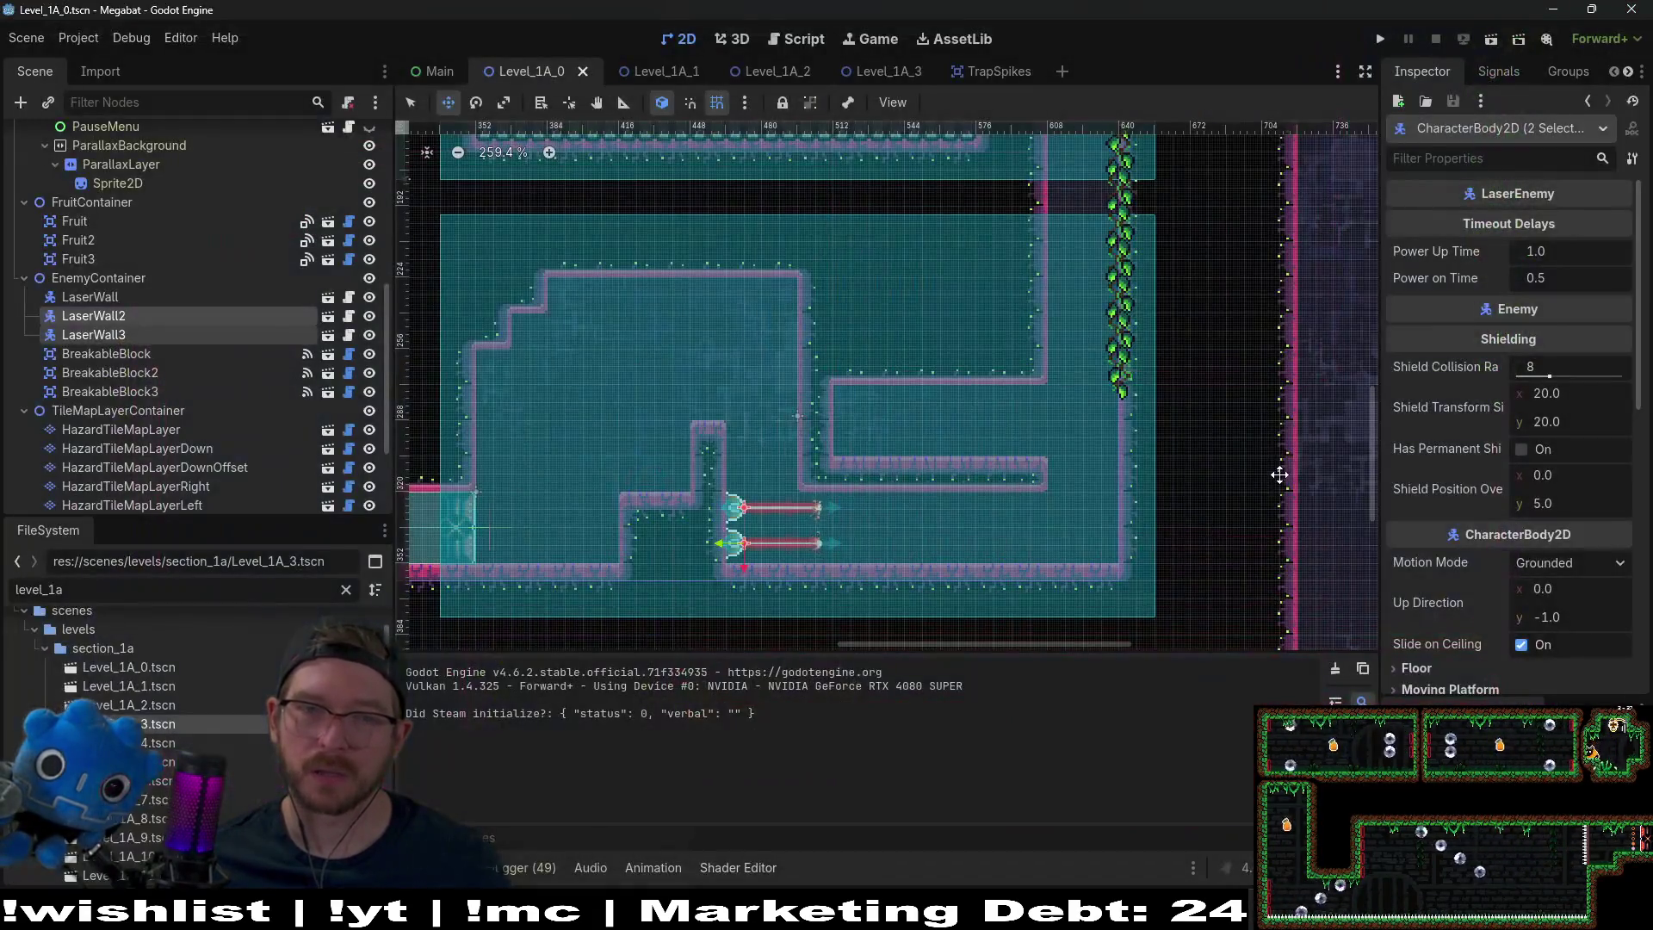
pyautogui.scroll(5, 143, 296)
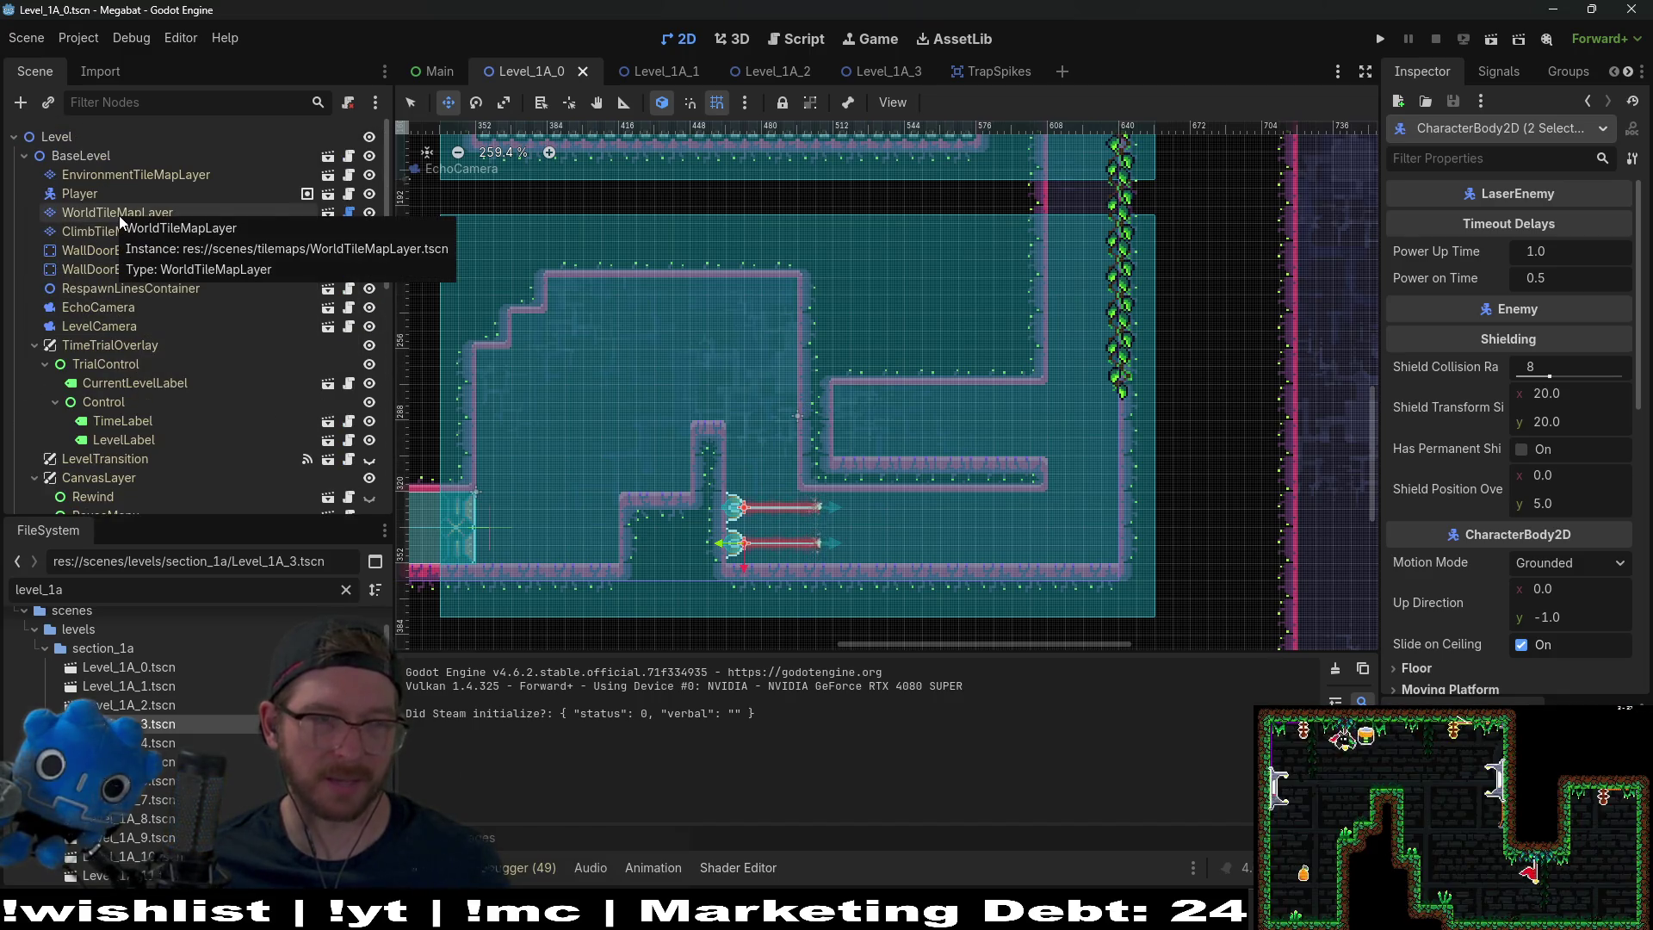
pyautogui.click(119, 213)
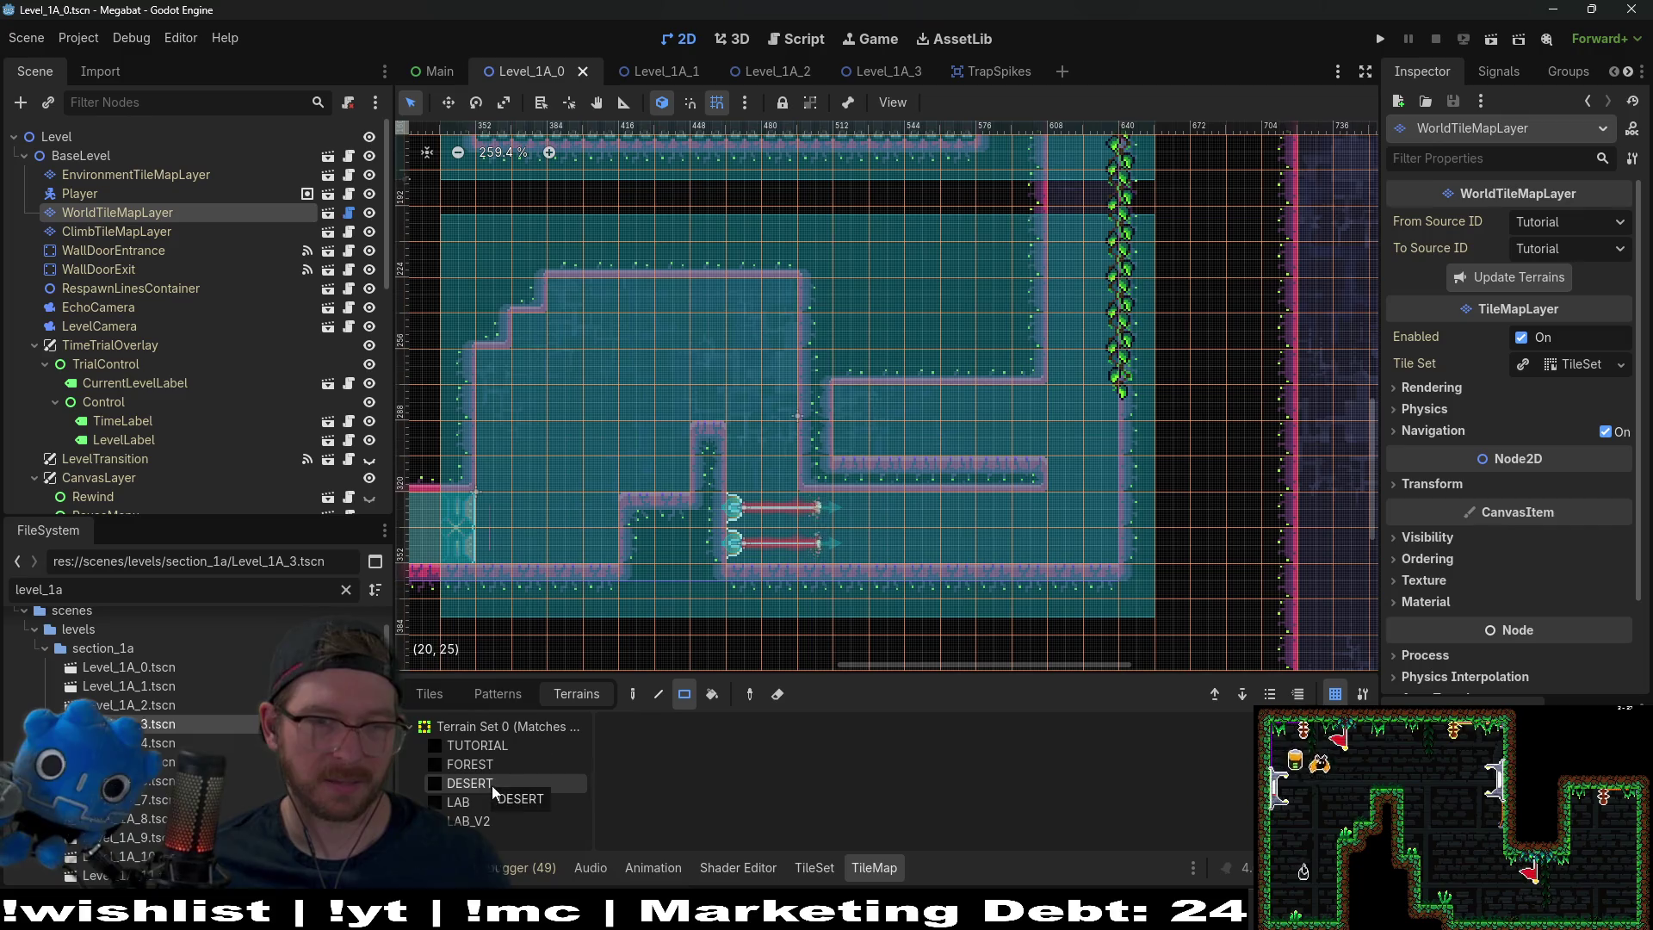
pyautogui.click(468, 820)
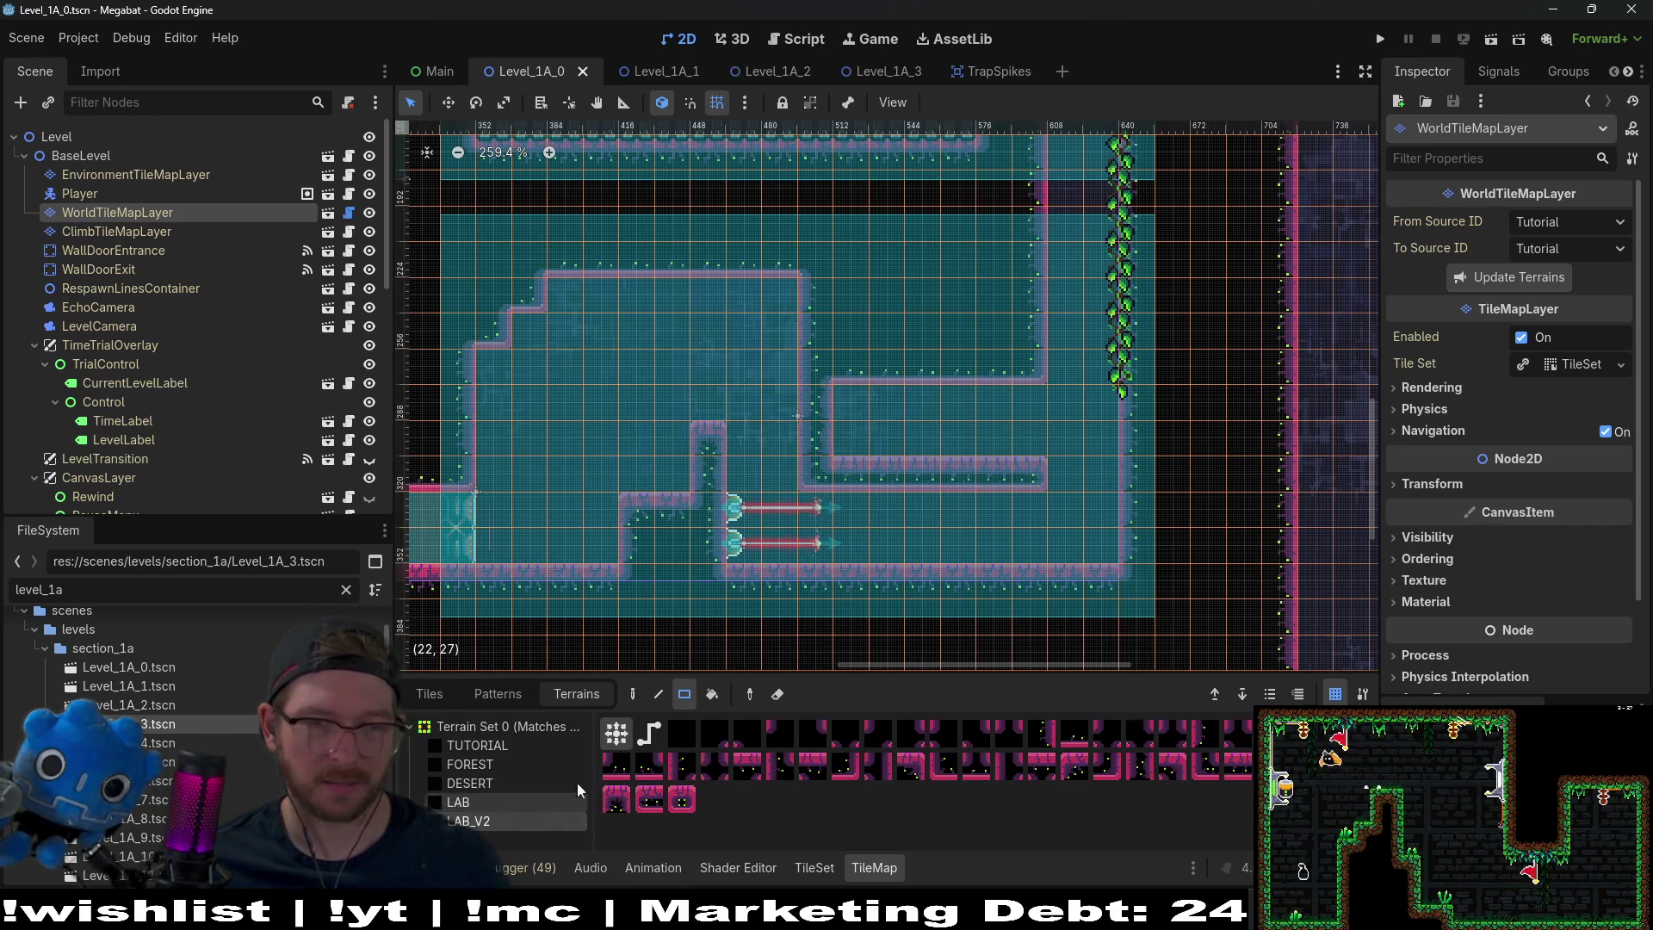
# Replace the raised wall block with open floor and a tall narrow pillar
pyautogui.moveTo(832, 351)
pyautogui.mouseDown()
pyautogui.moveTo(865, 383)
pyautogui.moveTo(1044, 458)
pyautogui.mouseUp()
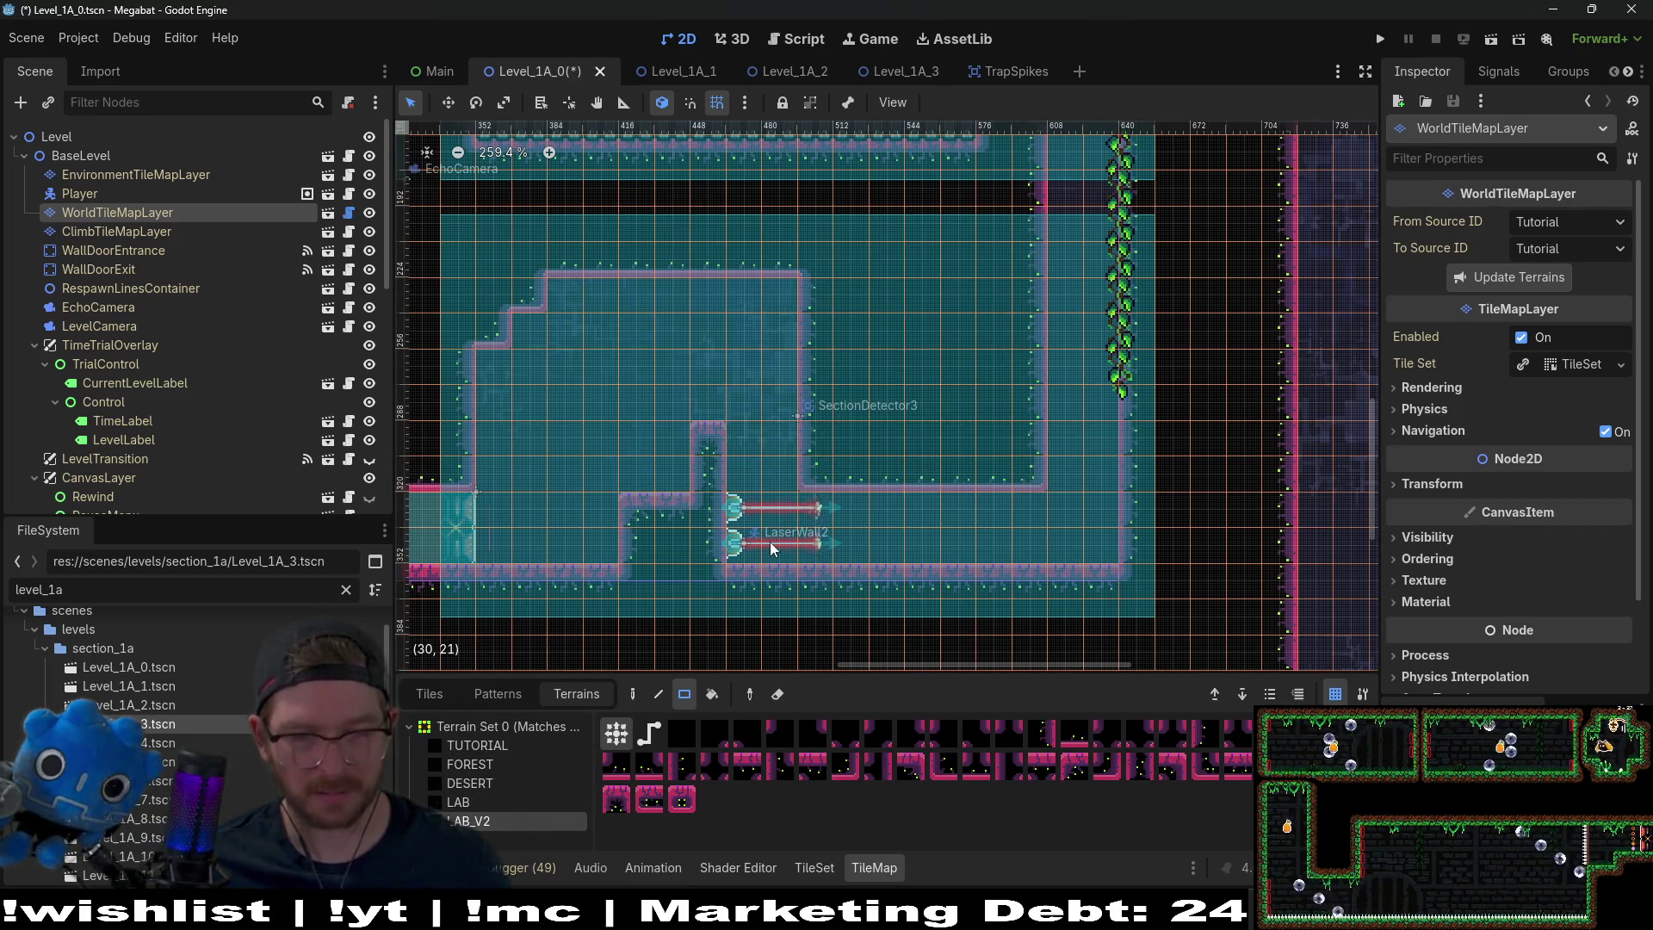
pyautogui.moveTo(585, 424); pyautogui.dragTo(721, 562)
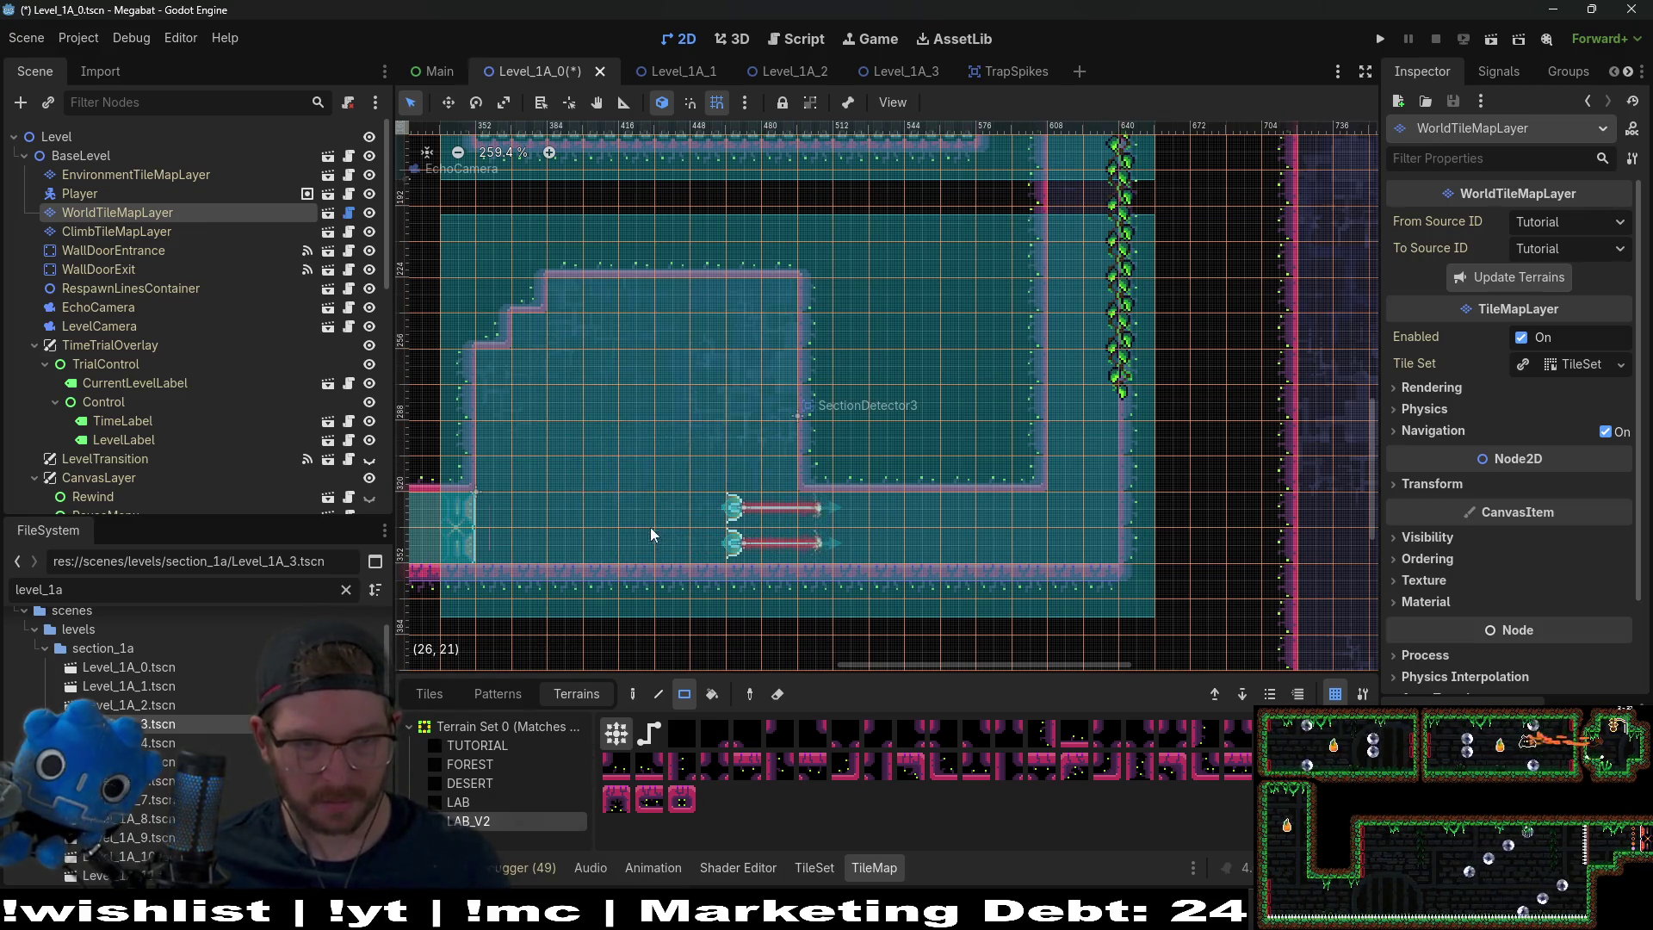
pyautogui.moveTo(612, 511); pyautogui.dragTo(637, 541)
pyautogui.moveTo(606, 433); pyautogui.dragTo(632, 499)
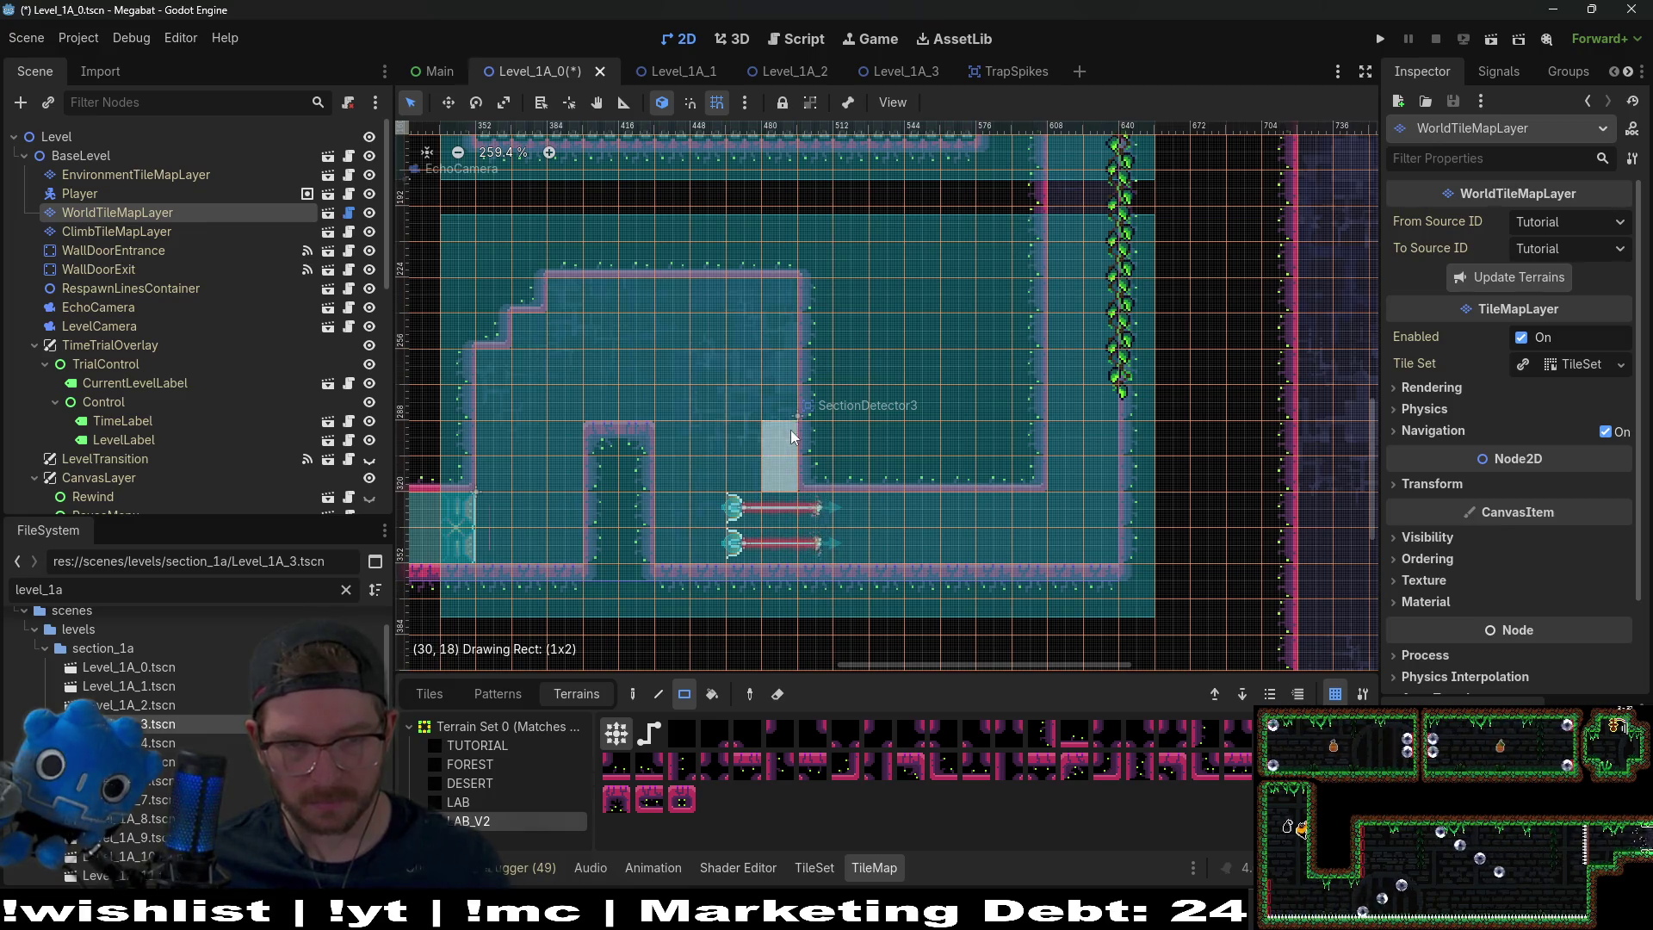
pyautogui.moveTo(790, 431); pyautogui.dragTo(794, 296)
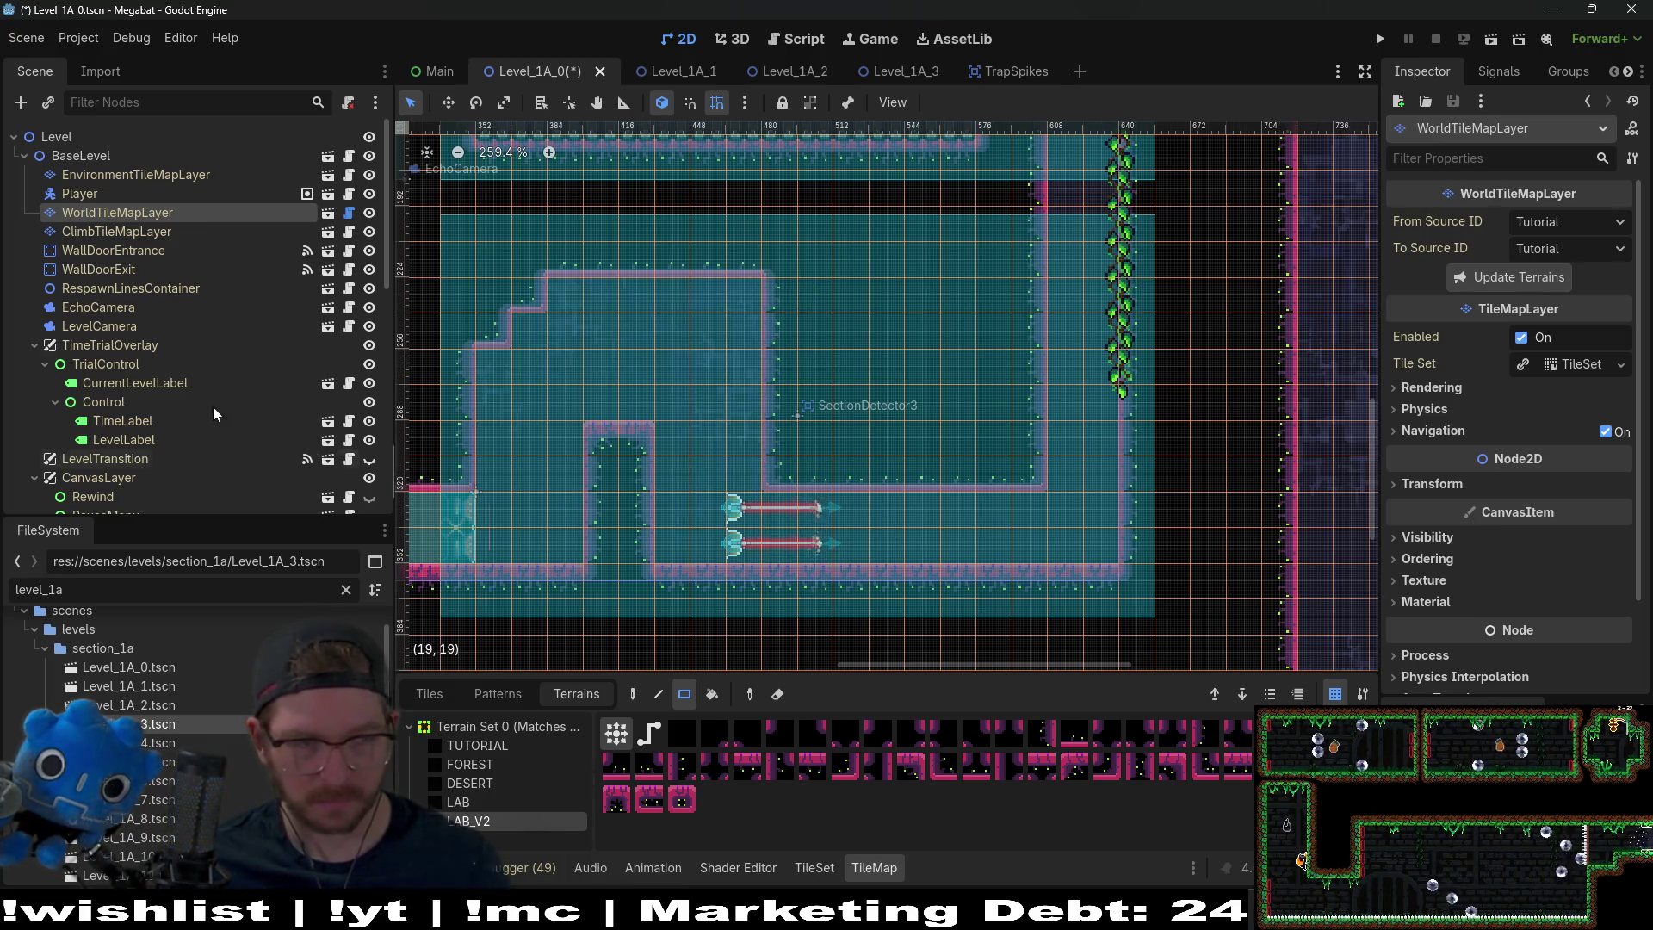
# Select both LaserWall2 and LaserWall3 in the scene tree
pyautogui.scroll(-10, 213, 406)
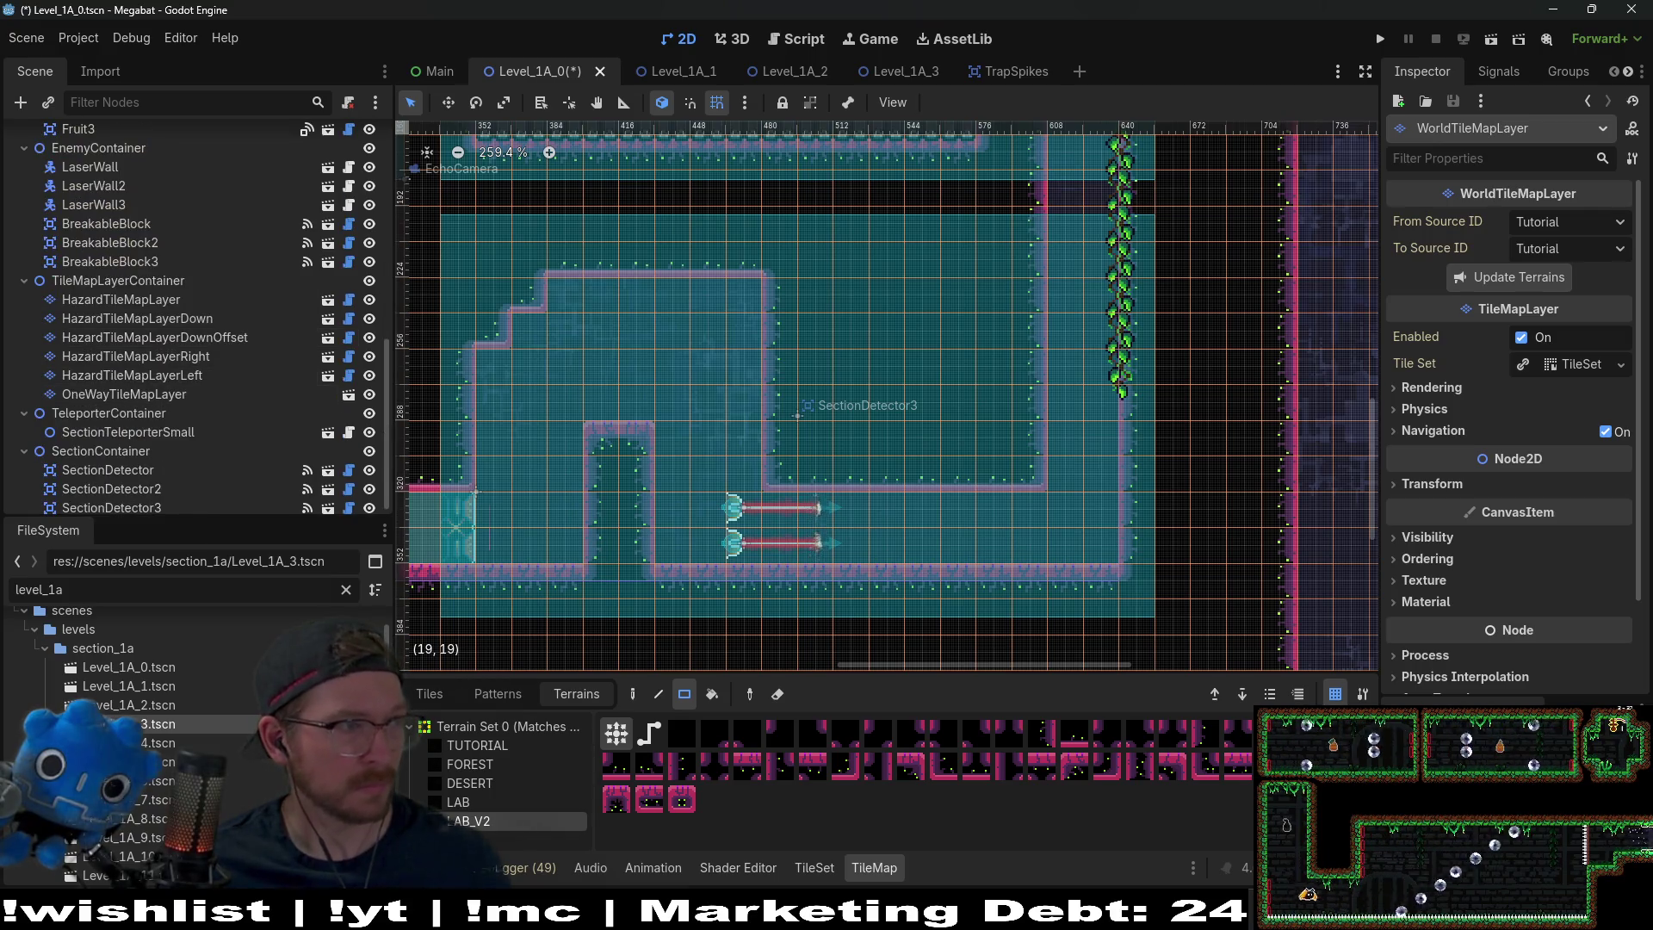
pyautogui.scroll(-1, 146, 370)
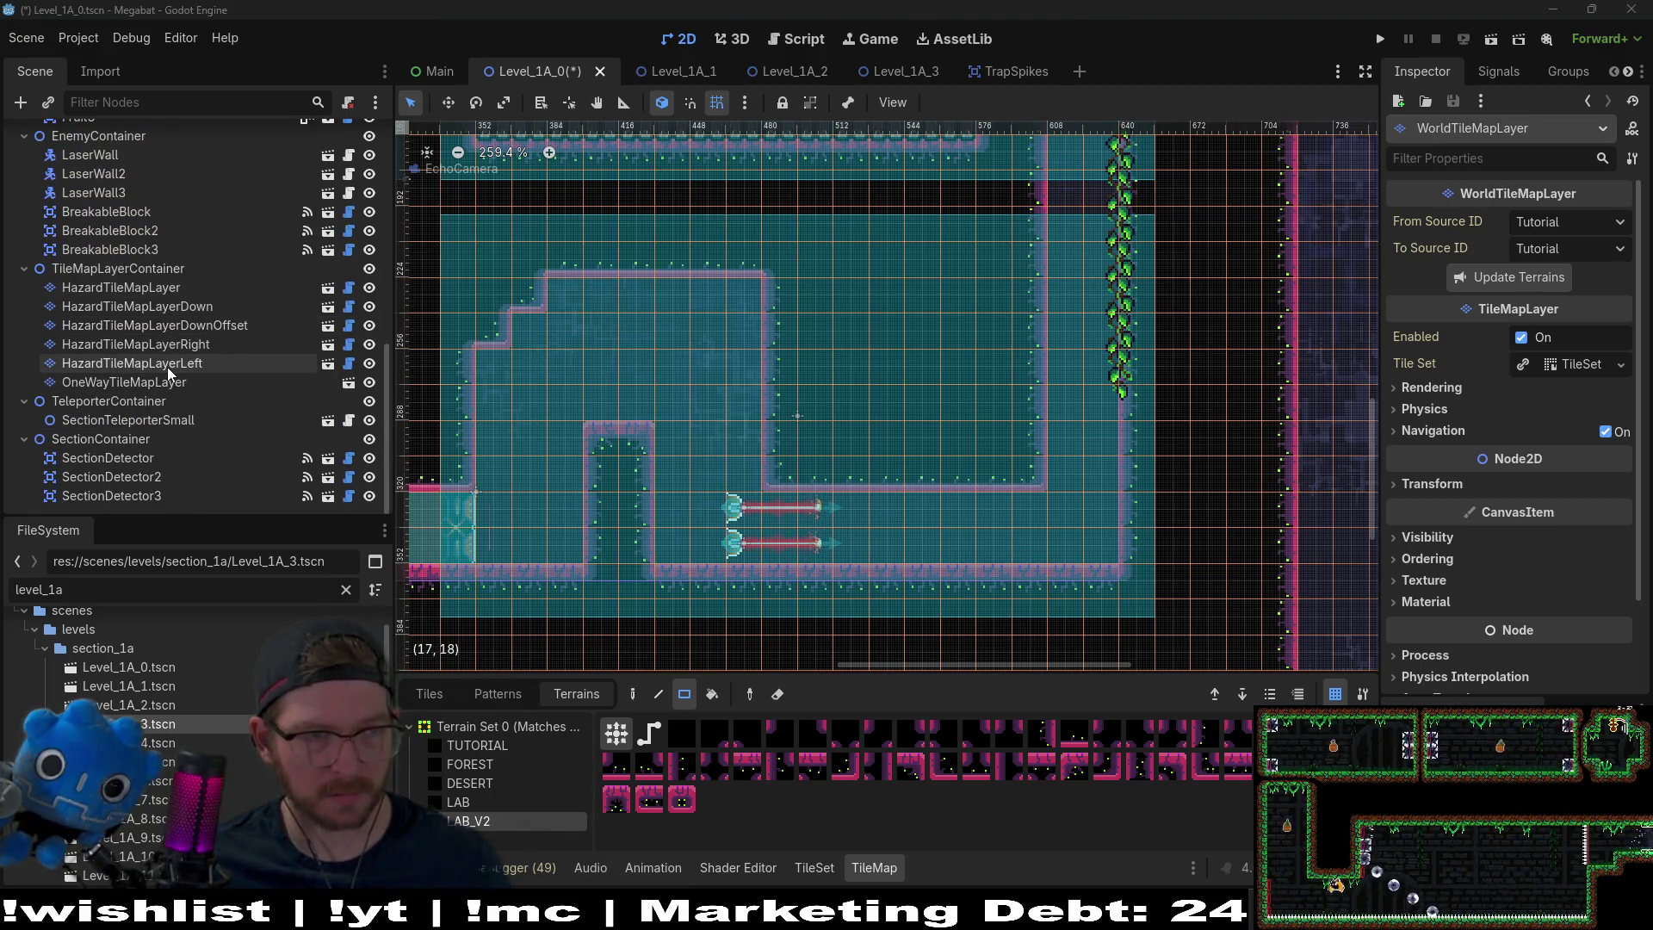
pyautogui.click(102, 173)
pyautogui.keyDown('shift'); pyautogui.click(101, 189); pyautogui.keyUp('shift')
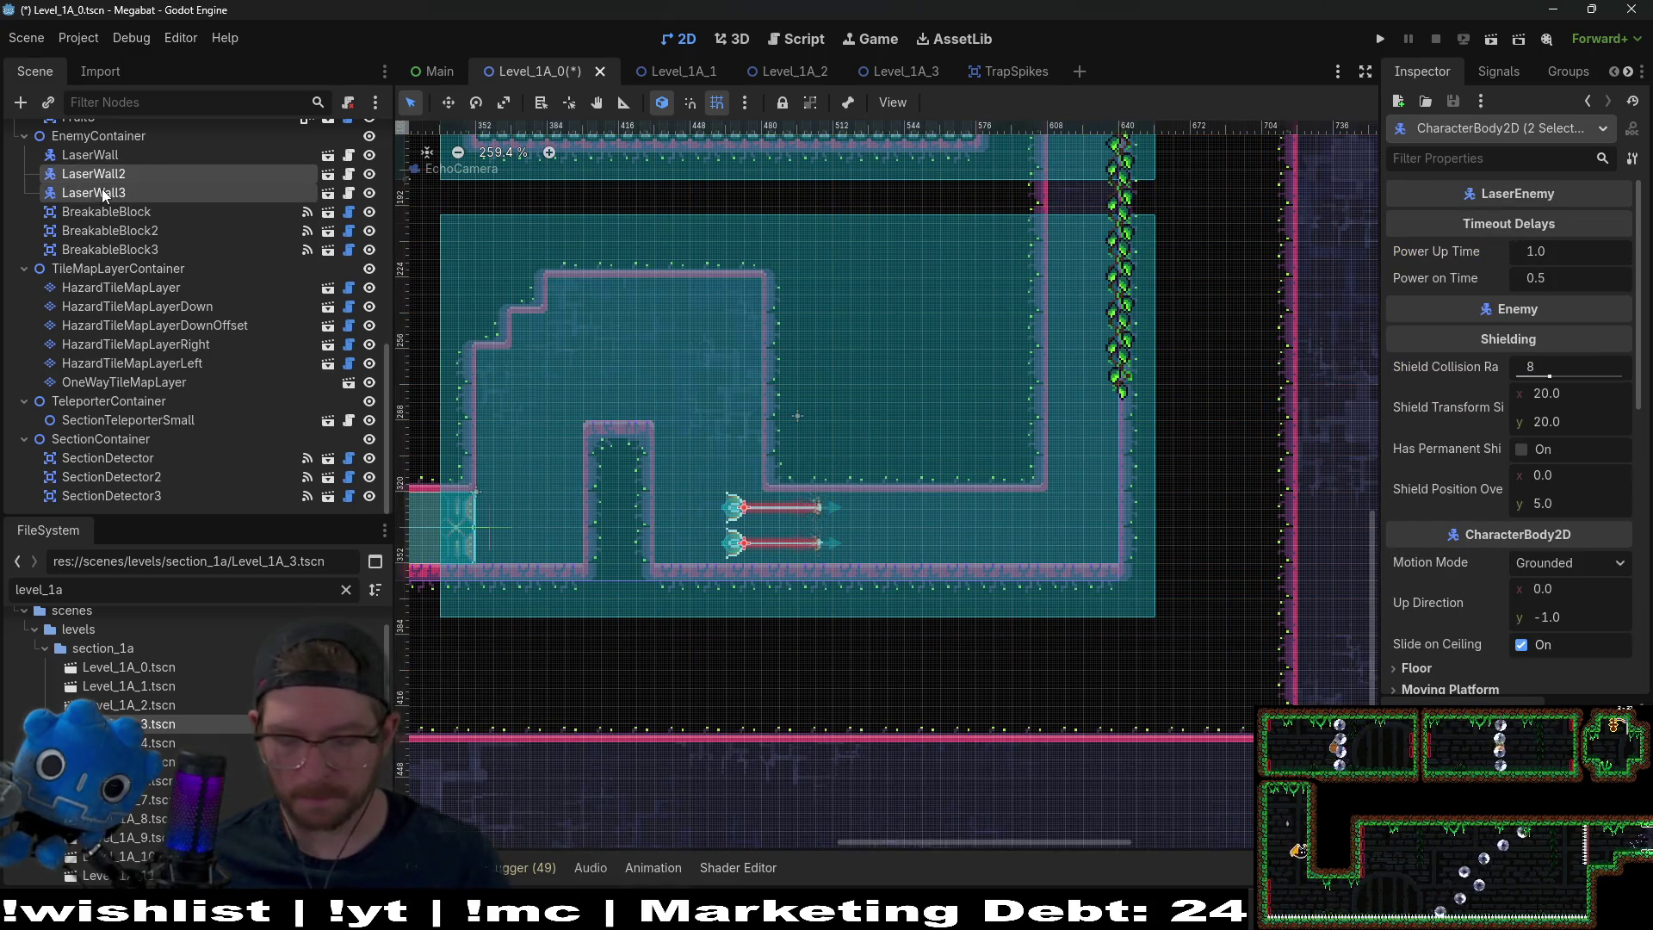
# Delete LaserWall2 and LaserWall3 and instance ProjectileTurret.tscn under EnemyContainer
pyautogui.press('Delete')
pyautogui.press('Return')
pyautogui.rightClick(110, 172)
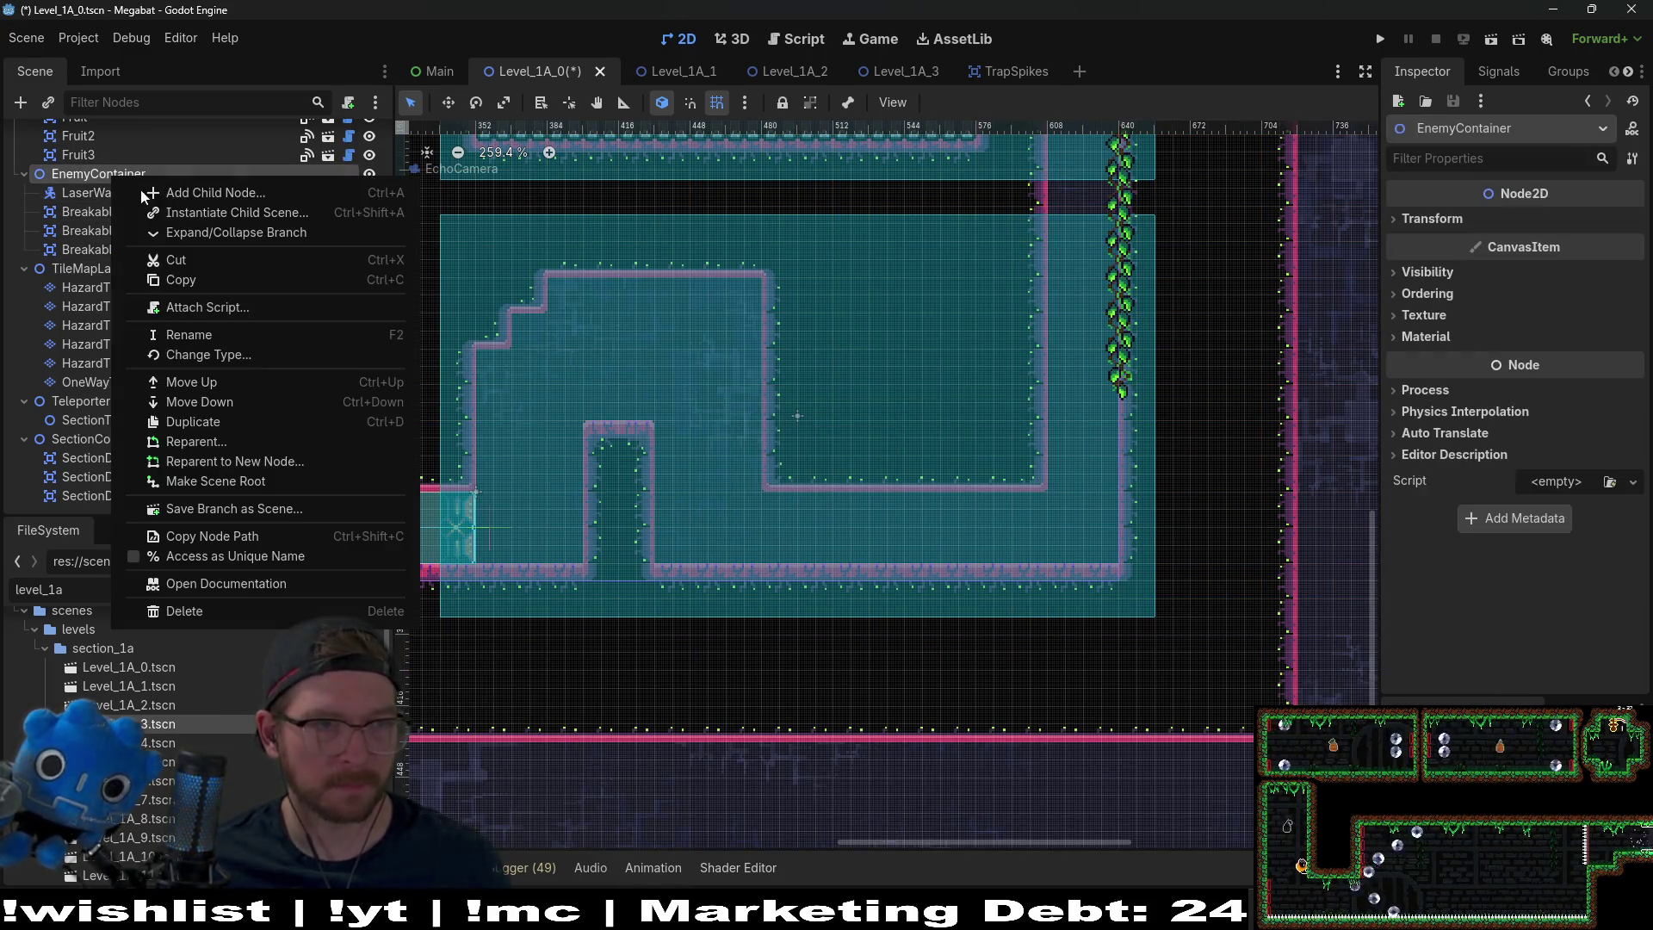
pyautogui.click(198, 213)
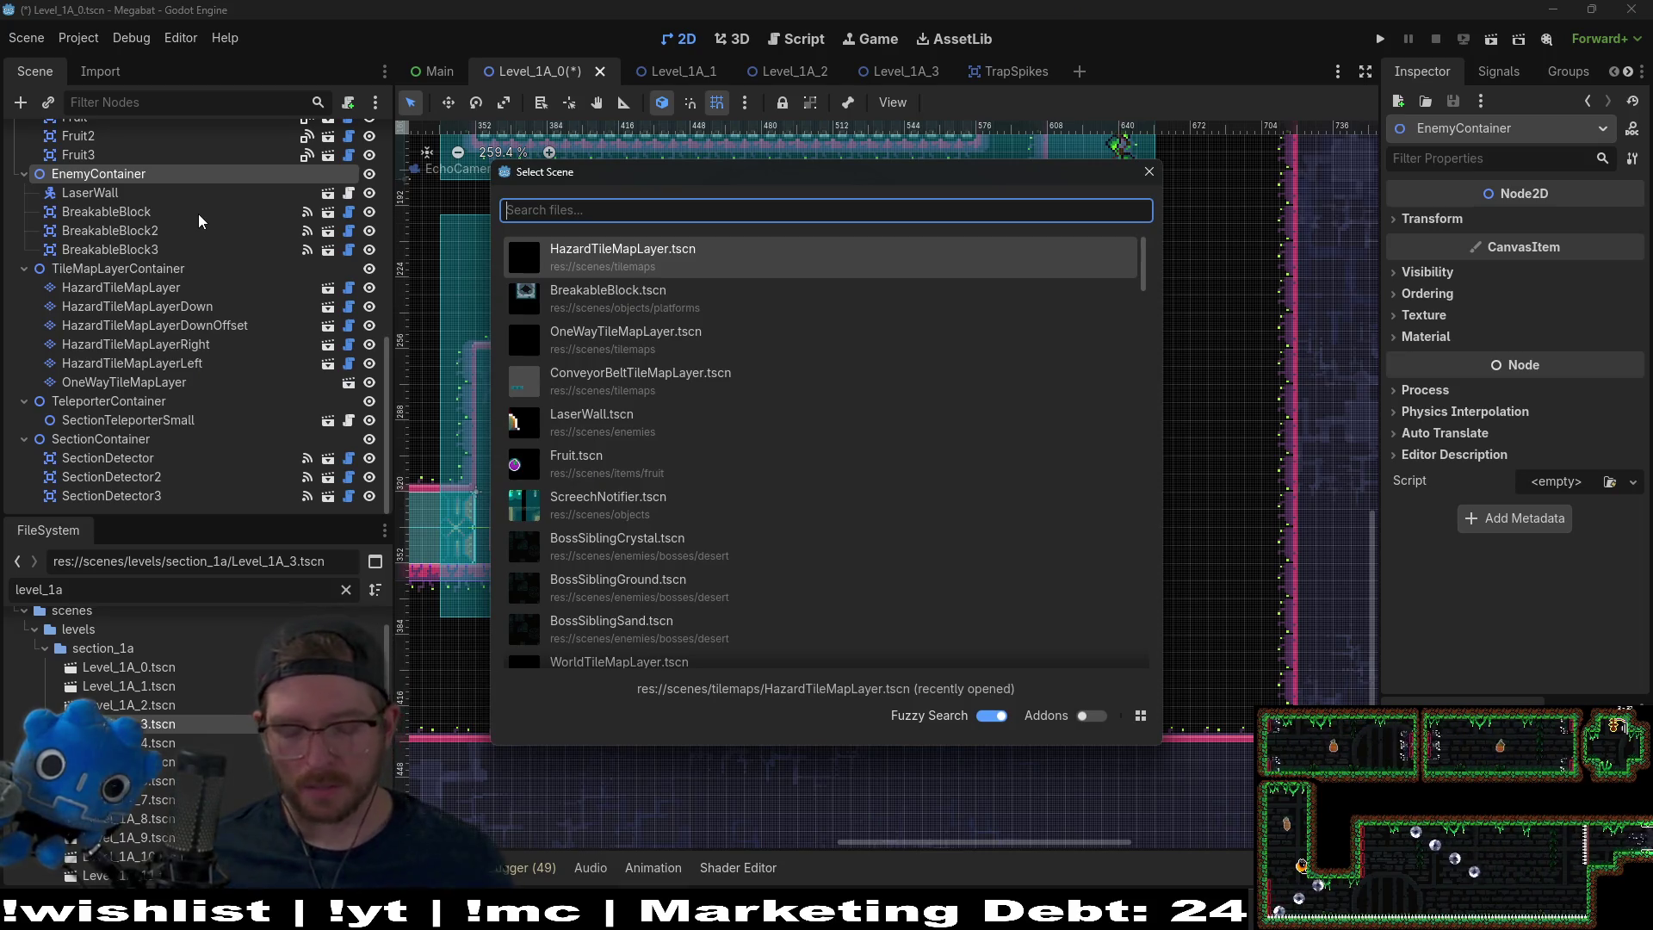
pyautogui.write('turret')
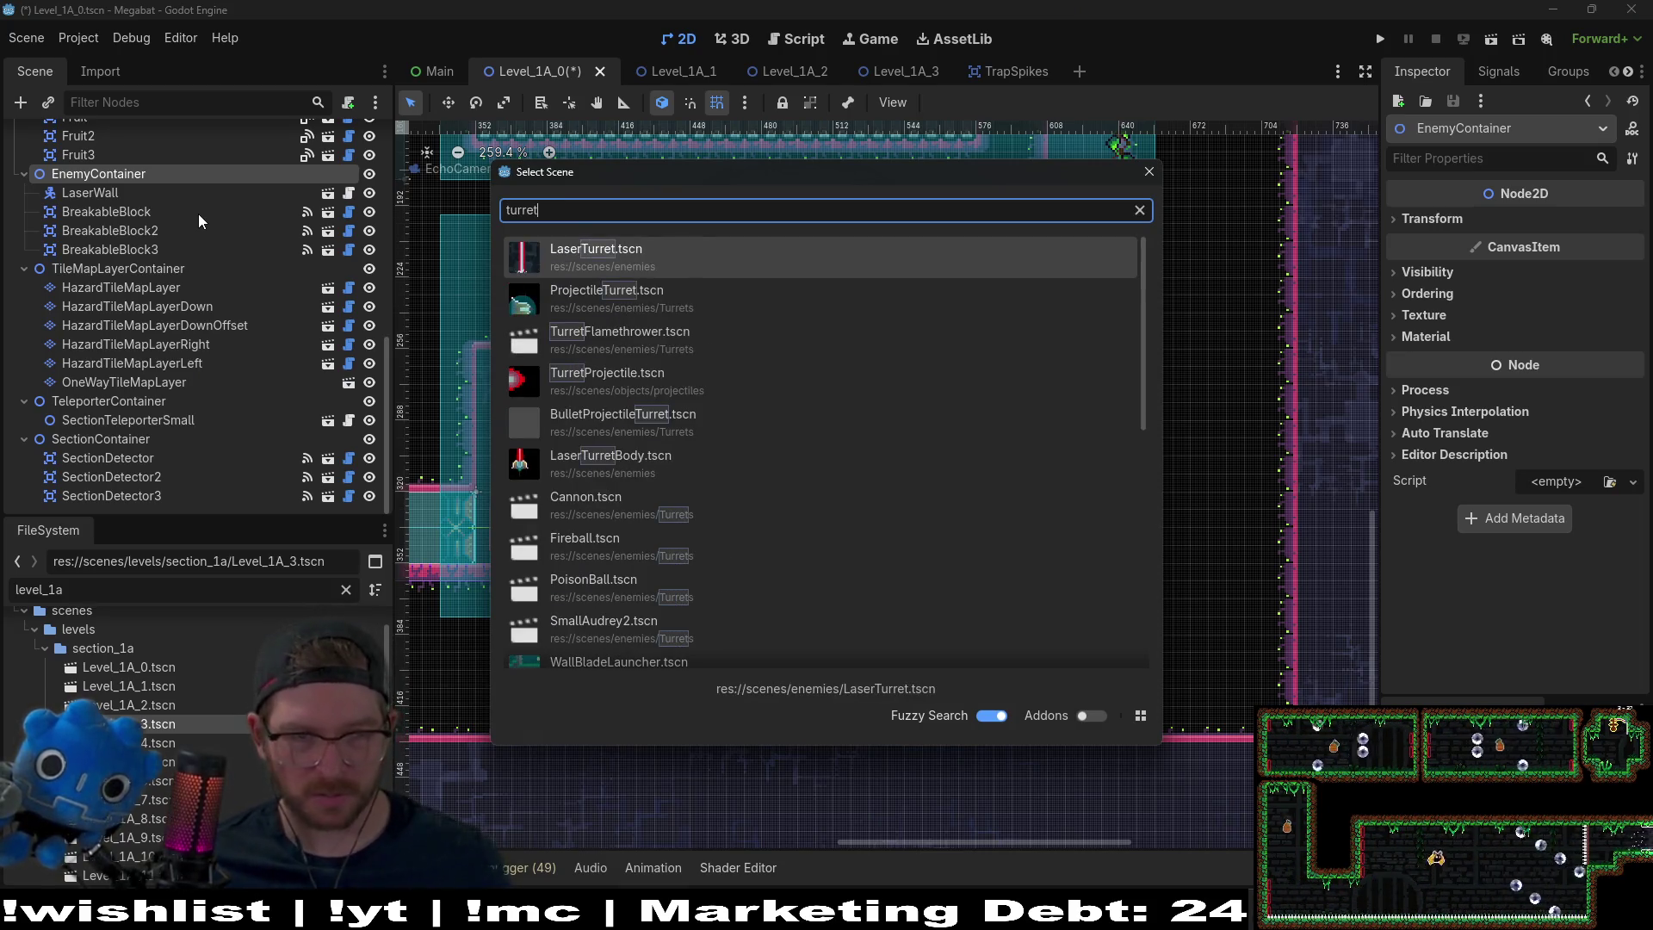
pyautogui.doubleClick(596, 300)
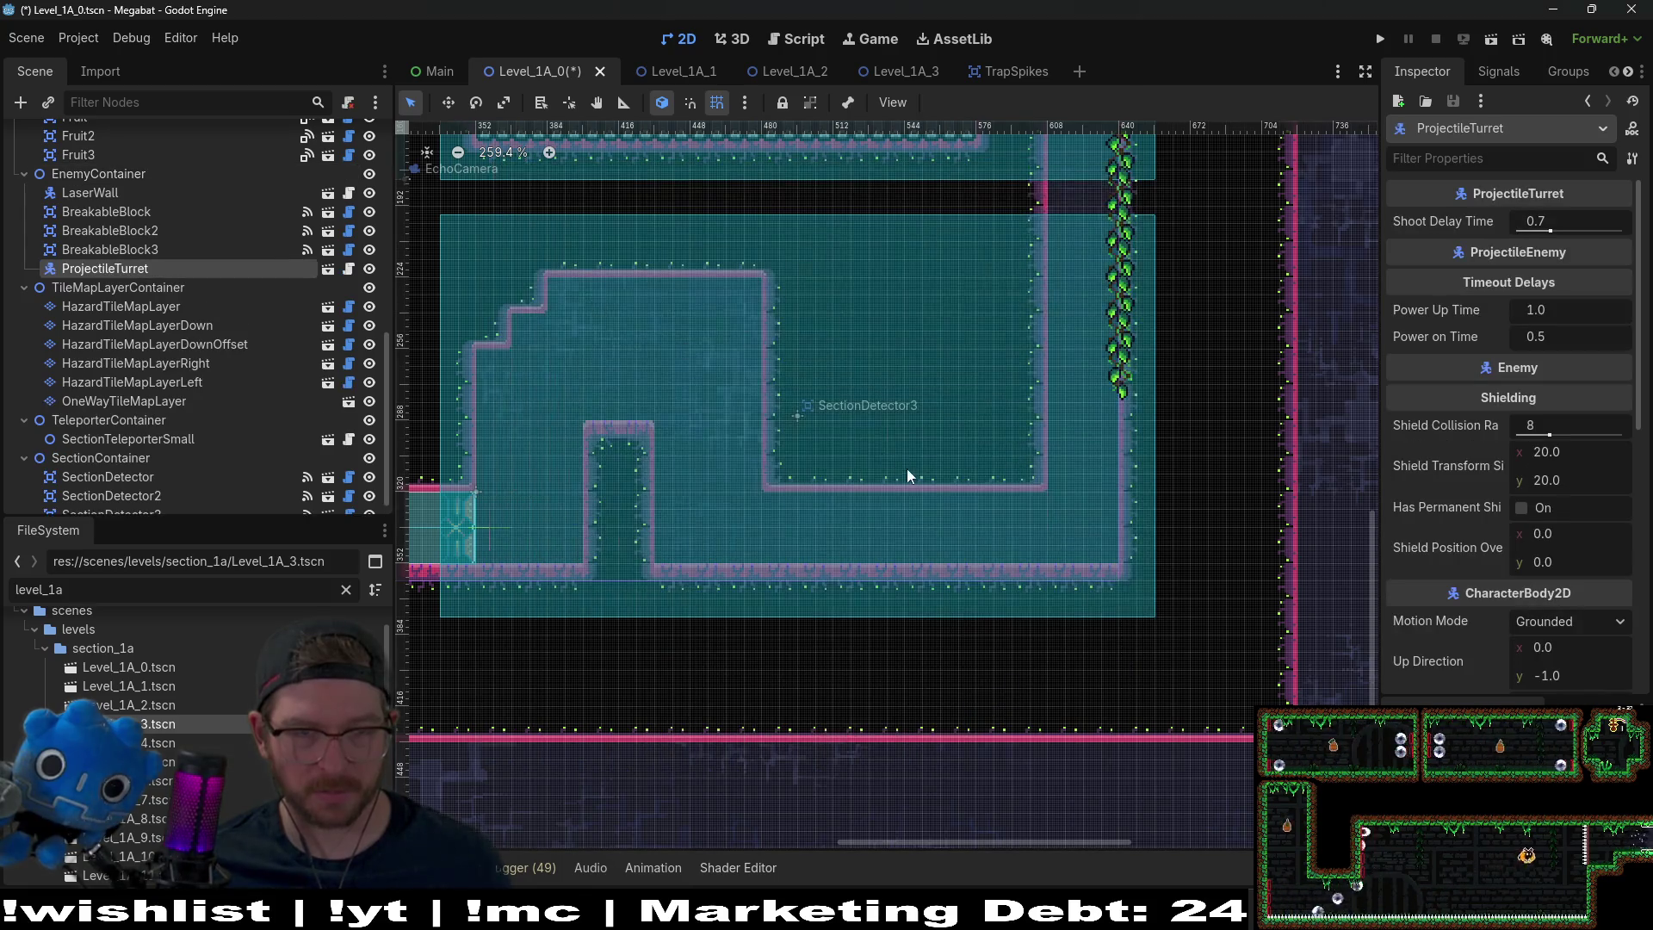
# Move the new turret onto the lower room's left wall
pyautogui.press('w')
pyautogui.moveTo(439, 312)
pyautogui.mouseDown()
pyautogui.moveTo(549, 410)
pyautogui.moveTo(752, 497)
pyautogui.moveTo(723, 483)
pyautogui.mouseUp()
pyautogui.scroll(8, 753, 497)
pyautogui.scroll(3, 733, 509)
pyautogui.scroll(7, 715, 499)
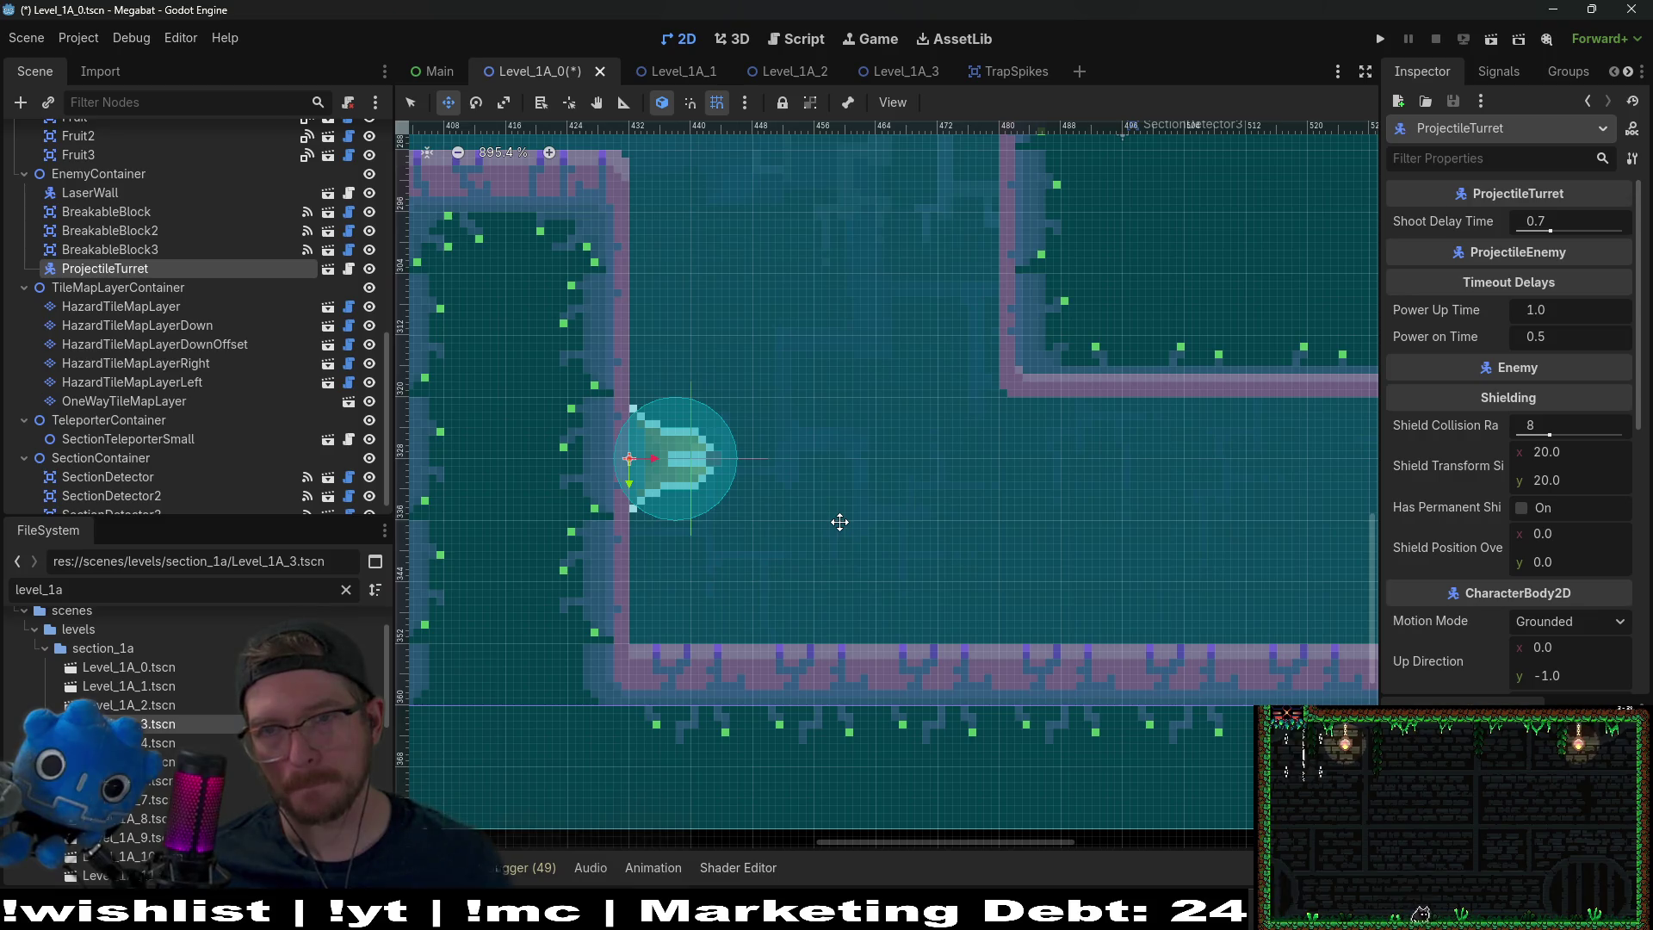
# Duplicate the turret as ProjectileTurret2 just below it and open ProjectileTurret.gd
pyautogui.hotkey('ctrl', 'd')
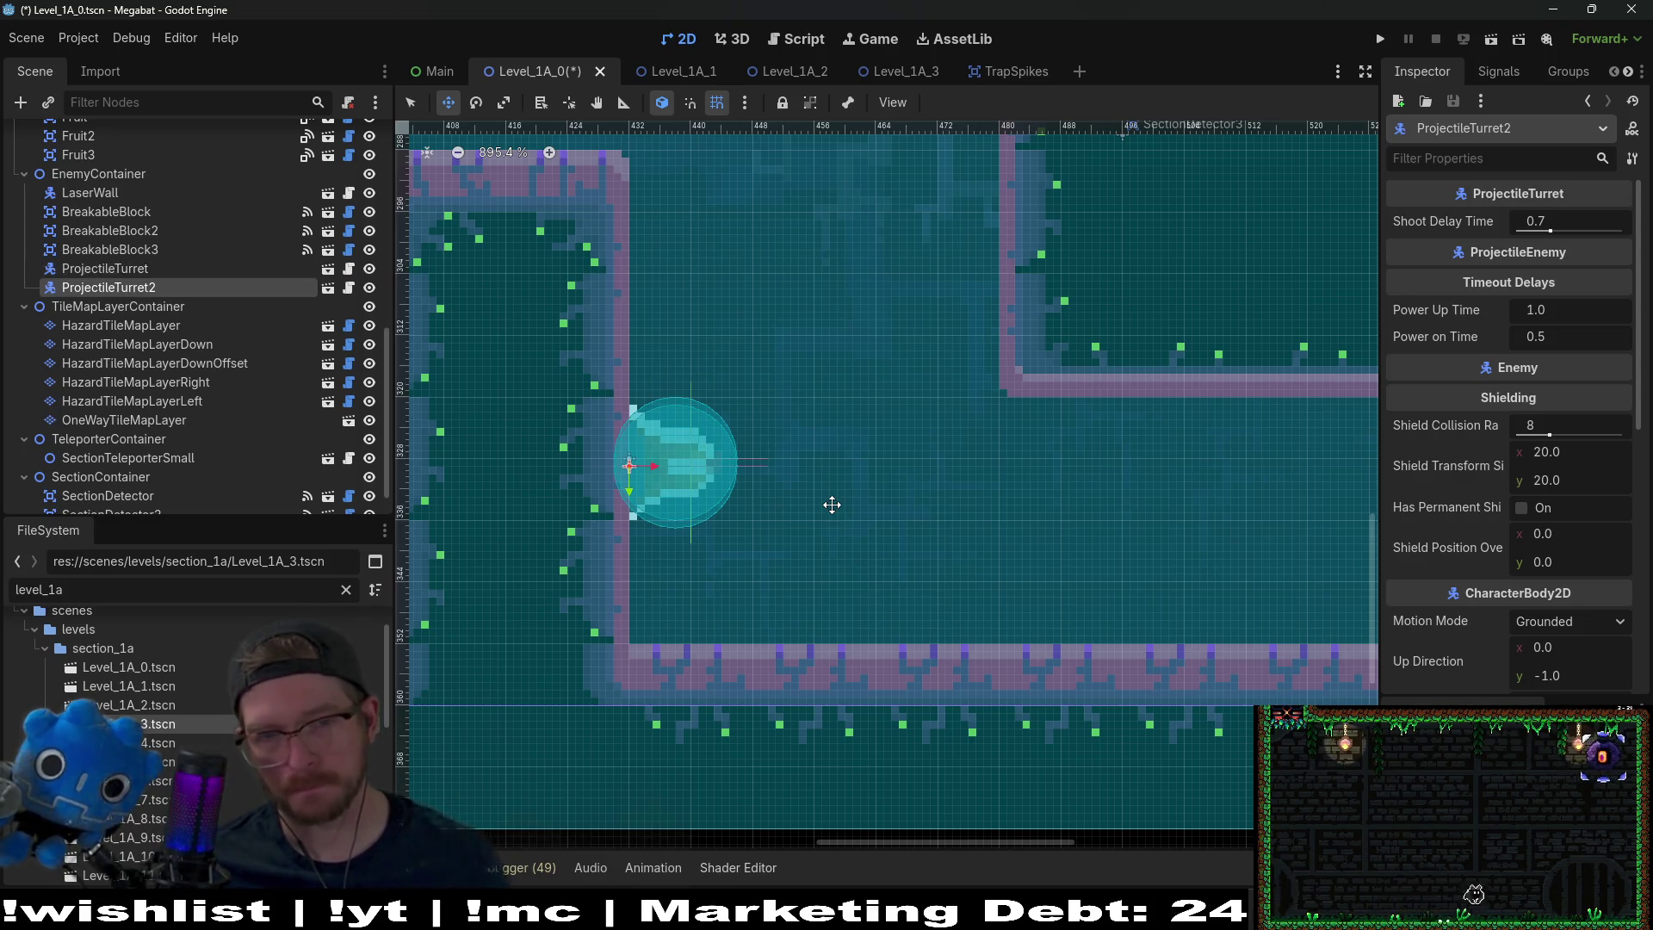
pyautogui.press('Down')
pyautogui.press('Down')
pyautogui.press('Down')
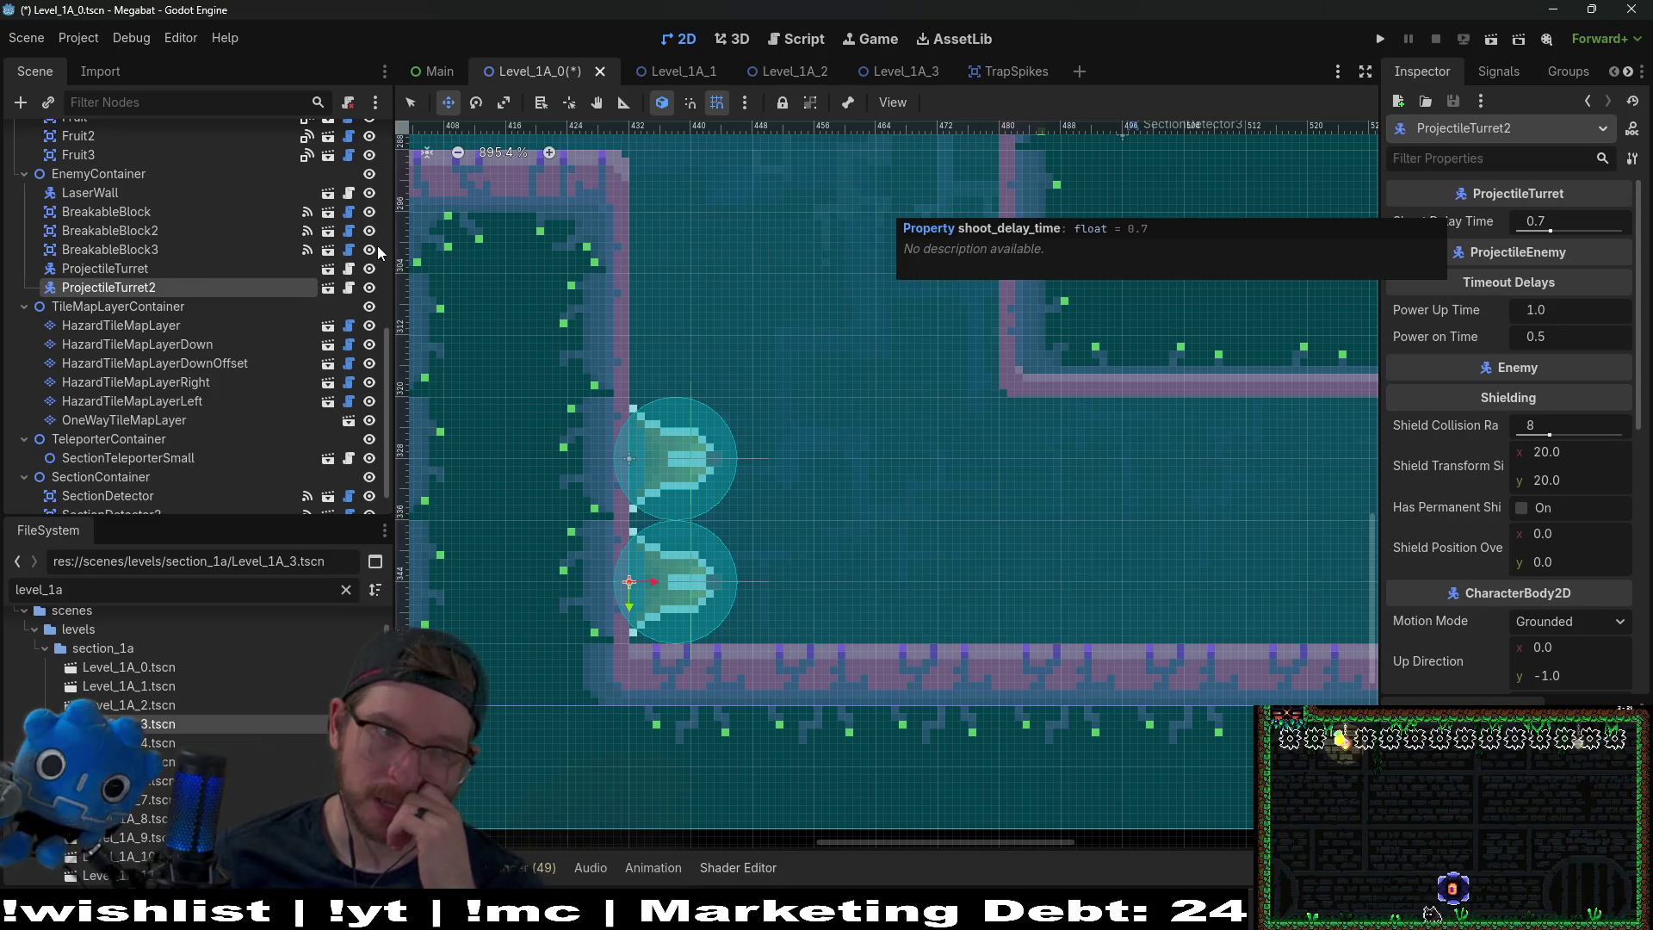
pyautogui.click(348, 269)
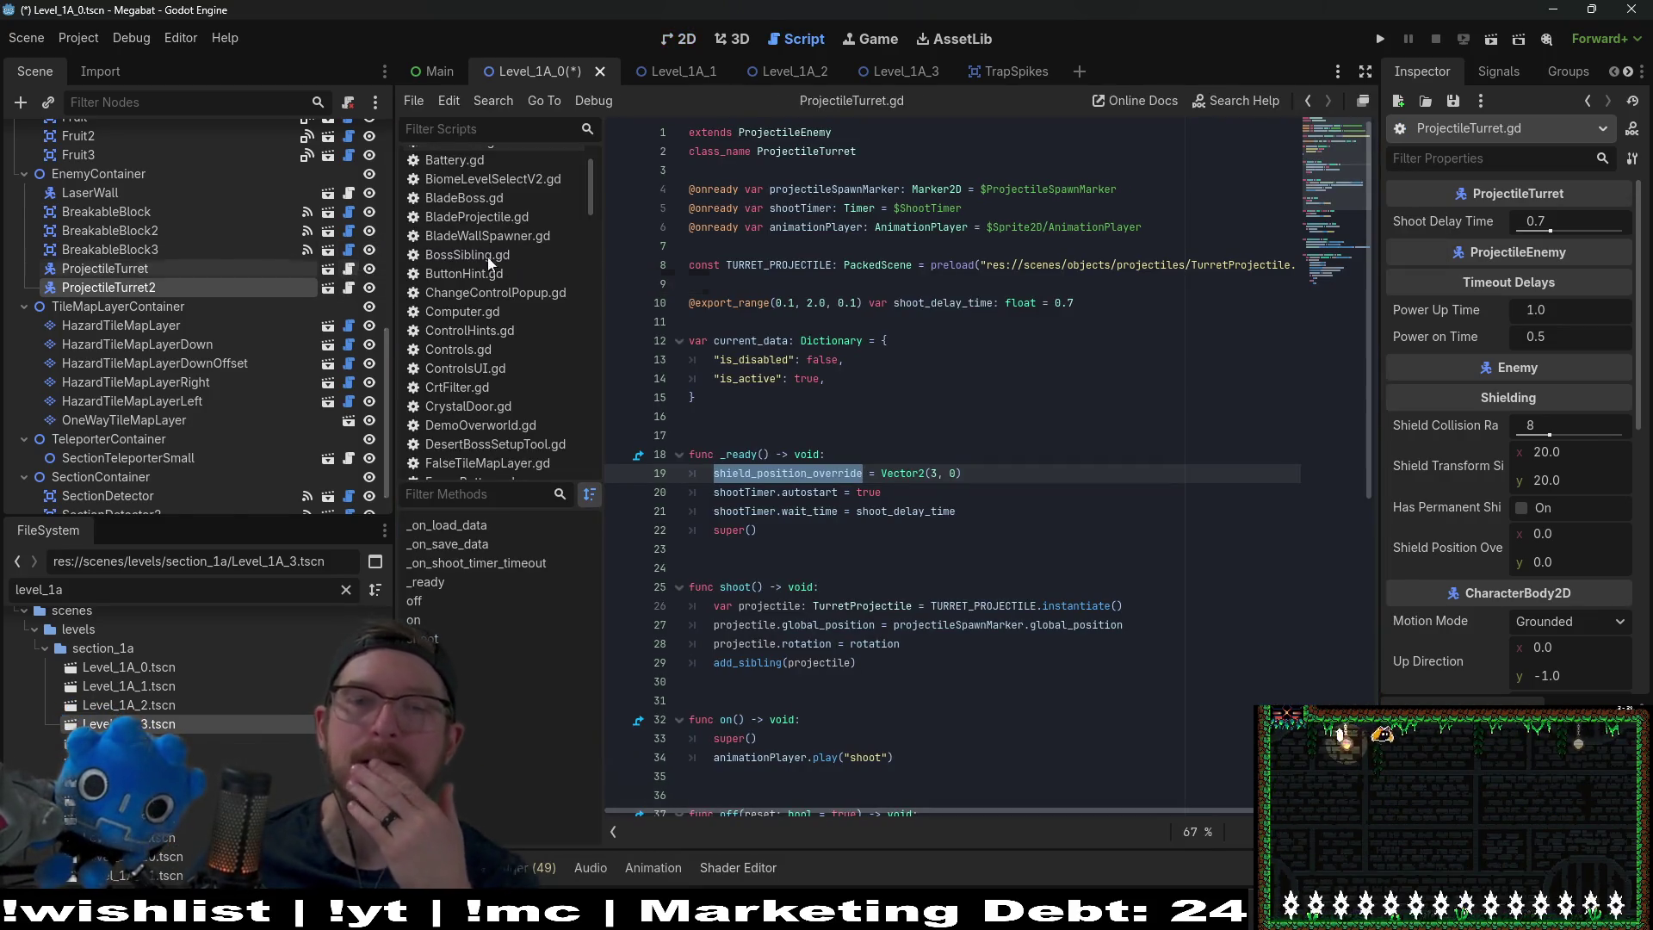
pyautogui.doubleClick(942, 302)
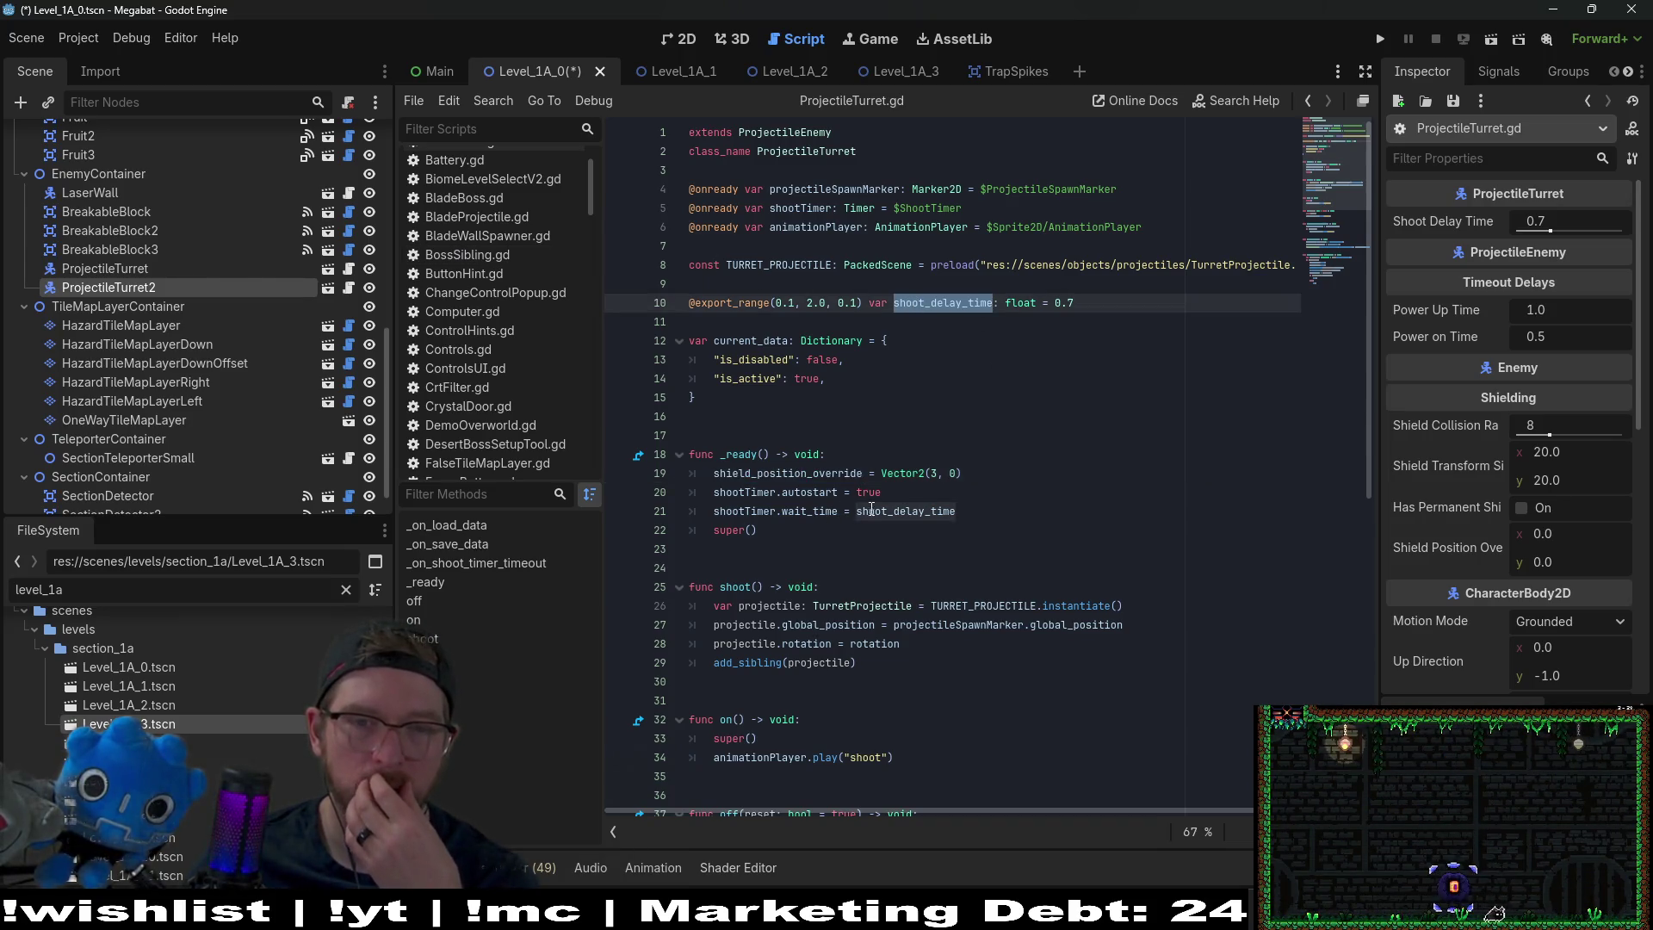
pyautogui.moveTo(878, 511)
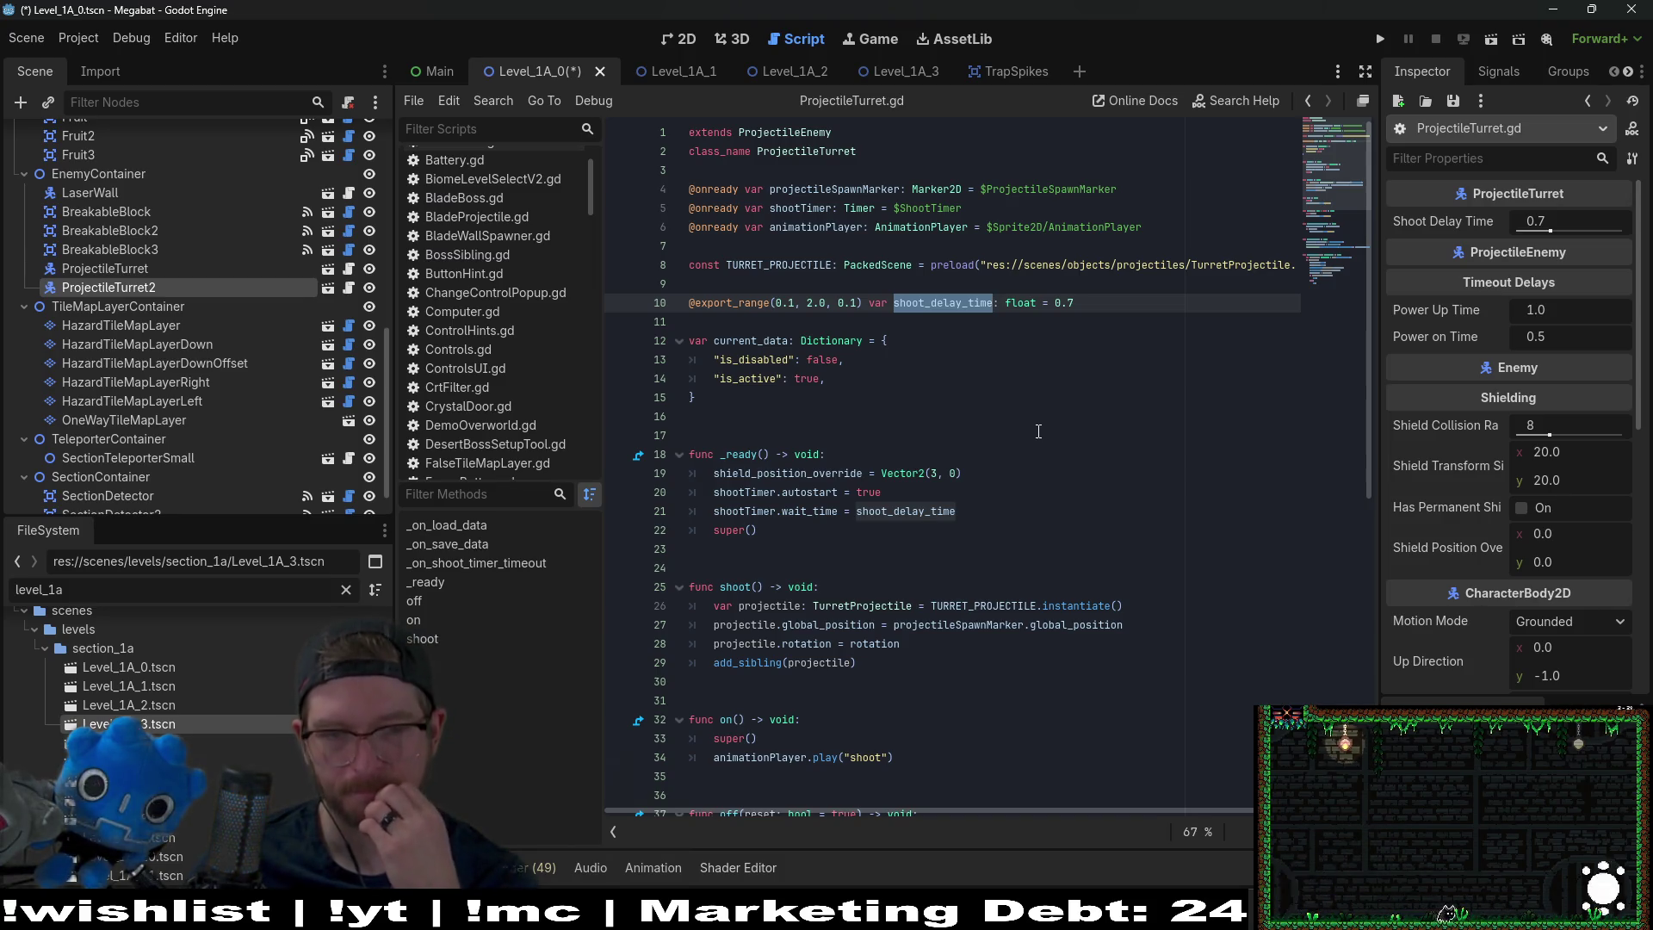
pyautogui.scroll(-5, 1038, 432)
pyautogui.scroll(5, 1038, 431)
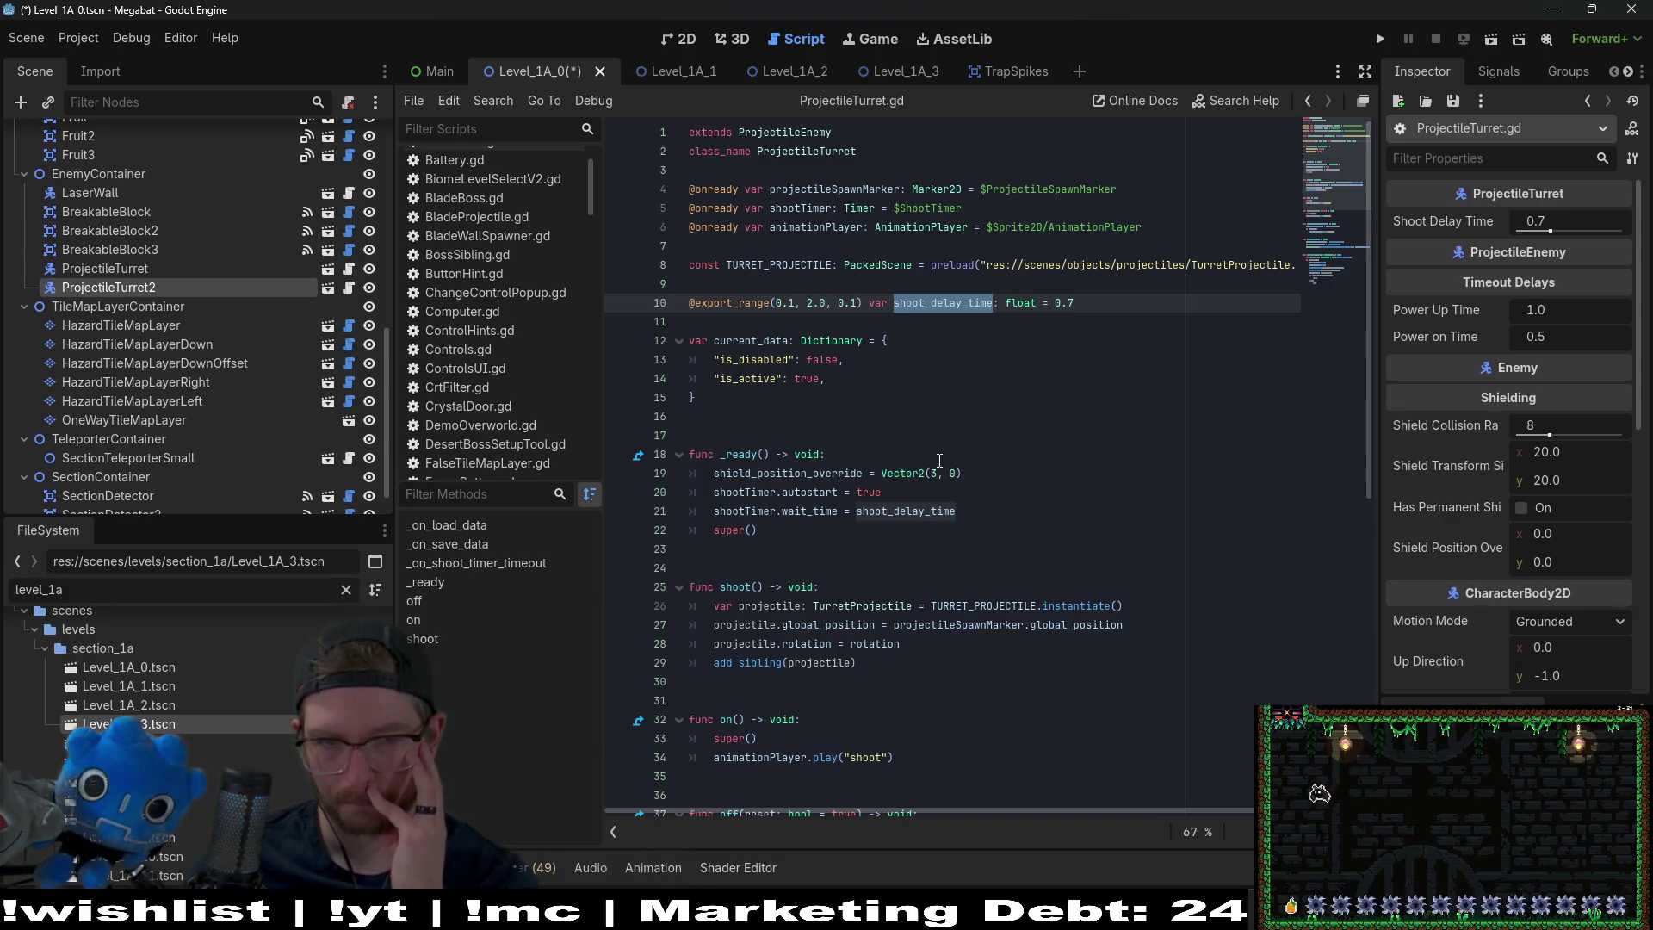
pyautogui.doubleClick(763, 491)
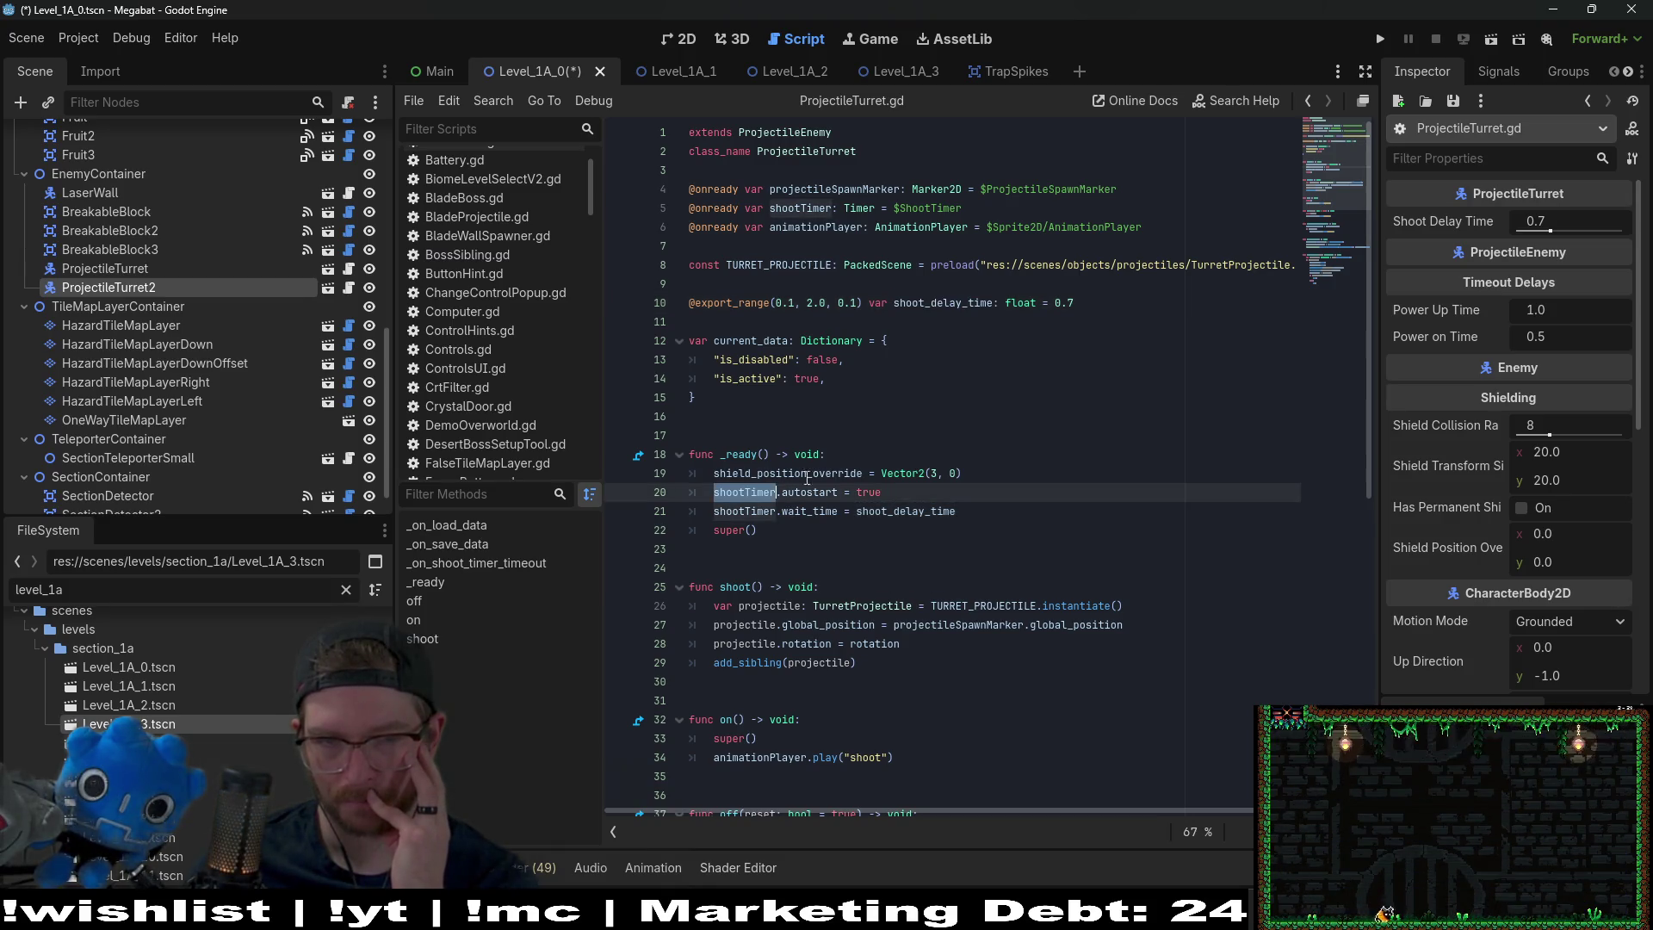
pyautogui.scroll(-1, 869, 473)
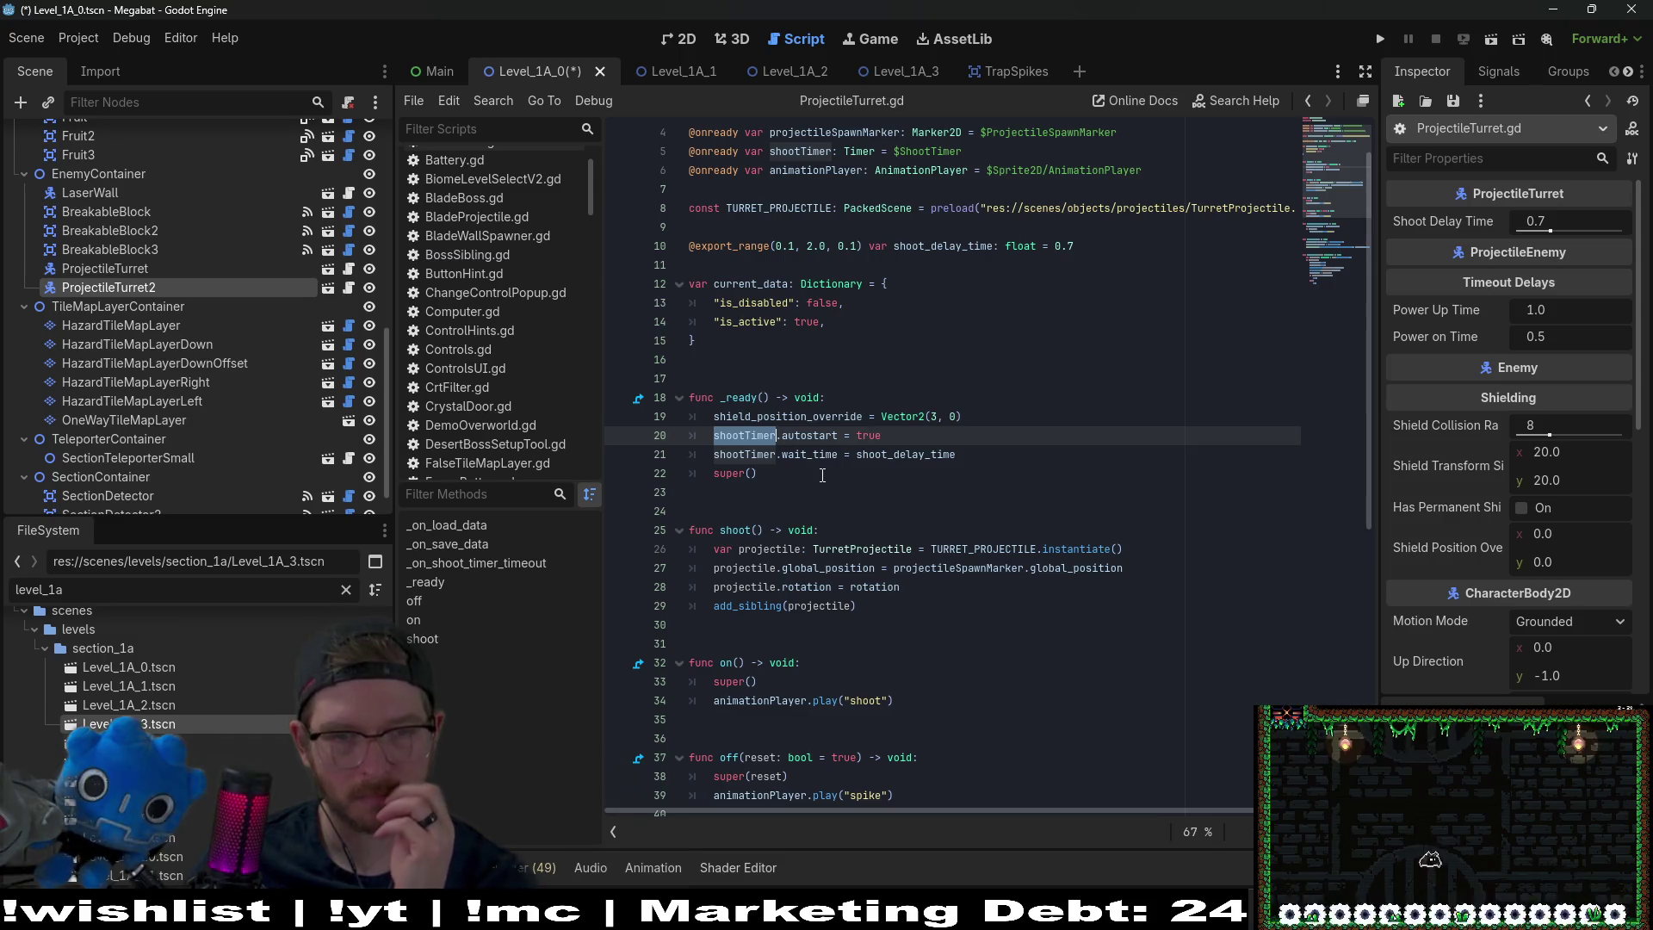
pyautogui.scroll(1, 822, 475)
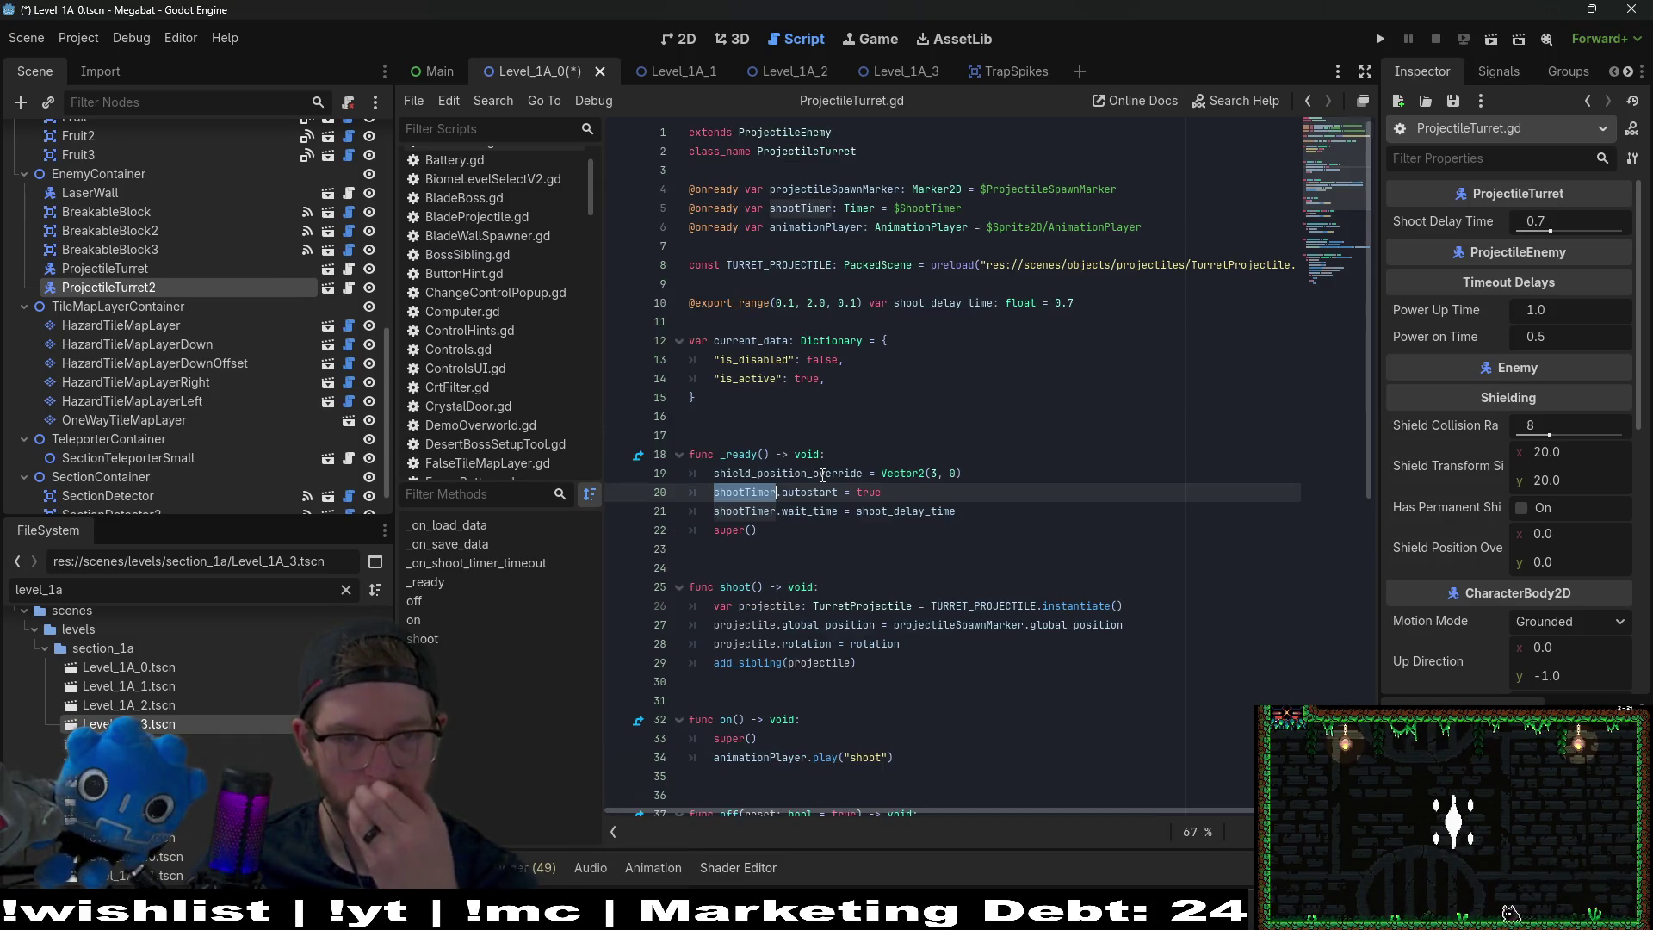
pyautogui.scroll(-2, 822, 475)
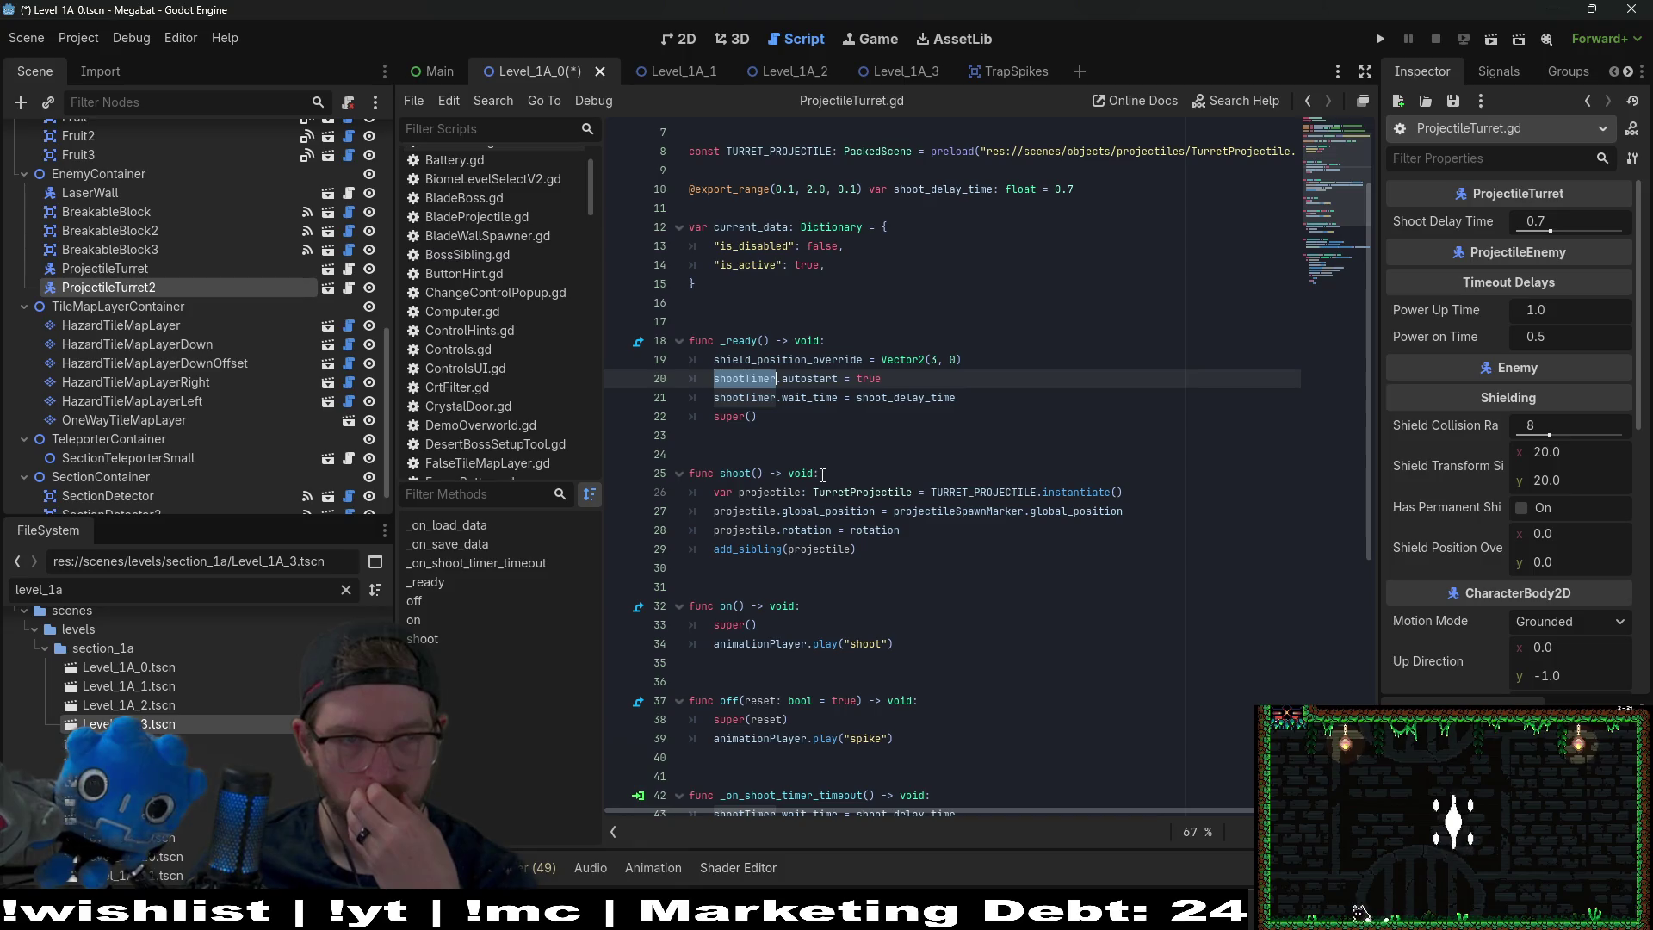
pyautogui.scroll(2, 772, 321)
pyautogui.click(773, 320)
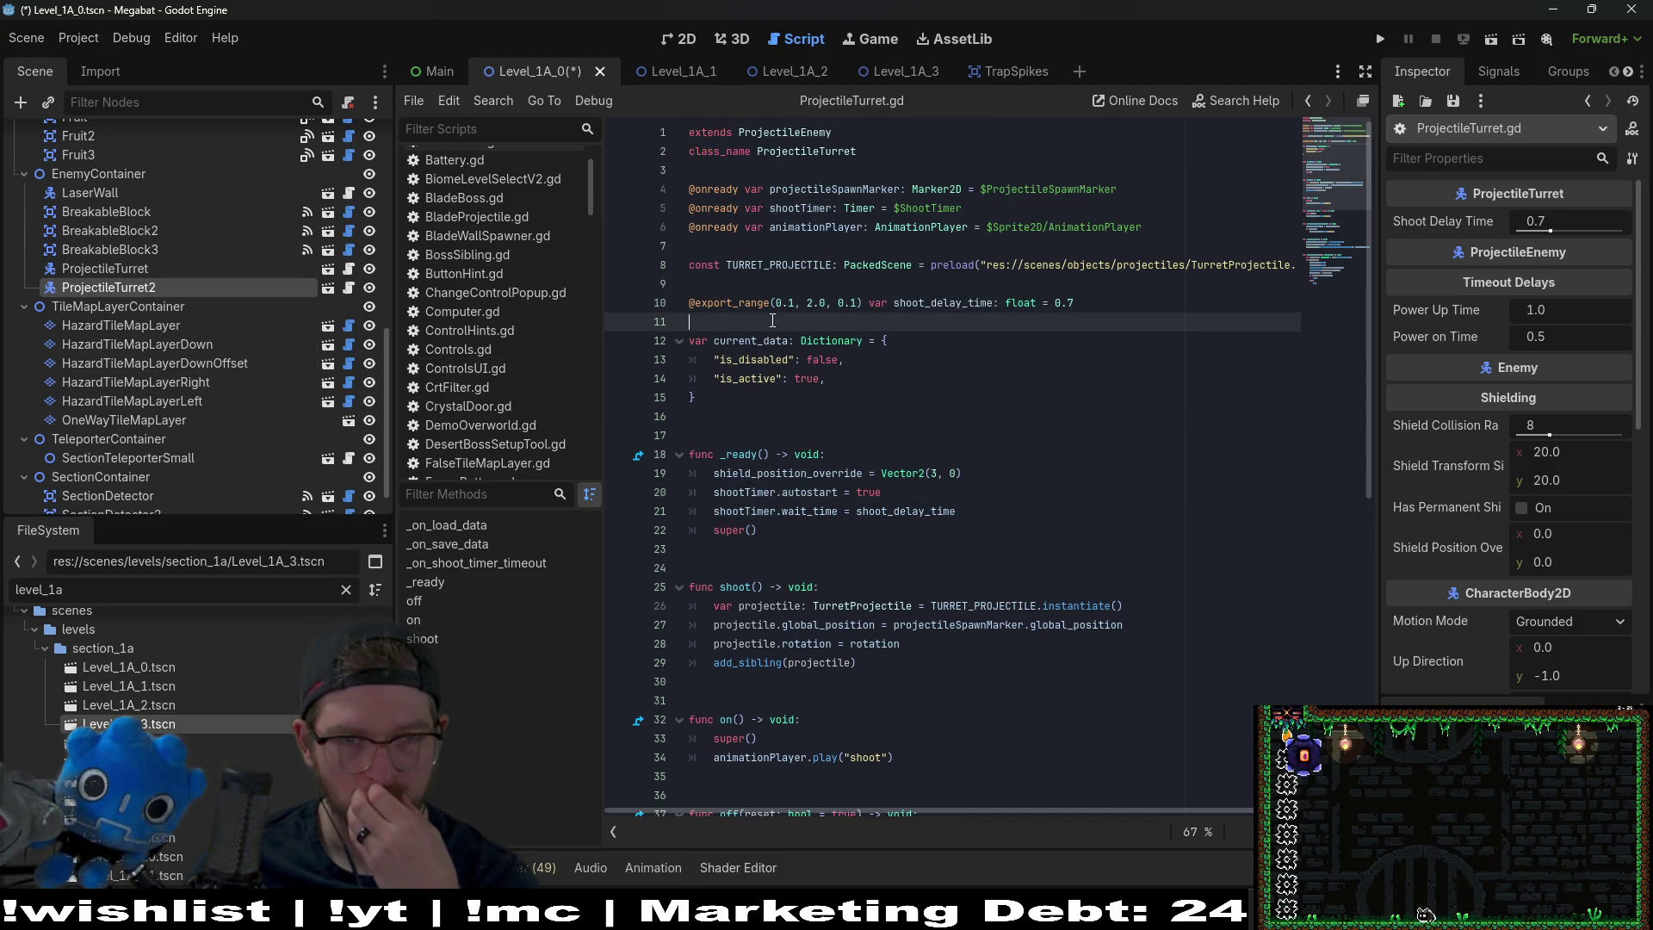
# Add an exported startup_delay_time float defaulting to 0.0 above shoot_delay_time, then save
pyautogui.press('Return')
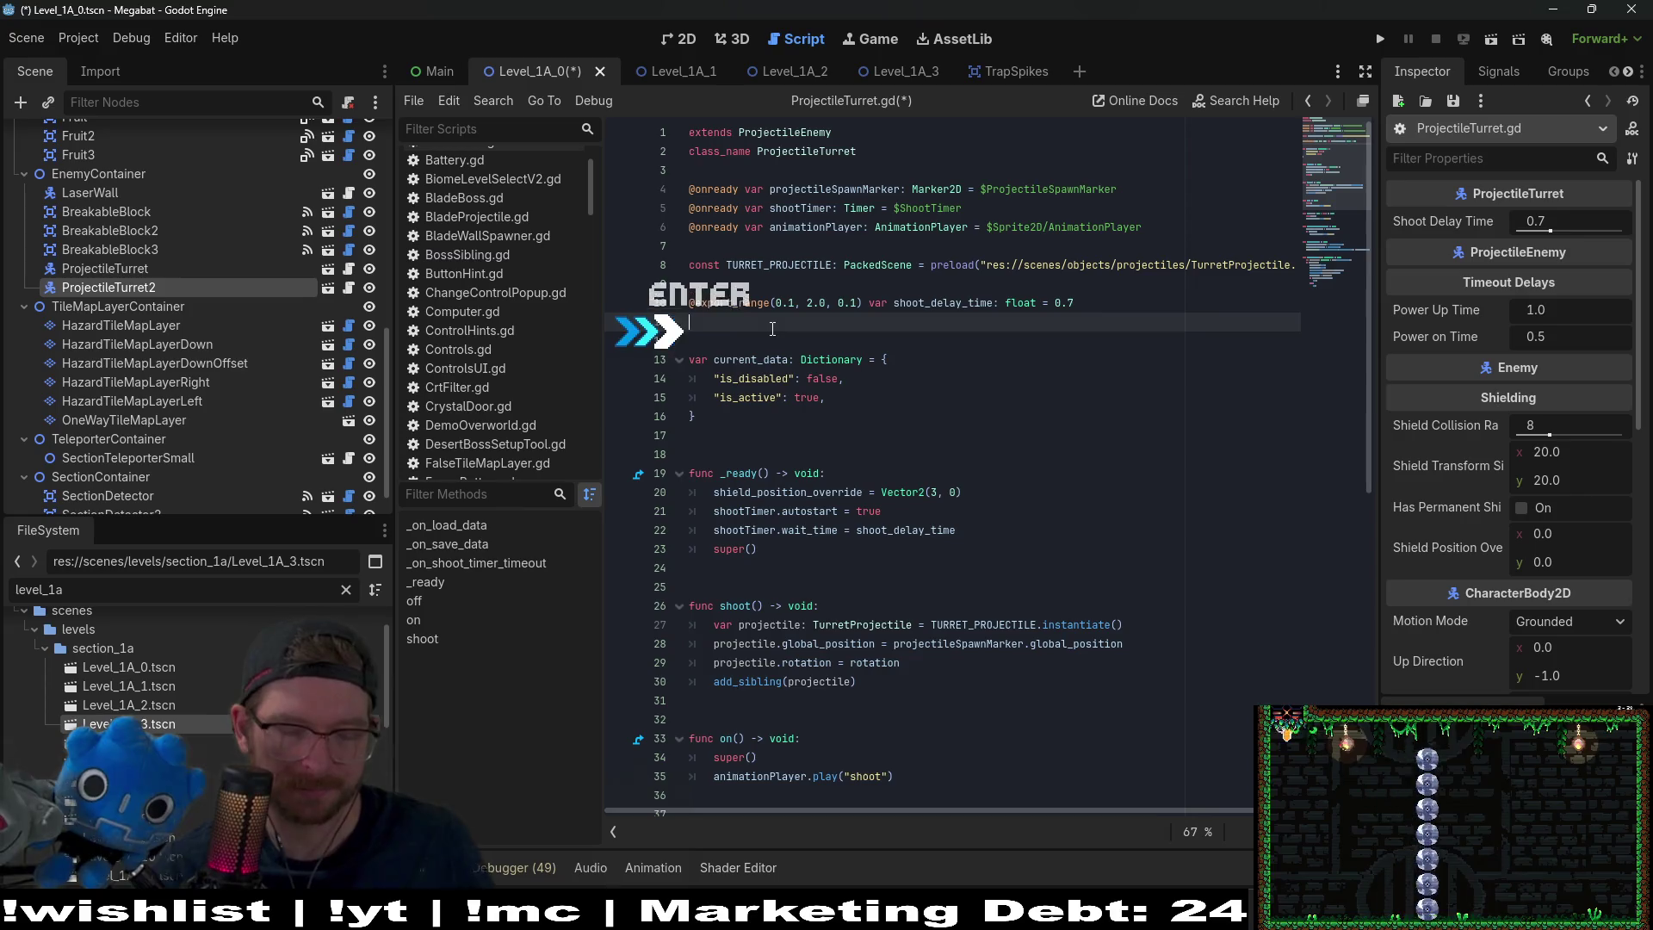
pyautogui.press('BackSpace')
pyautogui.press('Up')
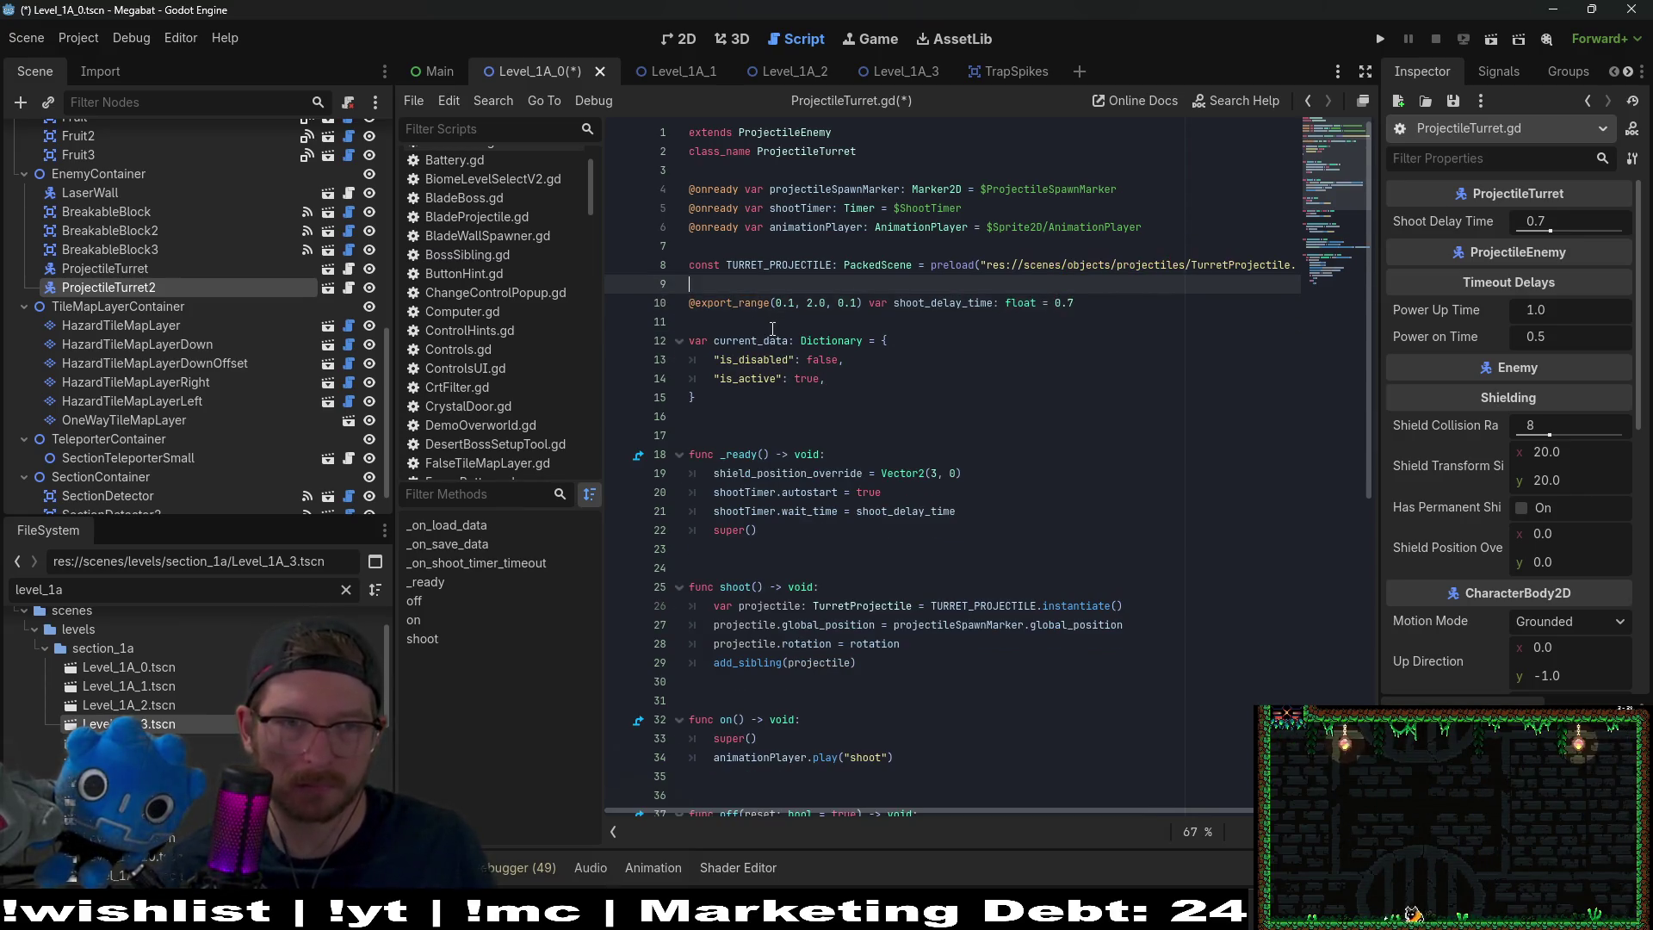
pyautogui.press('Return')
pyautogui.write('@exp')
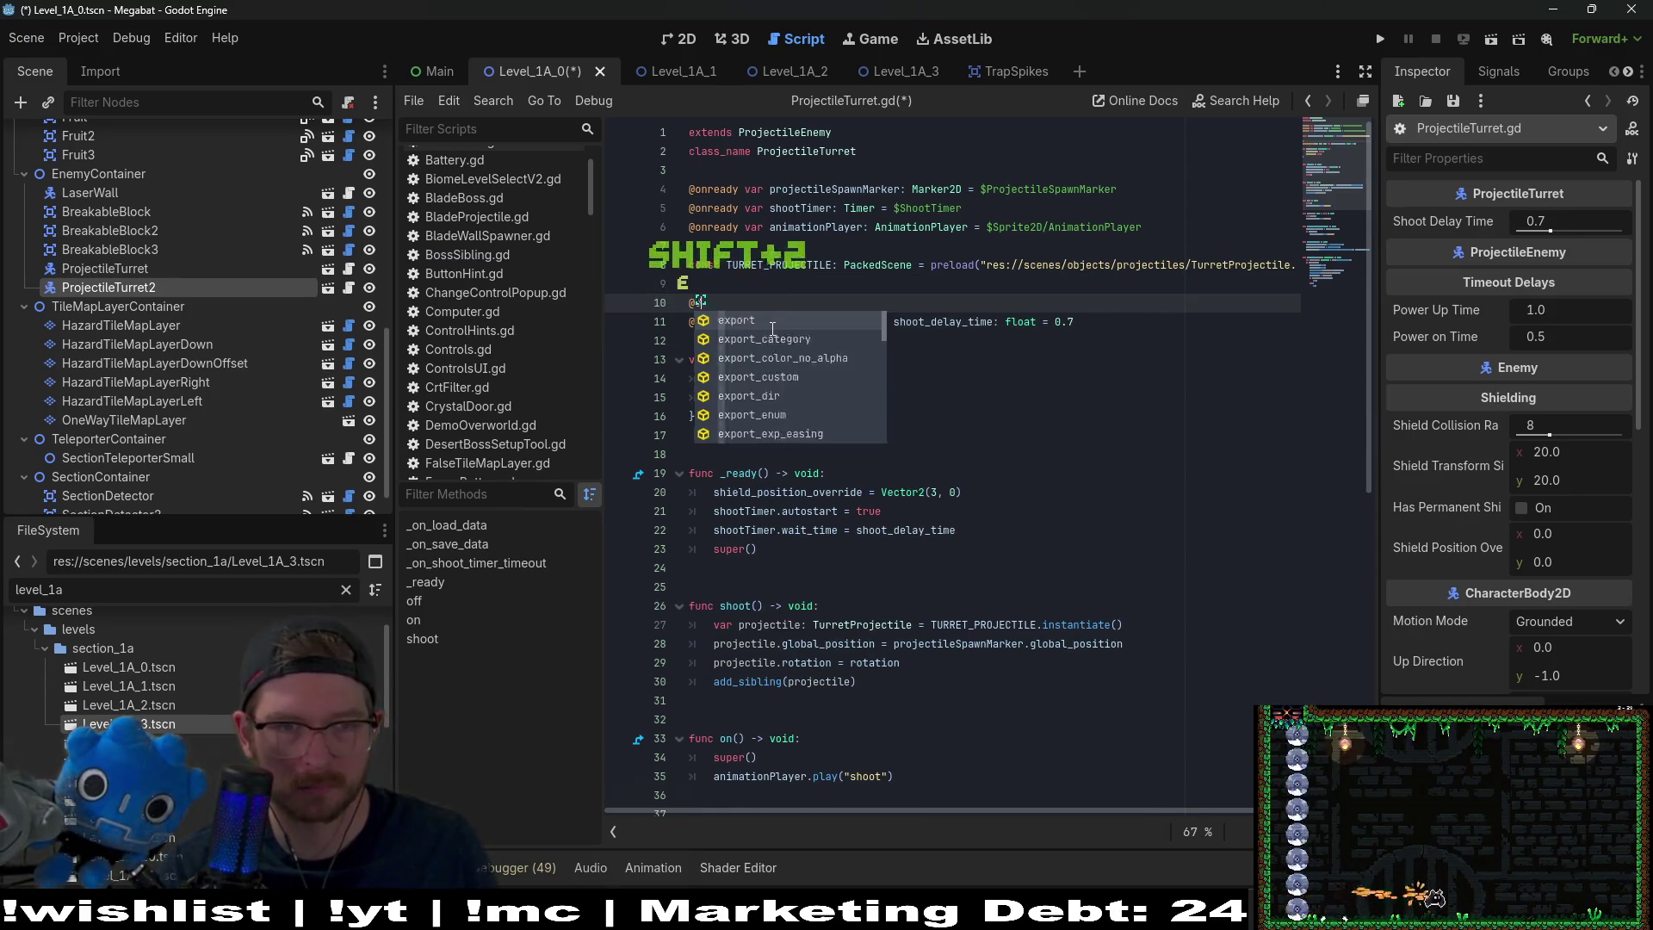
pyautogui.press('Return')
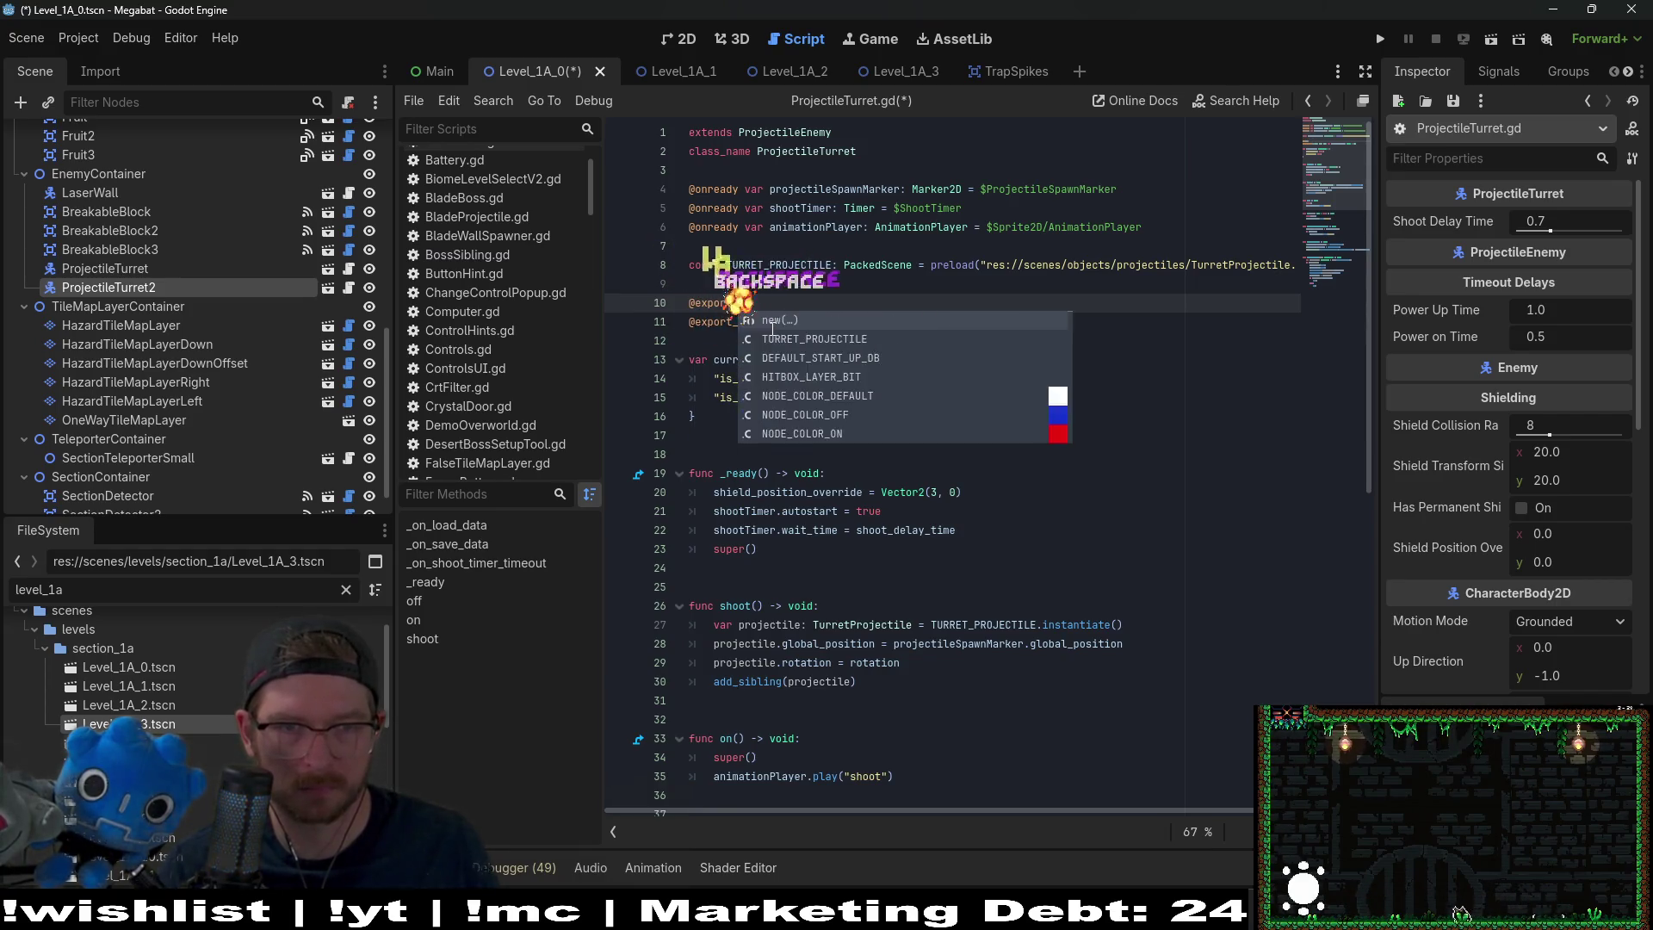
pyautogui.press('BackSpace')
pyautogui.write('_')
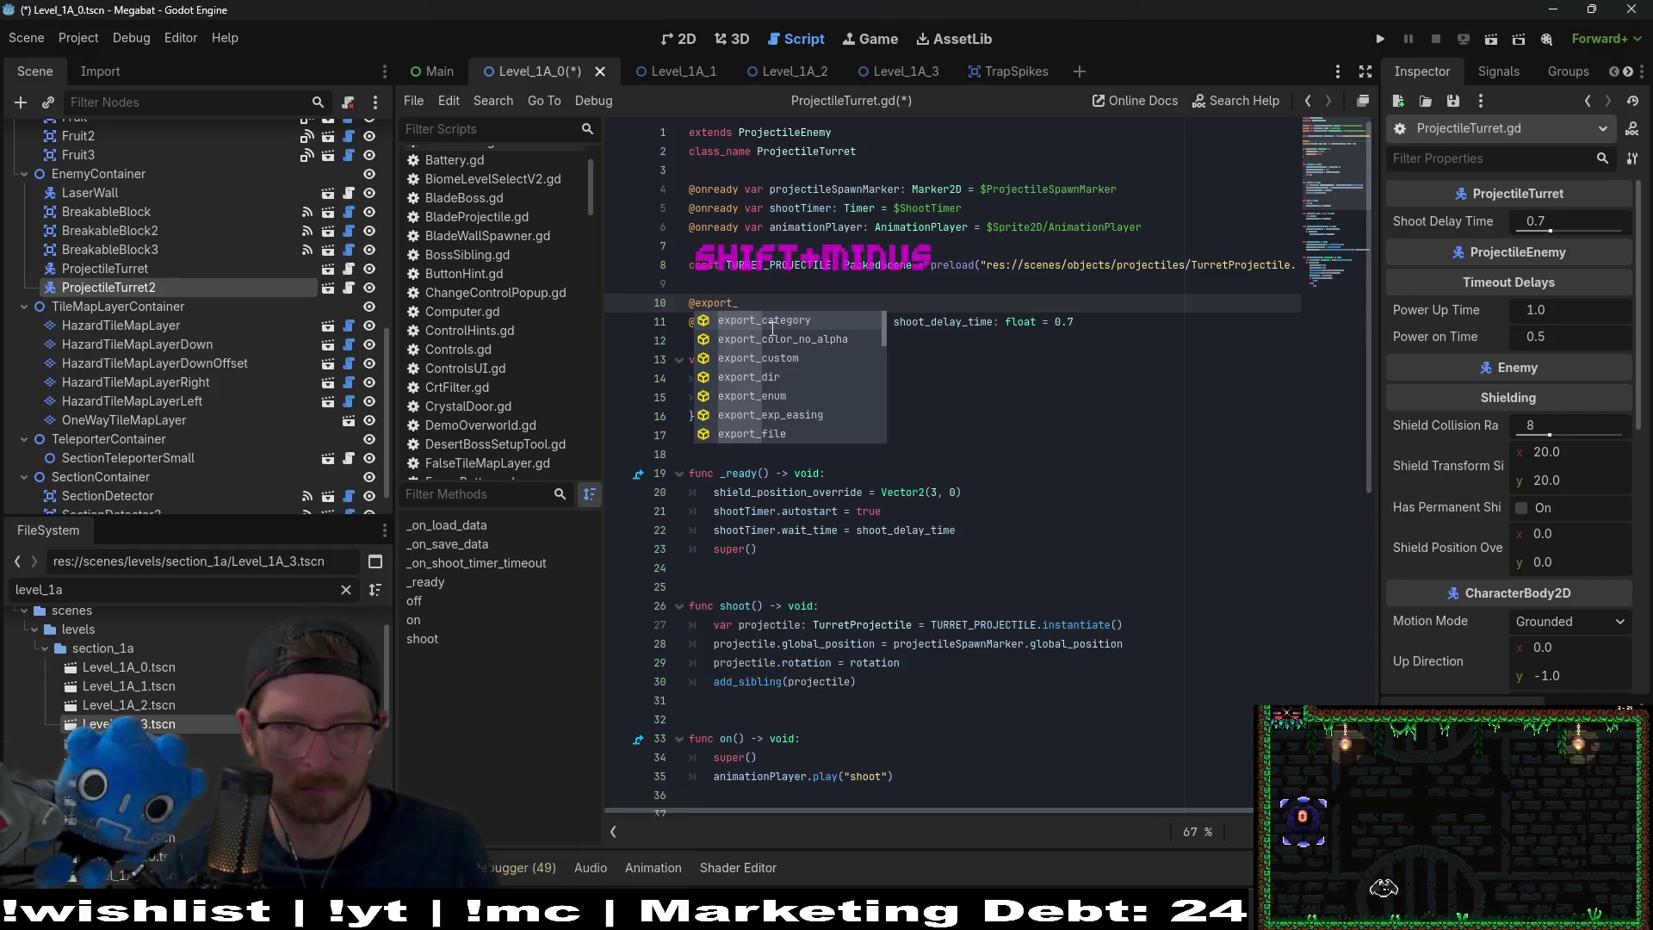
pyautogui.write('_range')
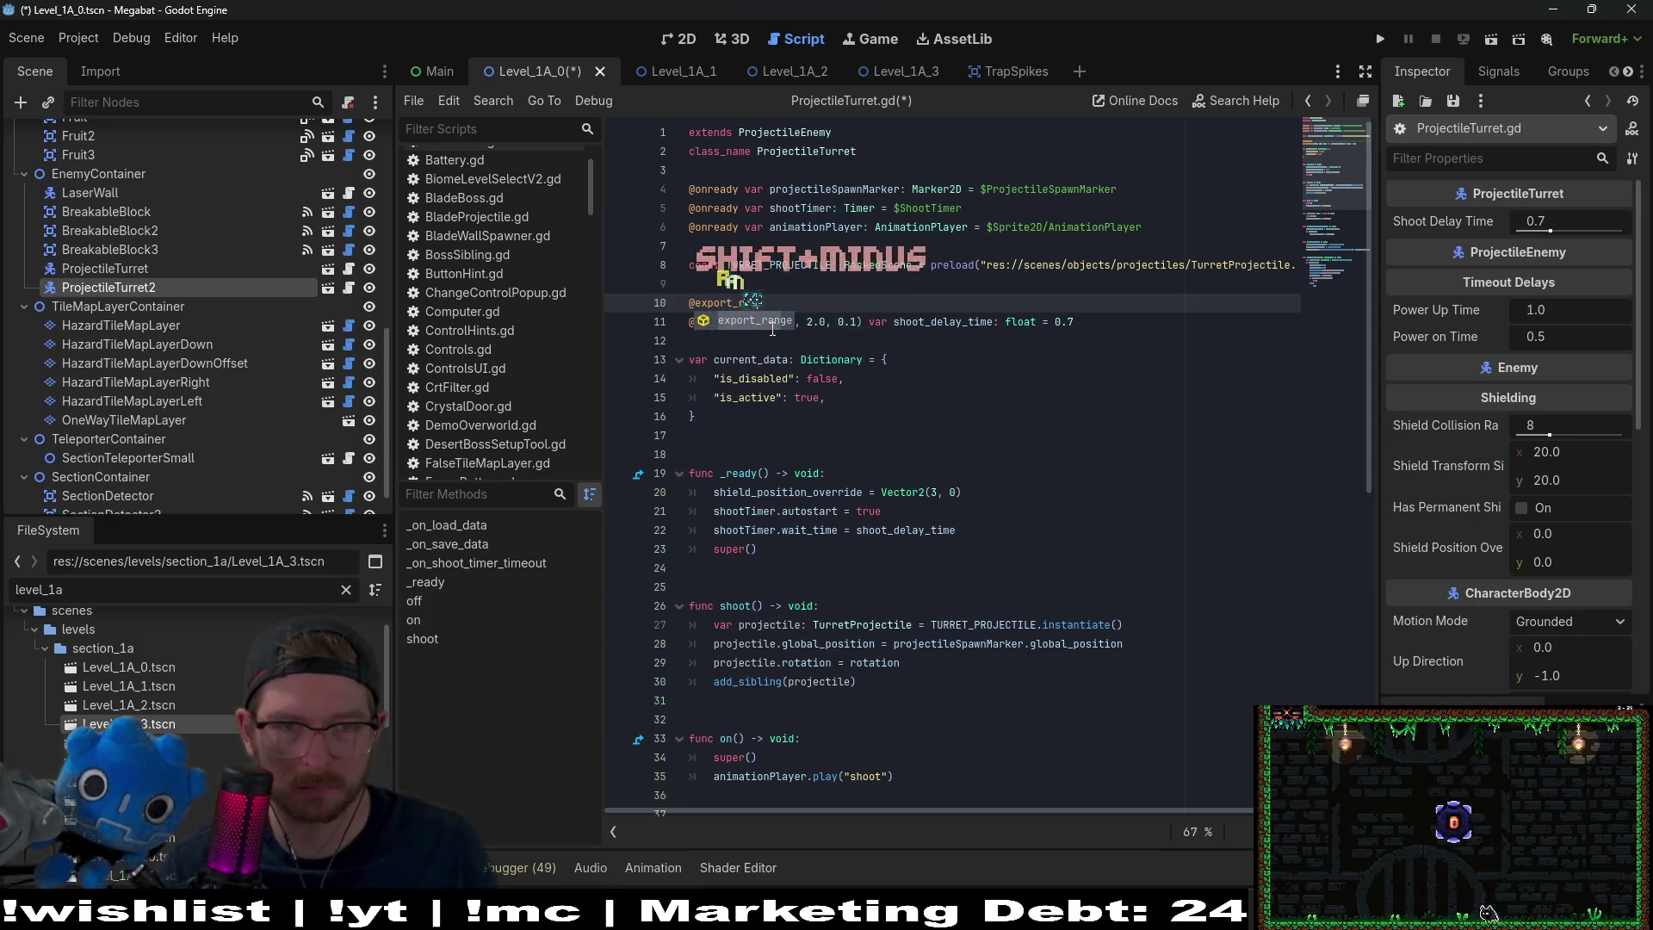
pyautogui.write('(0')
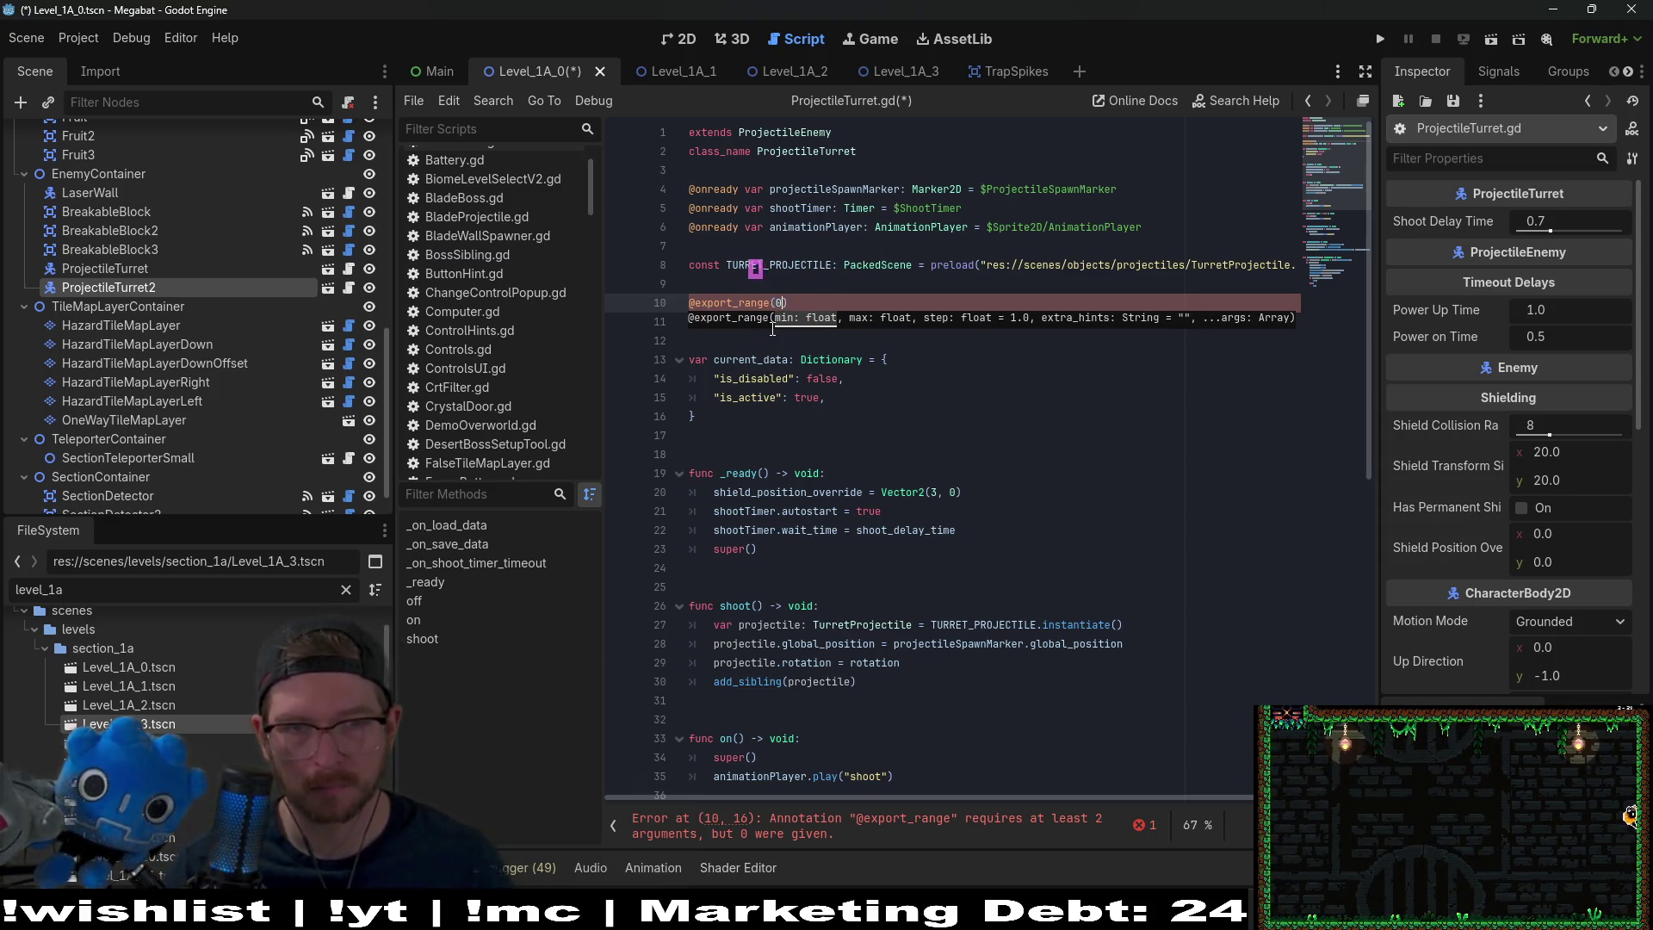
pyautogui.write('1, 0.1')
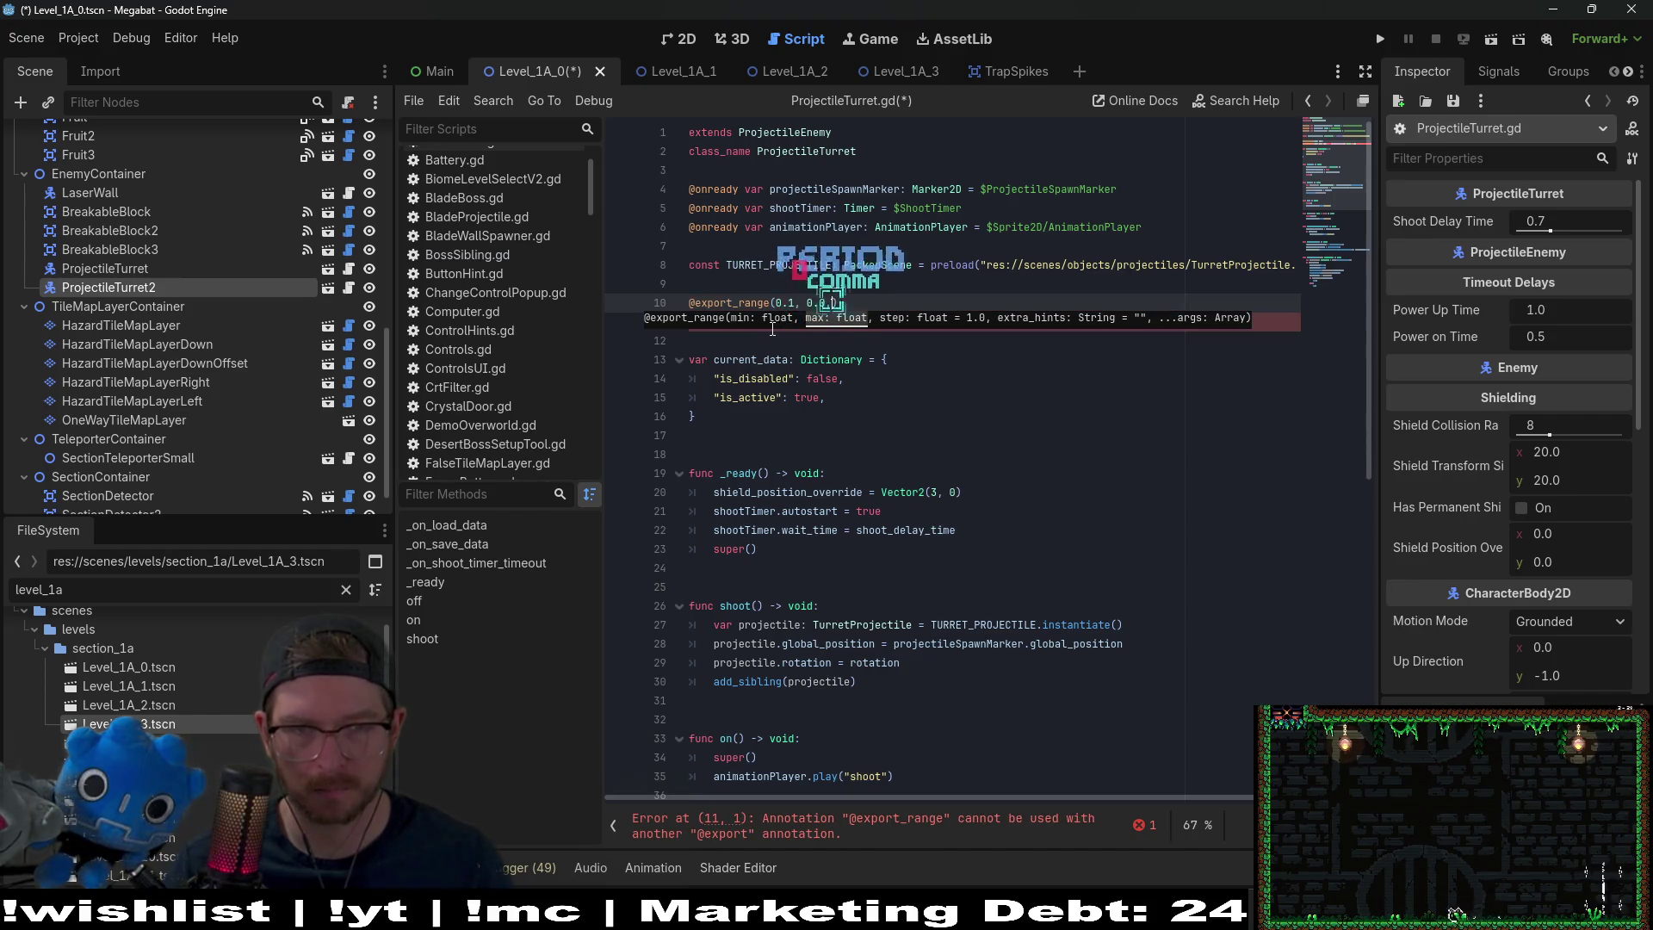
pyautogui.write('0, ')
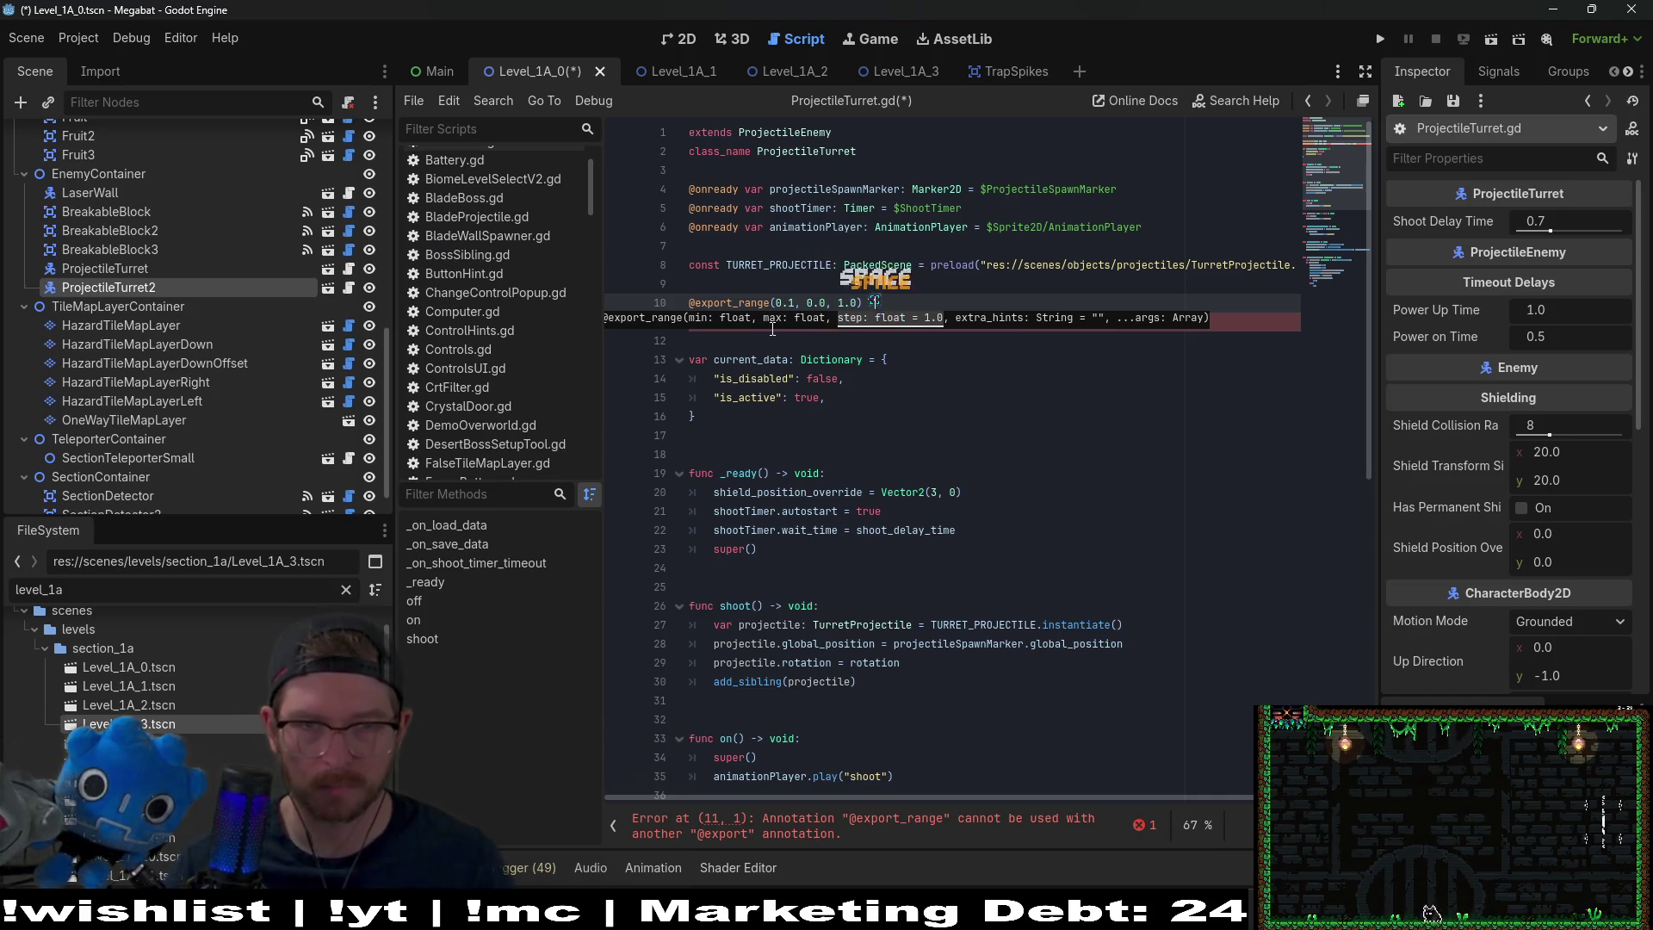
pyautogui.write('var startup_')
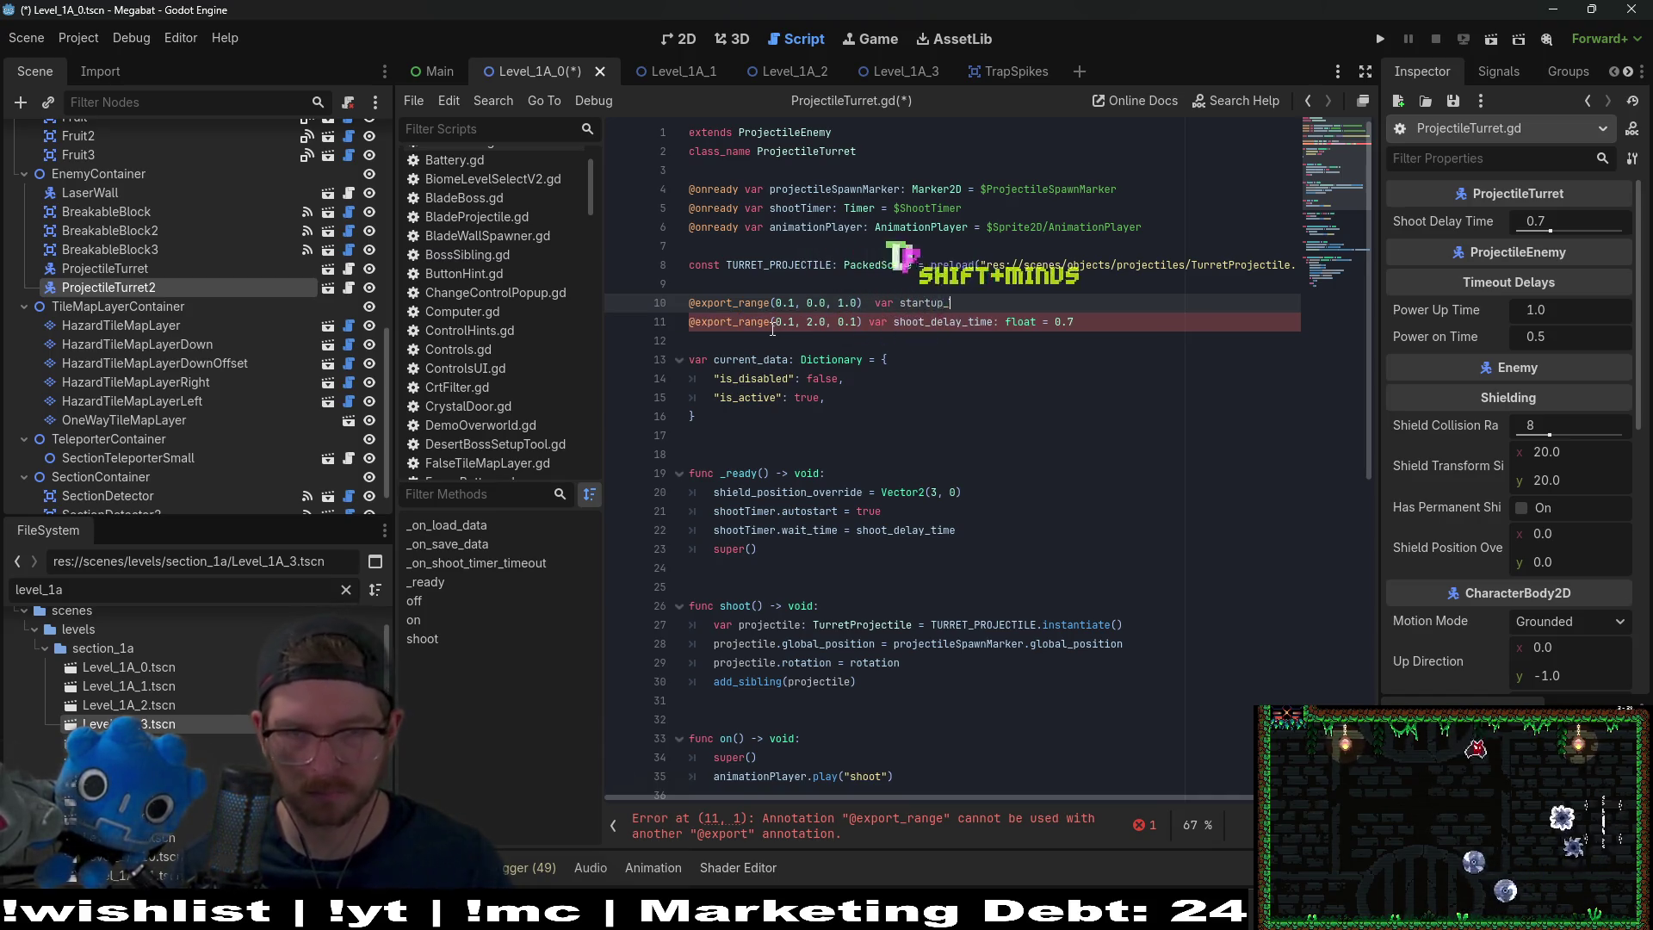
pyautogui.write('delay_time')
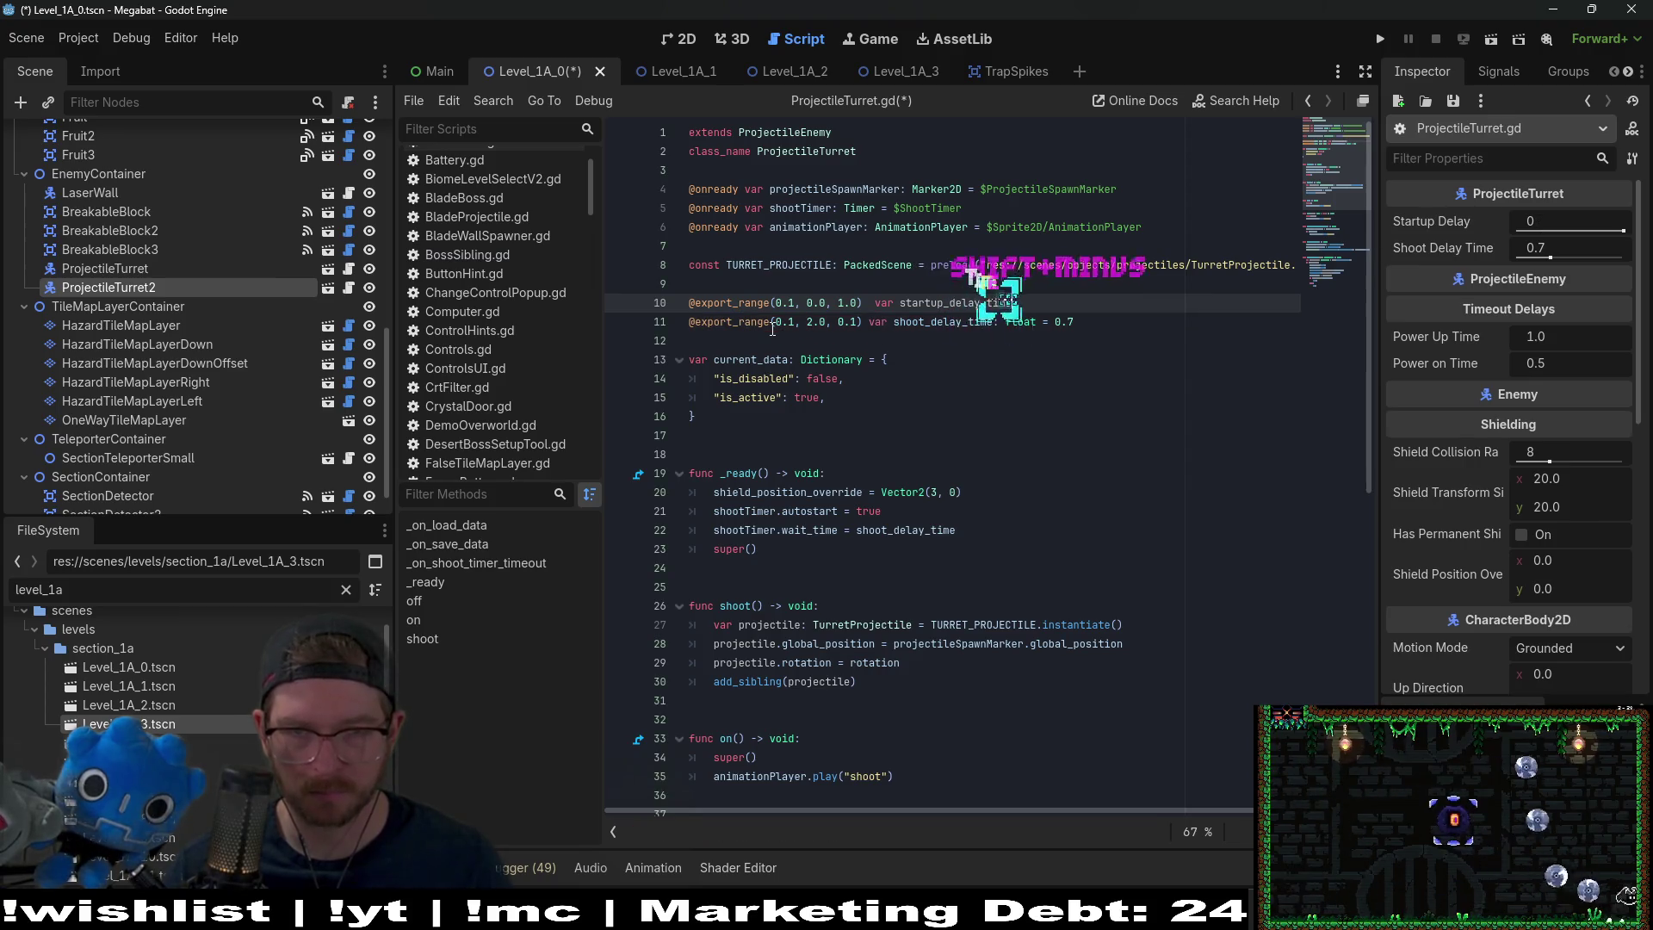
pyautogui.write(': float')
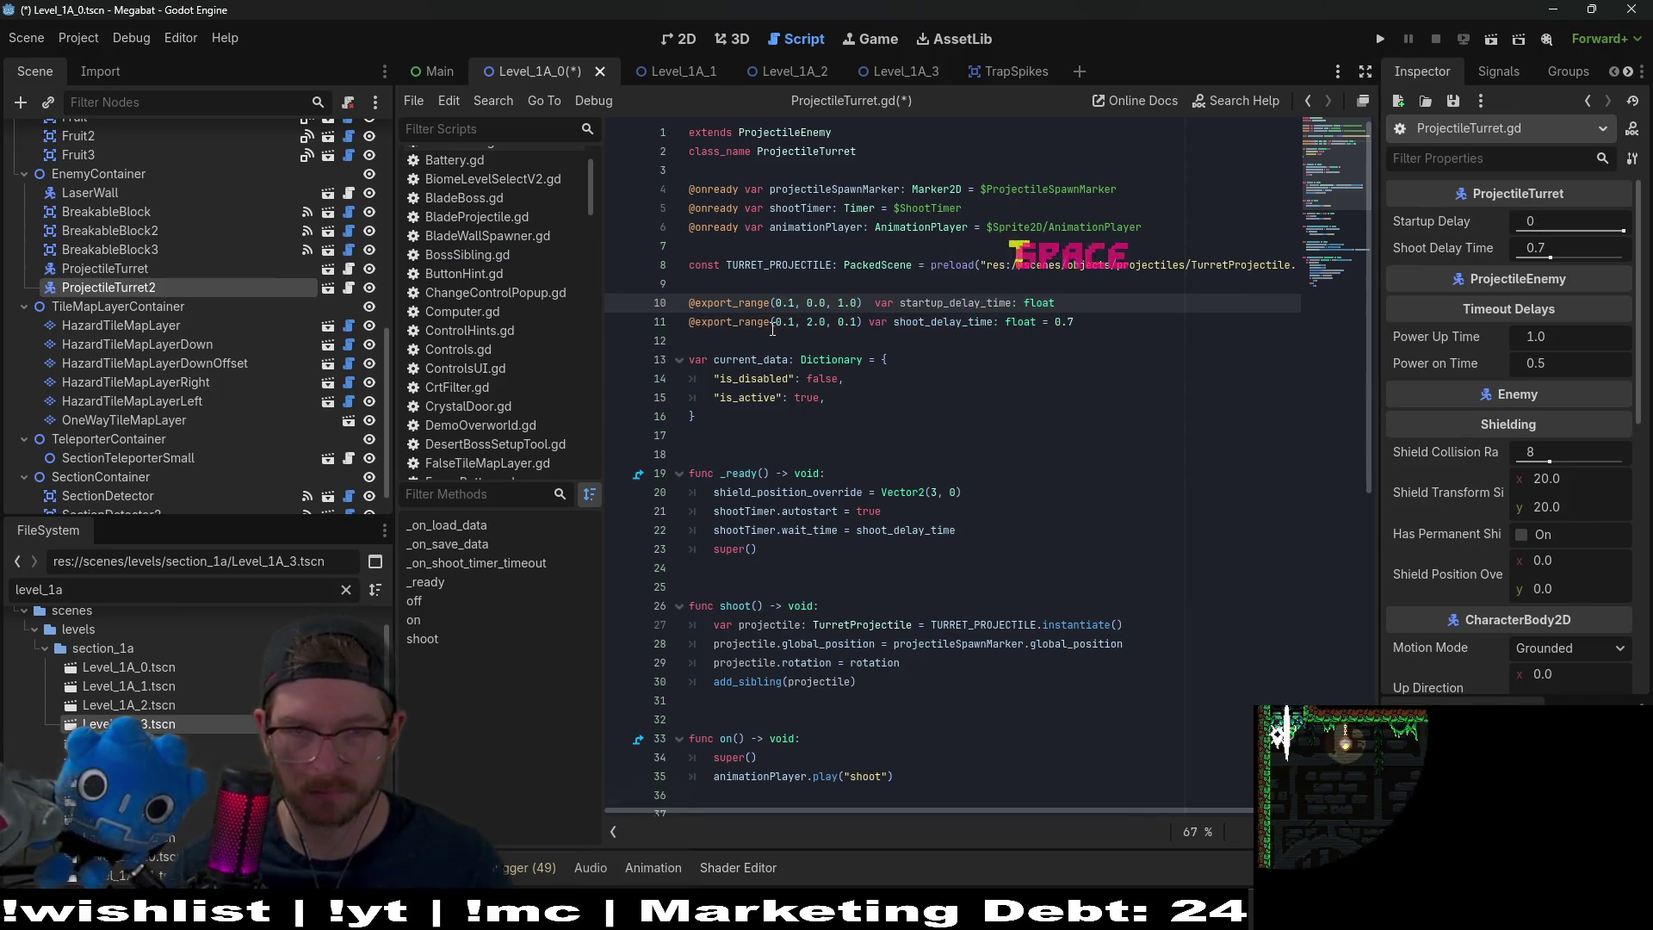
pyautogui.write('= 0.0')
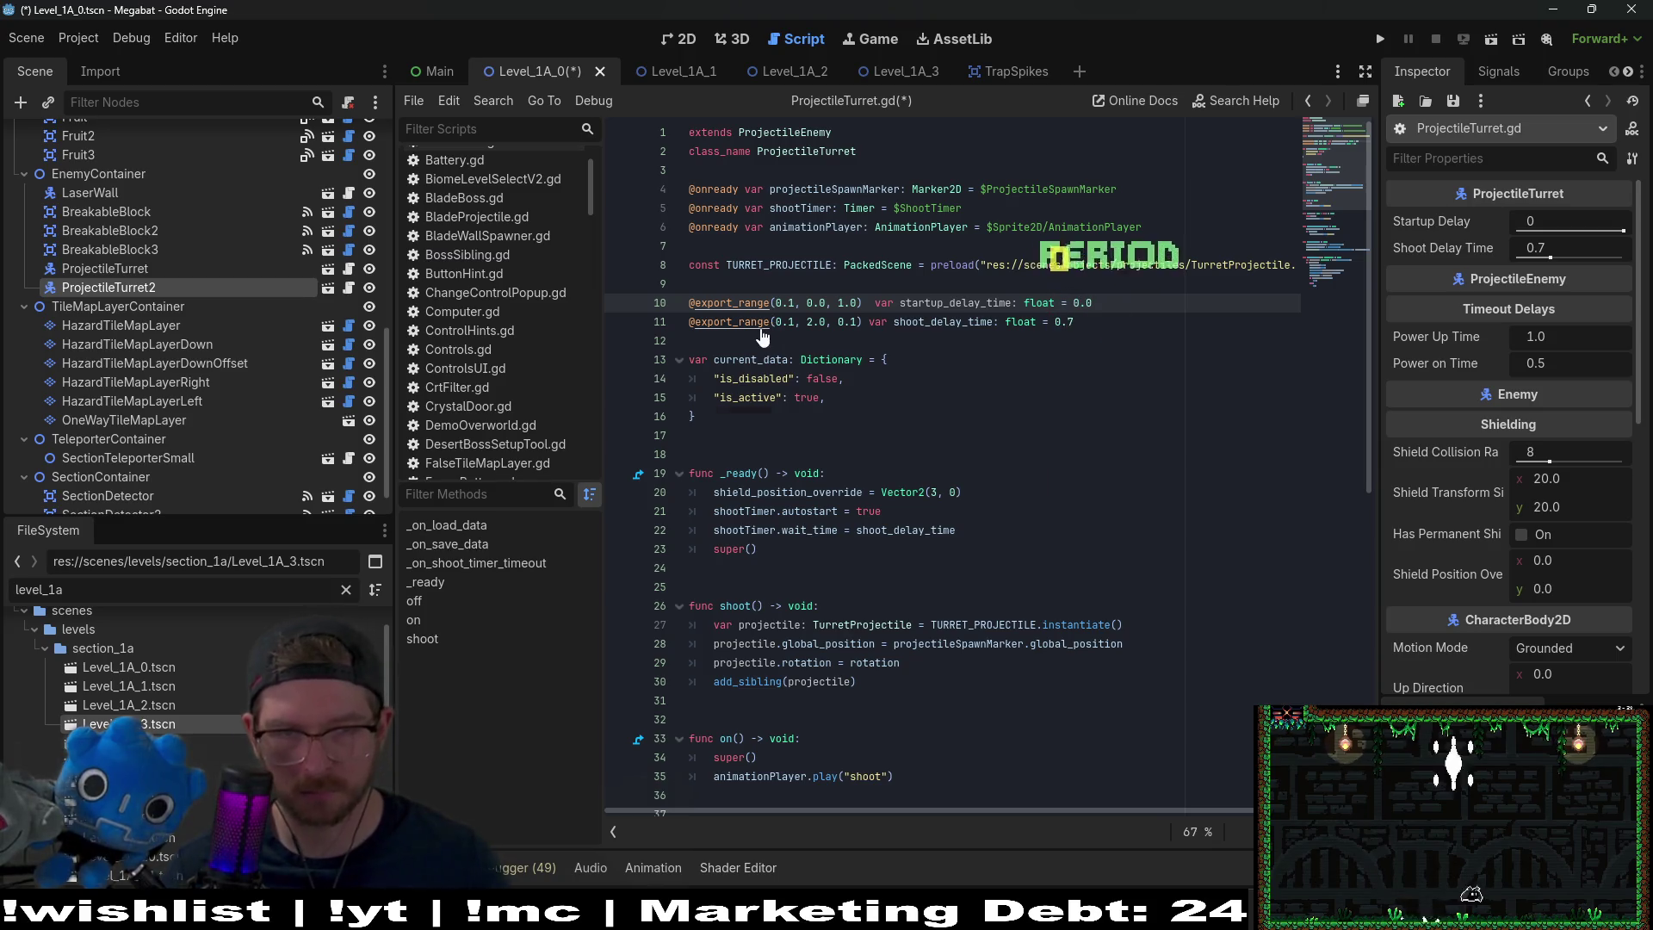
pyautogui.hotkey('ctrl', 's')
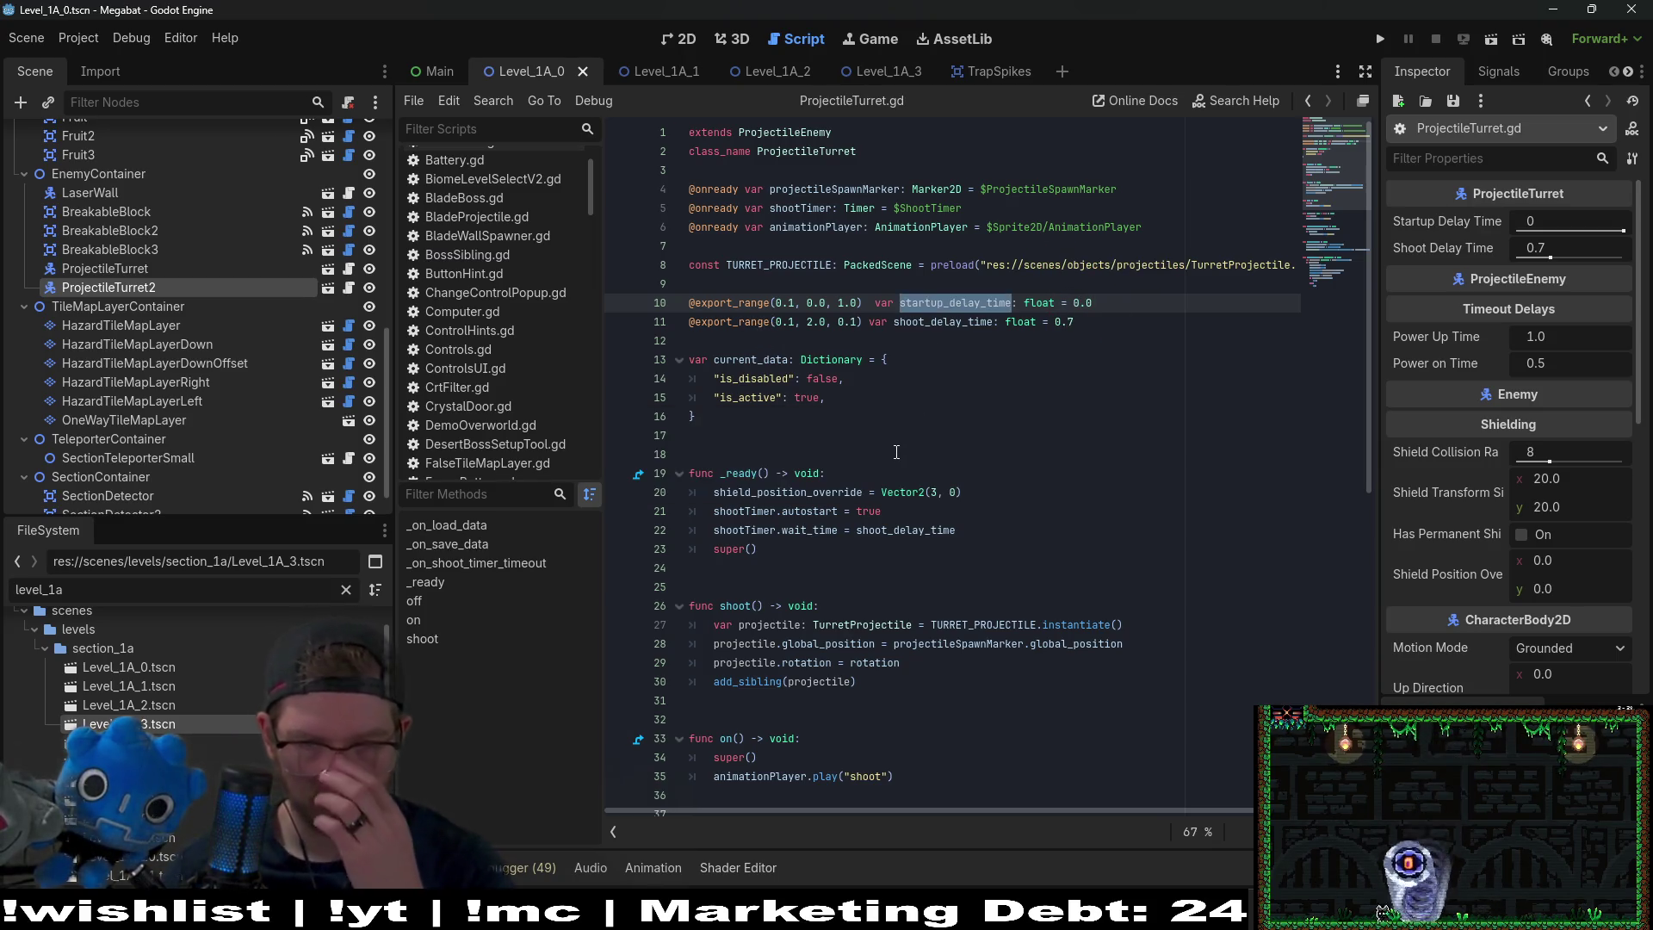
pyautogui.click(326, 290)
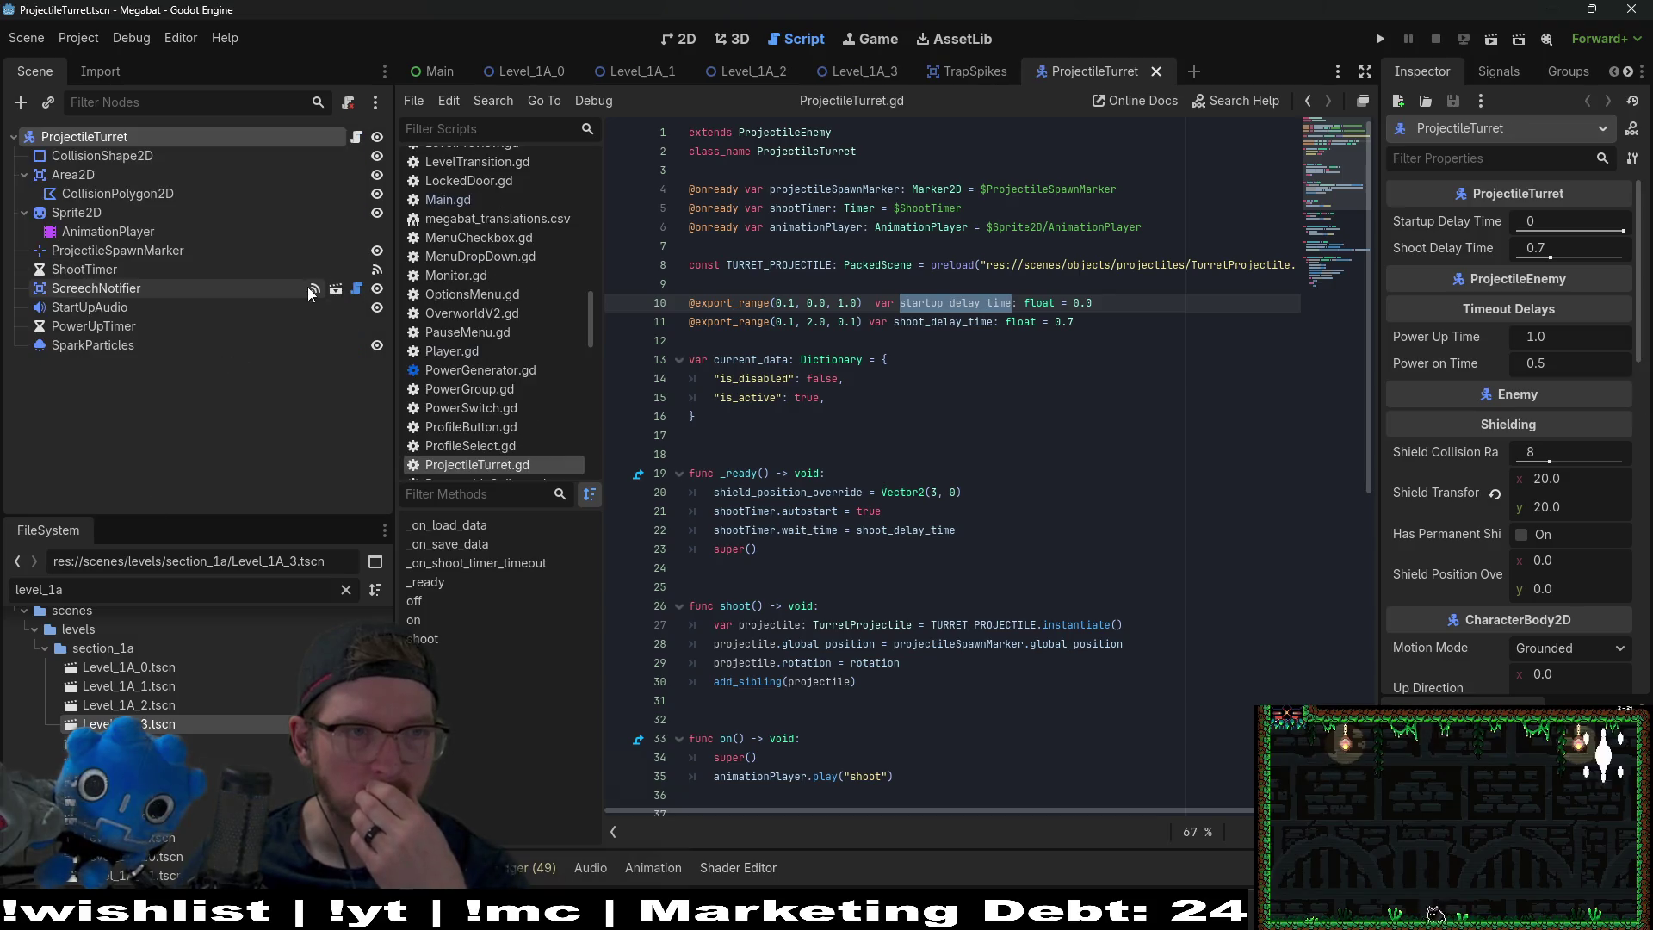
pyautogui.click(147, 272)
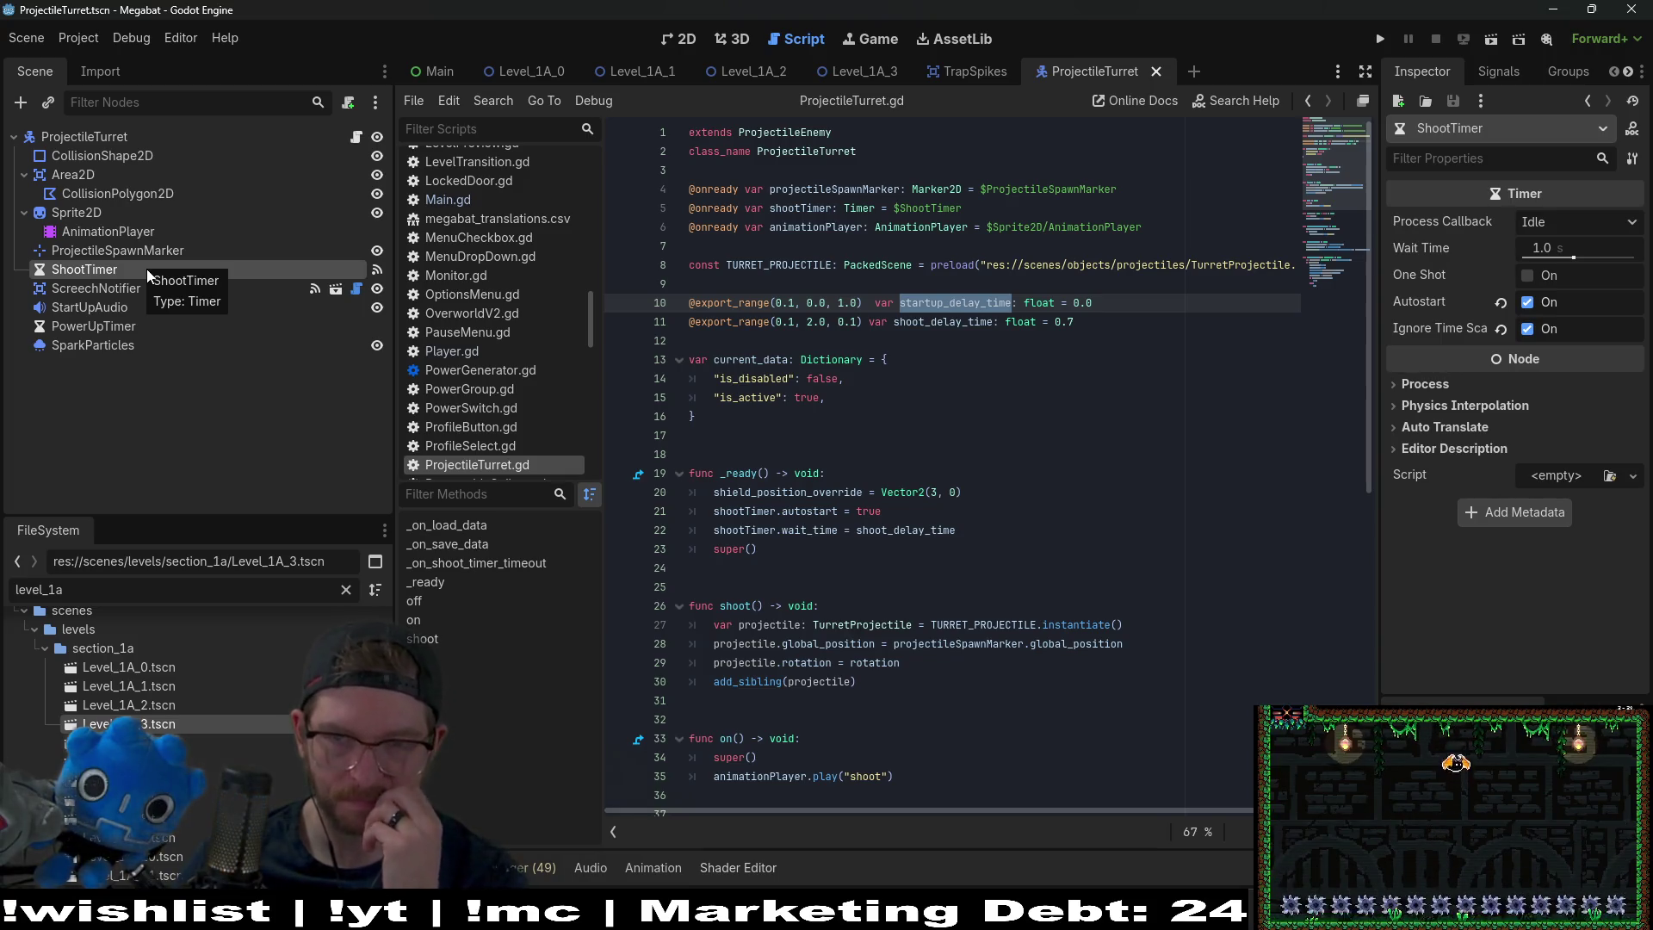
pyautogui.moveTo(1406, 327)
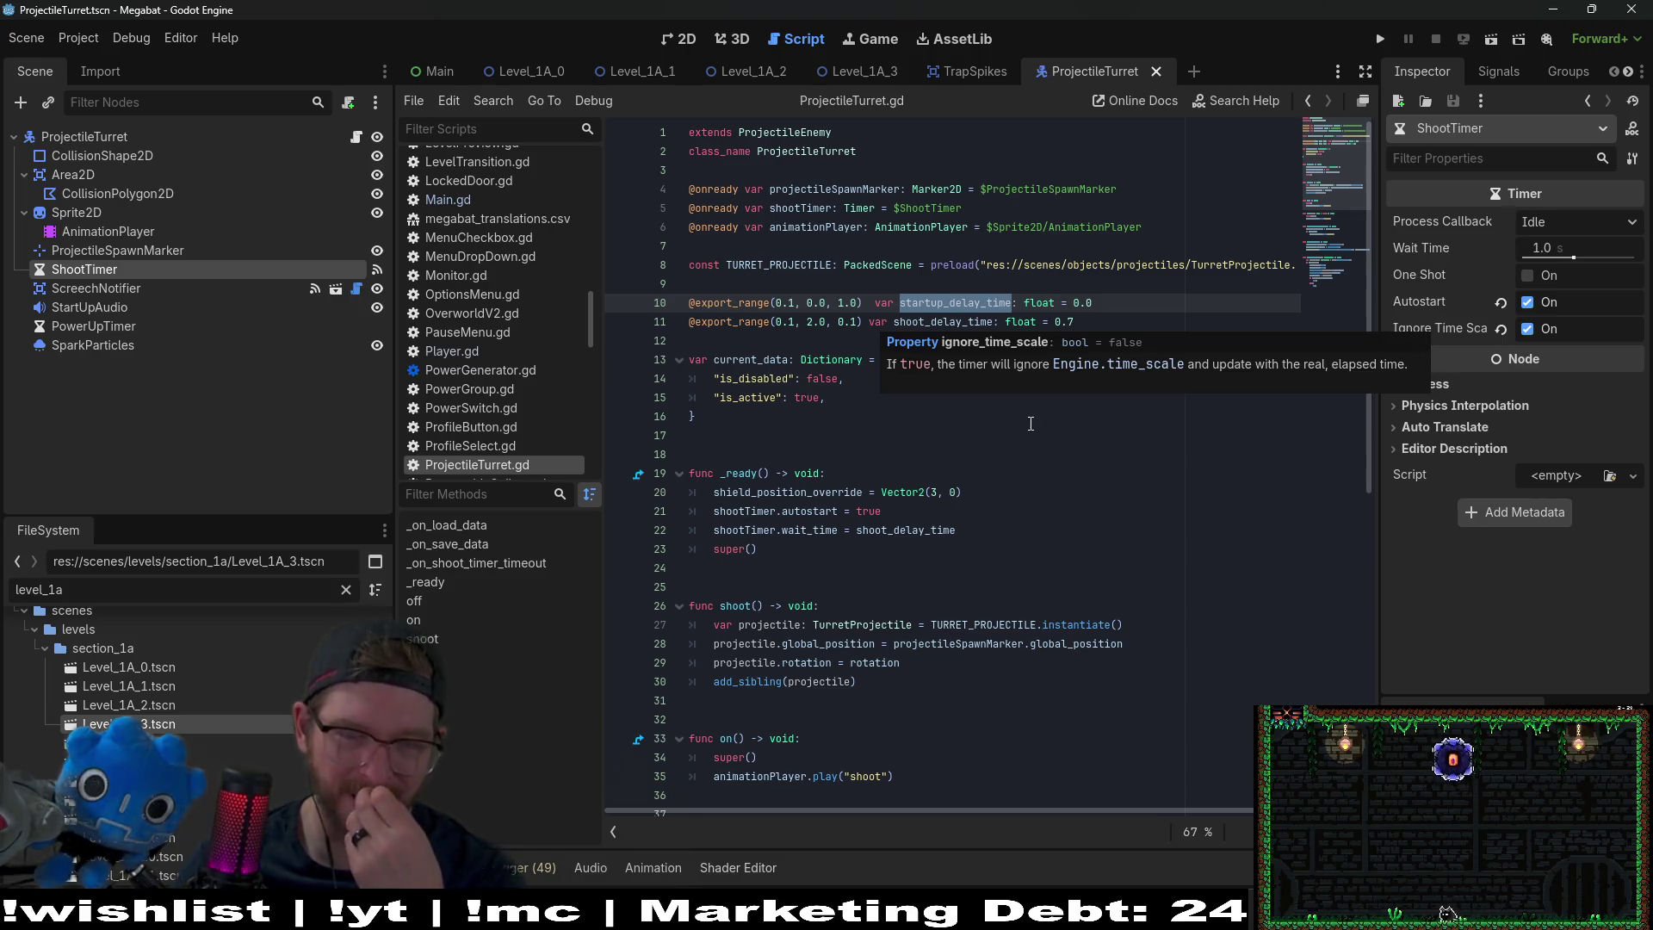
pyautogui.click(876, 340)
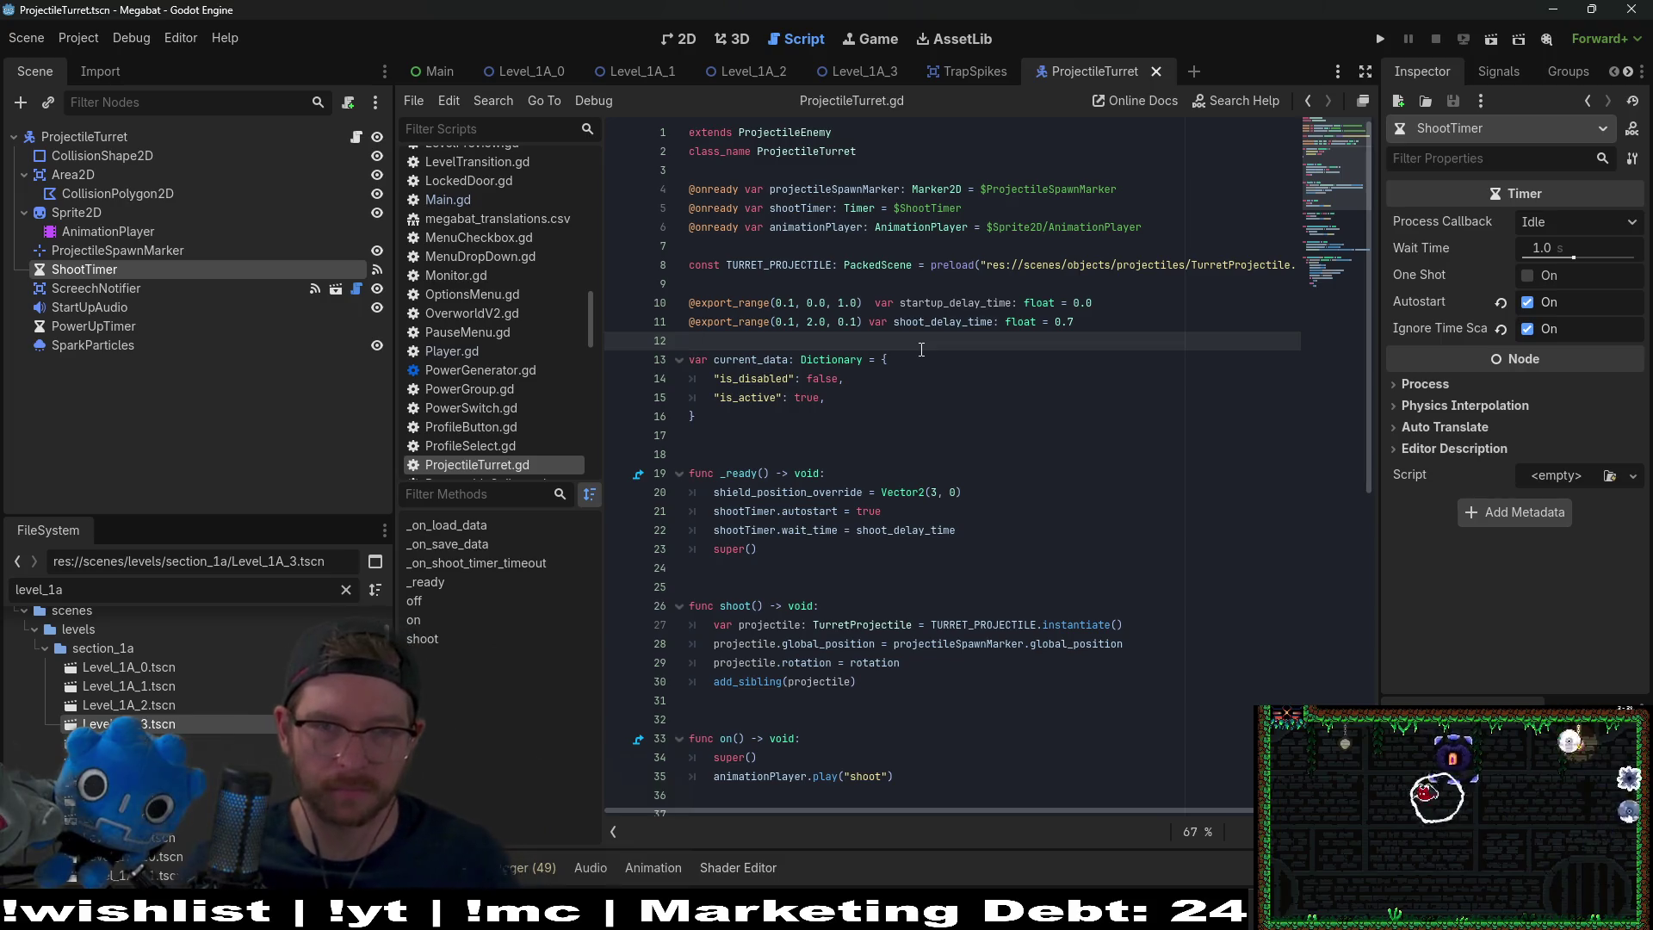
pyautogui.doubleClick(943, 322)
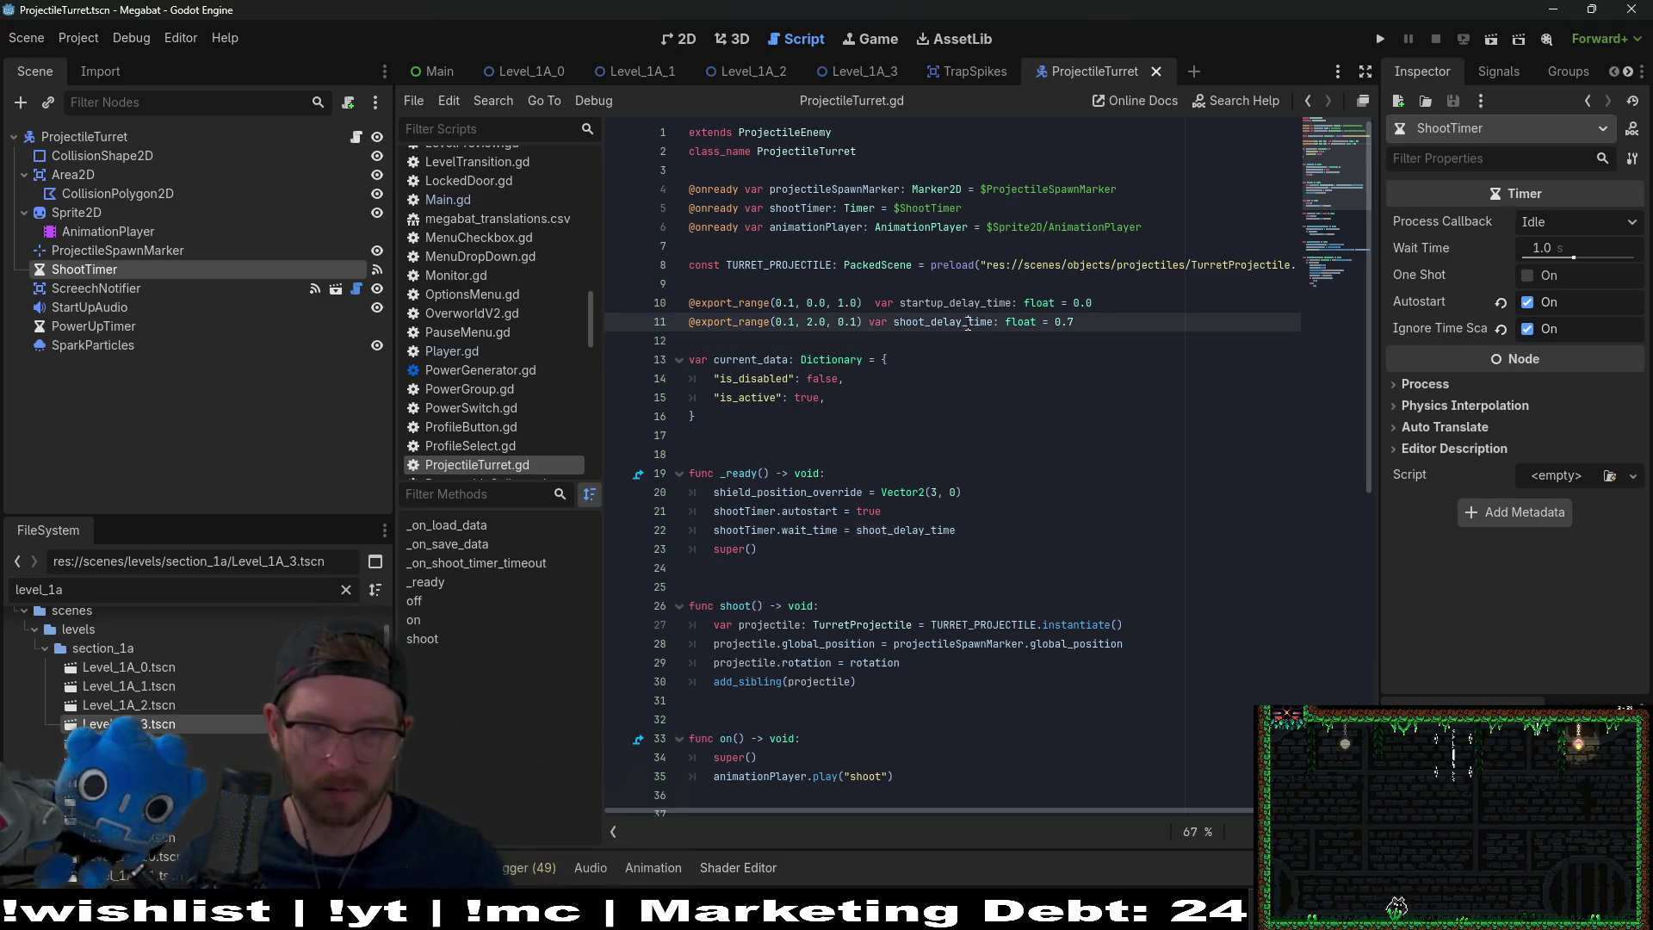
pyautogui.click(997, 491)
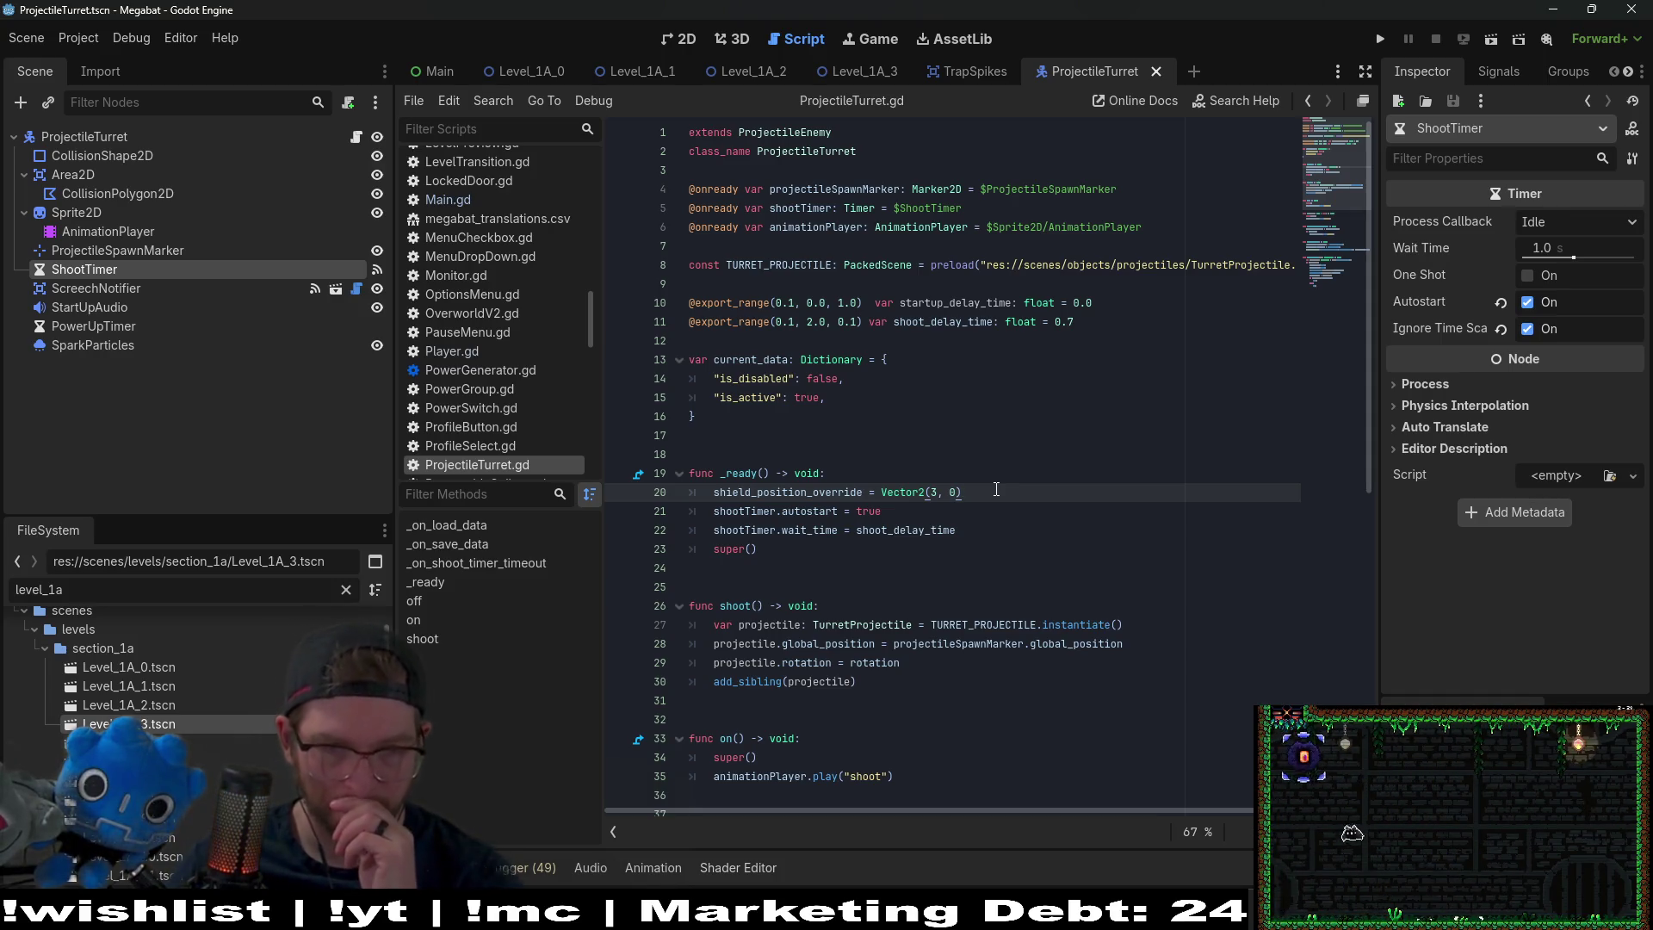
pyautogui.click(107, 133)
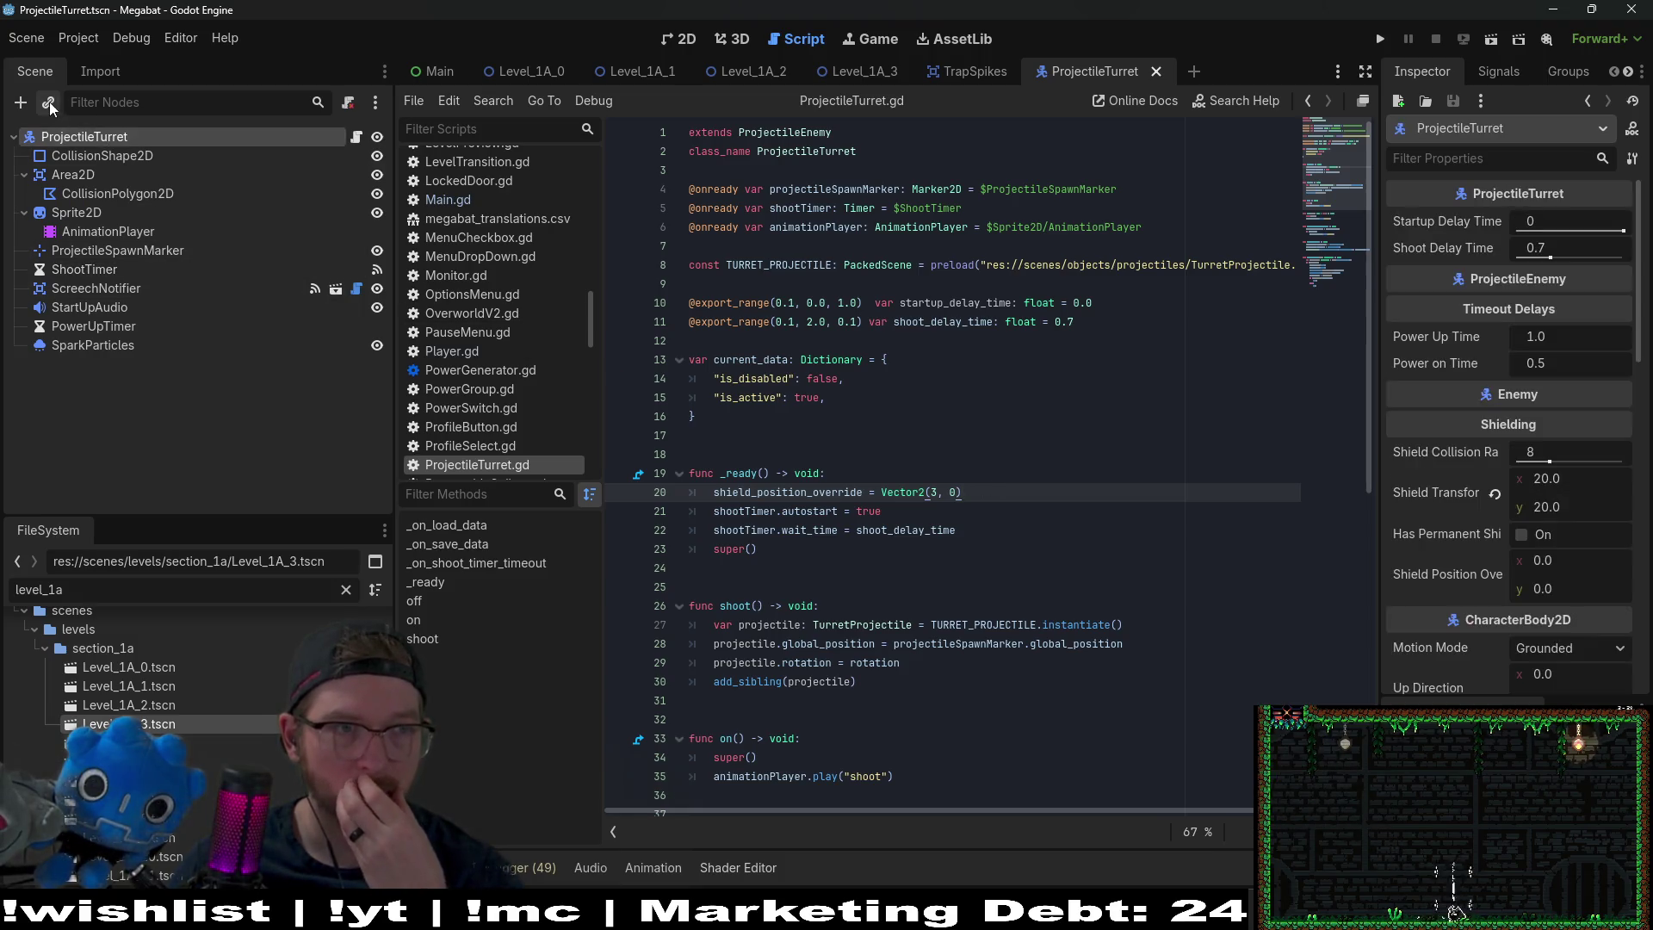
# Add a Timer node to the turret scene and name it StartupTimer
pyautogui.click(20, 103)
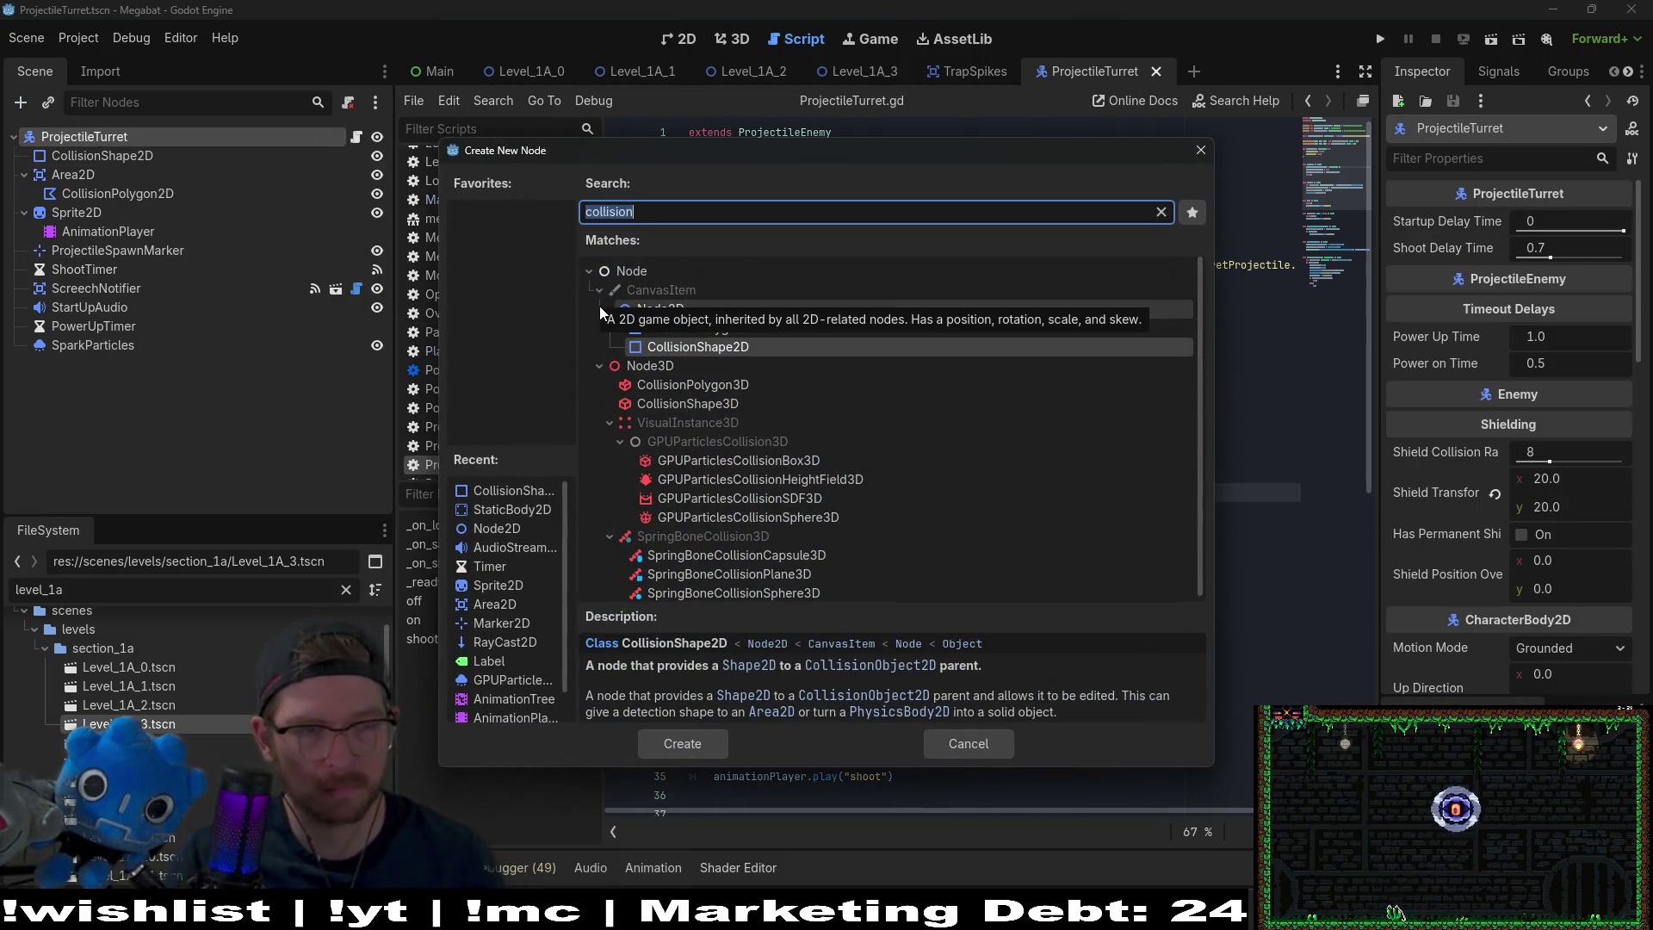
pyautogui.write('timer')
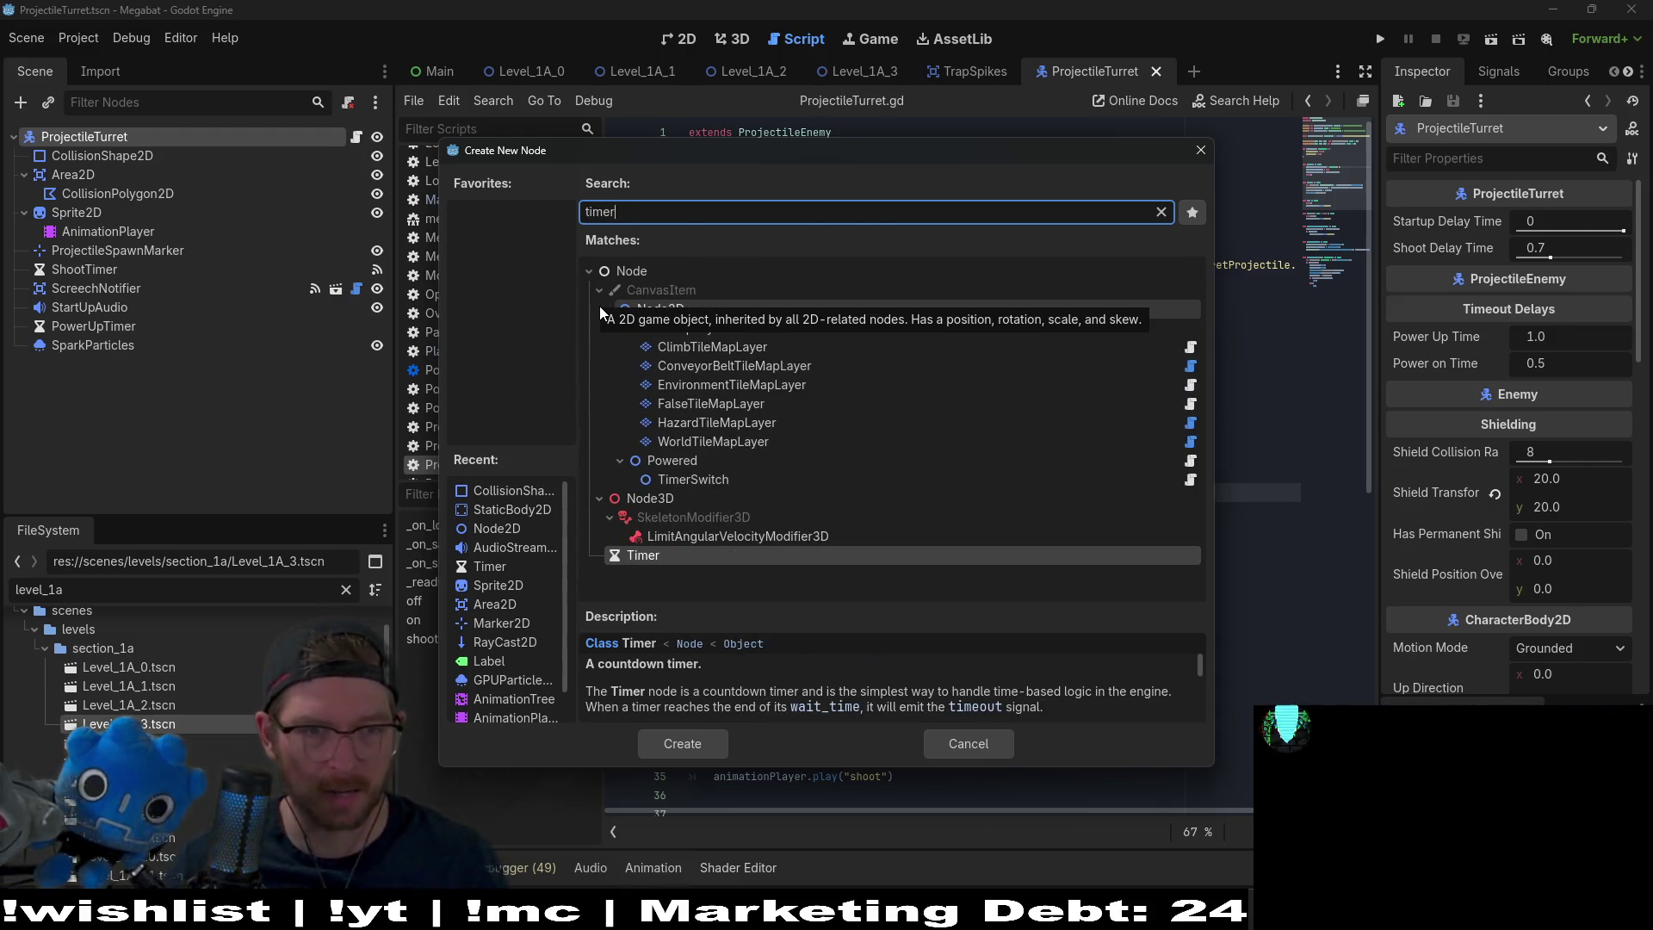
pyautogui.press('Return')
pyautogui.doubleClick(93, 365)
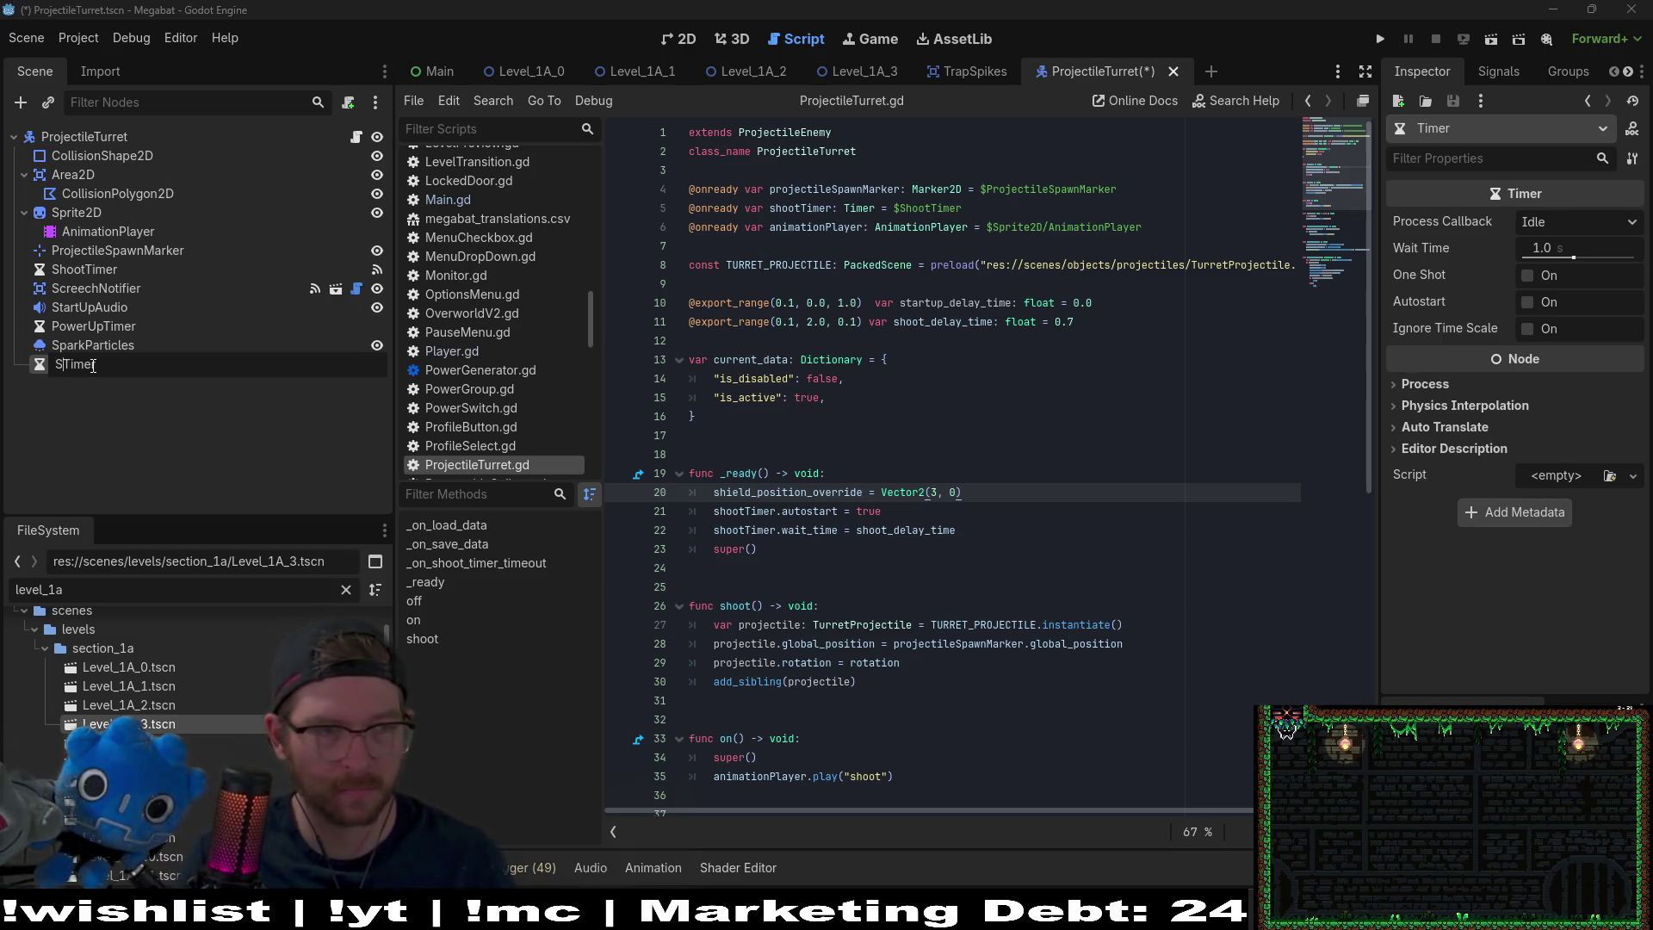
pyautogui.press('Return')
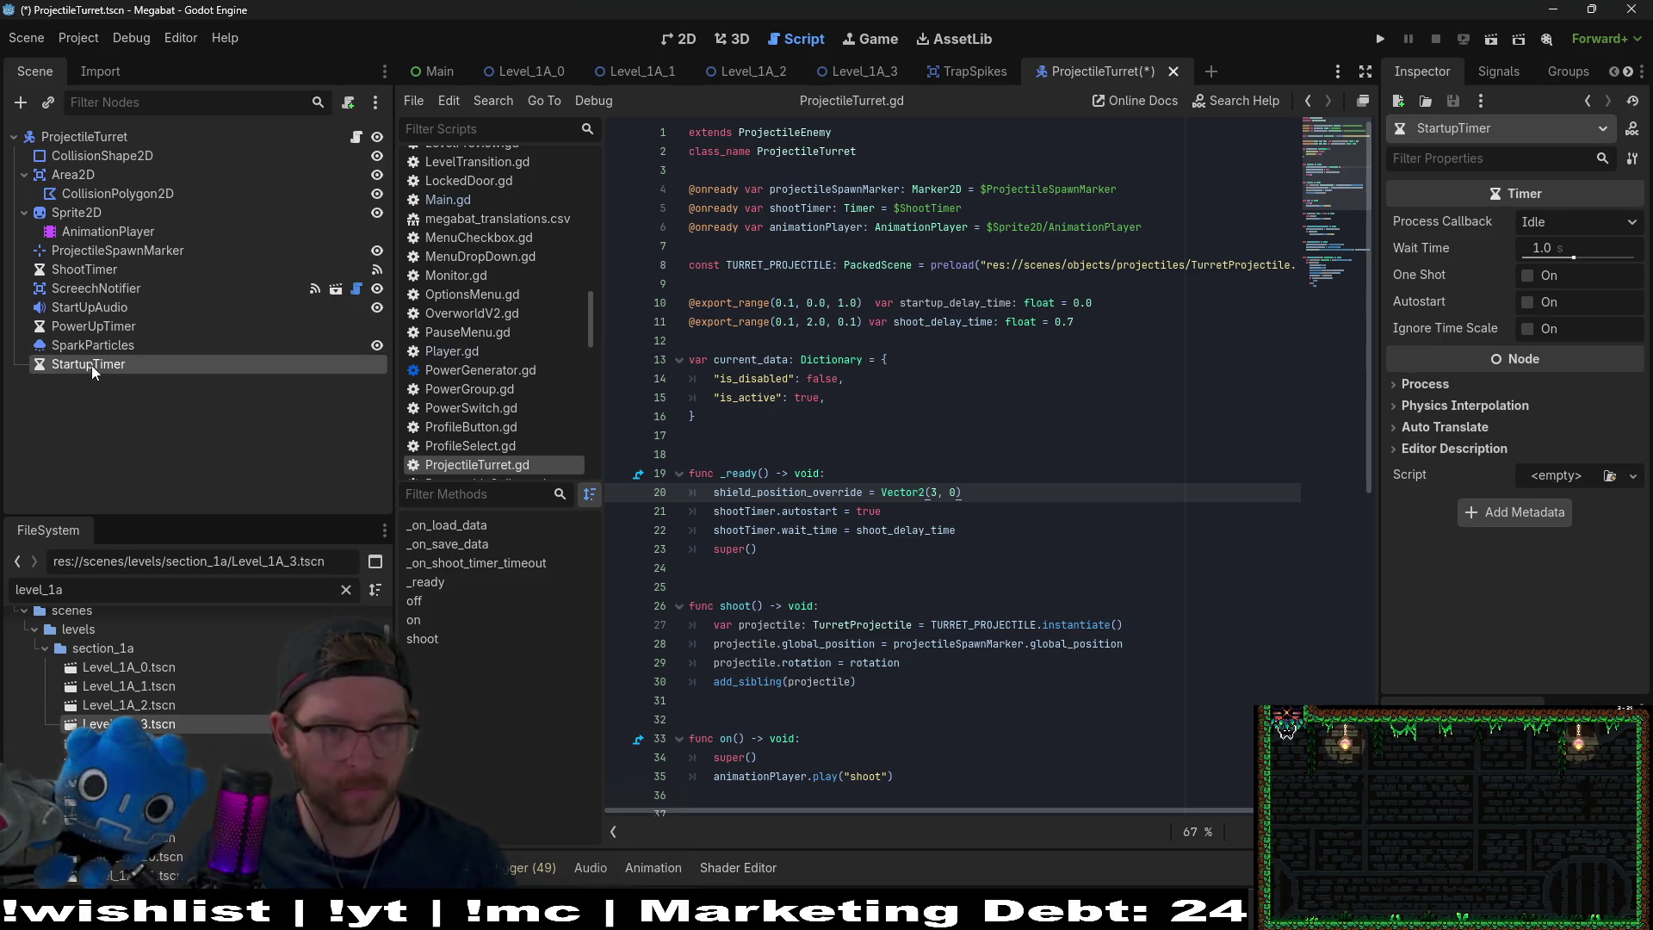
# Connect StartupTimer's timeout signal to a new _on_startup_timer_timeout method
pyautogui.click(1519, 70)
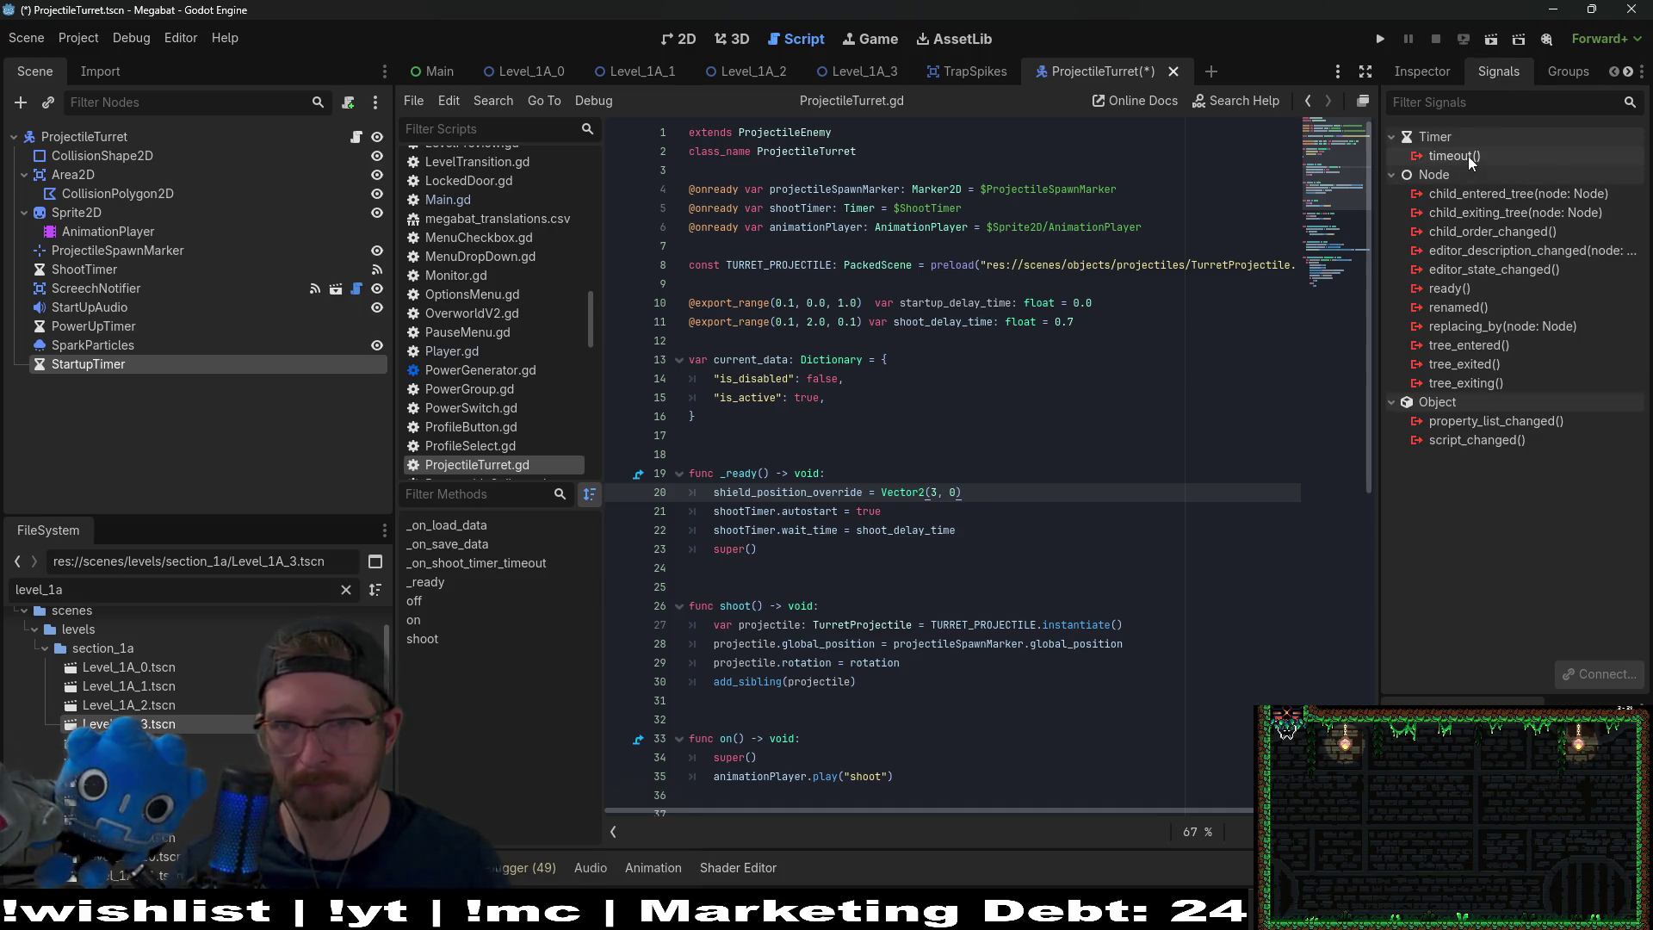
pyautogui.rightClick(1469, 157)
pyautogui.click(1510, 170)
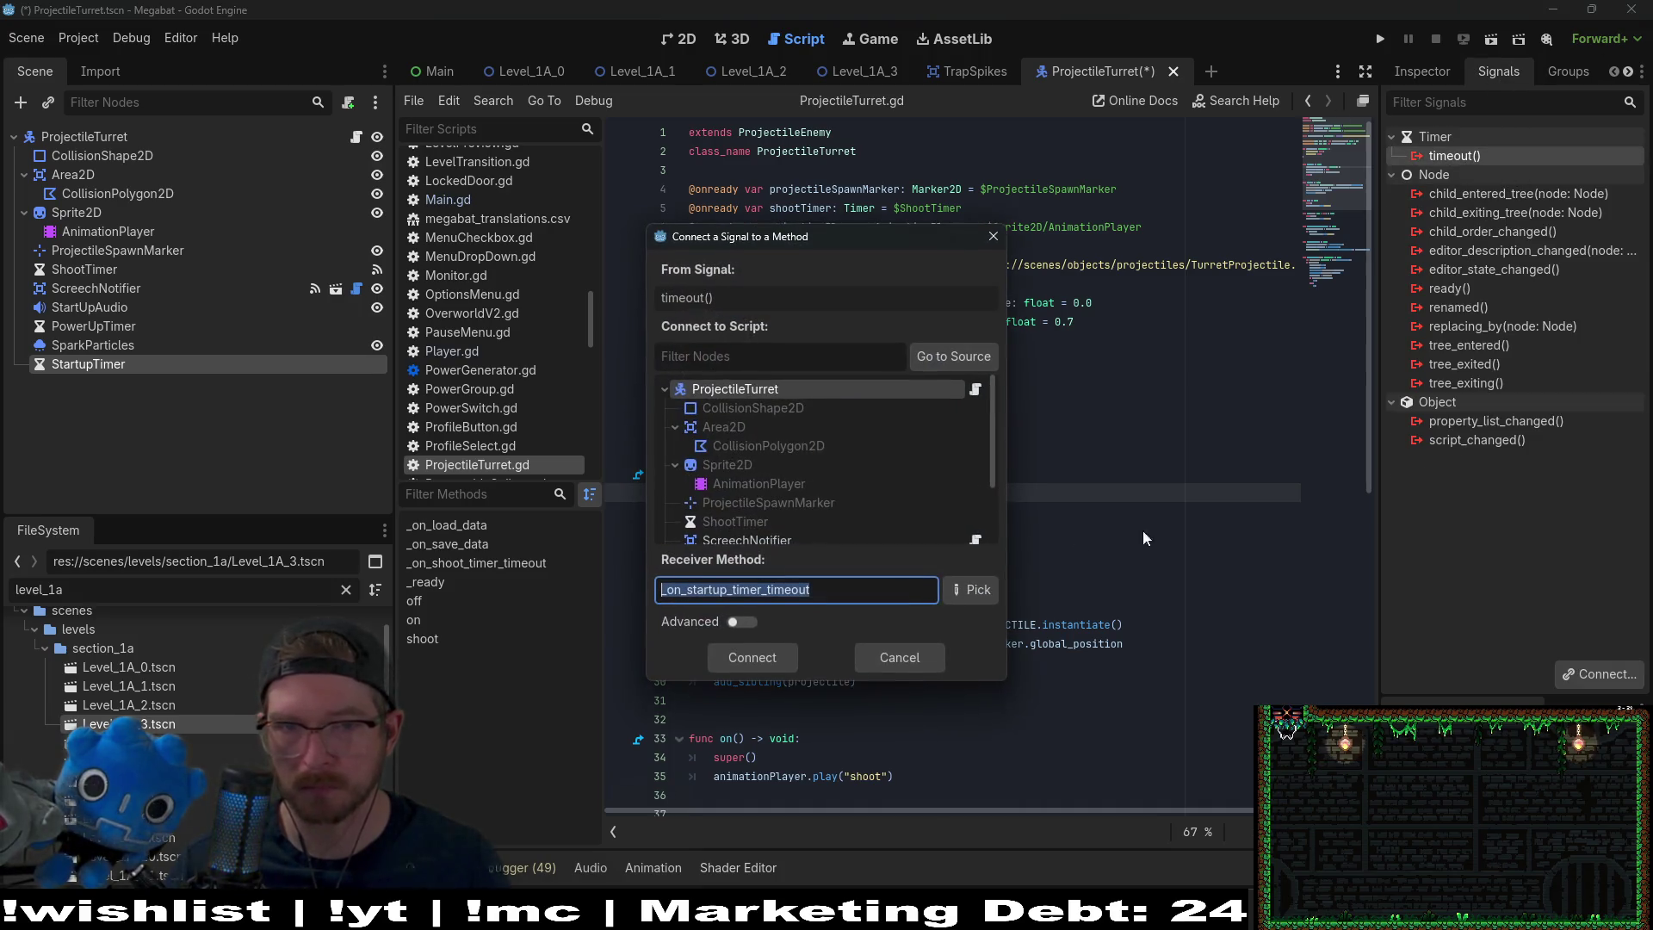
pyautogui.click(764, 658)
pyautogui.hotkey('ctrl', 'c')
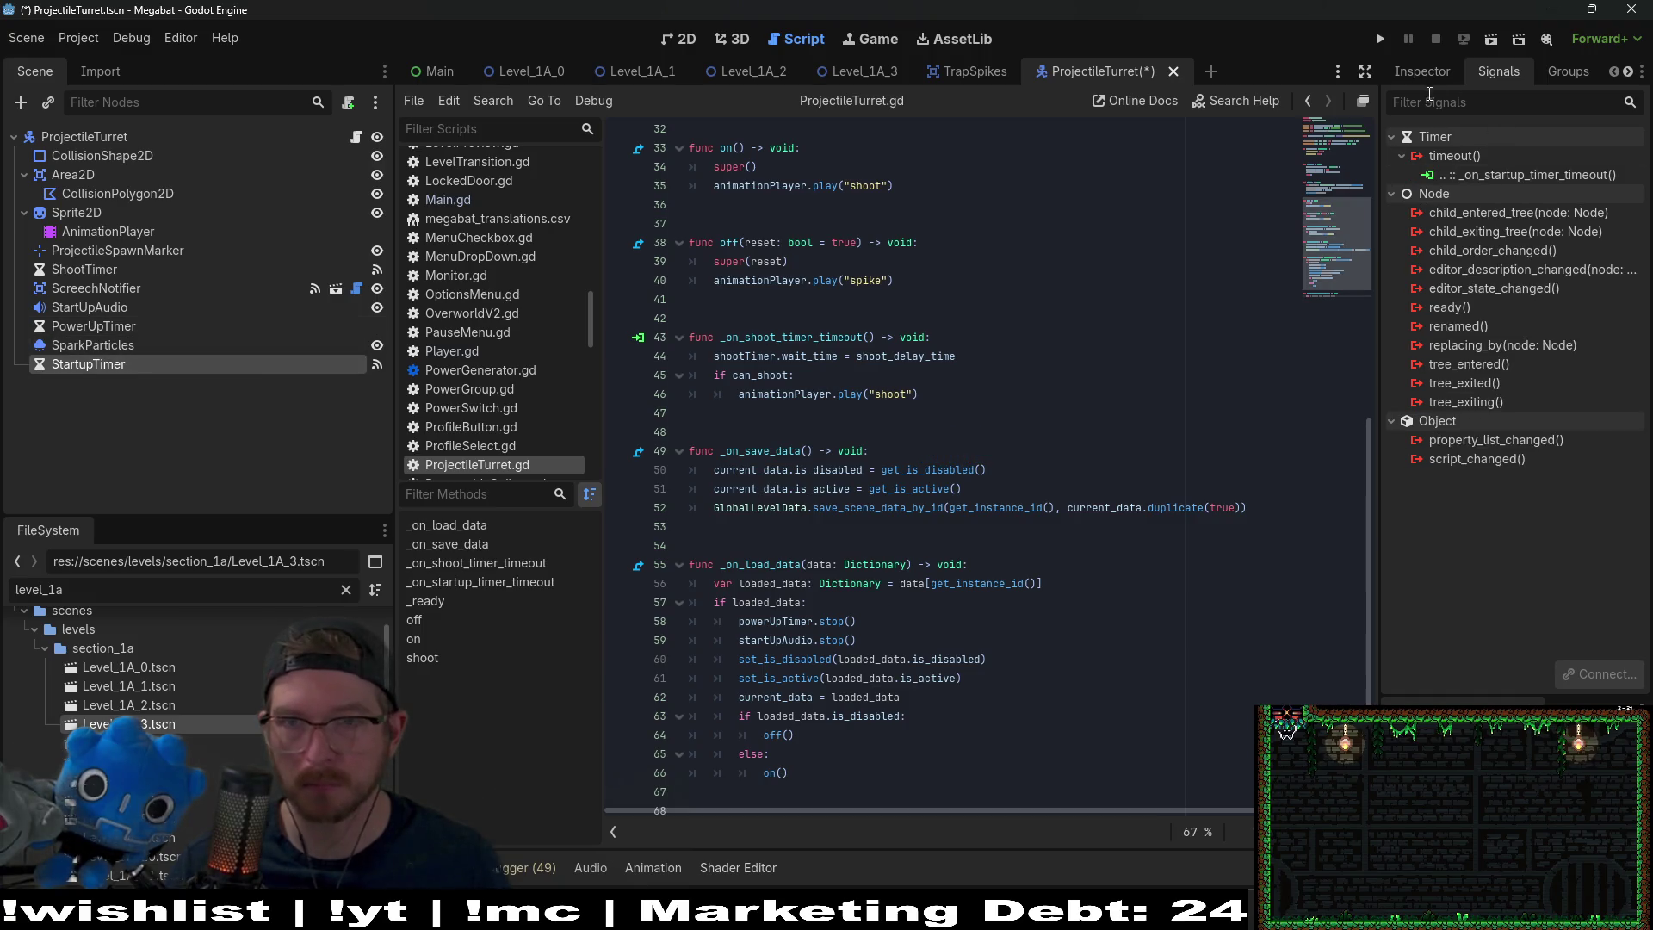
pyautogui.click(1422, 71)
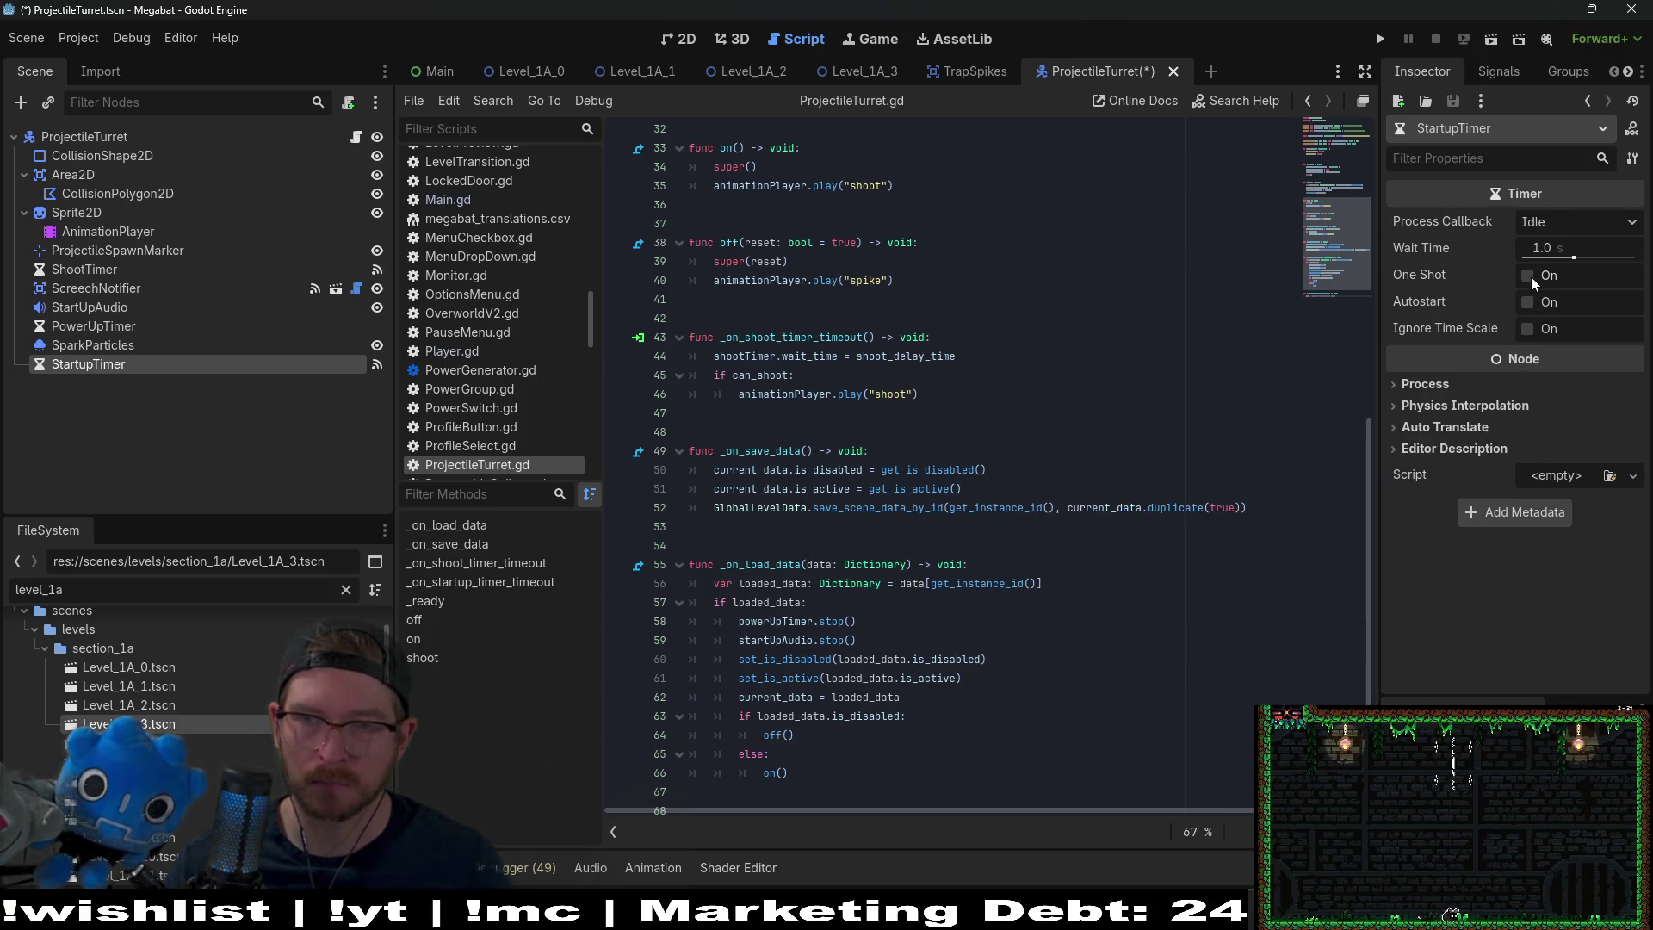
# Turn on One Shot for StartupTimer in the Inspector
pyautogui.click(1529, 276)
pyautogui.scroll(-2, 936, 711)
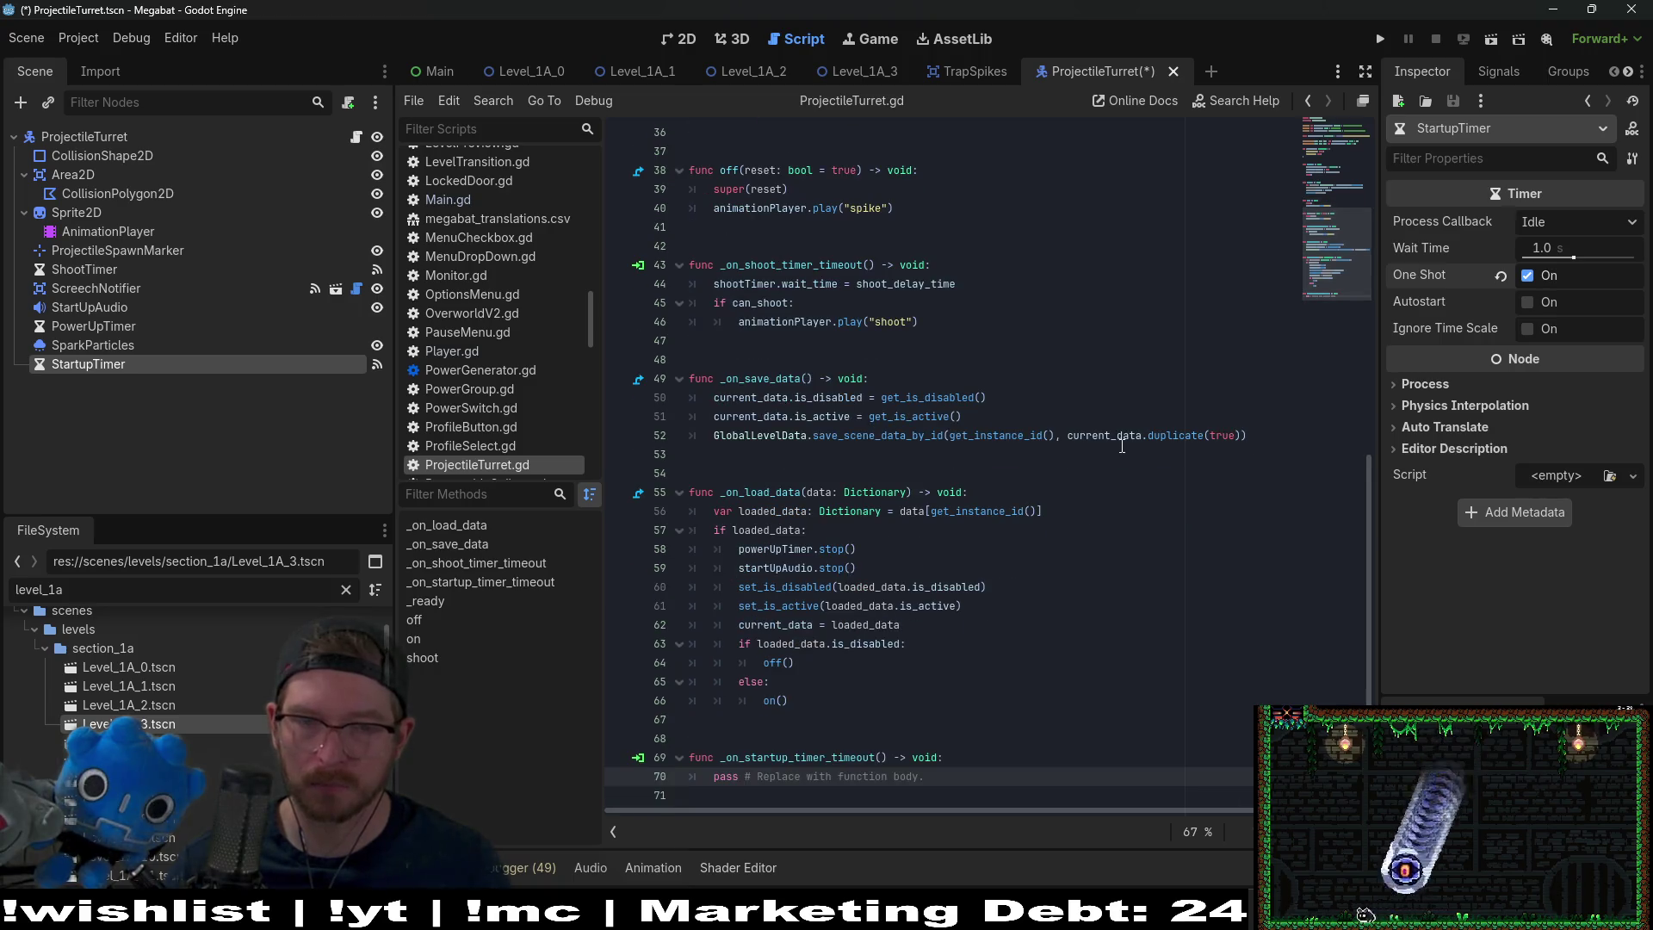
pyautogui.scroll(5, 775, 559)
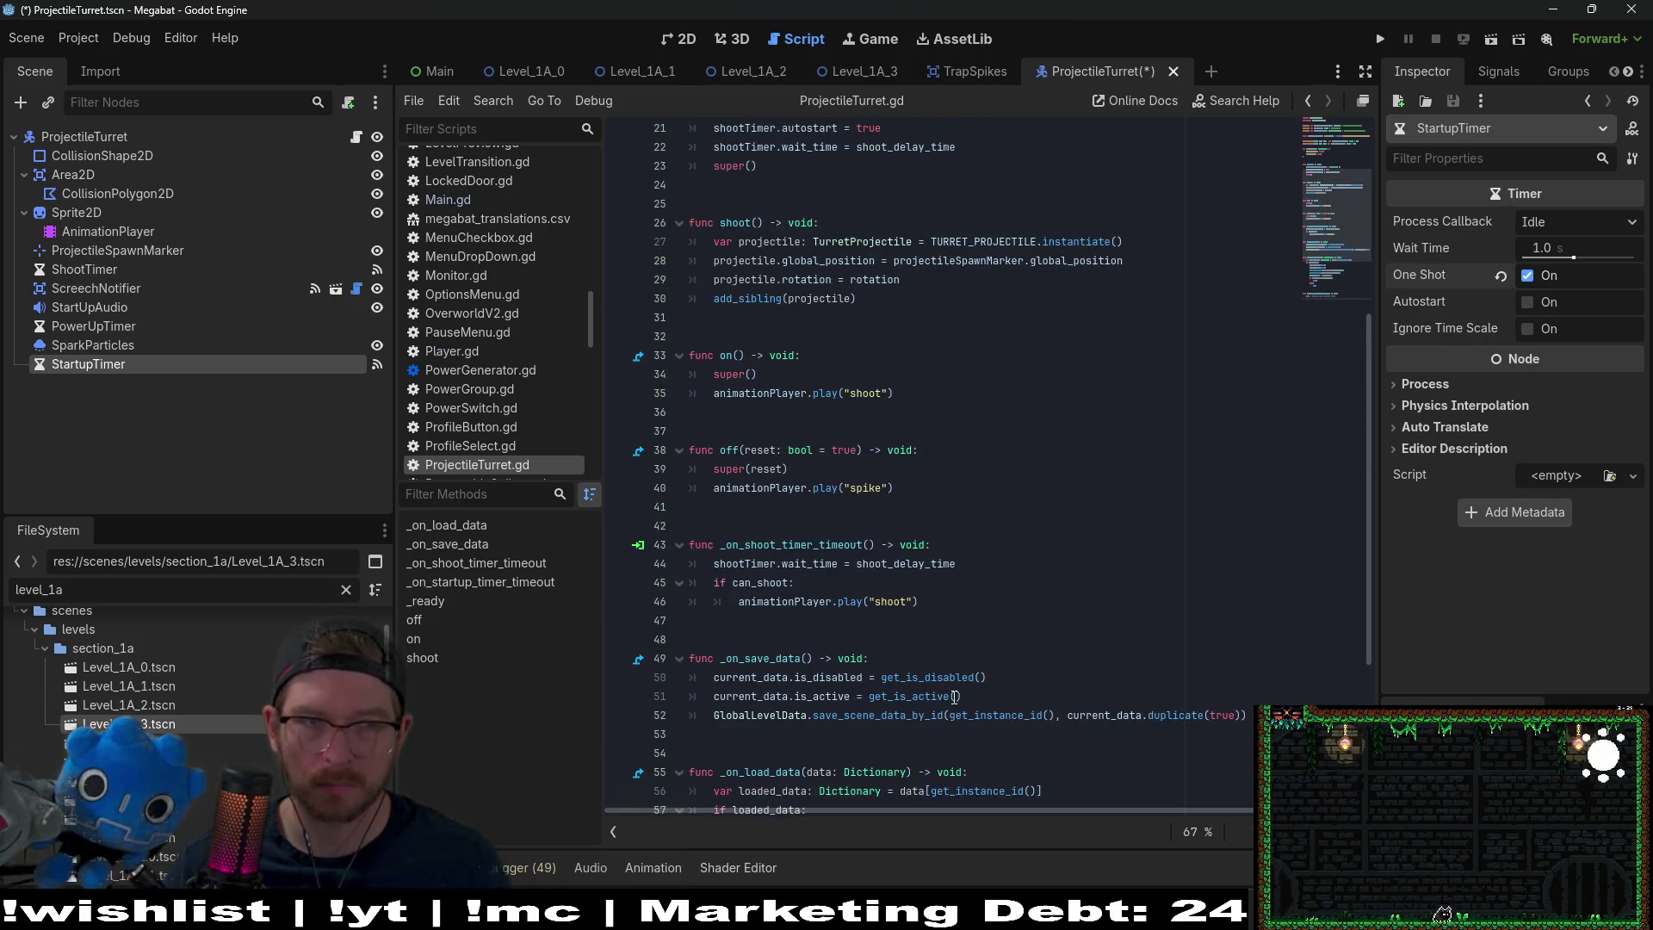
pyautogui.scroll(5, 933, 354)
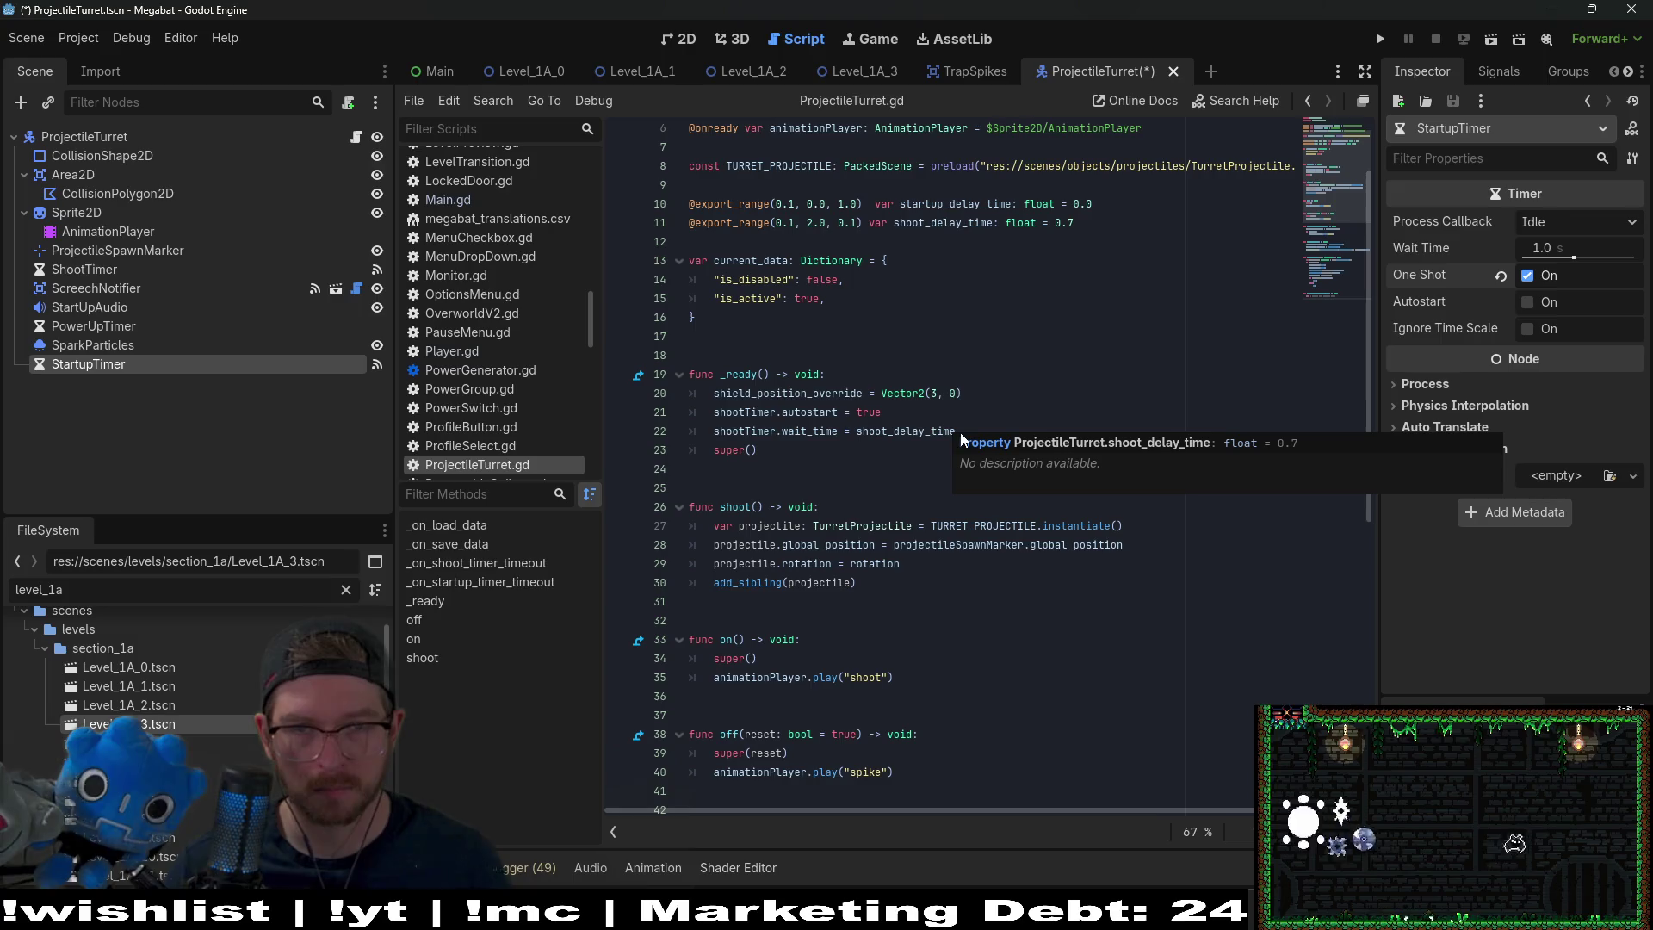
pyautogui.scroll(-10, 897, 418)
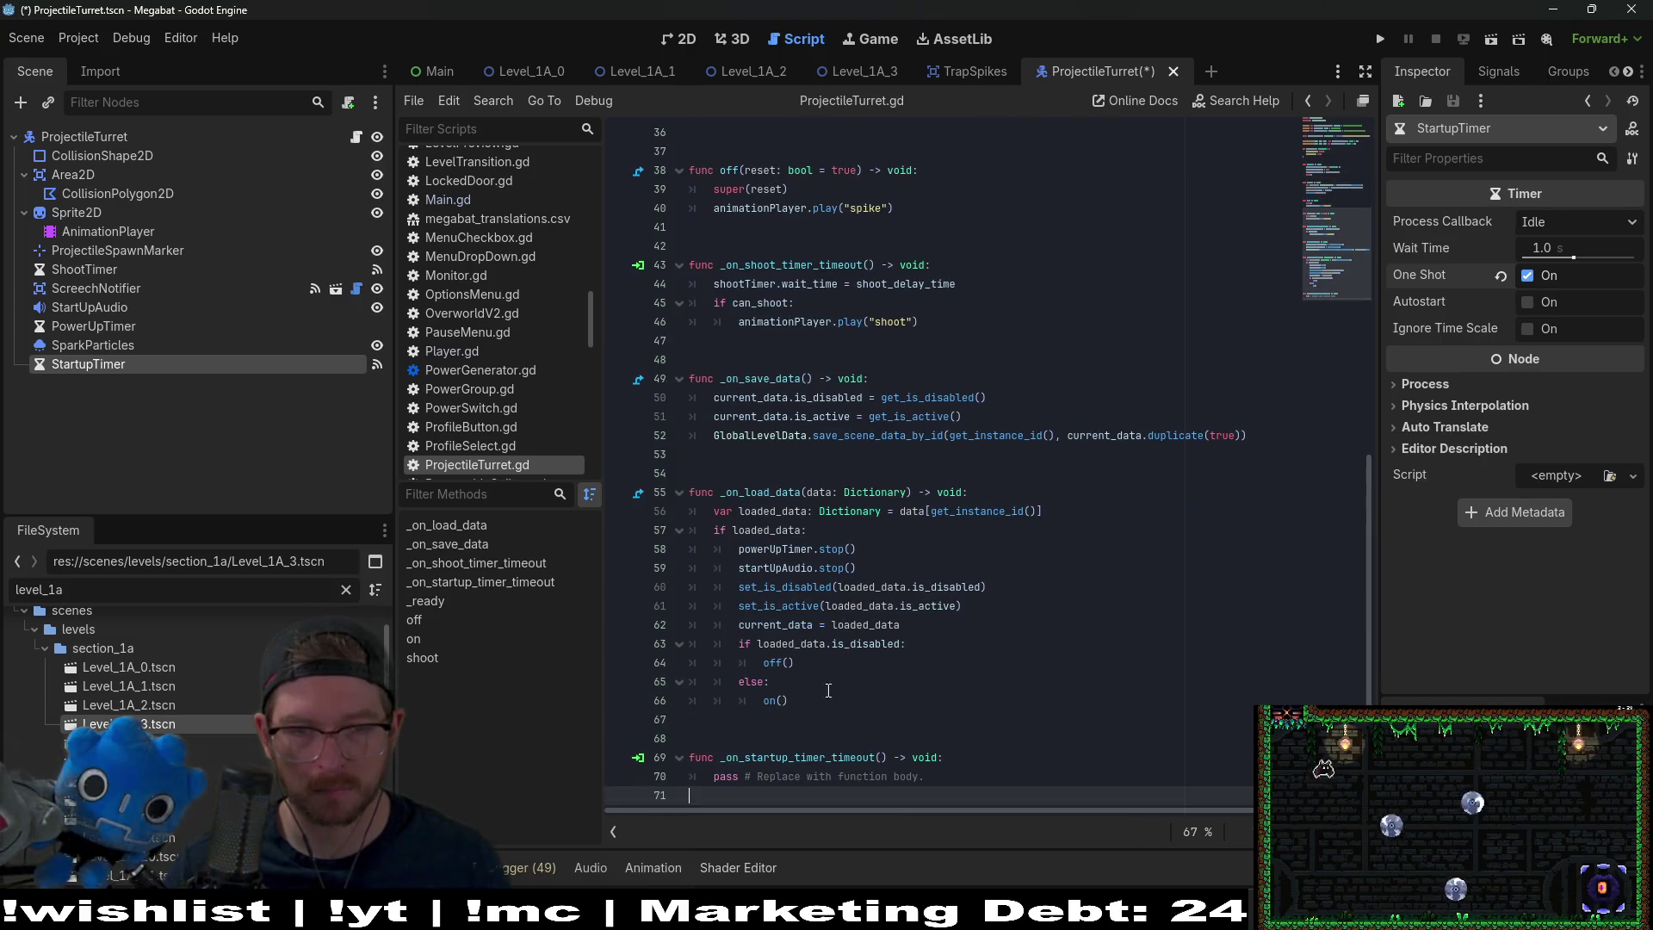
# Replace pass in _on_startup_timer_timeout with shootTimer.start()
pyautogui.click(923, 776)
pyautogui.hotkey('shift', 'Home')
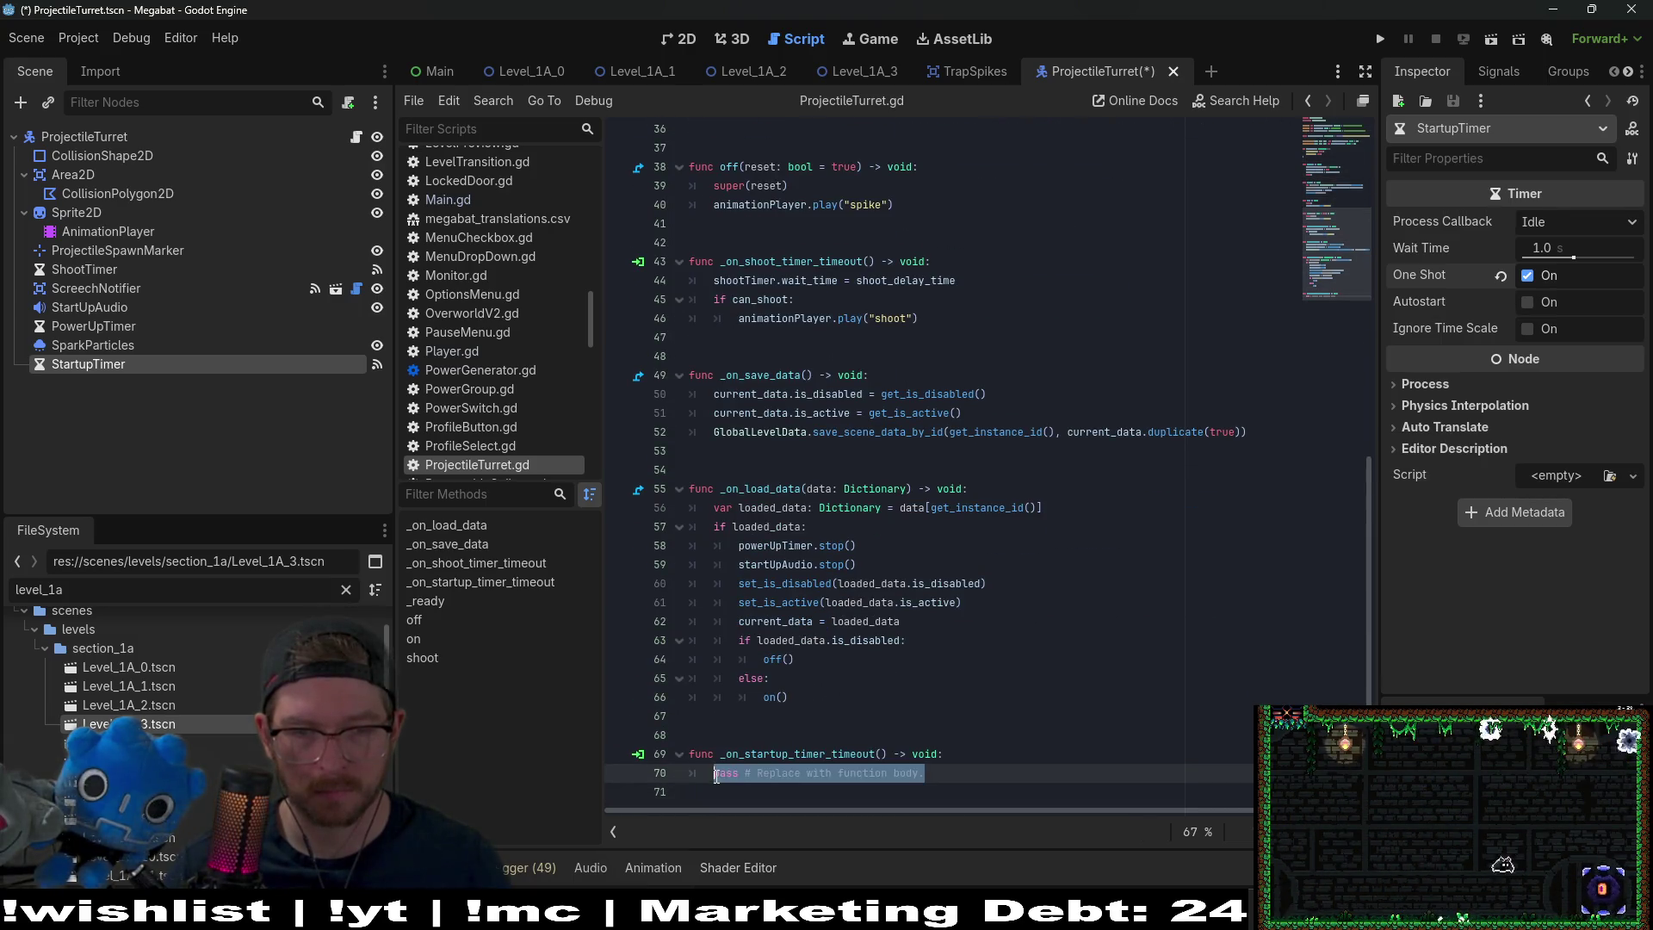
pyautogui.write('shoot')
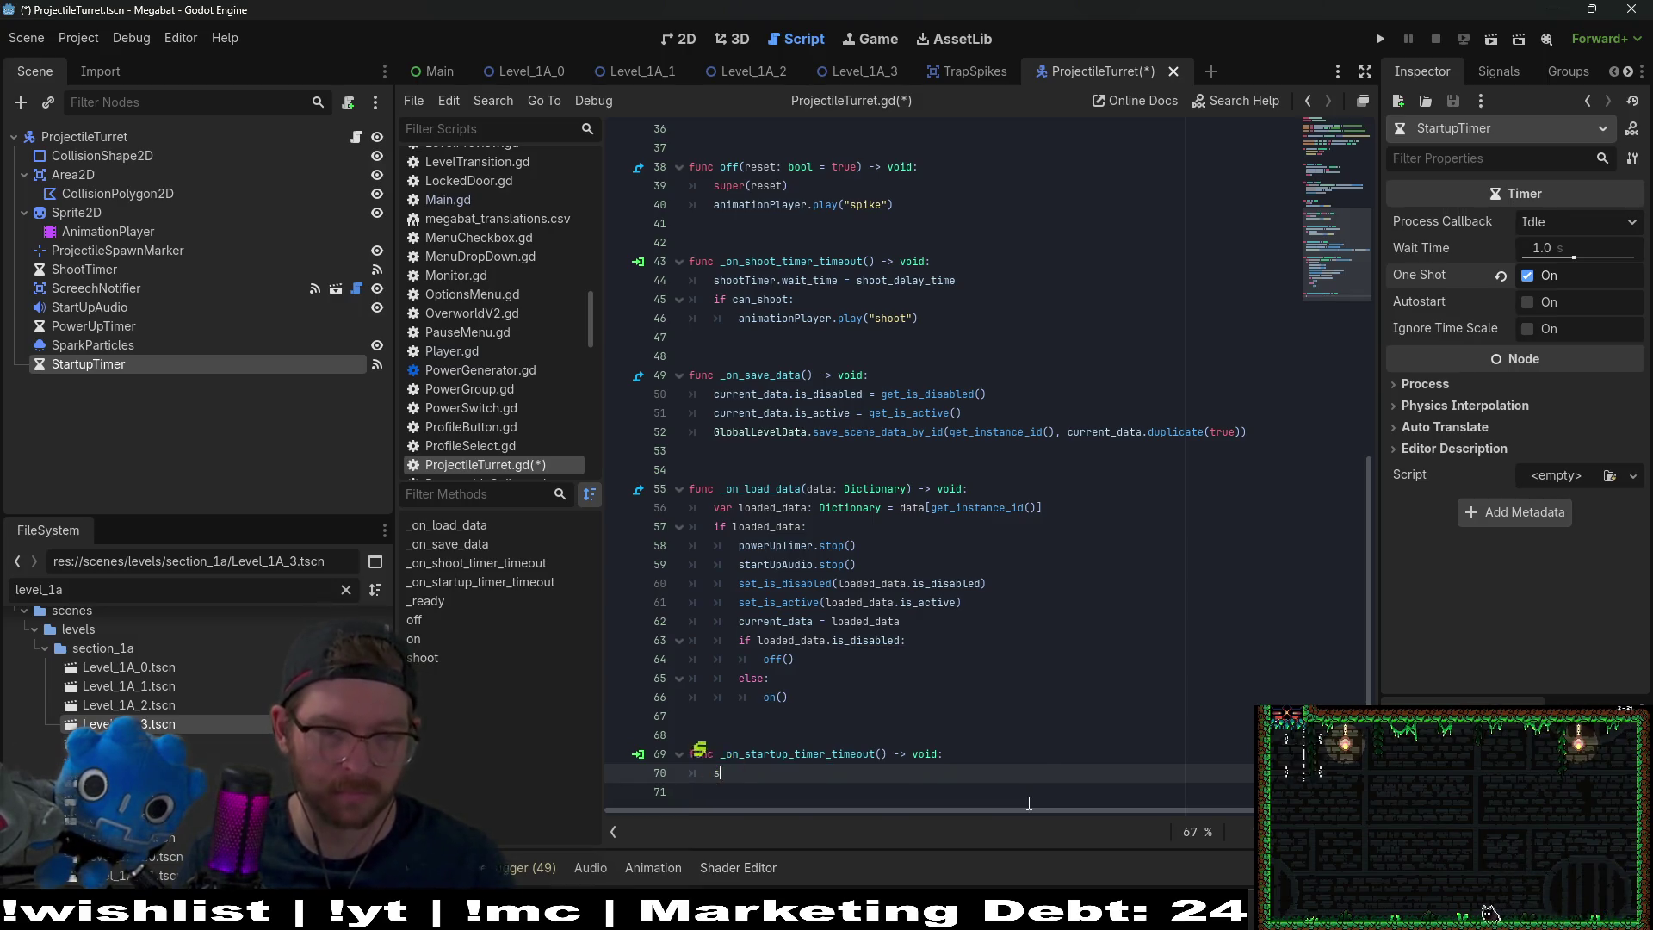
pyautogui.write('Timer.start(')
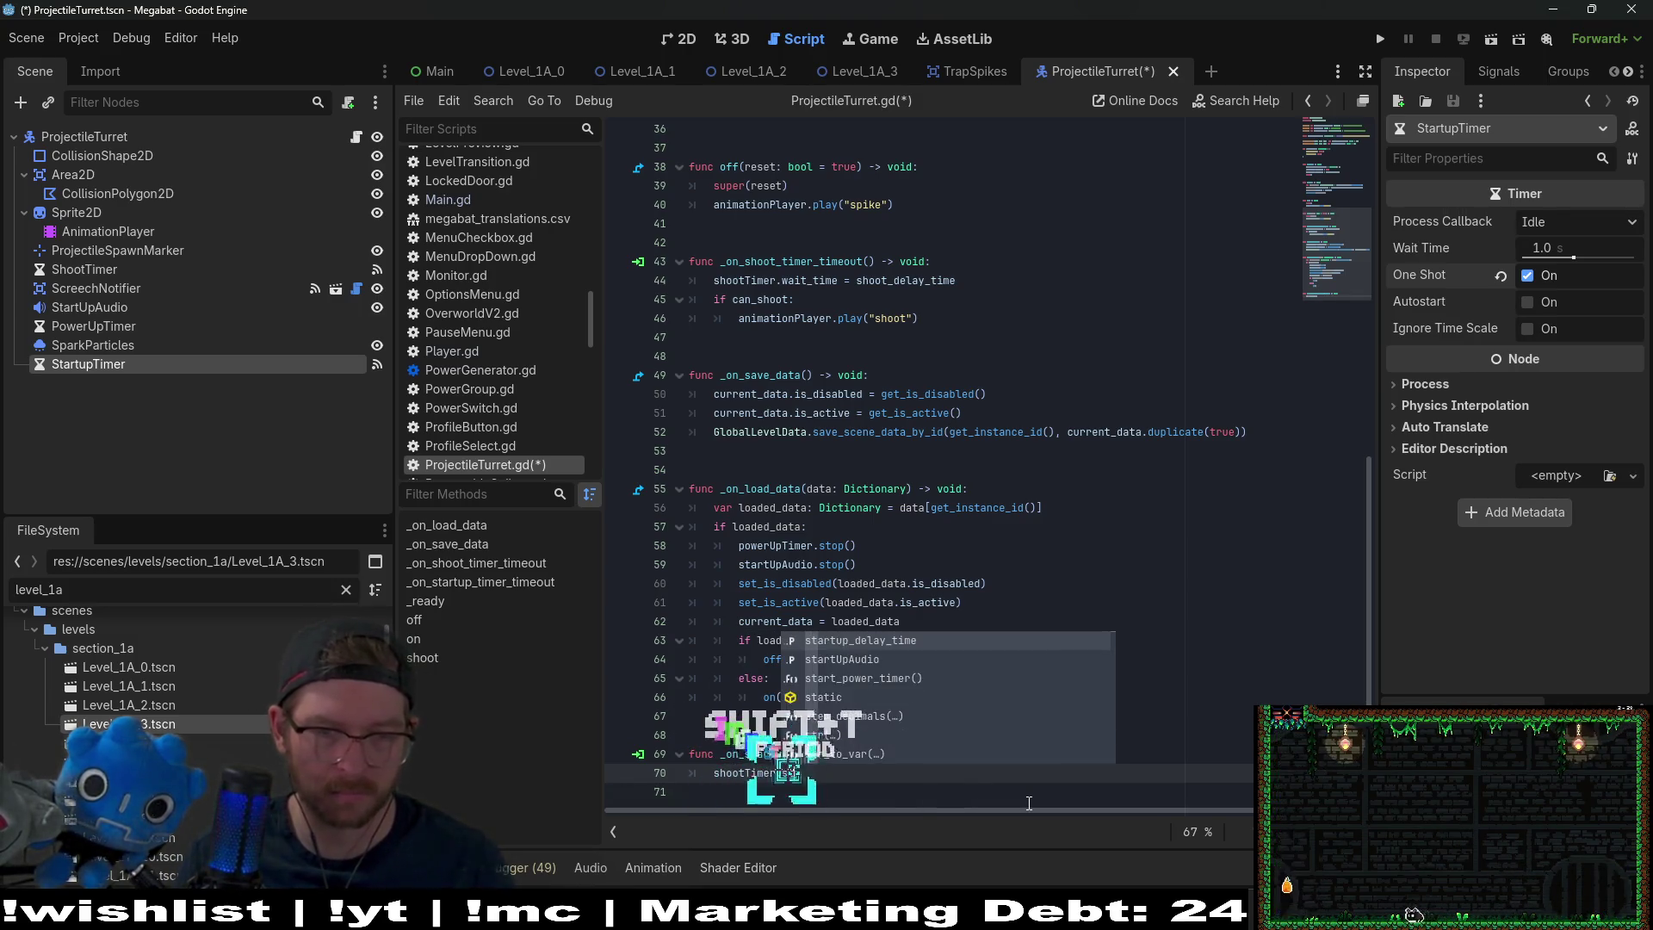
pyautogui.scroll(6, 896, 195)
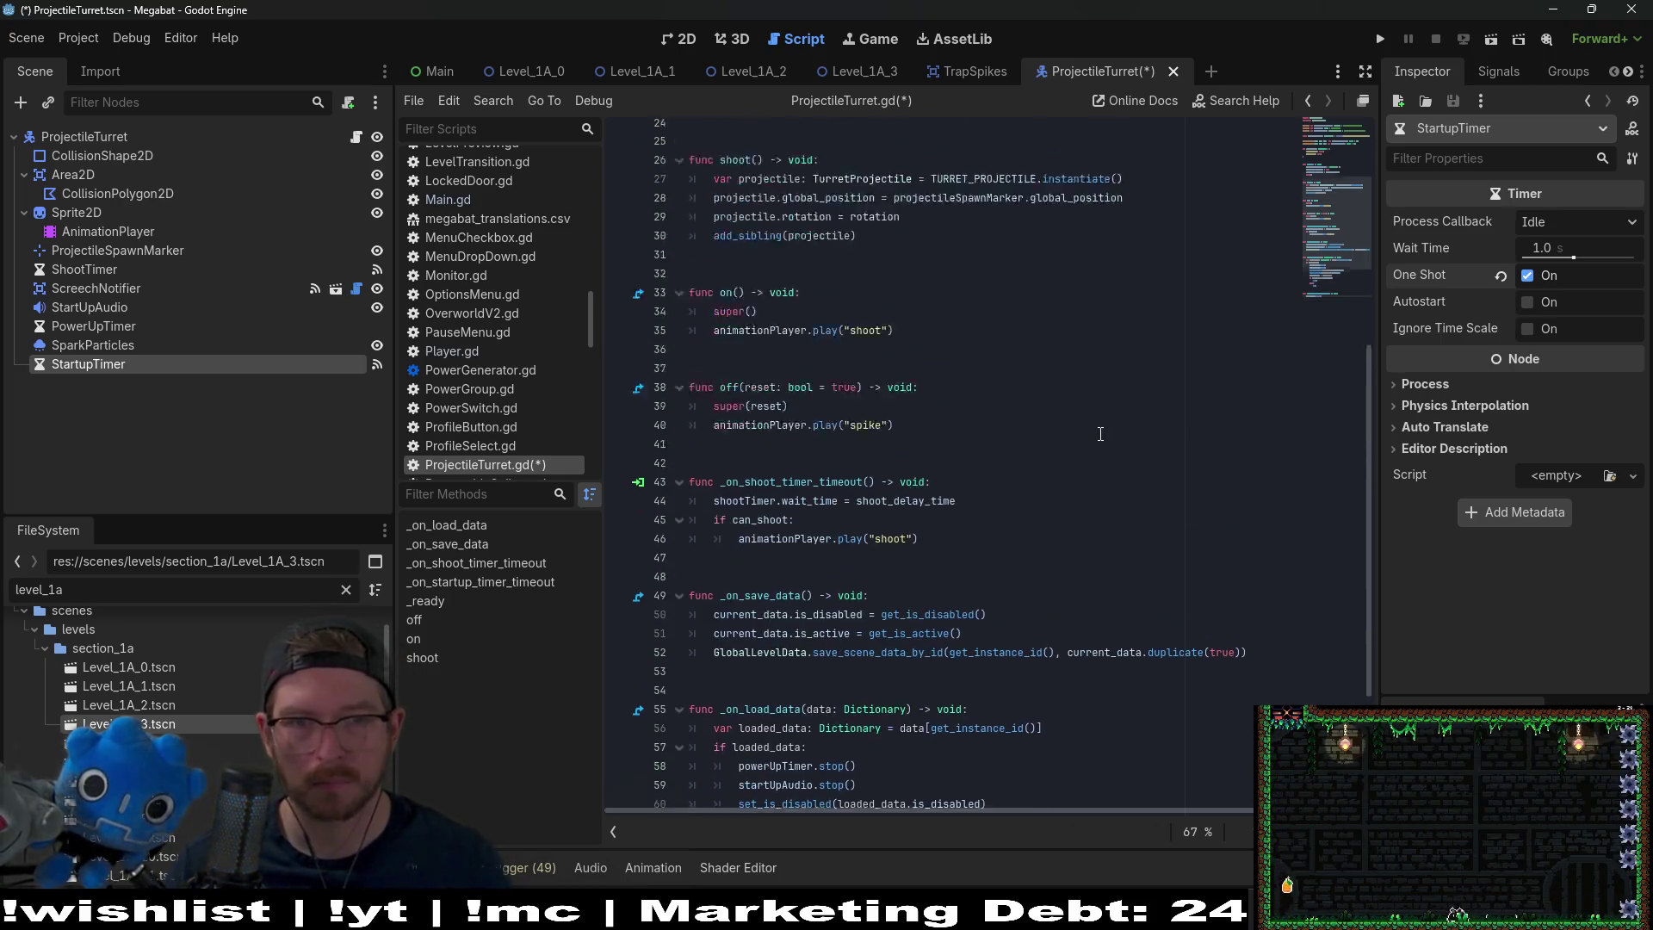
# Check where shoot_delay_time is used and place the caret at line 20 in _ready
pyautogui.doubleClick(898, 204)
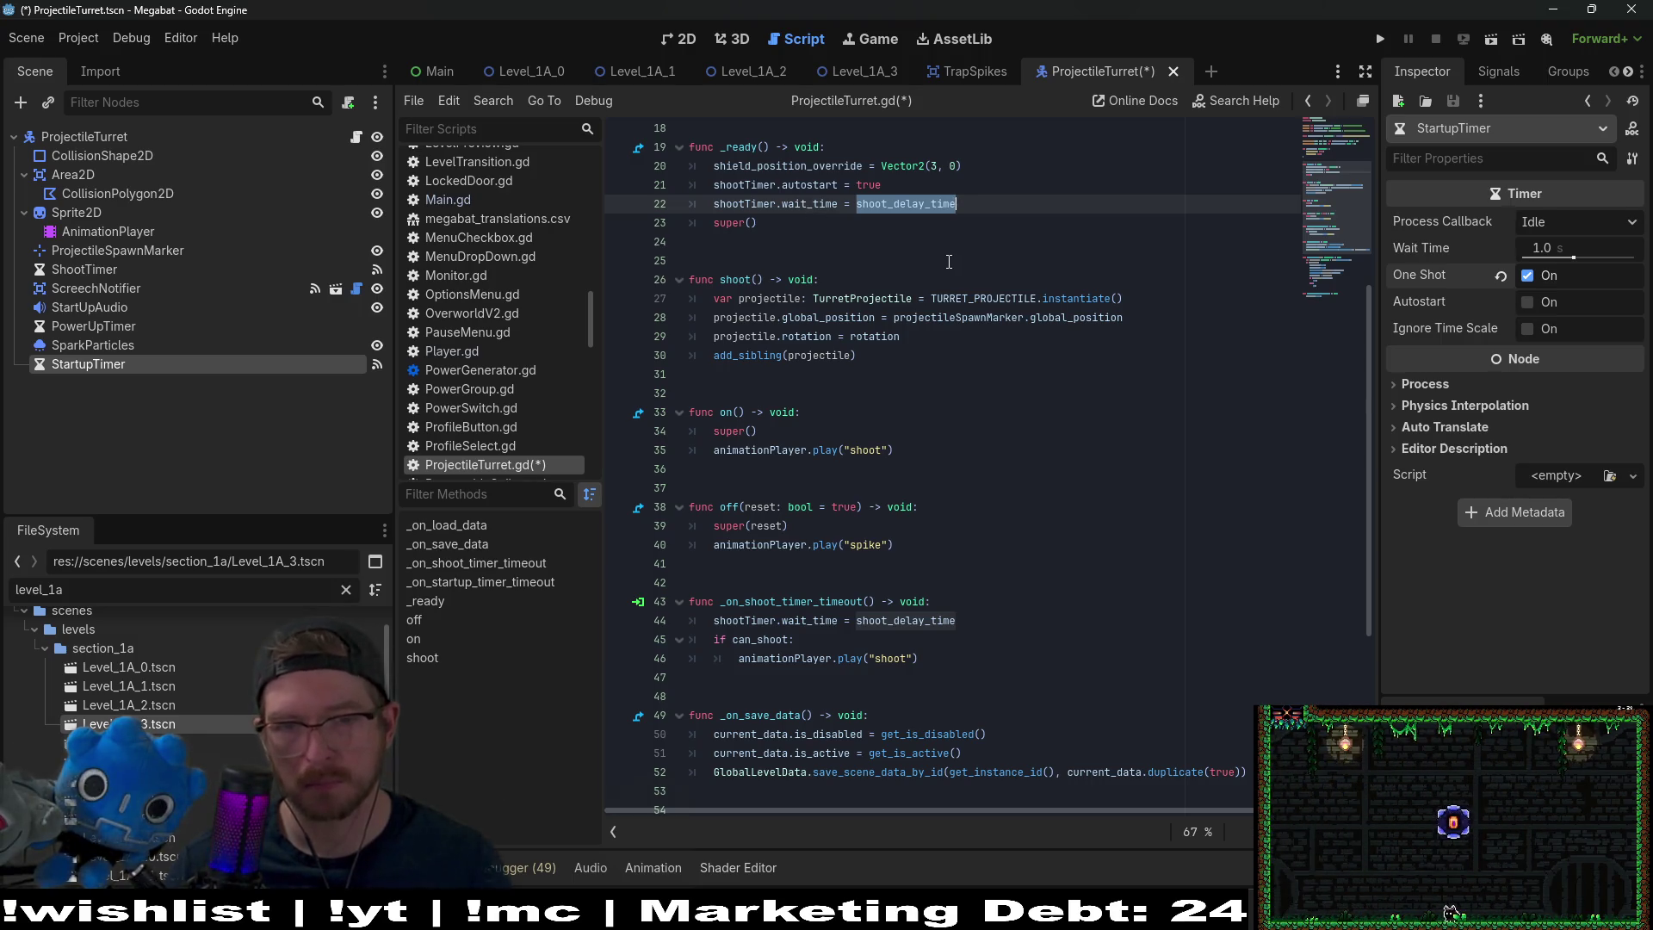
pyautogui.scroll(-6, 949, 261)
pyautogui.click(956, 606)
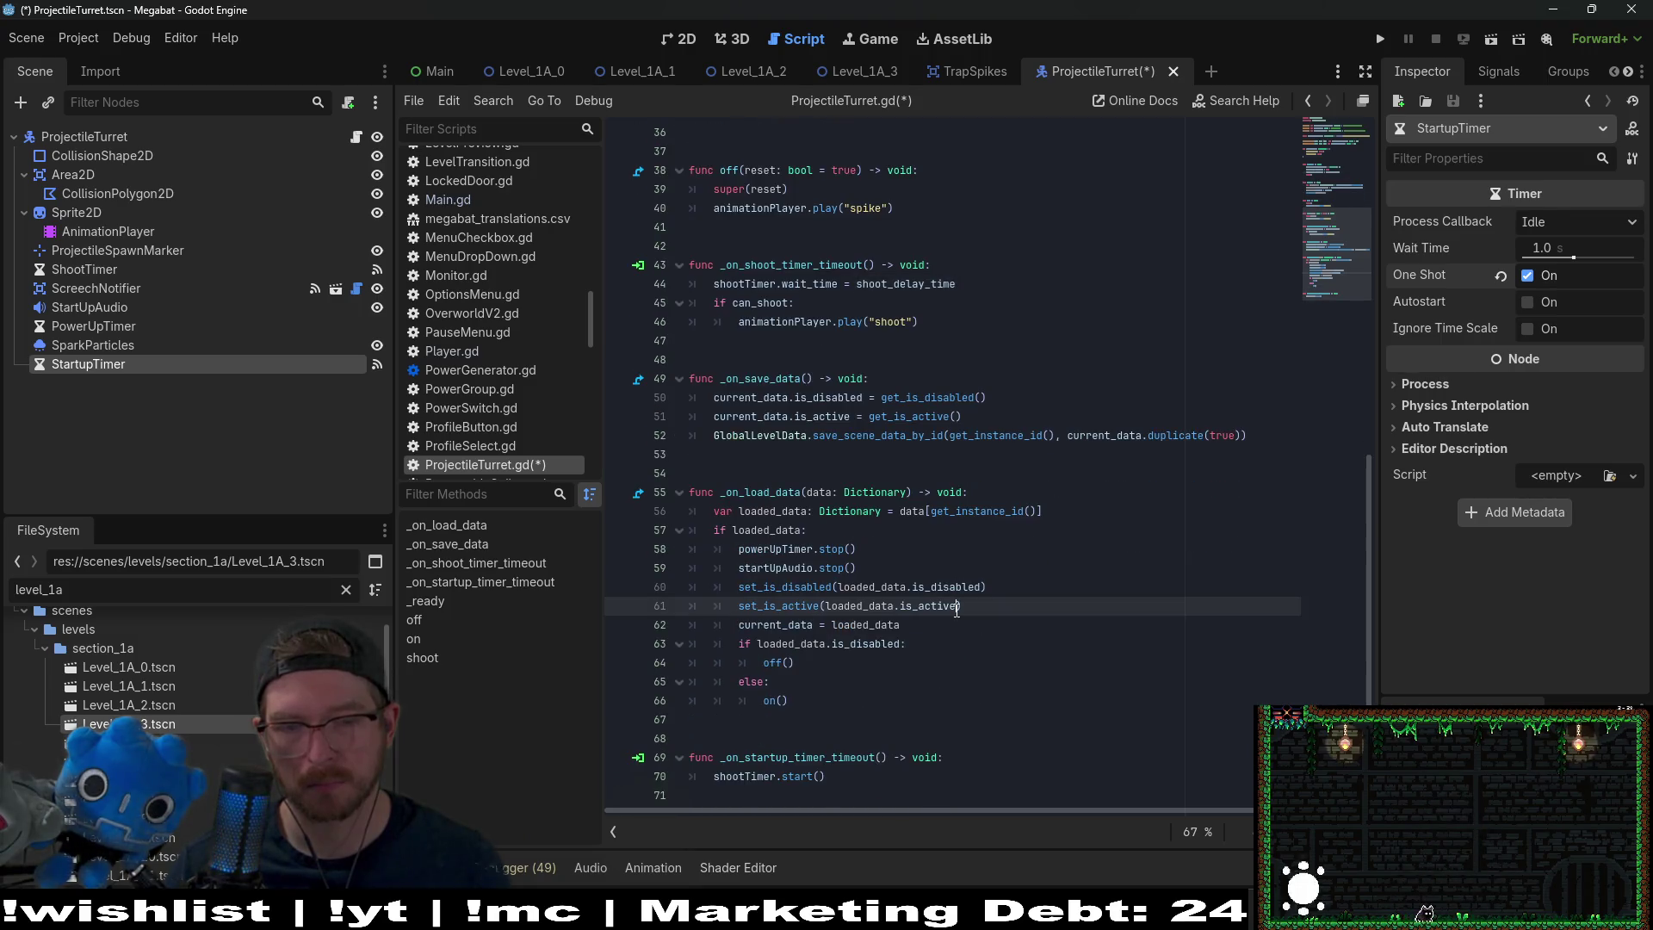
pyautogui.scroll(8, 931, 289)
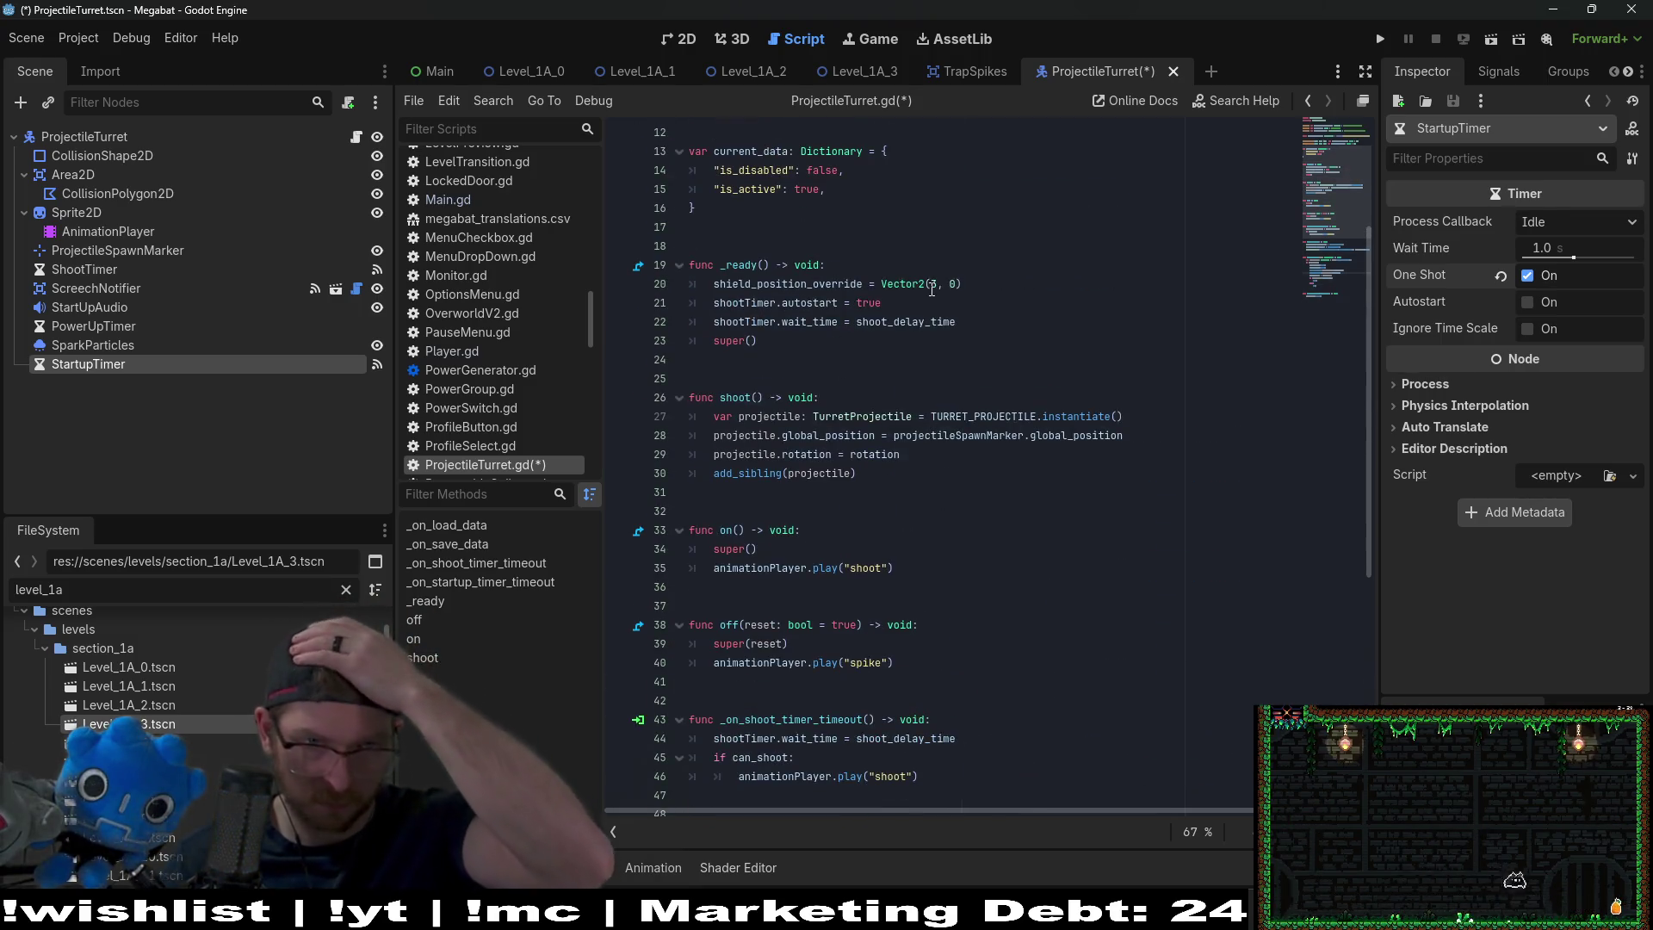
pyautogui.click(931, 290)
pyautogui.scroll(3, 1015, 372)
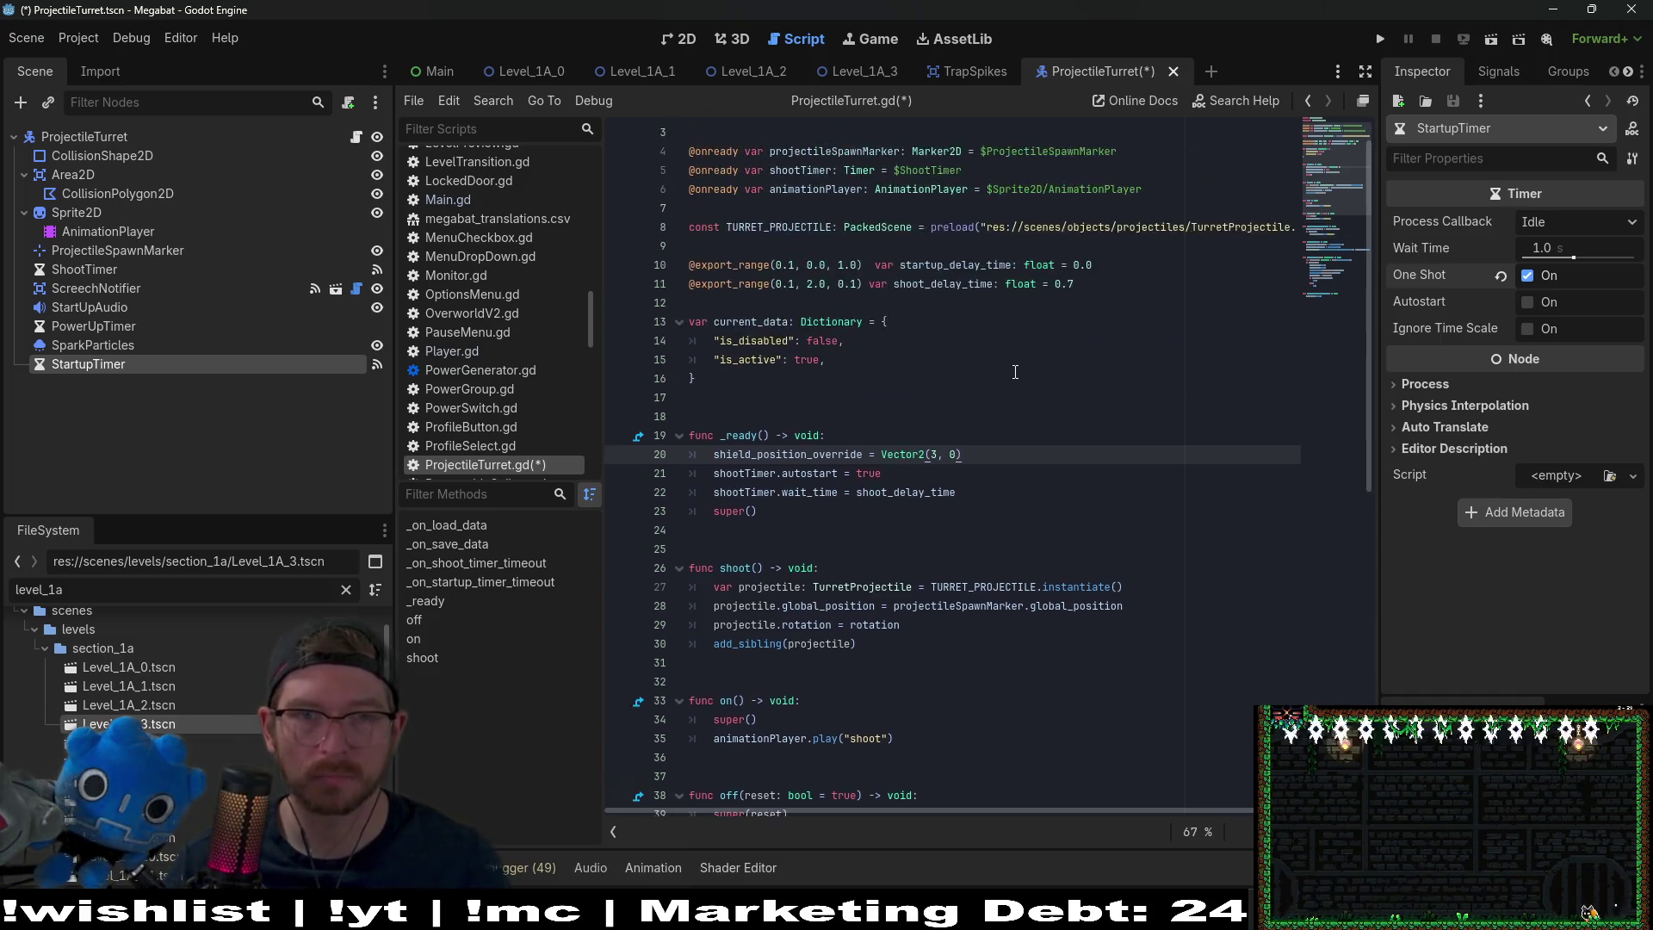
pyautogui.scroll(1, 1015, 372)
# In _ready, add an 'if shoot_delay_time > 0.0:' branch with an else, both holding pass
pyautogui.press('Return')
pyautogui.write('if ')
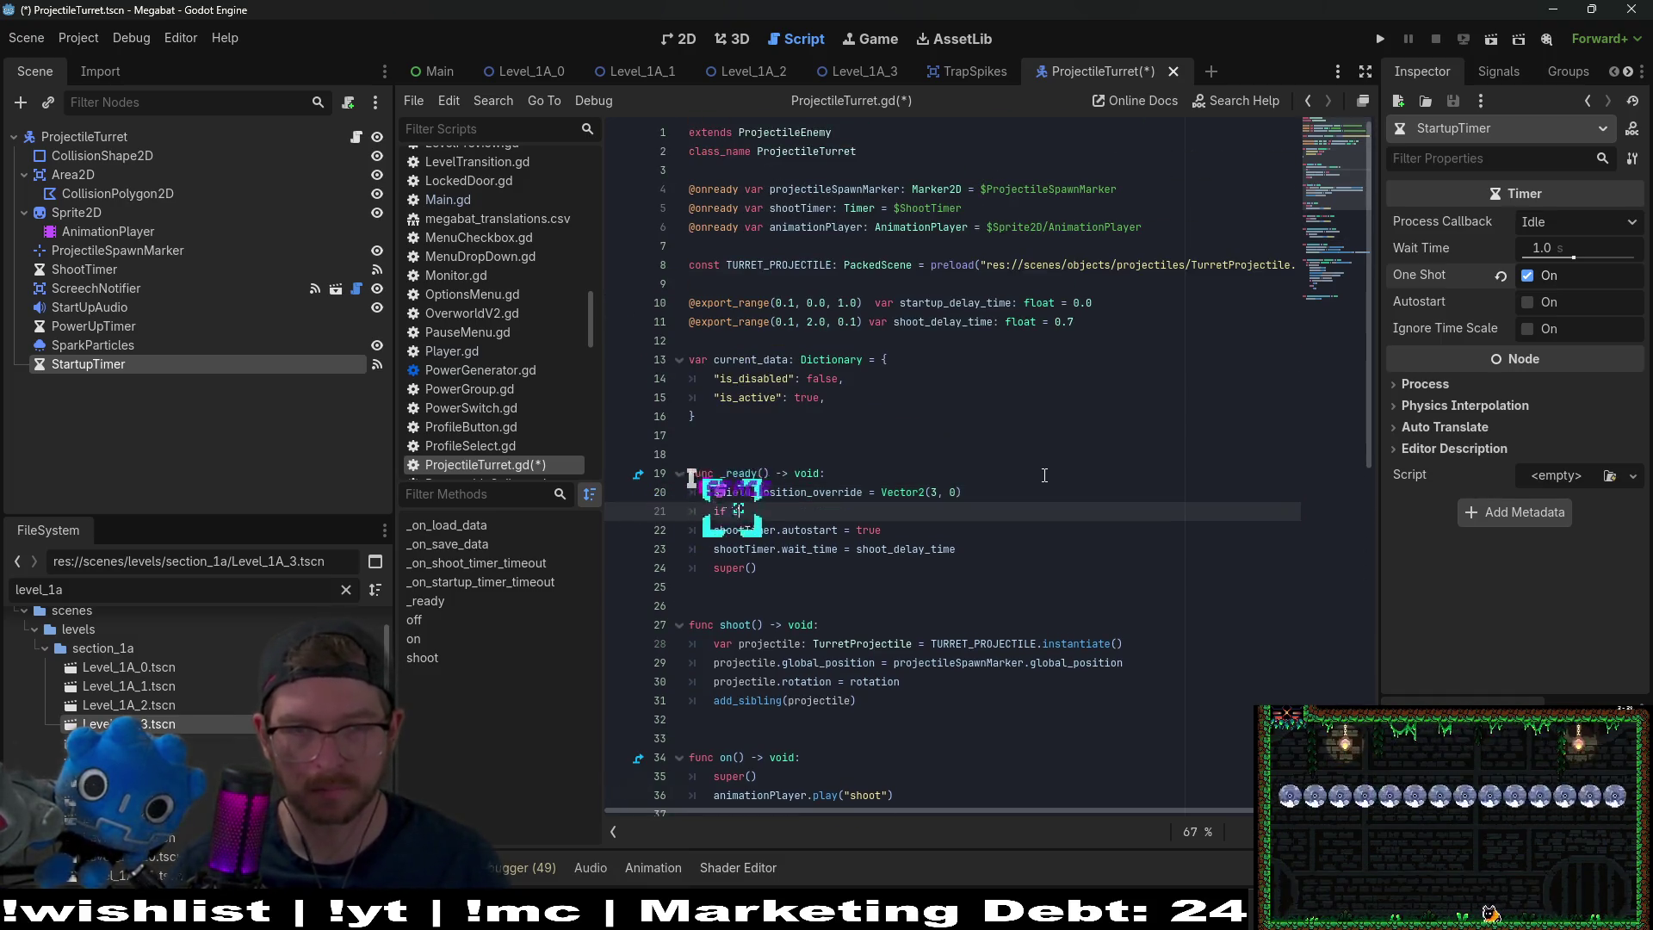
pyautogui.write('shoot_d')
pyautogui.press('Return')
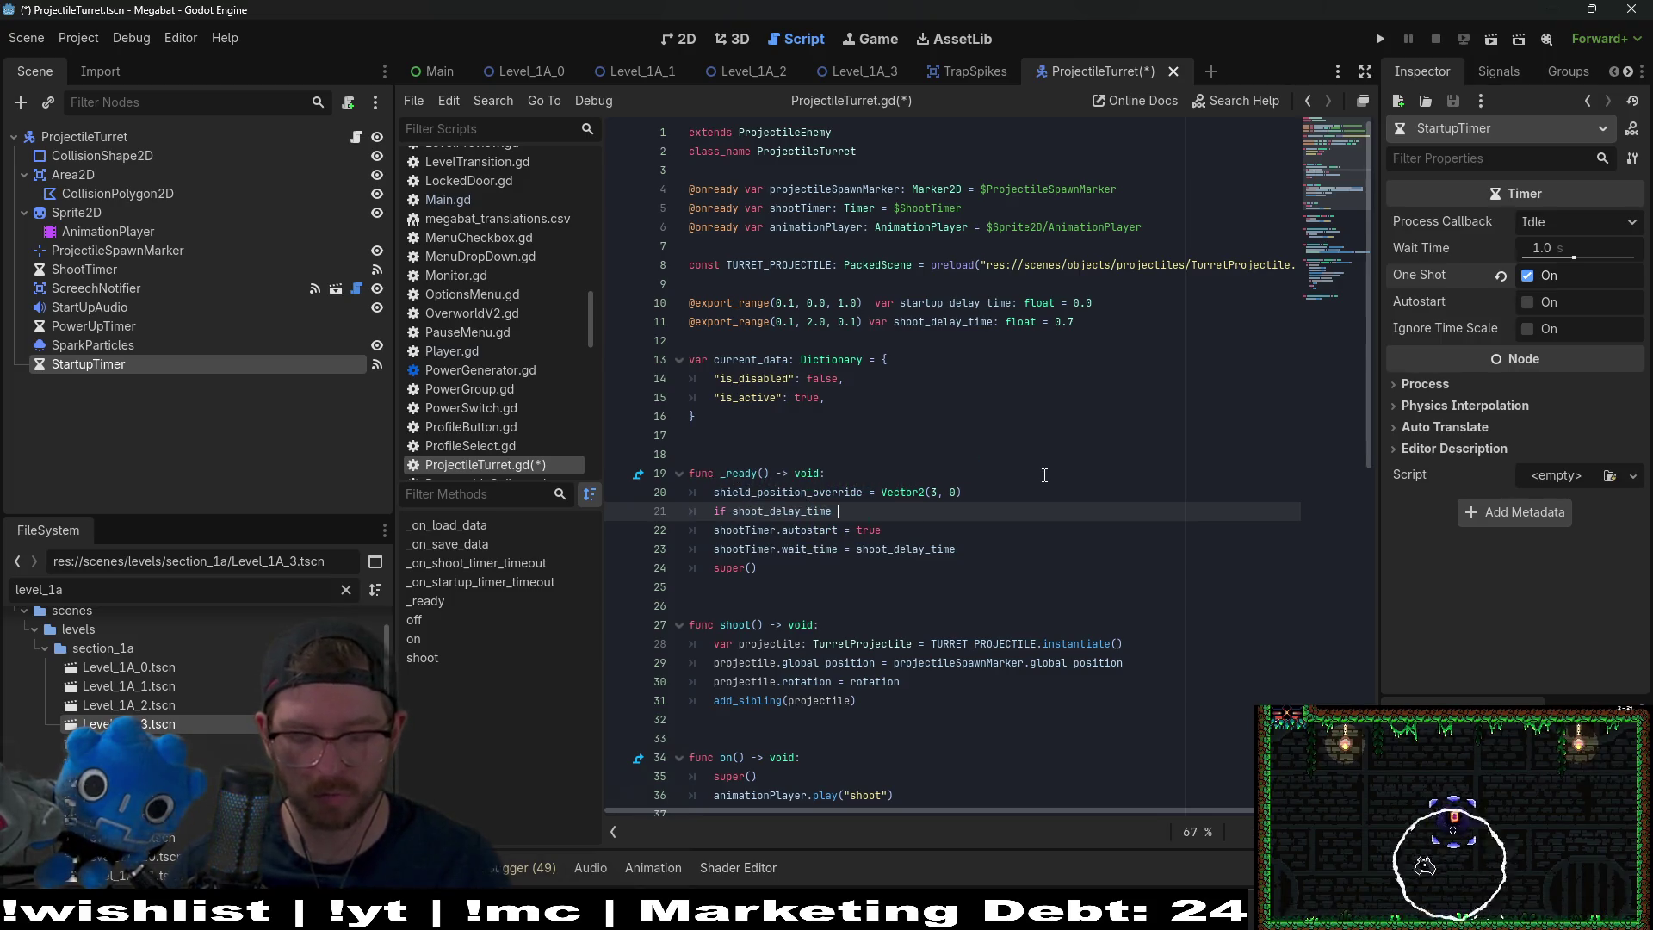
pyautogui.write('> ()')
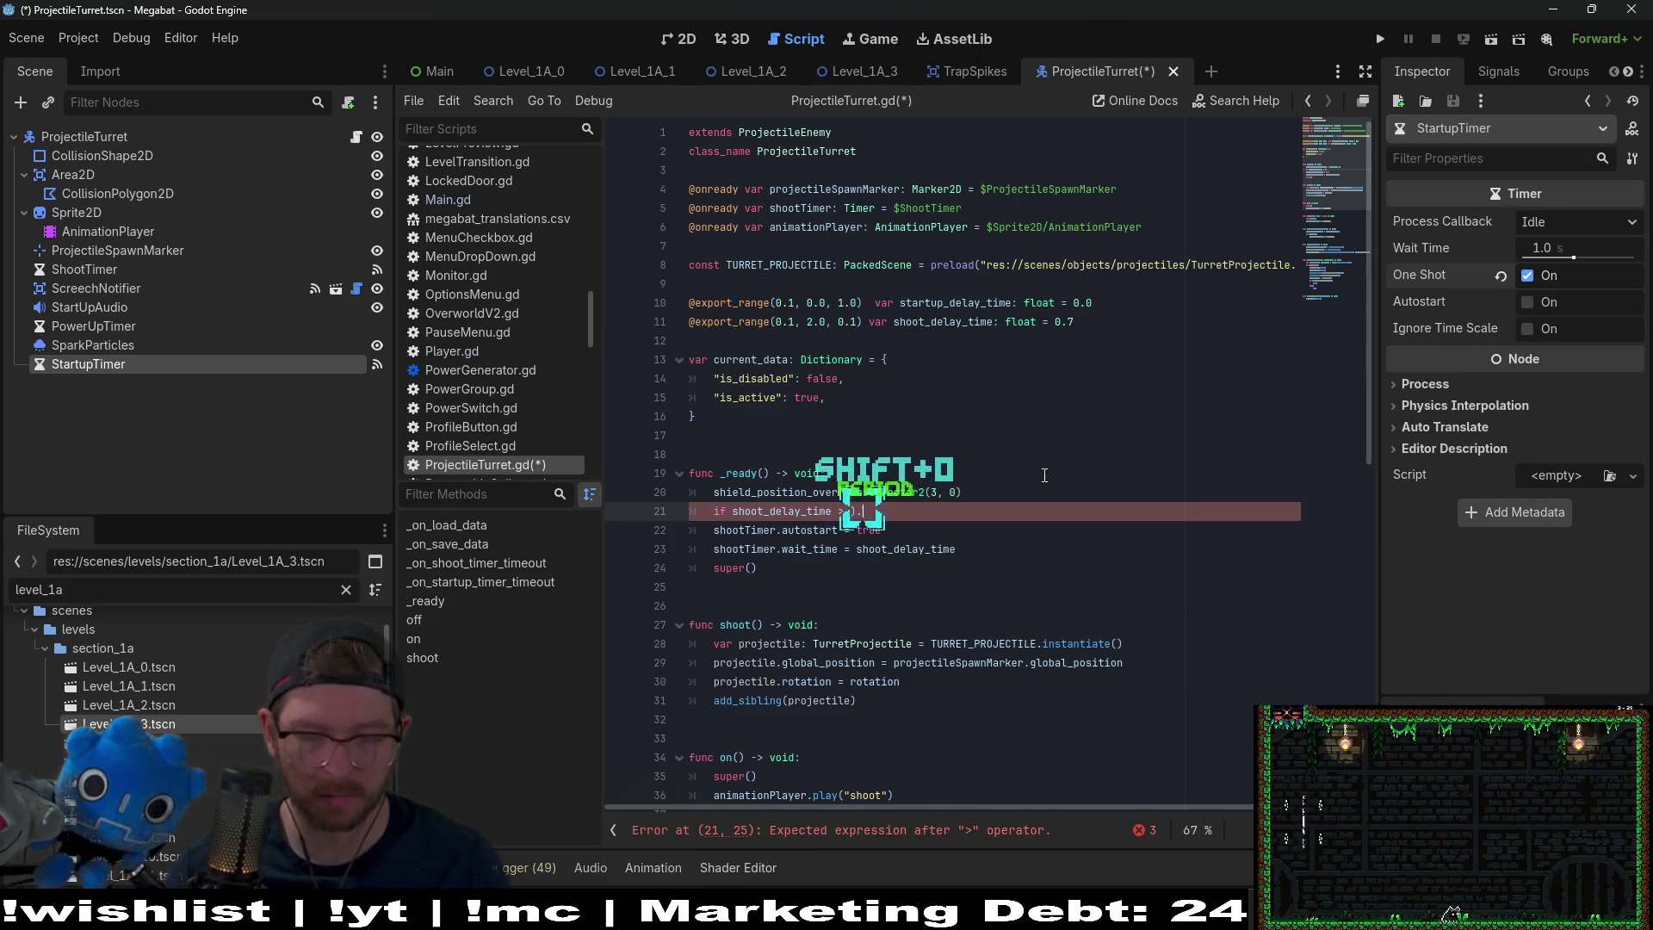
pyautogui.press('BackSpace')
pyautogui.write('0.')
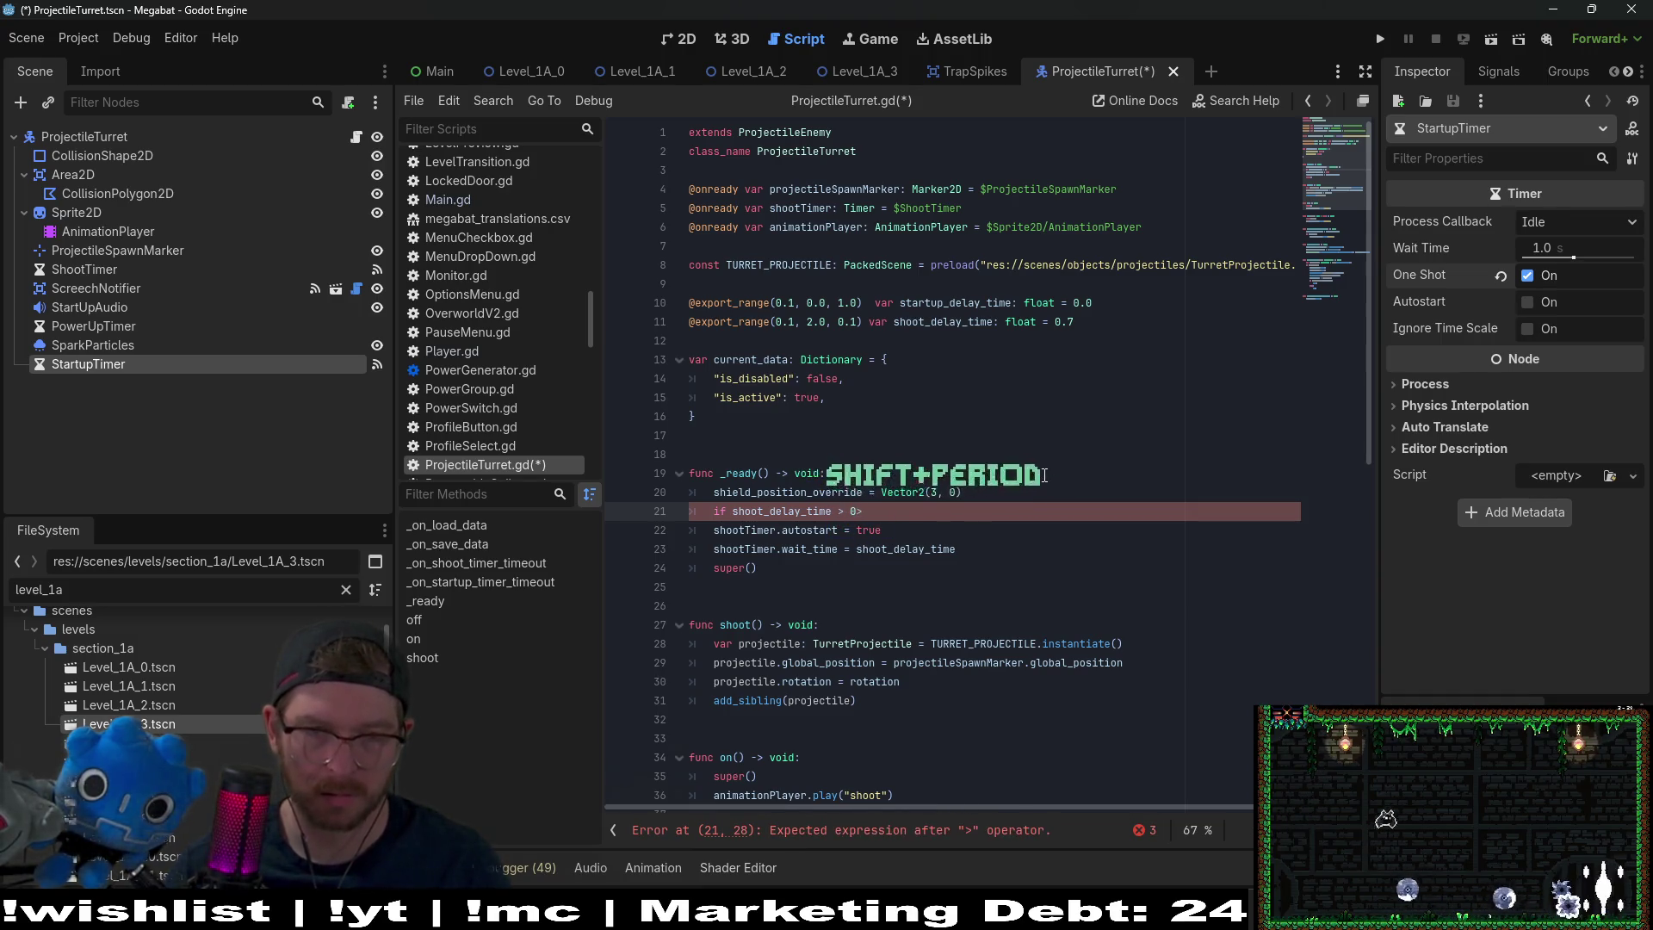
pyautogui.press('BackSpace')
pyautogui.write('.0:')
pyautogui.press('Return')
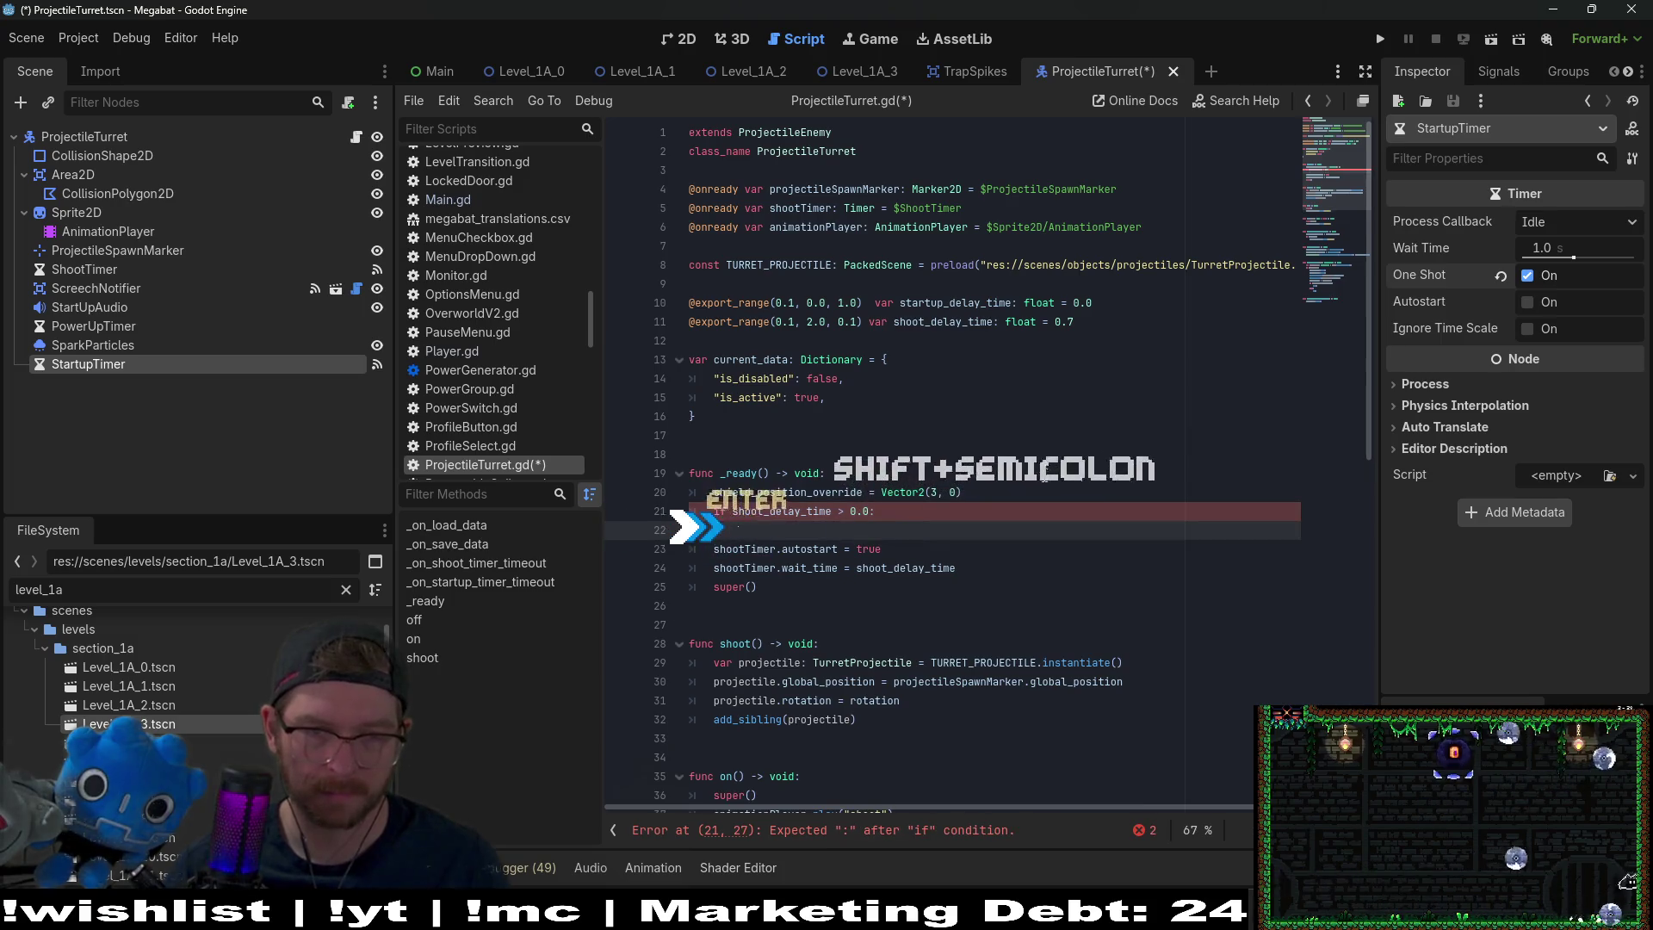
pyautogui.write('pass')
pyautogui.press('Return')
pyautogui.press('BackSpace')
pyautogui.write('else:')
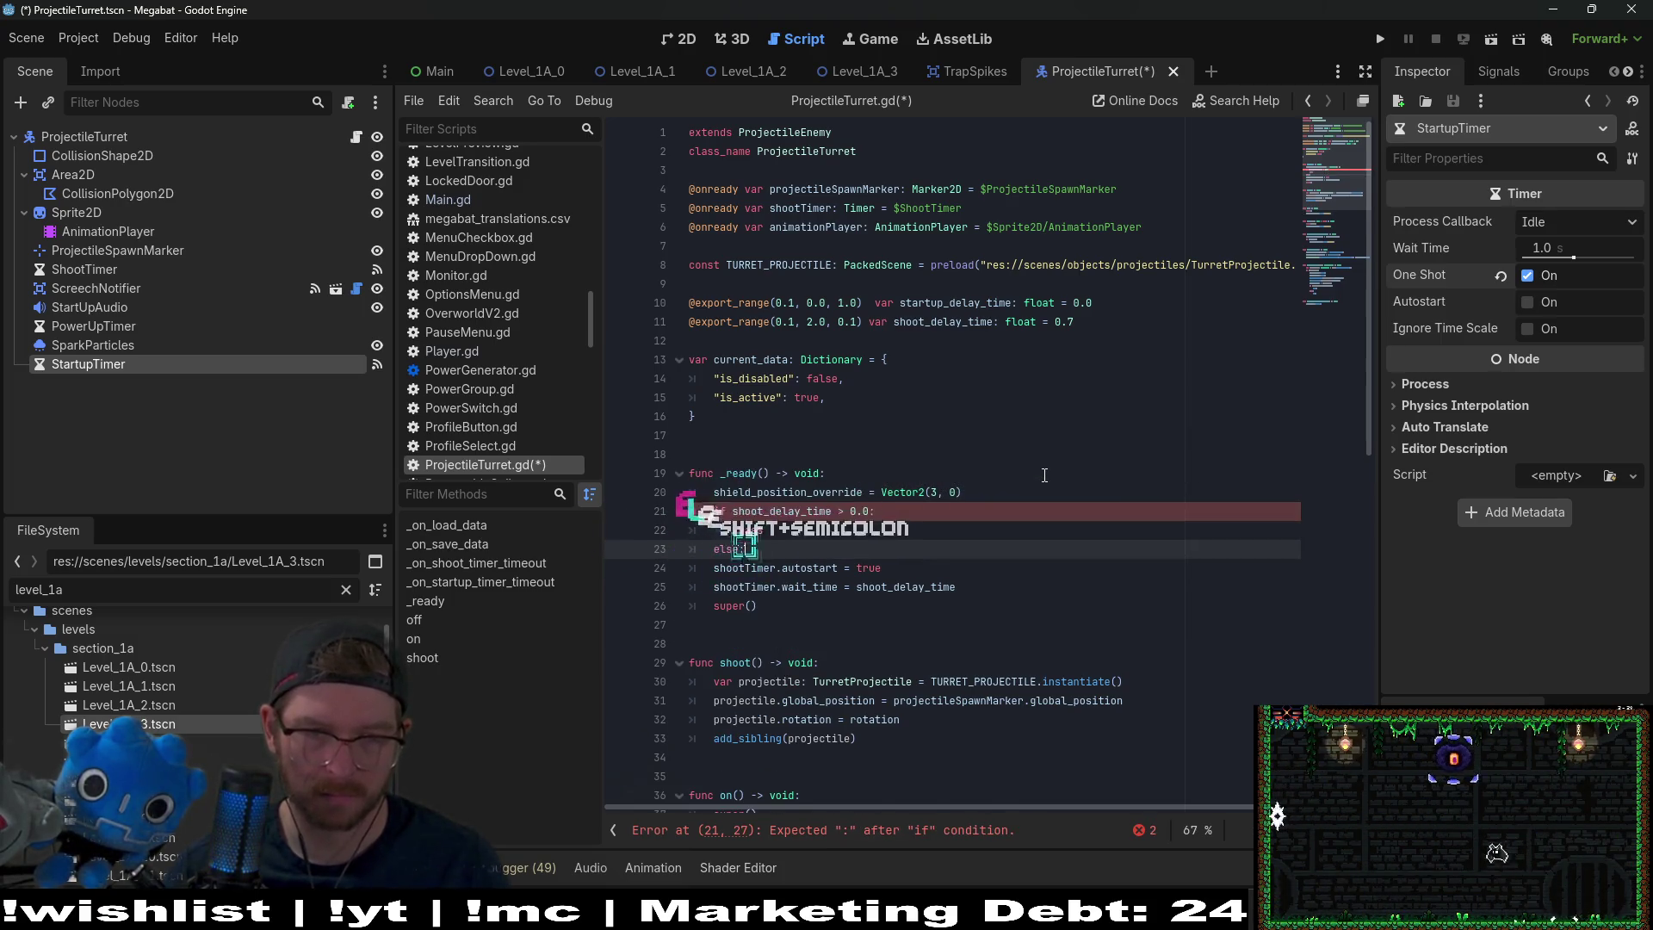
pyautogui.press('Return')
pyautogui.write('pass')
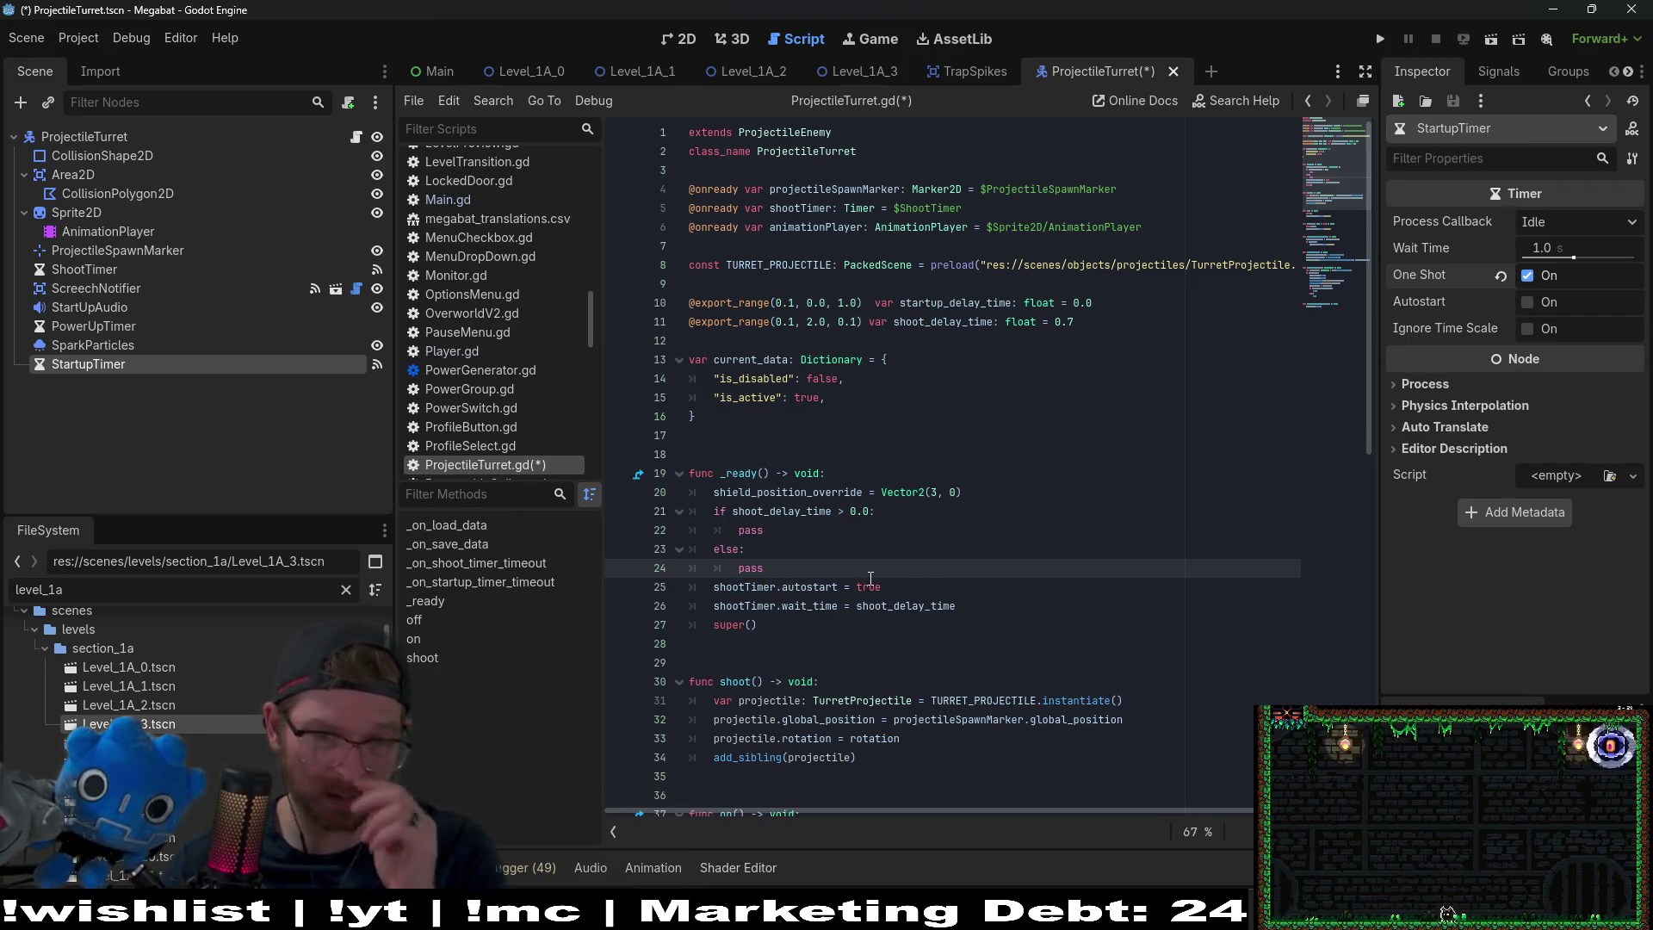
# Put 'autostart = true' under else and 'autostart = false' in the if block
pyautogui.press('Down')
pyautogui.press('Home')
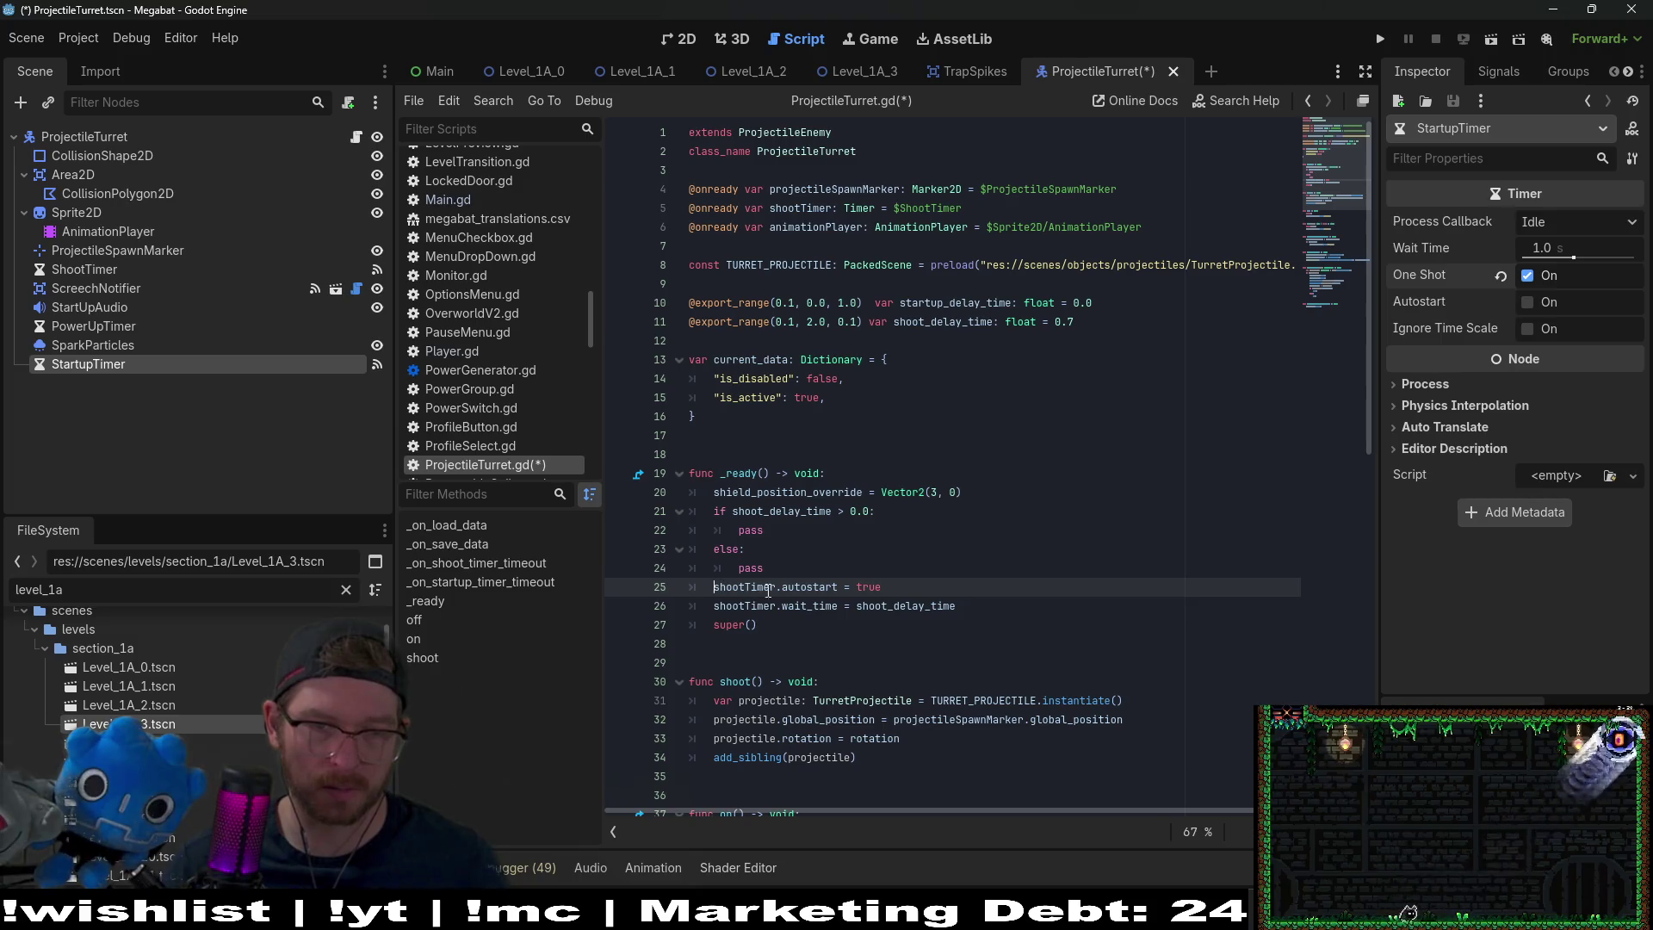
pyautogui.press('Tab')
pyautogui.click(773, 568)
pyautogui.press('BackSpace')
pyautogui.press('BackSpace')
pyautogui.press('BackSpace')
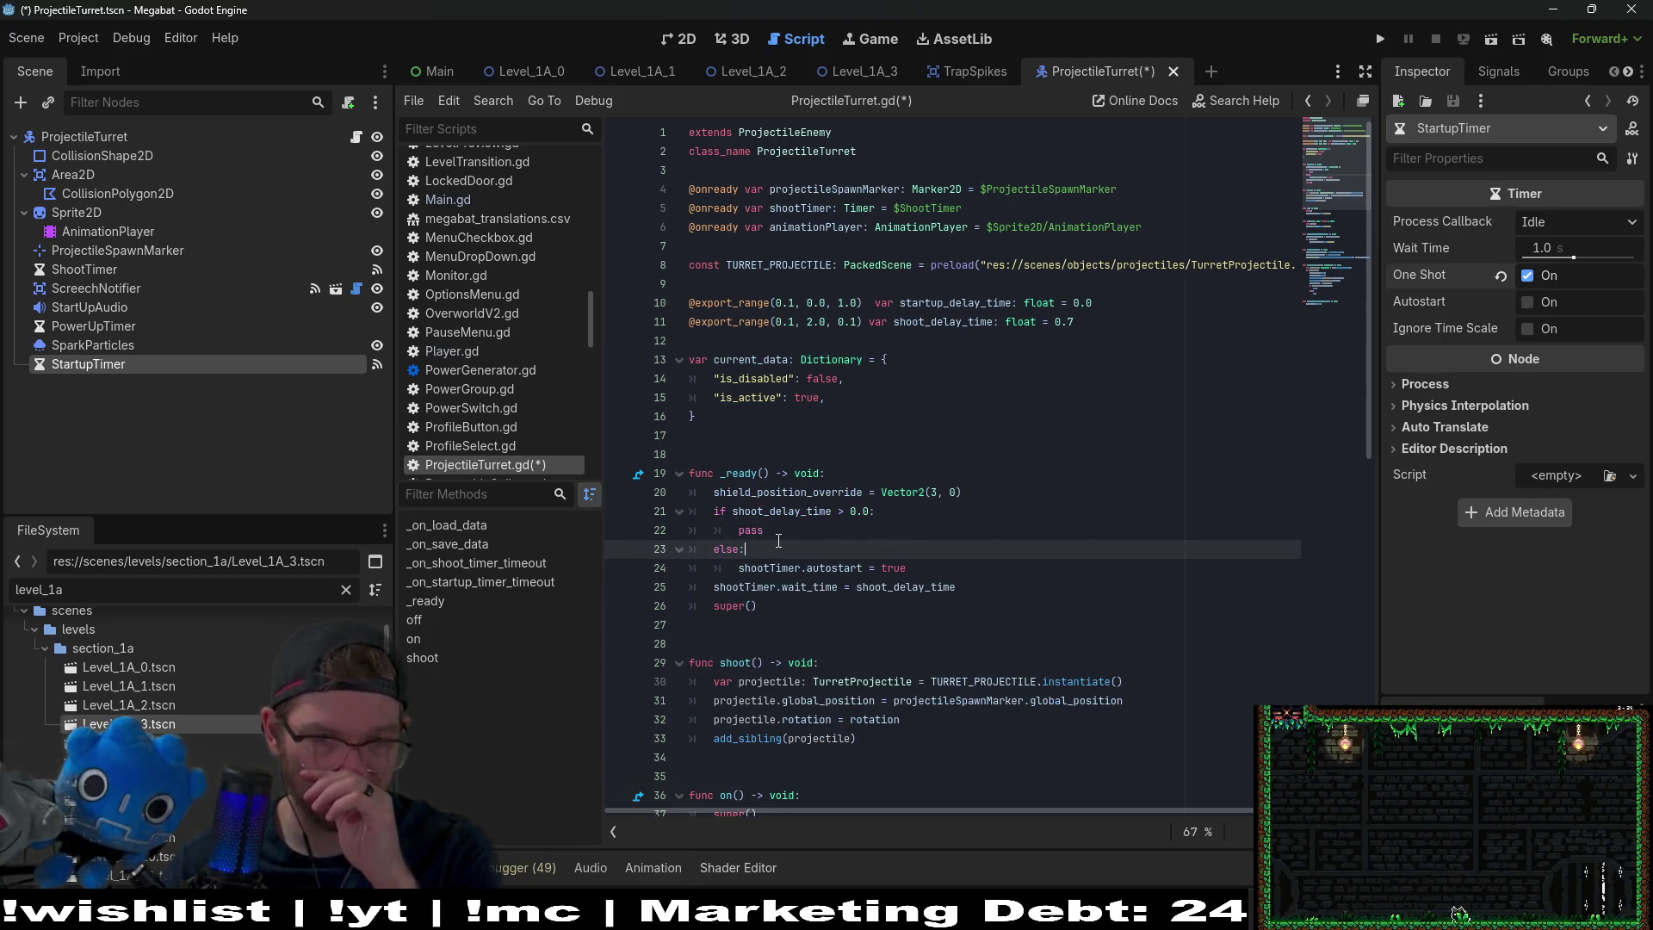
pyautogui.moveTo(922, 568); pyautogui.dragTo(901, 512)
pyautogui.hotkey('ctrl', 'c')
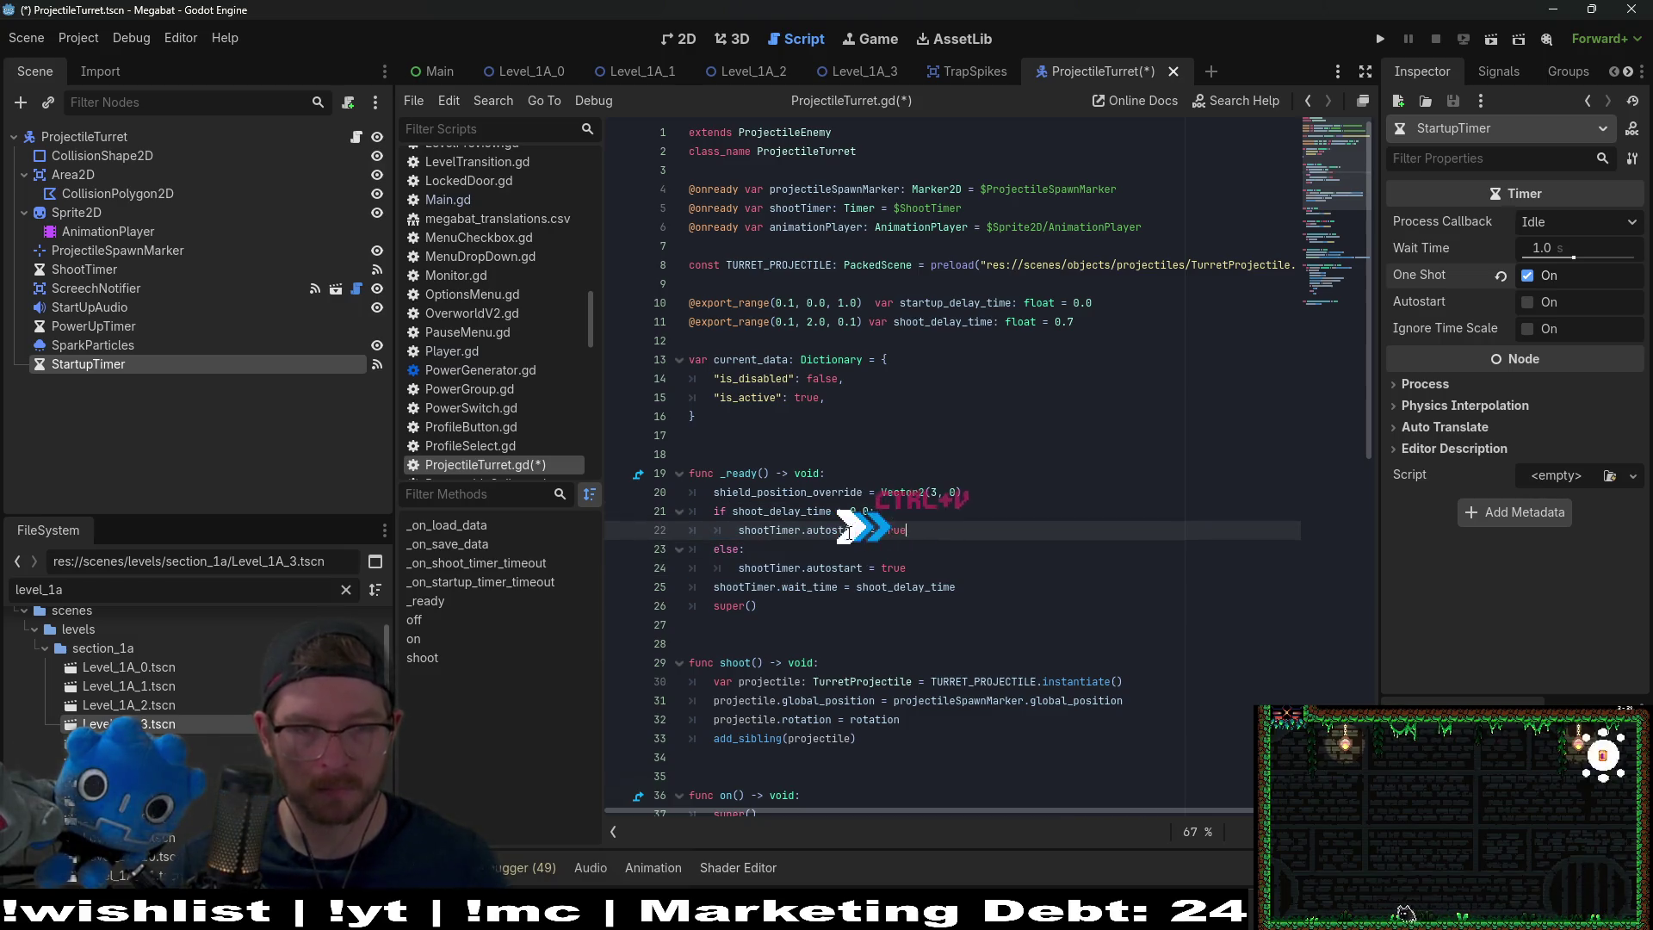
pyautogui.hotkey('ctrl', 'v')
pyautogui.doubleClick(834, 530)
pyautogui.doubleClick(892, 531)
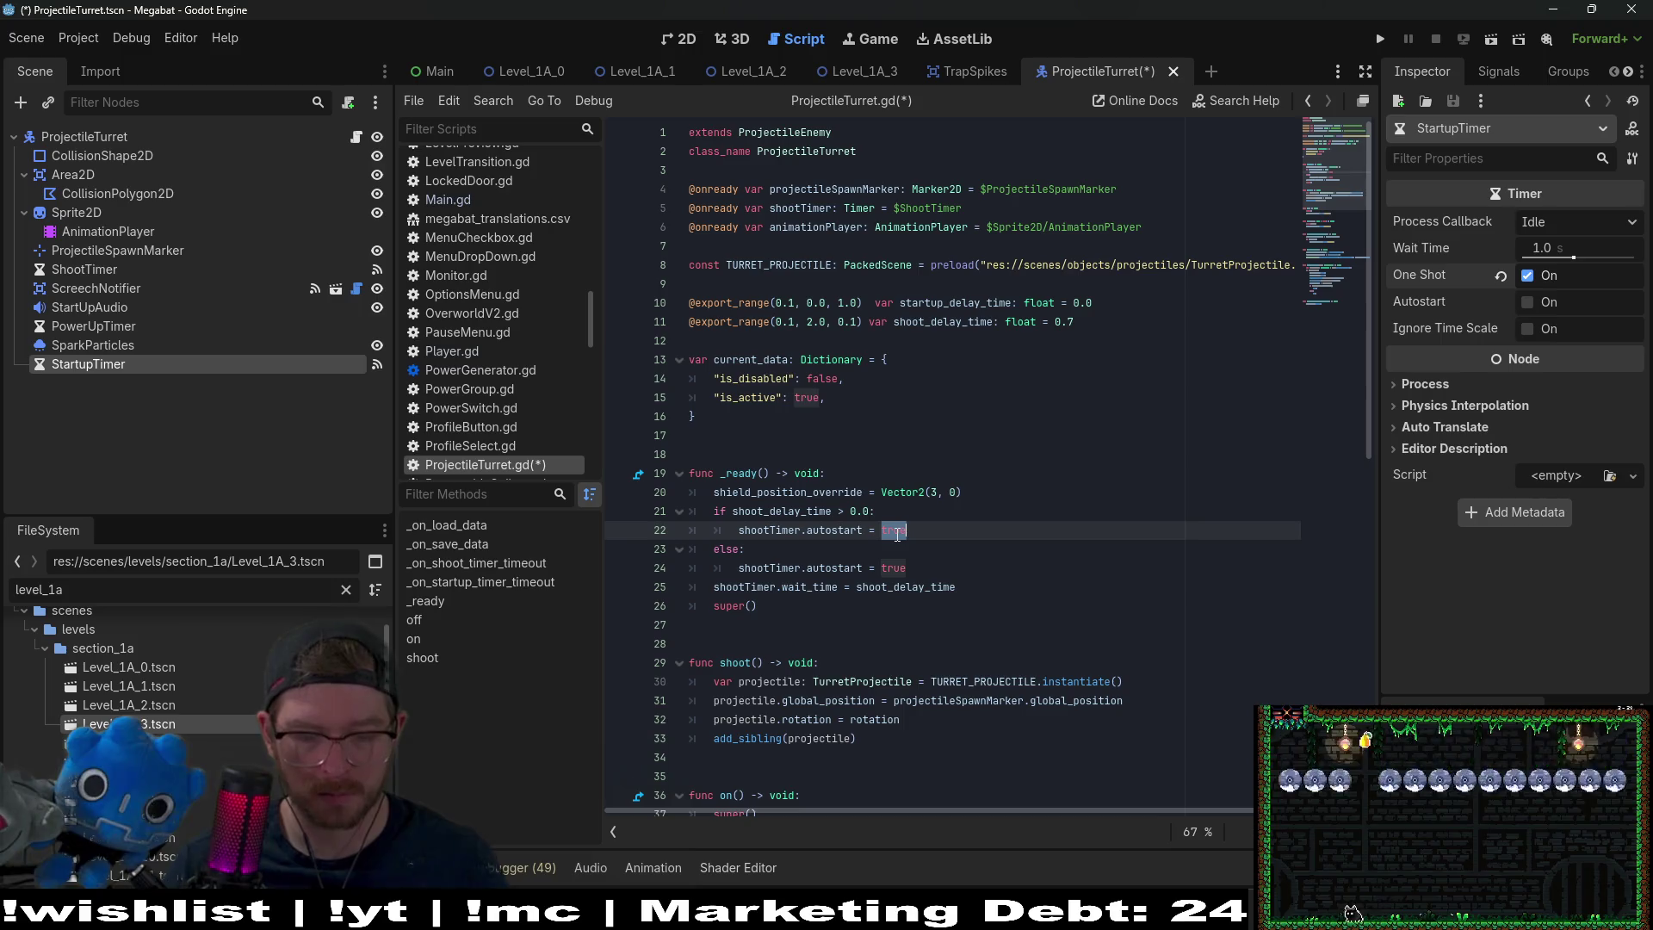
pyautogui.write('false')
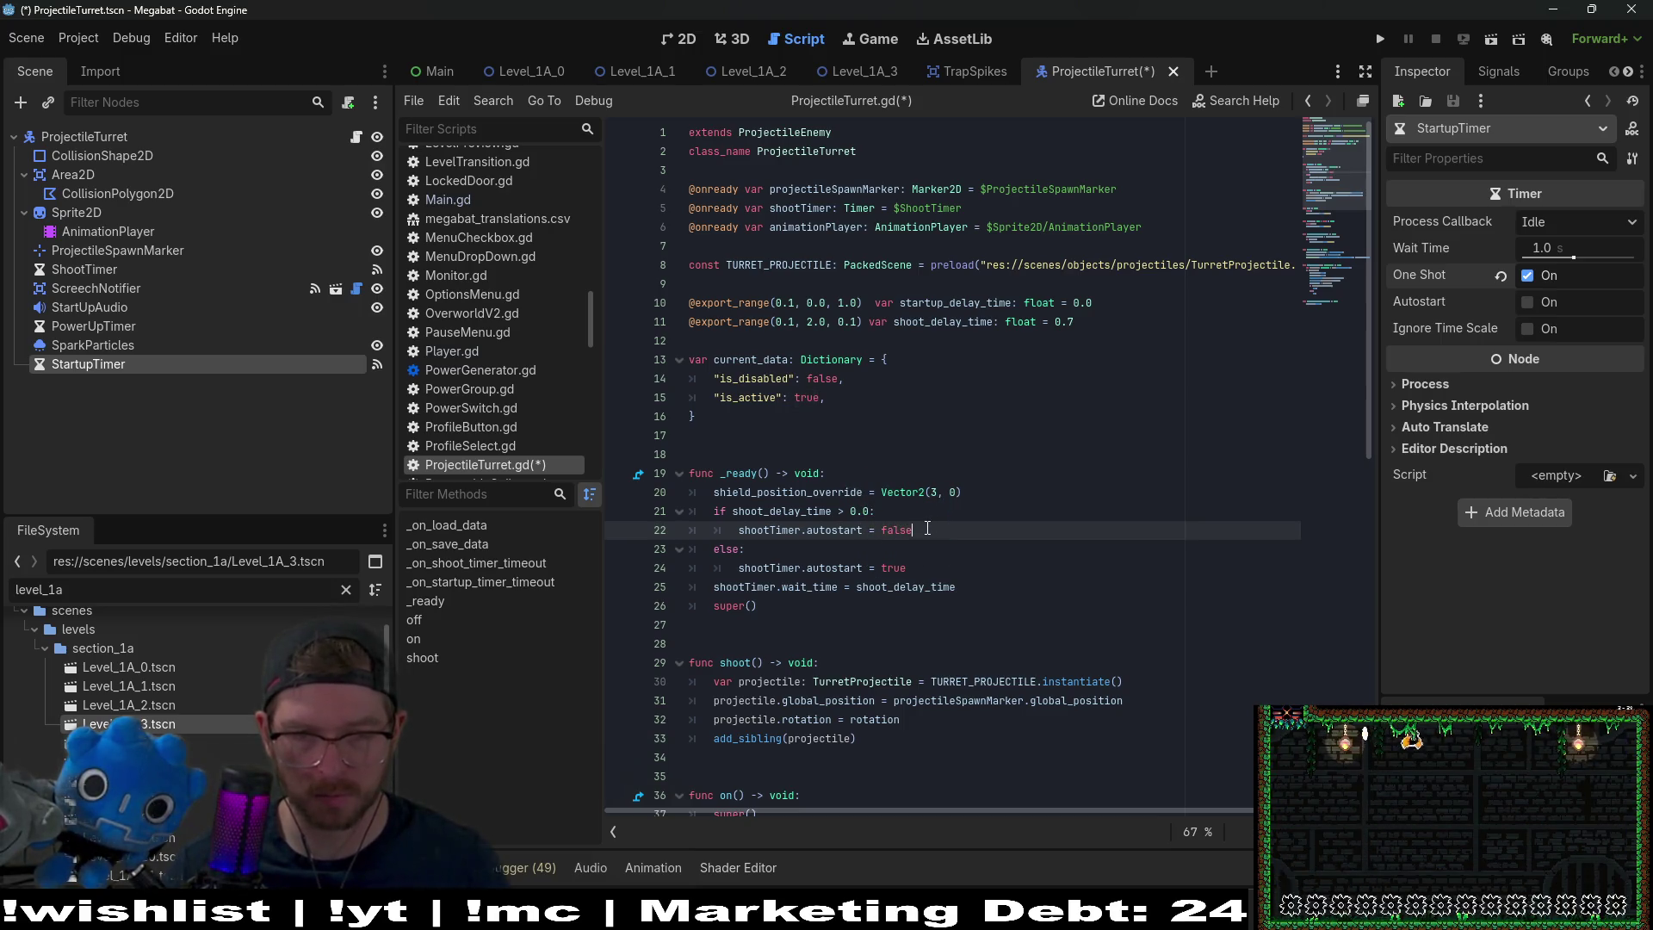
pyautogui.press('Return')
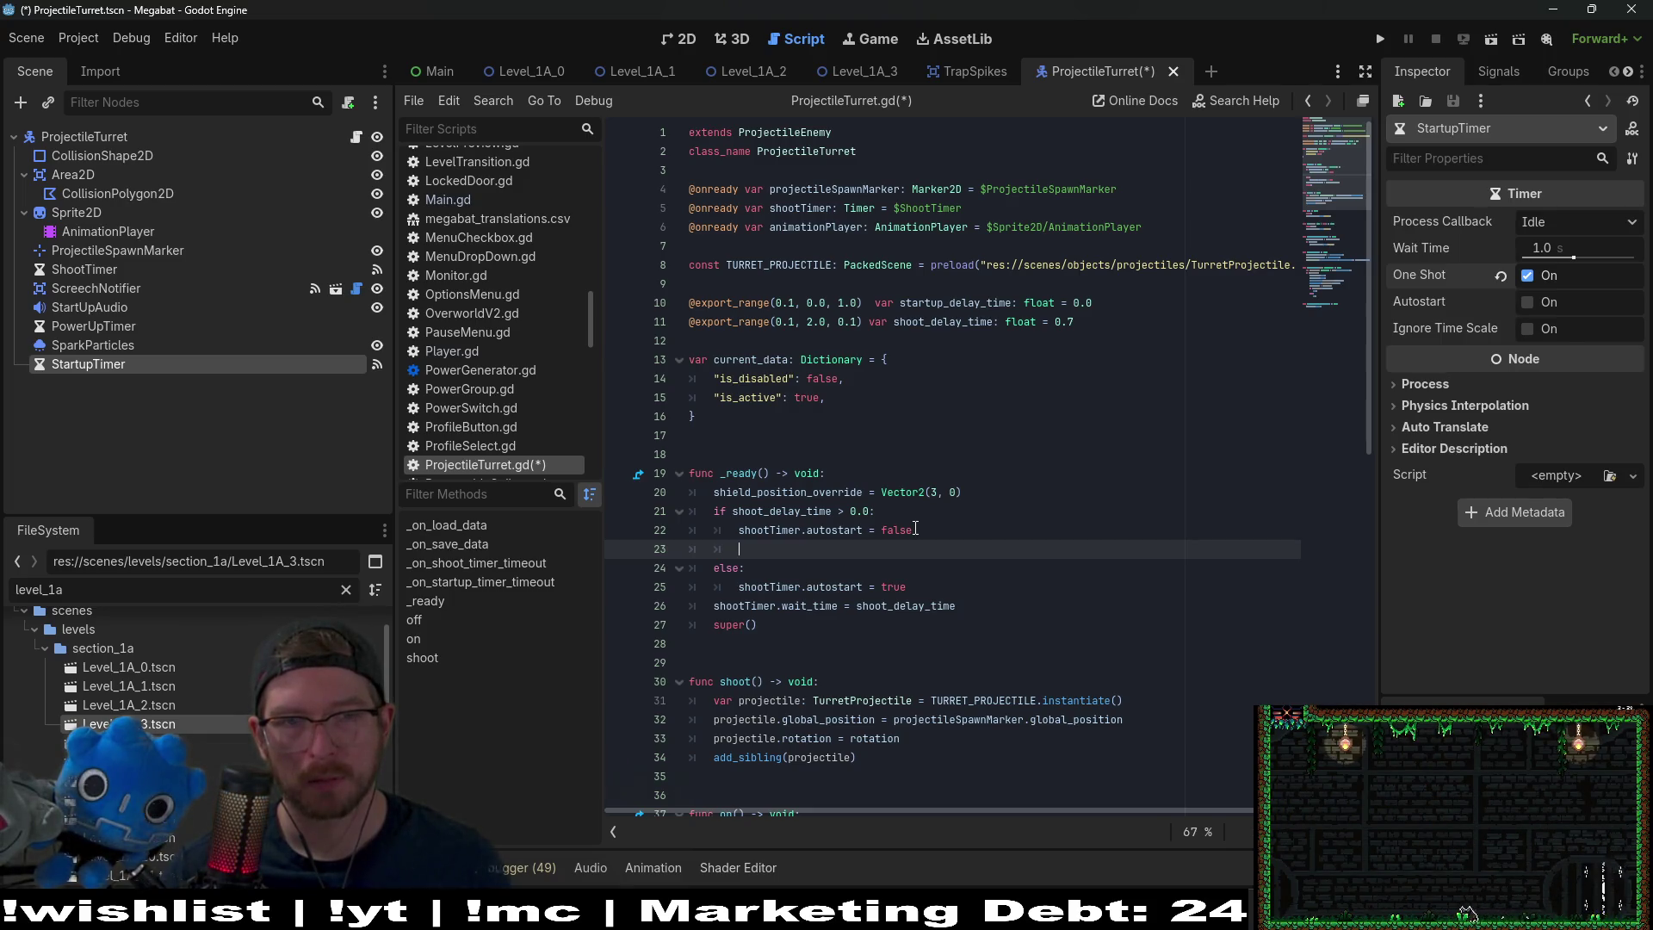
# Add an onready startupTimer reference to the StartupTimer node at line 7
pyautogui.moveTo(108, 370)
pyautogui.mouseDown()
pyautogui.moveTo(906, 277)
pyautogui.moveTo(828, 249)
pyautogui.mouseUp()
pyautogui.press('Return')
pyautogui.click(827, 247)
pyautogui.press('BackSpace')
pyautogui.press('BackSpace')
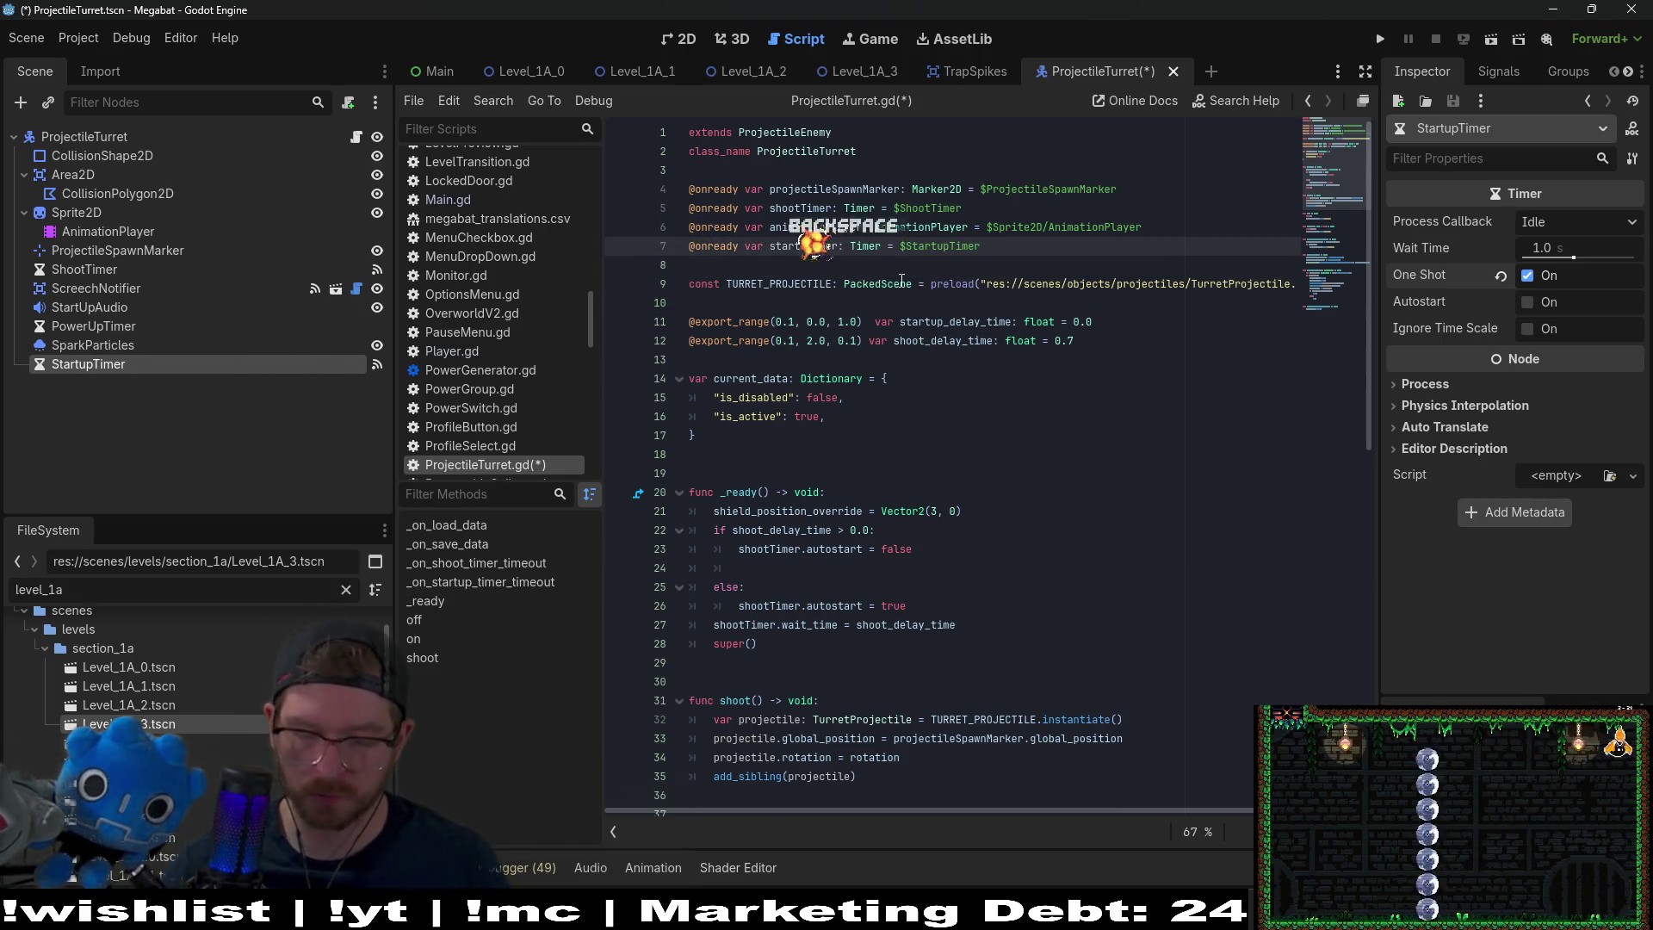
pyautogui.write('T')
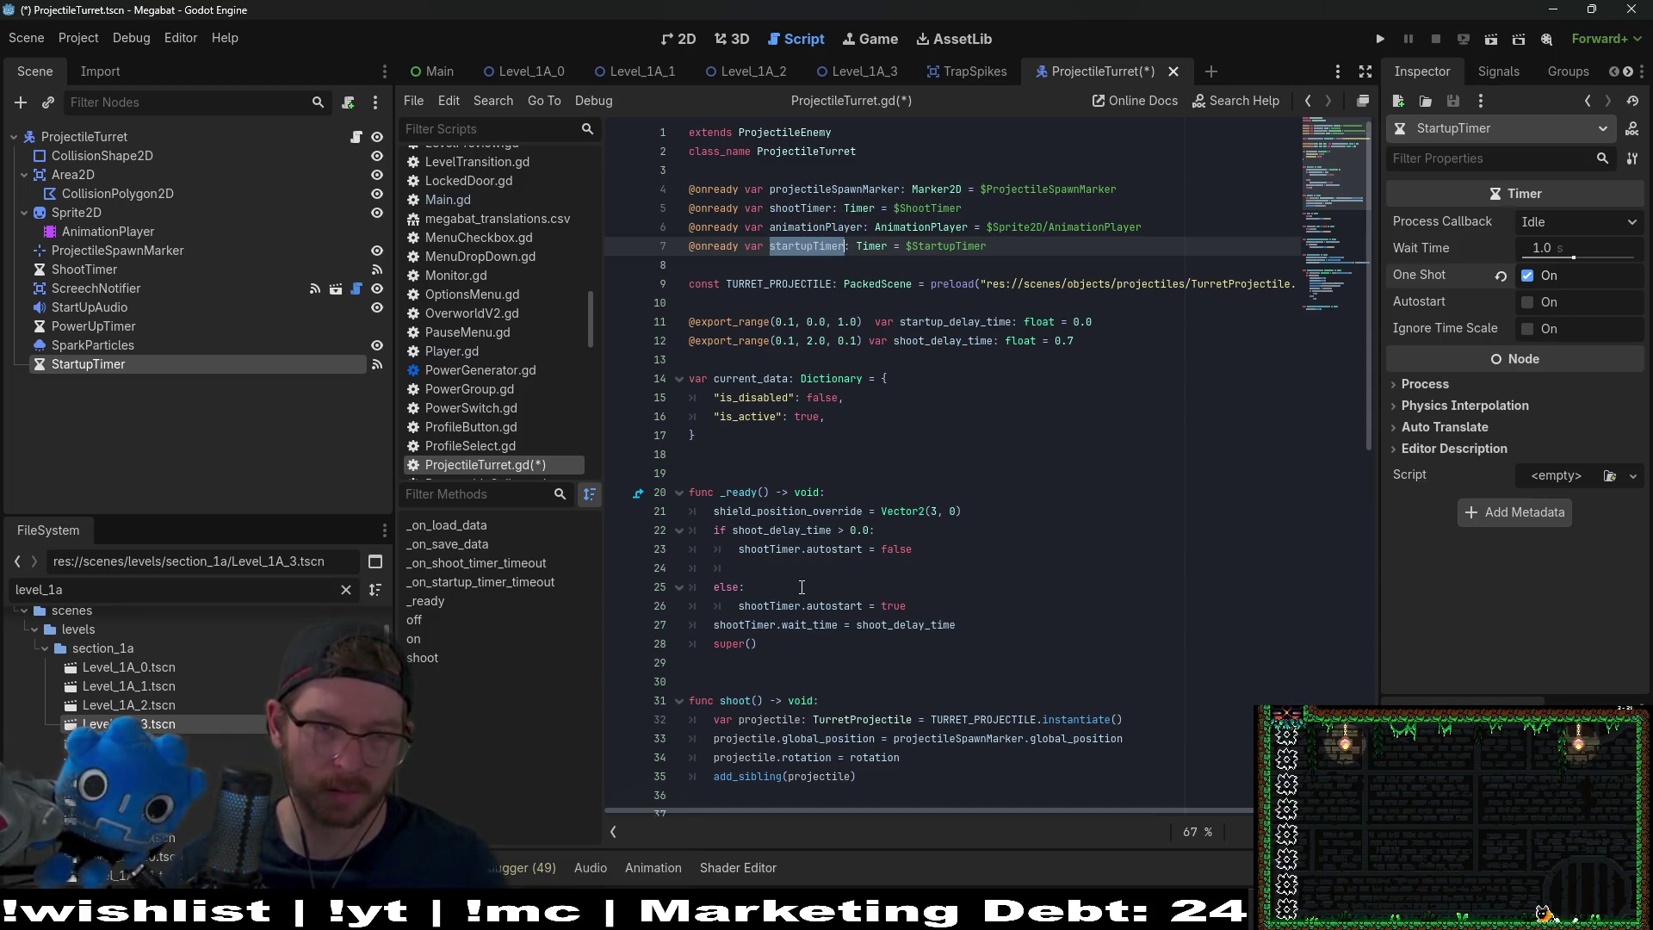
# Call startupTimer.start() inside the if block, save, and scroll down through the timer functions
pyautogui.click(785, 549)
pyautogui.click(785, 564)
pyautogui.write('startupTimer.star')
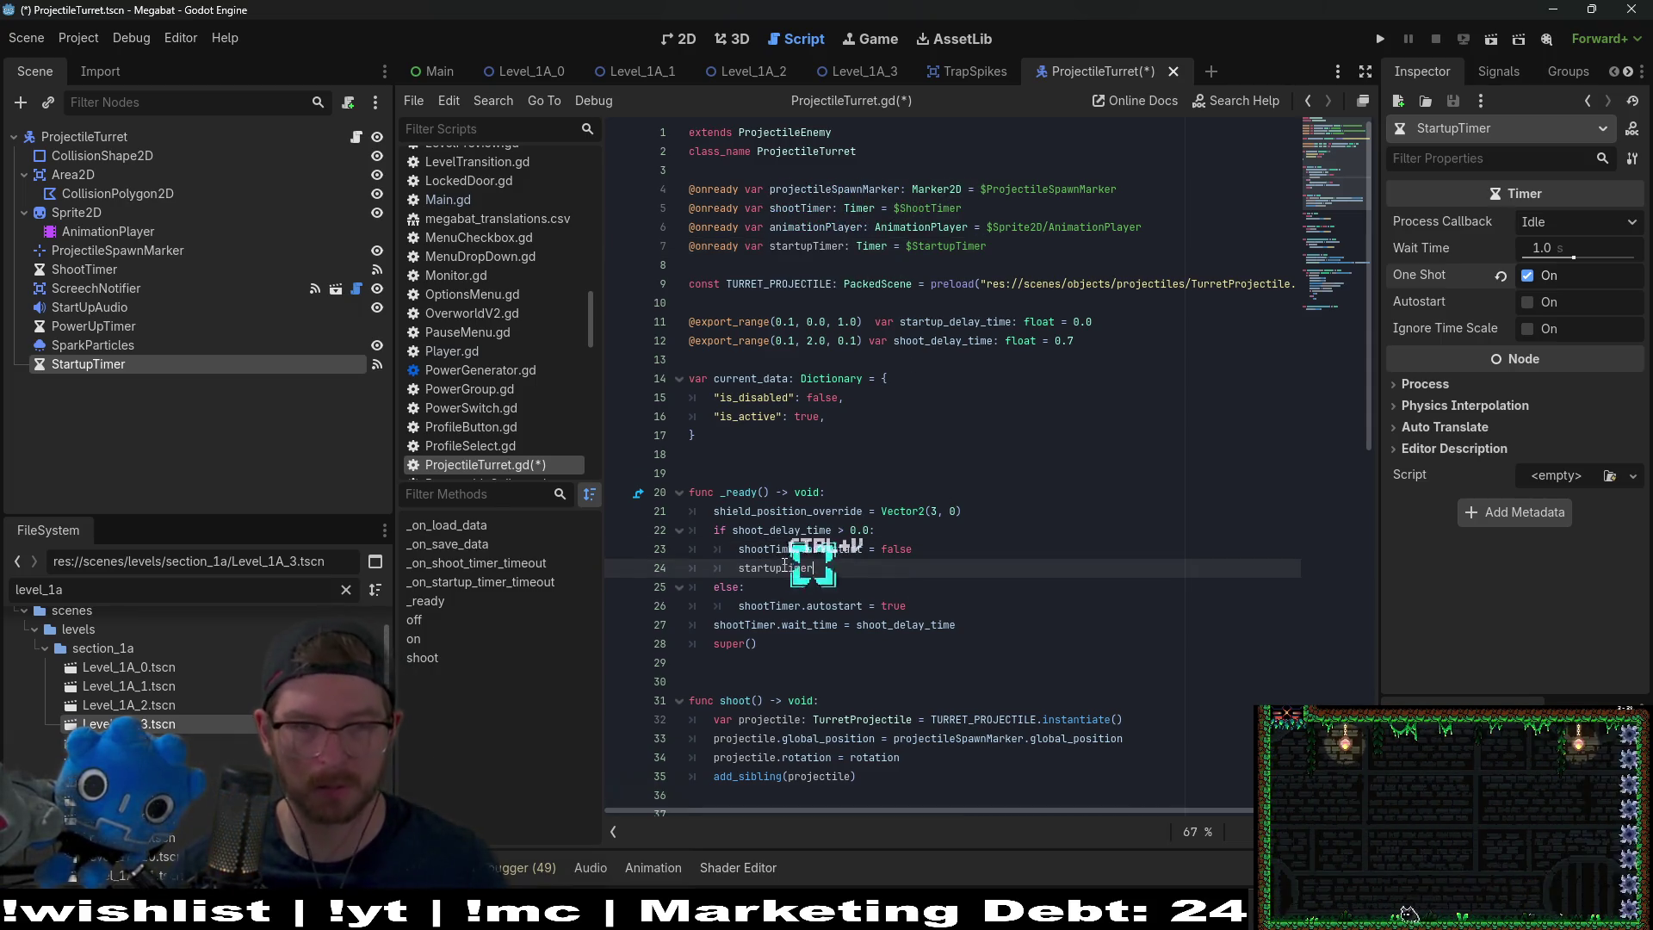
pyautogui.write('t(')
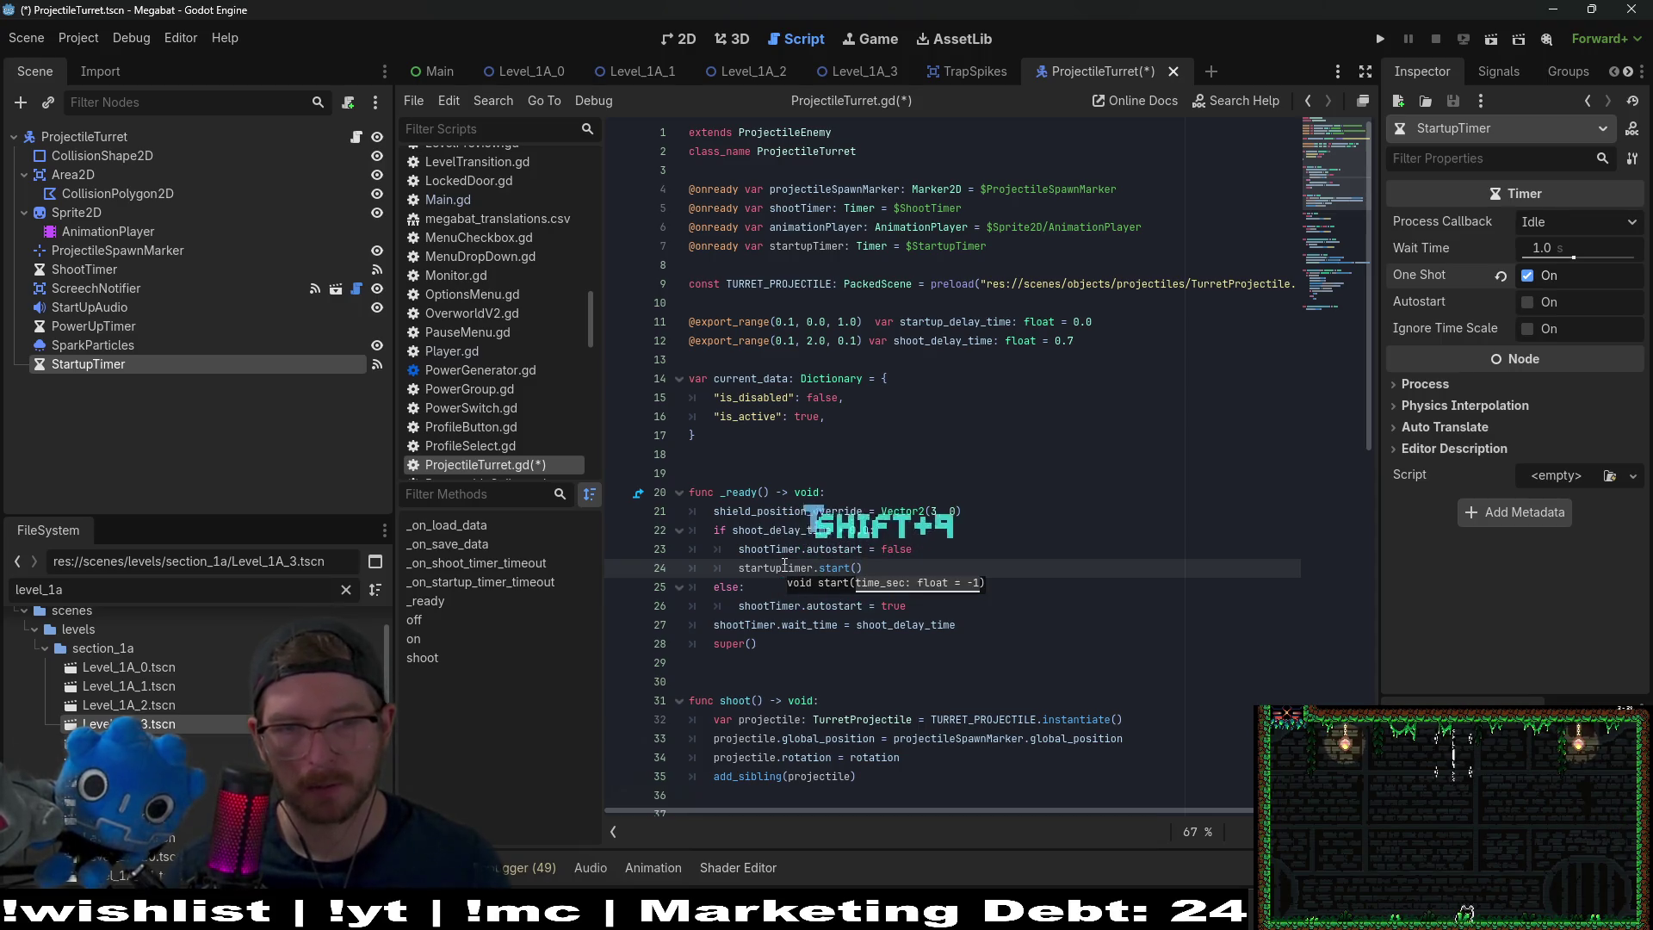
pyautogui.keyDown('ctrl'); pyautogui.click(899, 624); pyautogui.keyUp('ctrl')
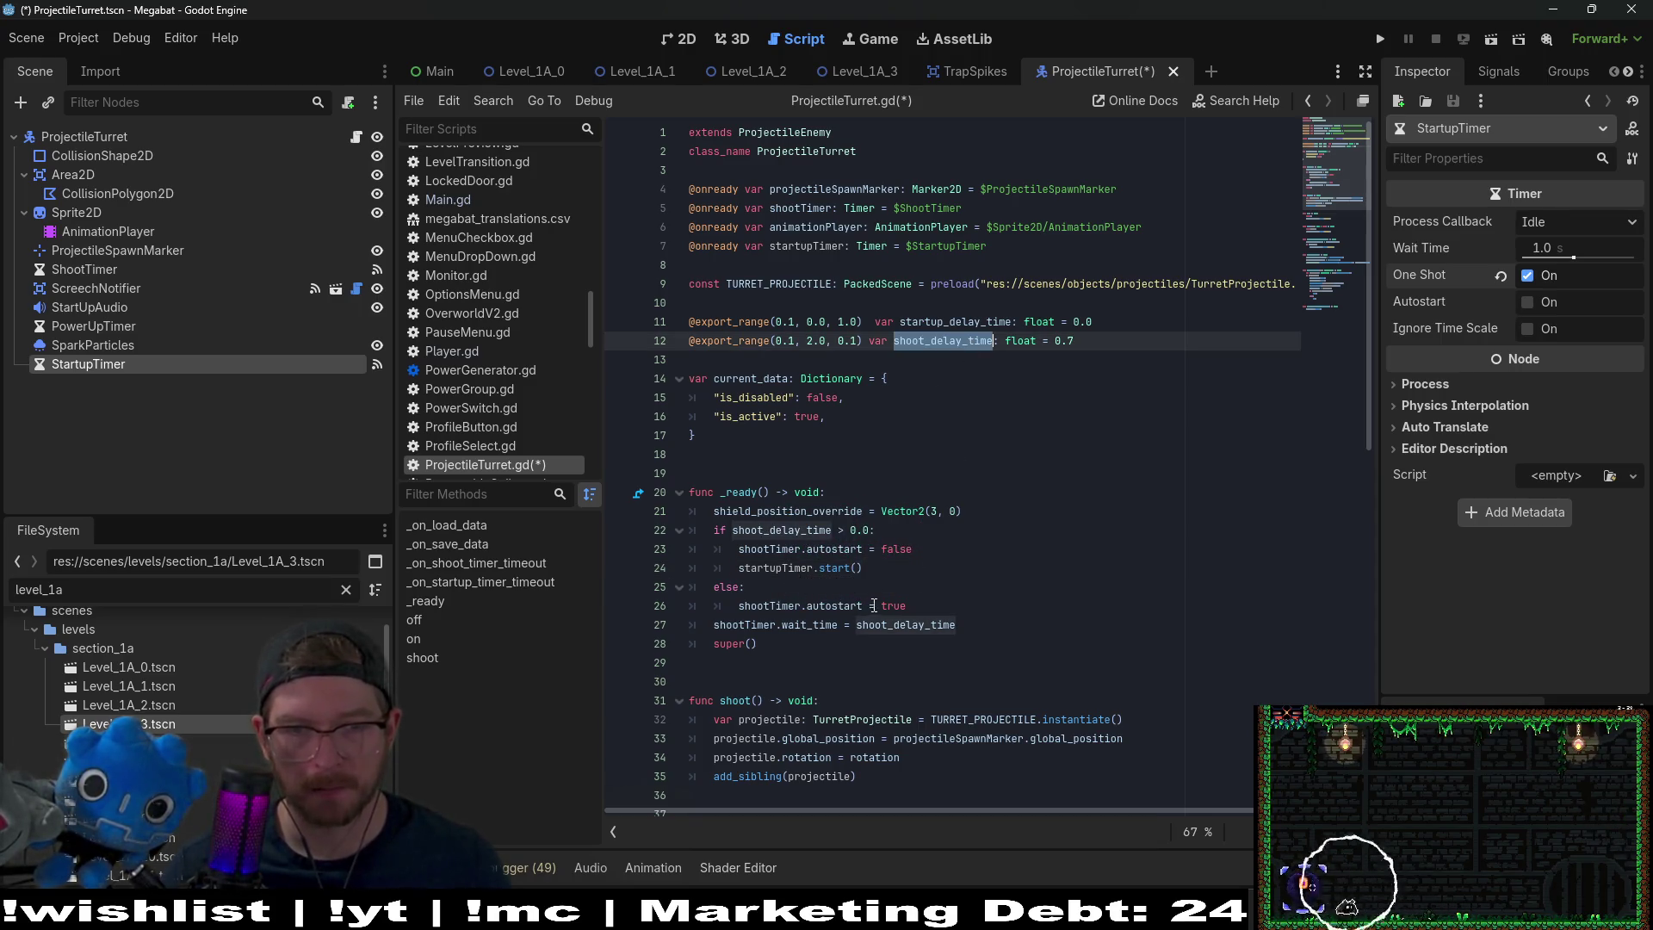
pyautogui.click(858, 567)
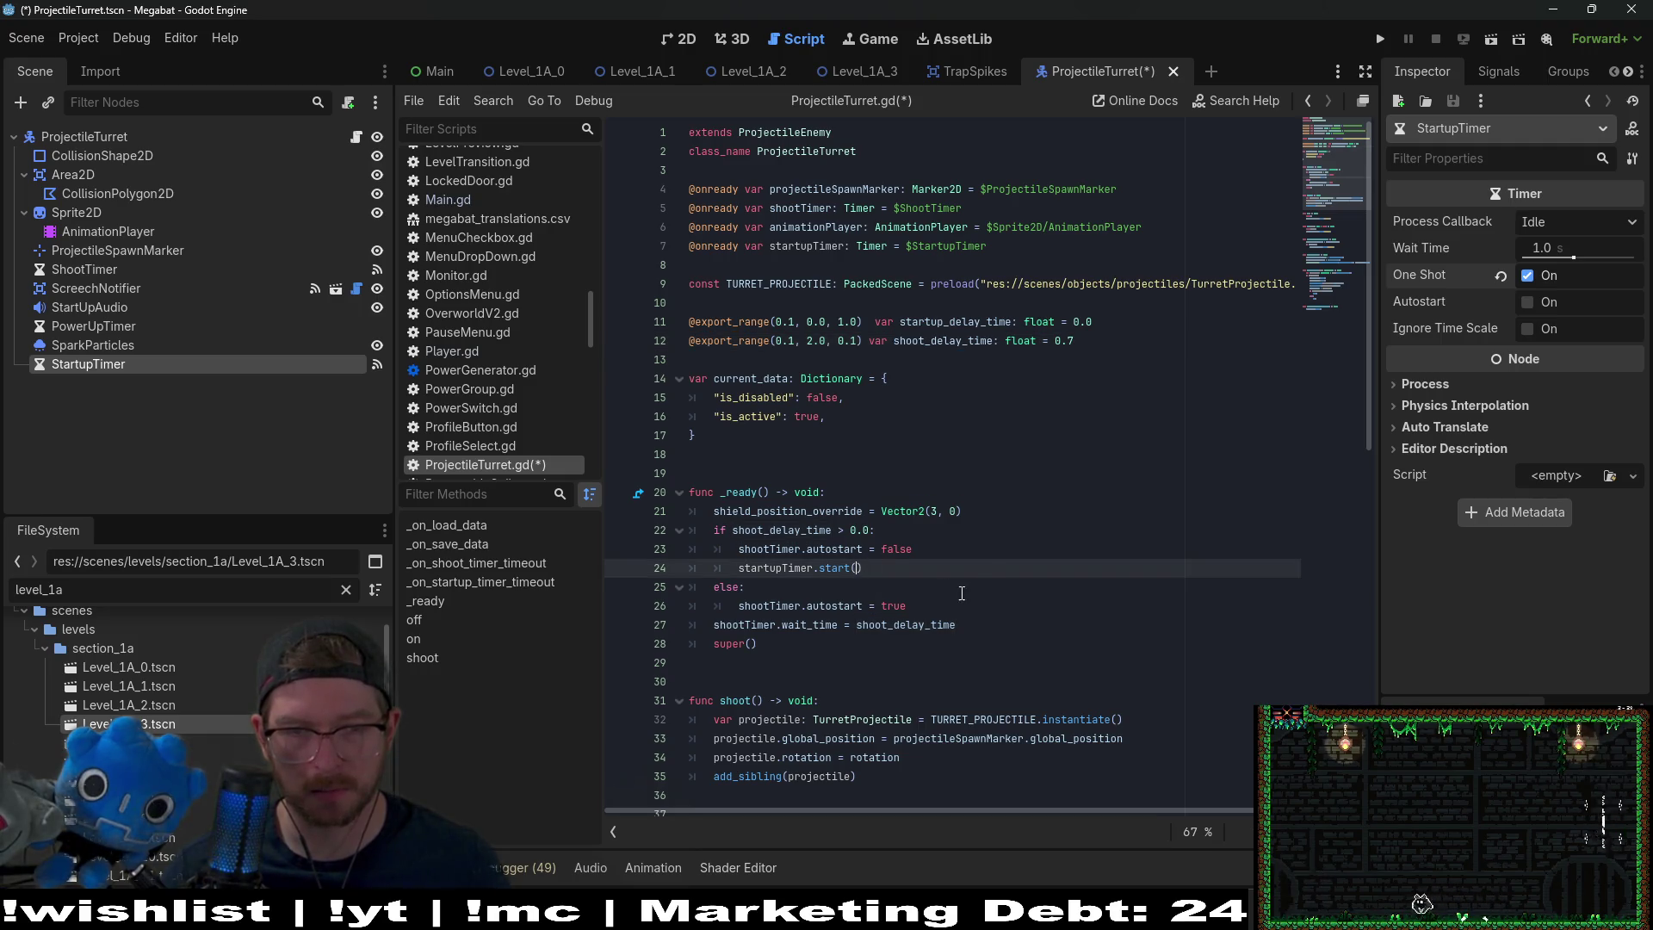
pyautogui.click(997, 568)
pyautogui.hotkey('ctrl', 's')
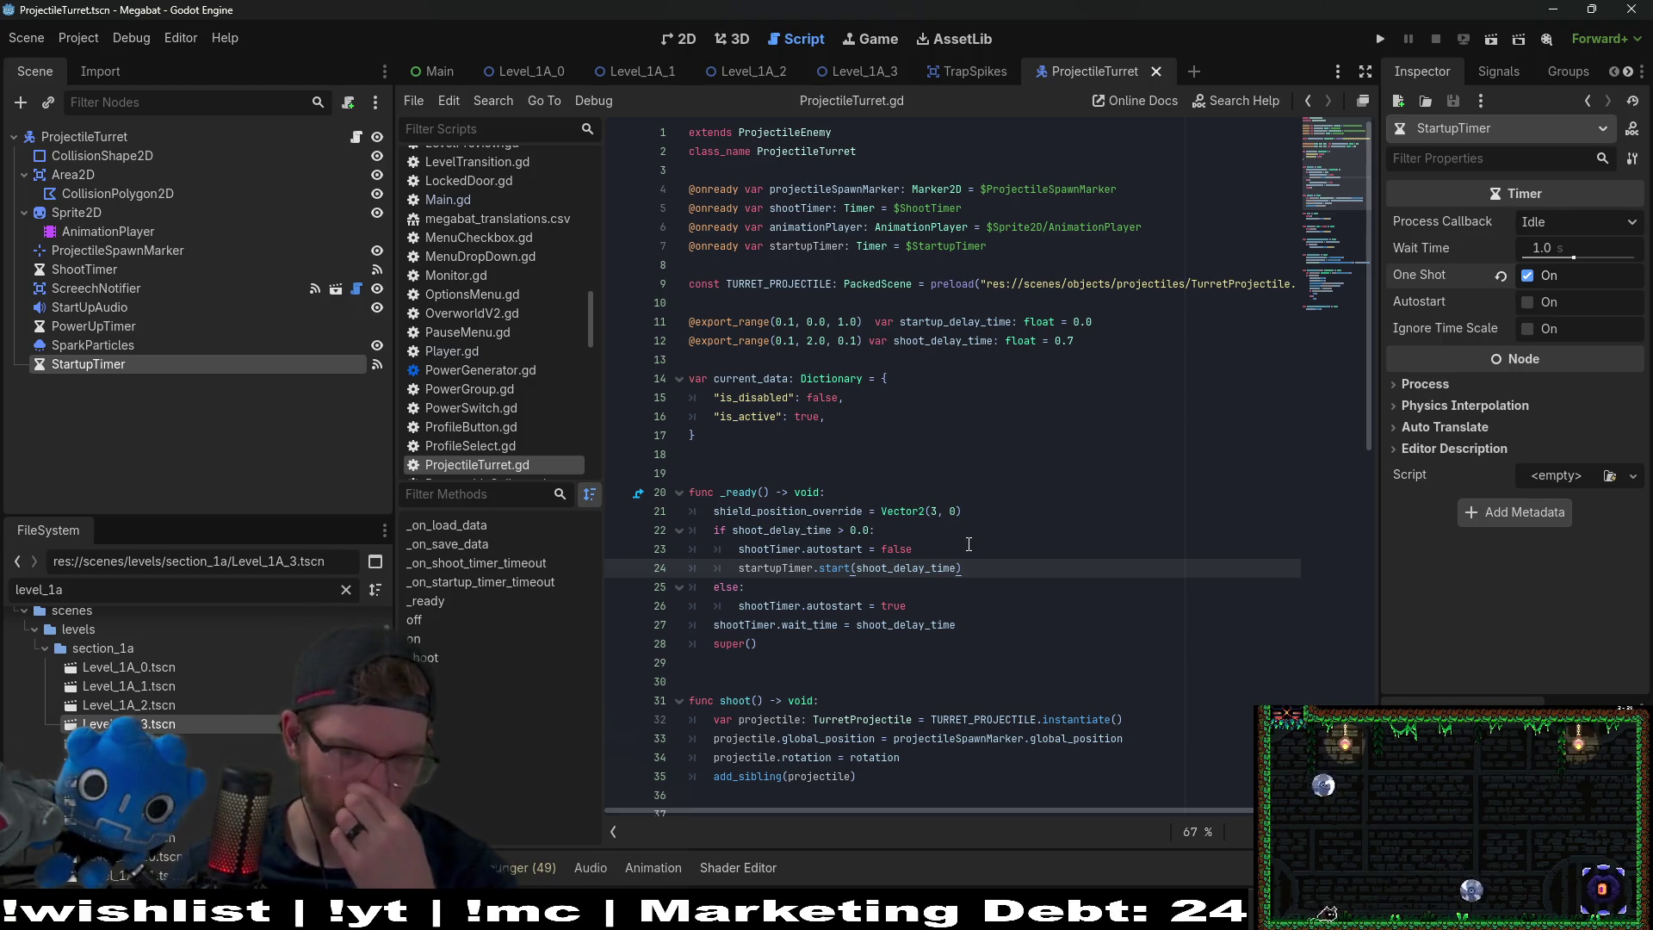
pyautogui.scroll(-7, 969, 544)
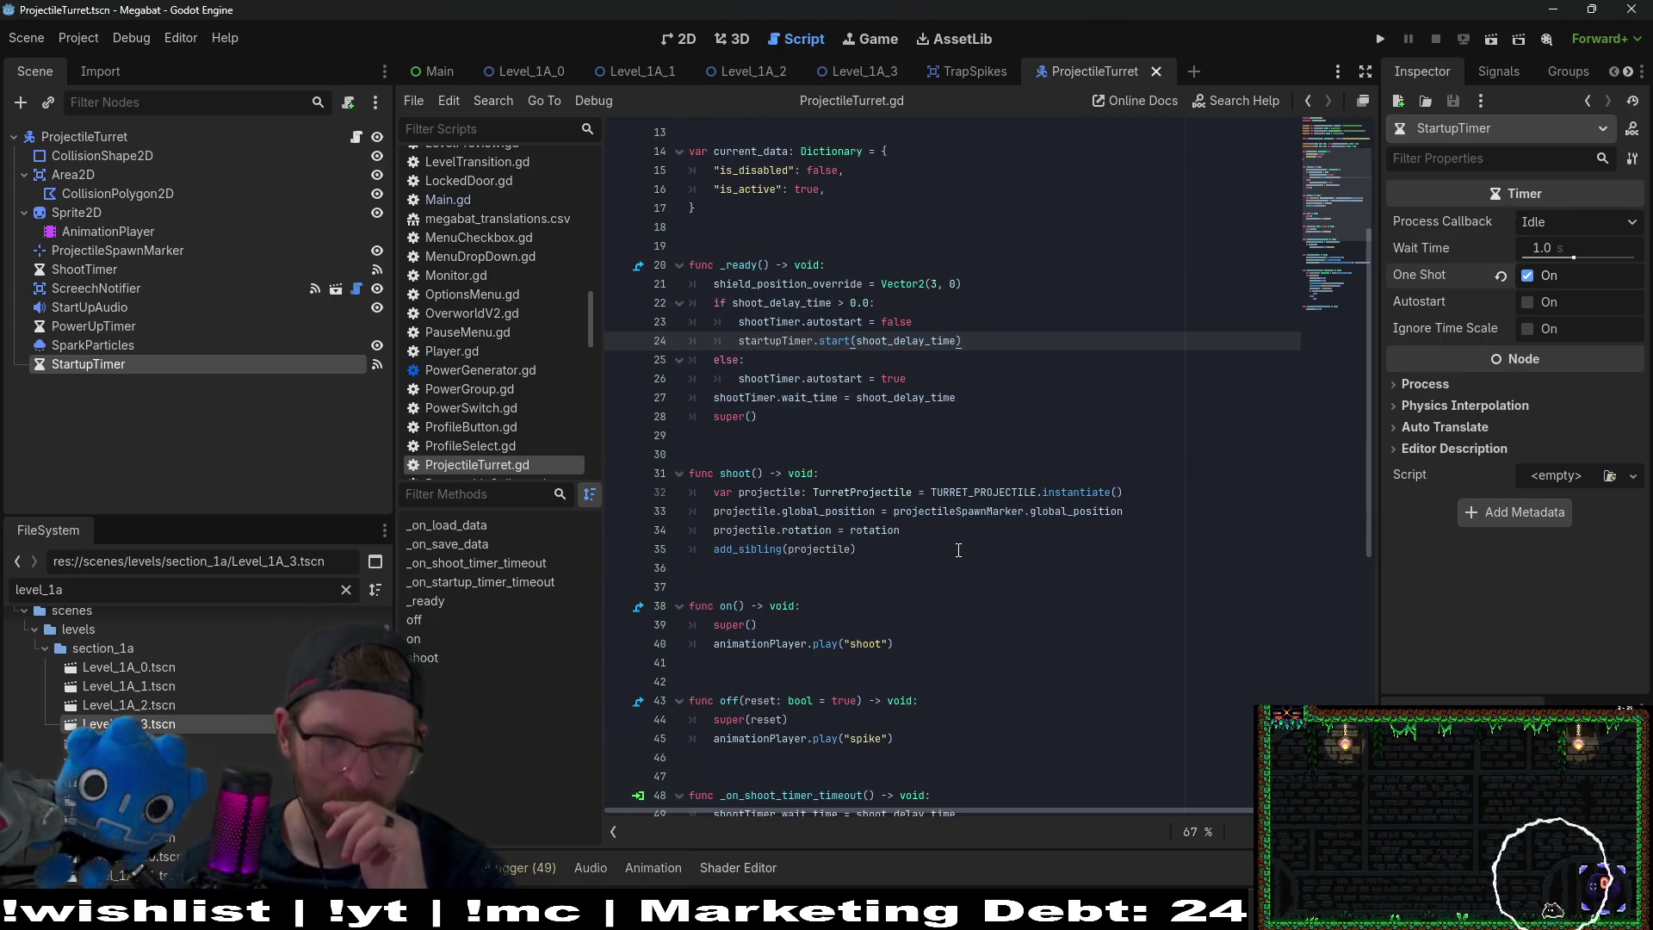
# Switch to the 2D view and bring up the Level_1A_0 scene
pyautogui.click(679, 38)
pyautogui.click(853, 72)
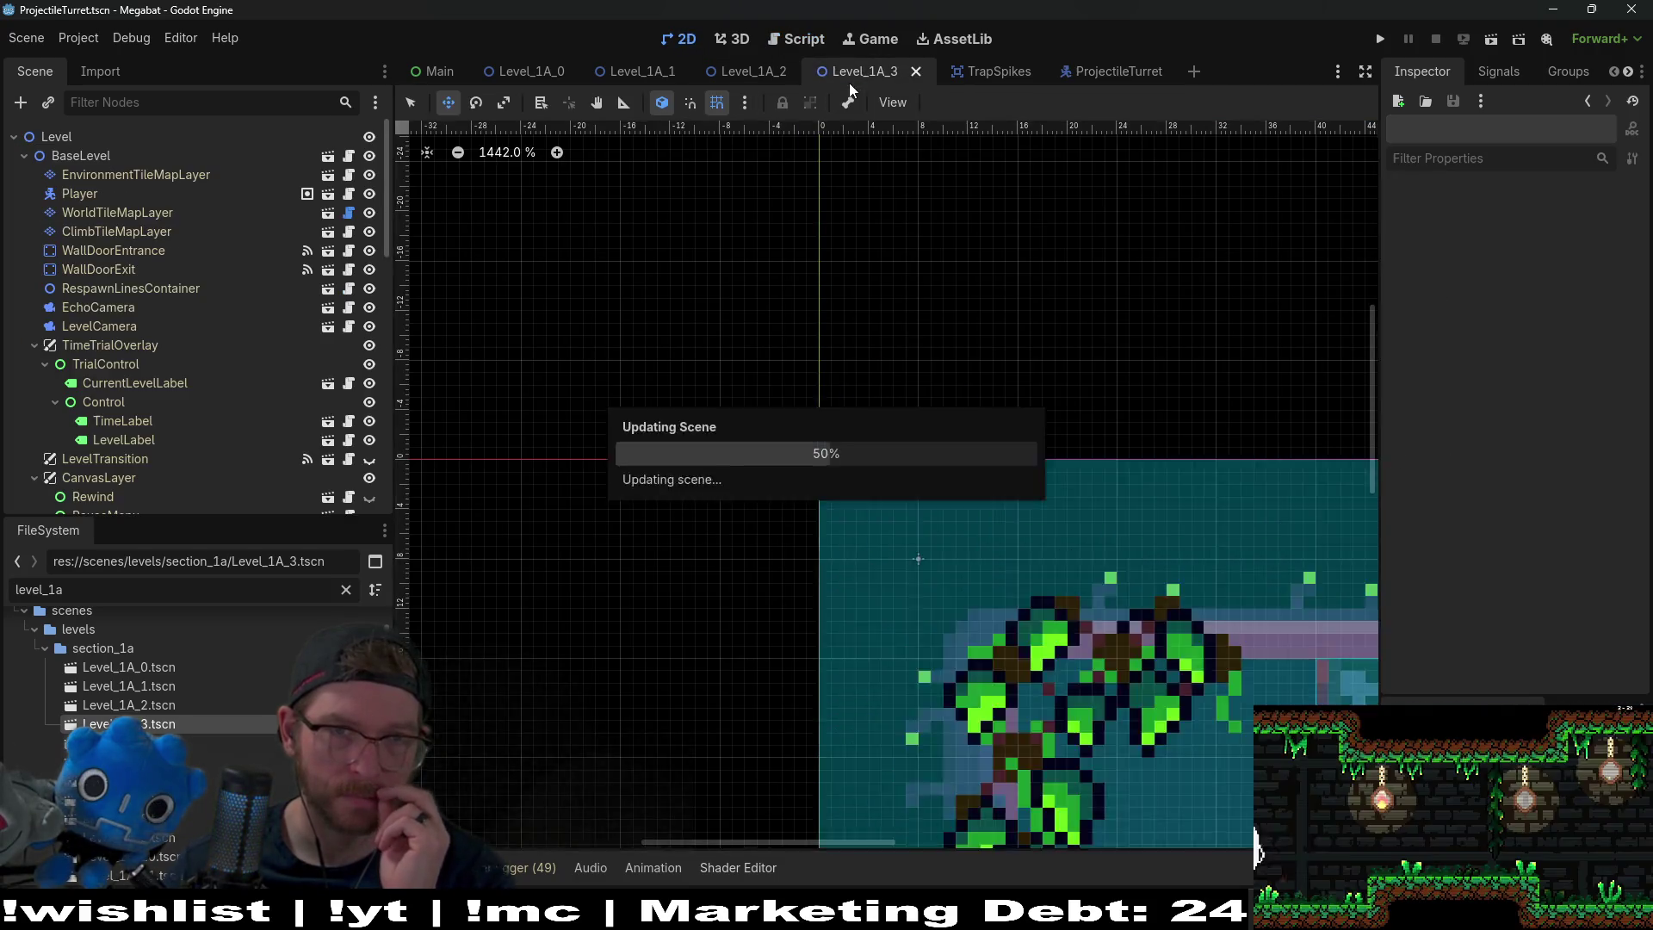
pyautogui.click(746, 74)
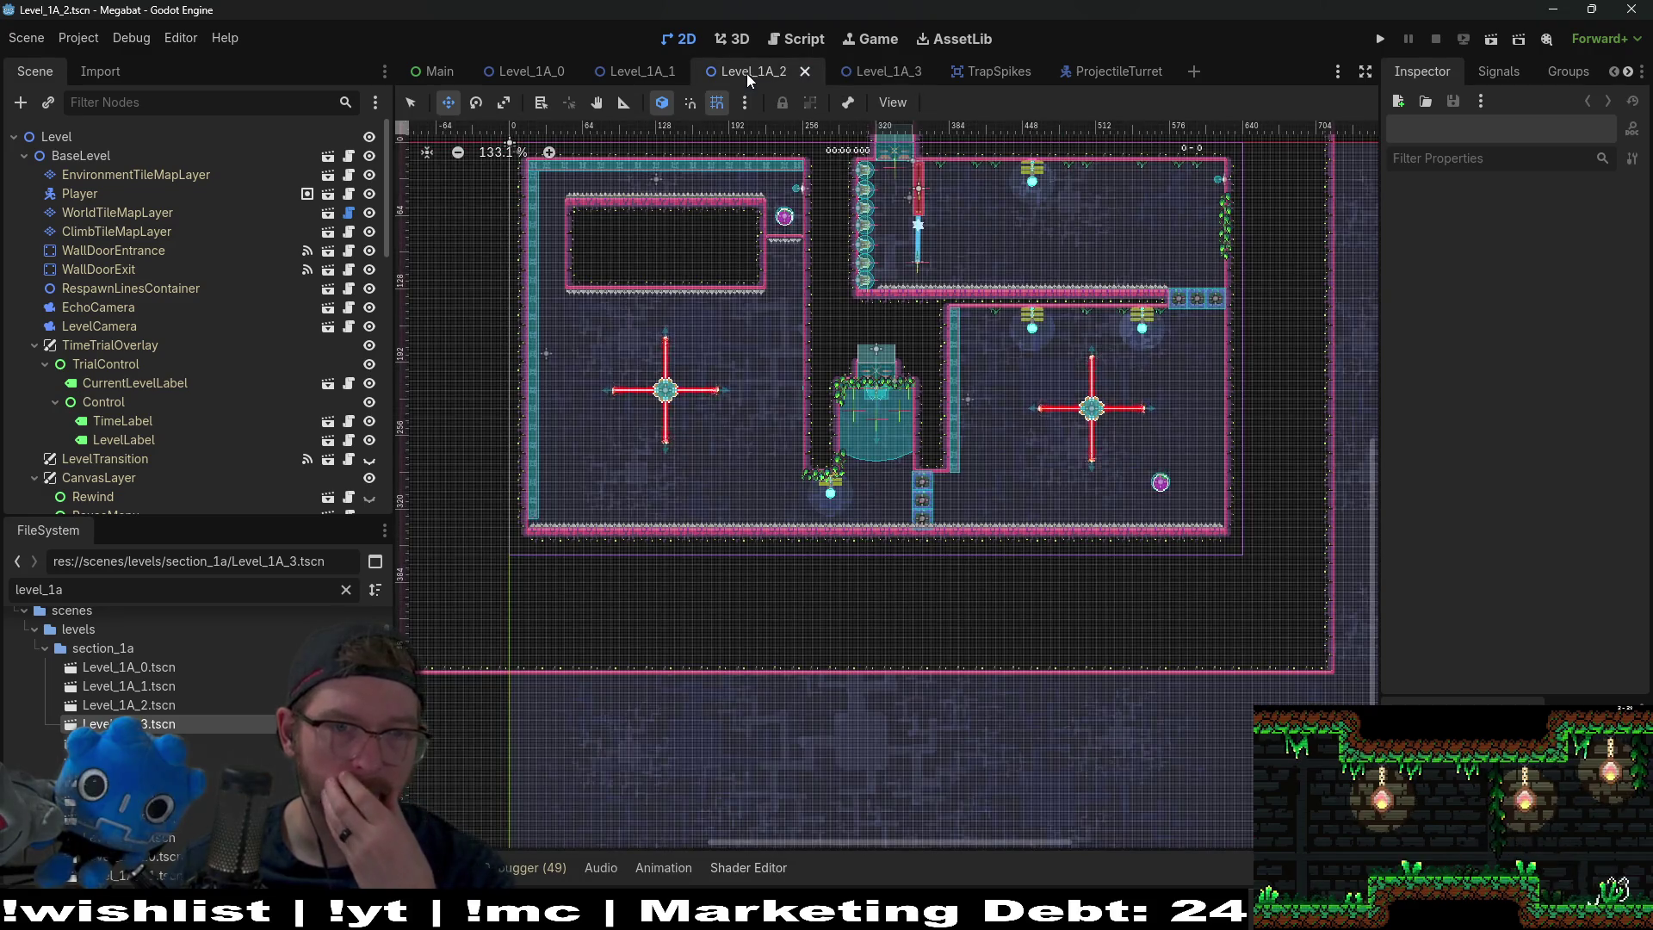
pyautogui.click(643, 72)
pyautogui.click(512, 71)
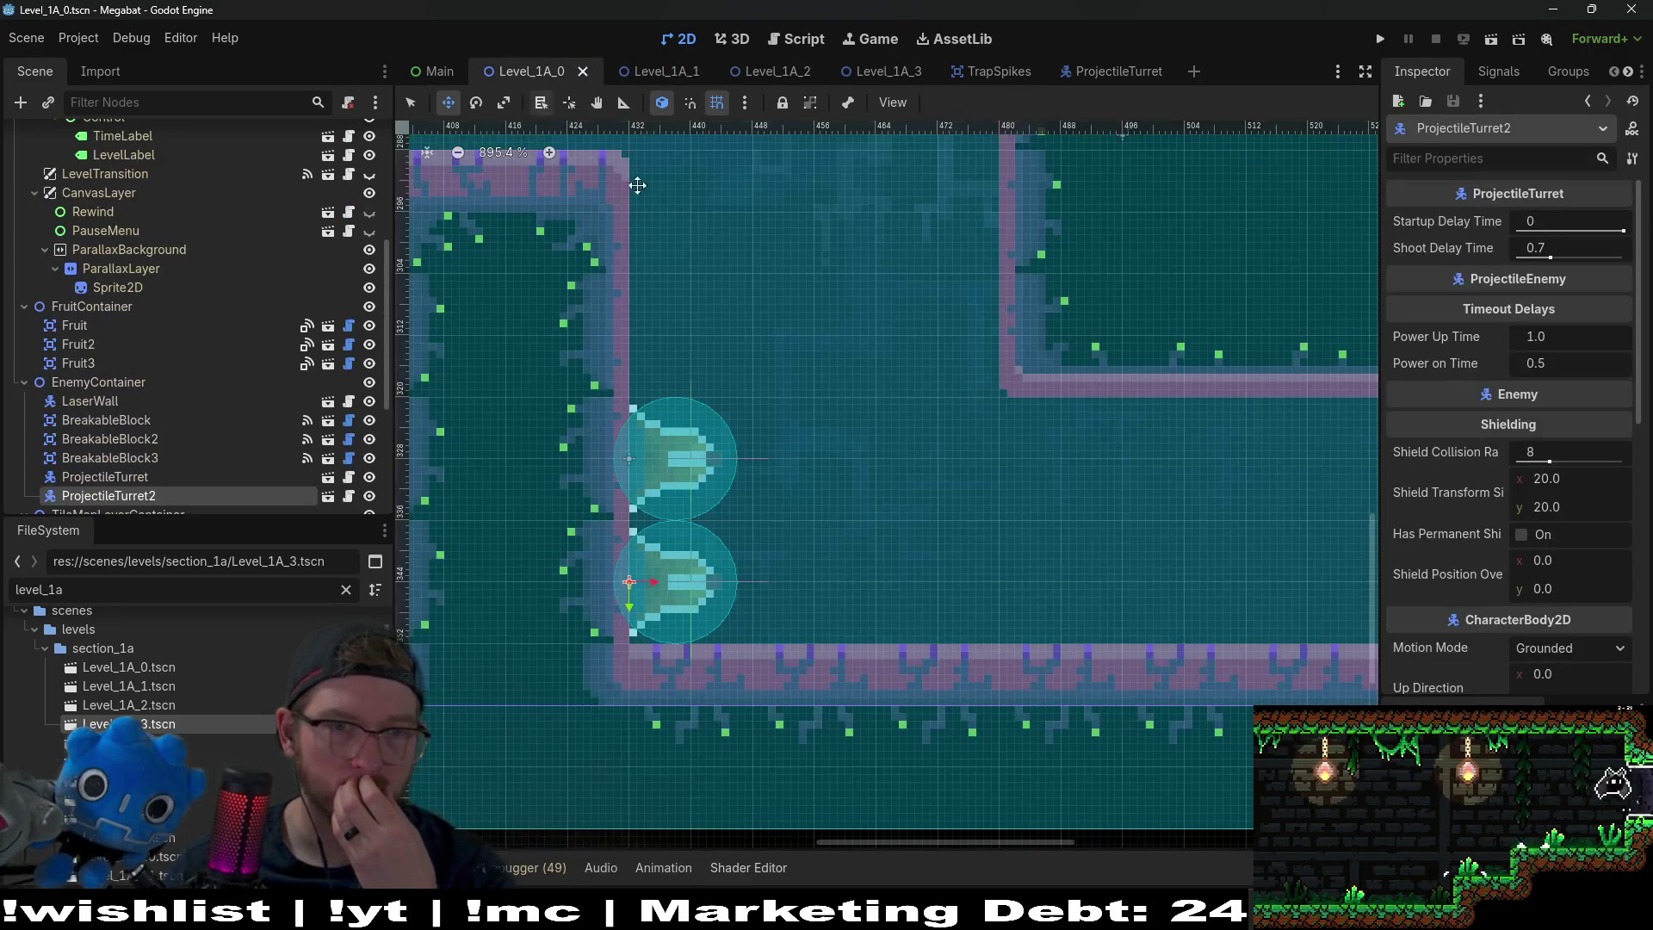
pyautogui.scroll(-3, 698, 422)
# Select ProjectileTurret and ProjectileTurret2 and drag both into the upper-left room
pyautogui.click(119, 478)
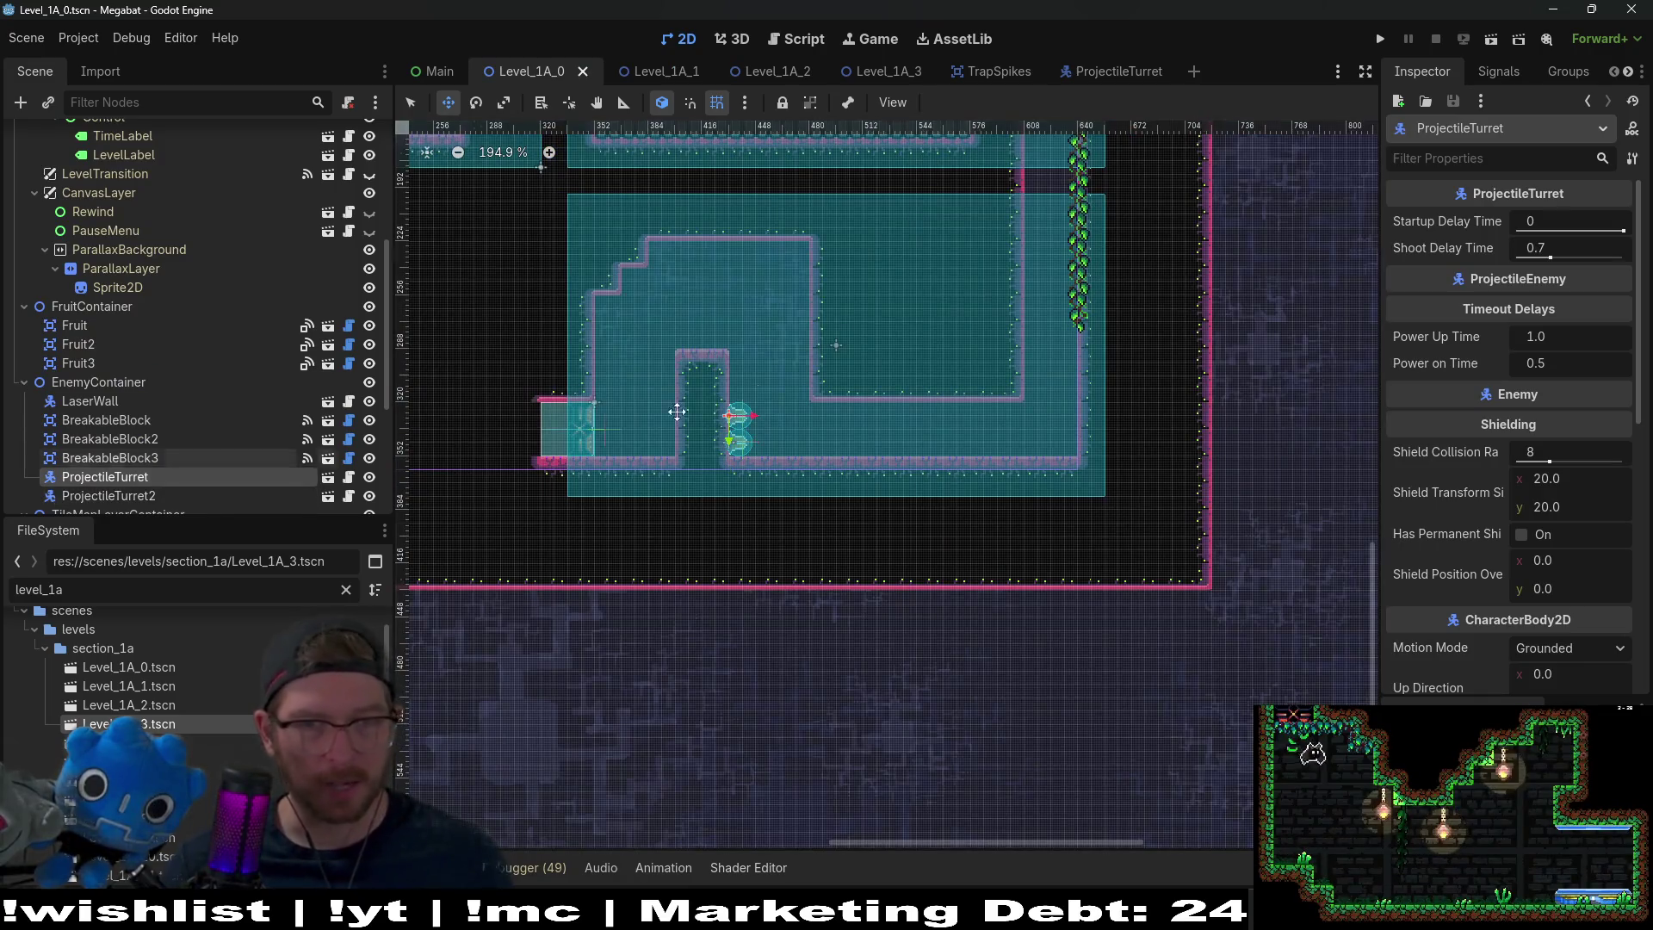
pyautogui.scroll(-3, 1064, 458)
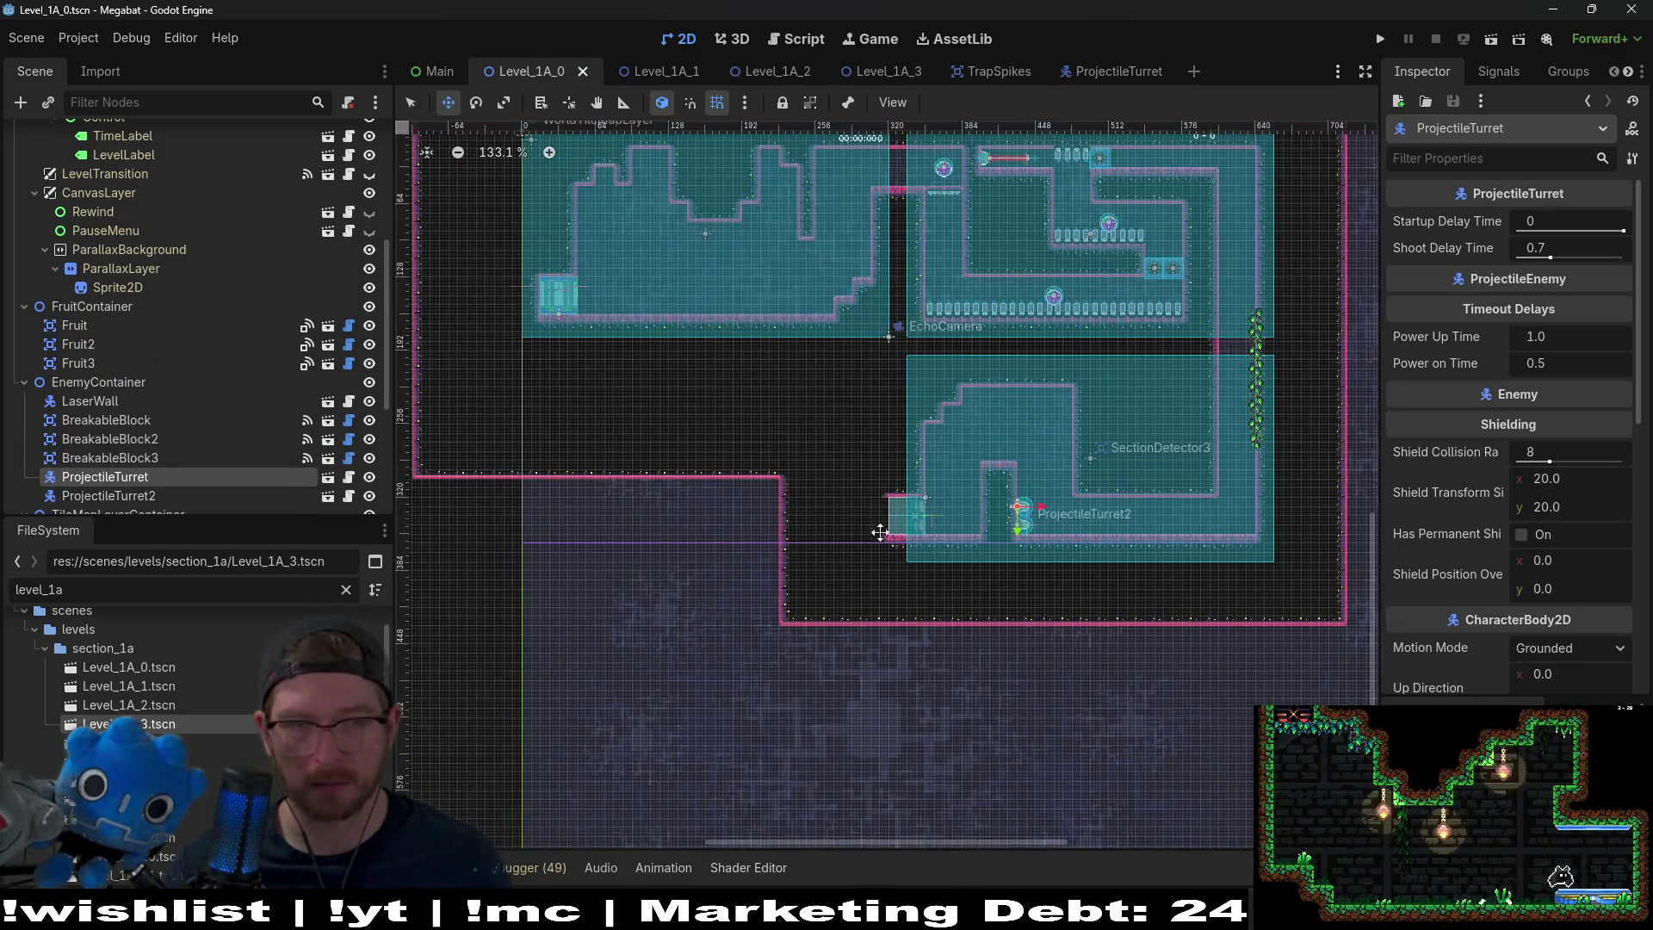
pyautogui.keyDown('shift'); pyautogui.click(154, 498); pyautogui.keyUp('shift')
pyautogui.moveTo(1021, 528); pyautogui.dragTo(615, 262)
# Run Level_1A_0, fly the bat right past the firing turrets, then close the game
pyautogui.click(1491, 42)
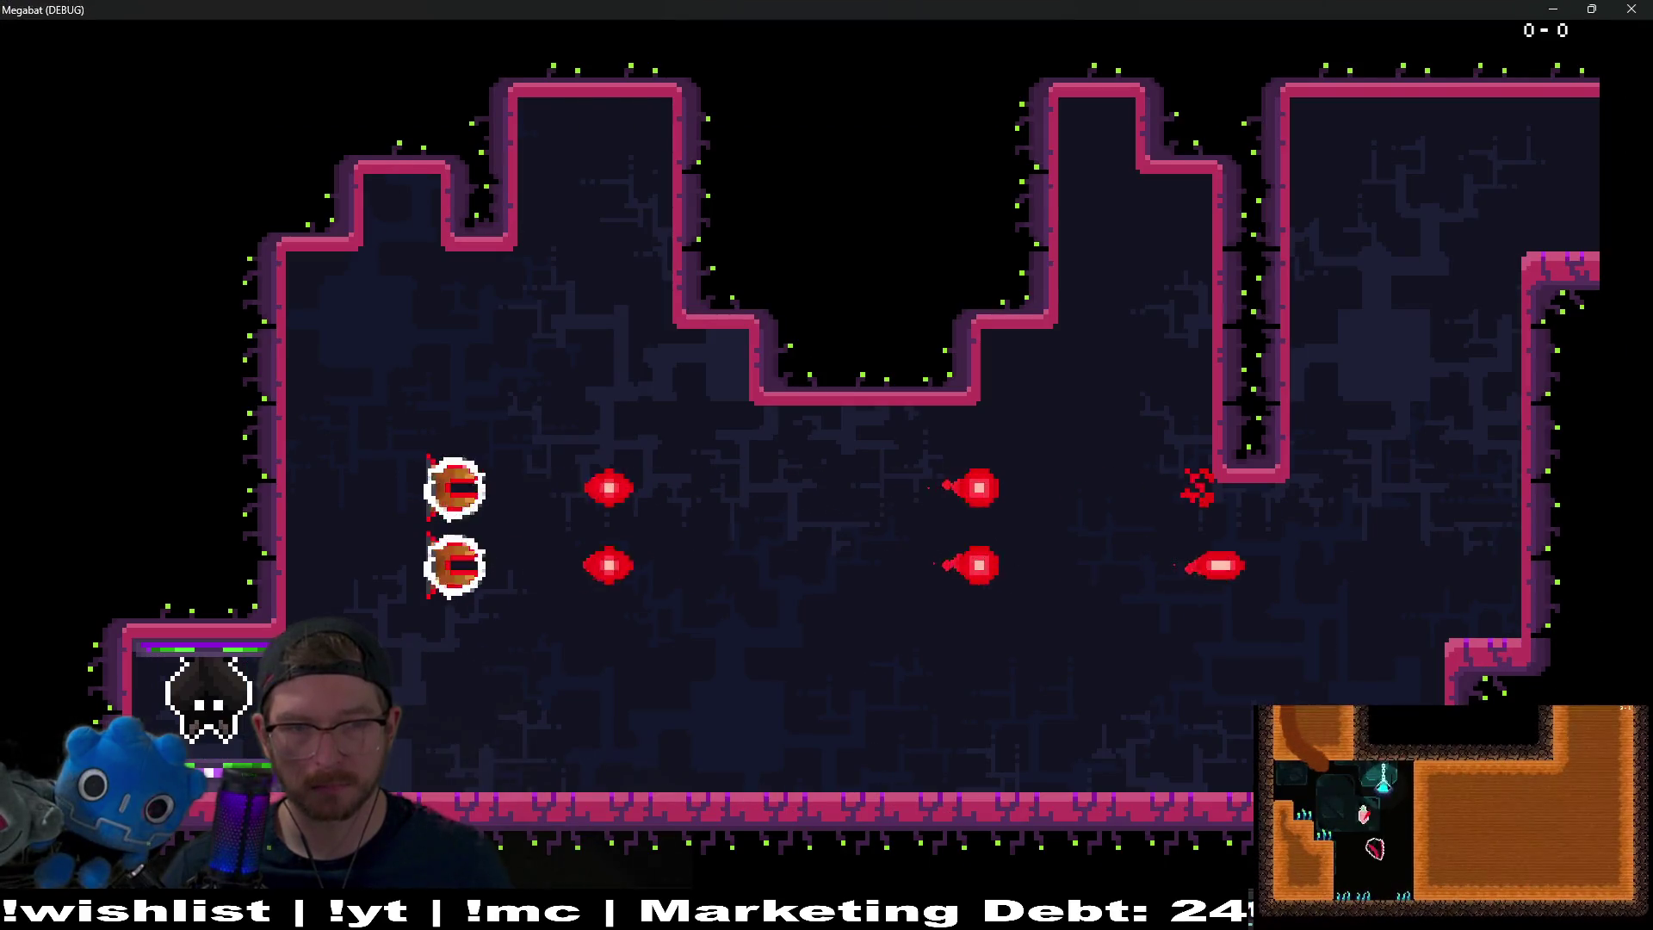
pyautogui.press('Right')
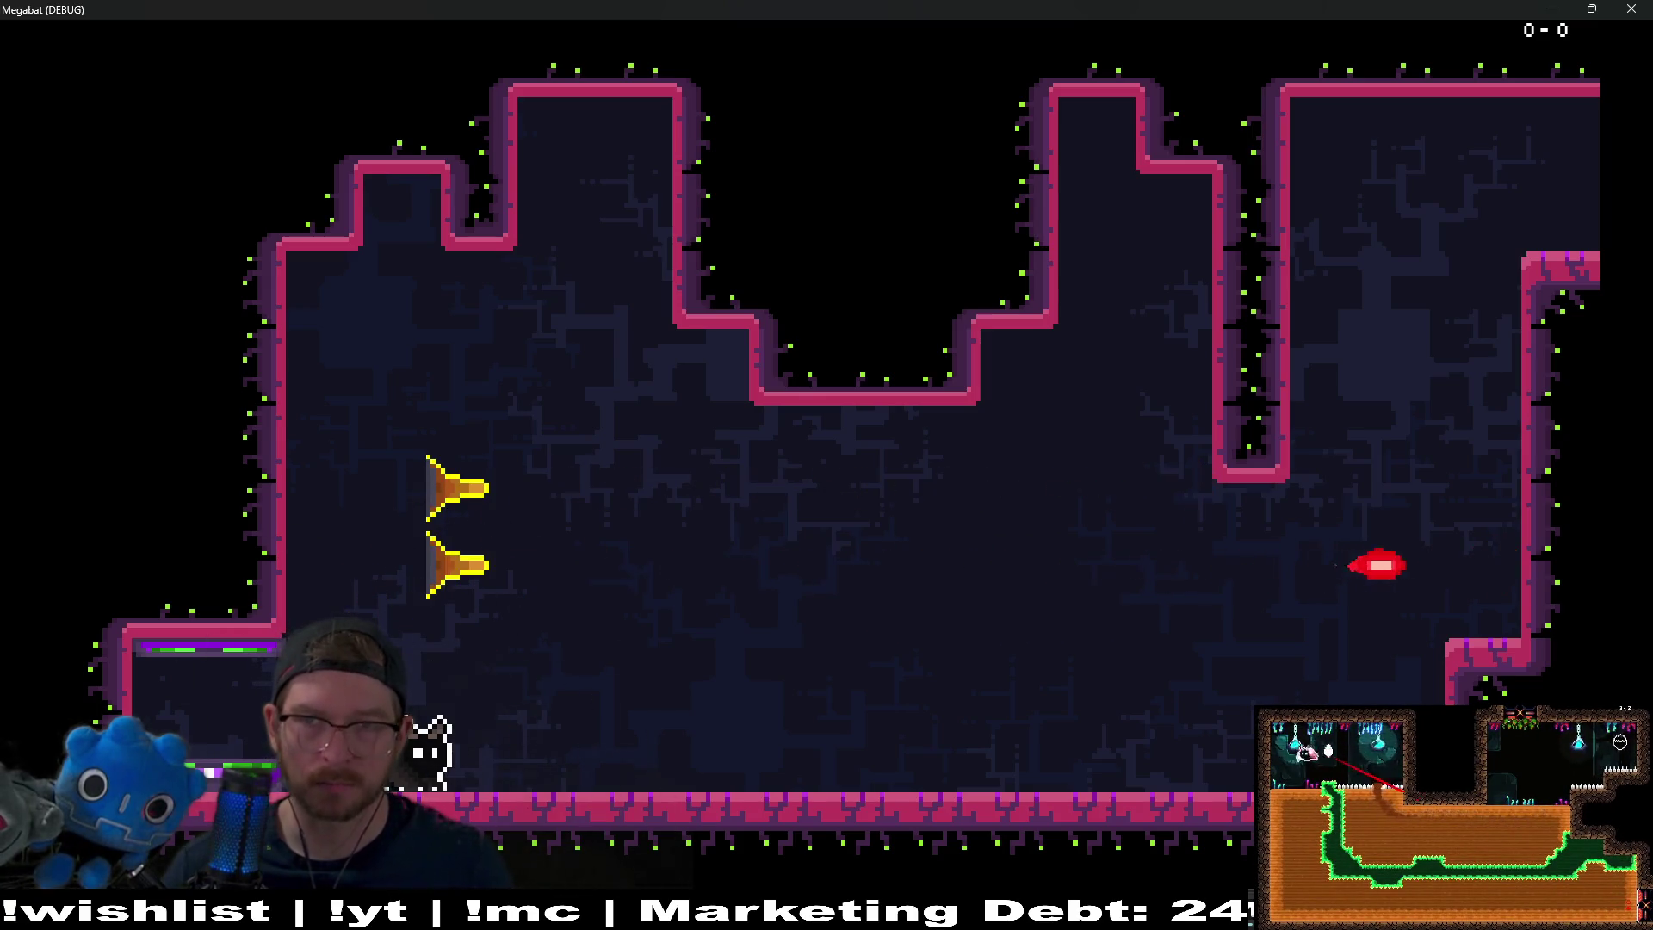
pyautogui.press('Right')
pyautogui.press('Right')
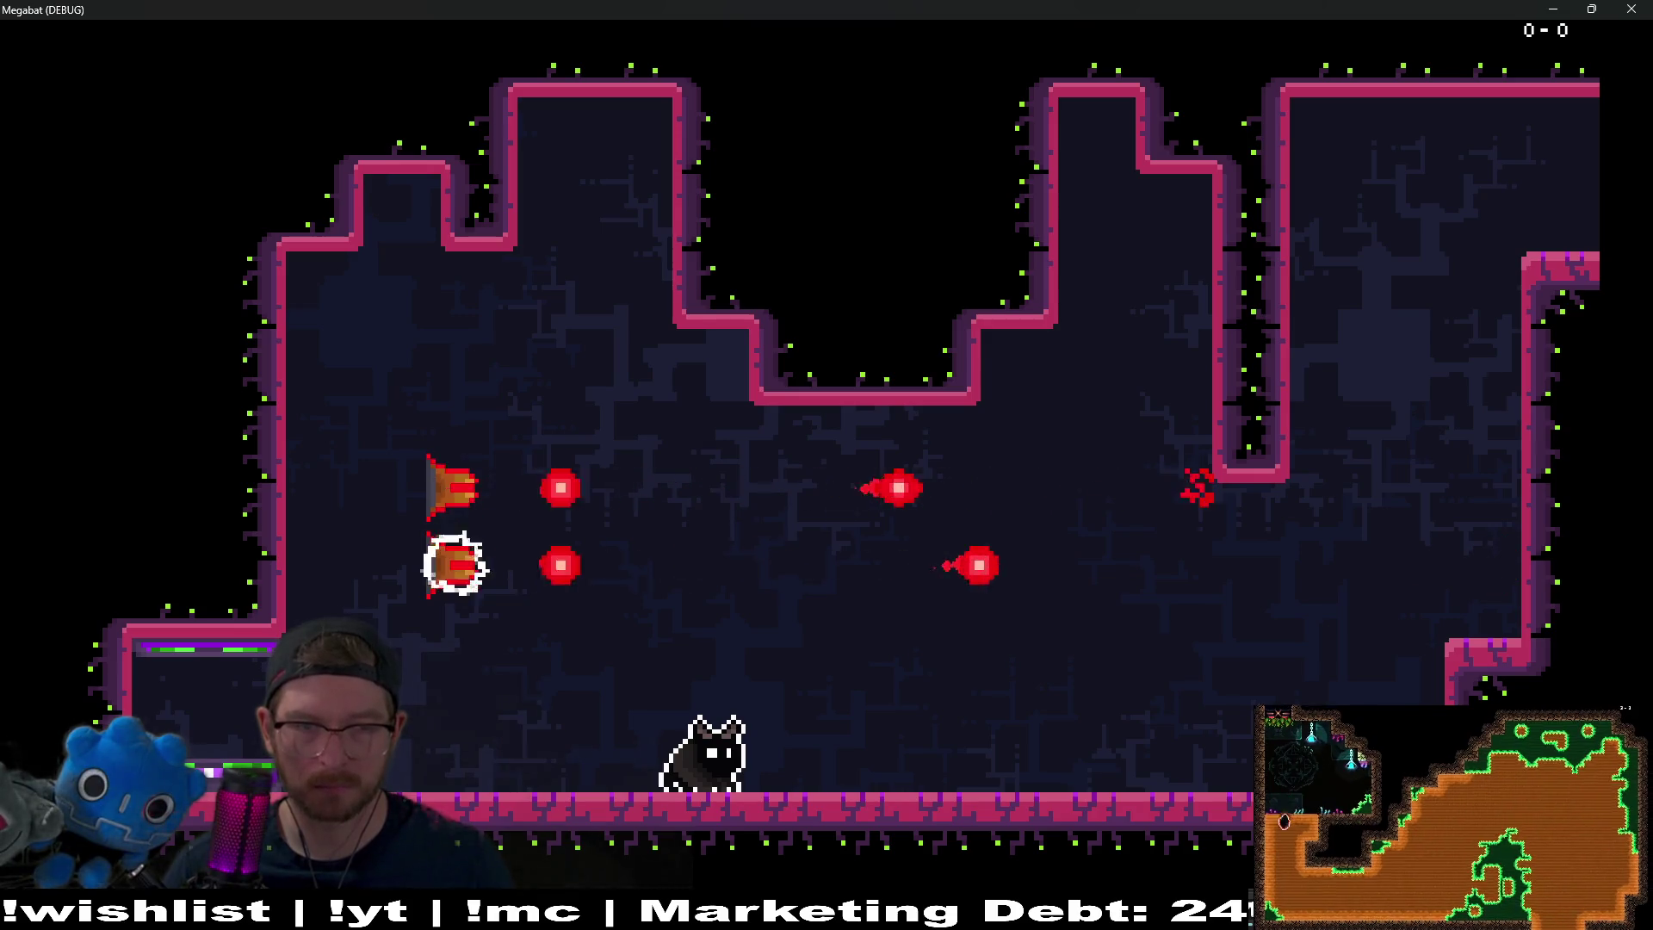
pyautogui.click(1646, 6)
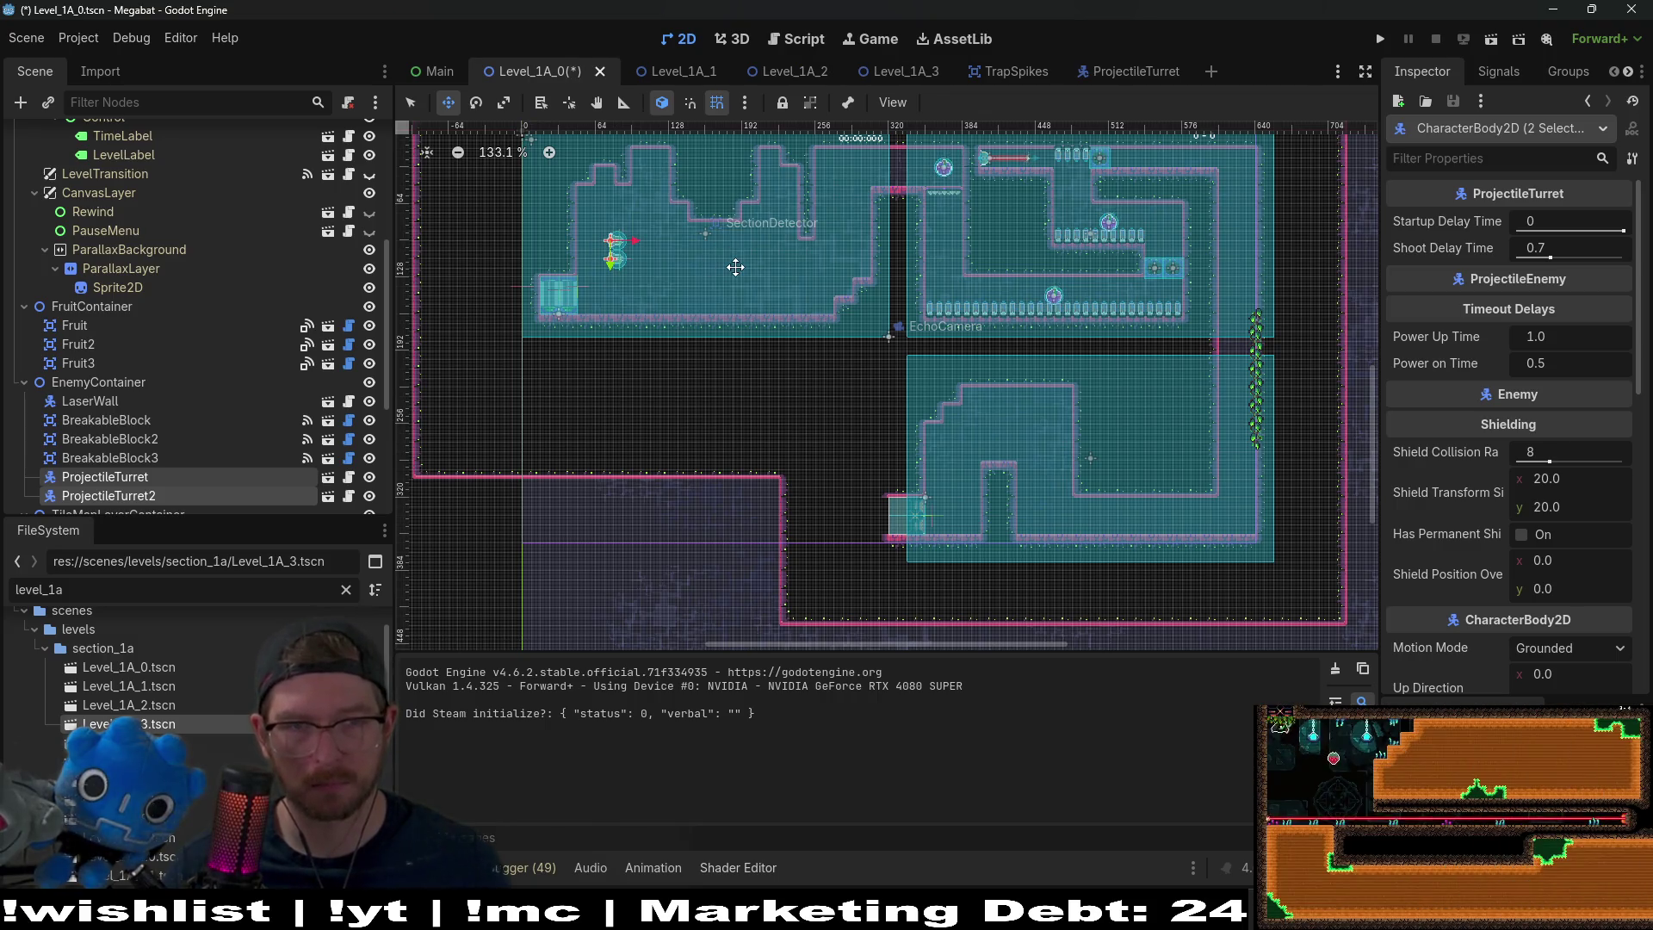
# Drag both turrets back down into Level_1A_0's lower room
pyautogui.moveTo(604, 268); pyautogui.dragTo(1009, 535)
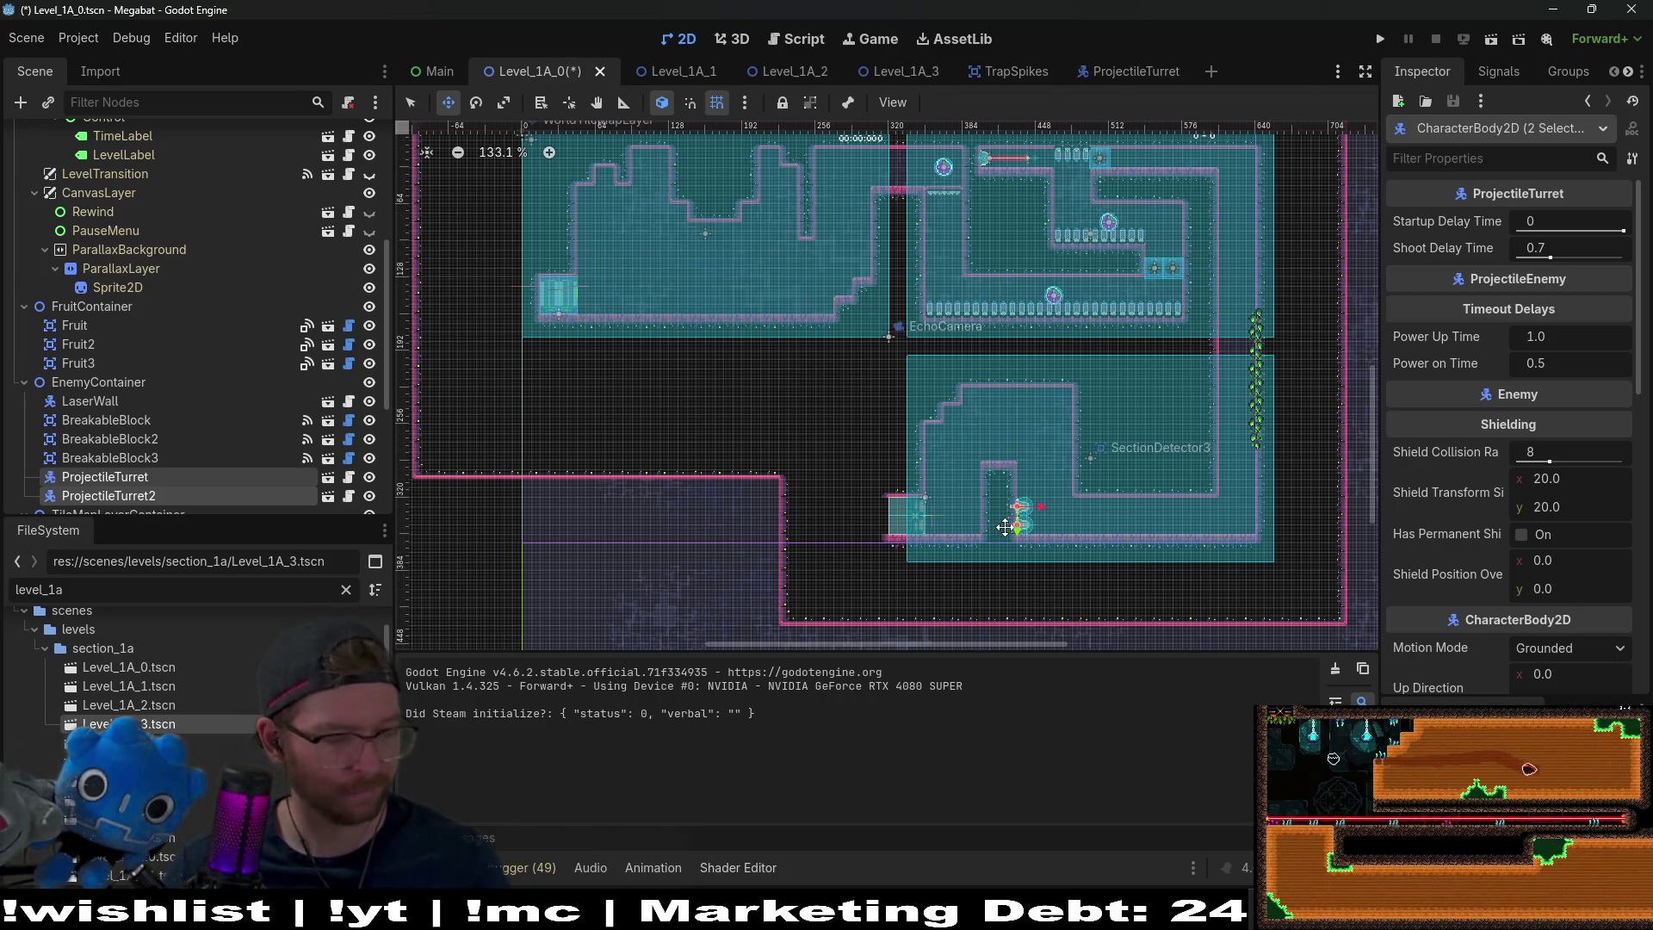
pyautogui.scroll(12, 1005, 527)
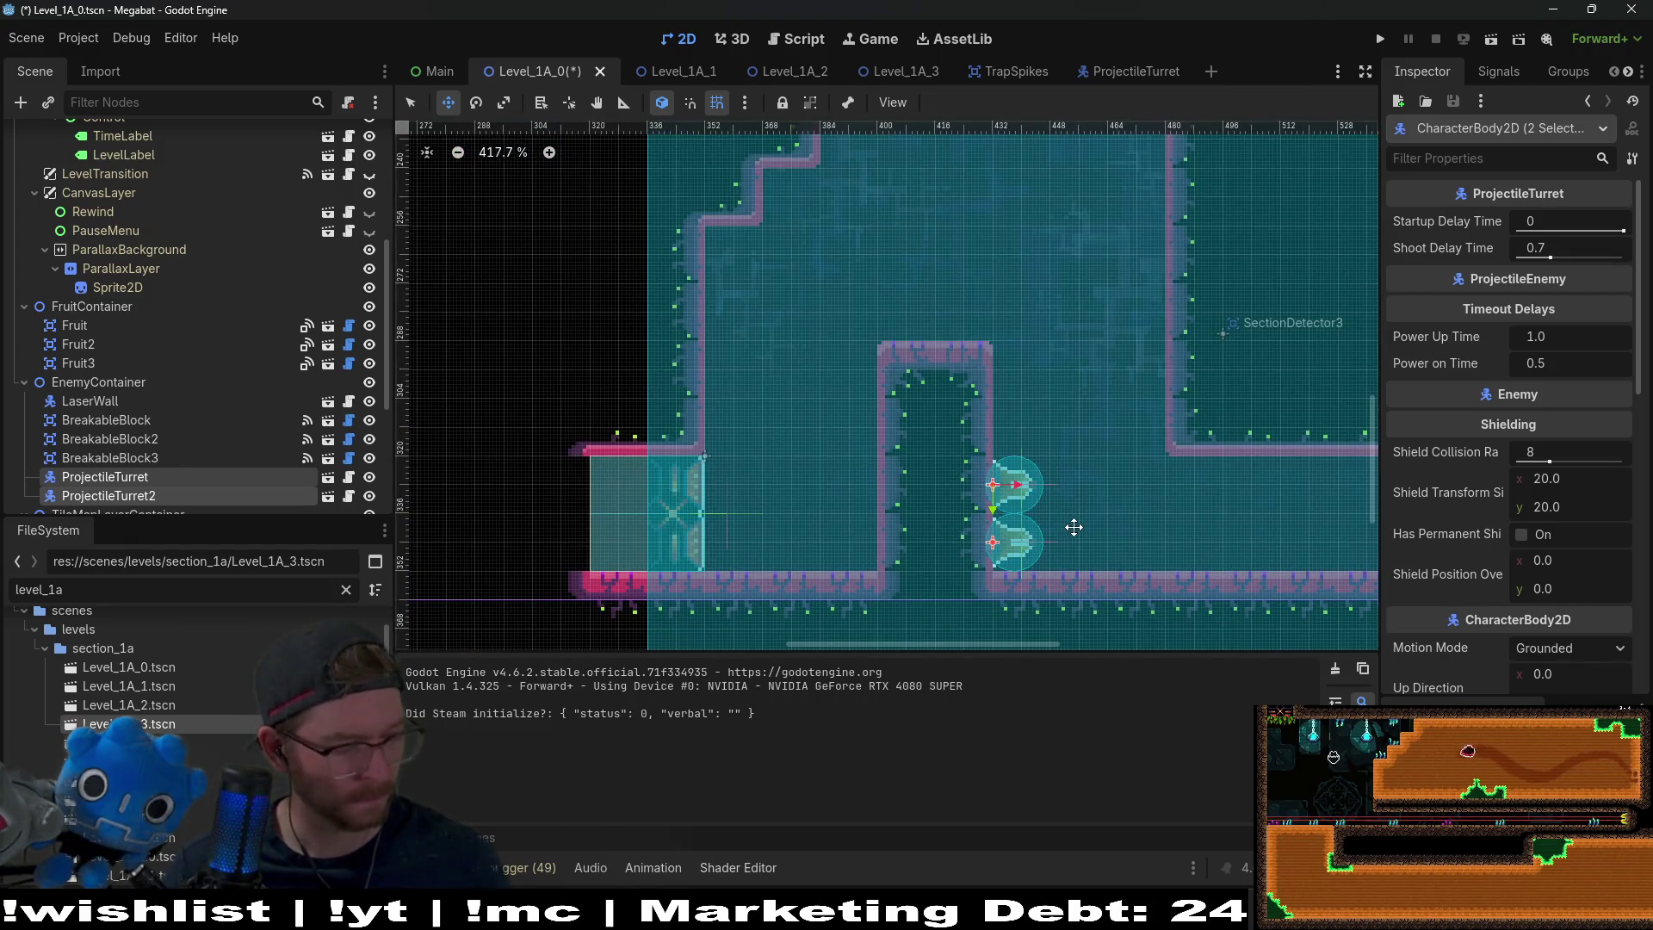
pyautogui.hscroll(5, 1077, 525)
pyautogui.scroll(-3, 1033, 413)
pyautogui.scroll(3, 947, 344)
pyautogui.hscroll(1, 959, 400)
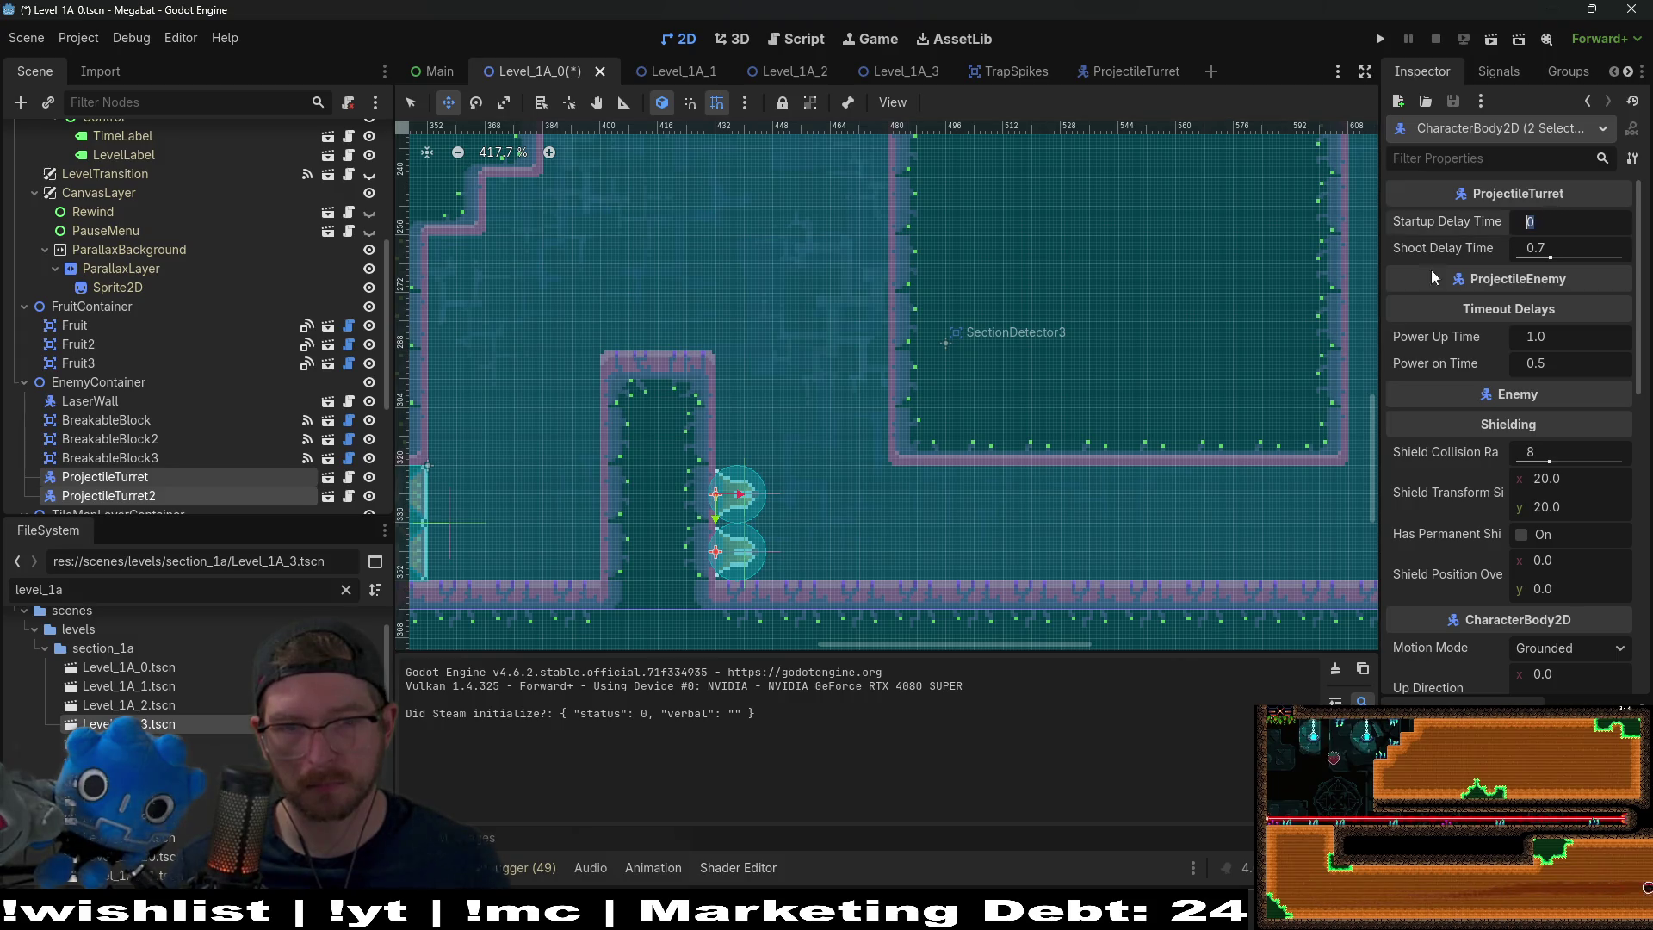
# Select only ProjectileTurret2 and try entering 0.35 as its Startup Delay Time
pyautogui.press('Return')
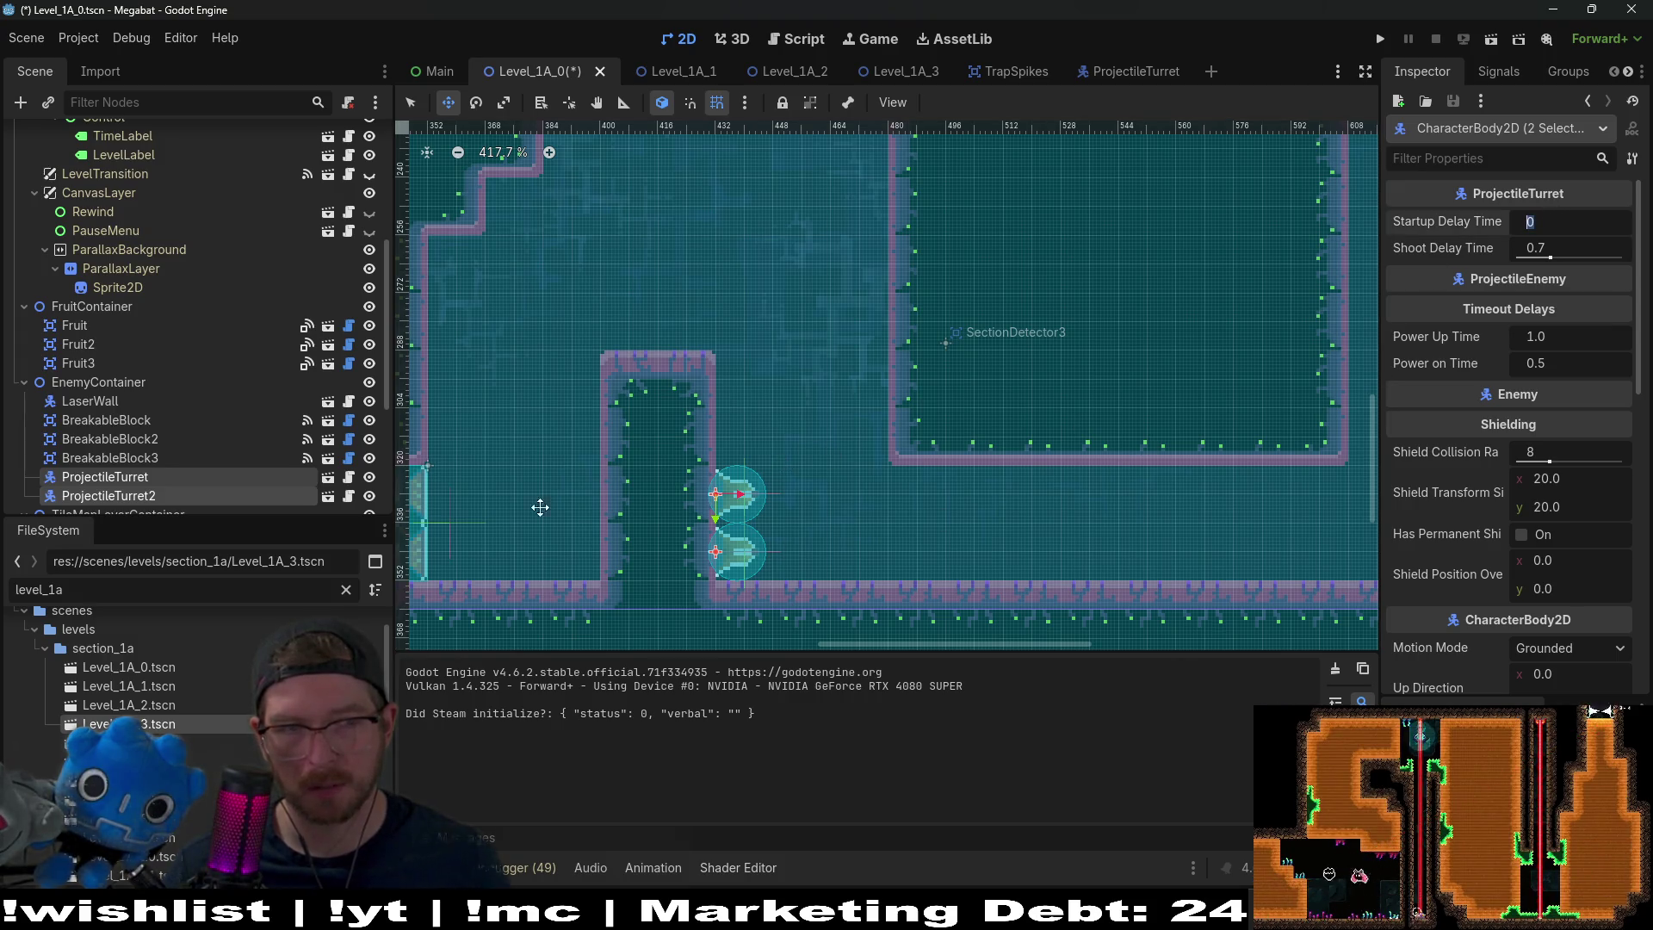
pyautogui.click(124, 494)
pyautogui.write('.3')
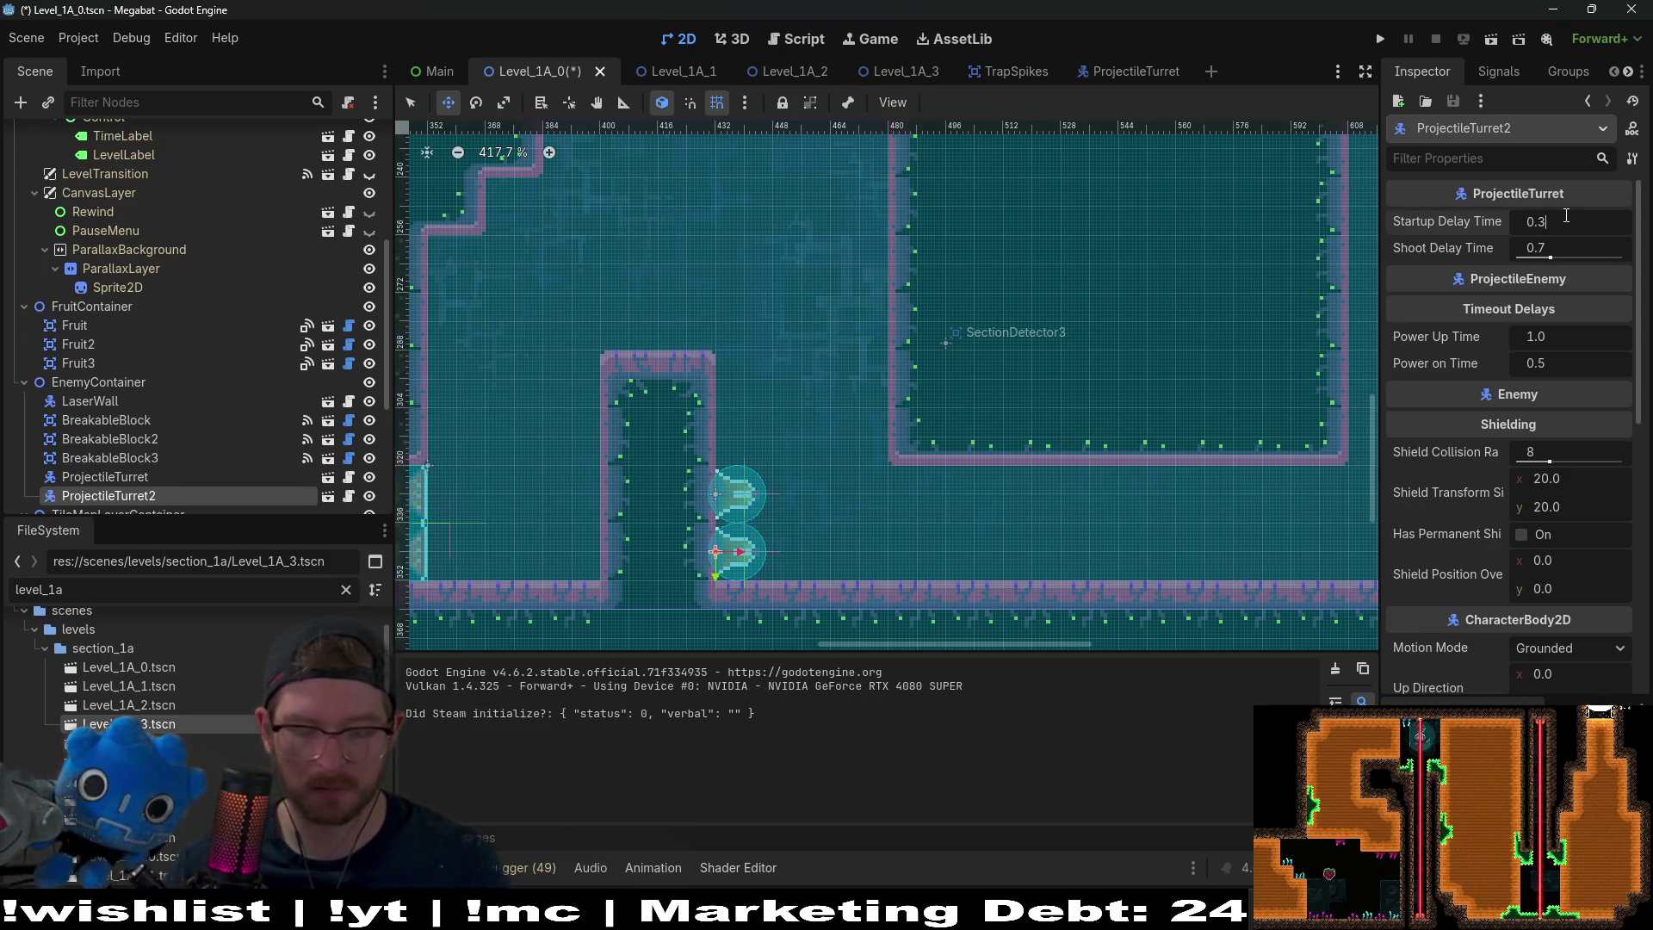
pyautogui.write('5')
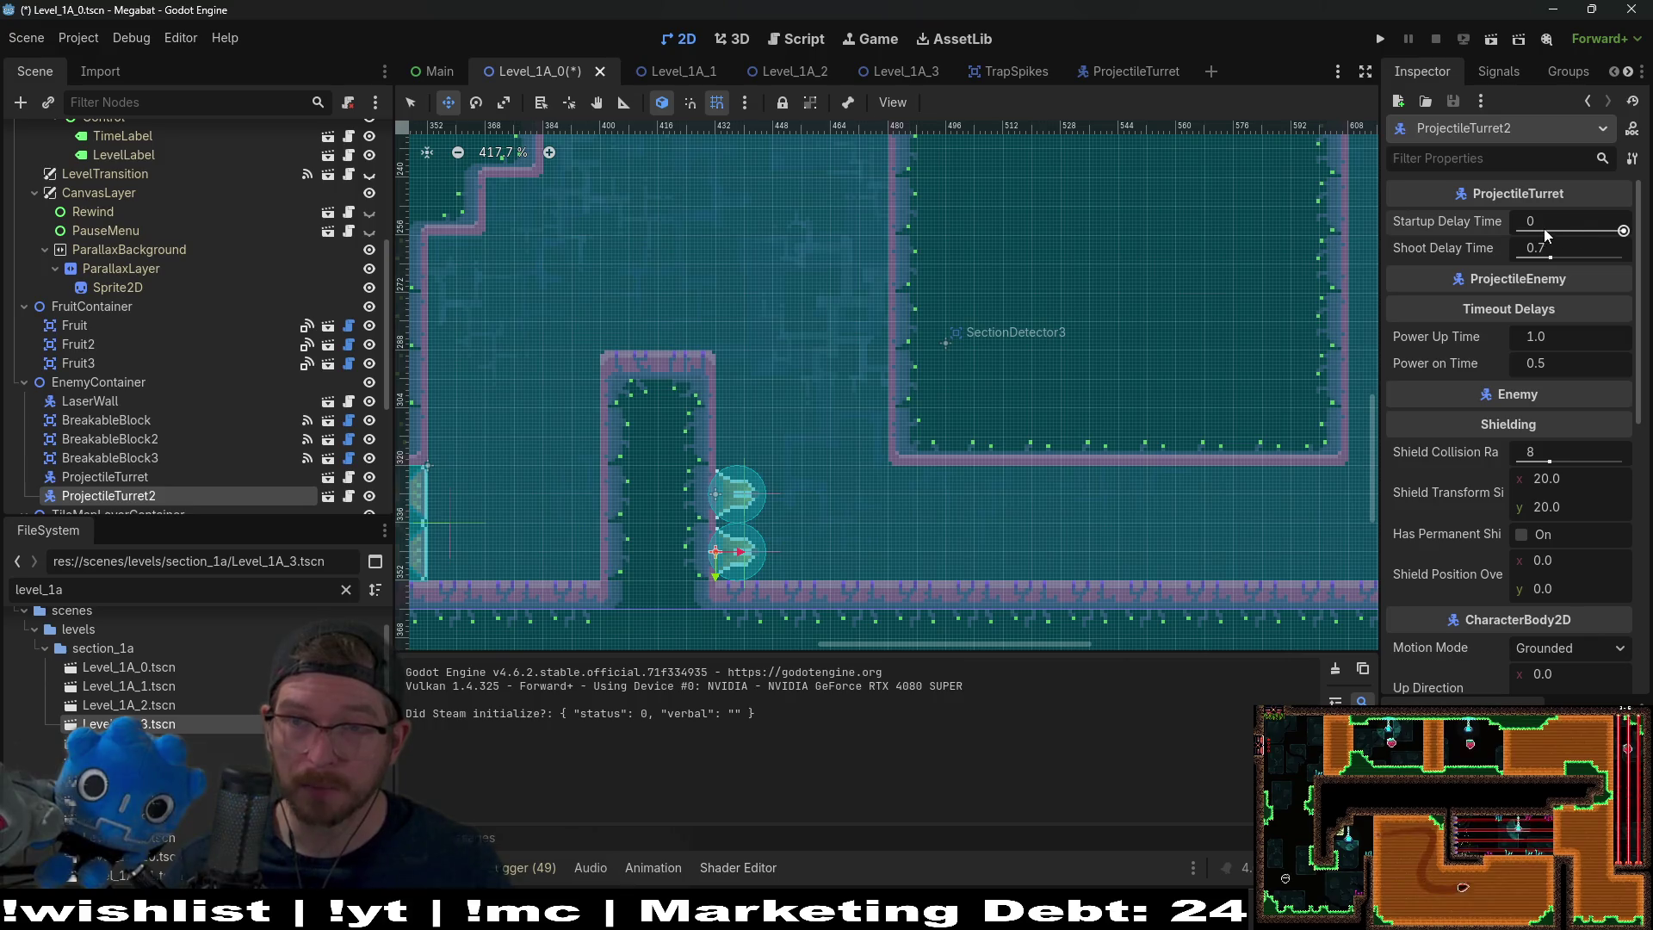
# Change startup_delay_time's export range to (0.0, 1.0, 0.05) in ProjectileTurret.gd and save
pyautogui.click(349, 496)
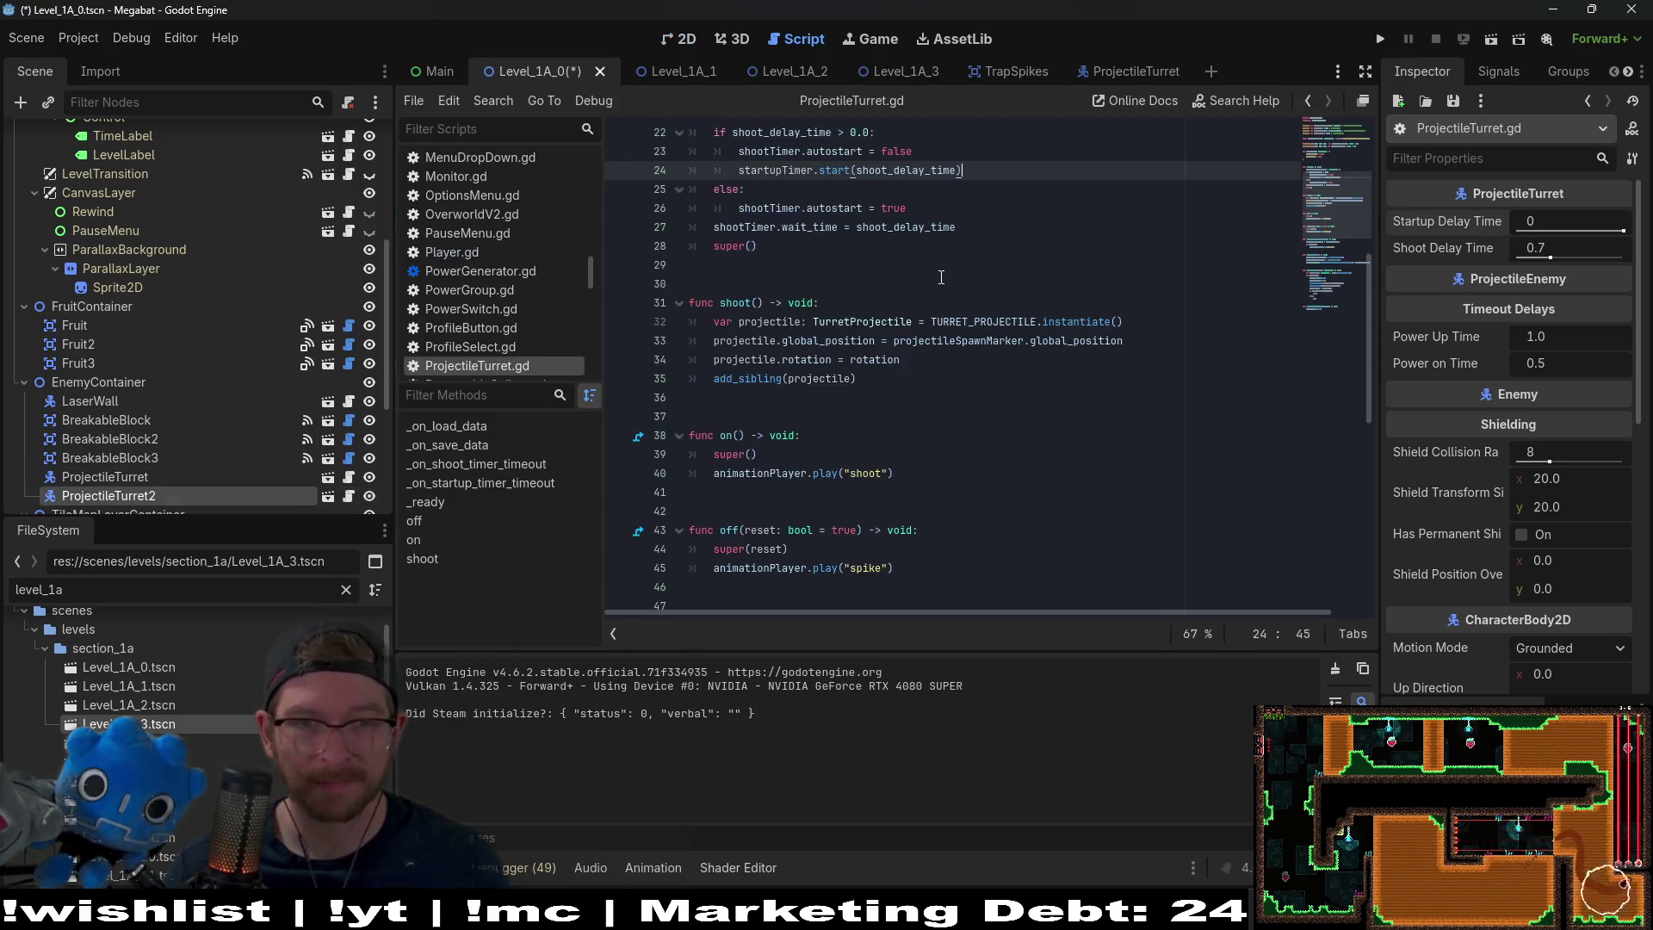
pyautogui.scroll(5, 984, 378)
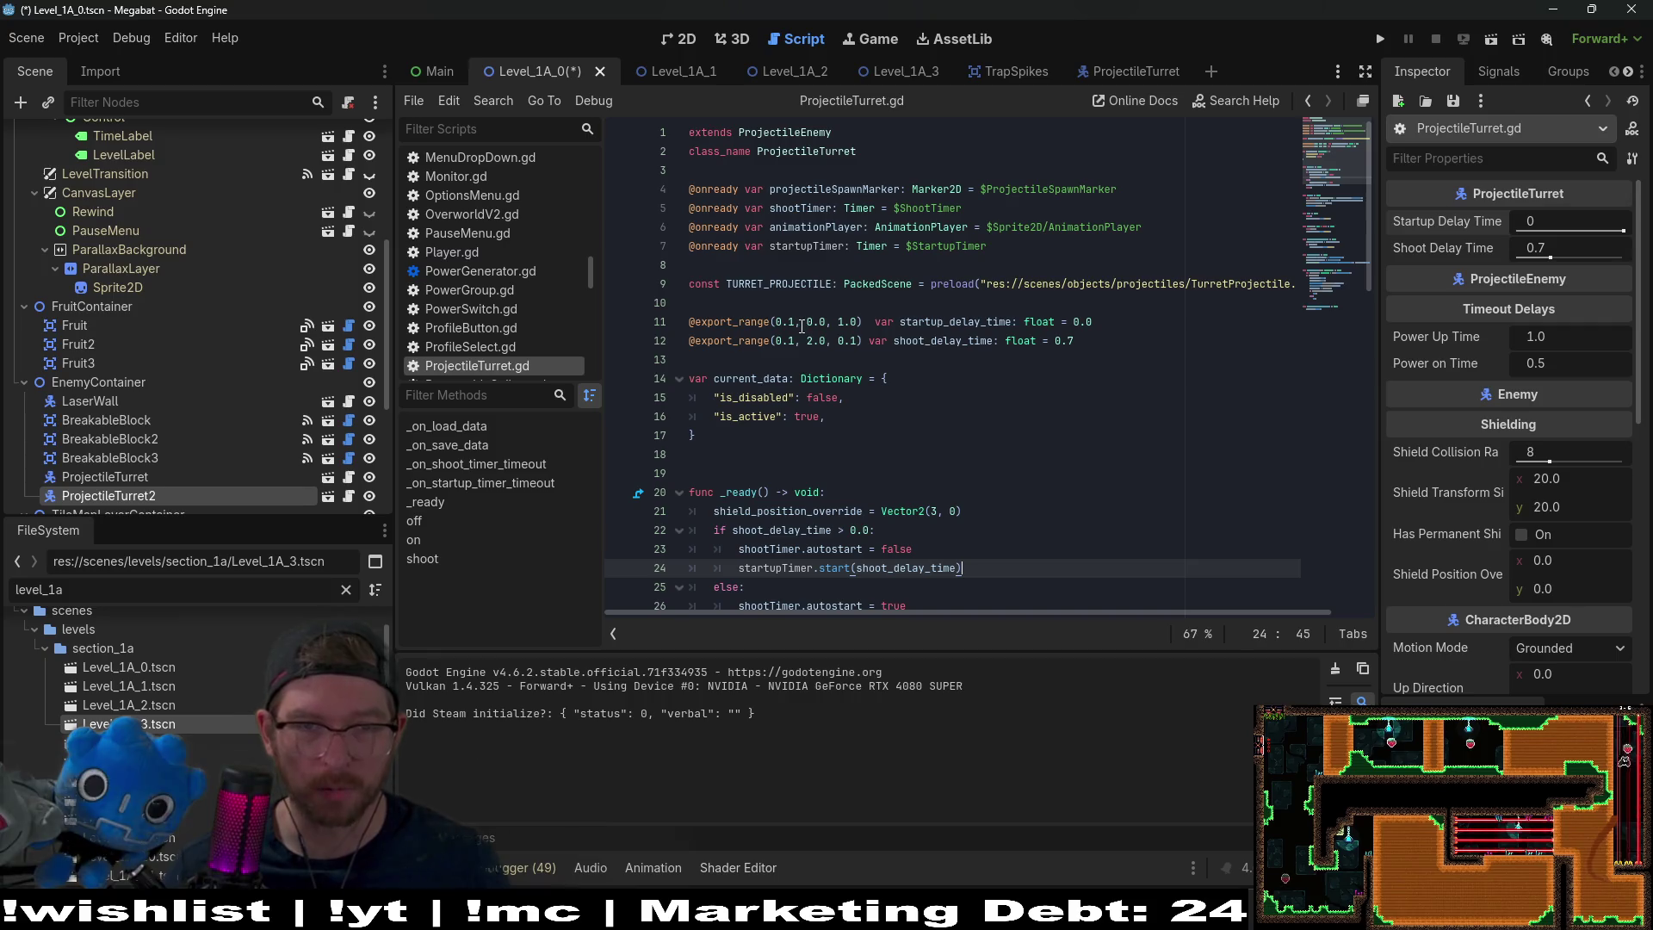
pyautogui.click(809, 323)
pyautogui.write('1')
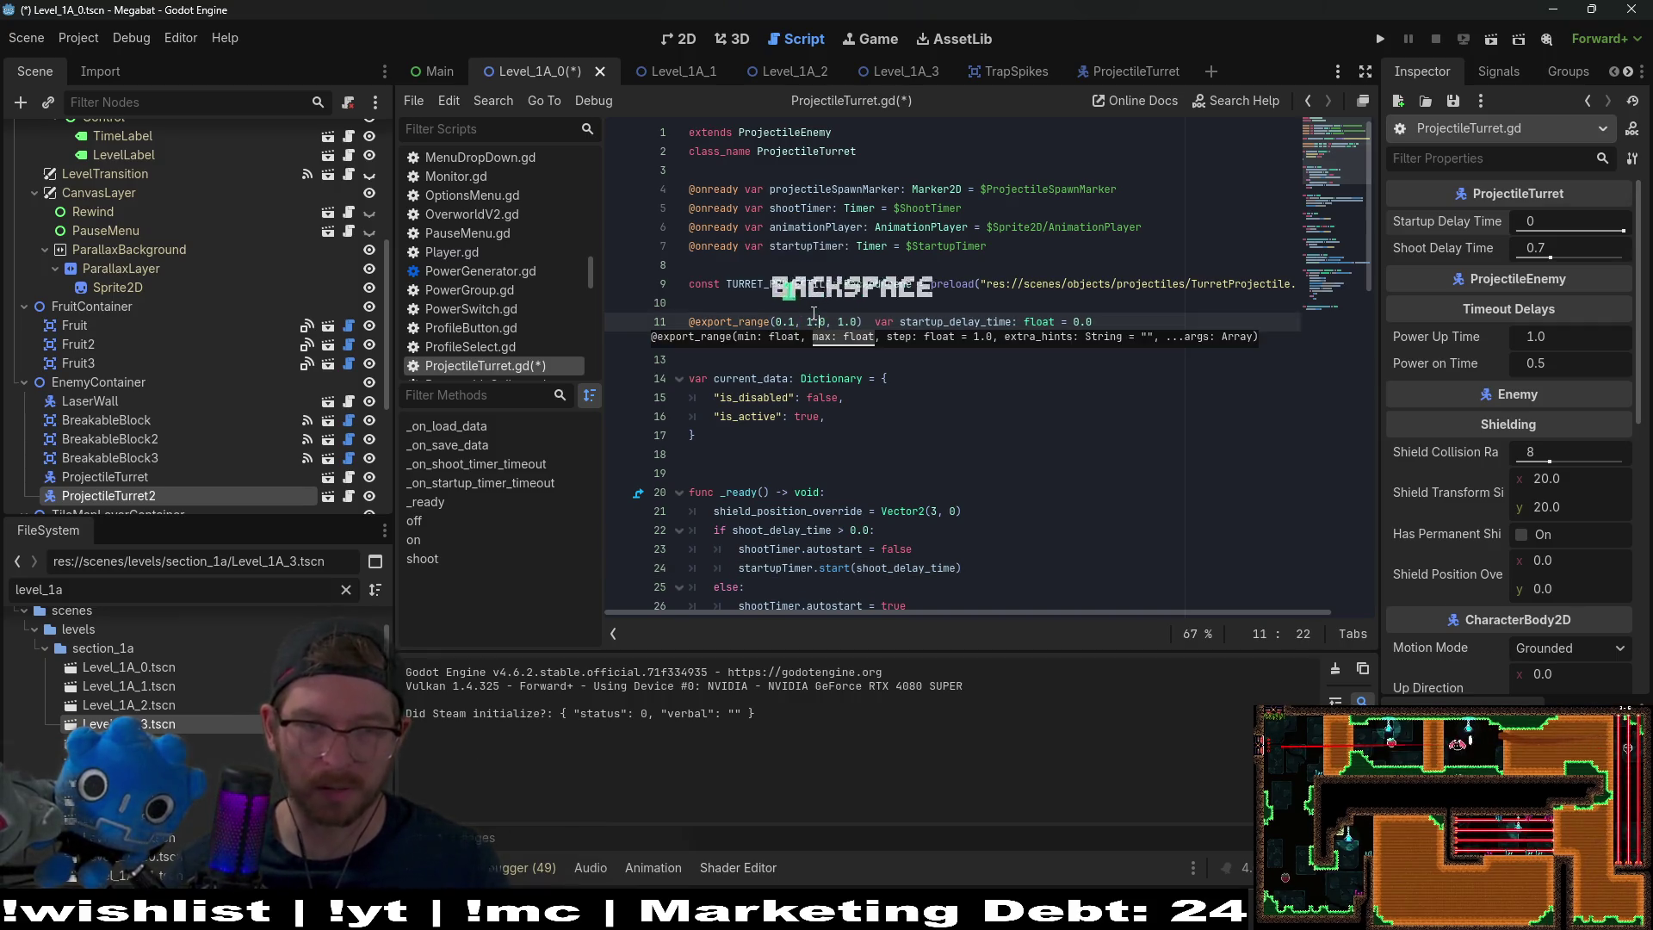
pyautogui.press('Right')
pyautogui.press('Right')
pyautogui.press('Right')
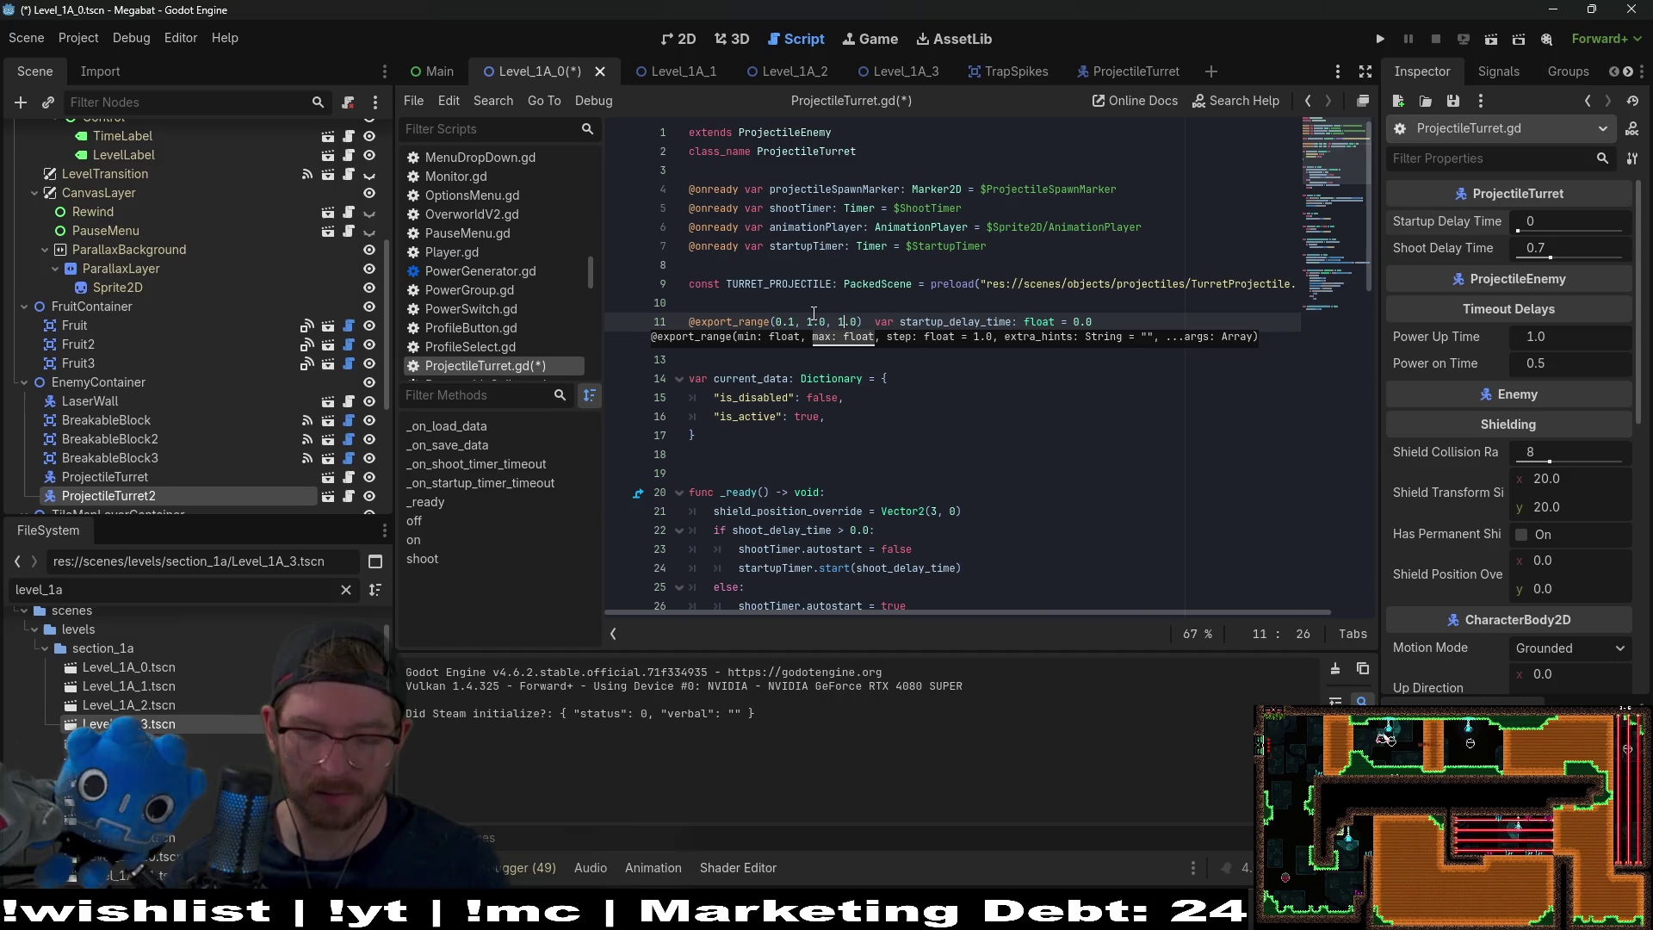
pyautogui.press('BackSpace')
pyautogui.write('0')
pyautogui.press('Right')
pyautogui.press('Right')
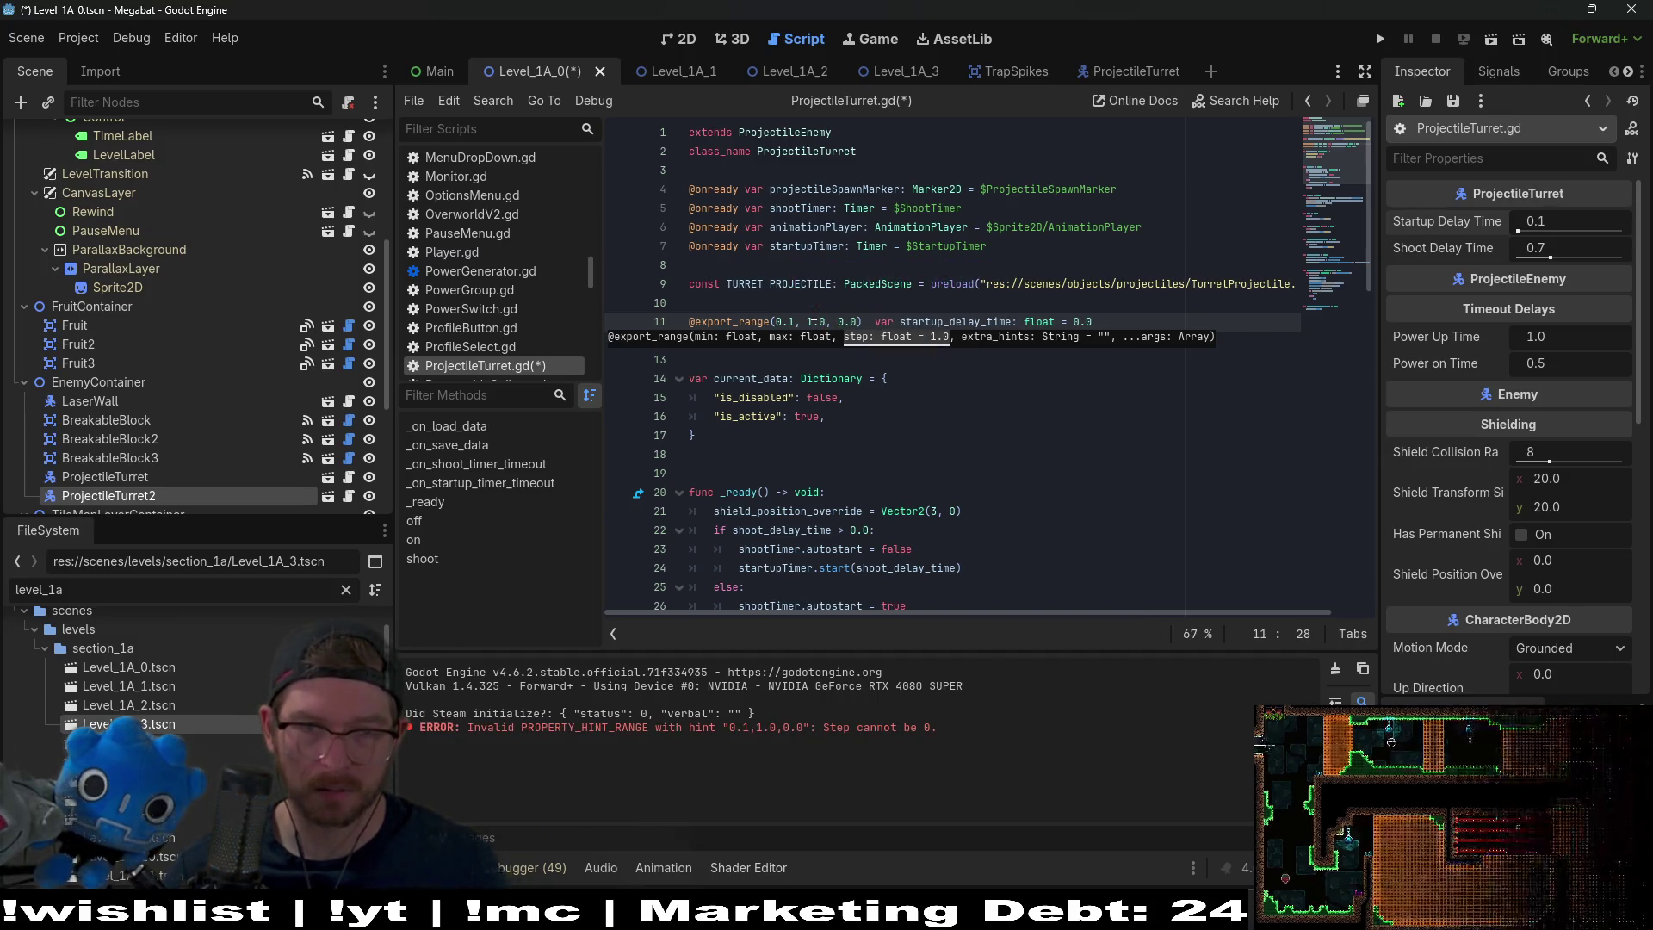
pyautogui.press('Left')
pyautogui.press('Left')
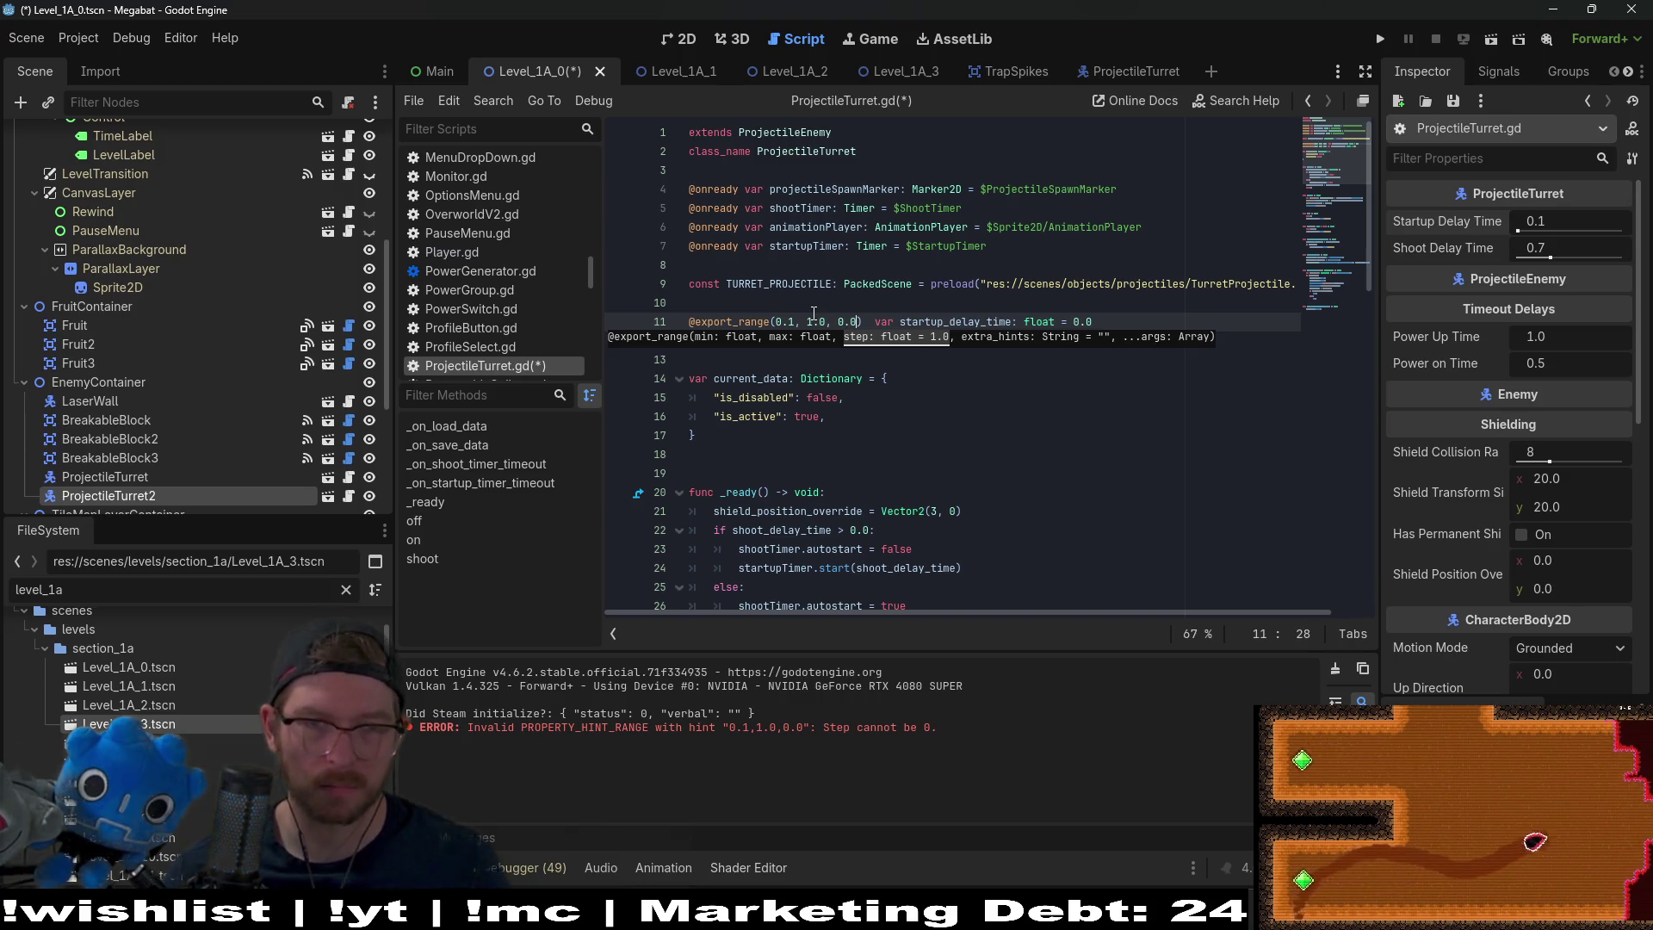
pyautogui.press('BackSpace')
pyautogui.write('05')
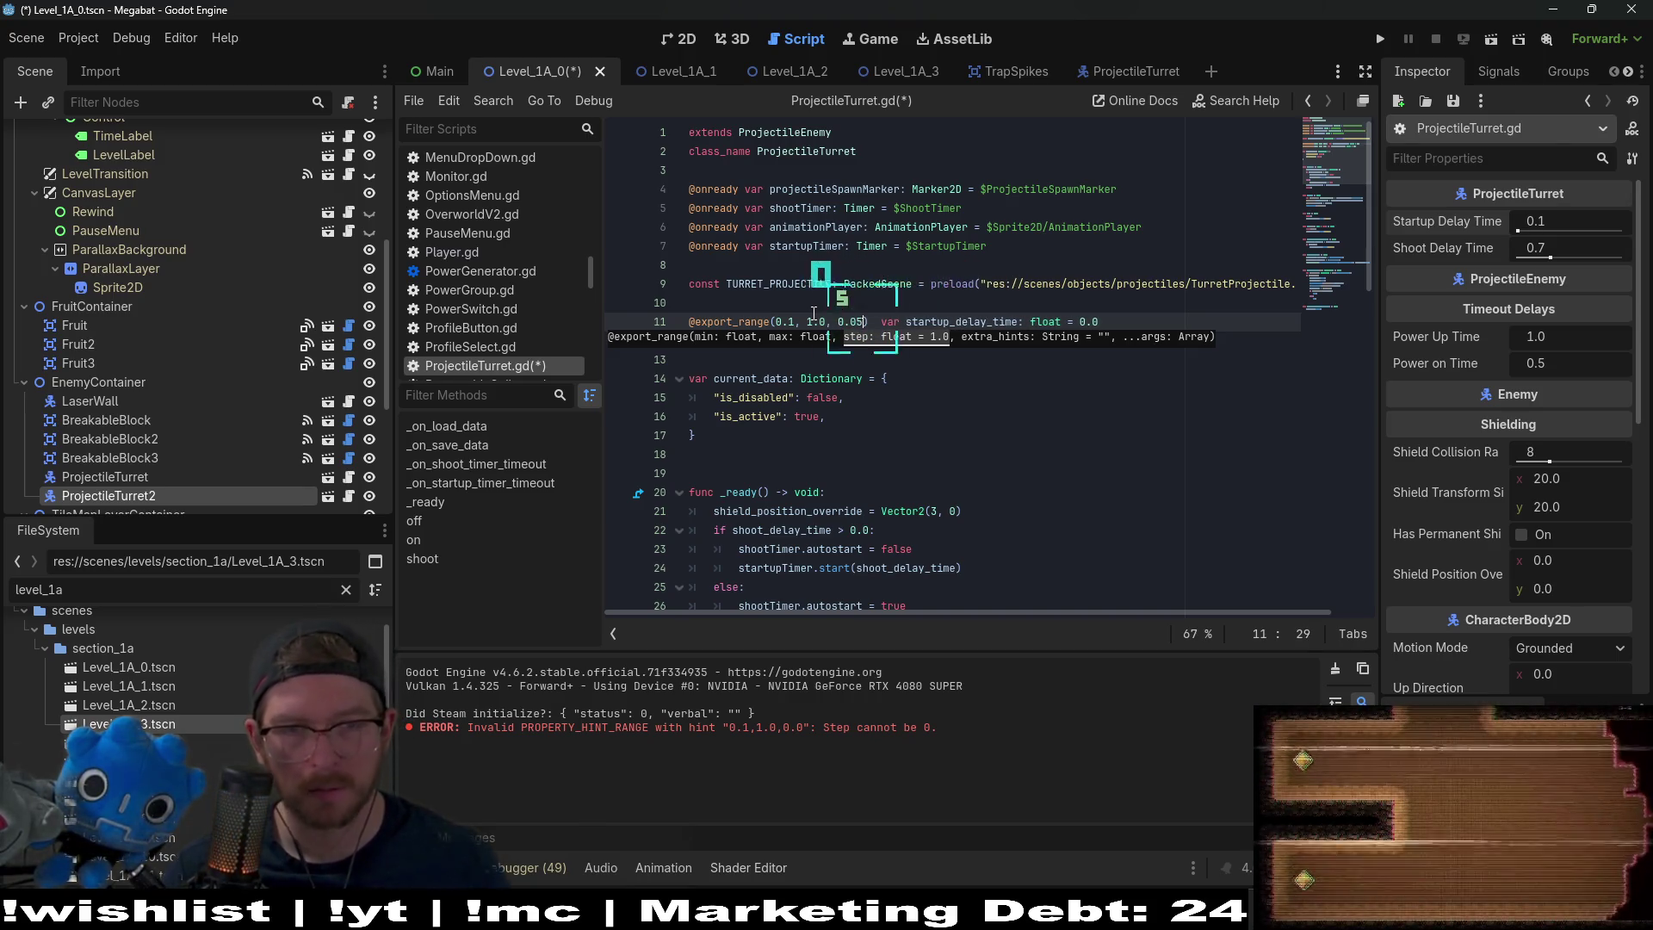
pyautogui.press('Left')
pyautogui.press('Left')
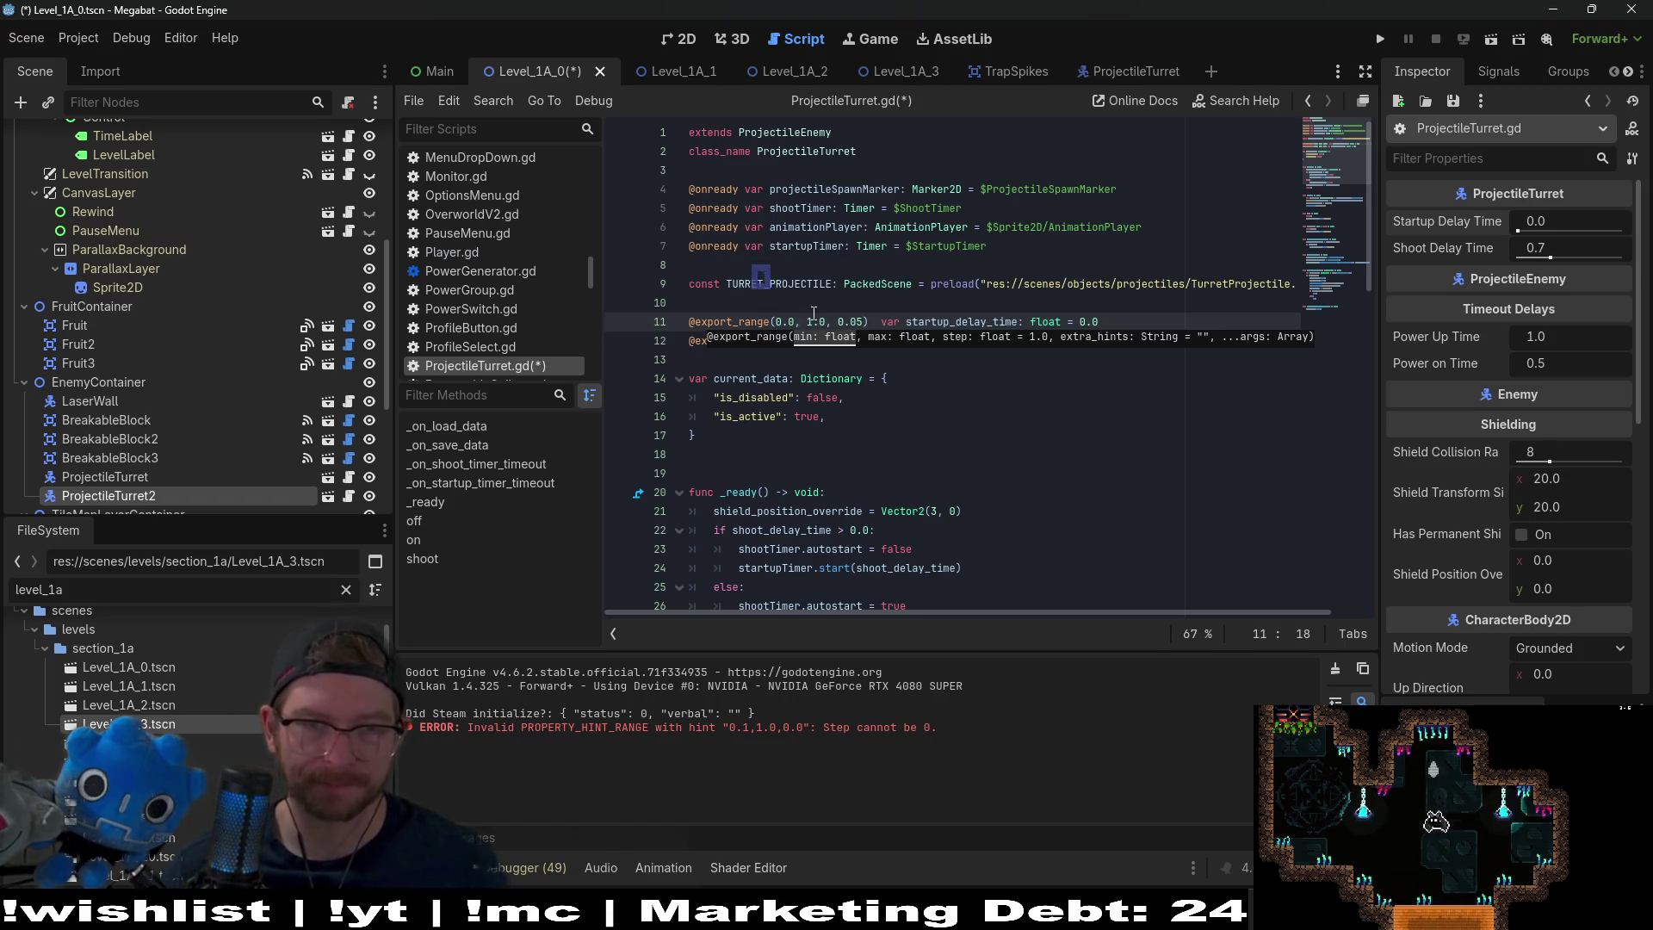
pyautogui.press('Up')
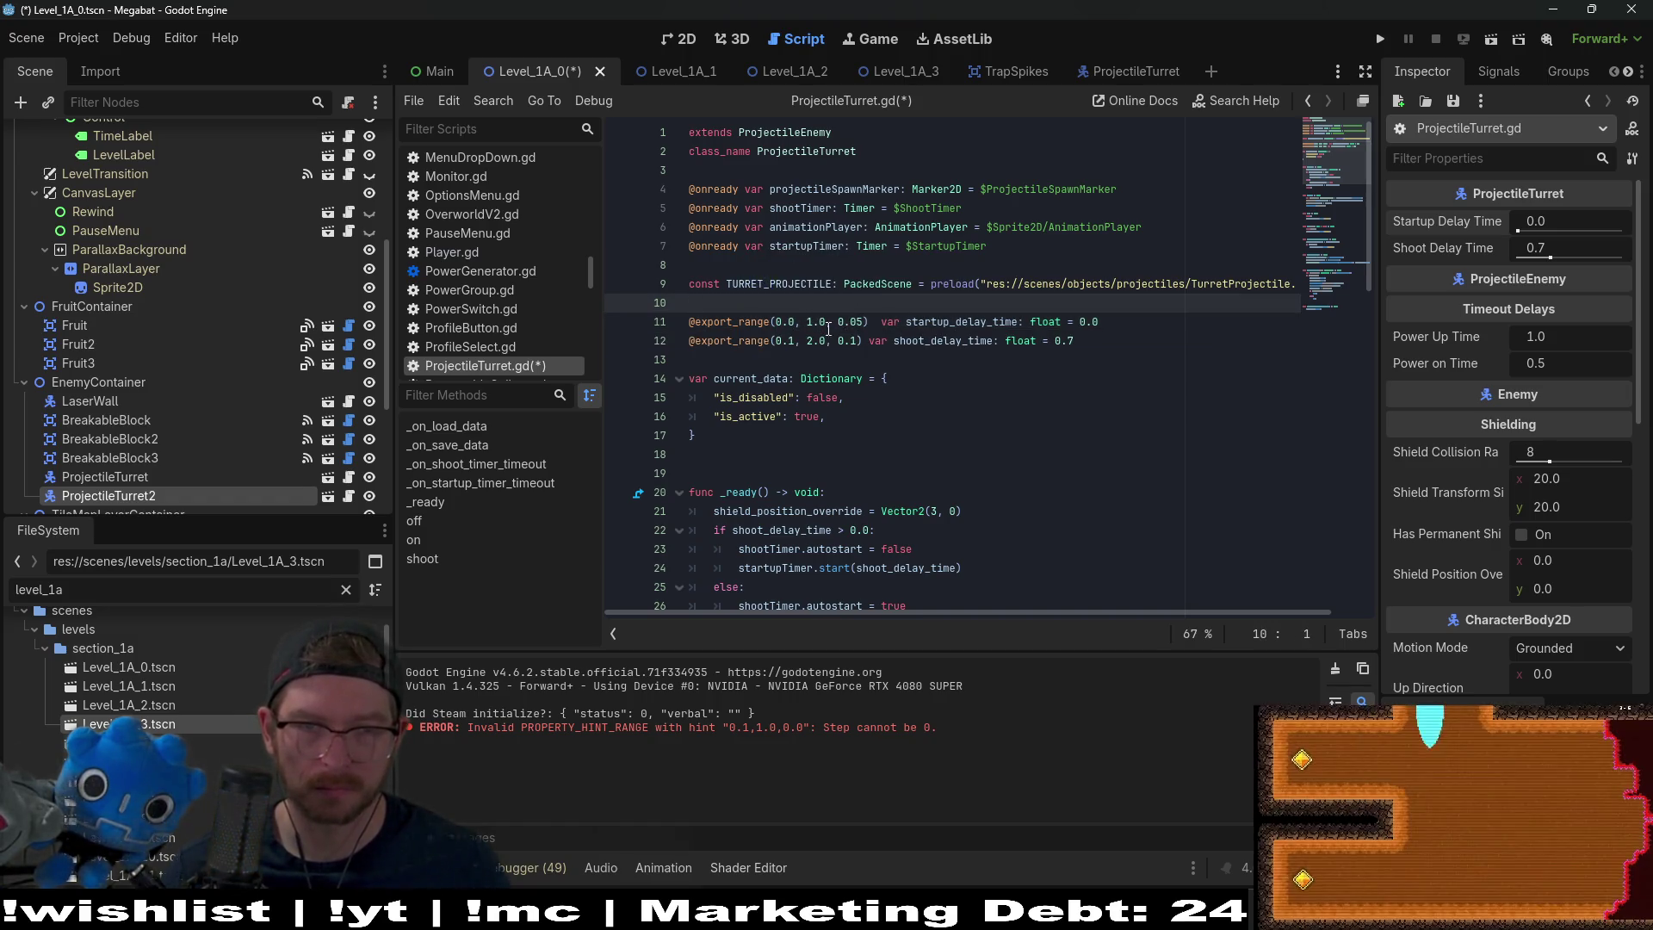
pyautogui.hotkey('ctrl', 's')
# Give ProjectileTurret2 a 0.35 Startup Delay Time, save the level, and run it
pyautogui.click(679, 43)
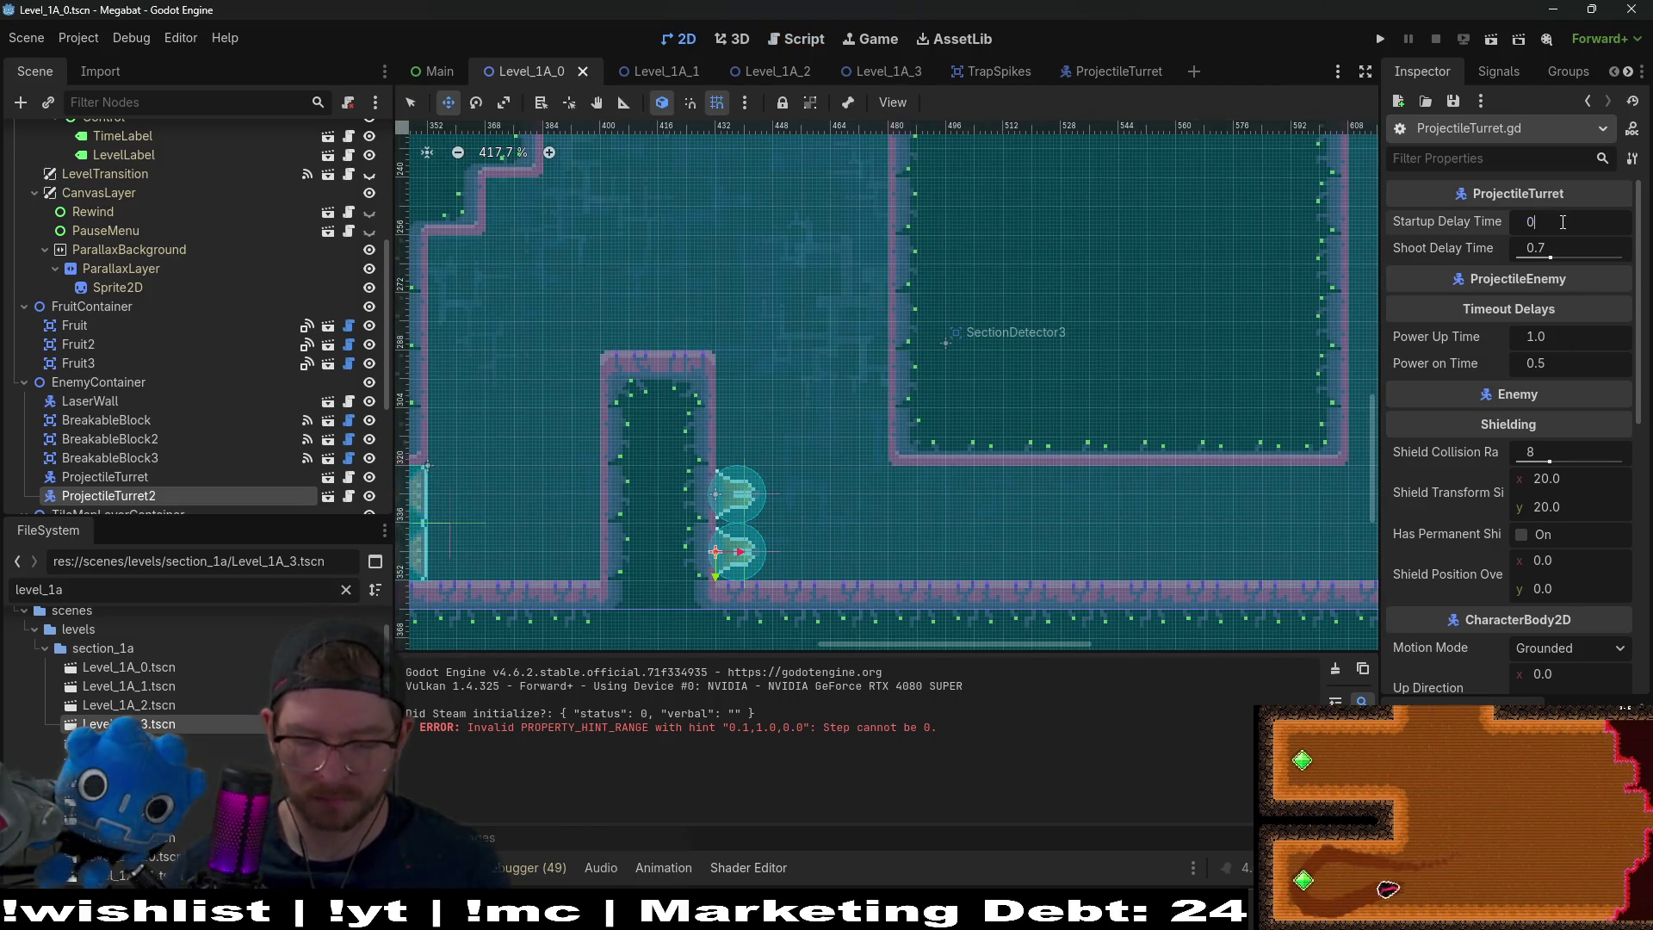
pyautogui.click(1561, 221)
pyautogui.write('.35')
pyautogui.press('Return')
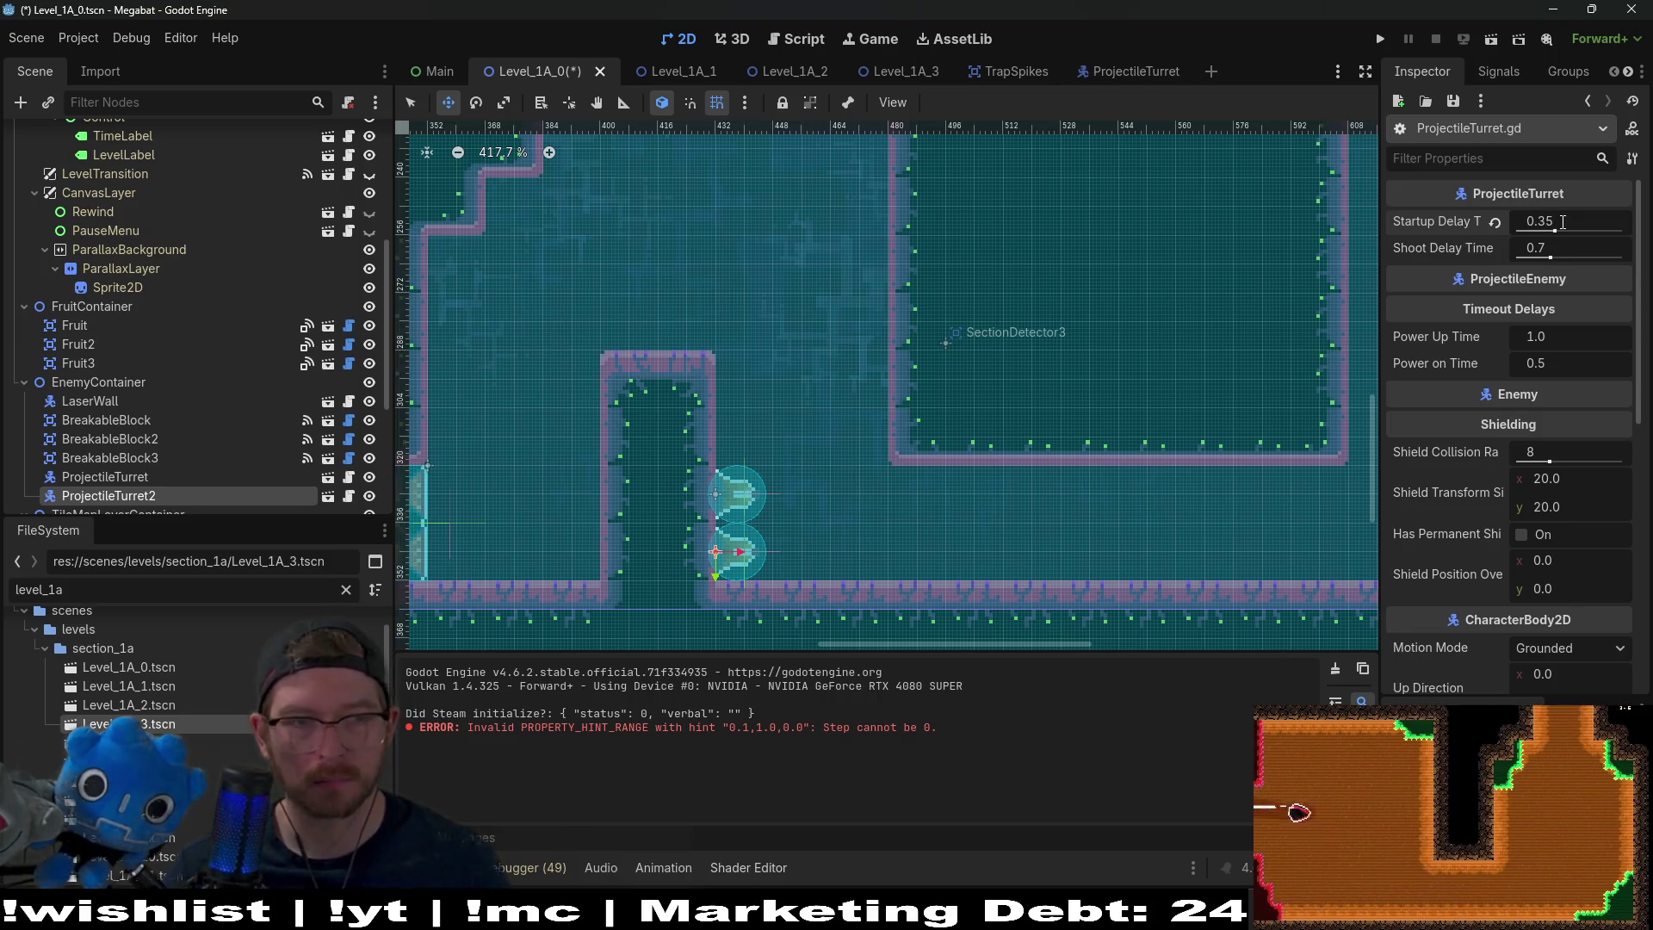
pyautogui.hotkey('ctrl', 's')
pyautogui.click(1493, 39)
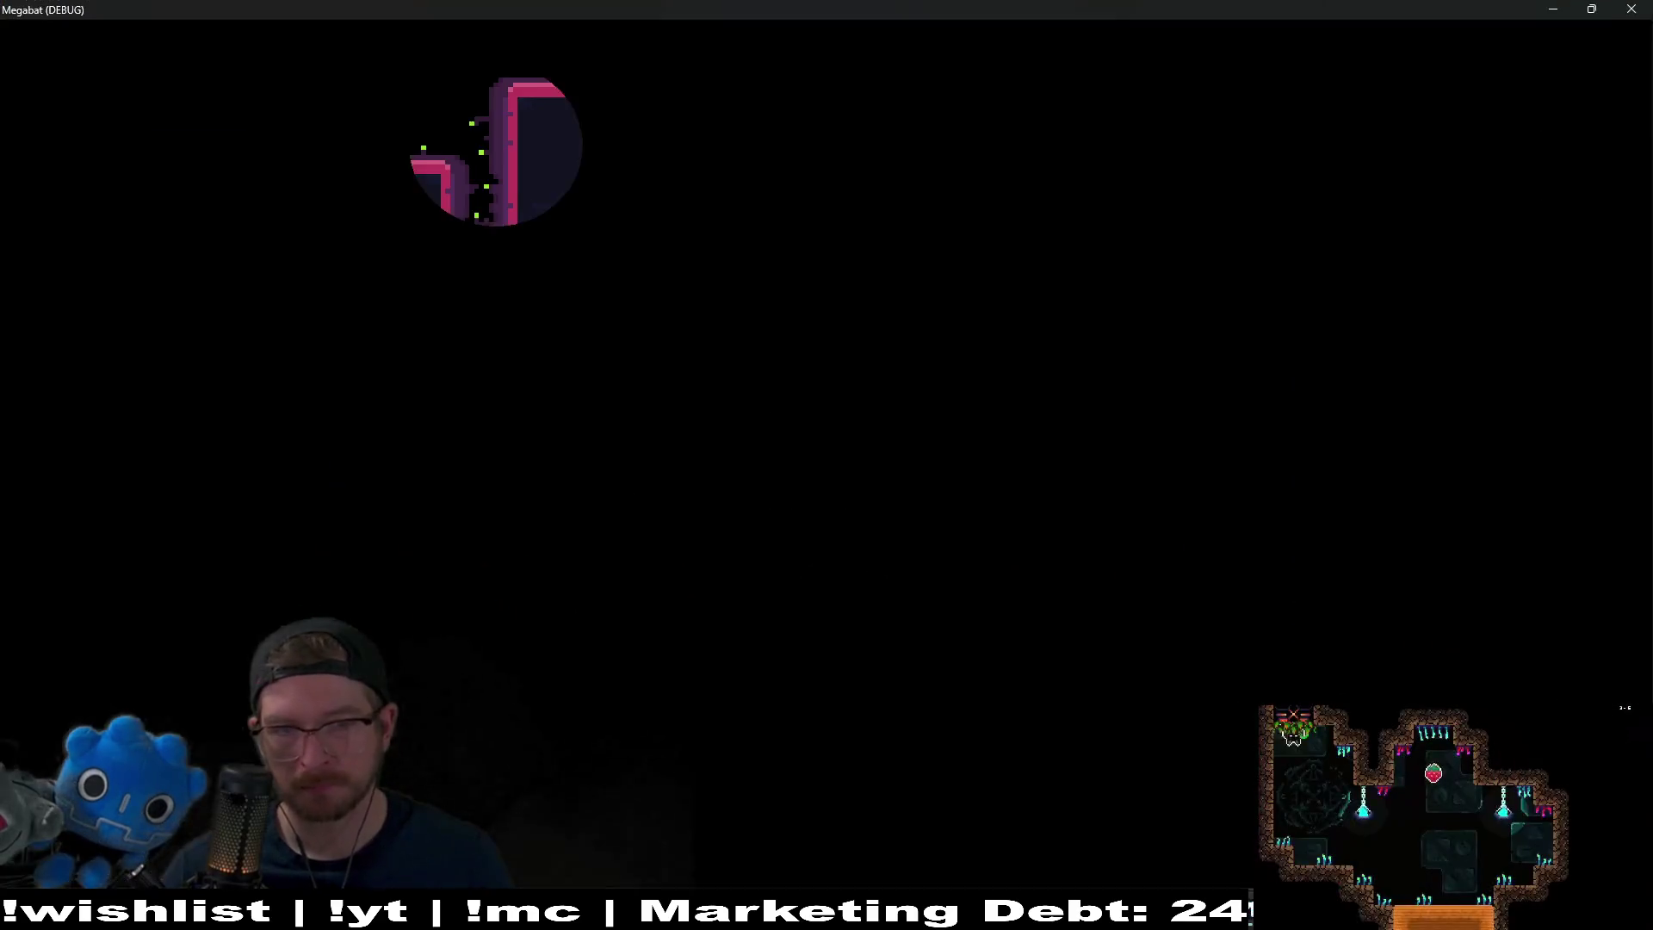
# Fly the bat through the rooms with the arrow keys and space, then quit with F8
pyautogui.press('Right')
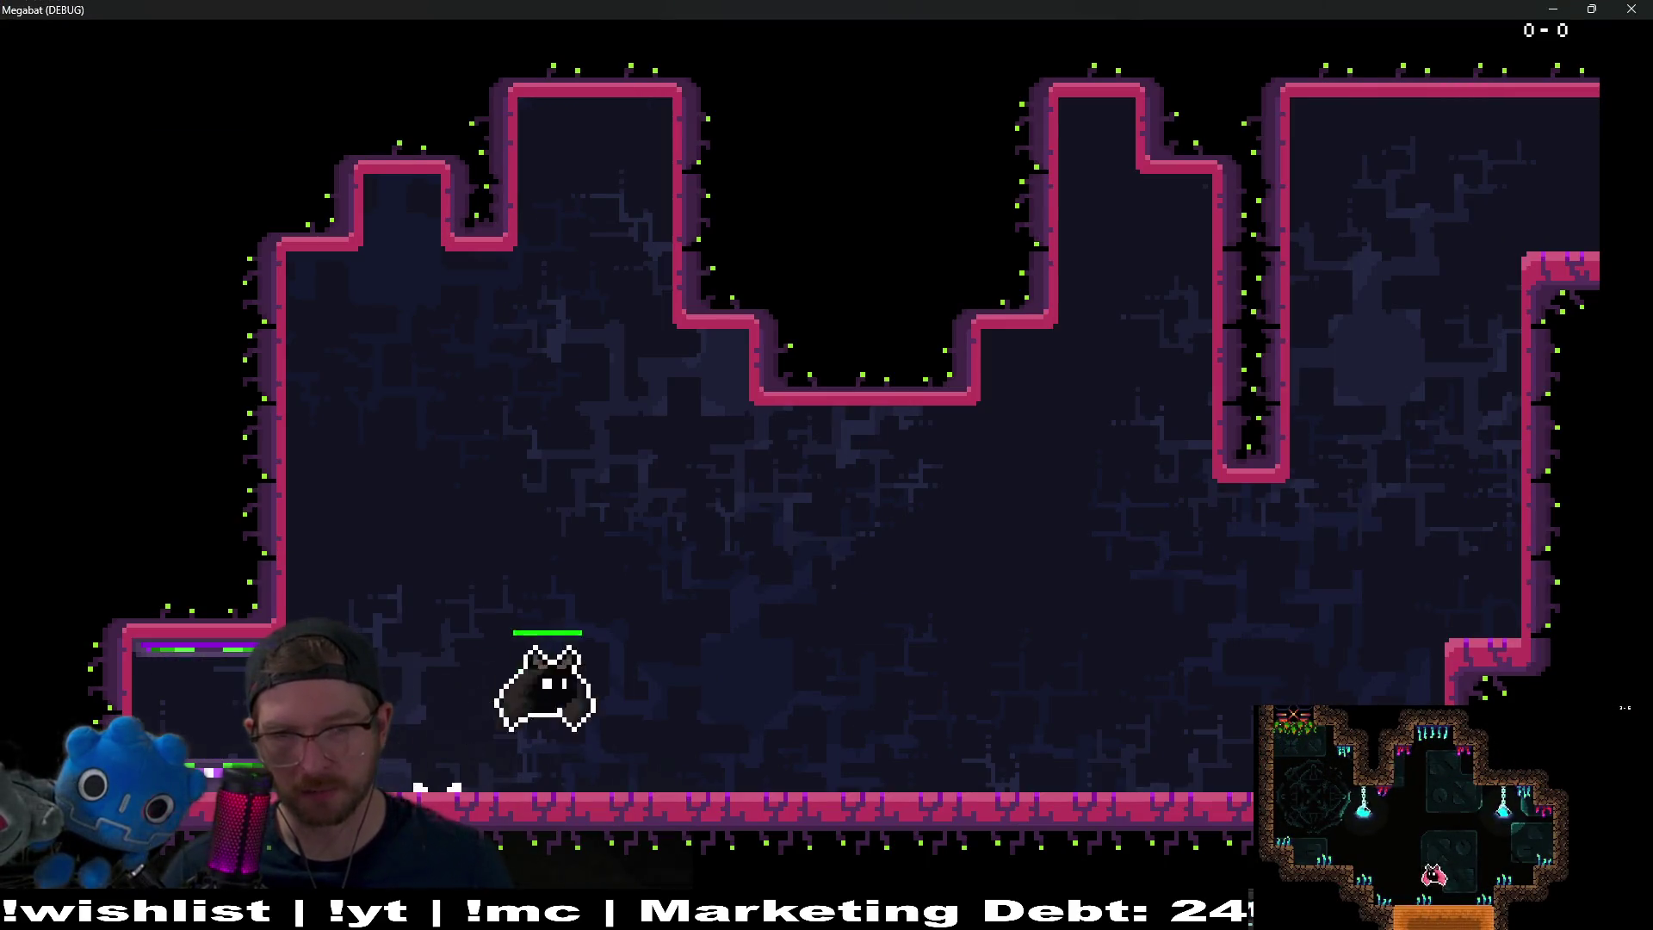
pyautogui.press('space')
pyautogui.press('Right')
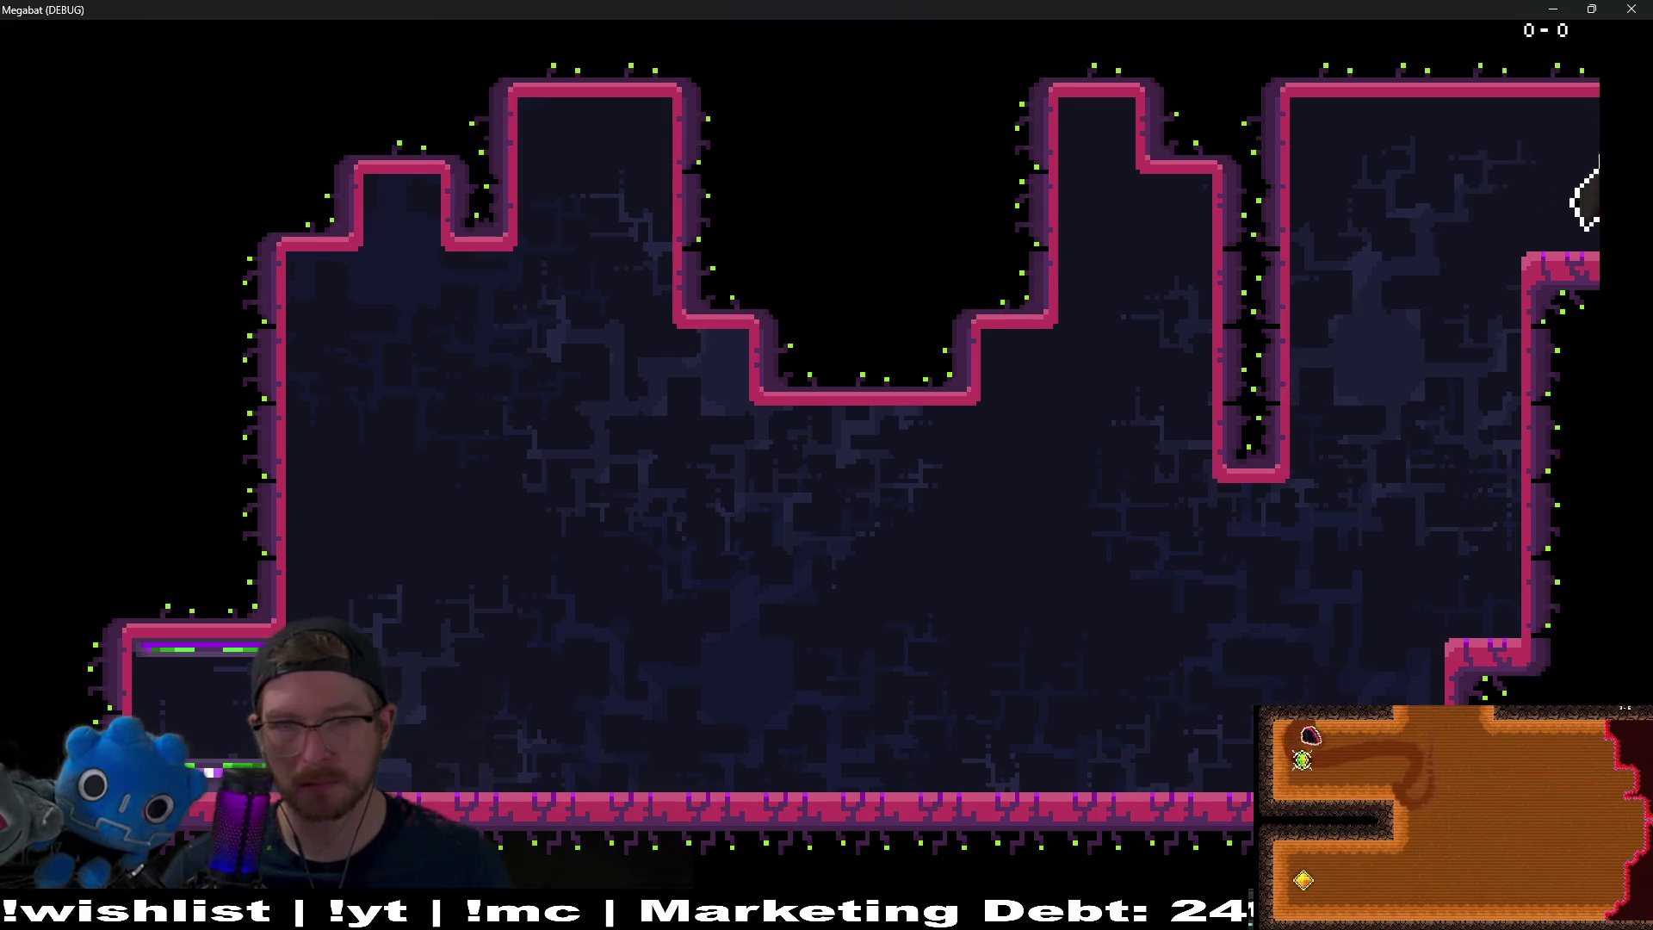
pyautogui.press('Down')
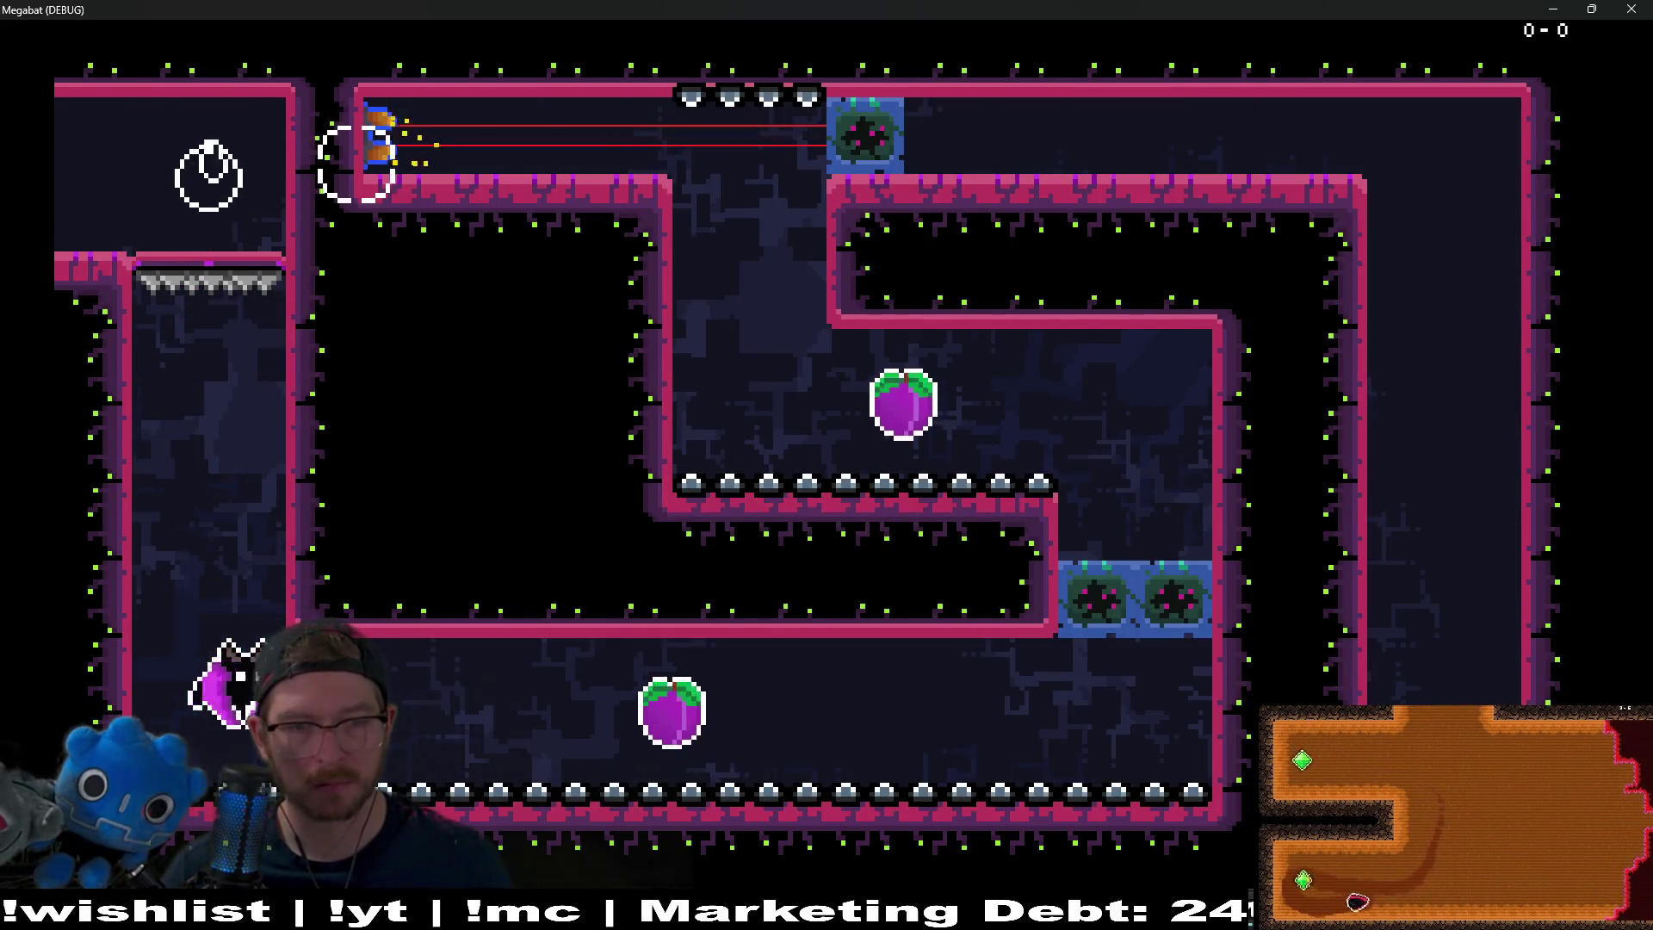
pyautogui.press('Right')
pyautogui.press('Up')
pyautogui.press('Left')
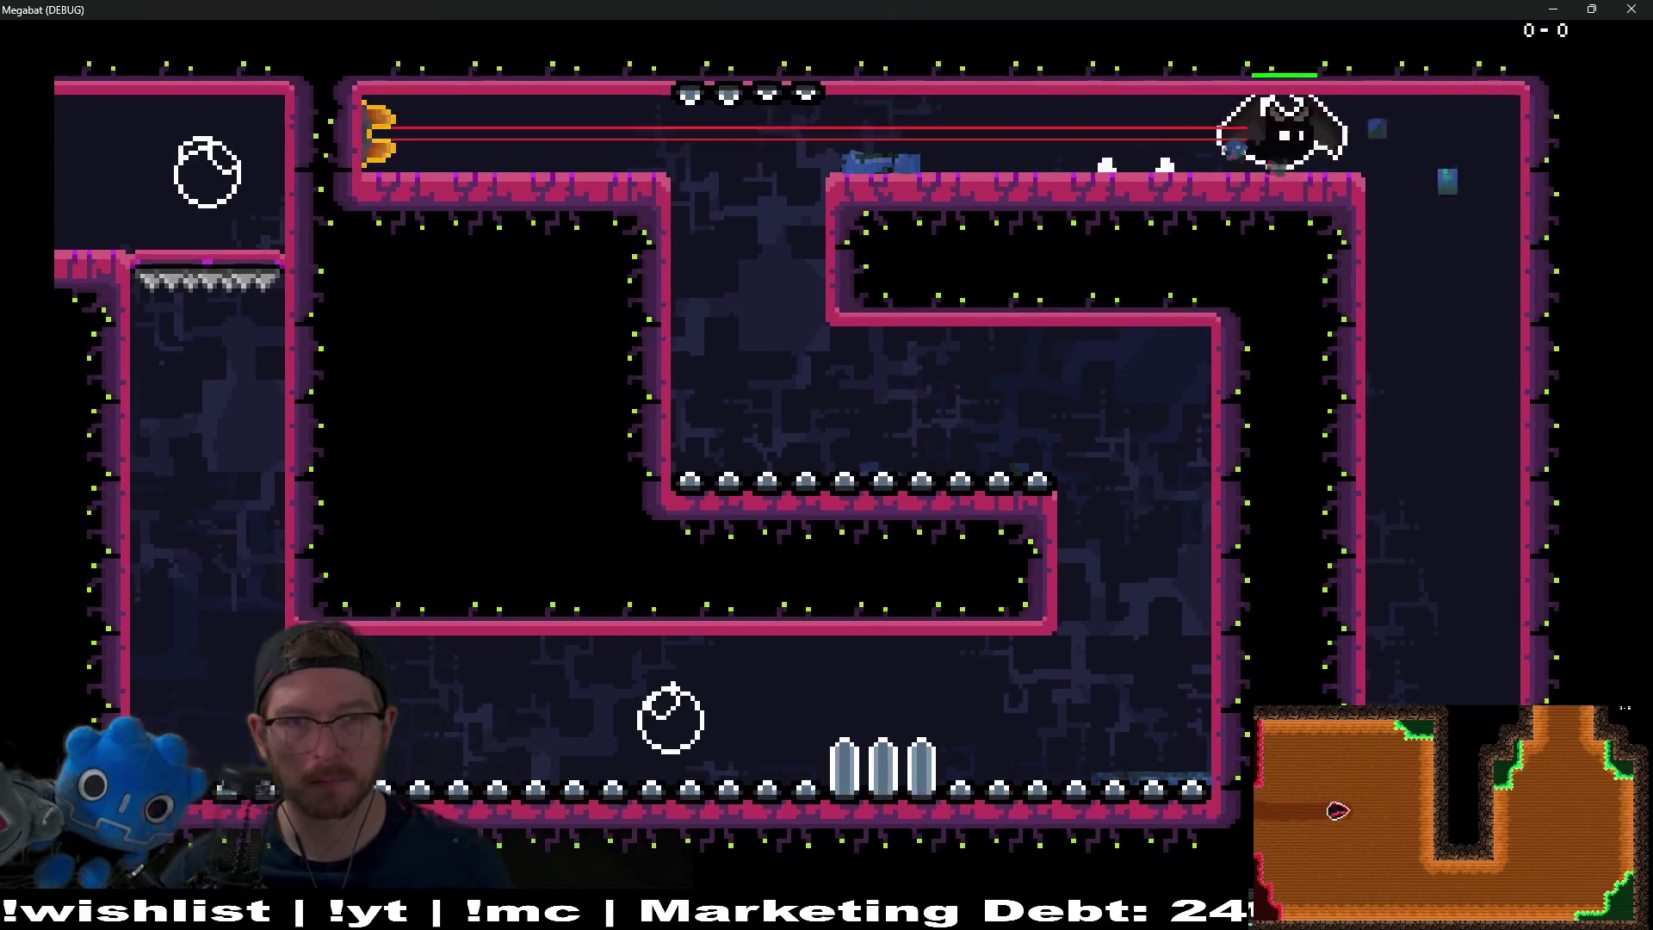
pyautogui.press('Down')
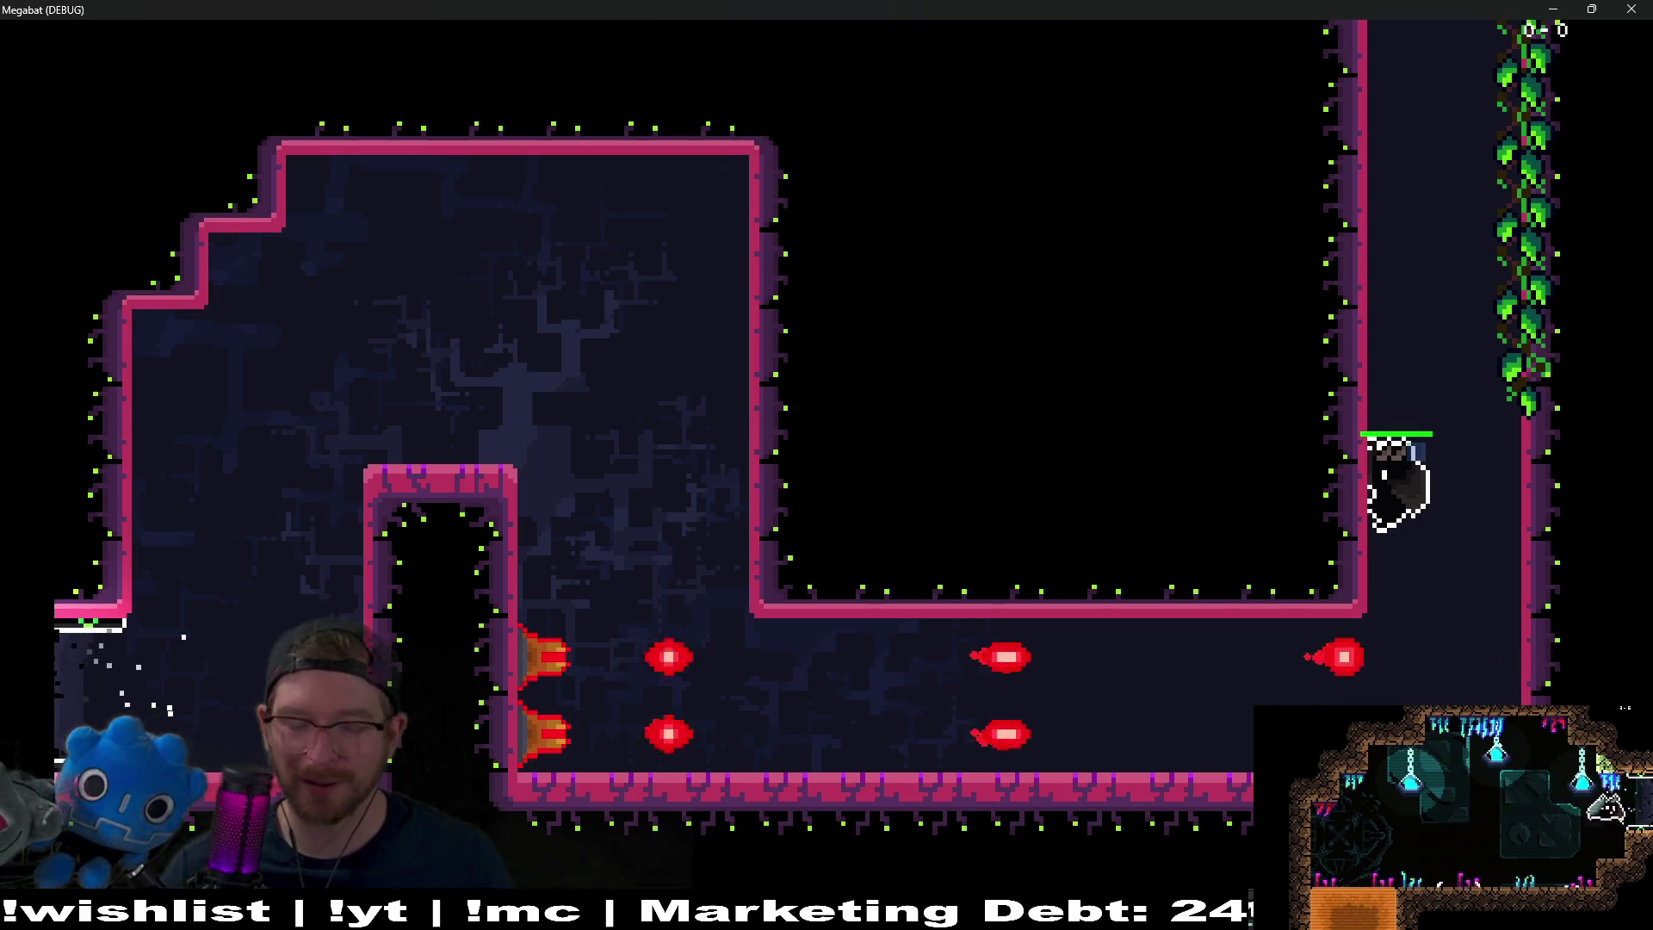
pyautogui.press('Down')
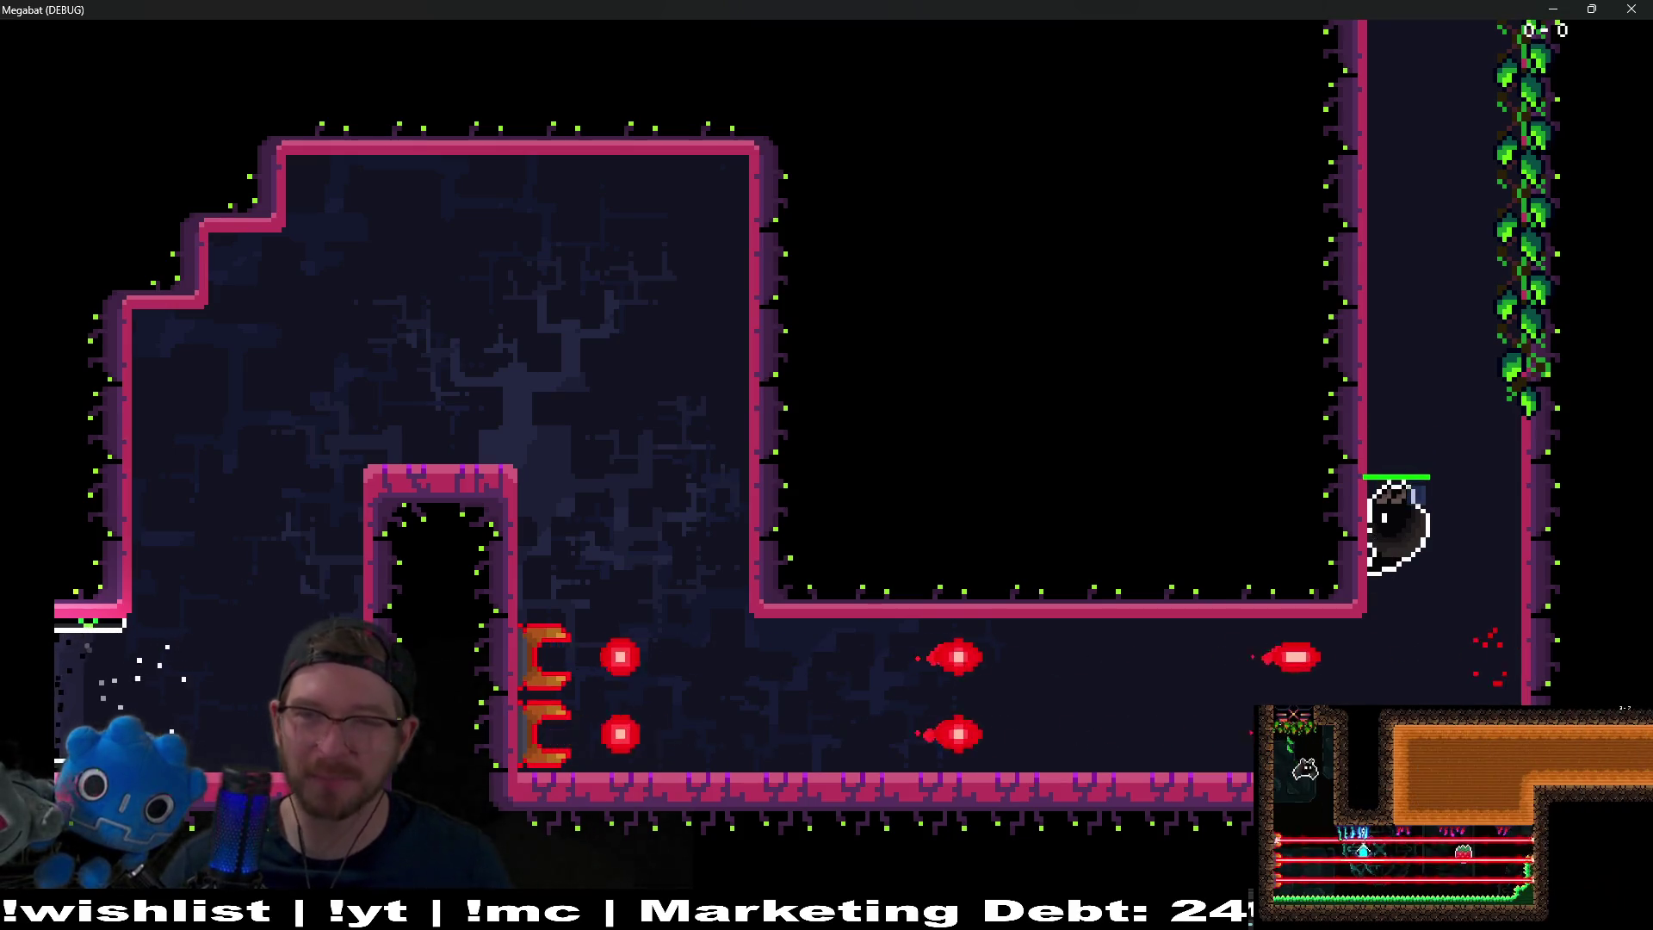
pyautogui.press('F8')
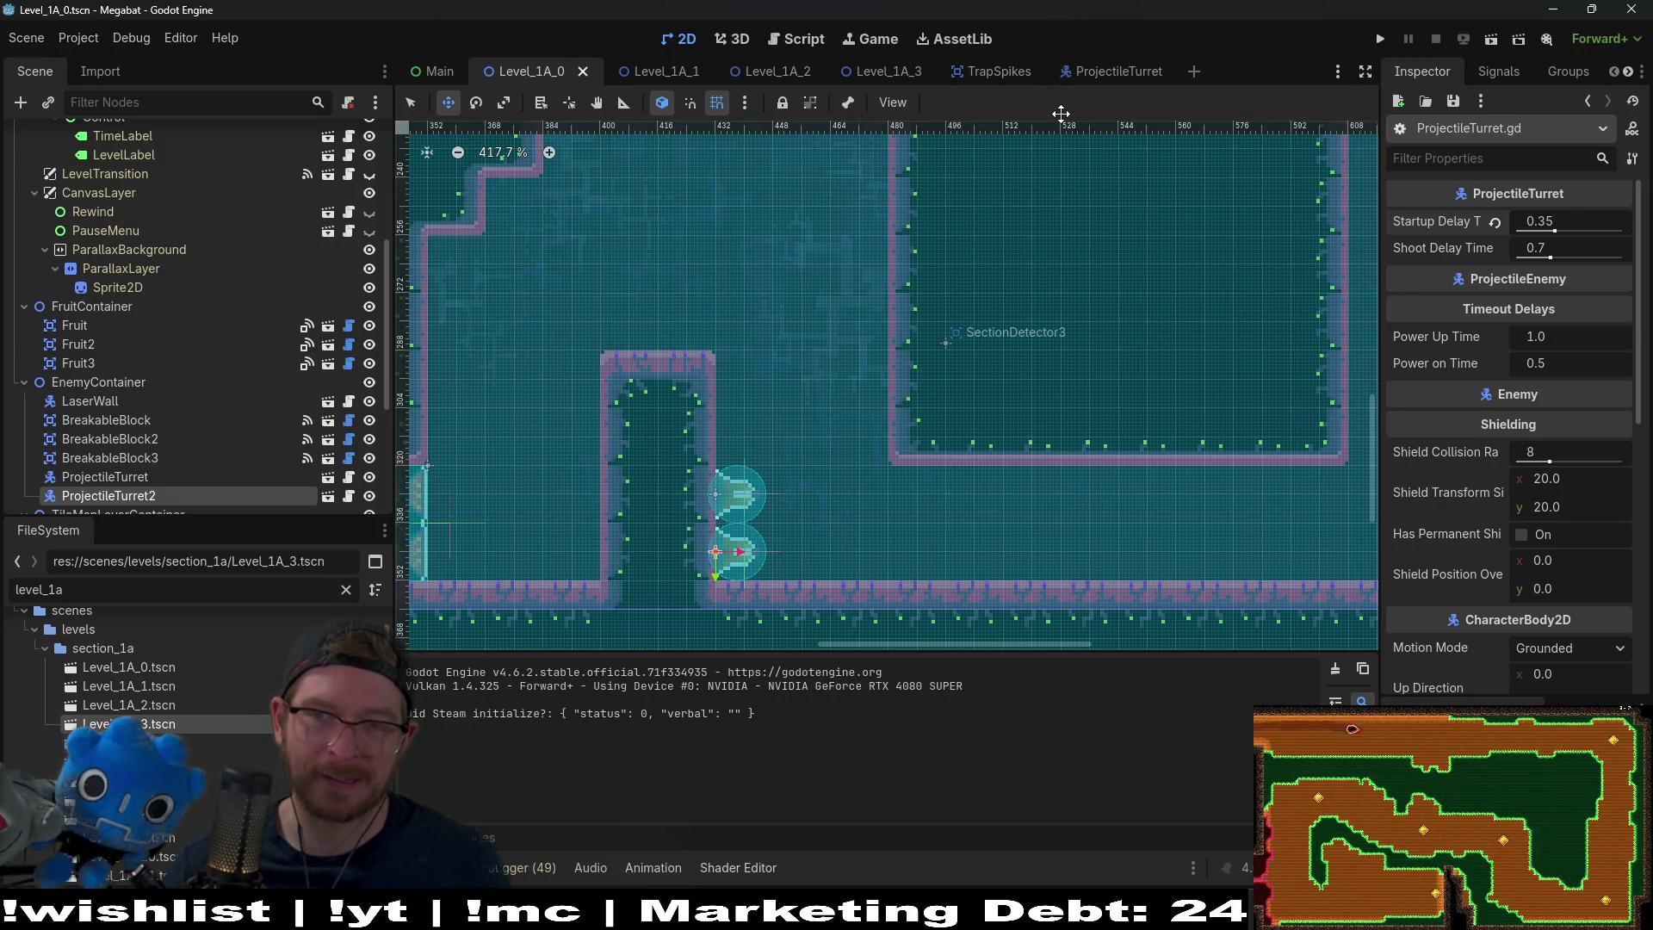
# Move both turrets into the upper-left room, save and playtest, then close the game
pyautogui.scroll(-3, 849, 324)
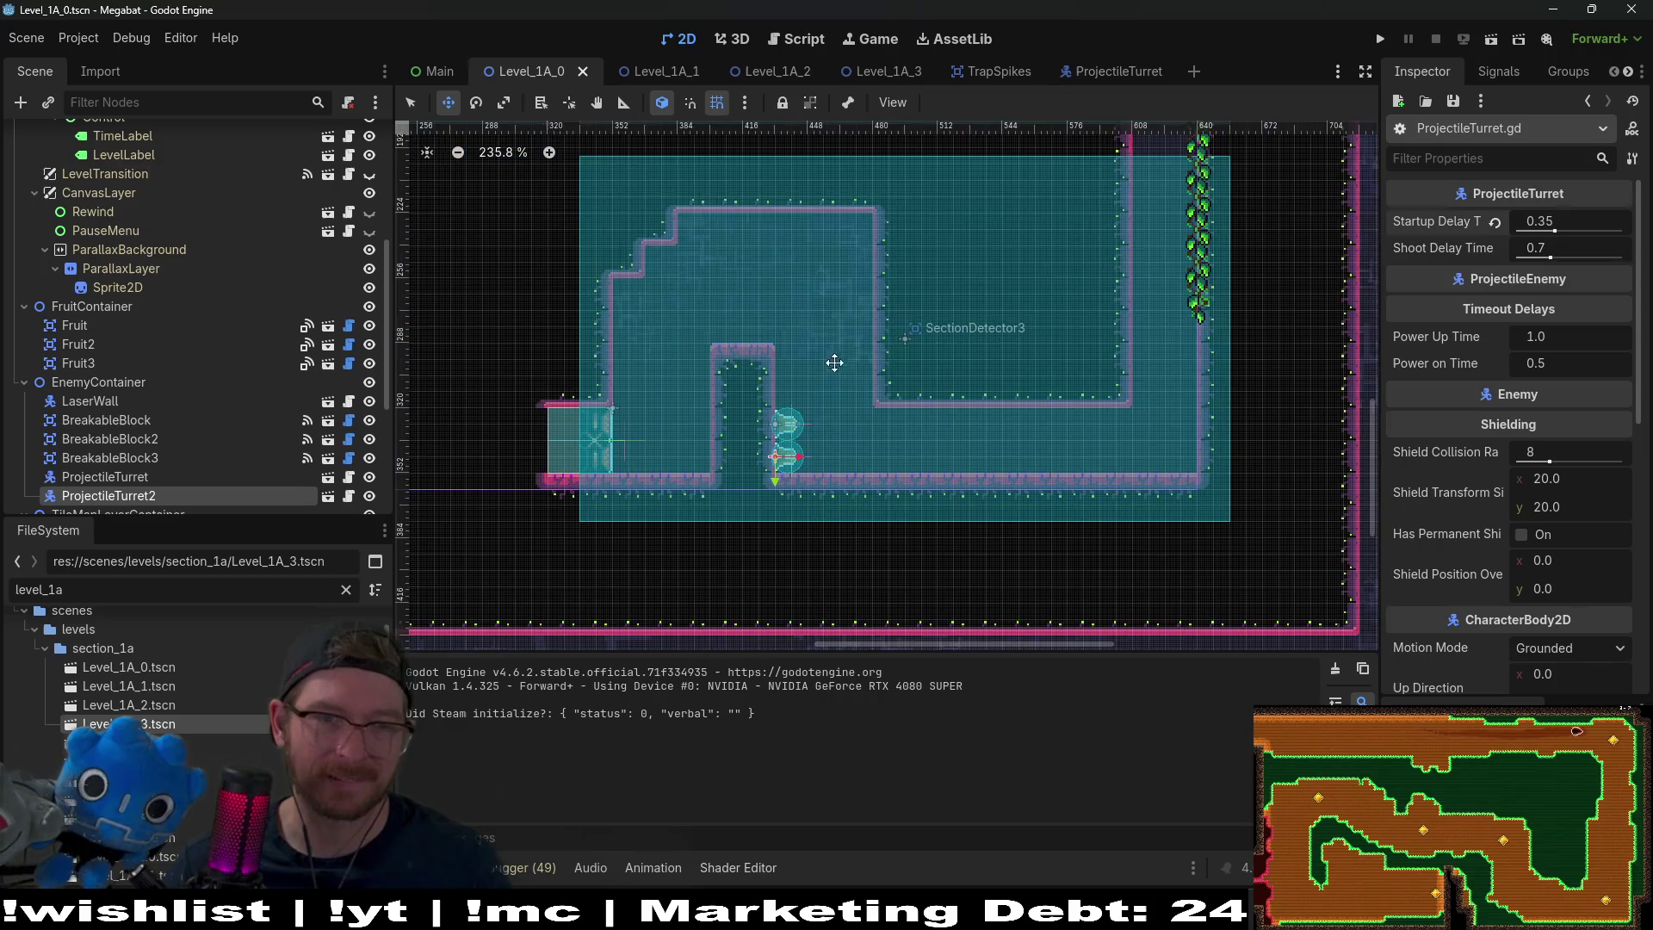
pyautogui.keyDown('shift'); pyautogui.click(105, 476); pyautogui.keyUp('shift')
pyautogui.scroll(-3, 763, 431)
pyautogui.moveTo(775, 456)
pyautogui.mouseDown()
pyautogui.moveTo(764, 431)
pyautogui.moveTo(861, 516)
pyautogui.moveTo(532, 298)
pyautogui.mouseUp()
pyautogui.click(1481, 44)
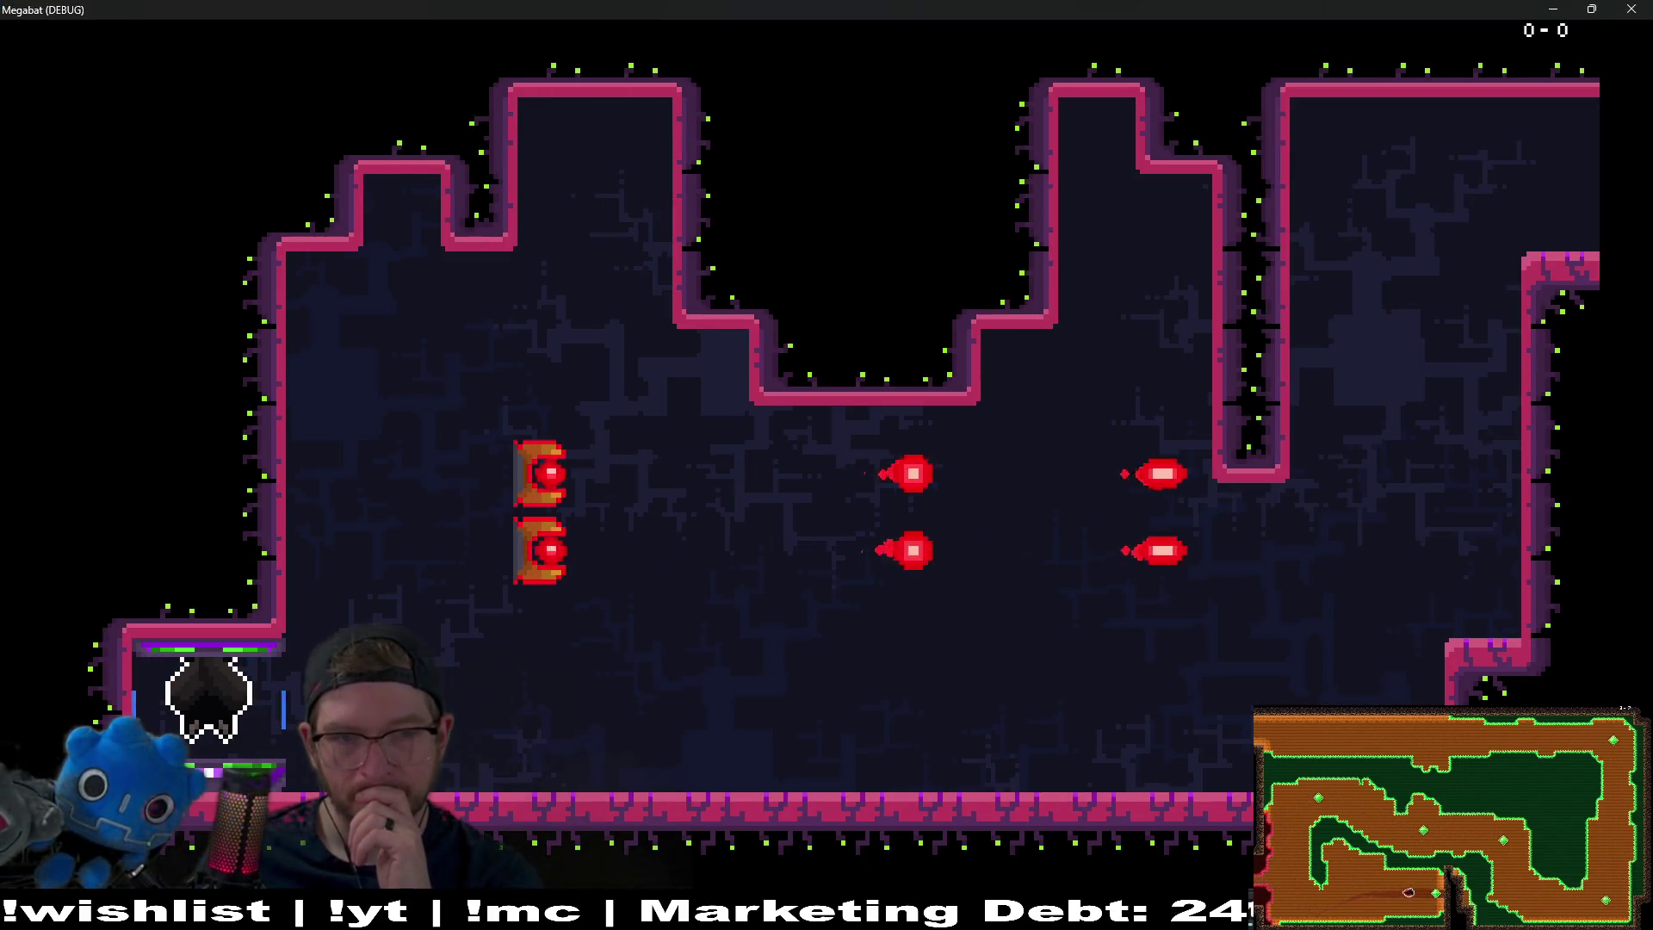
pyautogui.click(1620, 11)
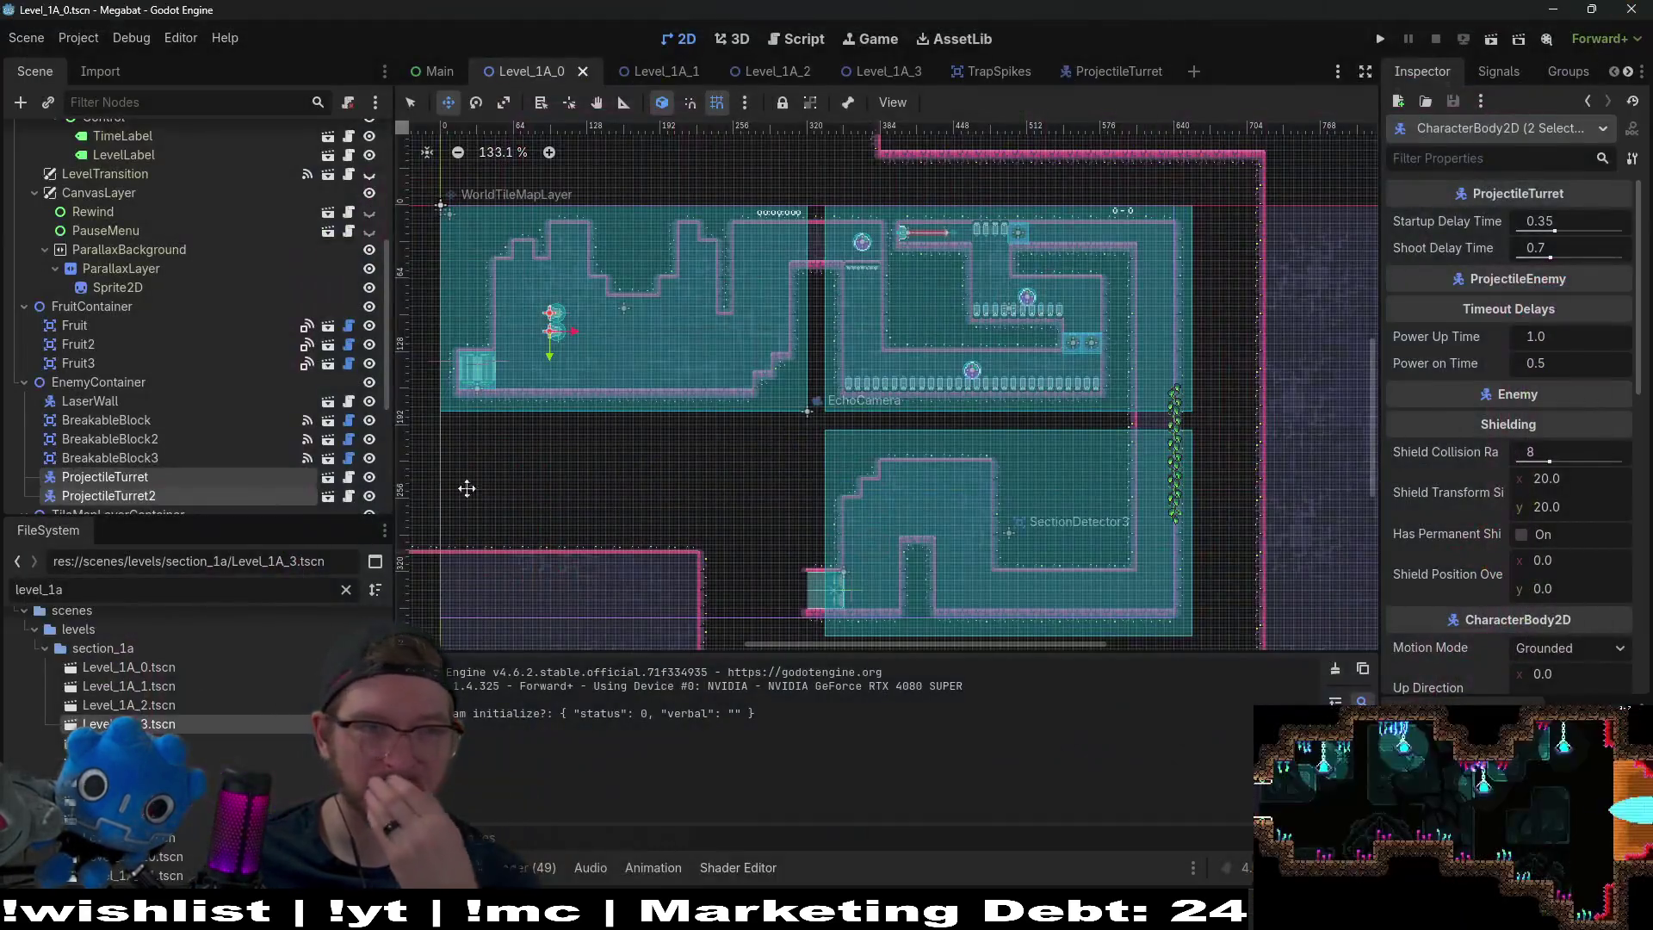
# Open the ProjectileTurret scene from ProjectileTurret2's attached script
pyautogui.click(143, 498)
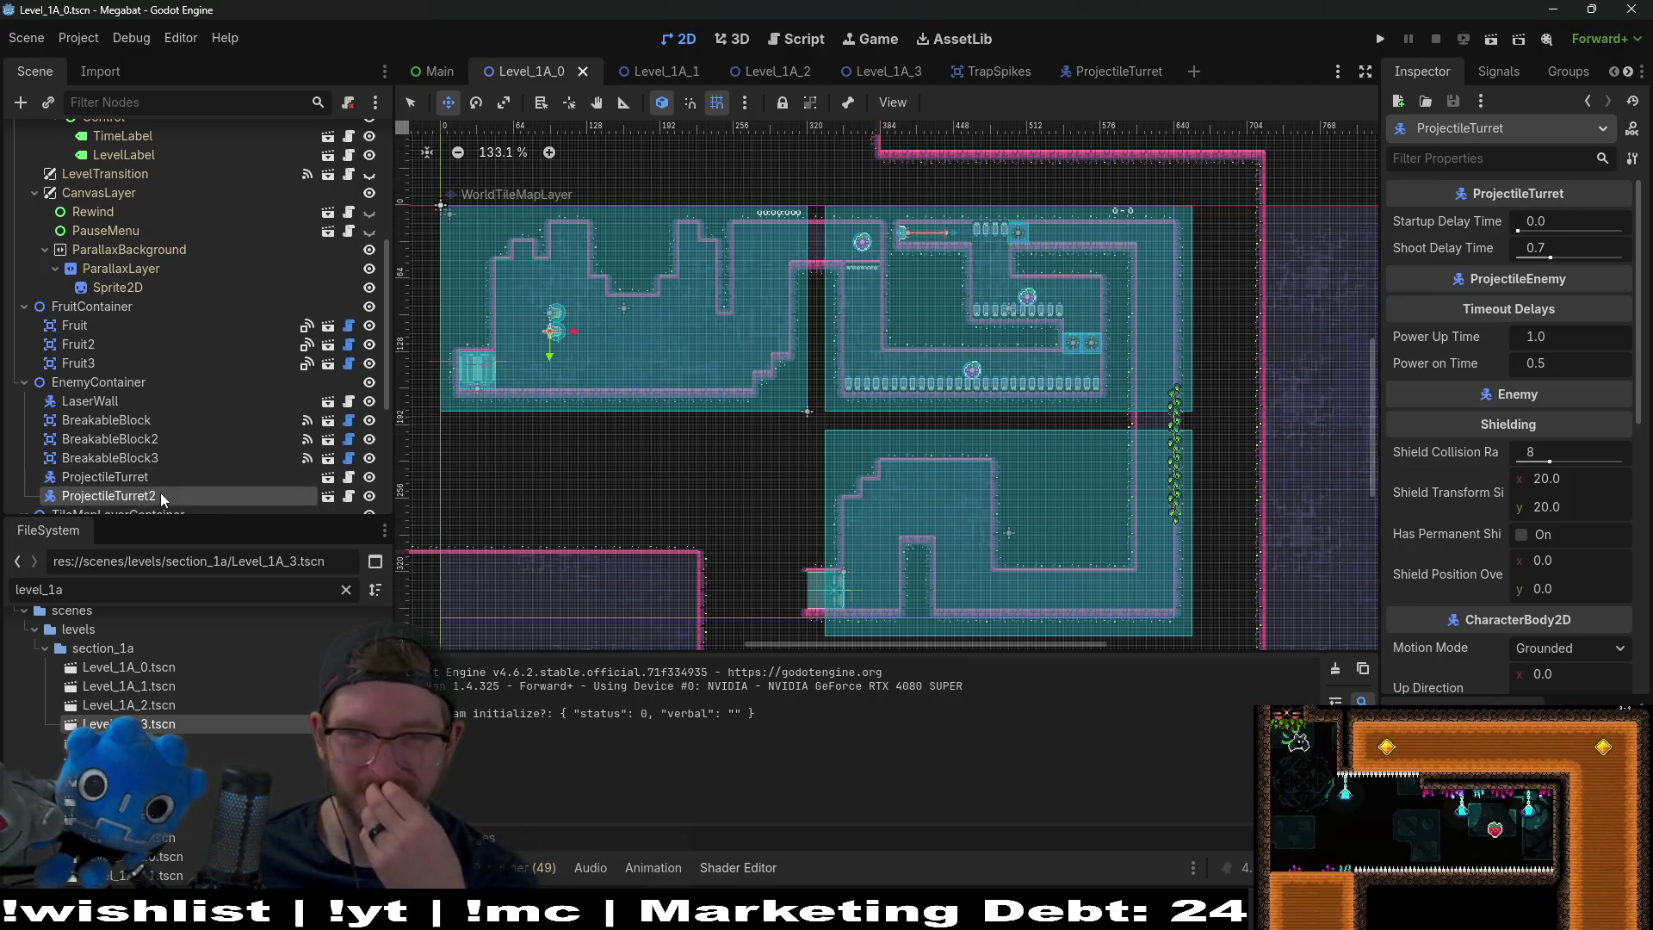
pyautogui.click(349, 496)
pyautogui.scroll(-3, 880, 469)
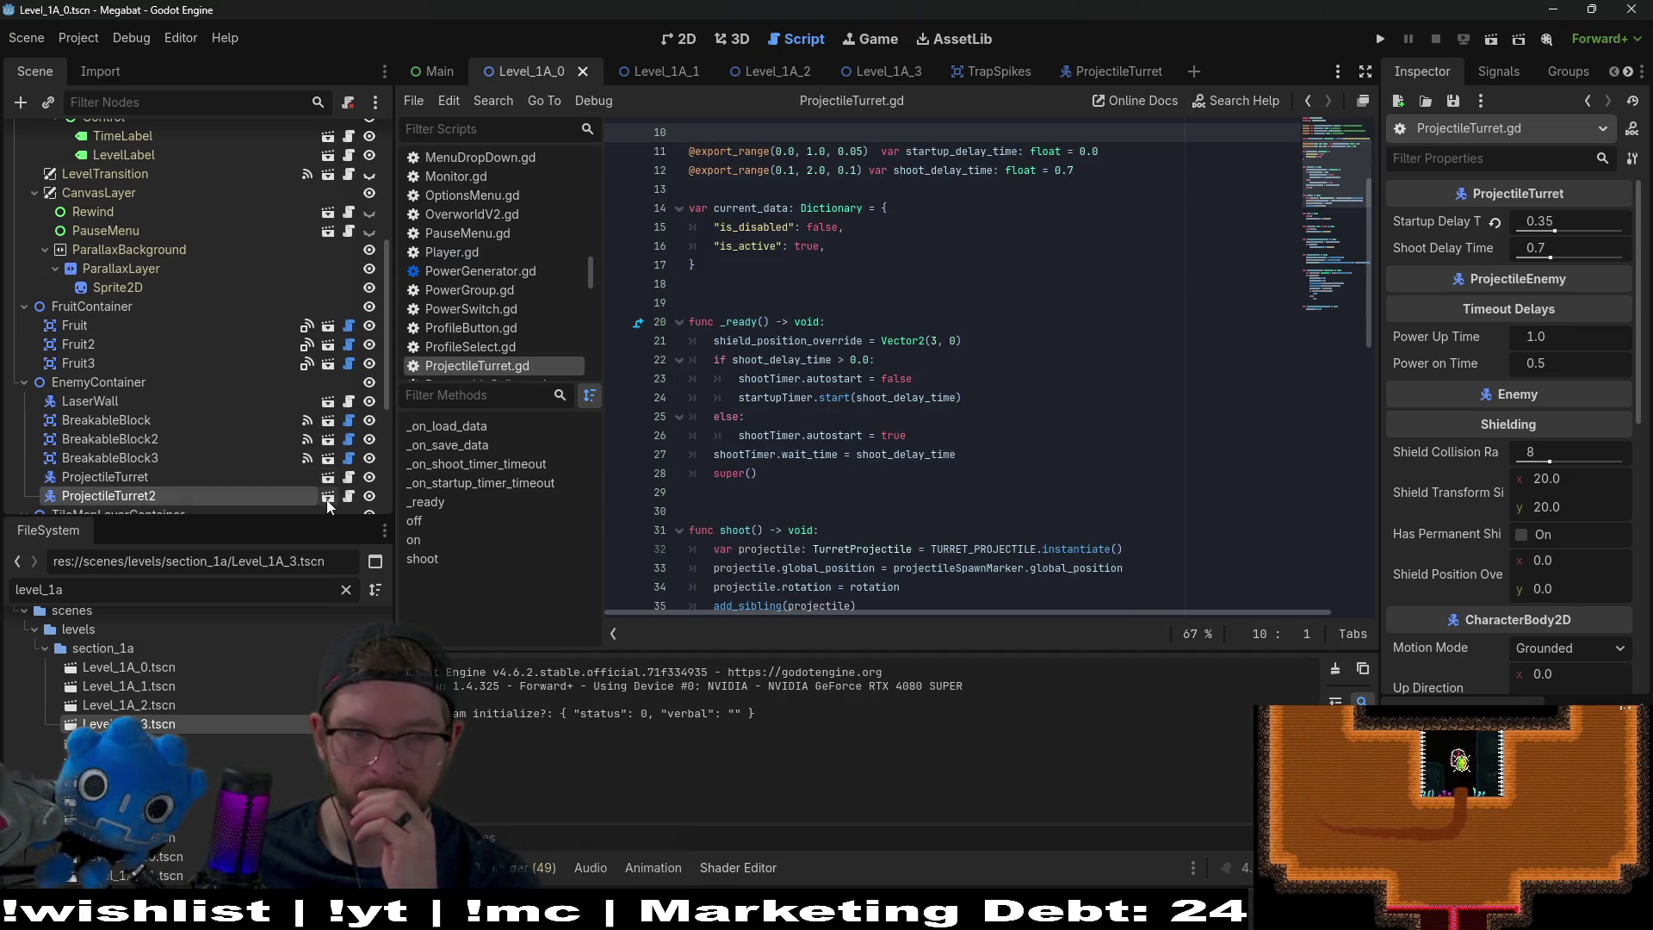
pyautogui.click(328, 478)
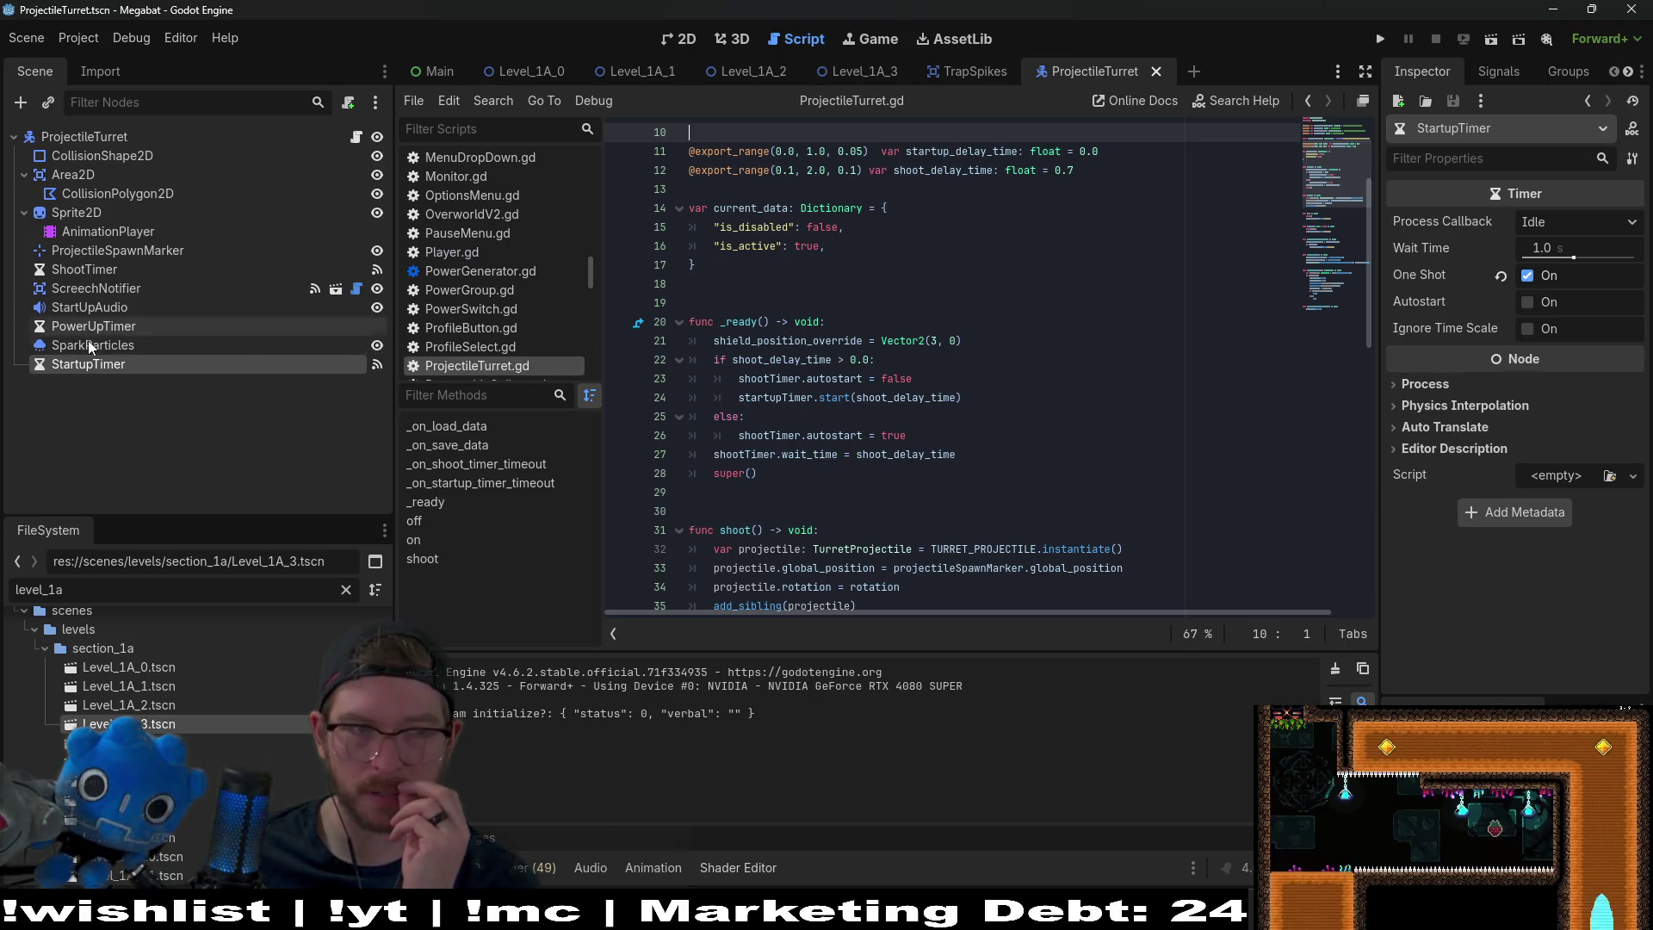
# Turn off ShootTimer's Autostart, save the turret scene, and return to Level_1A_0
pyautogui.click(111, 328)
pyautogui.click(96, 269)
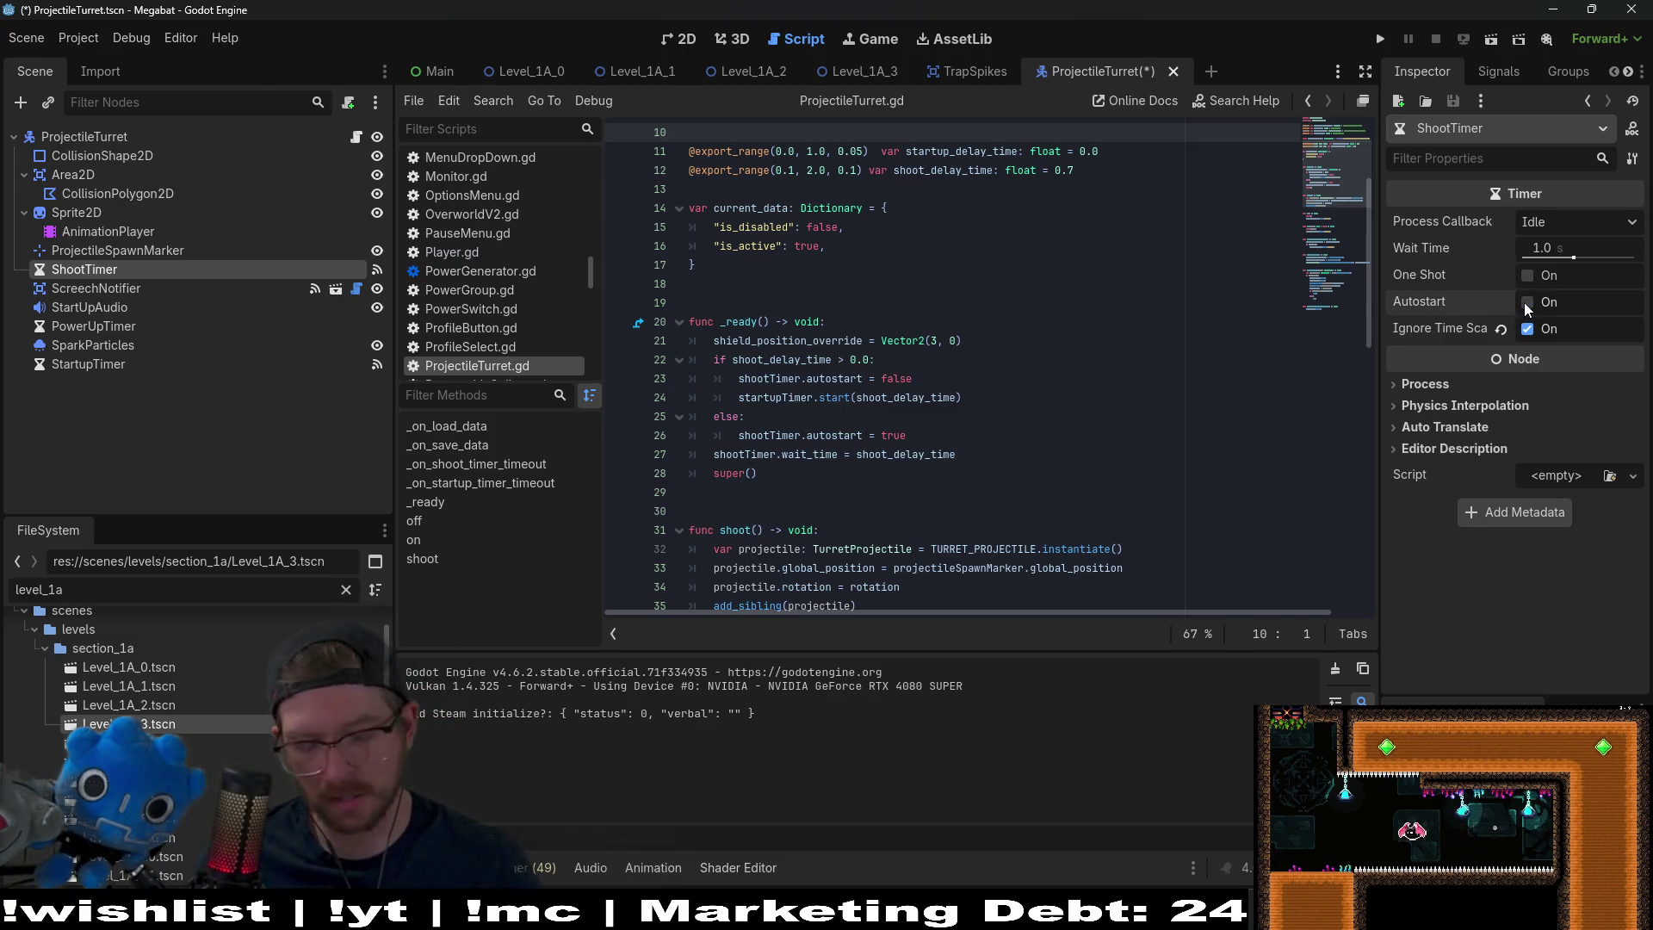
pyautogui.hotkey('ctrl', 's')
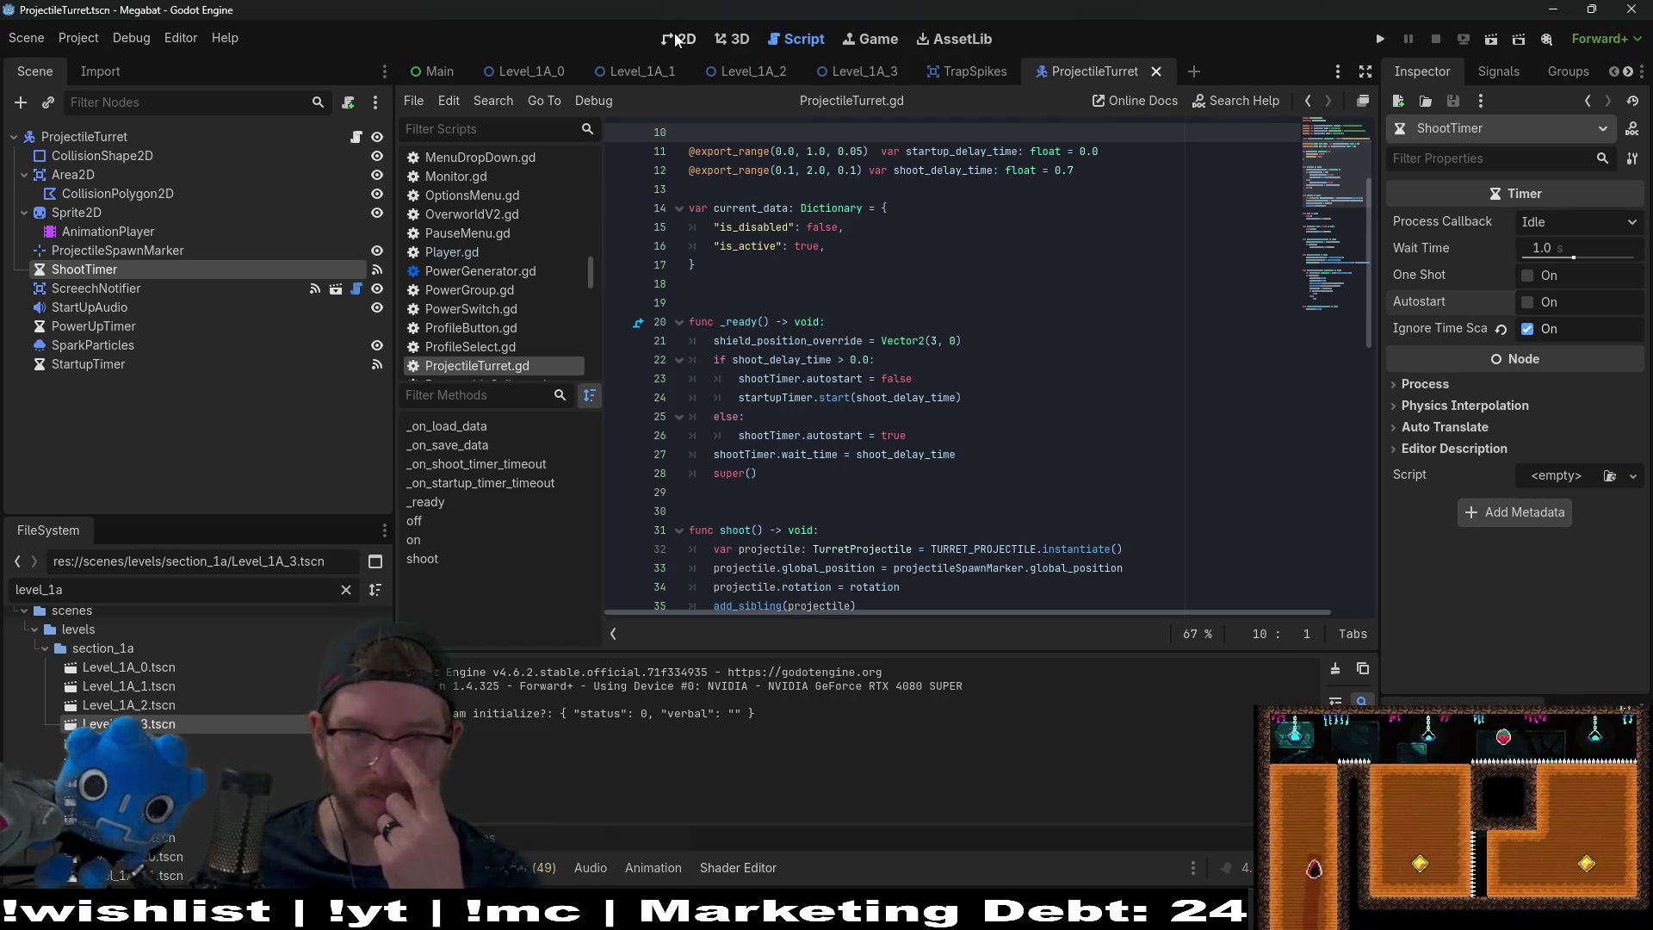
pyautogui.click(525, 74)
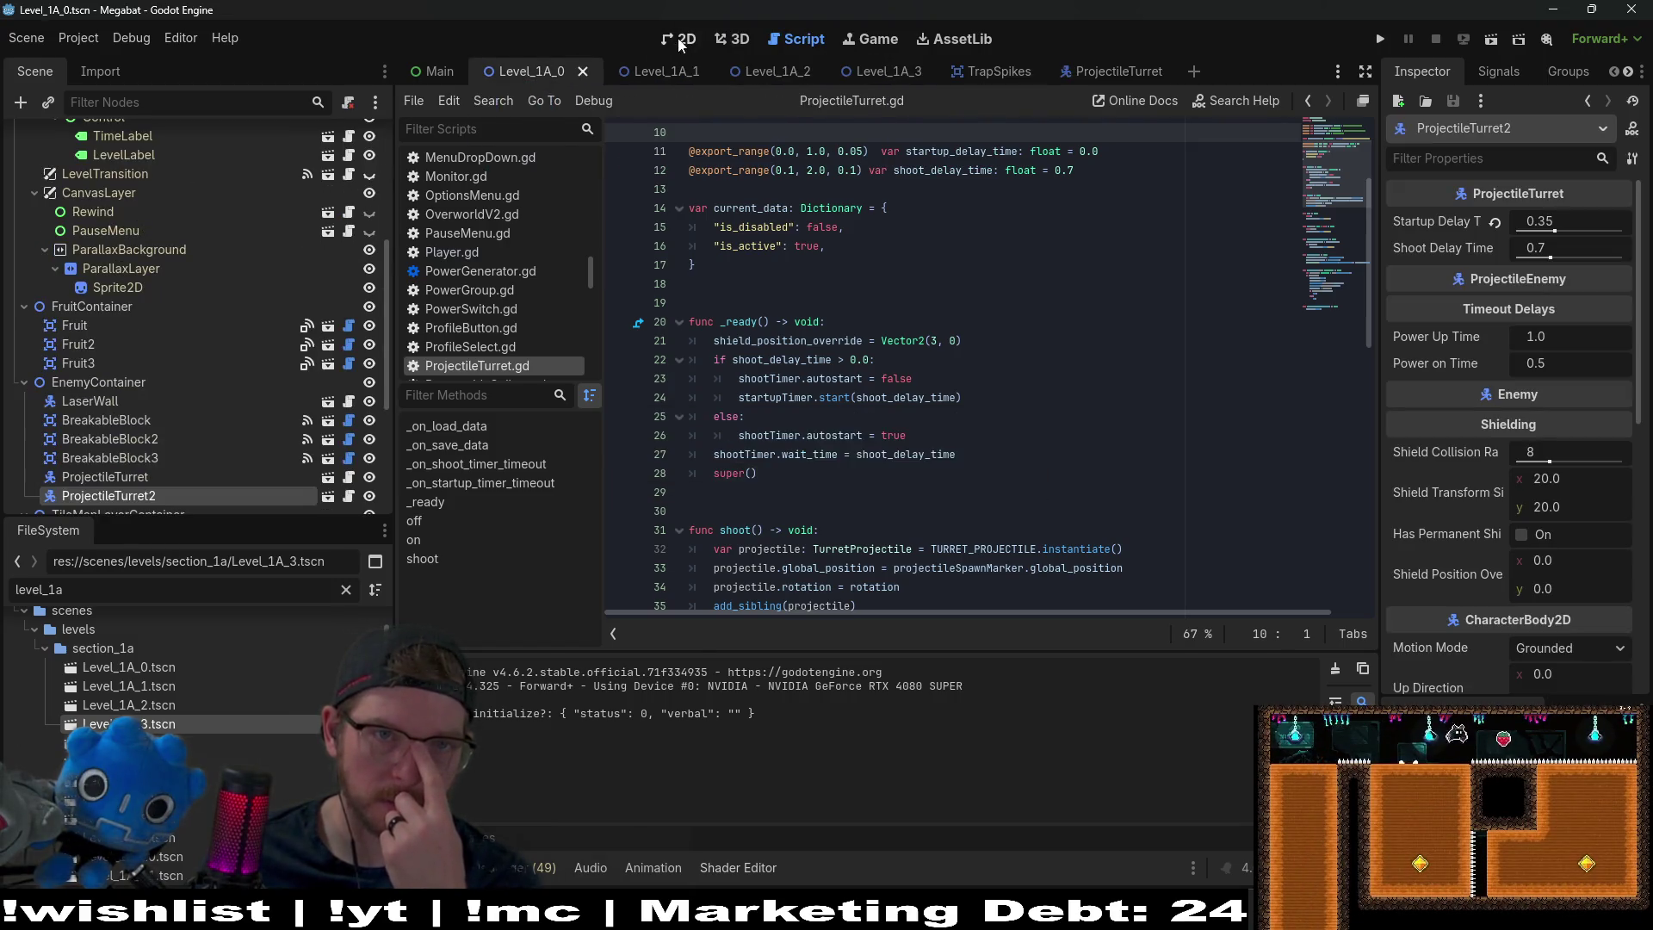
# Playtest the level, then change ProjectileTurret2's Startup Delay Time to 0.7 and playtest again
pyautogui.click(1481, 40)
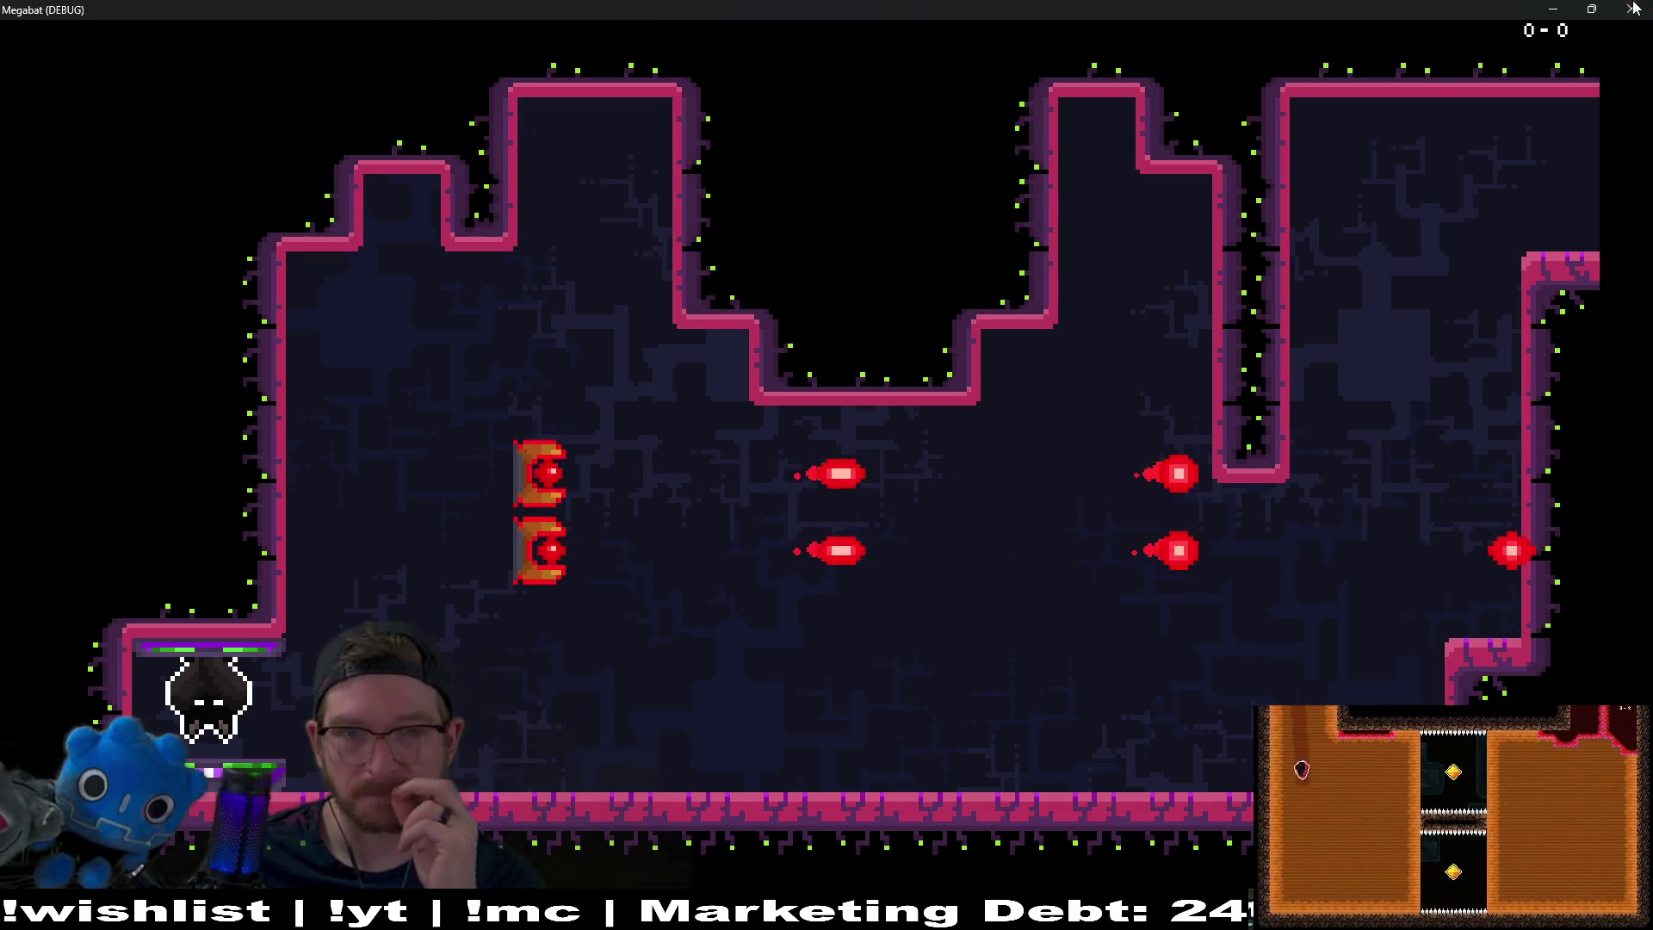
pyautogui.press('F8')
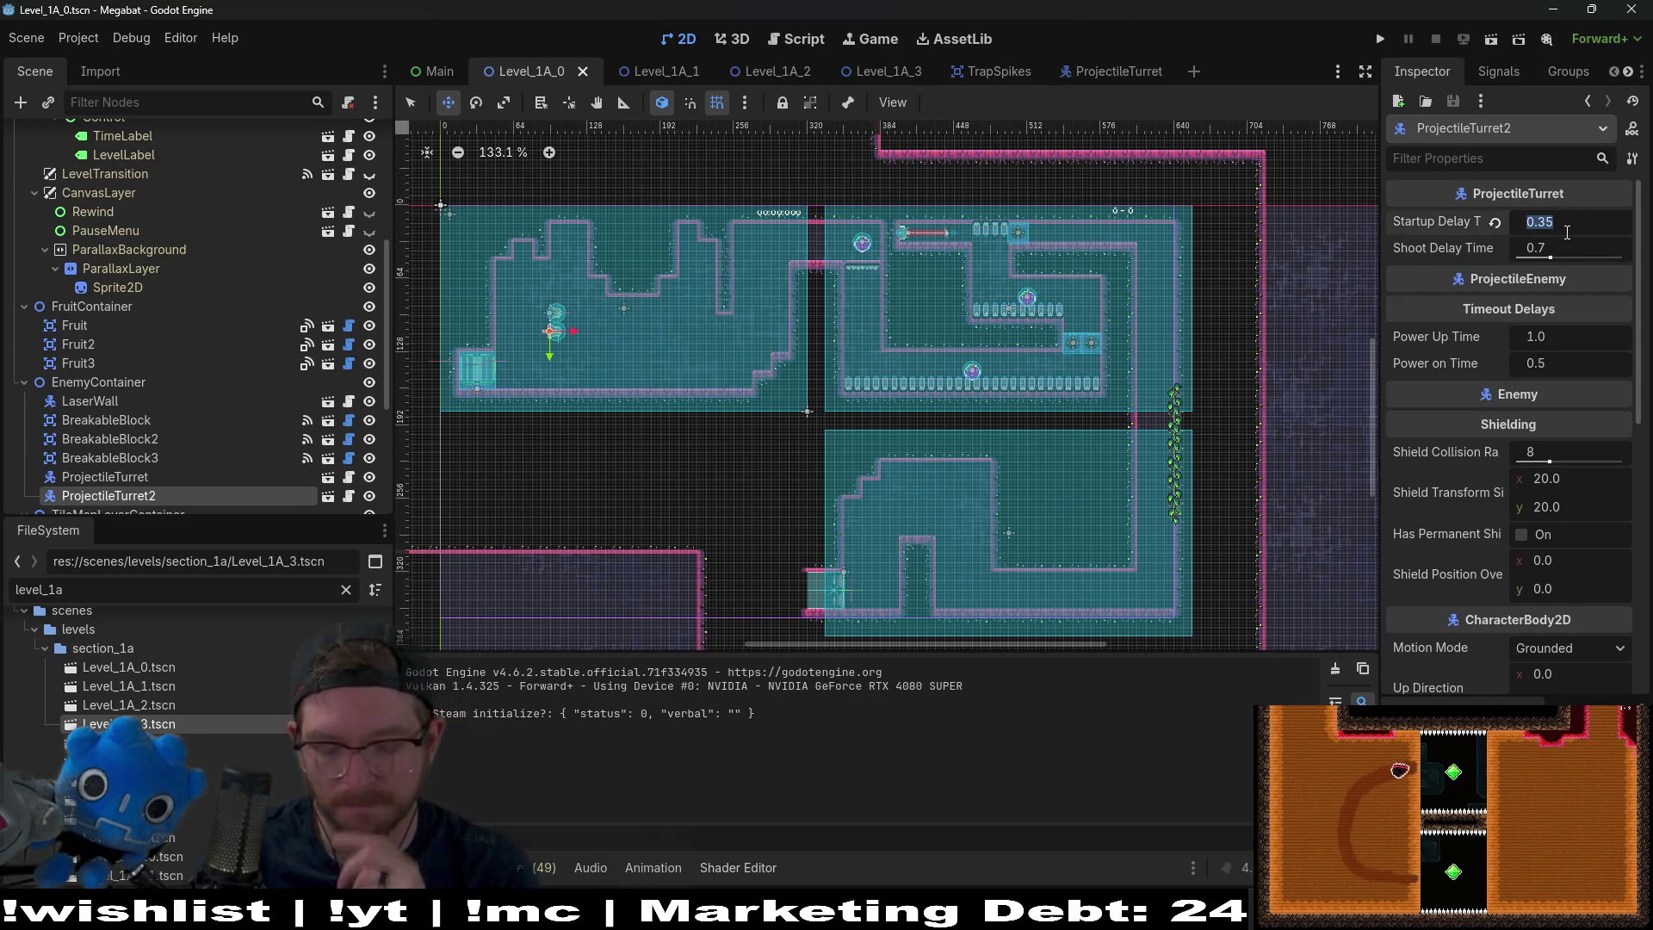
pyautogui.write('0.7')
pyautogui.click(1481, 39)
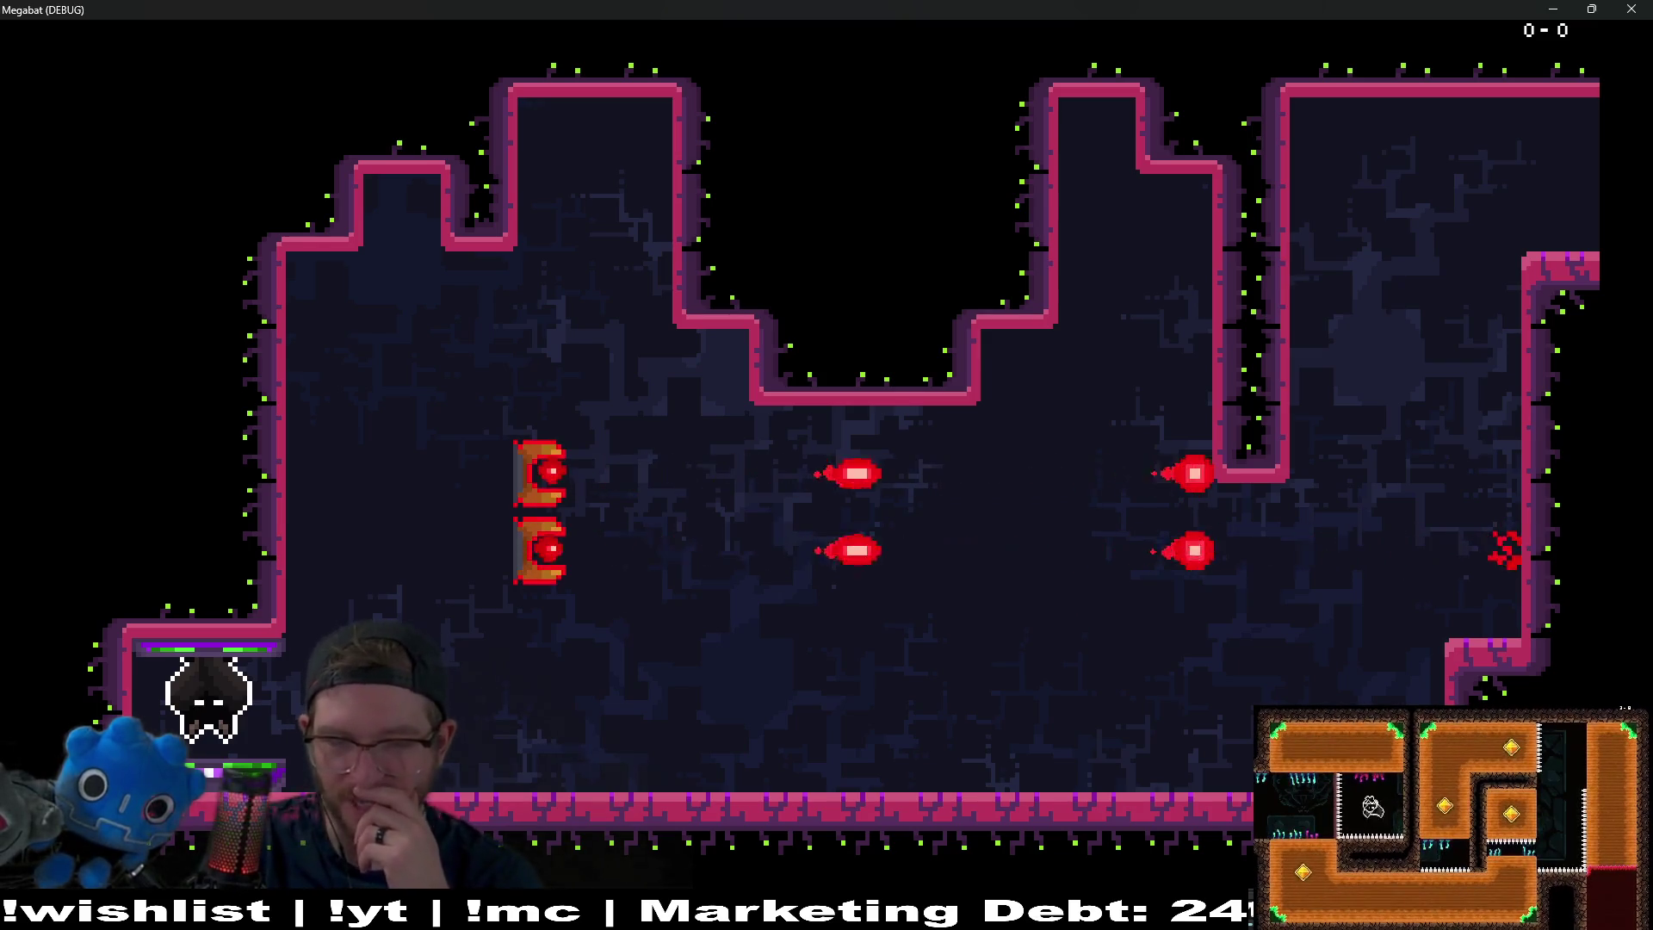
pyautogui.press('F8')
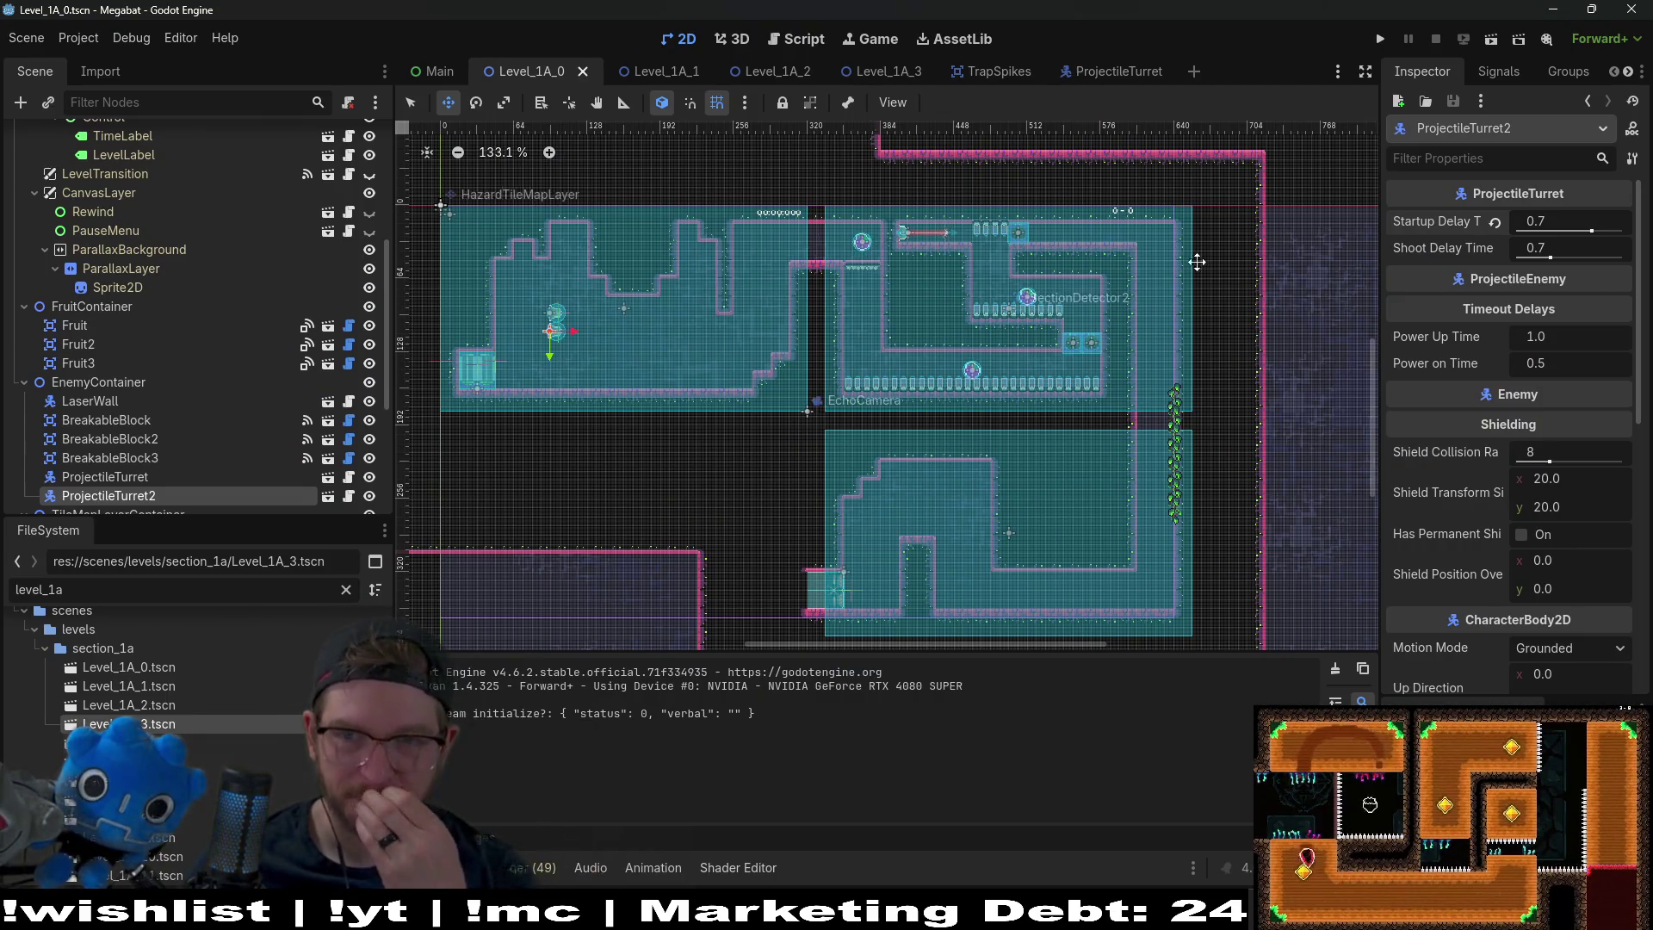
# Set ProjectileTurret2's Startup Delay Time back to 0.35 and save the level
pyautogui.click(1537, 221)
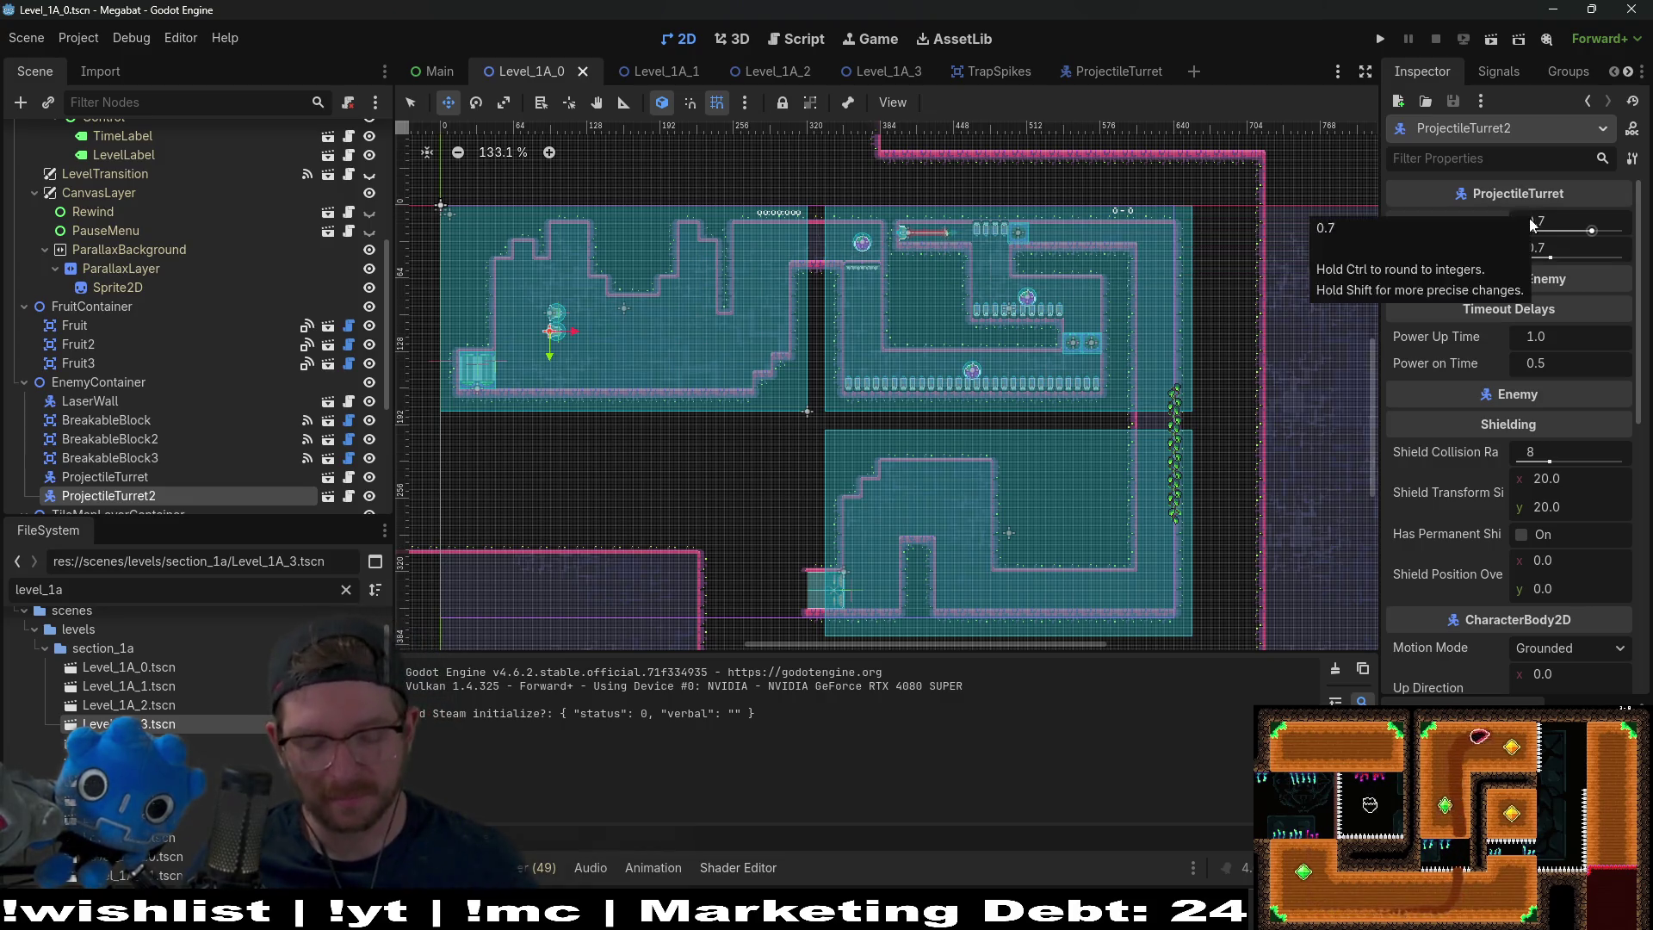
pyautogui.write('0.35')
pyautogui.press('Return')
pyautogui.hotkey('ctrl', 's')
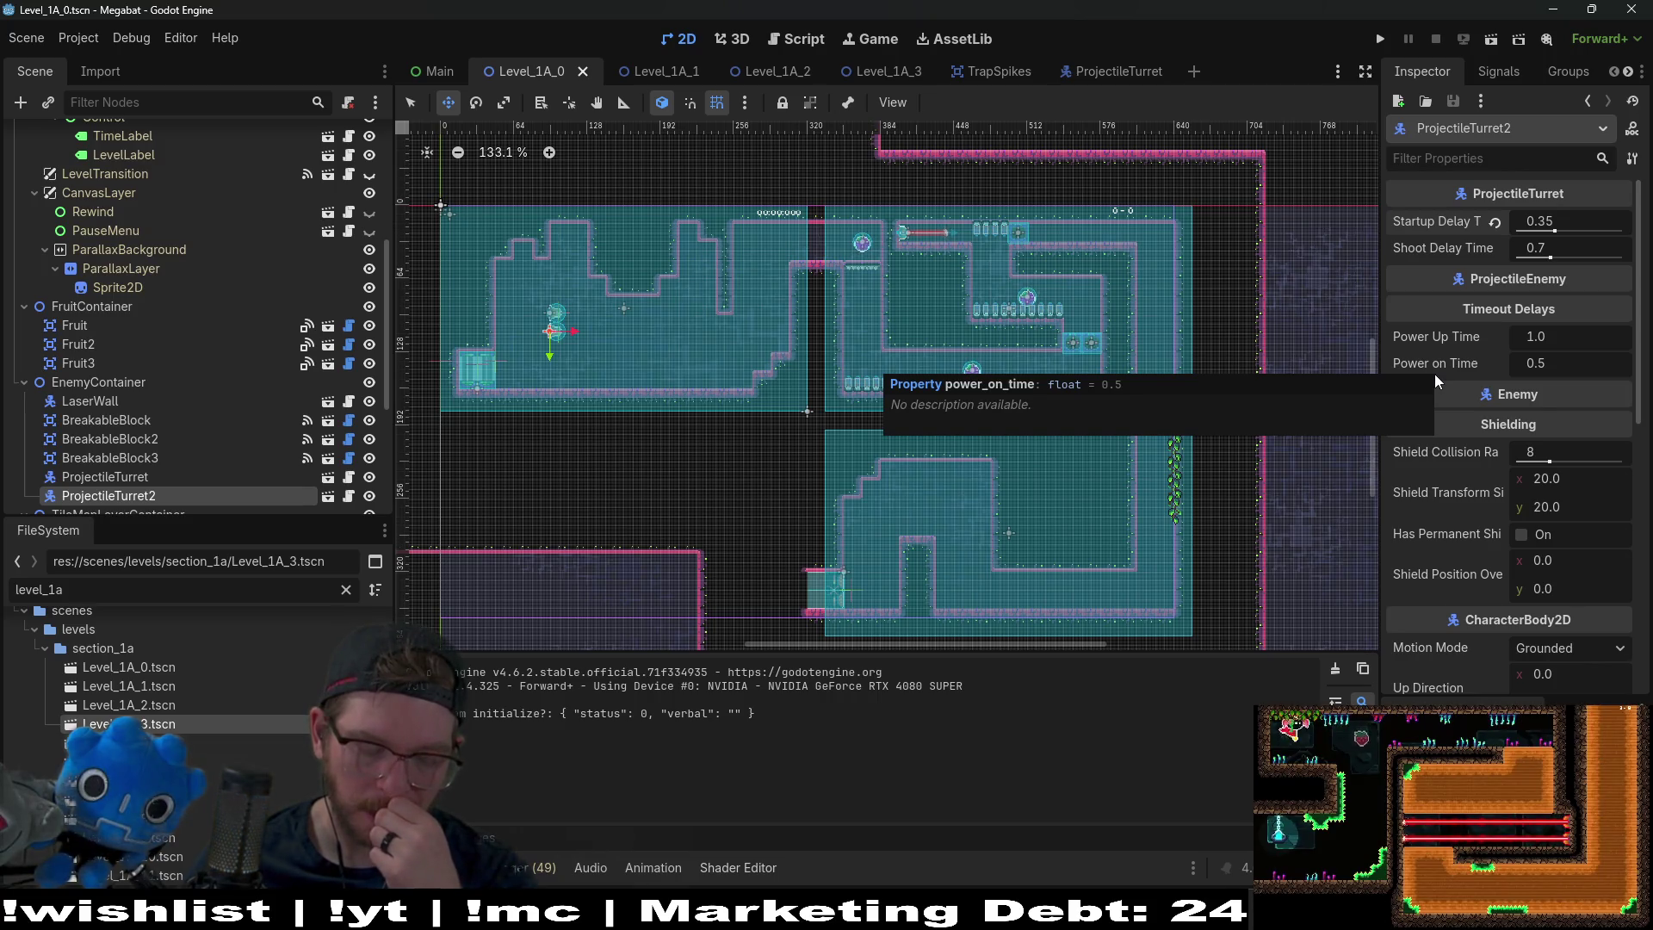
# Read through ProjectileTurret.gd from ProjectileTurret2's script, then open the ProjectileTurret scene
pyautogui.click(348, 496)
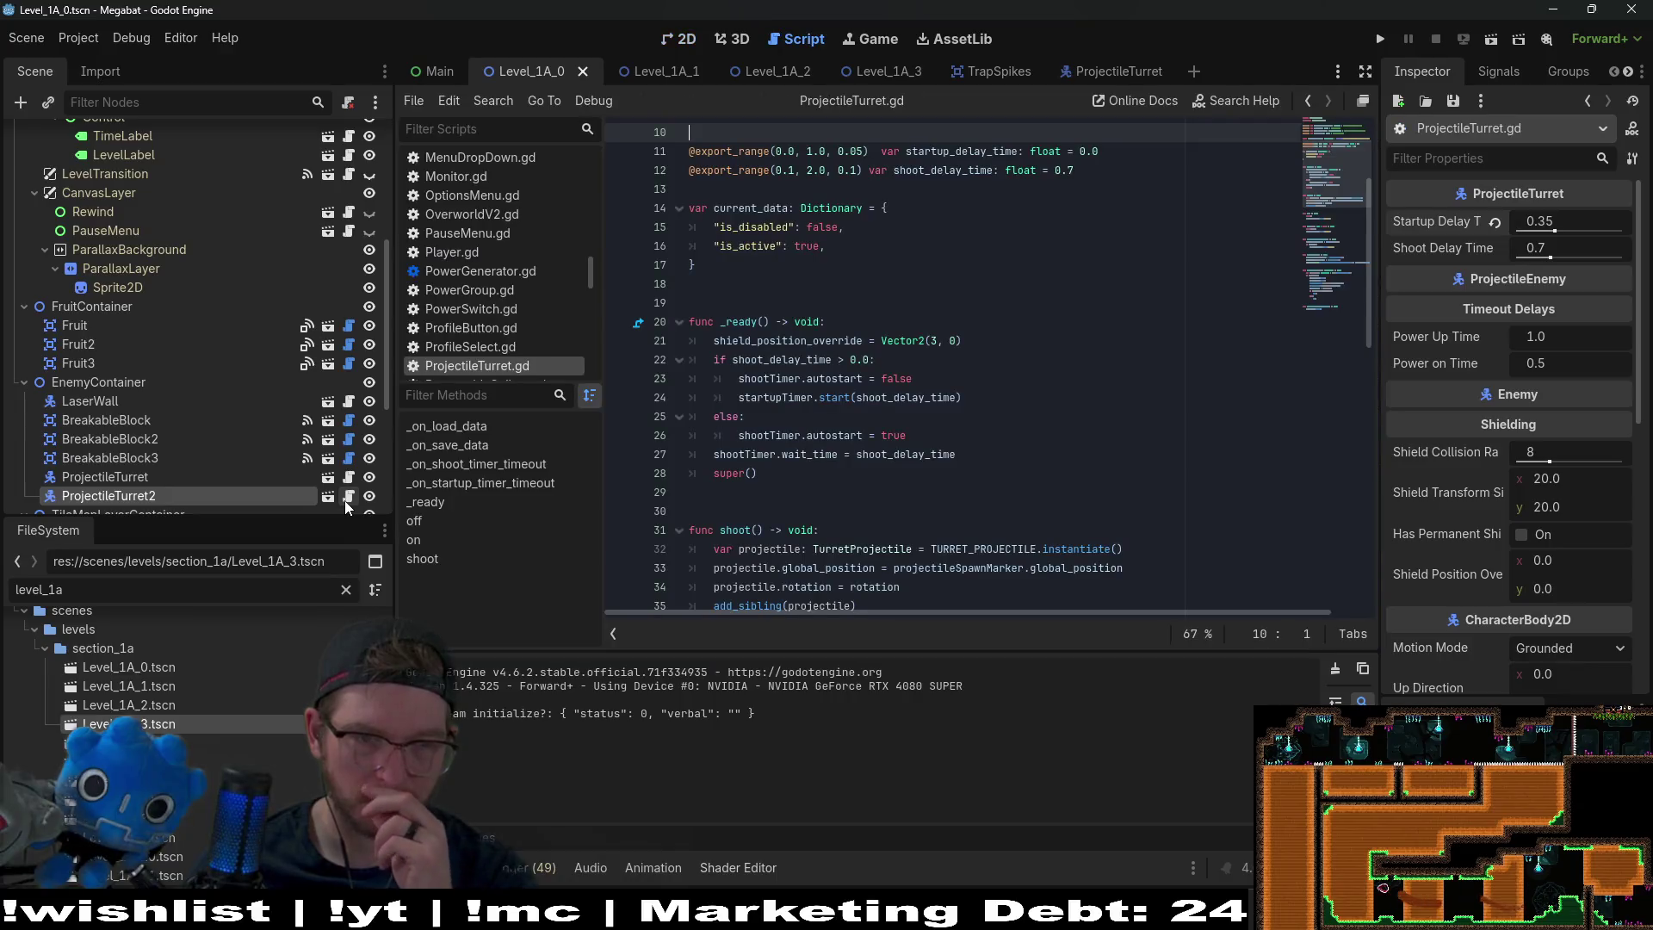
pyautogui.scroll(-5, 958, 472)
pyautogui.scroll(-5, 959, 471)
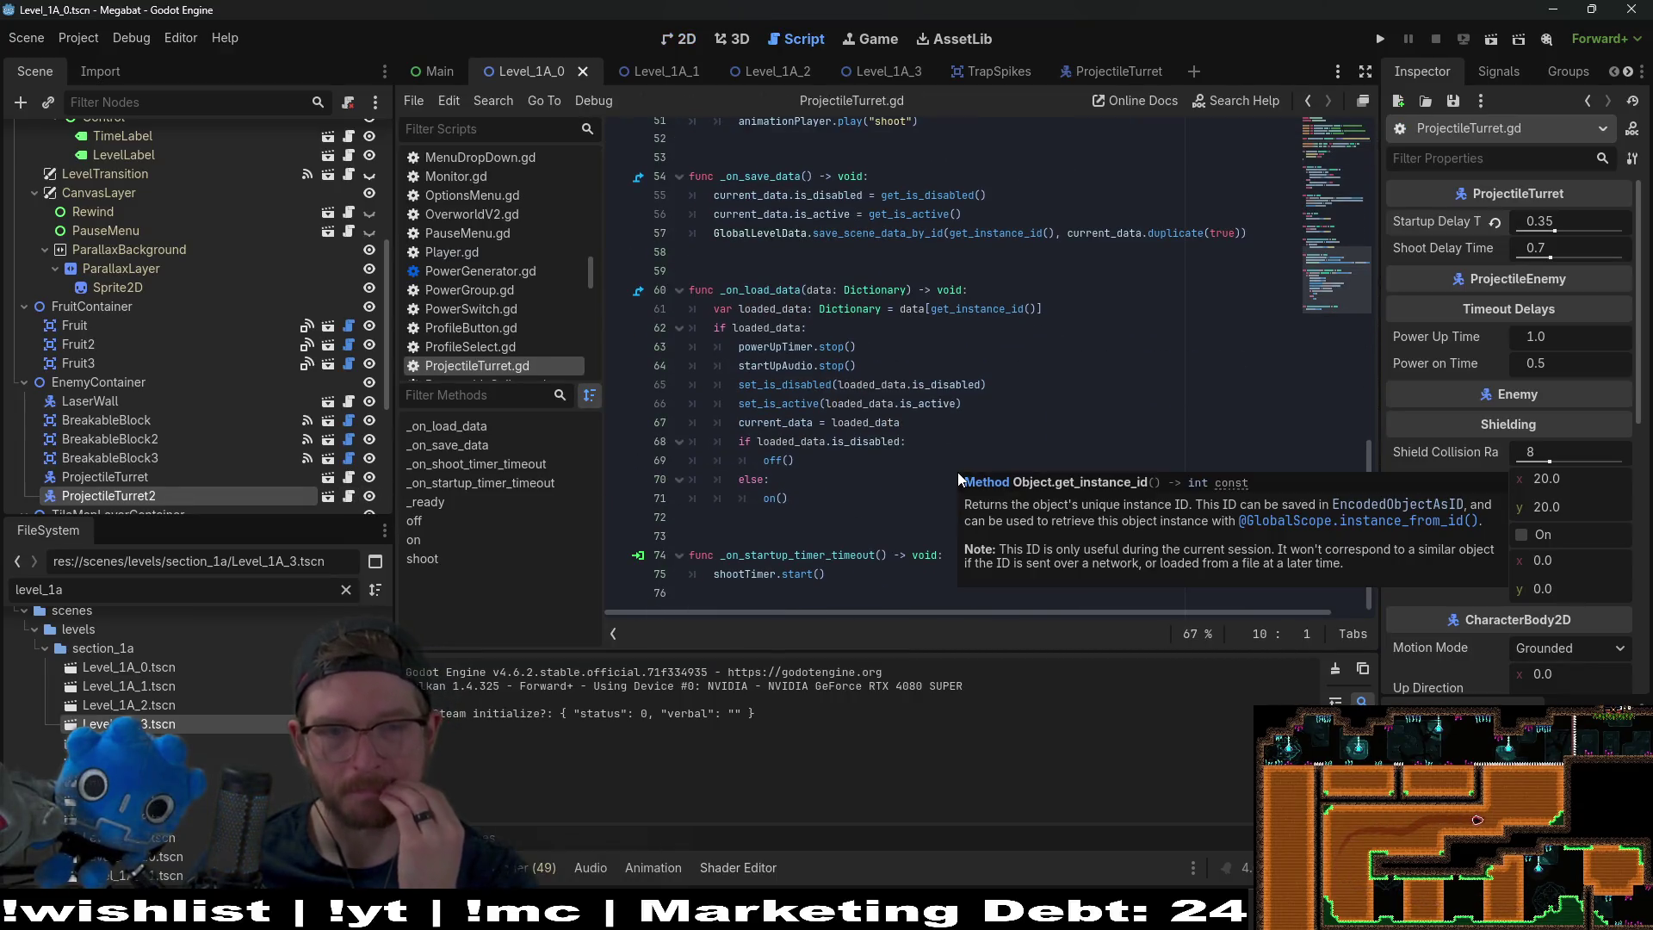
pyautogui.scroll(1, 838, 519)
pyautogui.scroll(8, 839, 519)
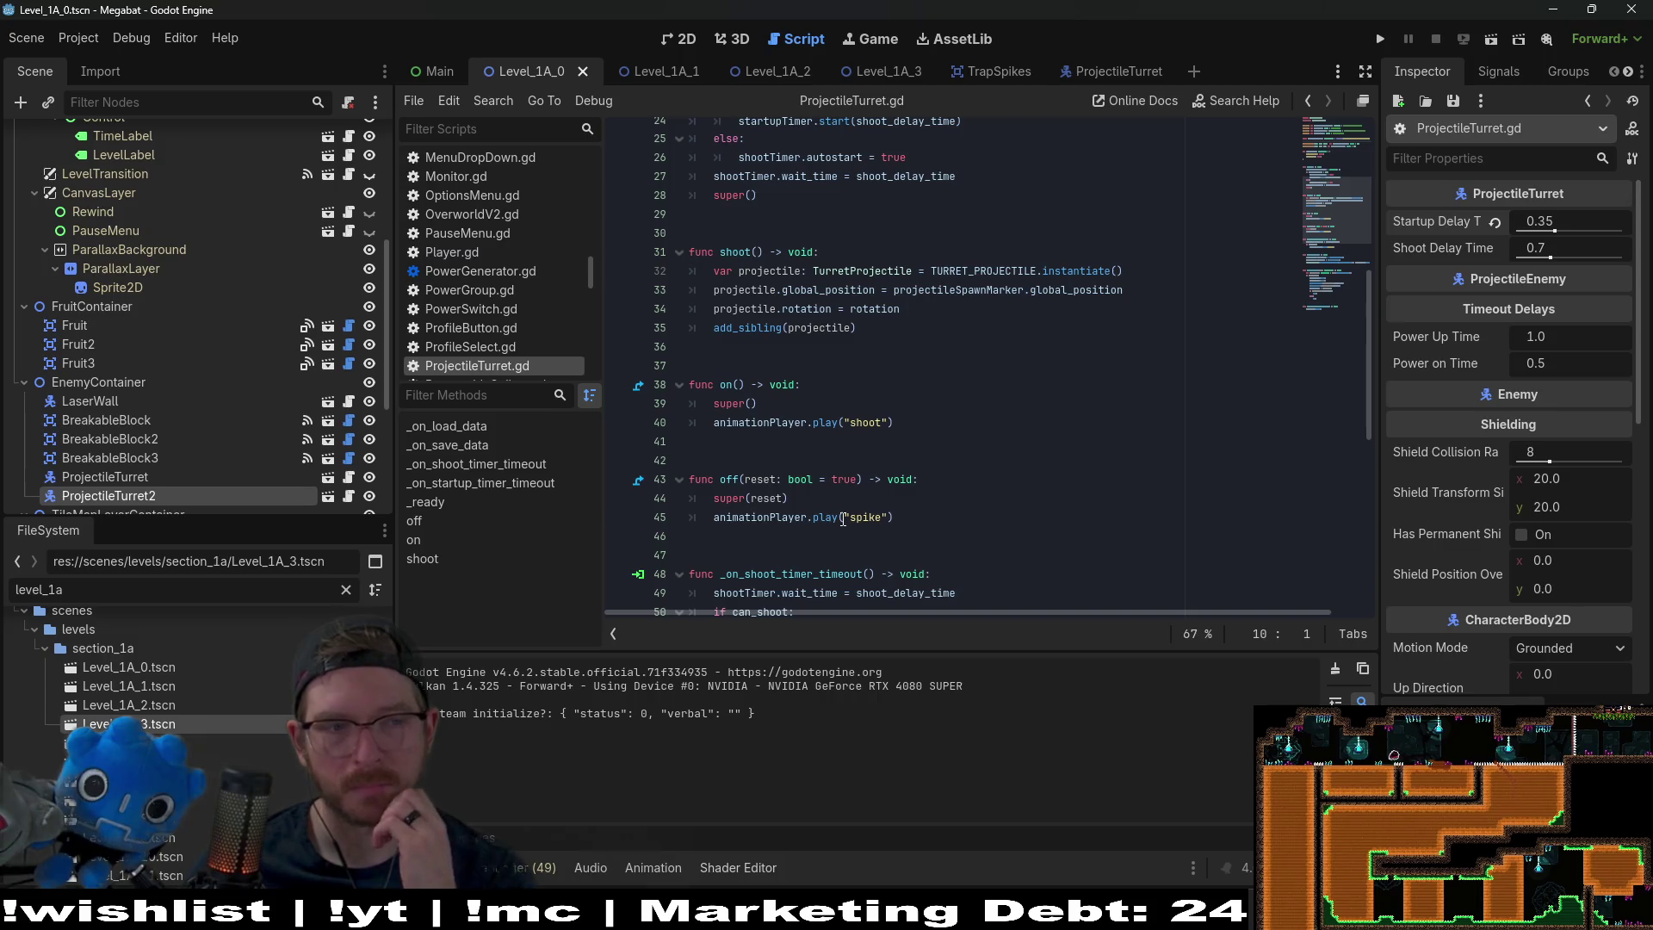
pyautogui.click(328, 496)
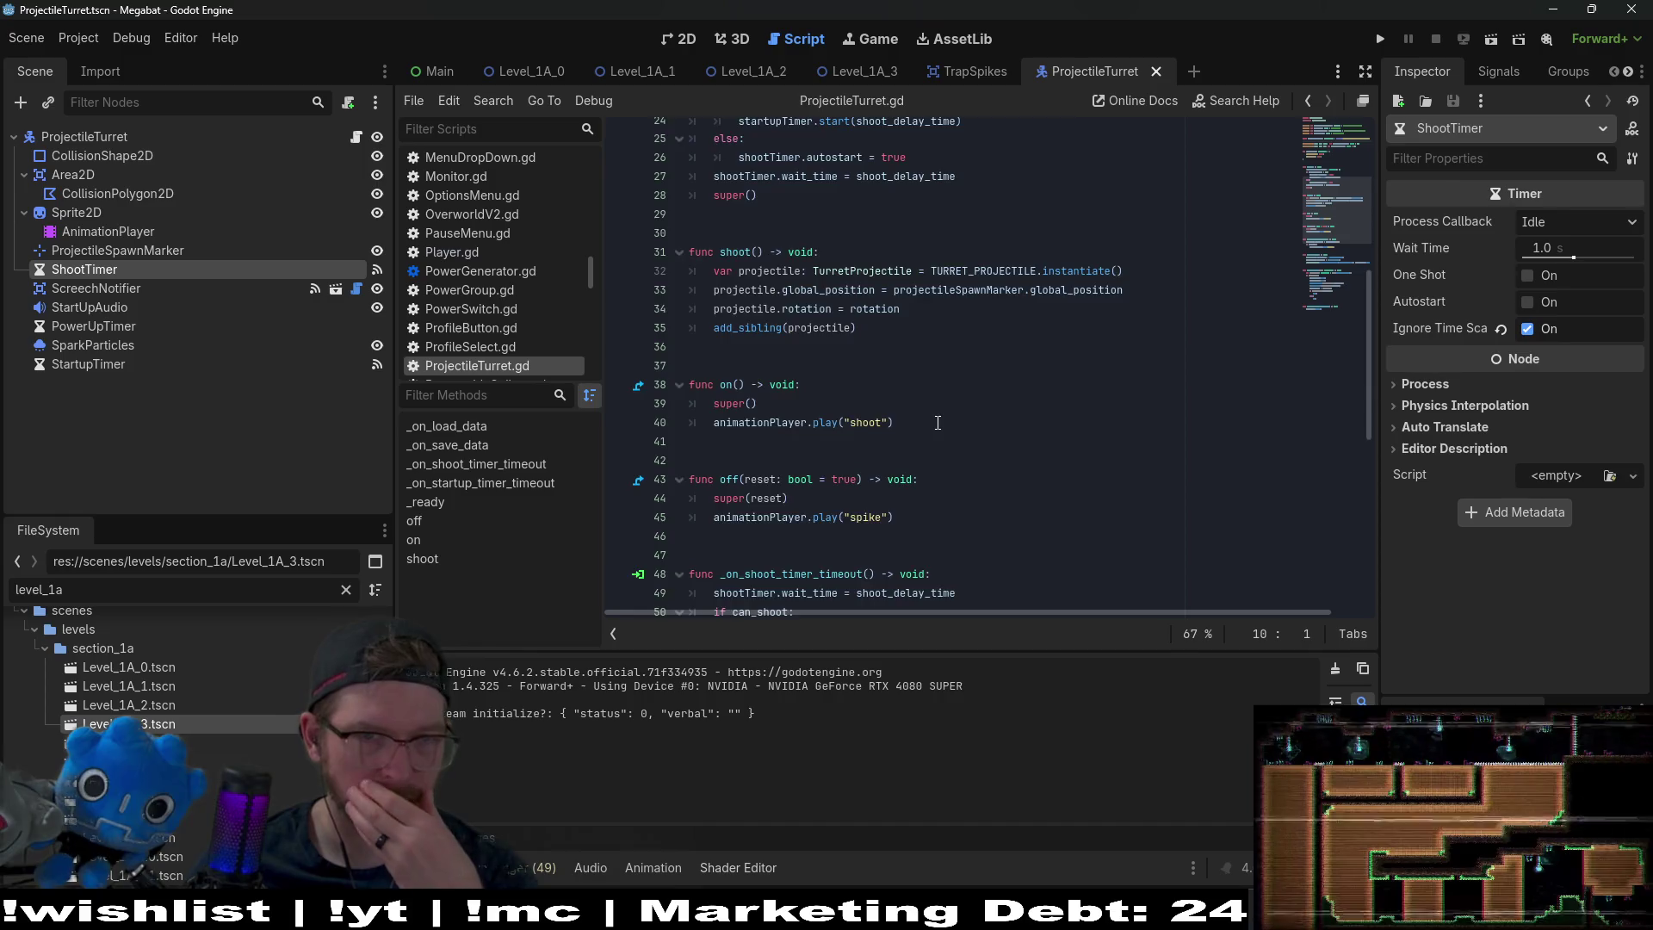
pyautogui.scroll(4, 938, 422)
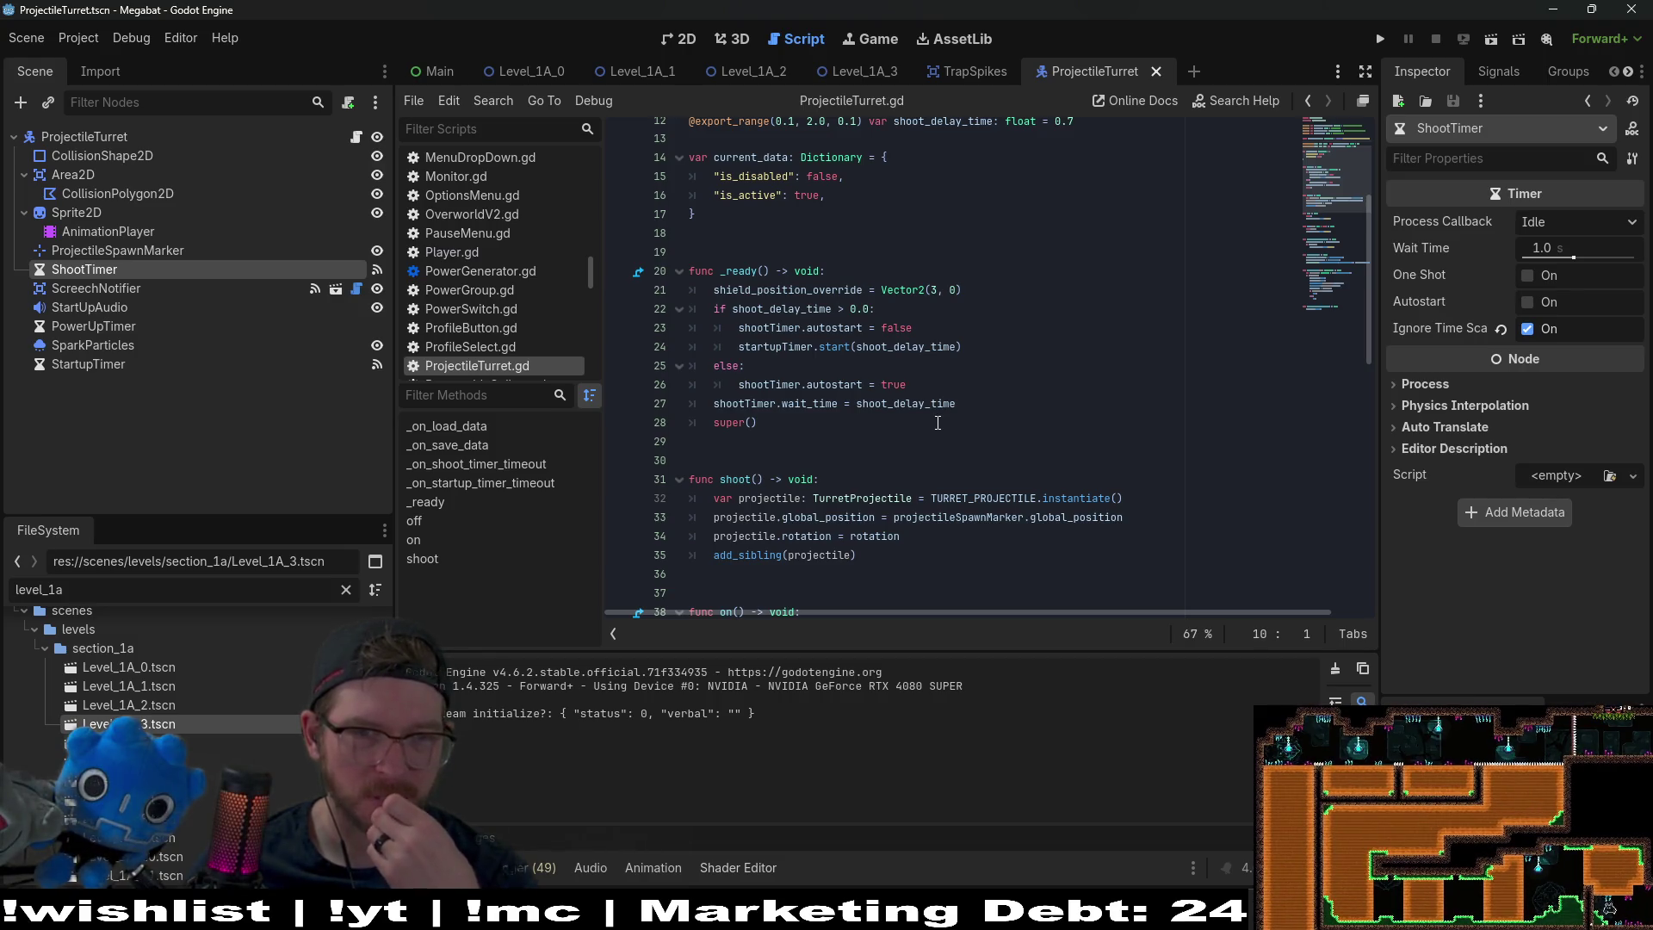
pyautogui.scroll(3, 938, 423)
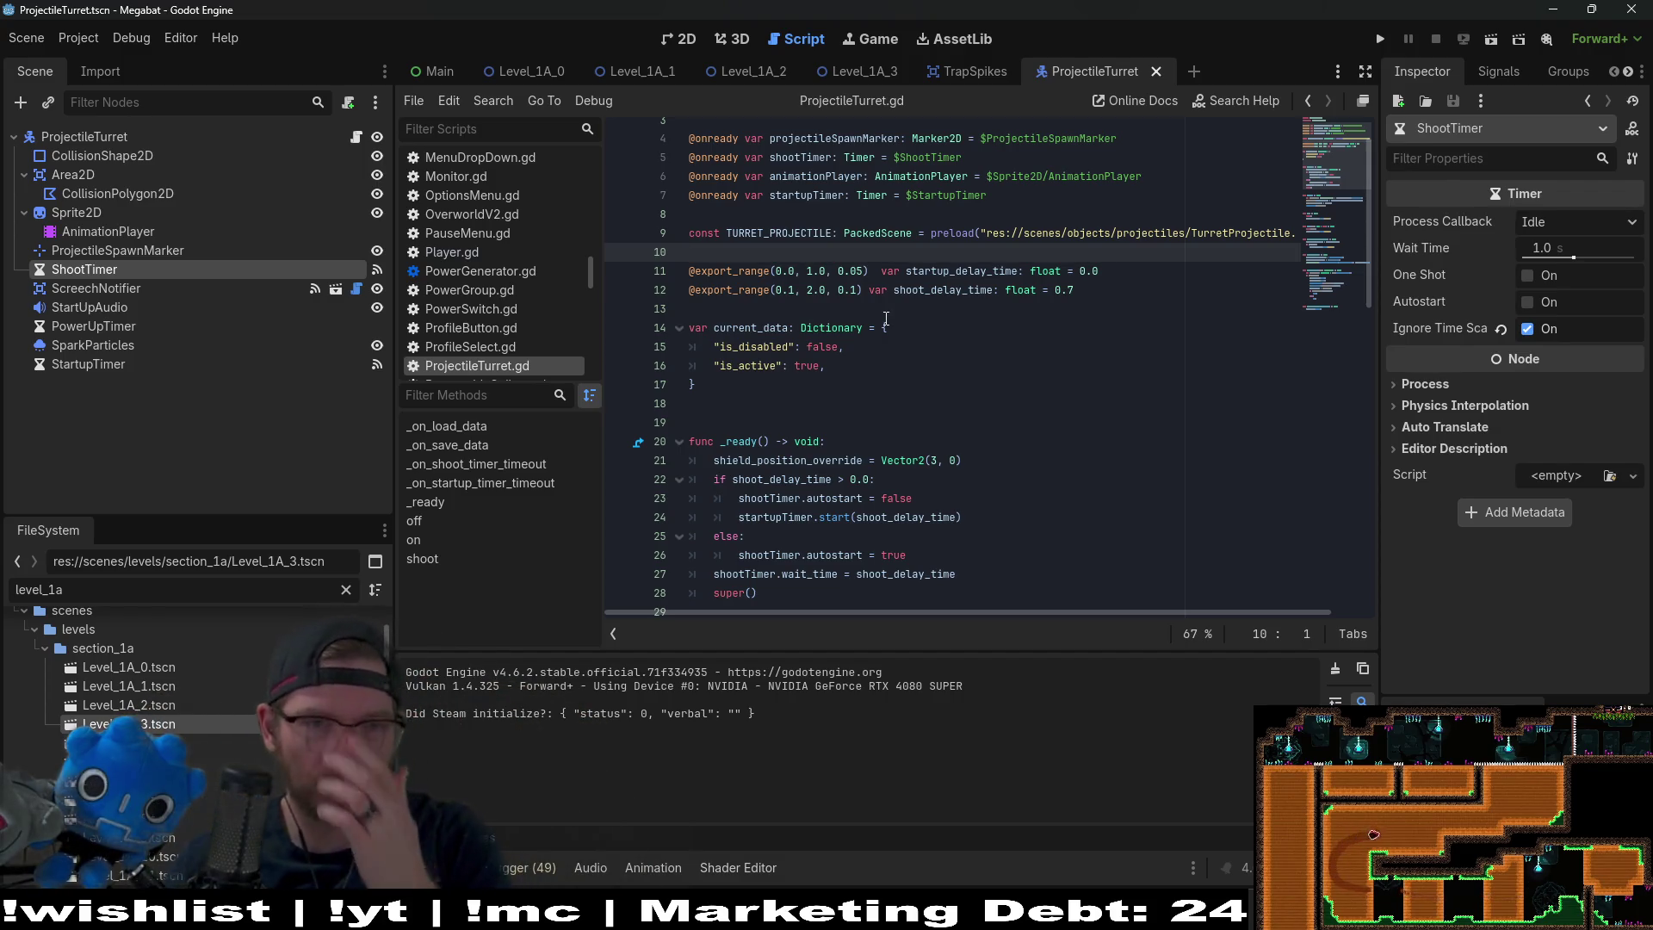
# Back in Level_1A_0, change ProjectileTurret2's Shoot Delay Time to 0.4 and save the level
pyautogui.click(962, 74)
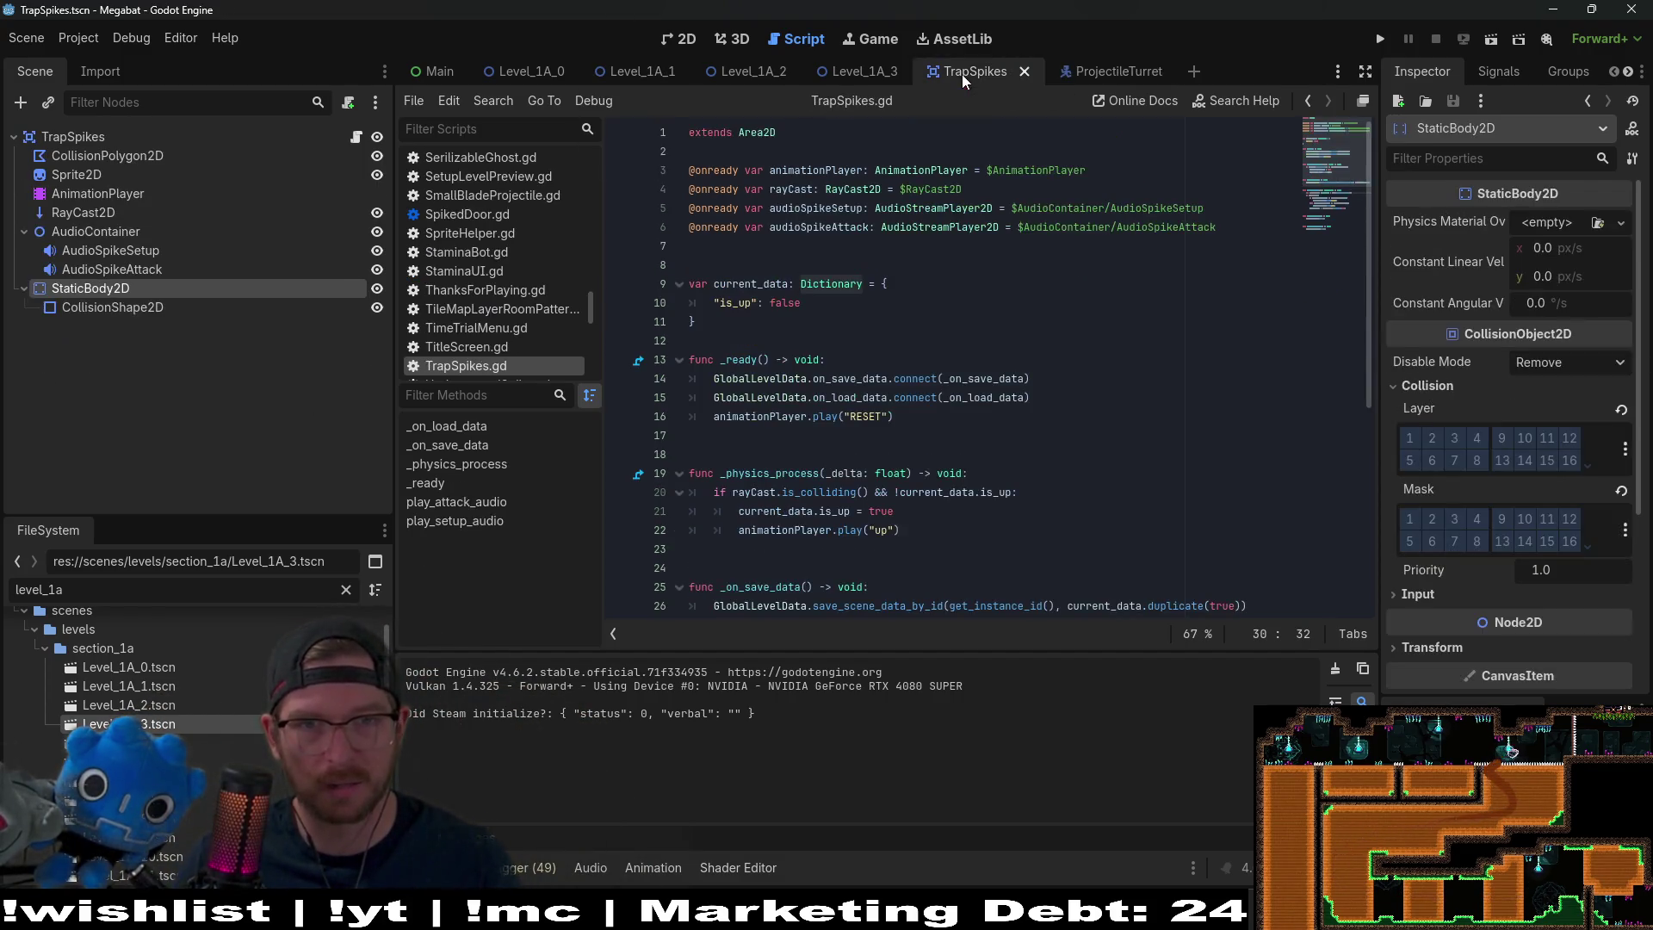
pyautogui.click(1103, 71)
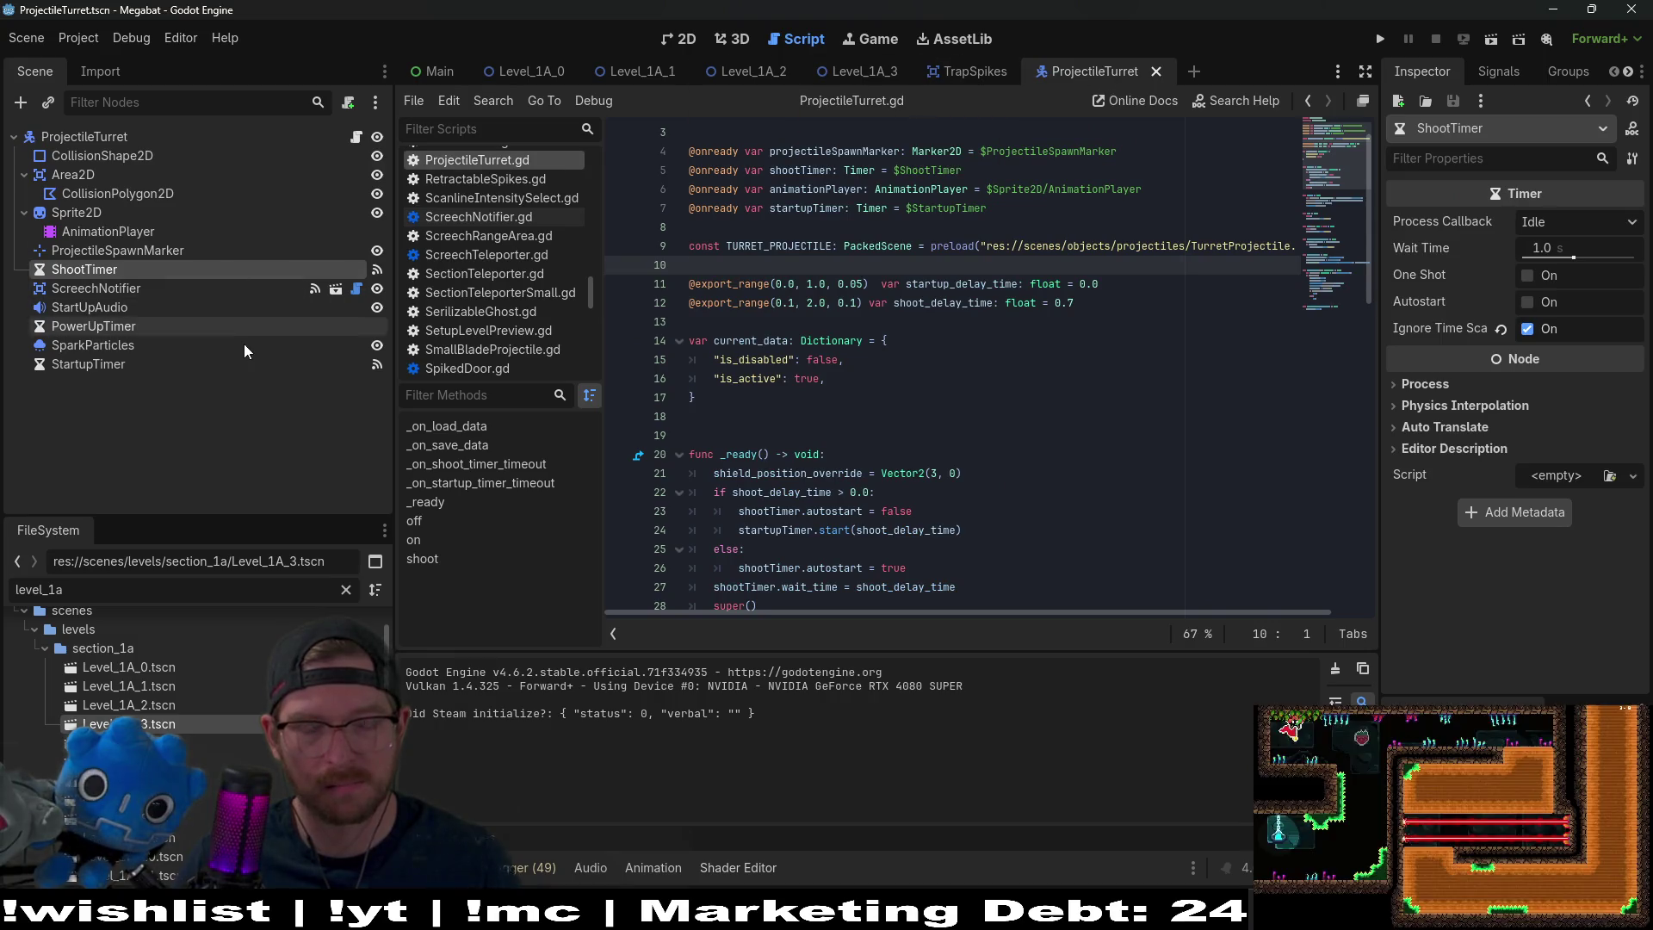
pyautogui.click(516, 70)
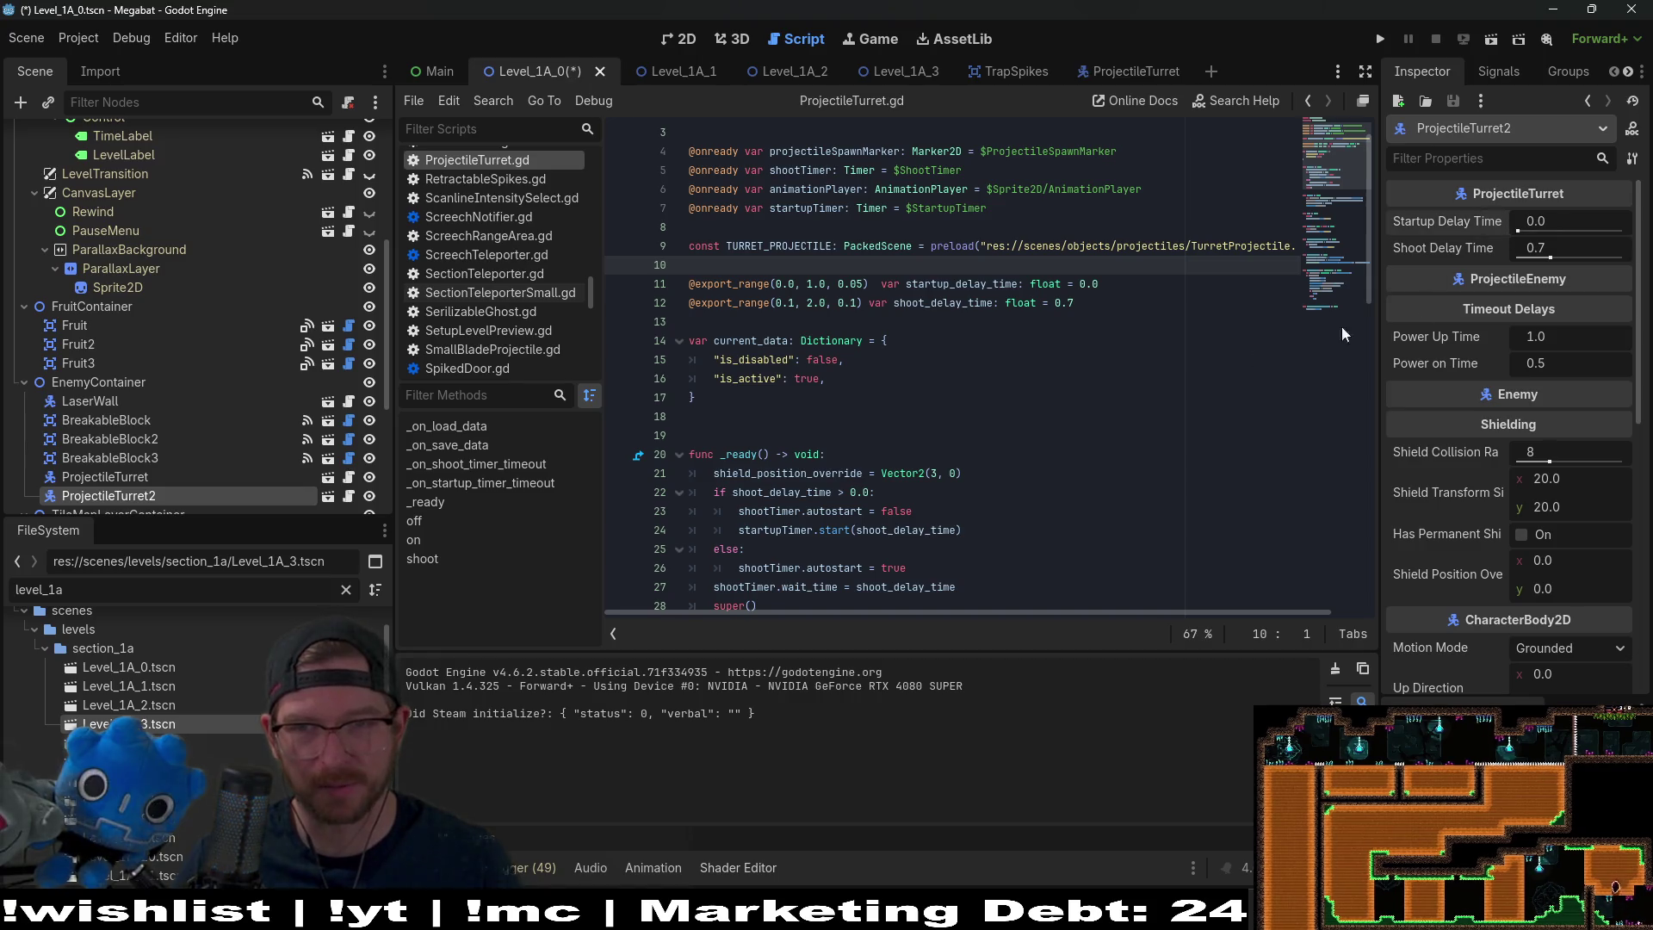
pyautogui.click(1559, 247)
pyautogui.click(1559, 247)
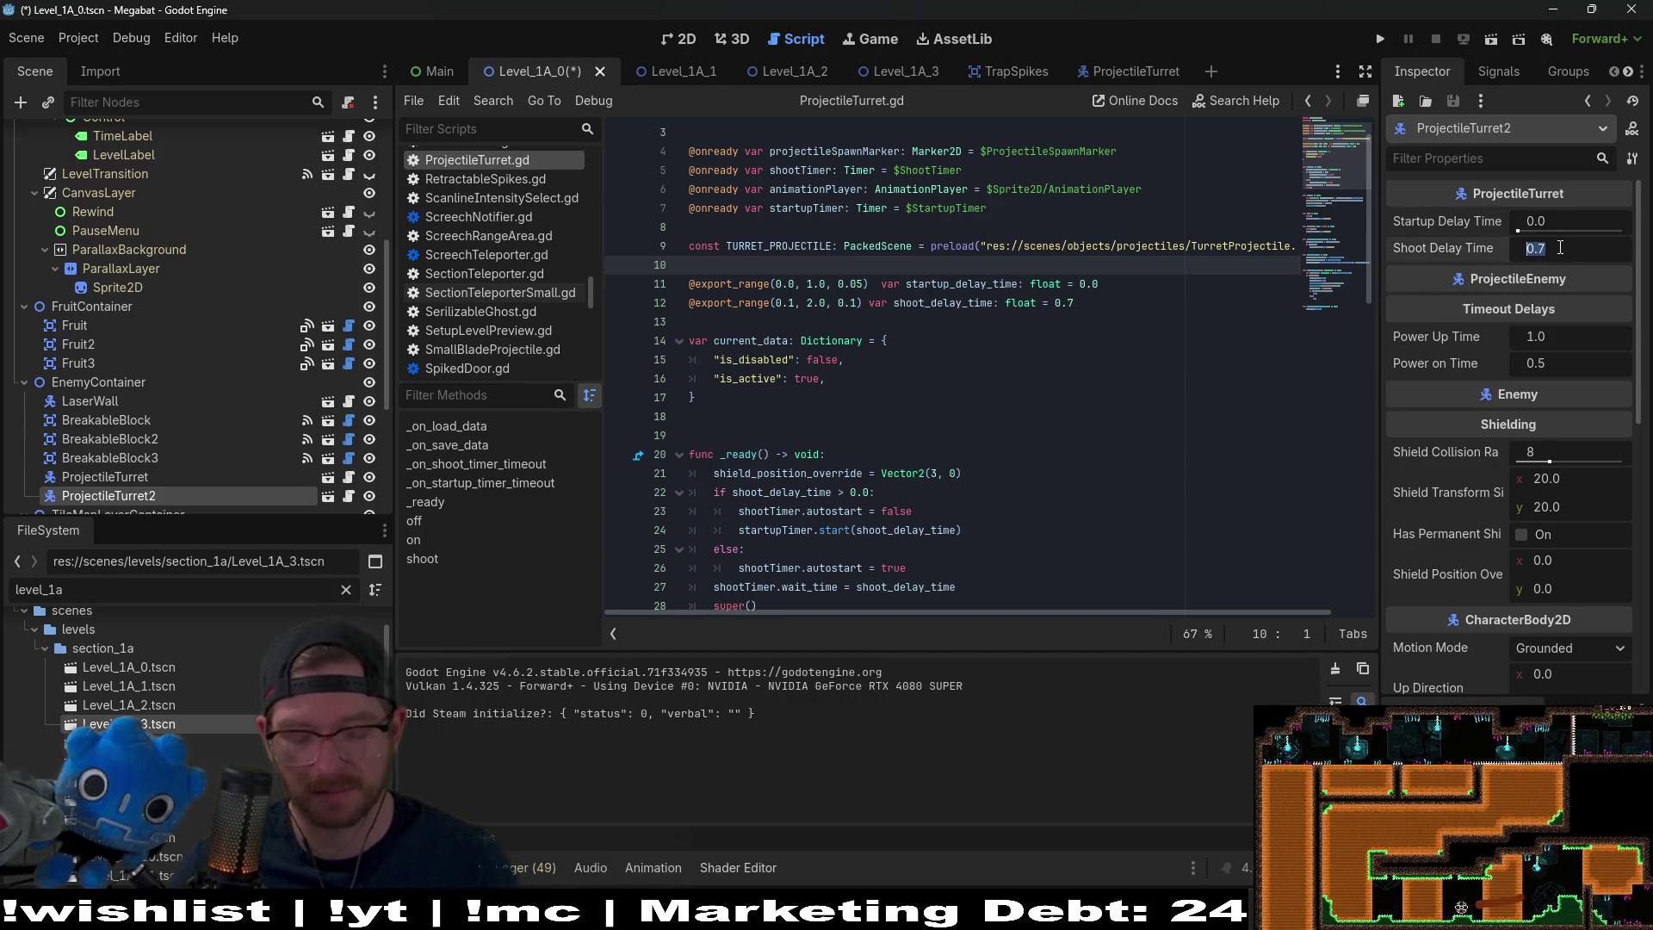
pyautogui.write('+')
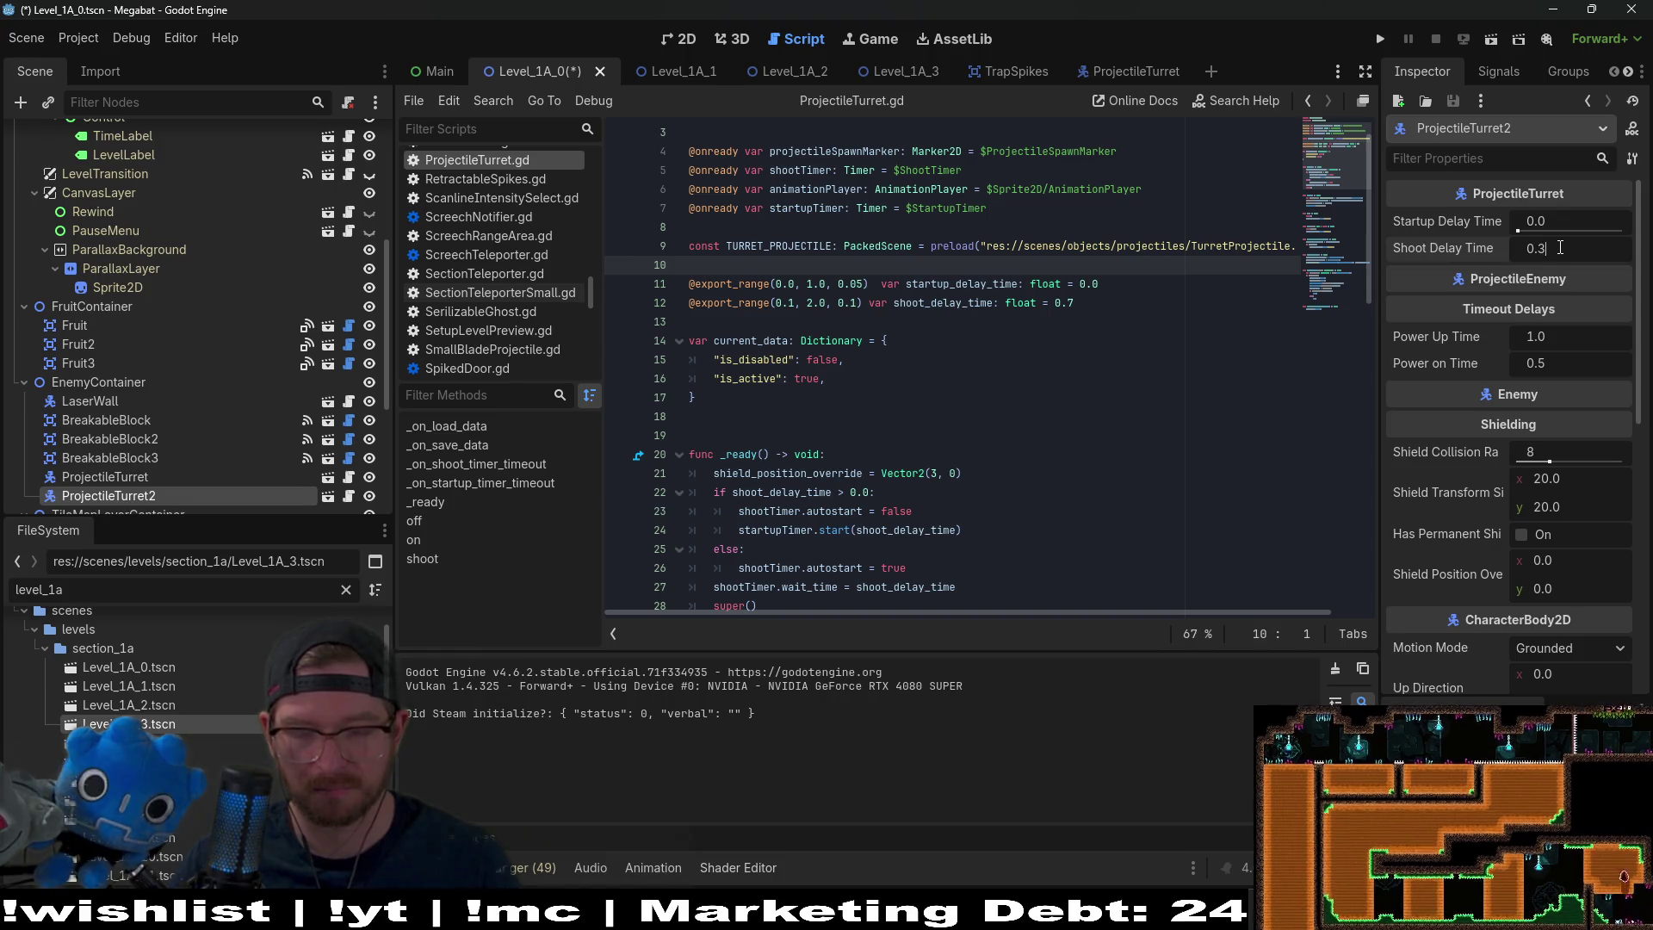
pyautogui.write('4')
pyautogui.press('Return')
pyautogui.hotkey('ctrl', 's')
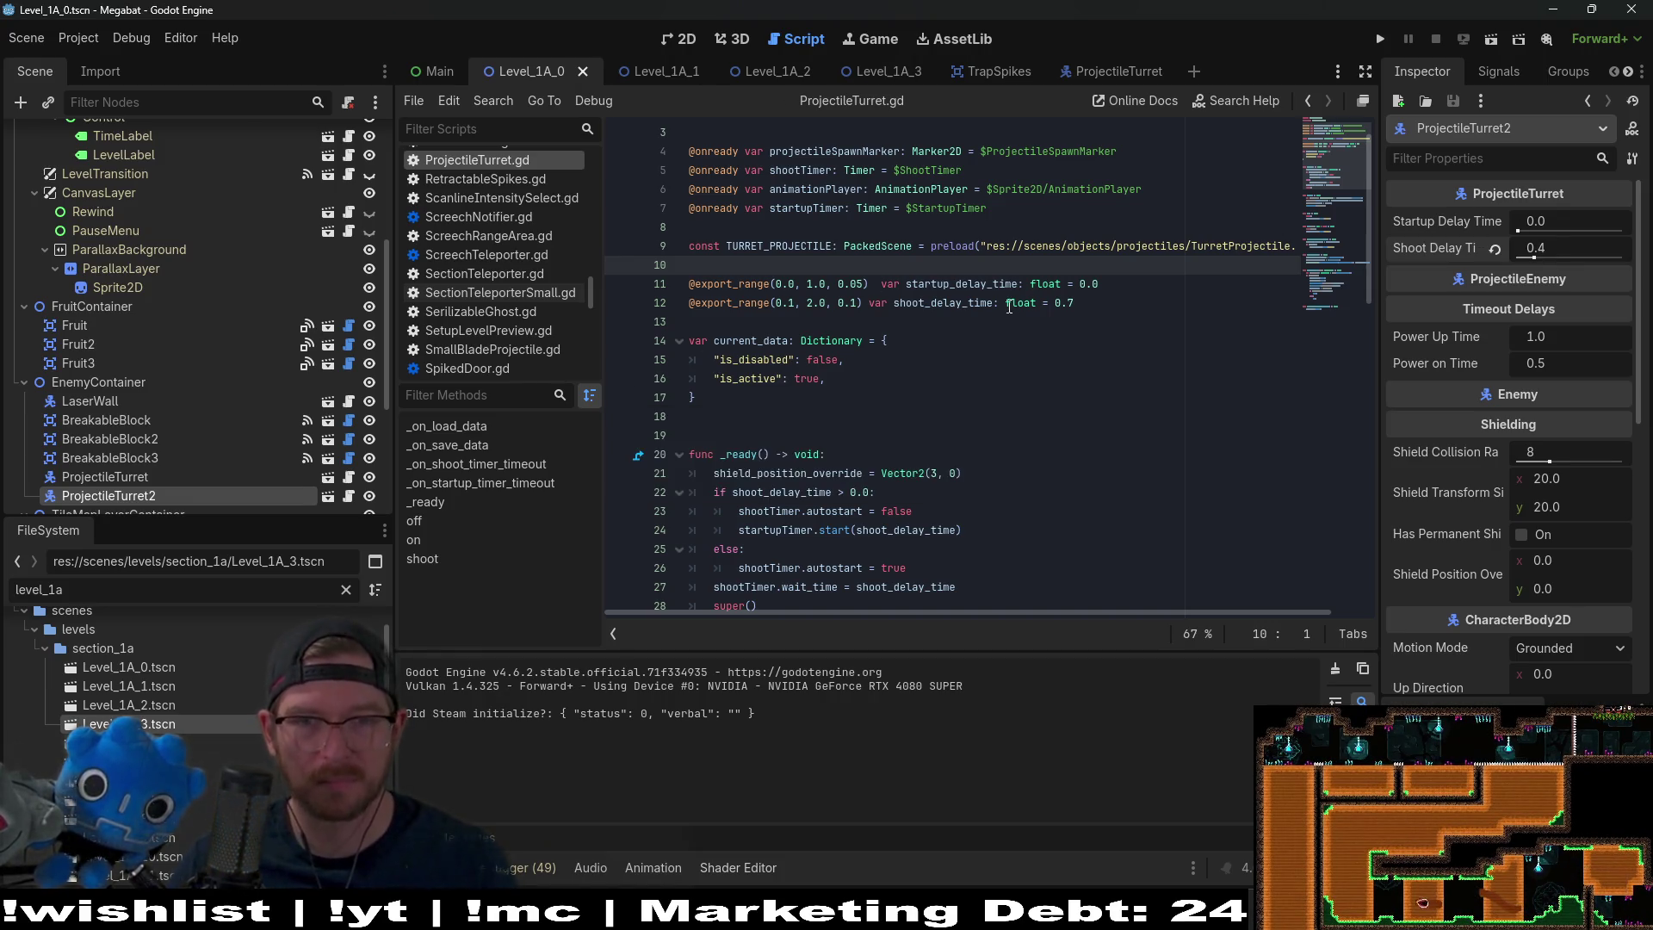
# Edit the shoot_delay_time export range on line 12 and save the script
pyautogui.click(794, 306)
pyautogui.press('BackSpace')
pyautogui.write('05')
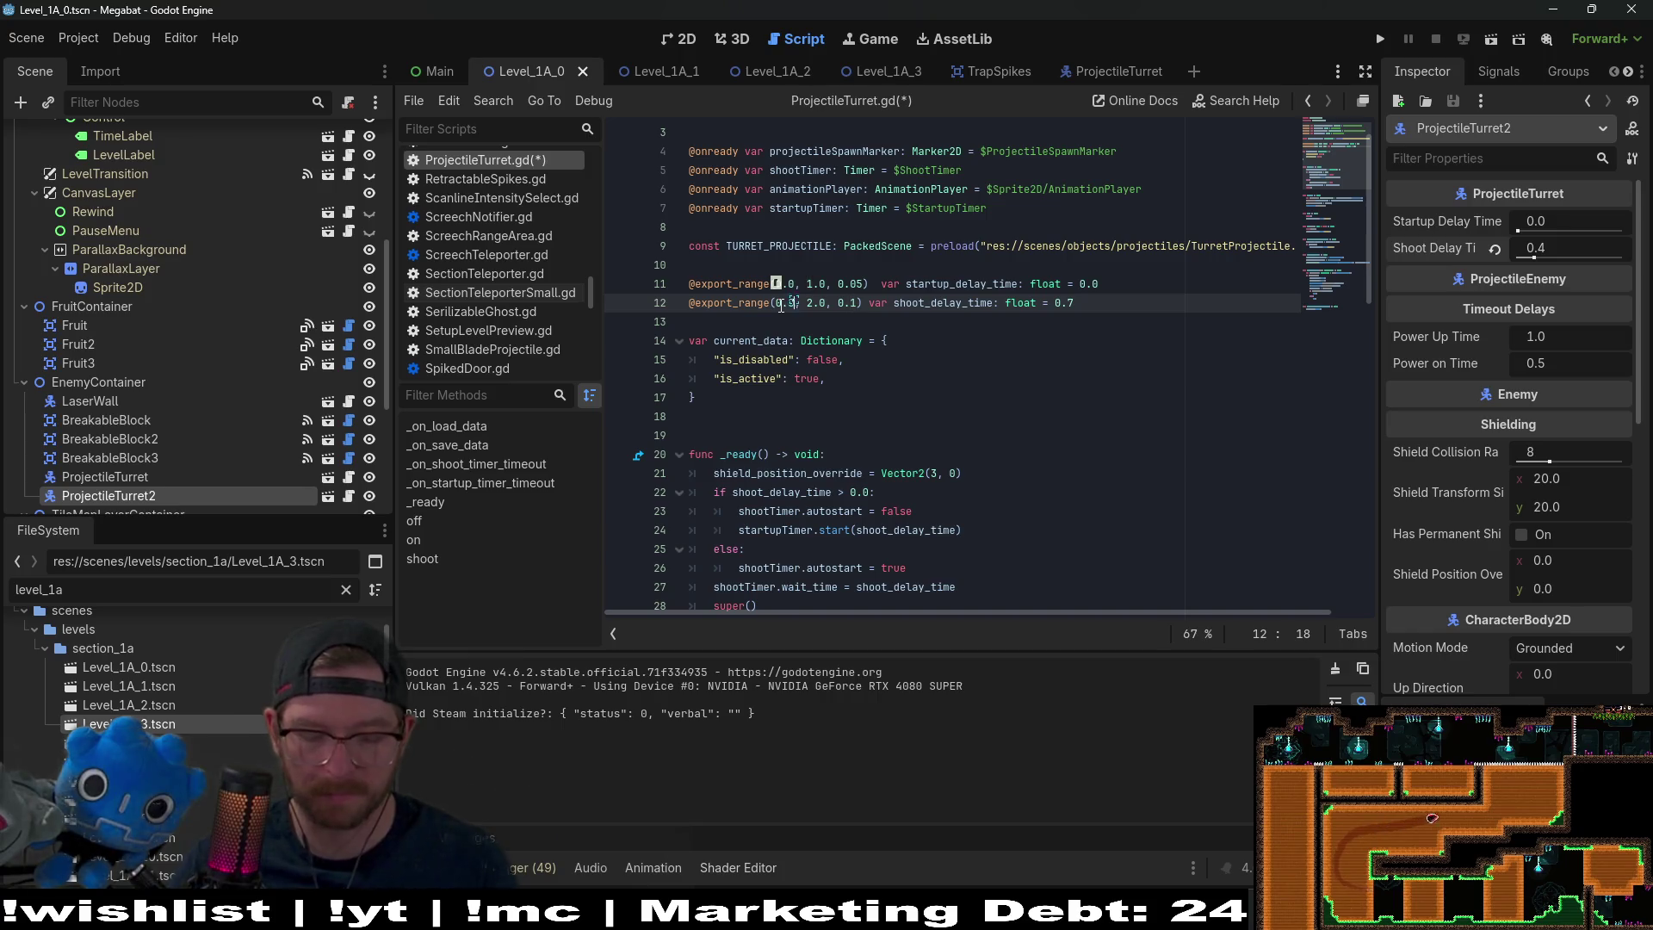
pyautogui.press('Down')
pyautogui.hotkey('ctrl', 's')
# Set ProjectileTurret2's Shoot Delay Time to 0.35 and save the Level_1A_0 scene
pyautogui.click(1573, 248)
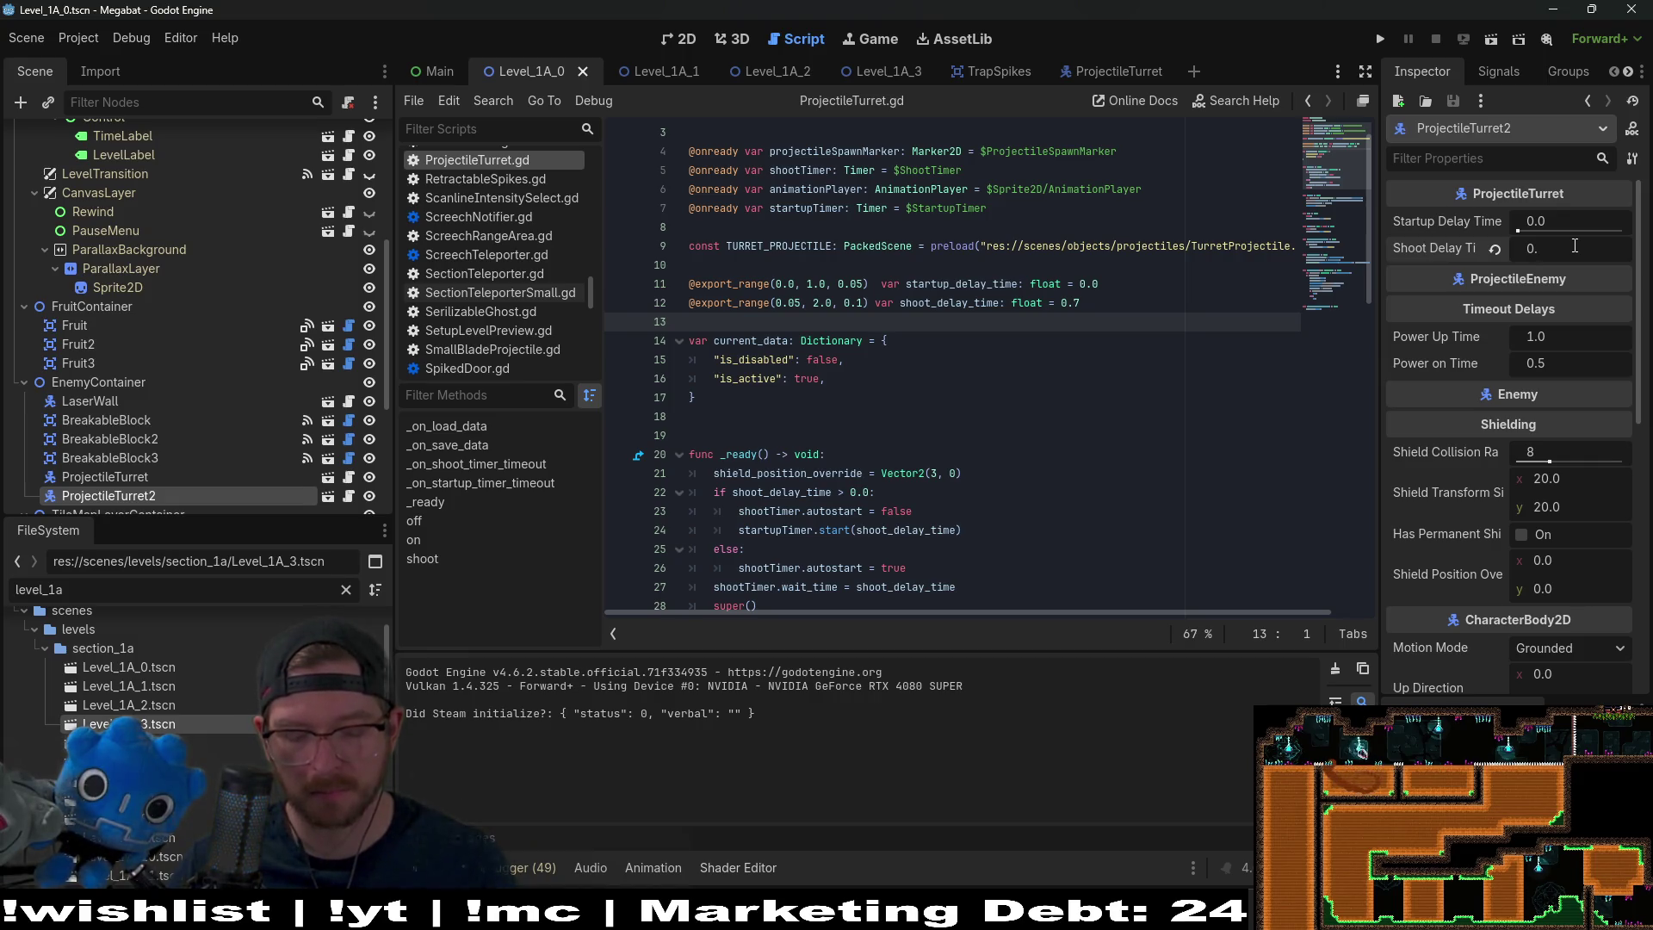
pyautogui.write('3')
pyautogui.press('Return')
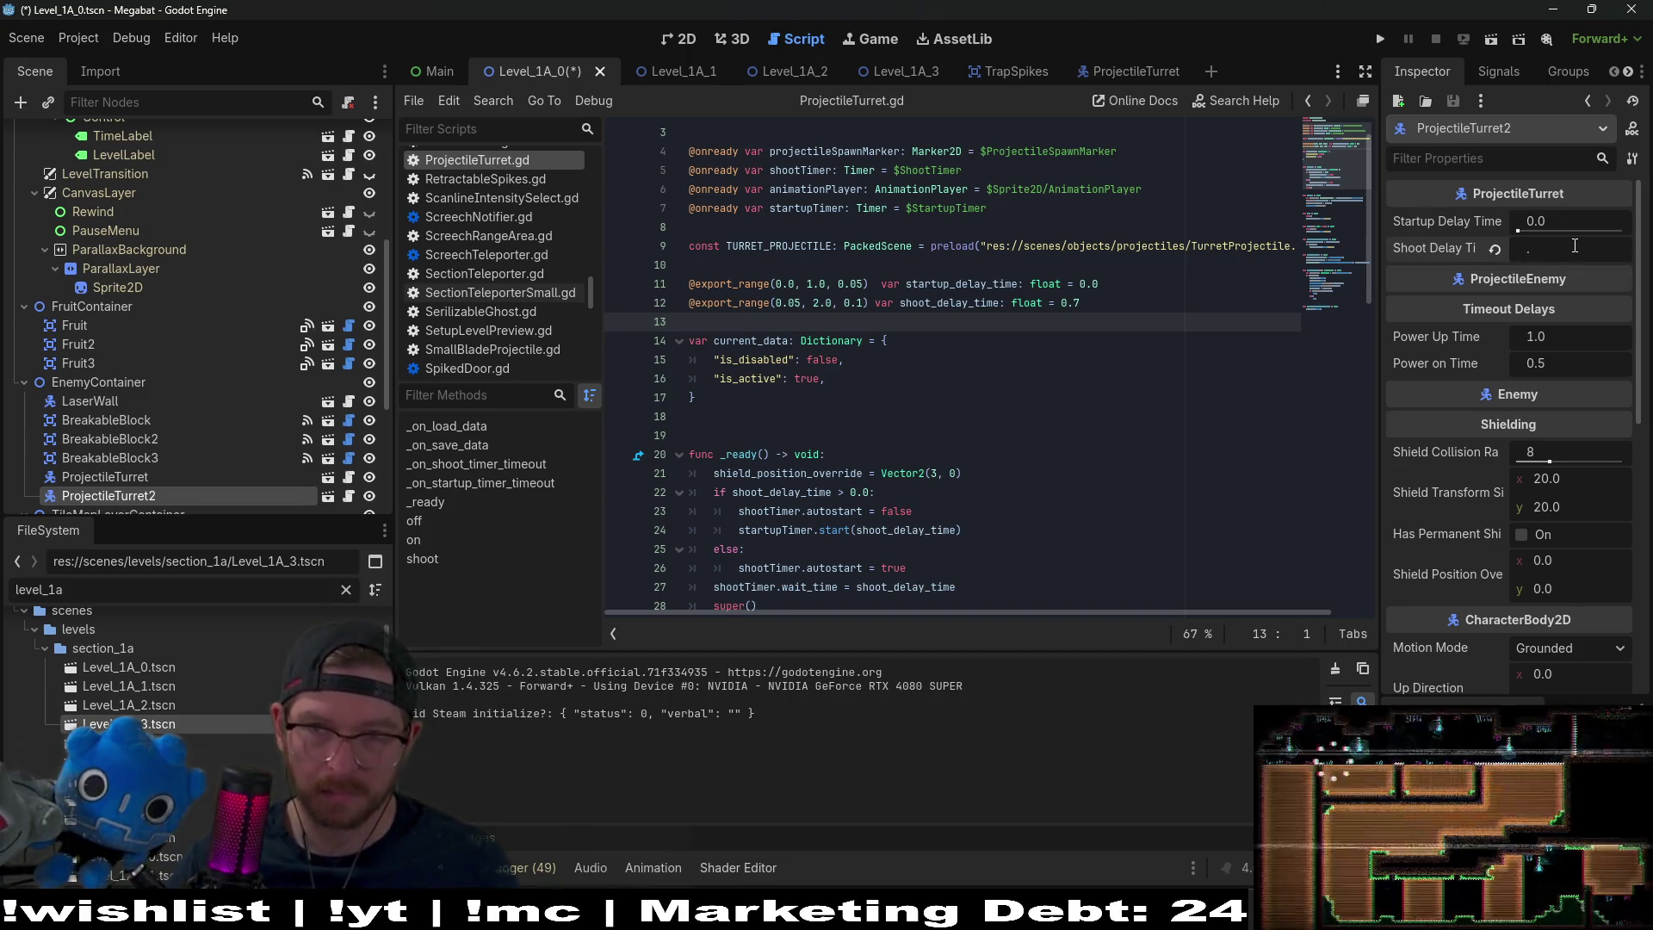
pyautogui.press('BackSpace')
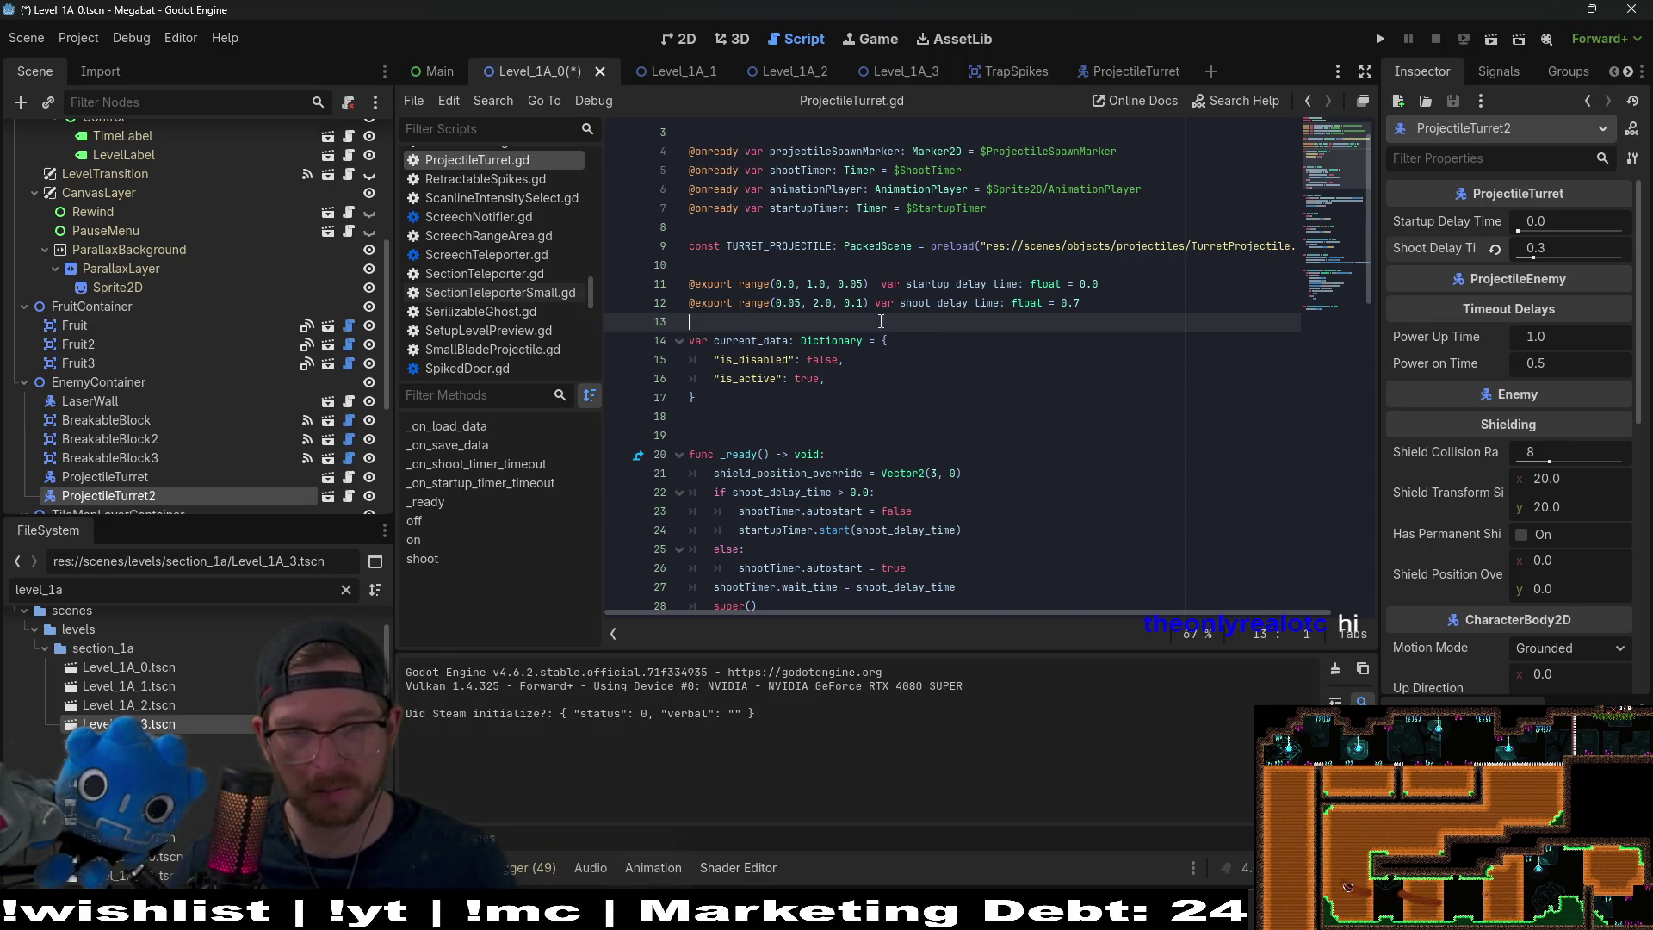
pyautogui.hotkey('ctrl', 's')
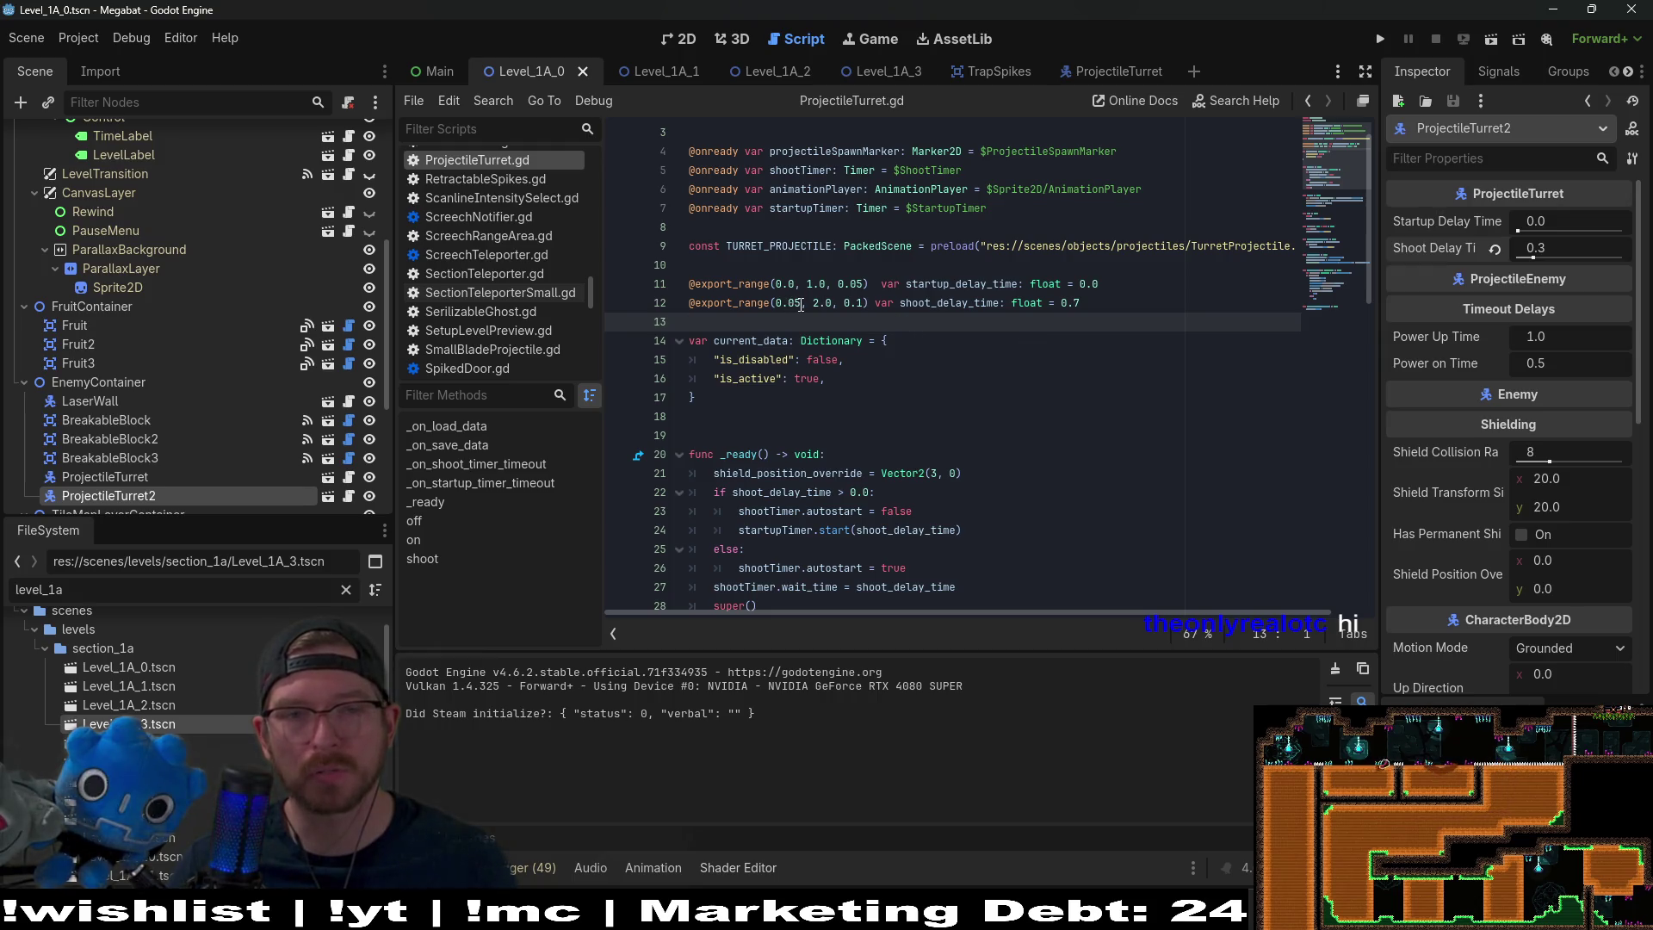
pyautogui.hotkey('ctrl', 'z')
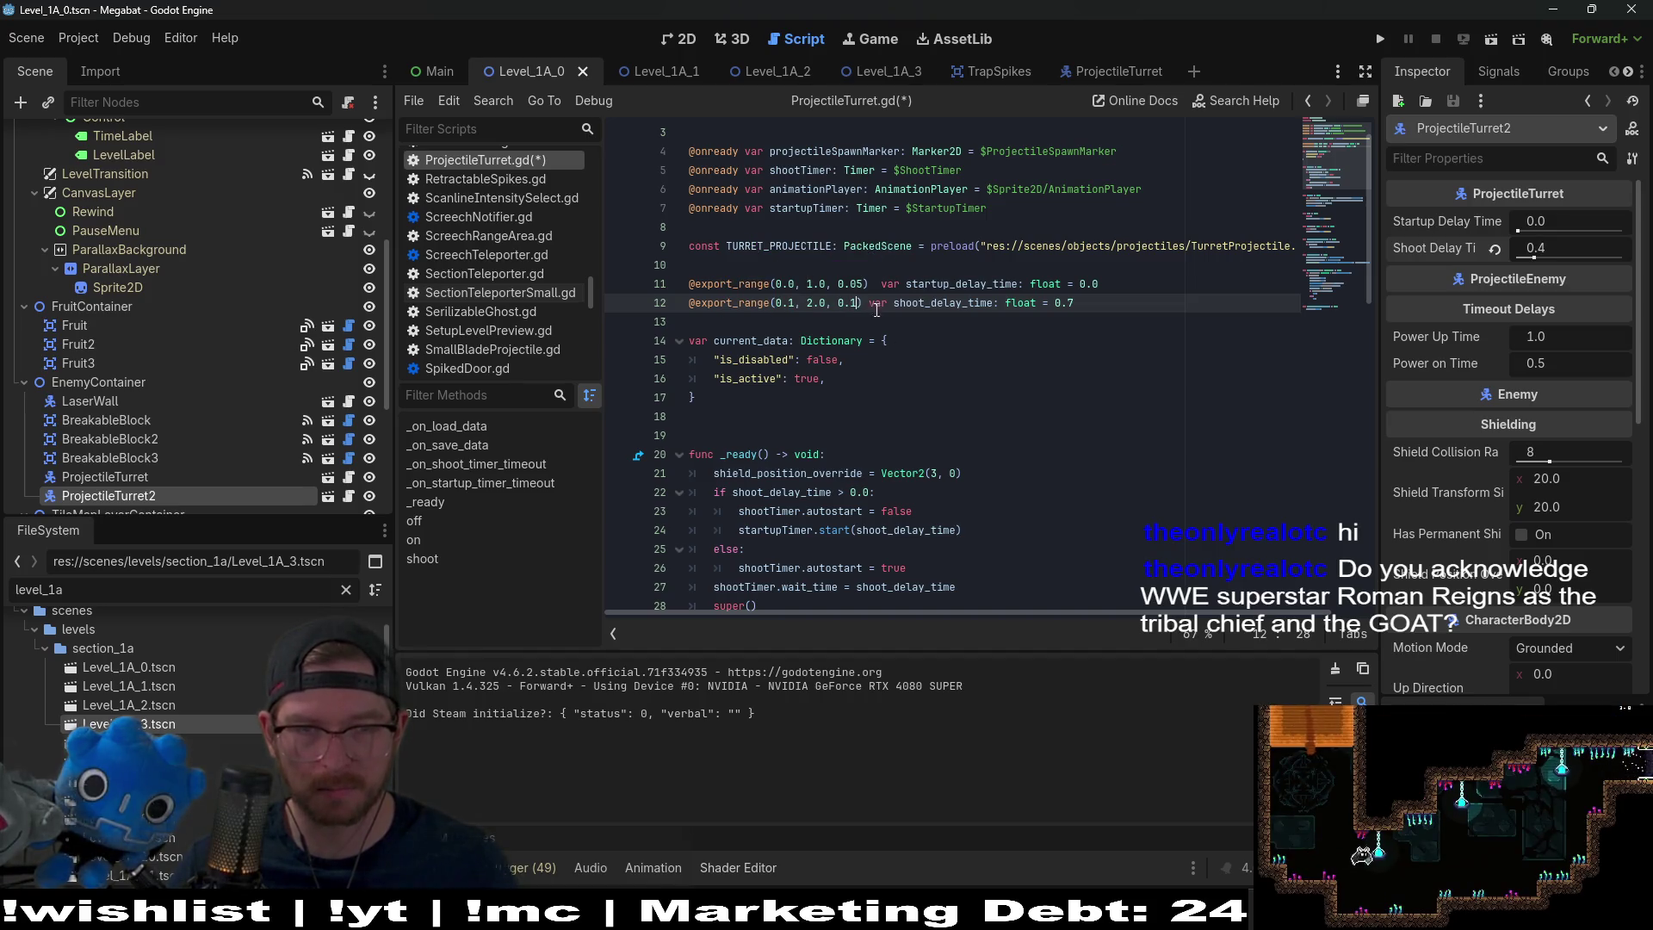
pyautogui.press('BackSpace')
pyautogui.press('BackSpace')
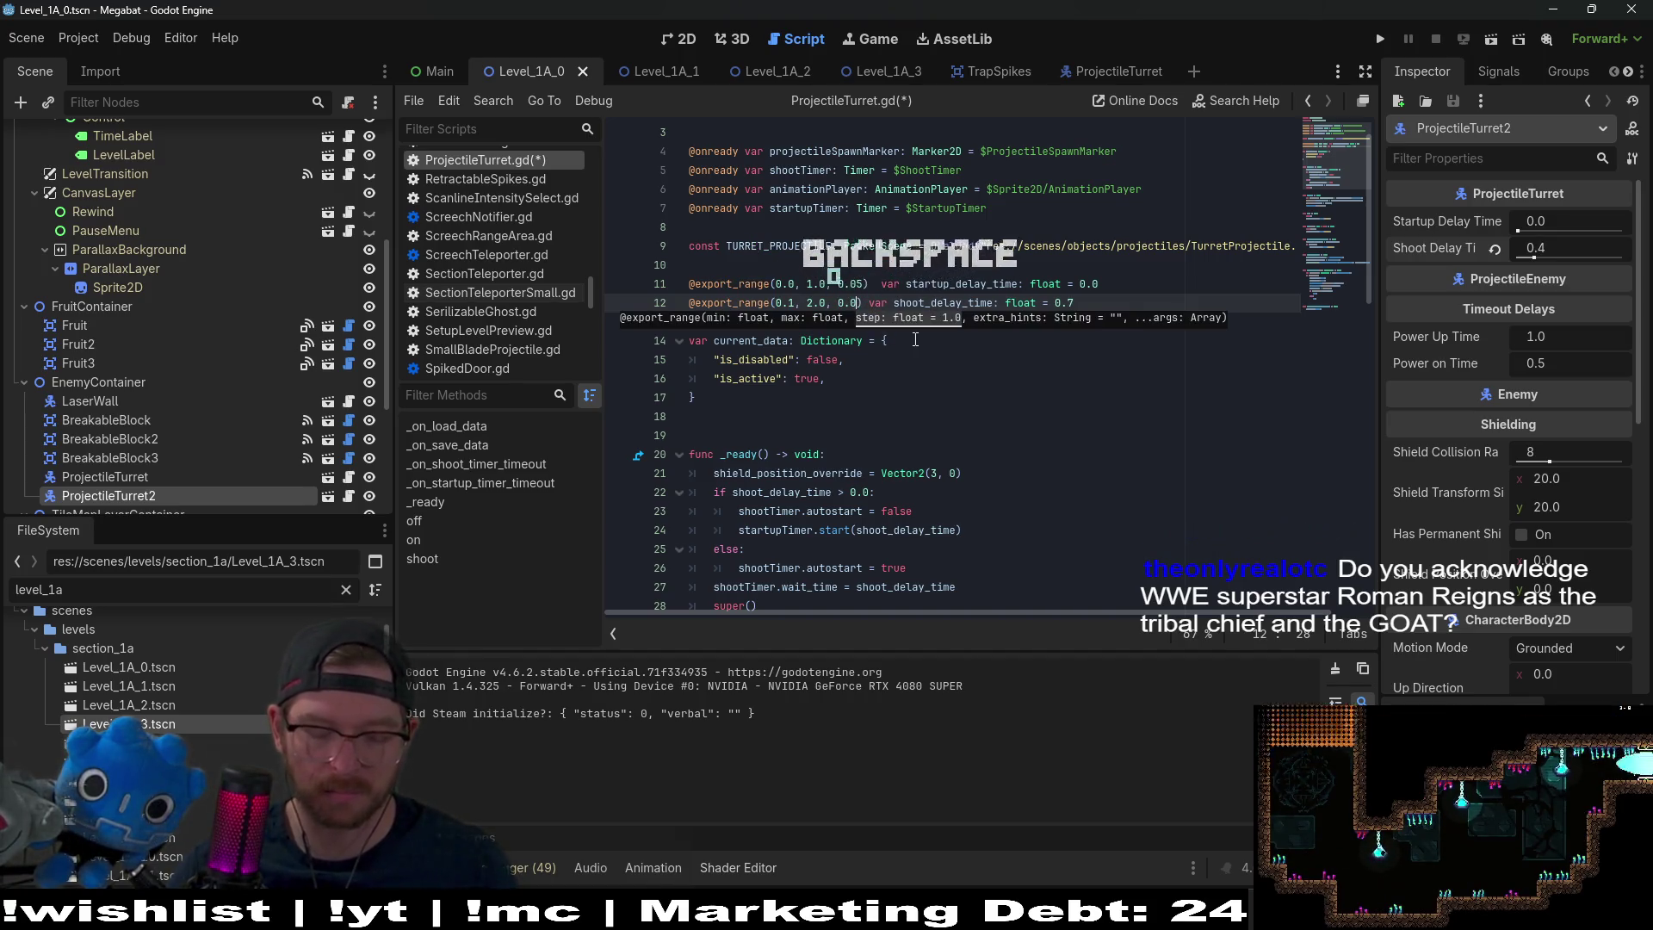
pyautogui.write('.05')
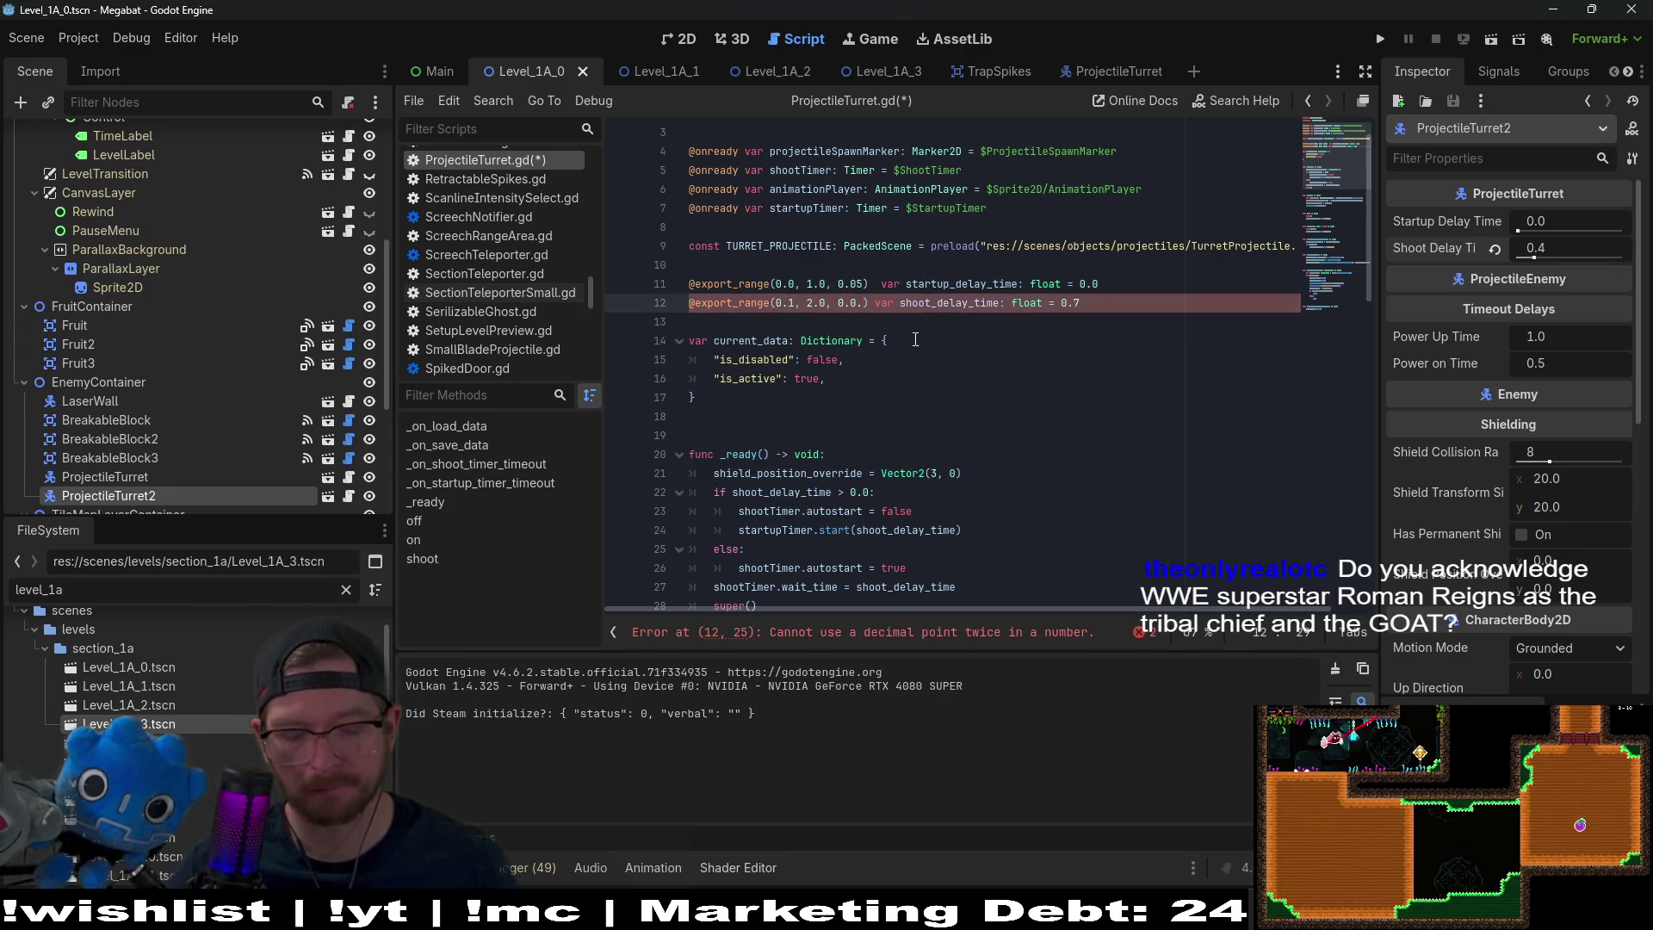
pyautogui.press('BackSpace')
pyautogui.press('BackSpace')
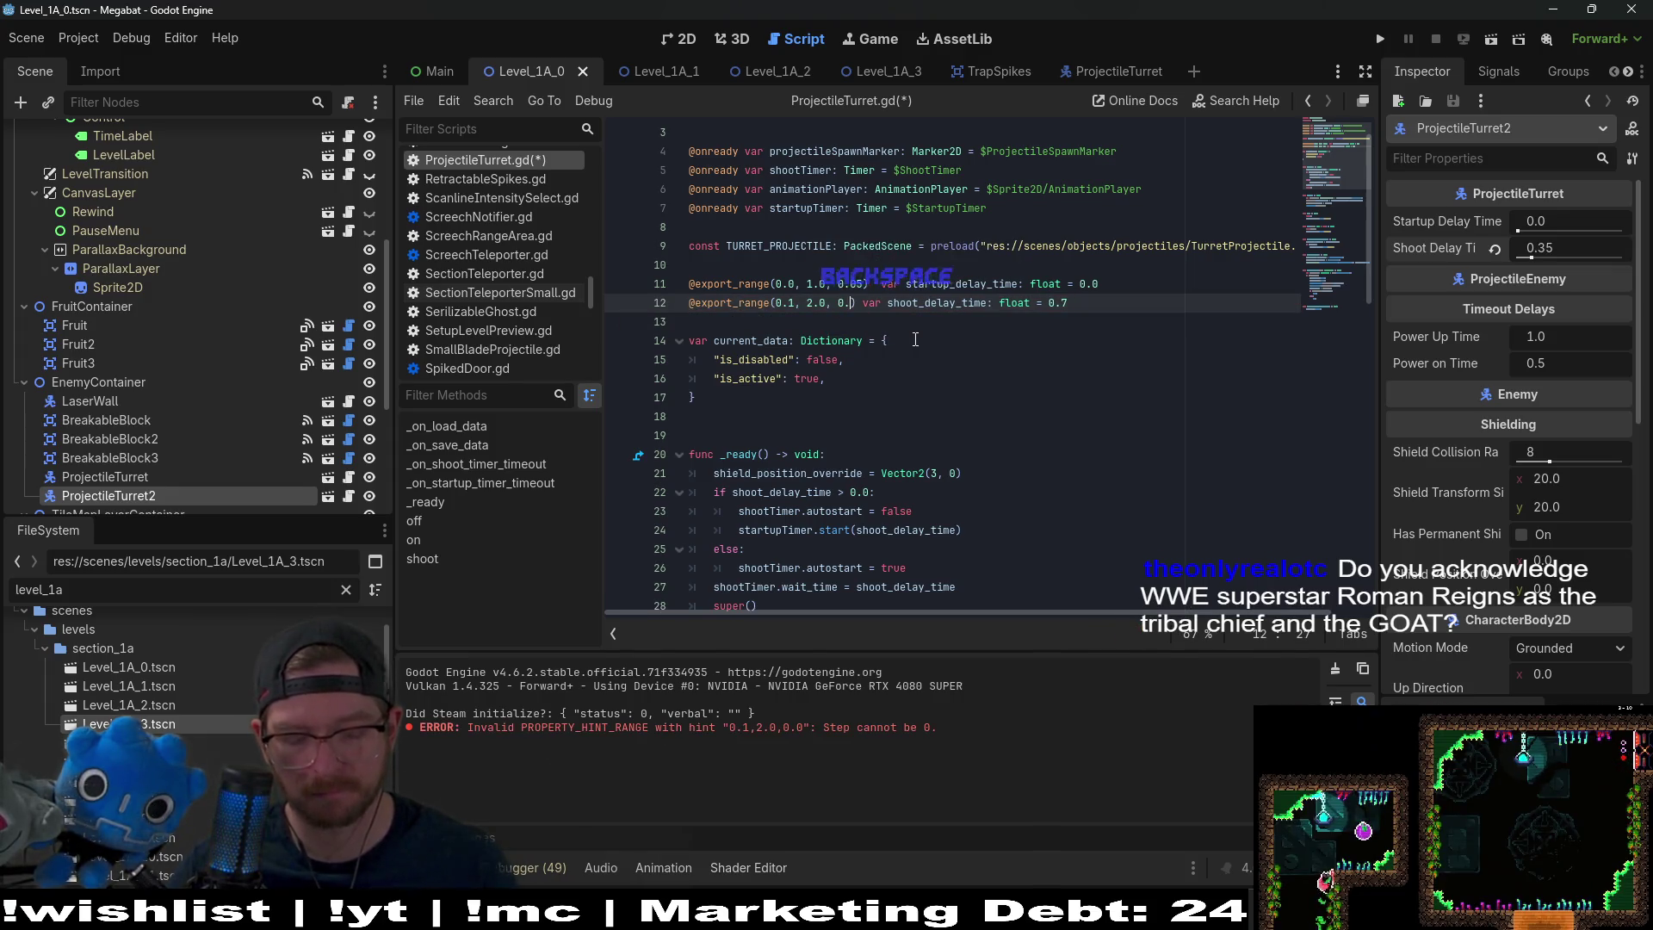
pyautogui.write('05')
pyautogui.click(916, 339)
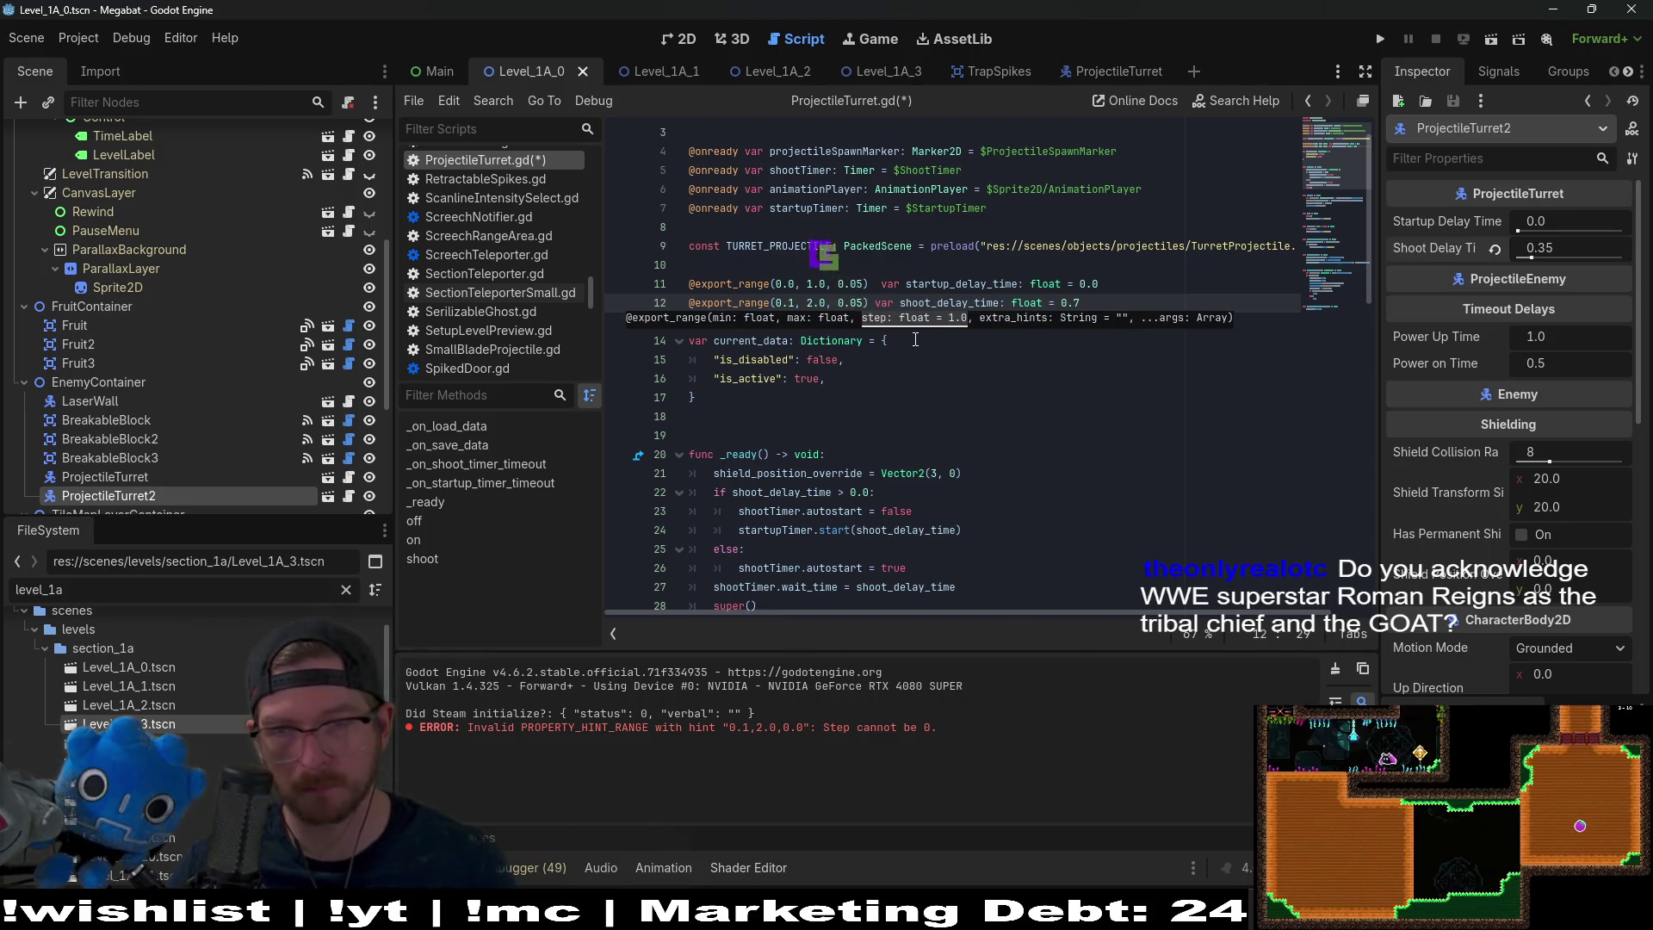
pyautogui.hotkey('ctrl', 's')
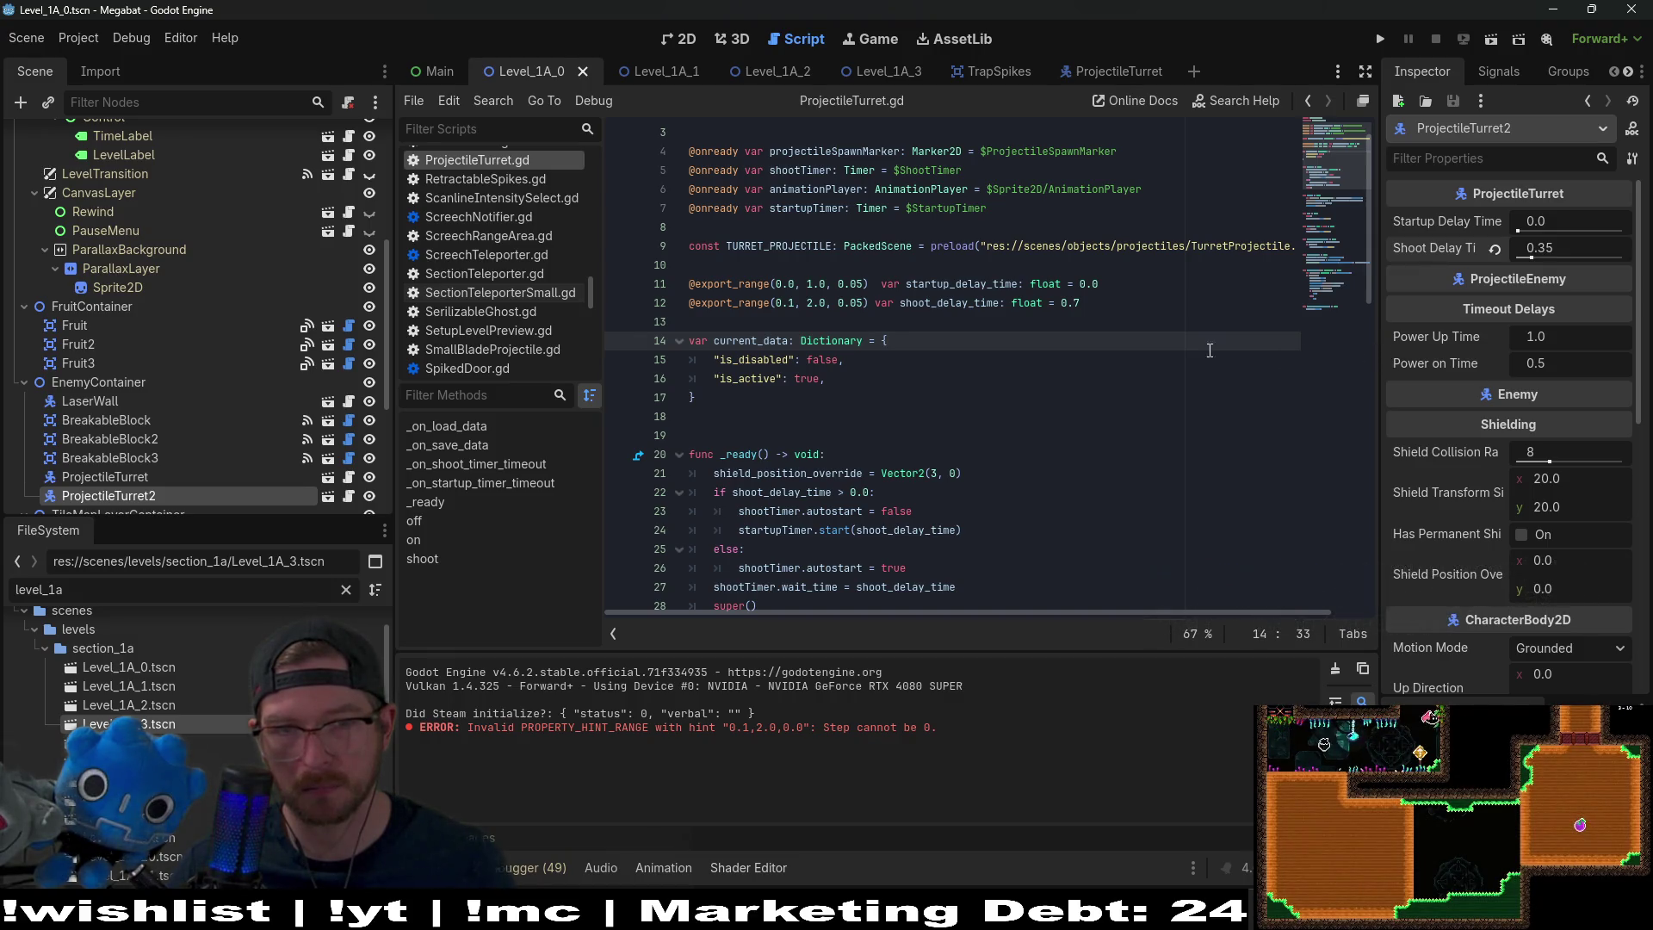
pyautogui.moveTo(1380, 349)
pyautogui.mouseDown()
pyautogui.moveTo(1255, 346)
pyautogui.moveTo(1311, 346)
pyautogui.mouseUp()
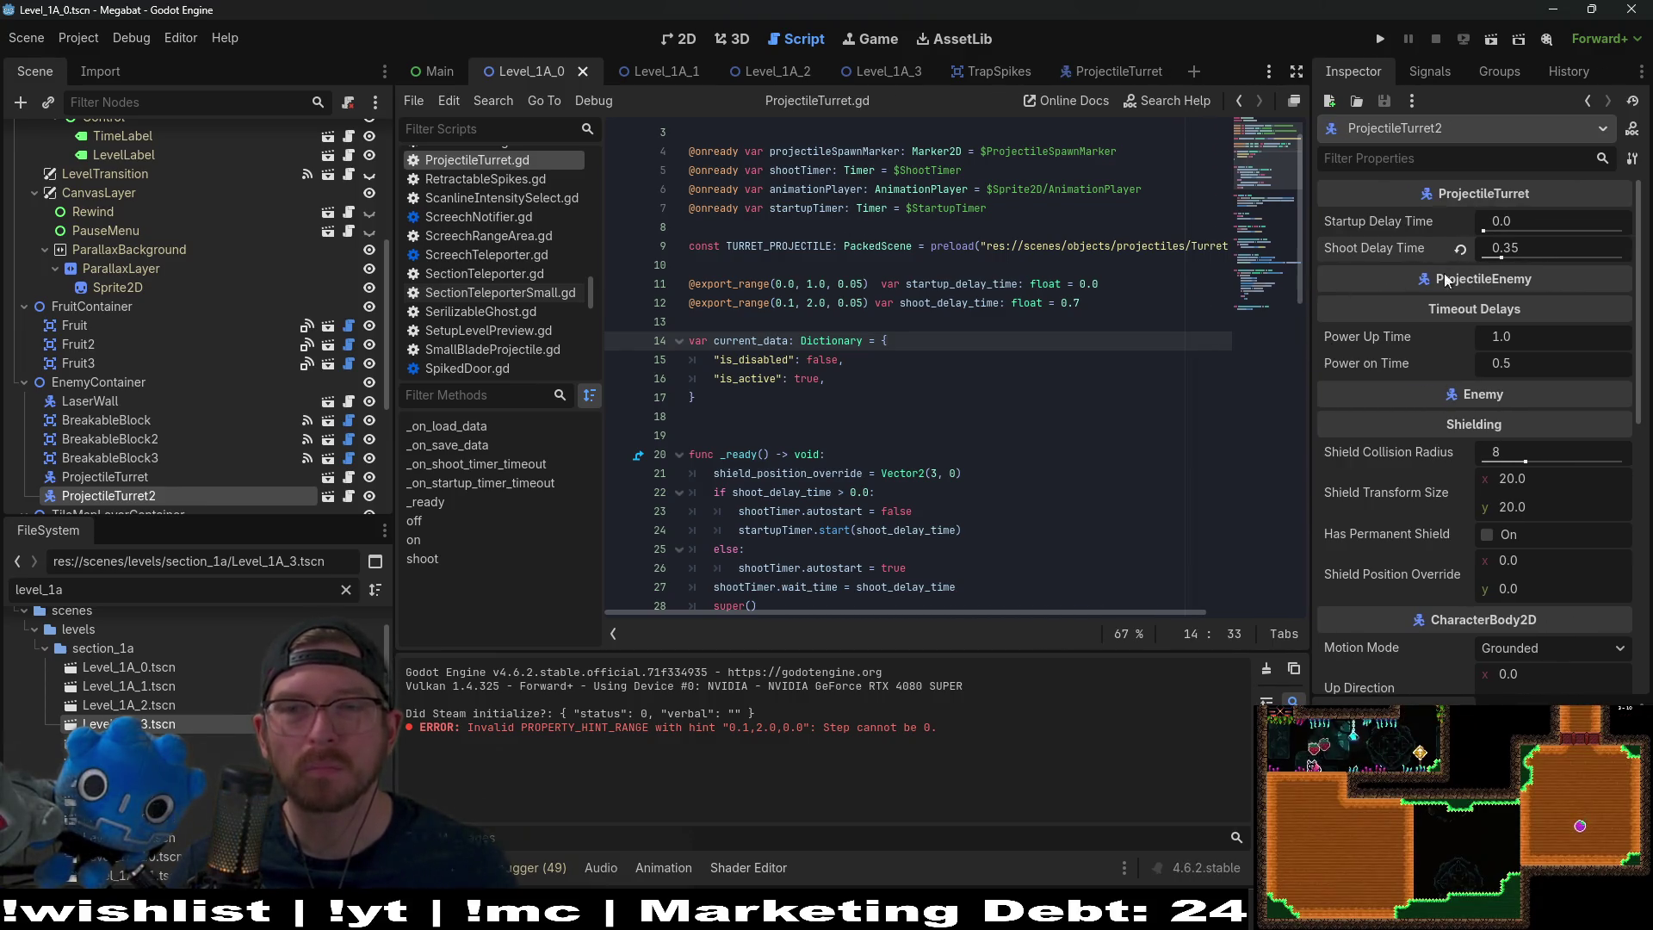
# Save, switch to the 2D view, and playtest by flying the bat past the firing turrets
pyautogui.hotkey('ctrl', 's')
pyautogui.hotkey('ctrl', 'F1')
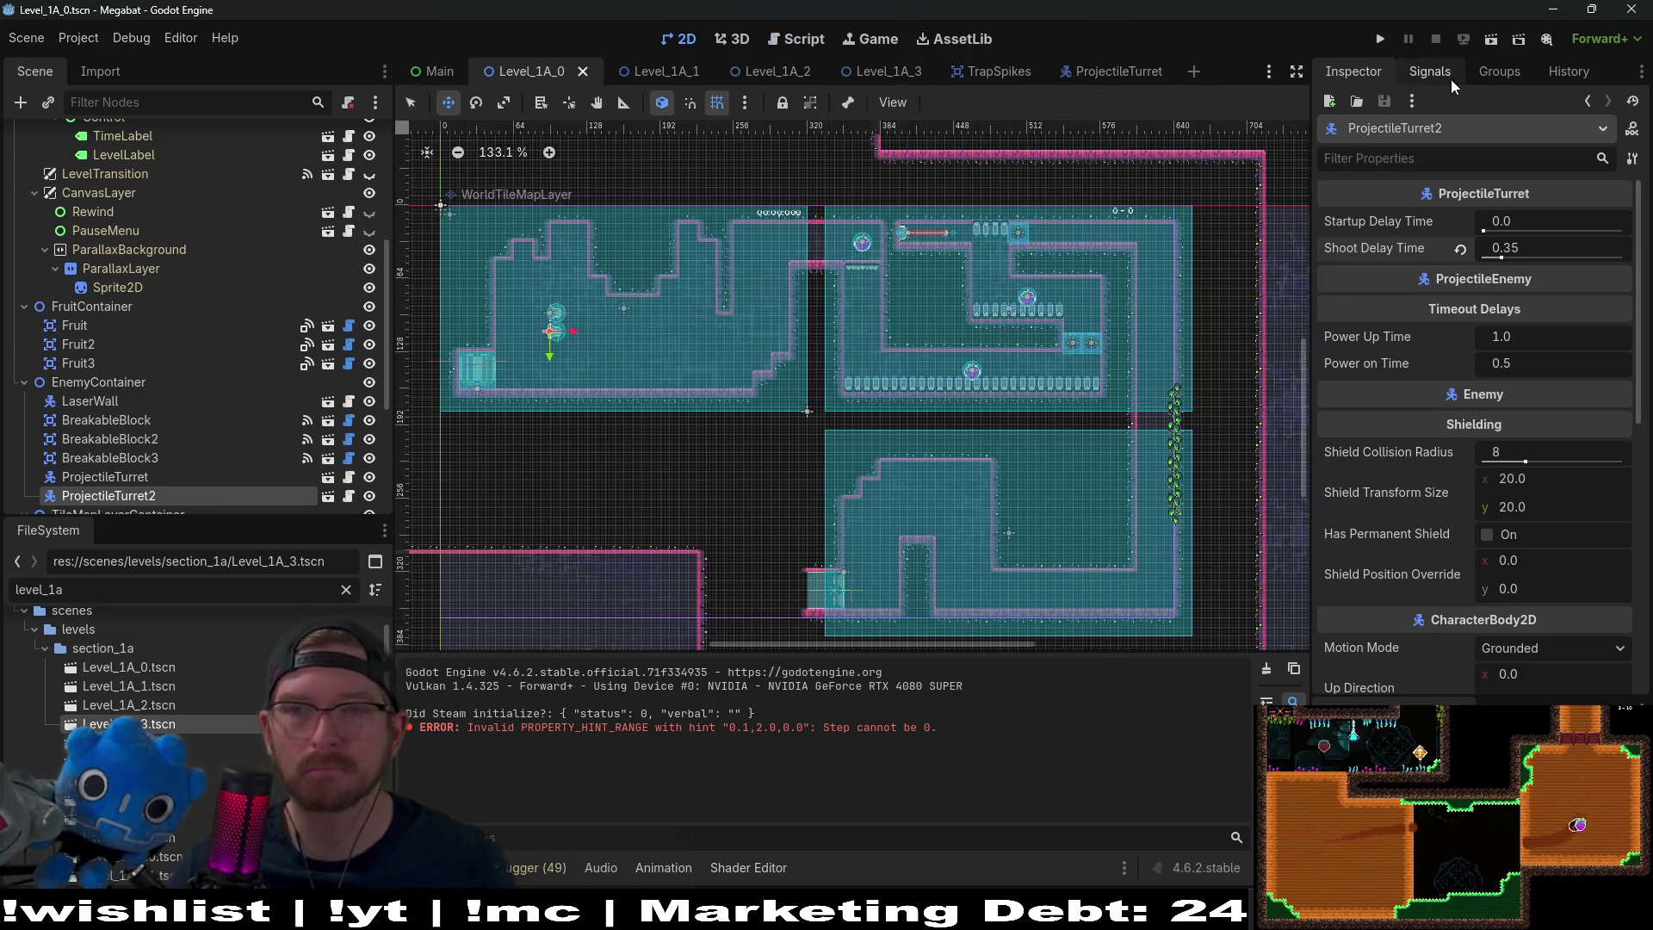
pyautogui.click(1480, 39)
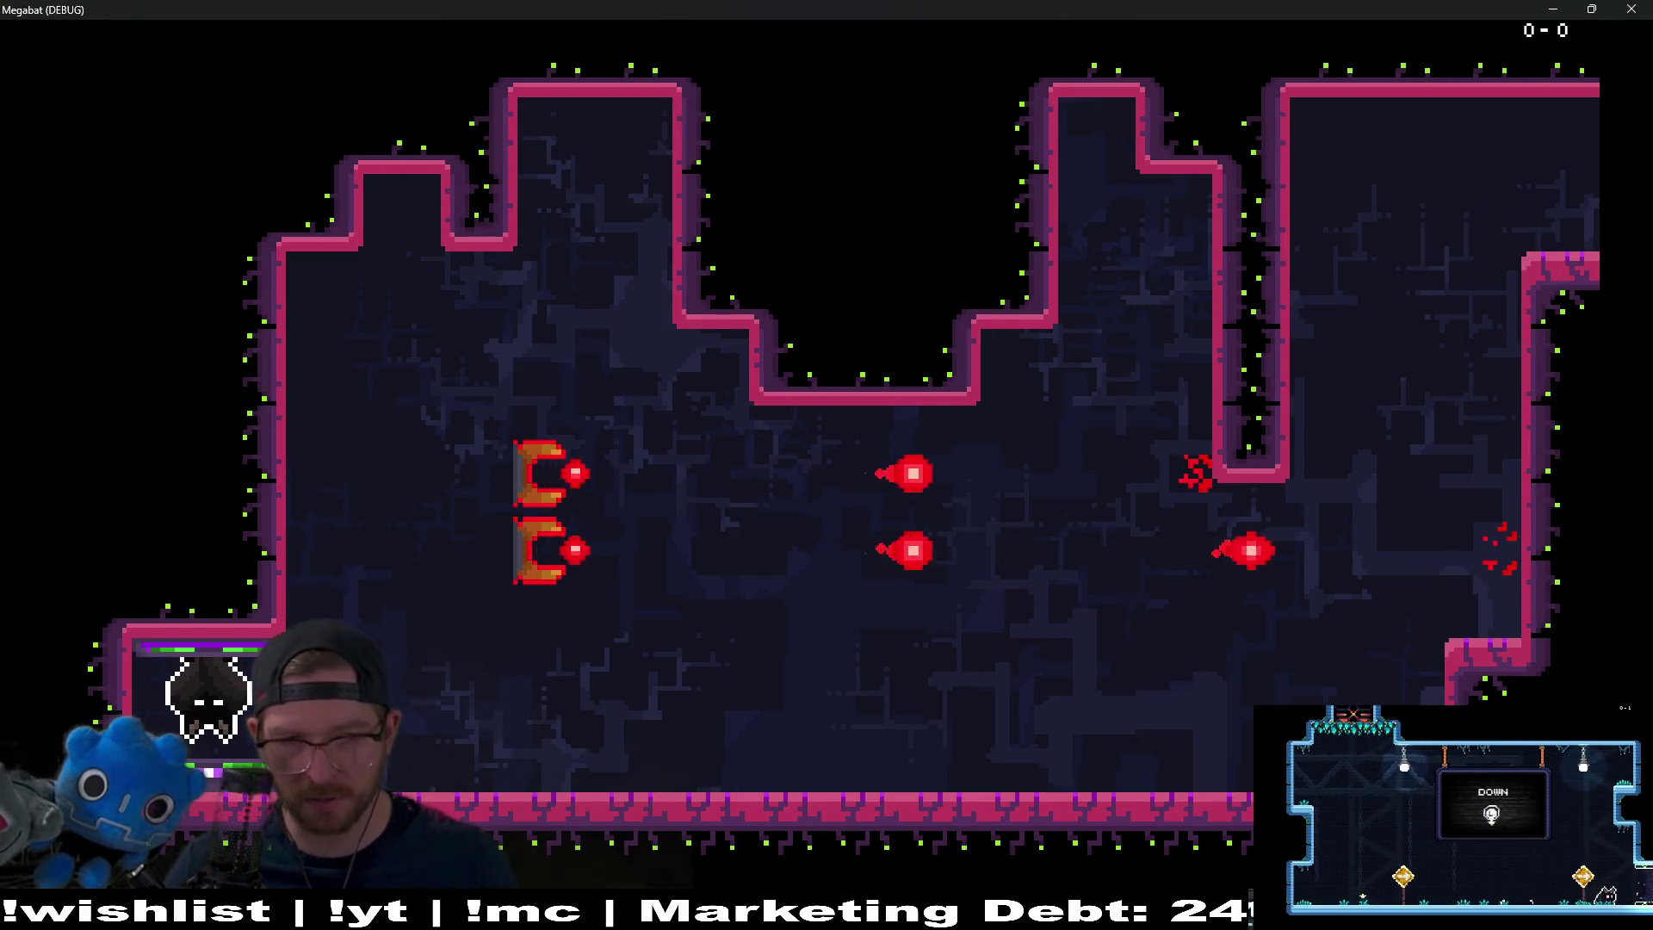
pyautogui.press('Down')
pyautogui.press('Right')
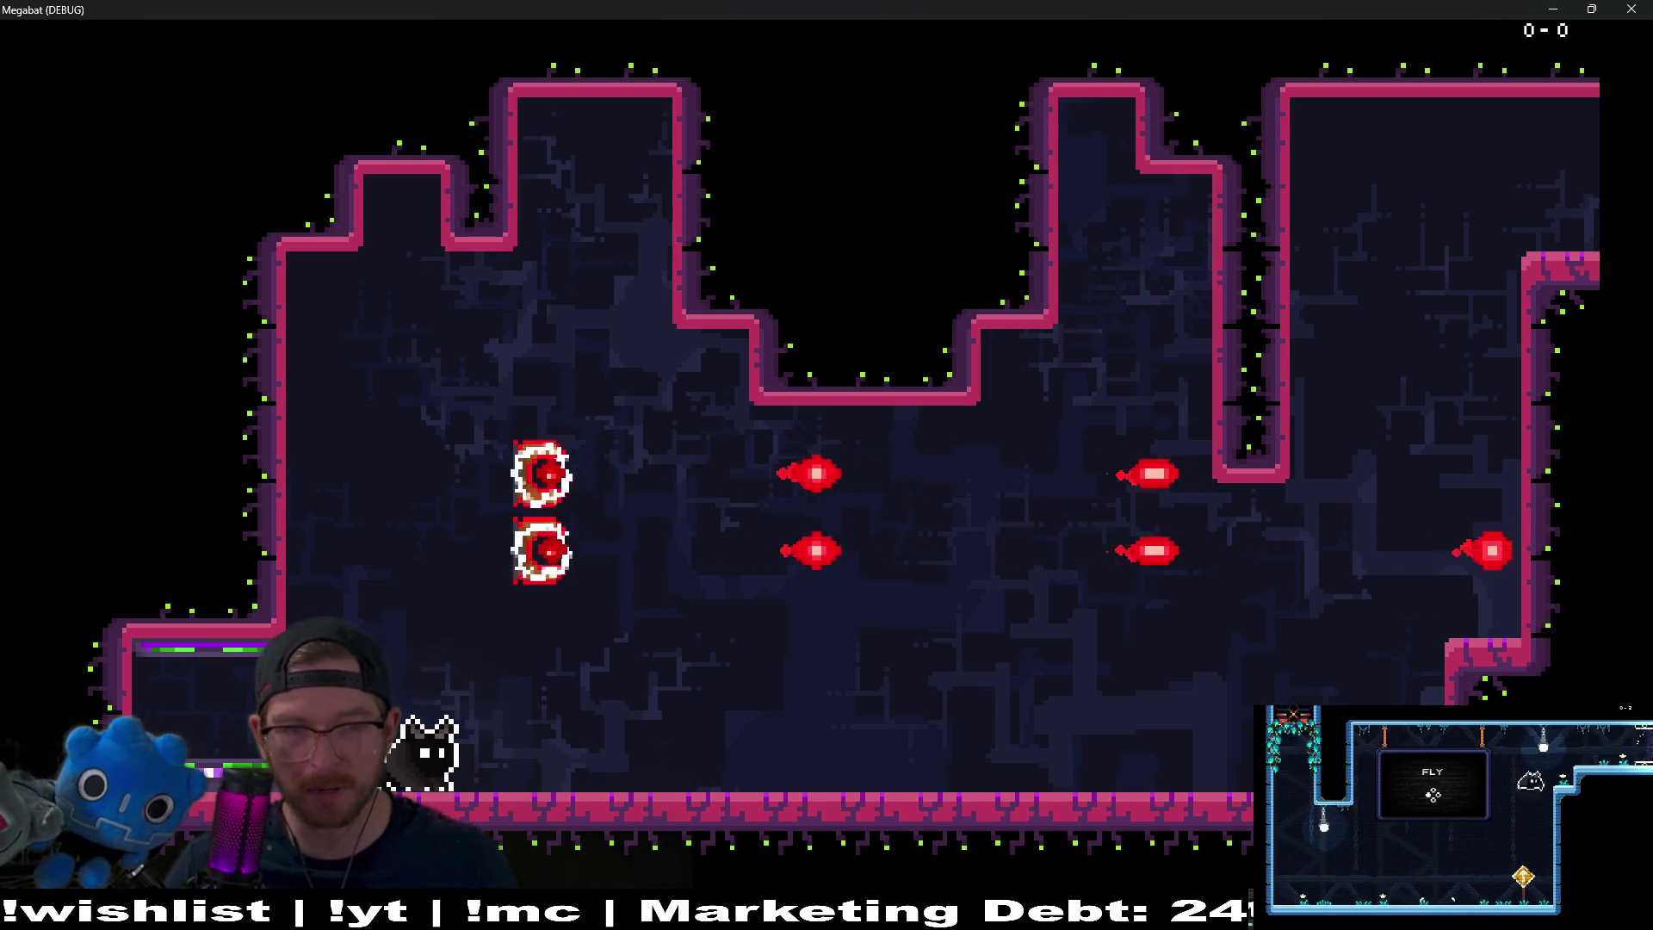
pyautogui.press('F8')
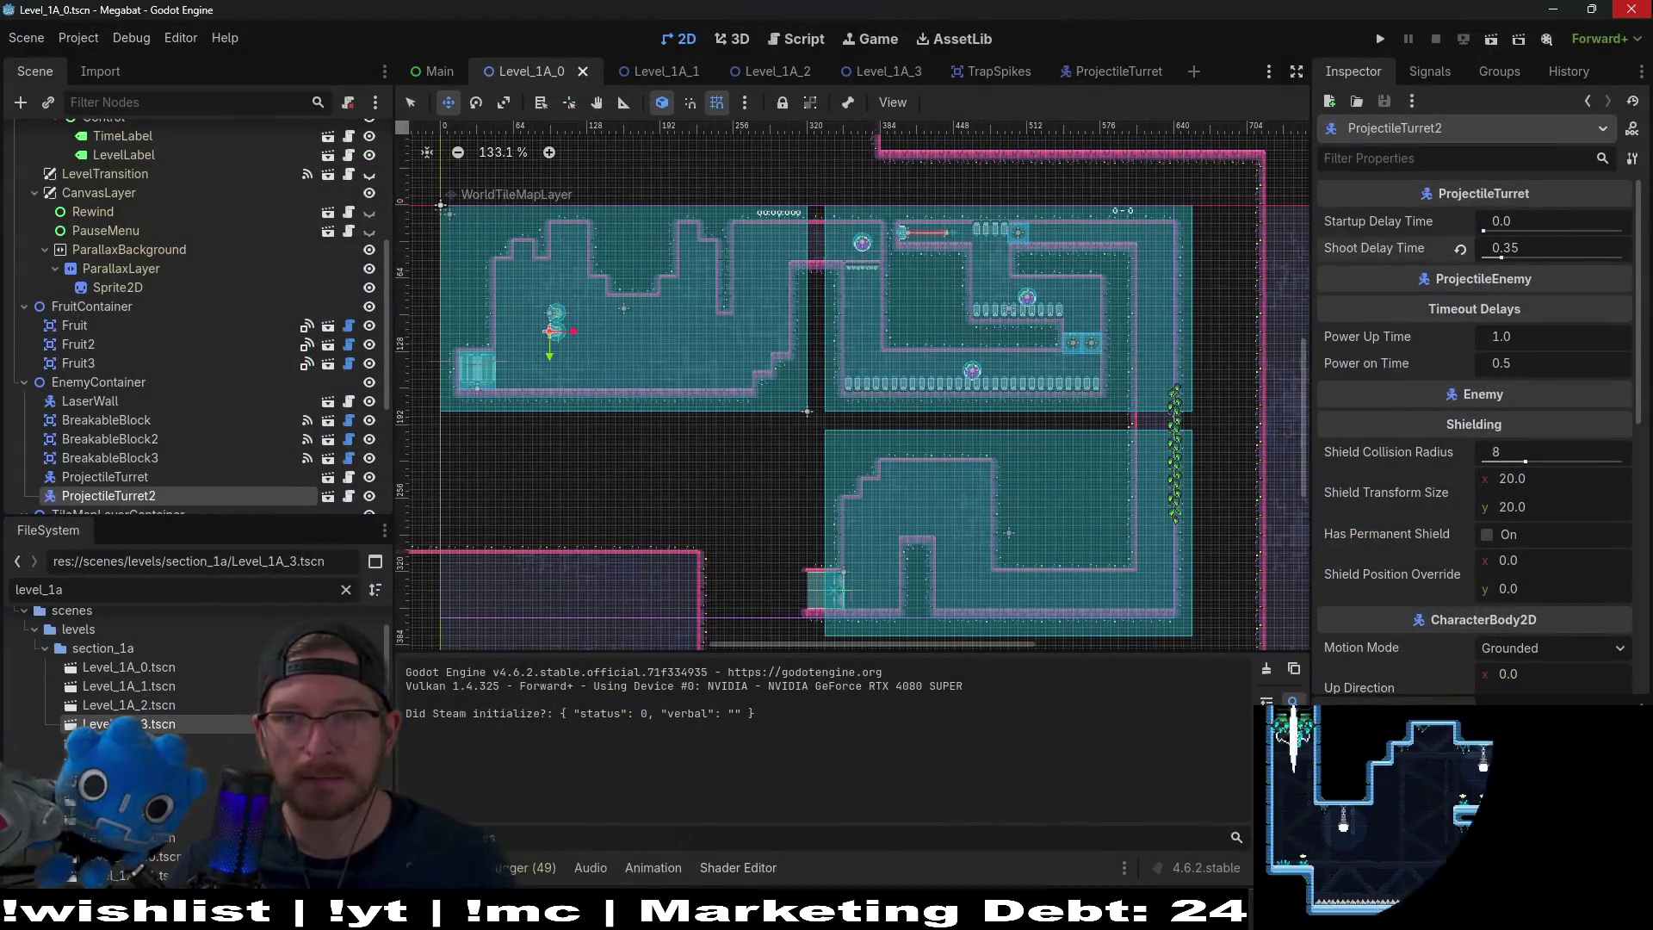
# Open the ProjectileTurret scene and its ProjectileTurret.gd script
pyautogui.click(1558, 249)
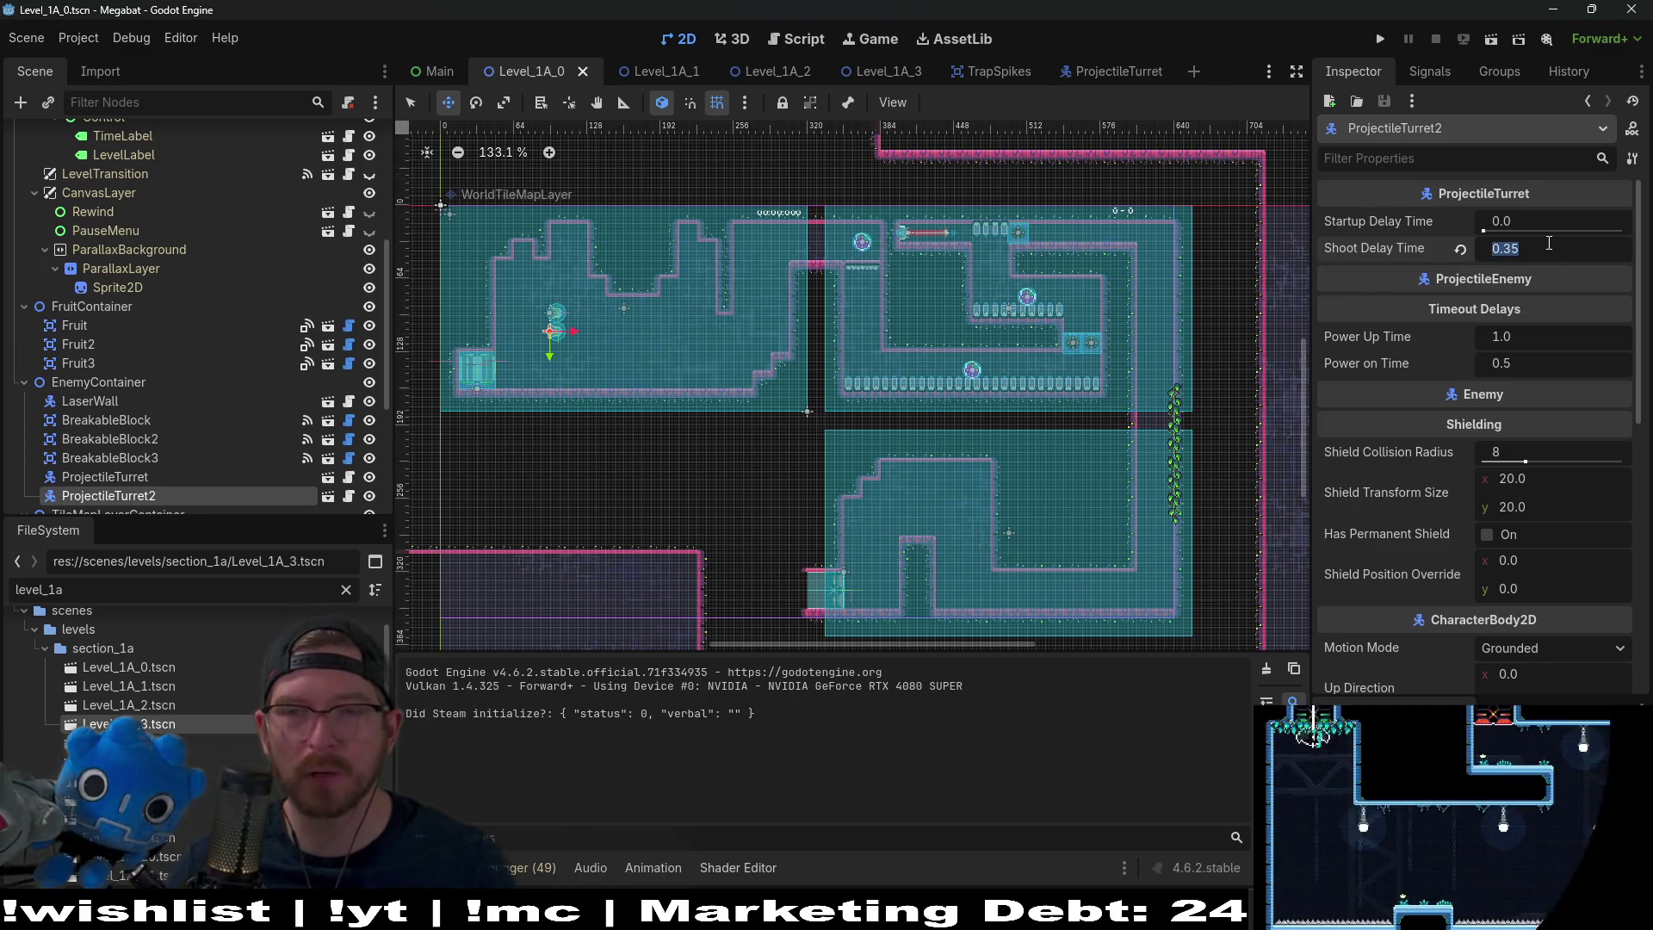
pyautogui.click(1098, 79)
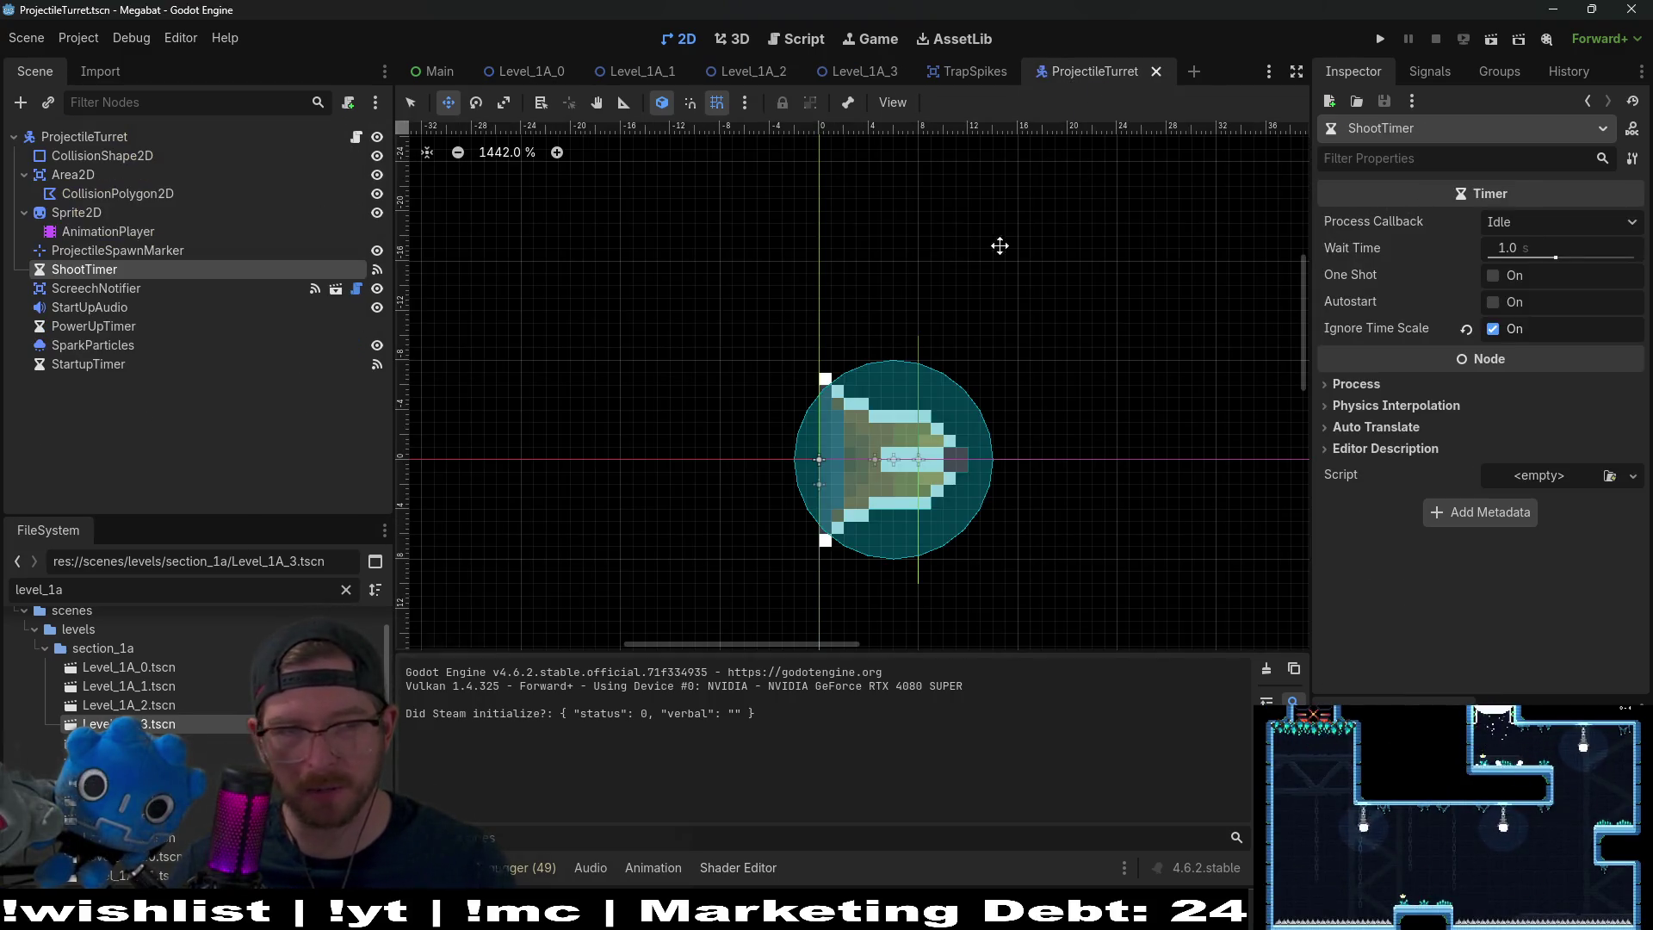
pyautogui.click(358, 138)
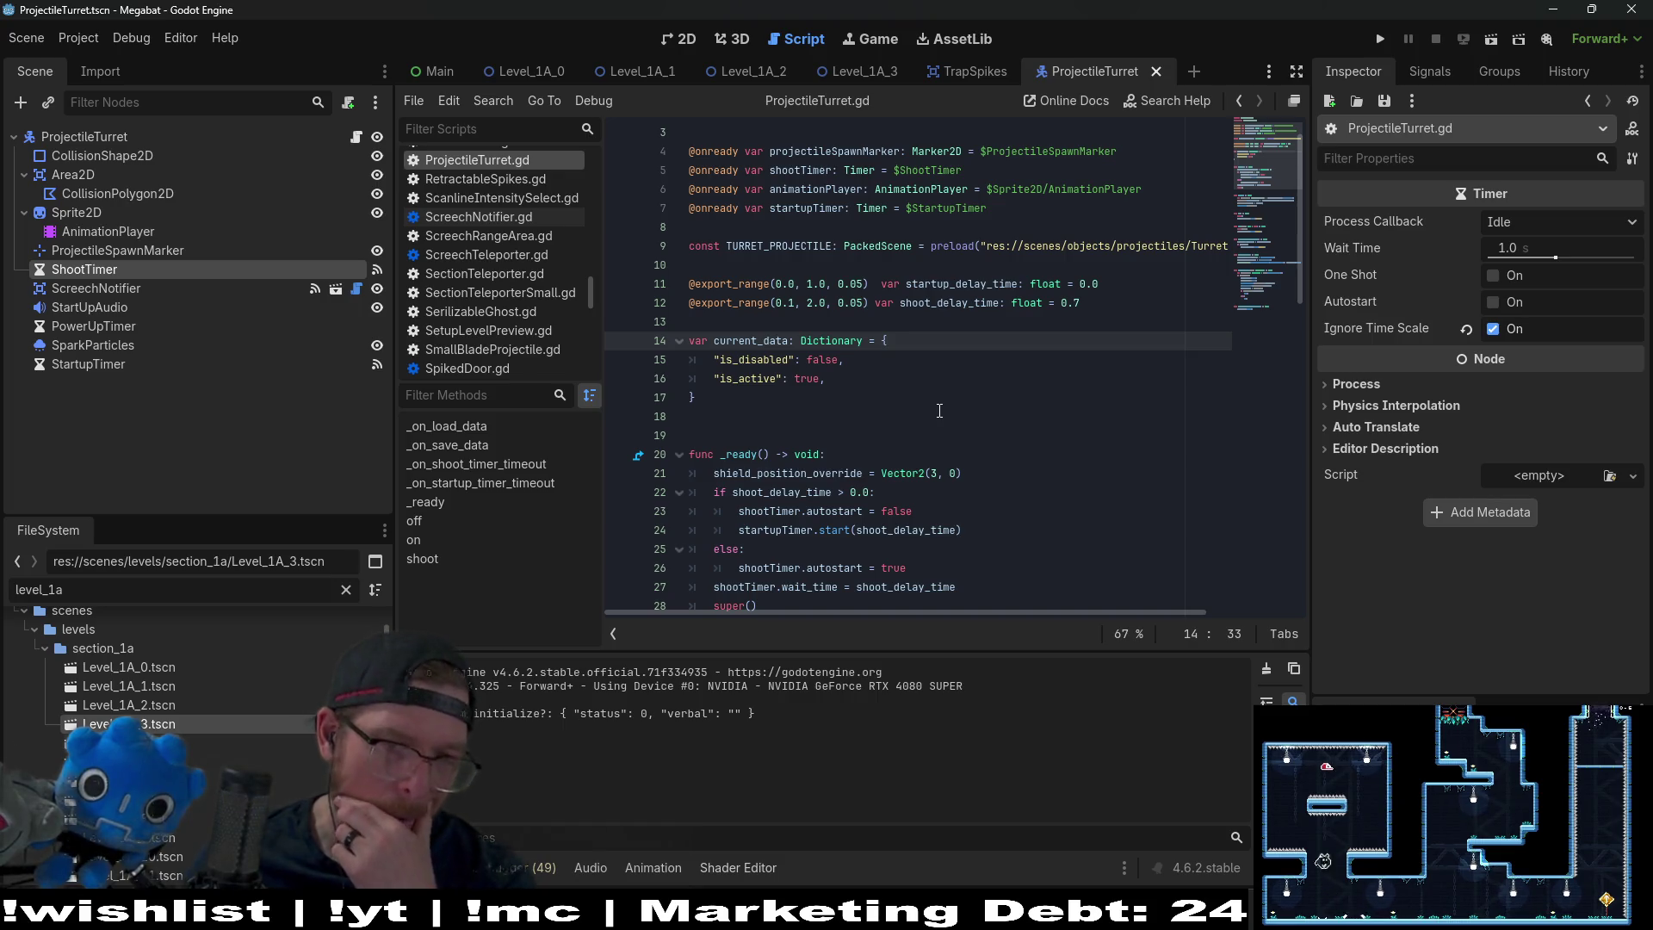
# Read down through ProjectileTurret.gd, selecting startupTimer on line 24
pyautogui.scroll(-1, 940, 411)
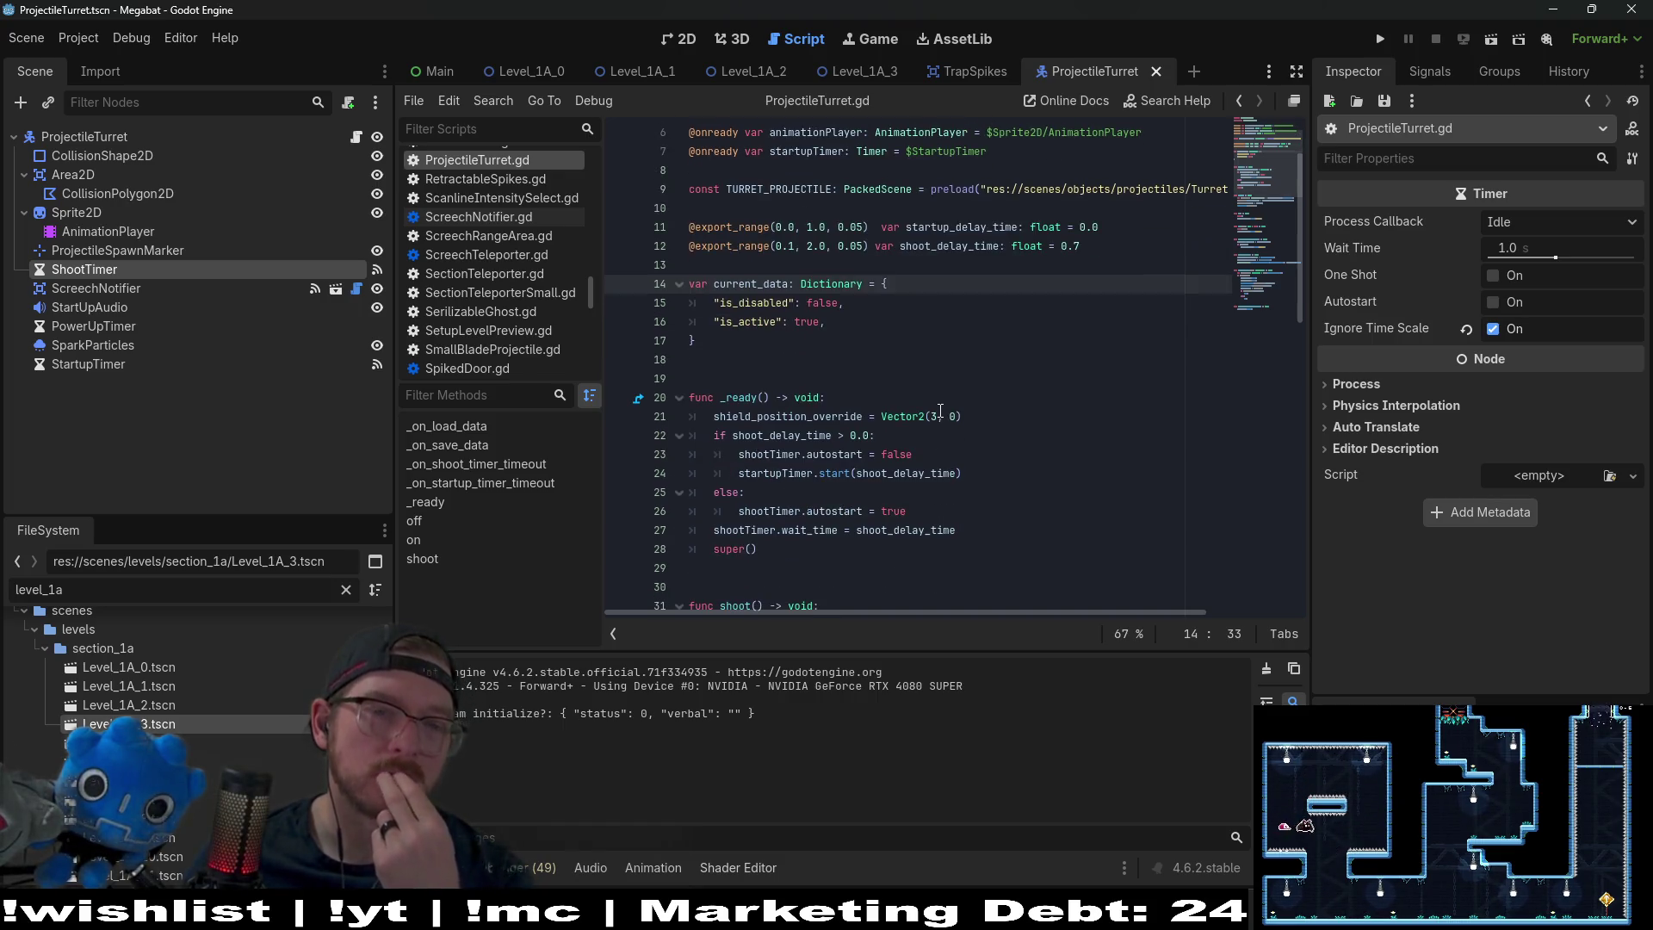
pyautogui.scroll(-1, 940, 411)
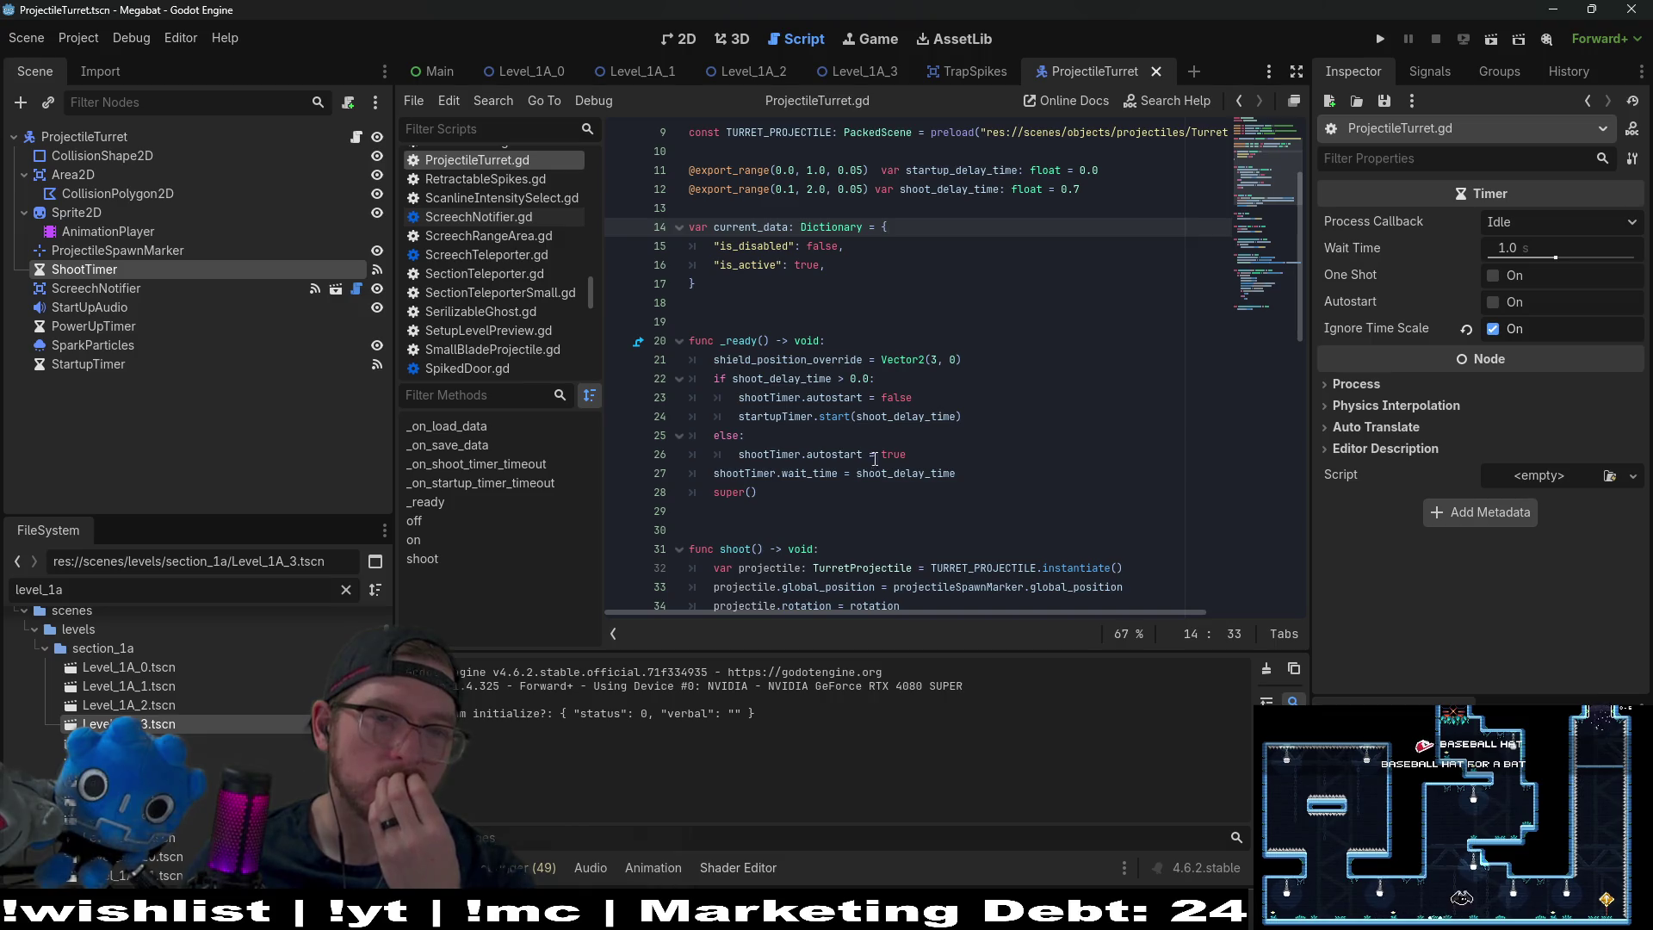
pyautogui.doubleClick(777, 415)
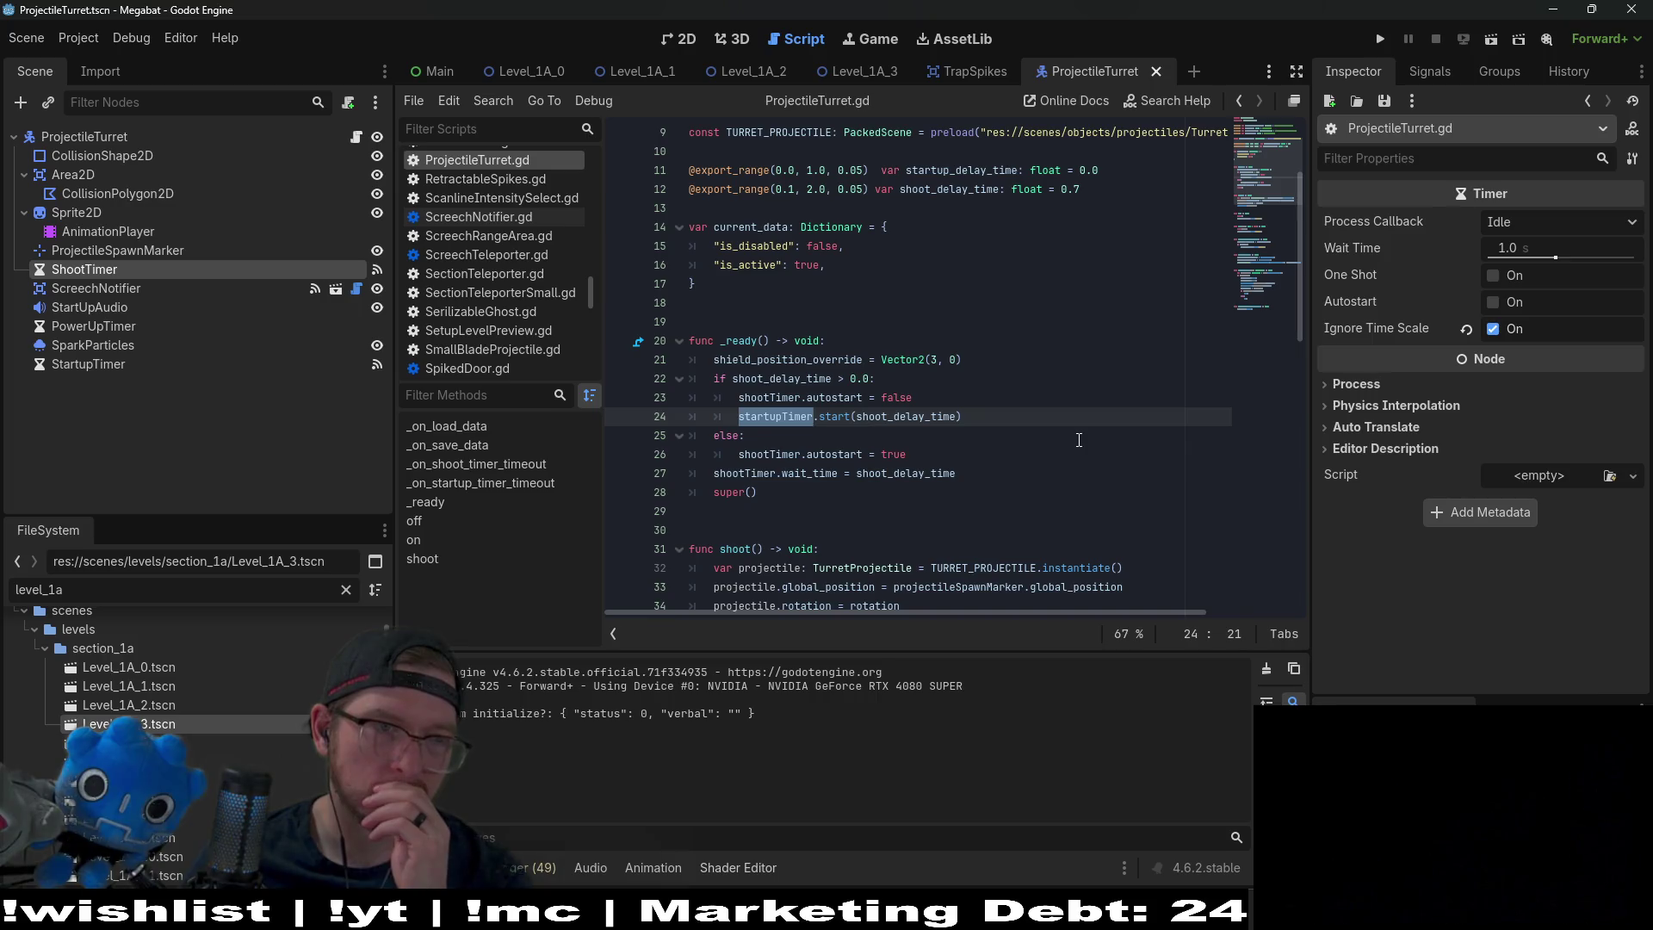
pyautogui.scroll(-5, 1082, 438)
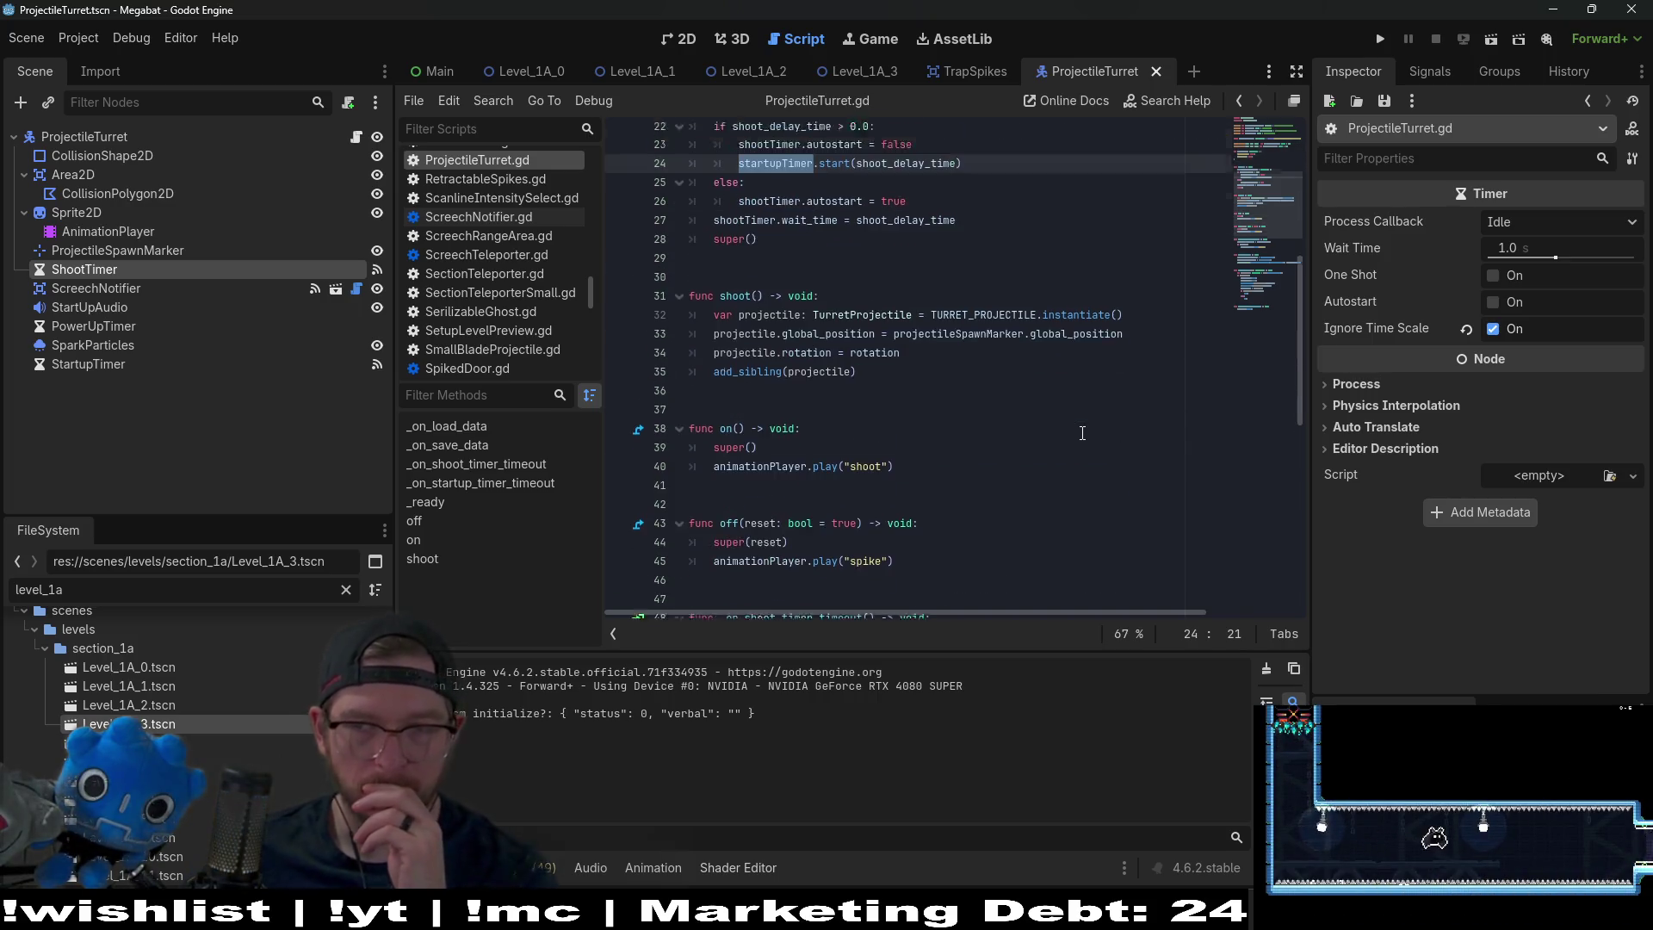
pyautogui.scroll(-6, 1076, 448)
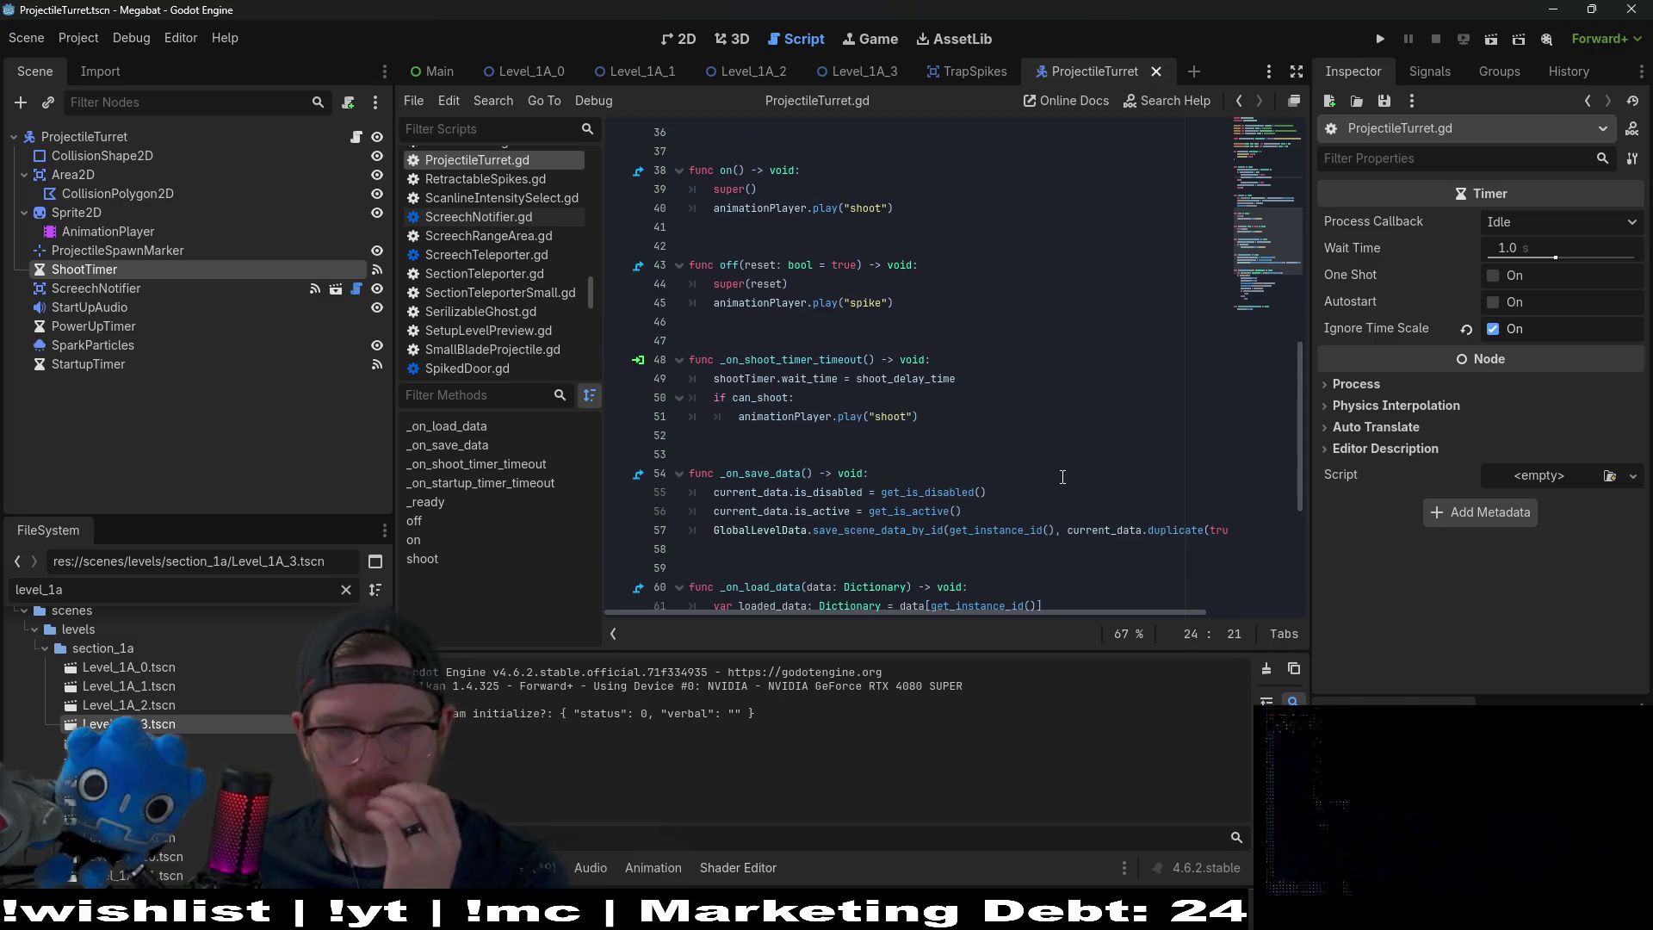
pyautogui.scroll(-3, 1093, 412)
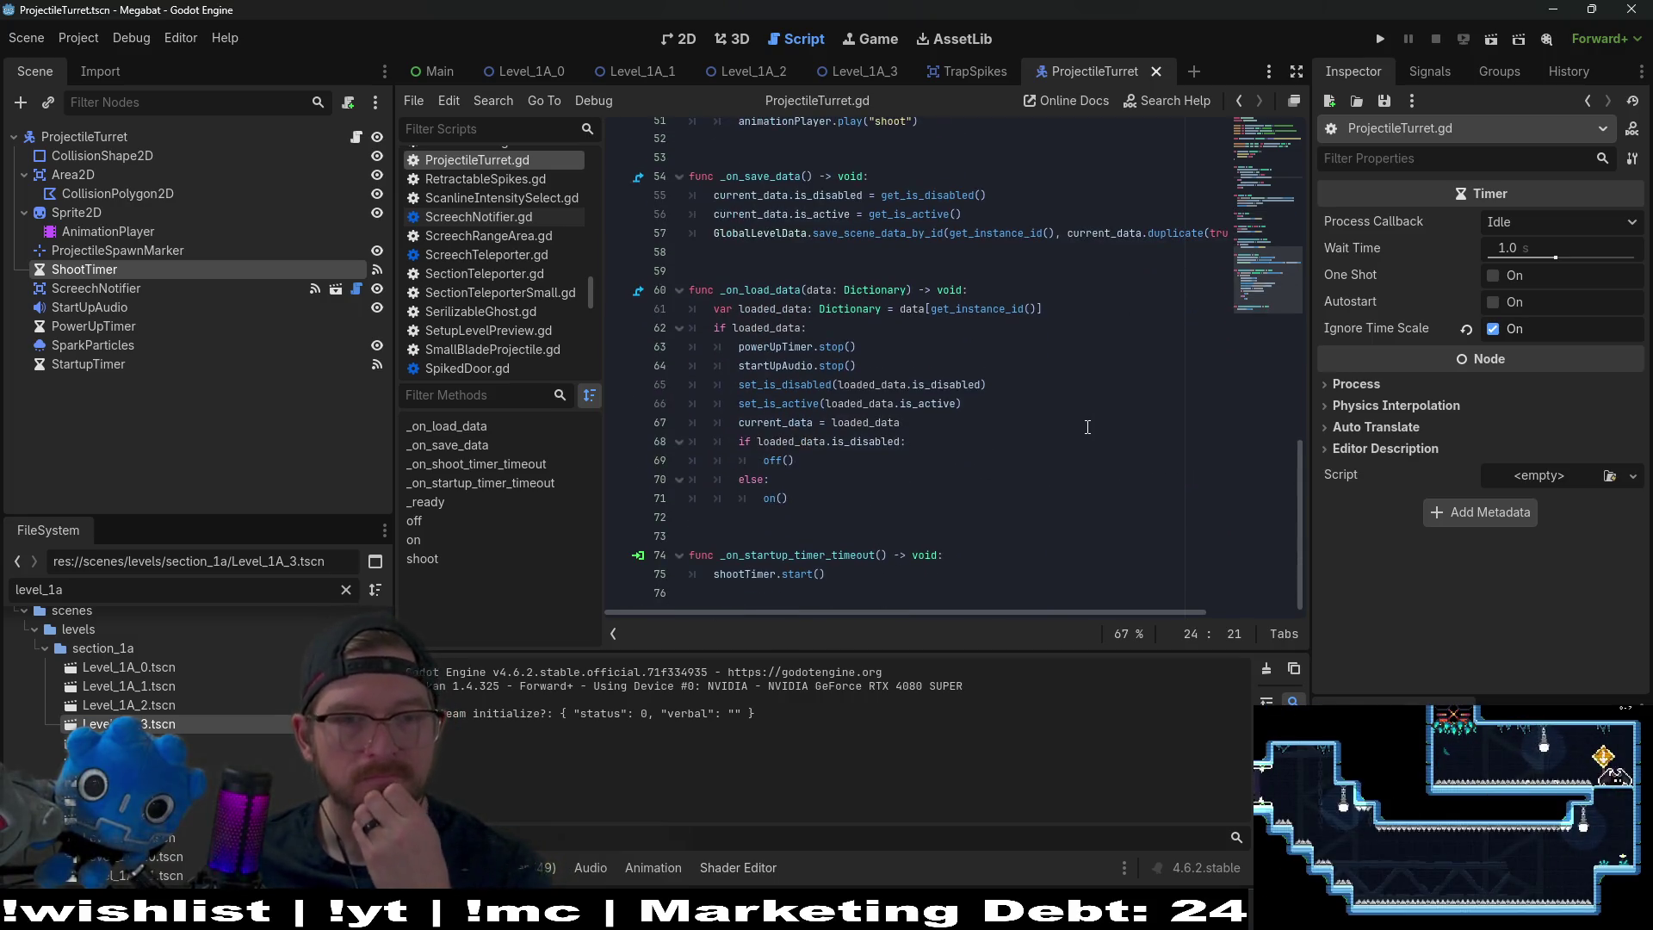